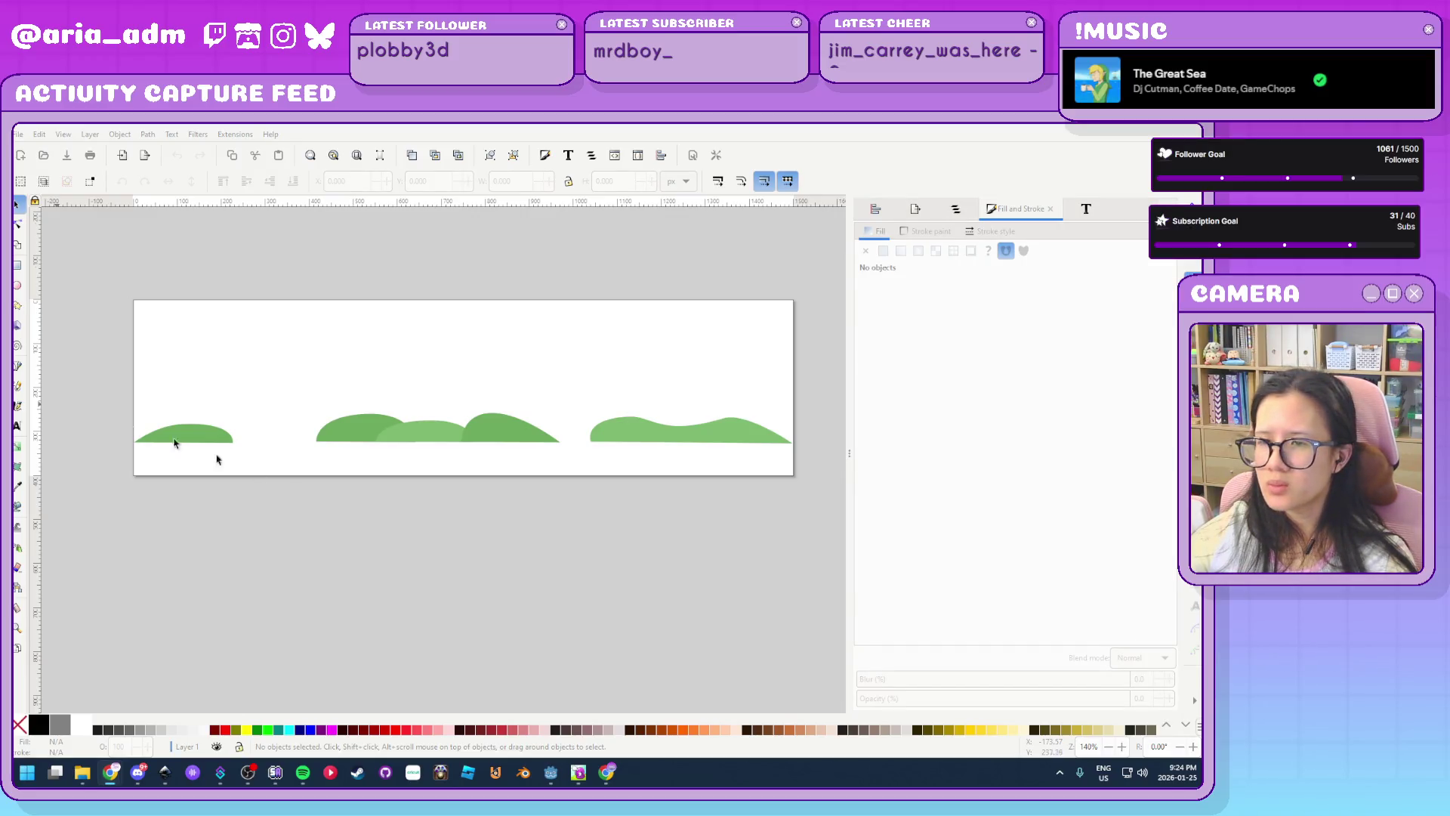
Raise the right and left crests of the wavy right hill with the Node tool
scroll(710, 453, "up", 3)
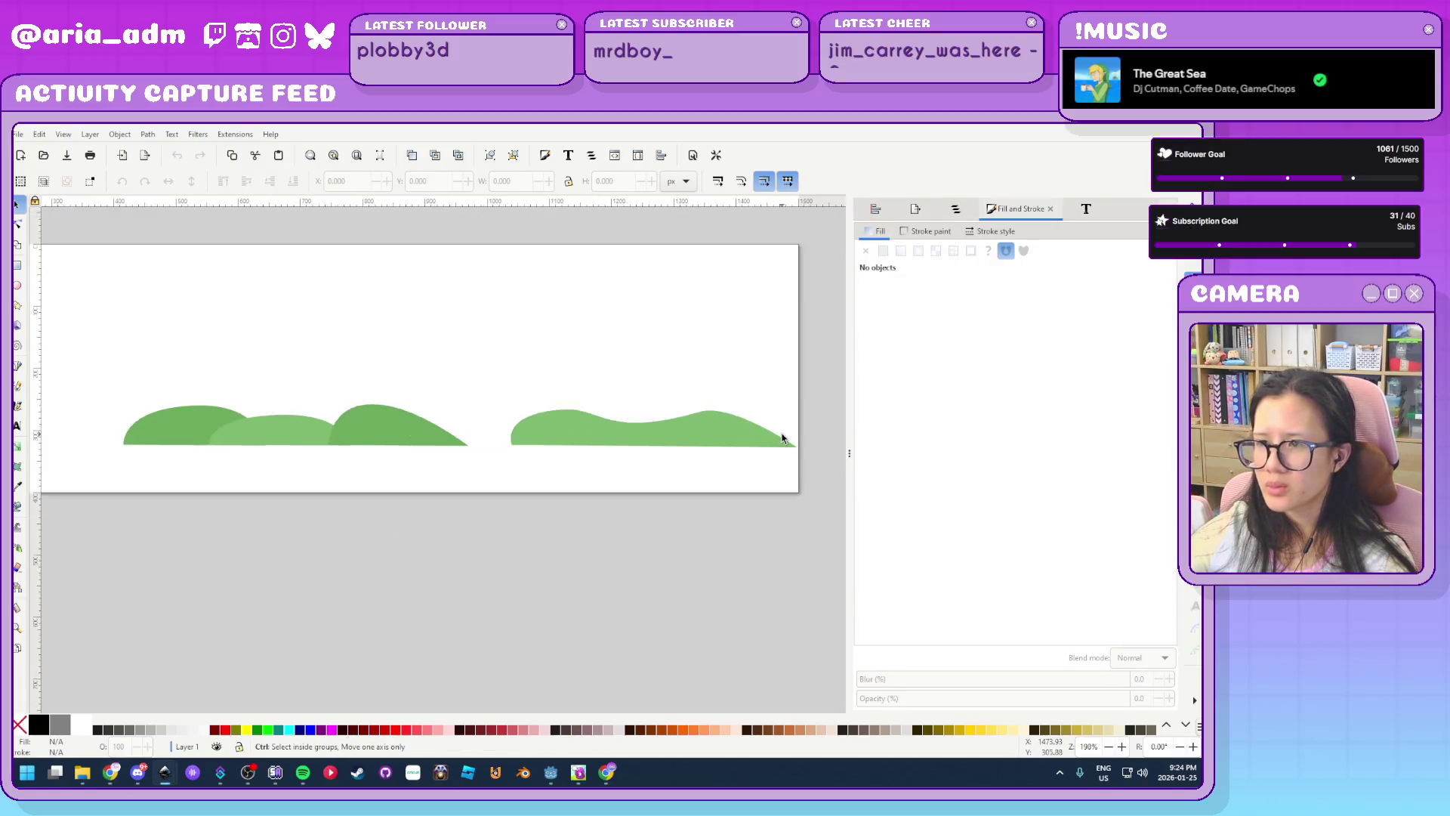
left_click(624, 438)
key("n")
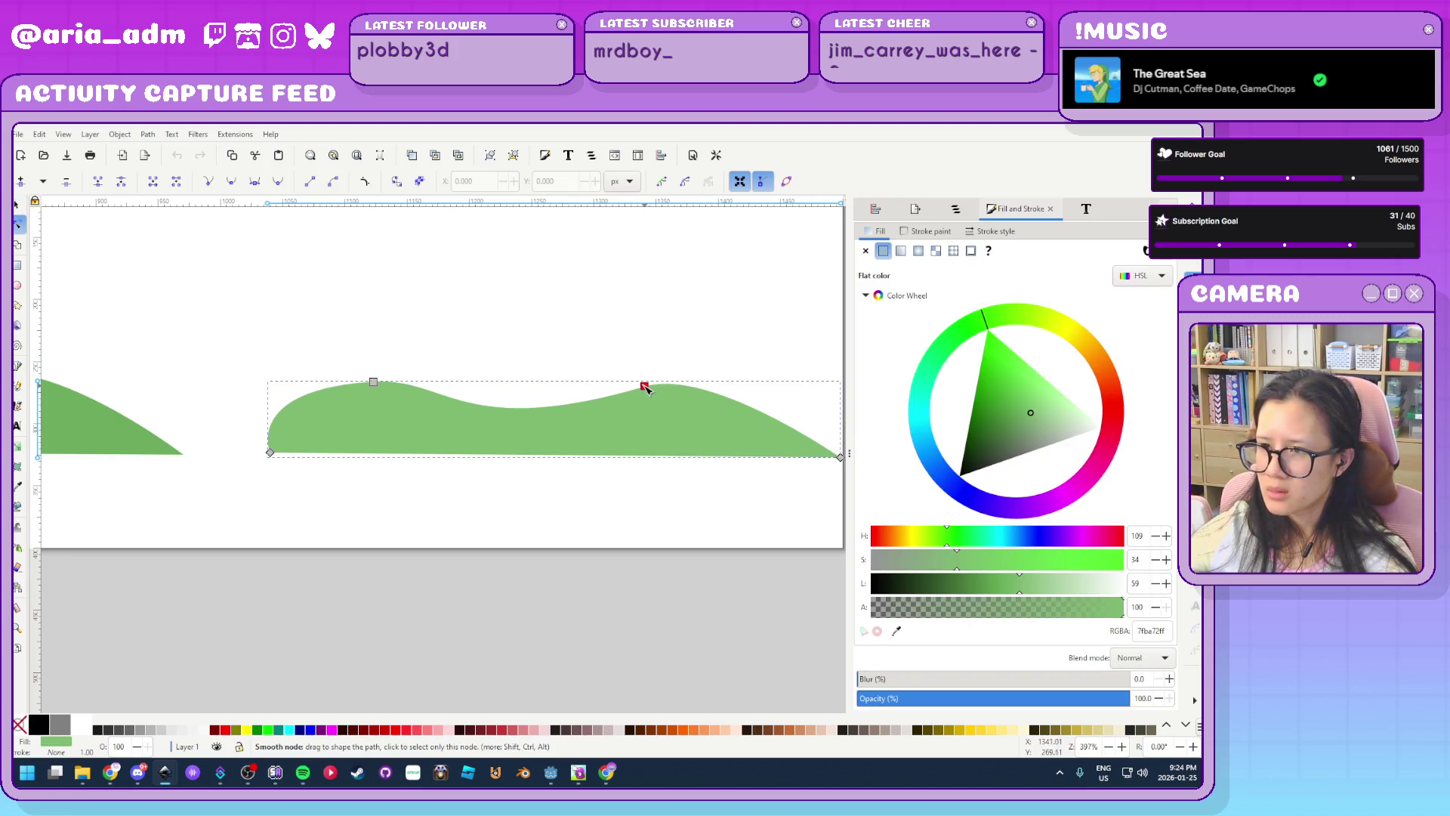
left_click_drag(647, 389, 704, 363)
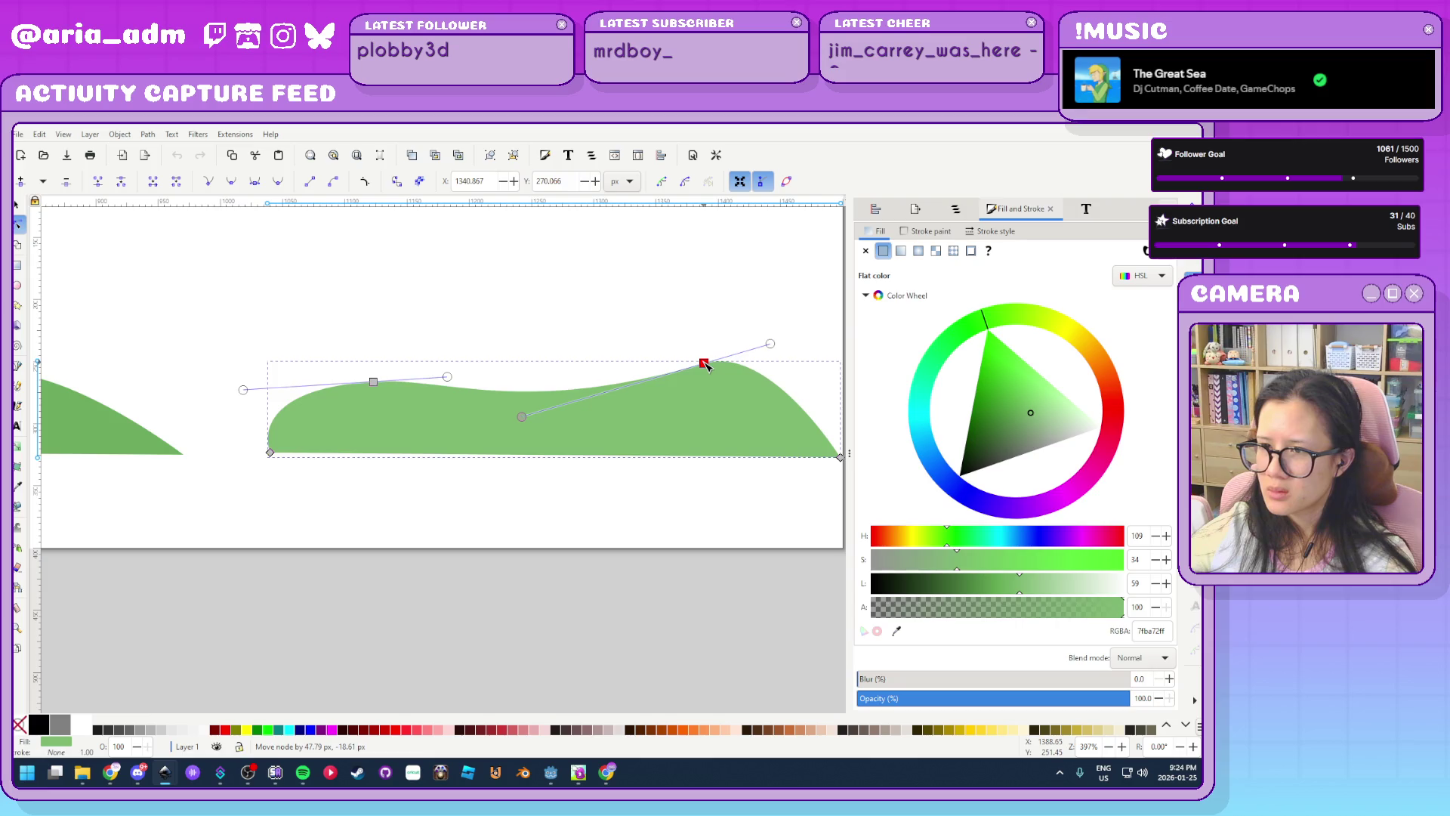
left_click_drag(373, 380, 373, 358)
Align the wavy hill's bottom corner nodes horizontally so its bottom edge is level
mouse_move(248, 500)
left_mouse_down()
mouse_move(818, 435)
mouse_move(766, 445)
left_mouse_up()
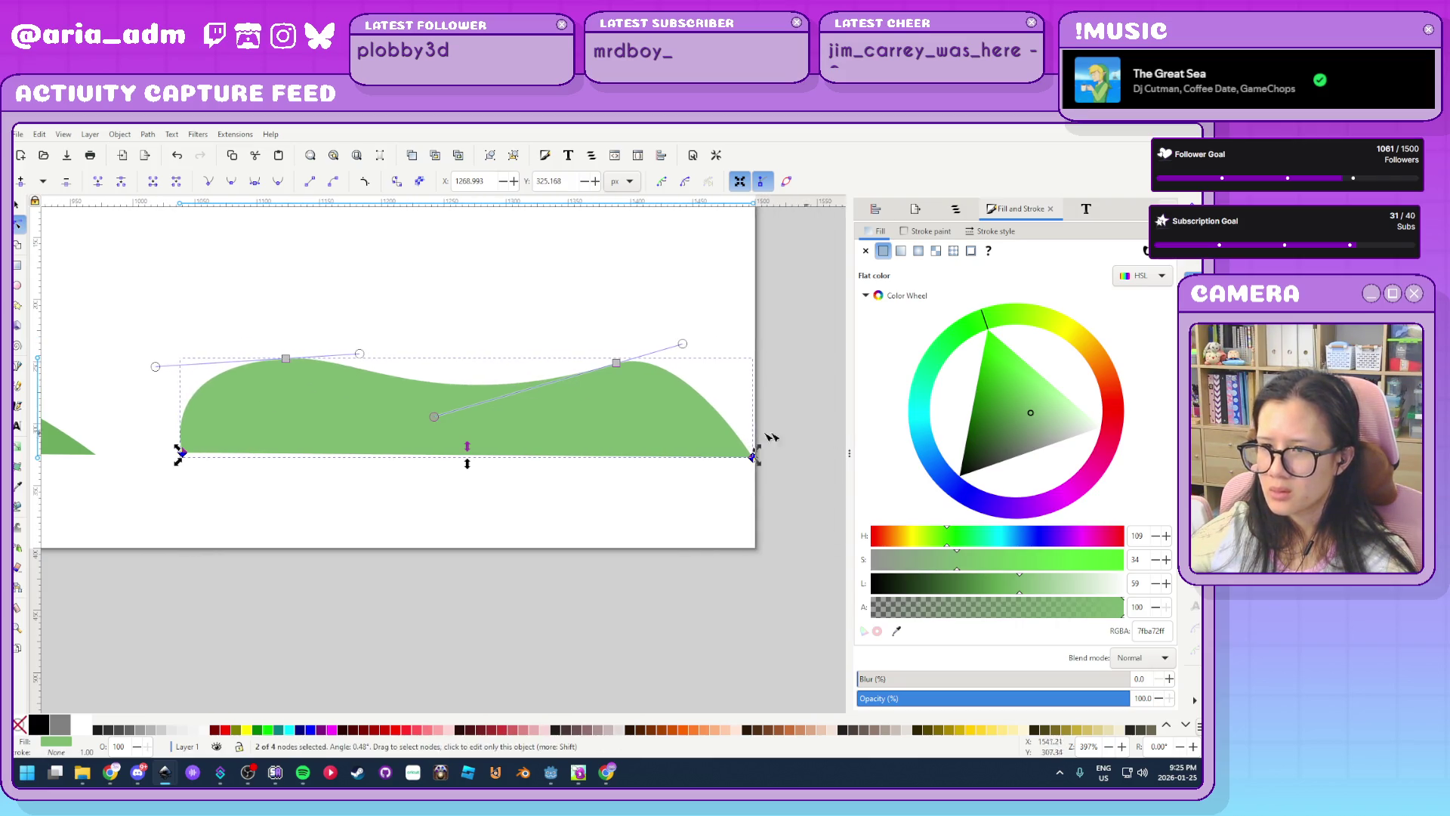
key("ctrl+shift+a")
left_click(876, 285)
key("Escape")
left_click_drag(785, 518, 98, 429)
key("Escape")
Drag the right hill's left corner further left to join the neighbouring hill
left_click_drag(226, 525, 615, 559)
scroll(615, 559, "down", 2)
key("Escape")
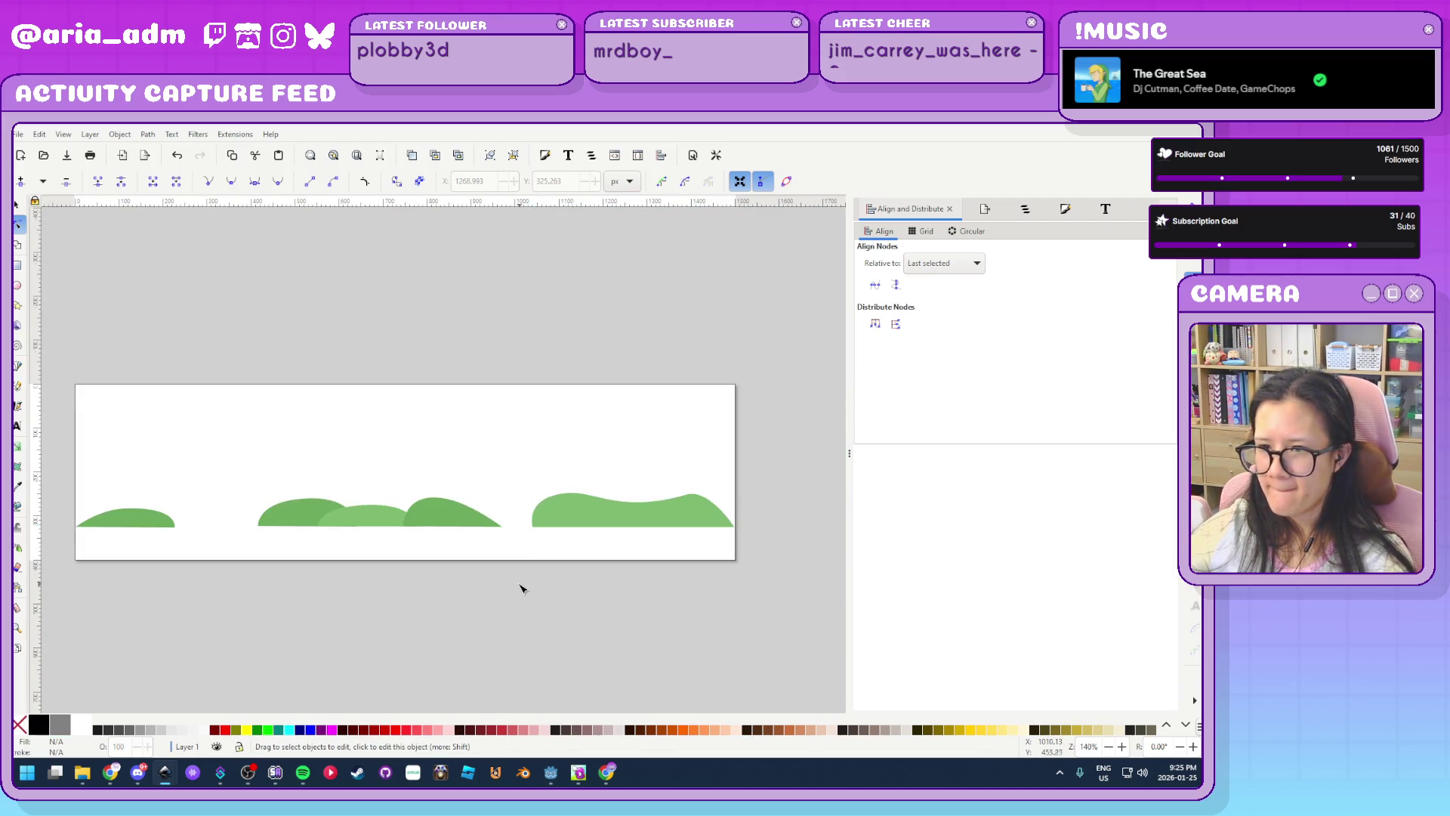
key("5")
left_click(463, 501)
scroll(664, 529, "up", 1)
left_click(493, 488)
left_click_drag(488, 489, 398, 493)
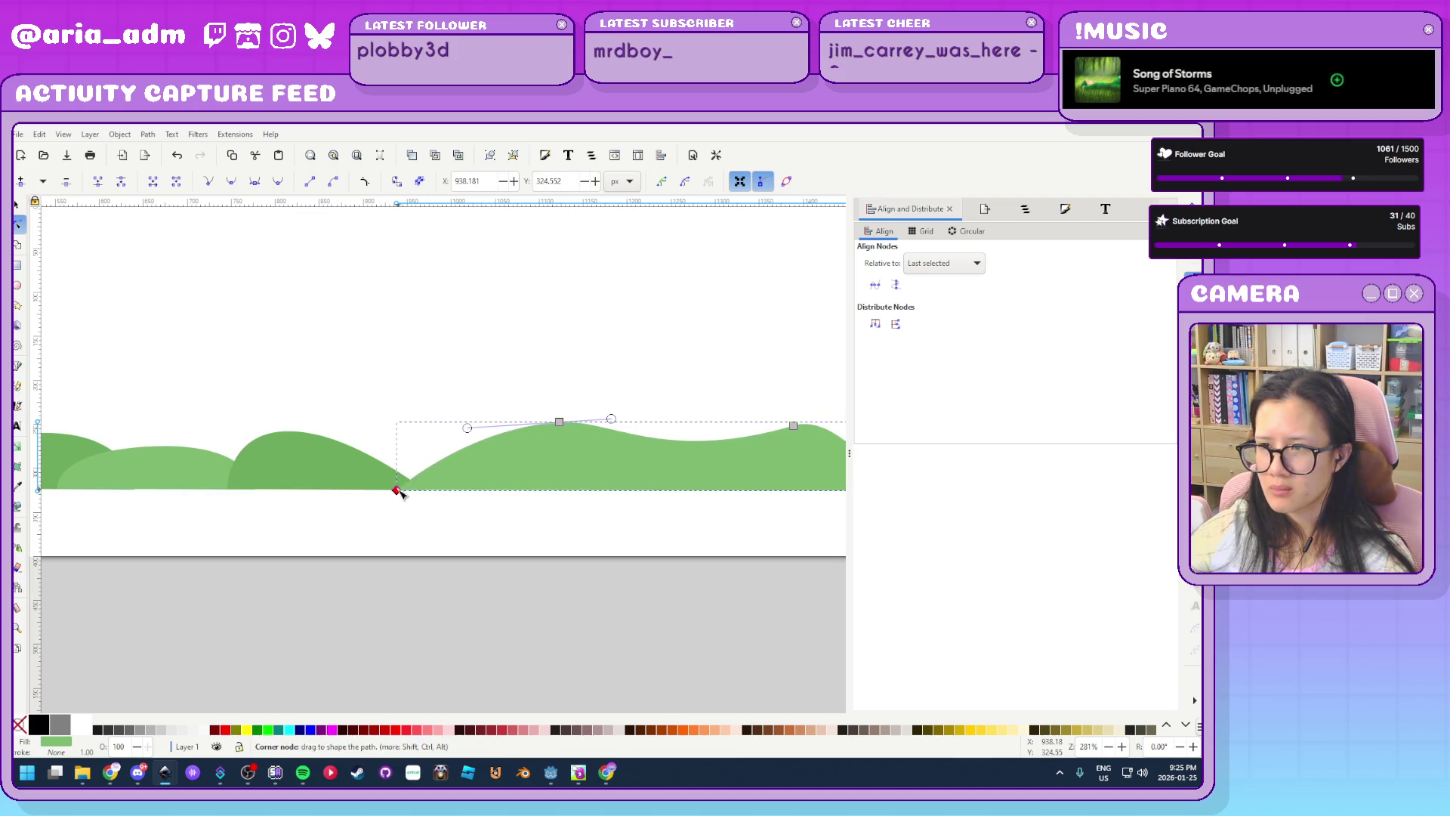
scroll(392, 515, "down", 1)
left_click_drag(780, 531, 321, 486)
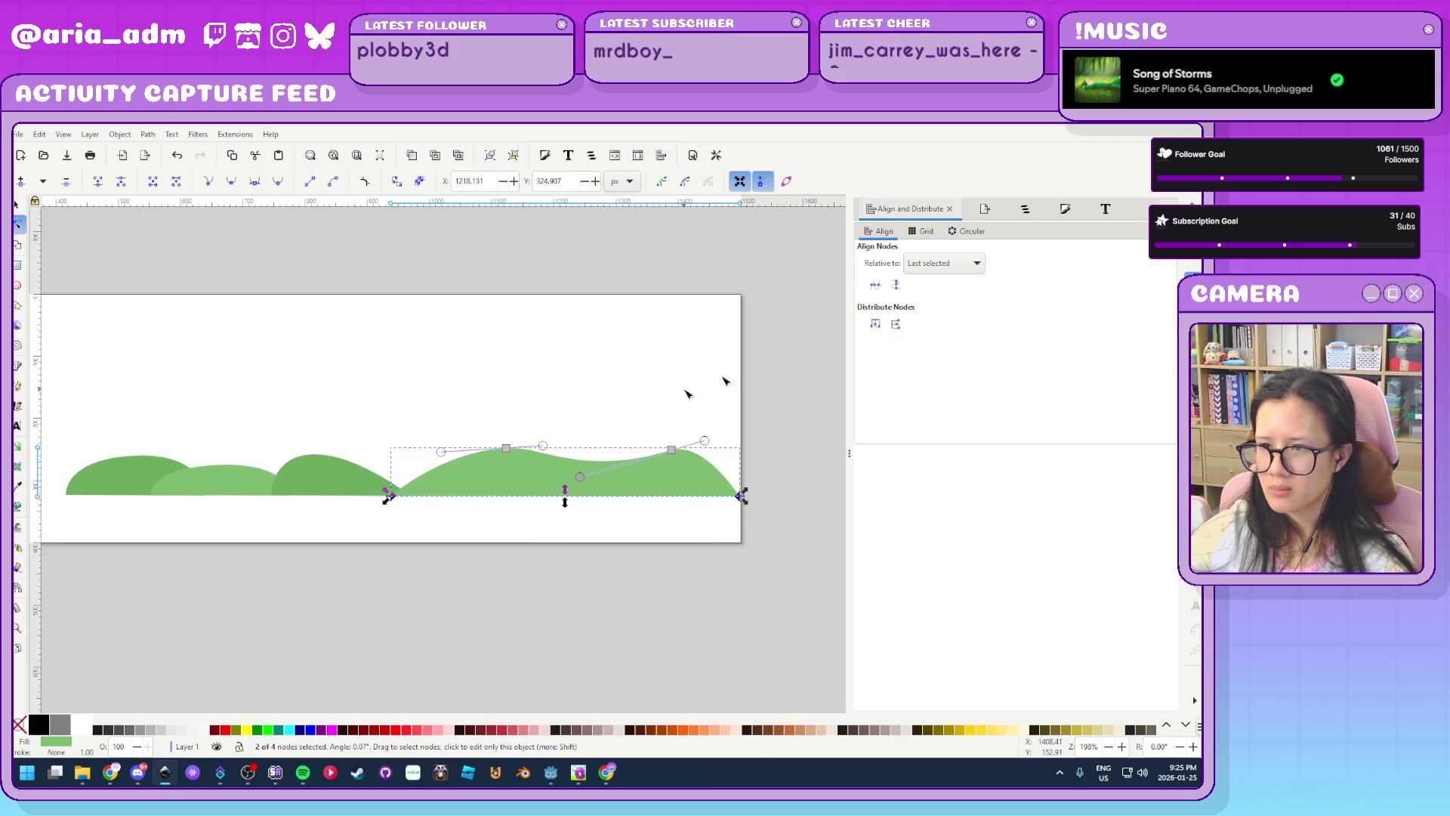
left_click(553, 538)
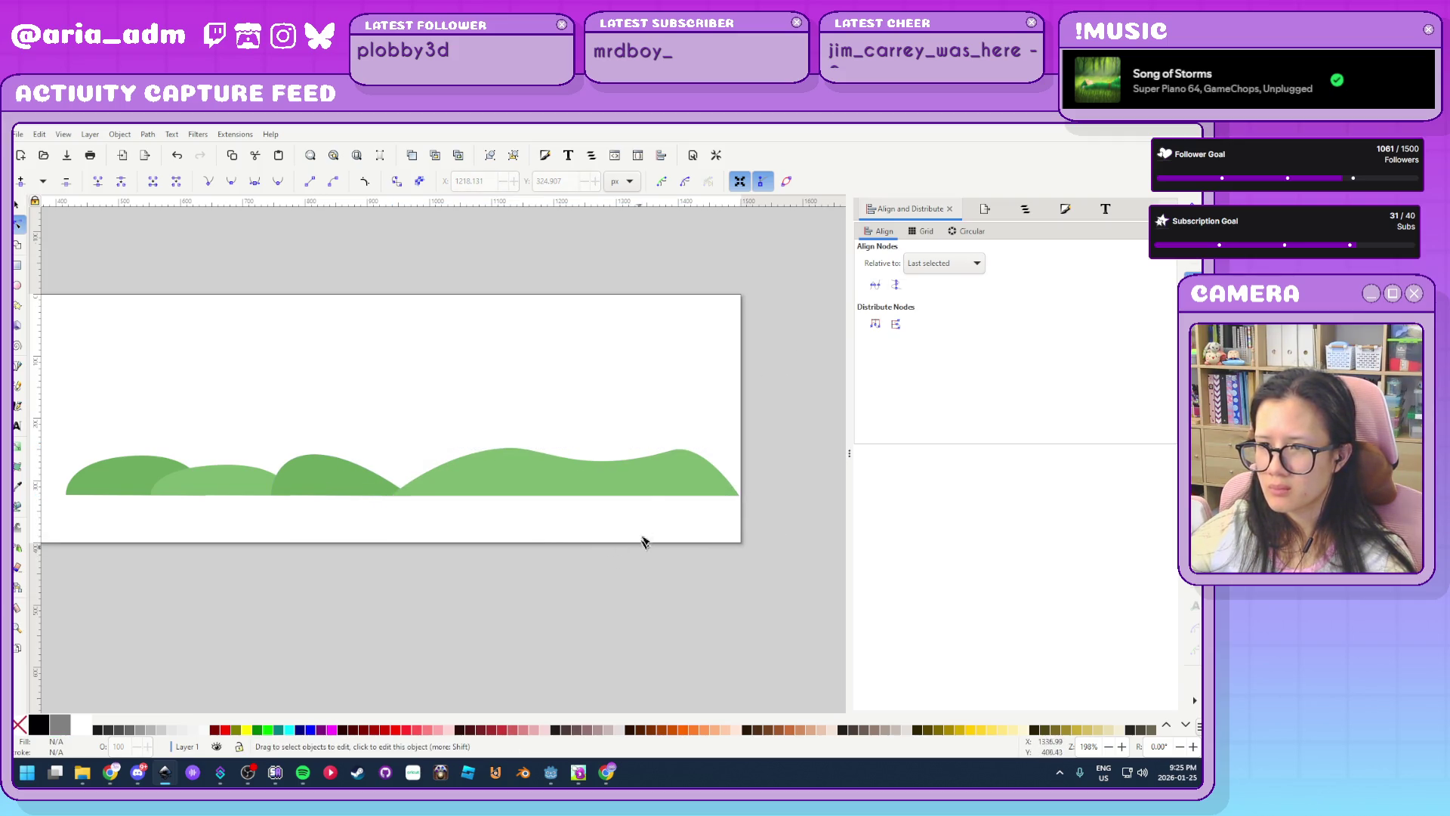
mouse_move(334, 574)
left_mouse_down()
mouse_move(673, 563)
mouse_move(320, 508)
mouse_move(500, 537)
left_mouse_up()
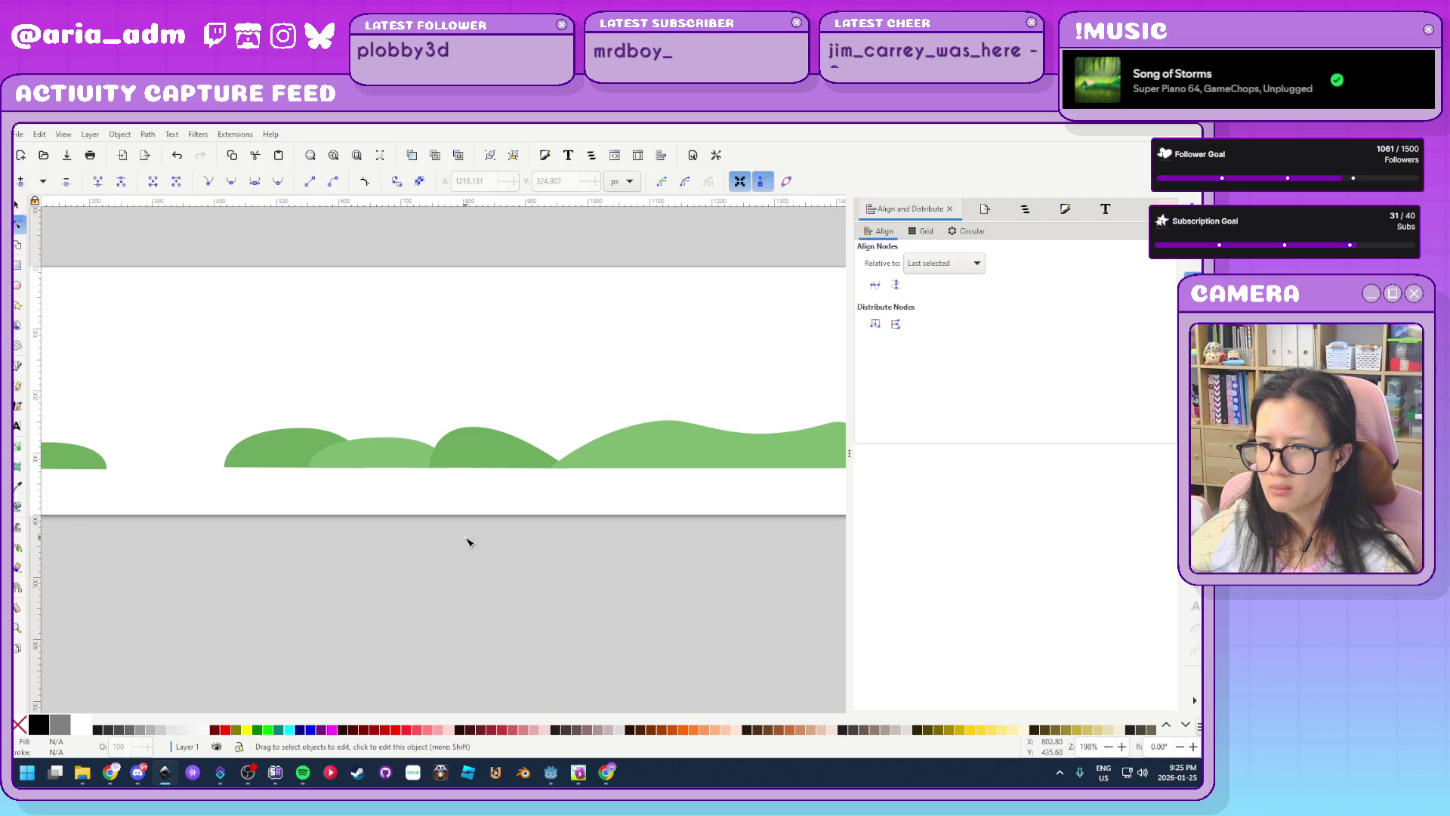
Raise the peaks of the darker and lighter middle hills
scroll(466, 538, "down", 1)
left_click(468, 485)
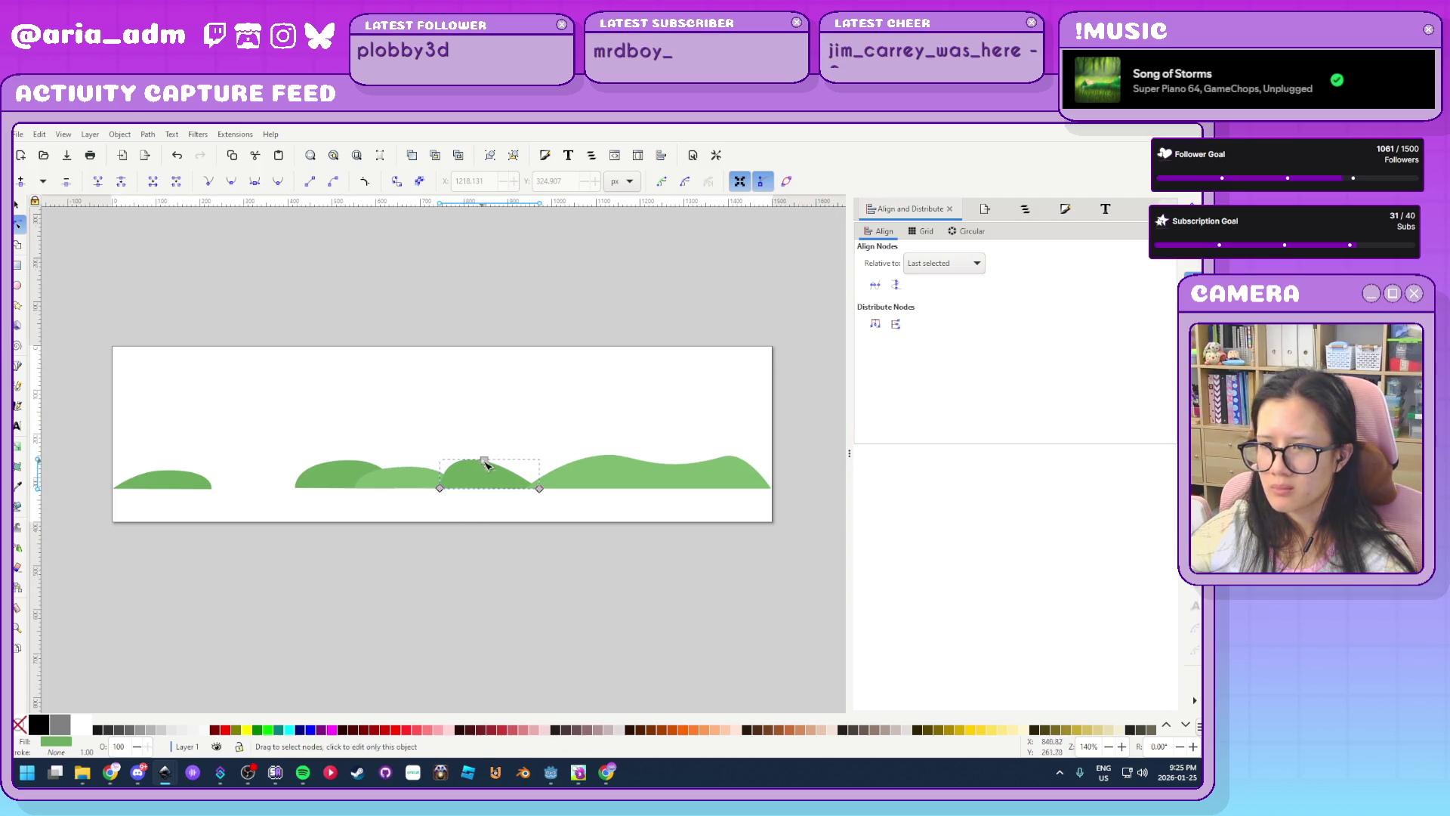
left_click_drag(487, 460, 490, 443)
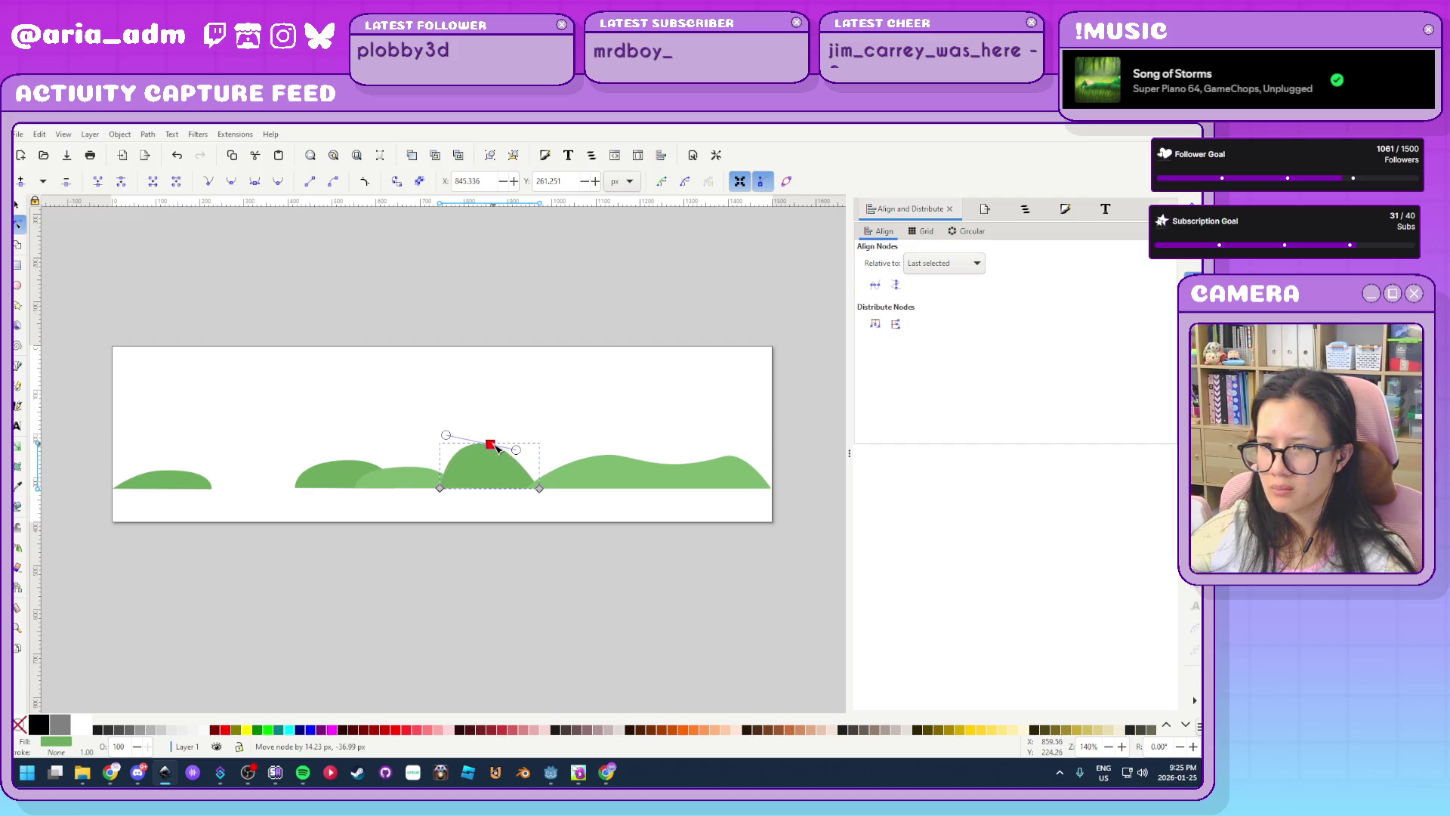
left_click_drag(540, 490, 583, 491)
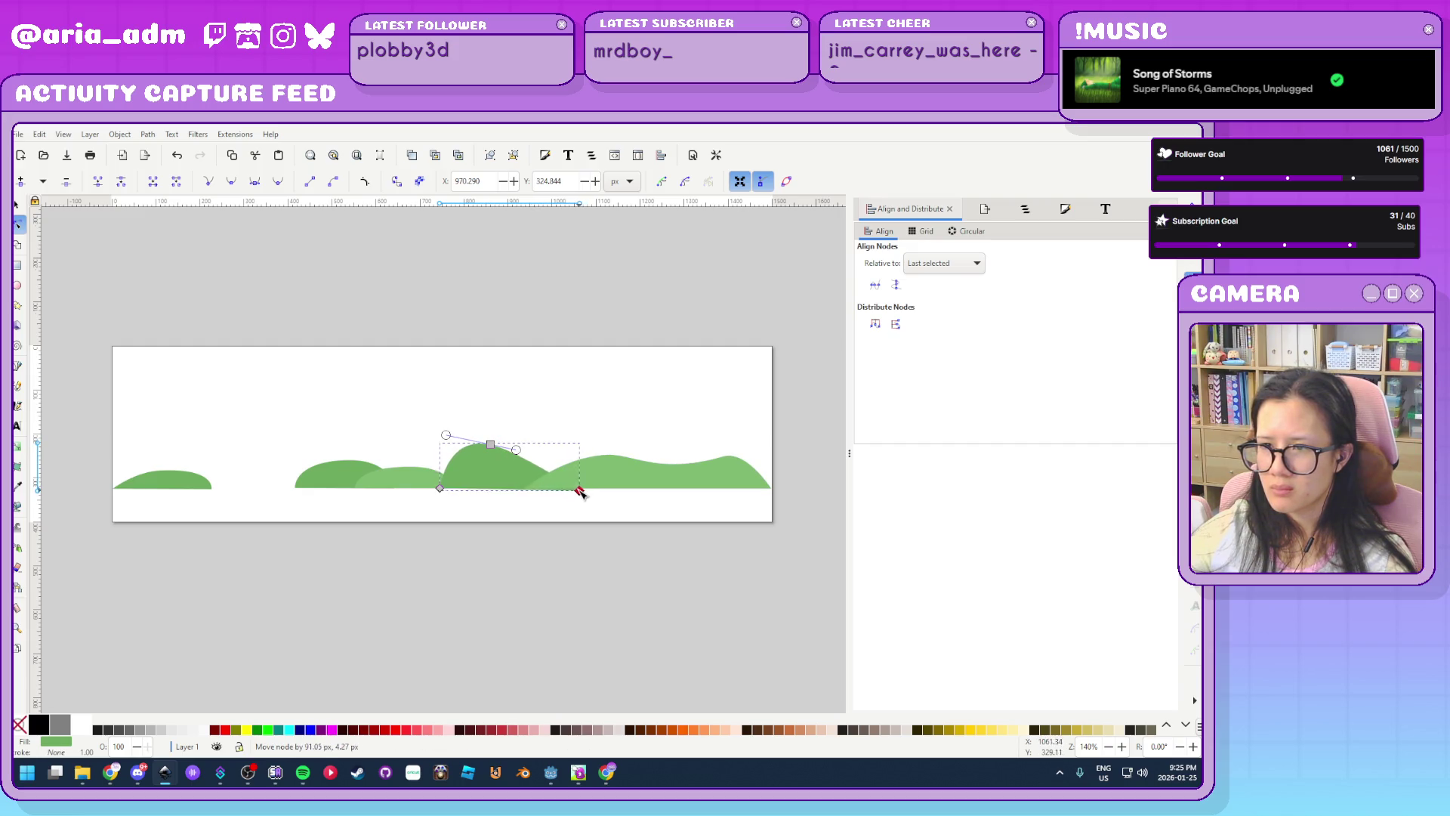
key("ctrl+z")
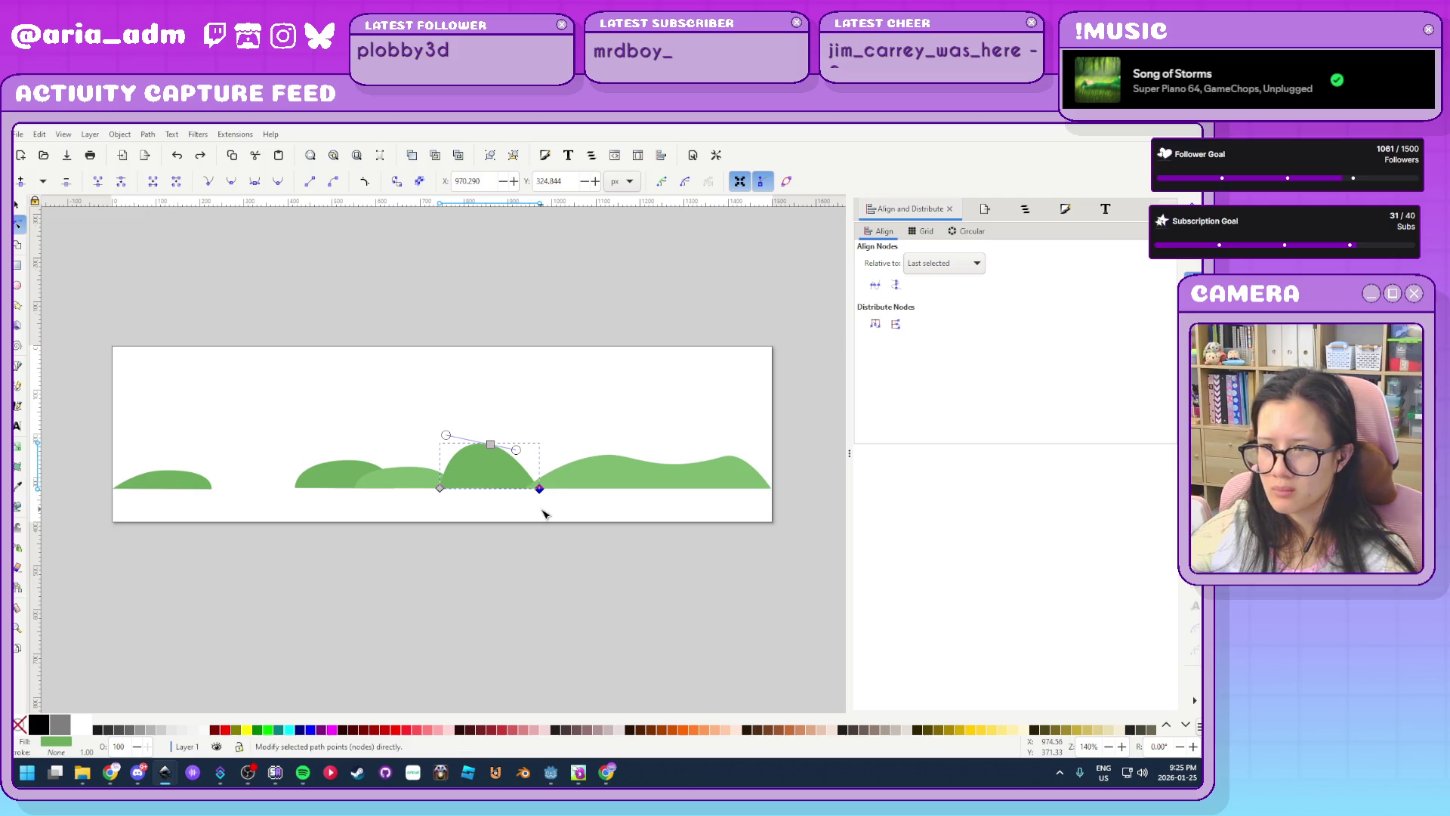
scroll(476, 506, "up", 1, "ctrl")
left_click(355, 479)
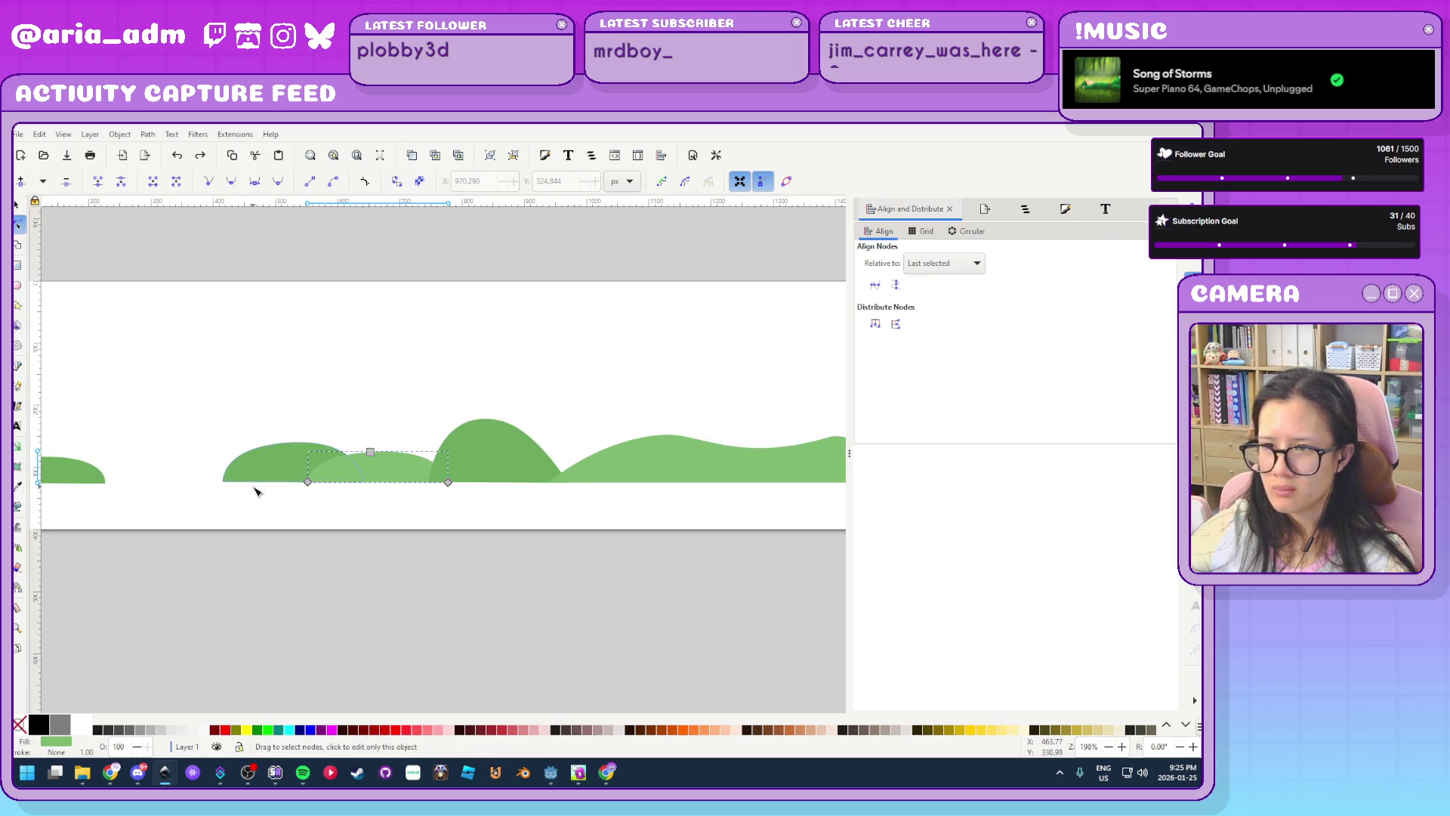
mouse_move(290, 447)
left_mouse_down()
mouse_move(293, 402)
mouse_move(291, 425)
left_mouse_up()
Stretch the small left hill's right corner rightward and soften its curves into a low slope
mouse_move(356, 534)
left_mouse_down()
mouse_move(460, 544)
mouse_move(331, 537)
left_mouse_up()
left_click(173, 487)
left_click_drag(179, 492, 306, 492)
left_click_drag(207, 518, 438, 544)
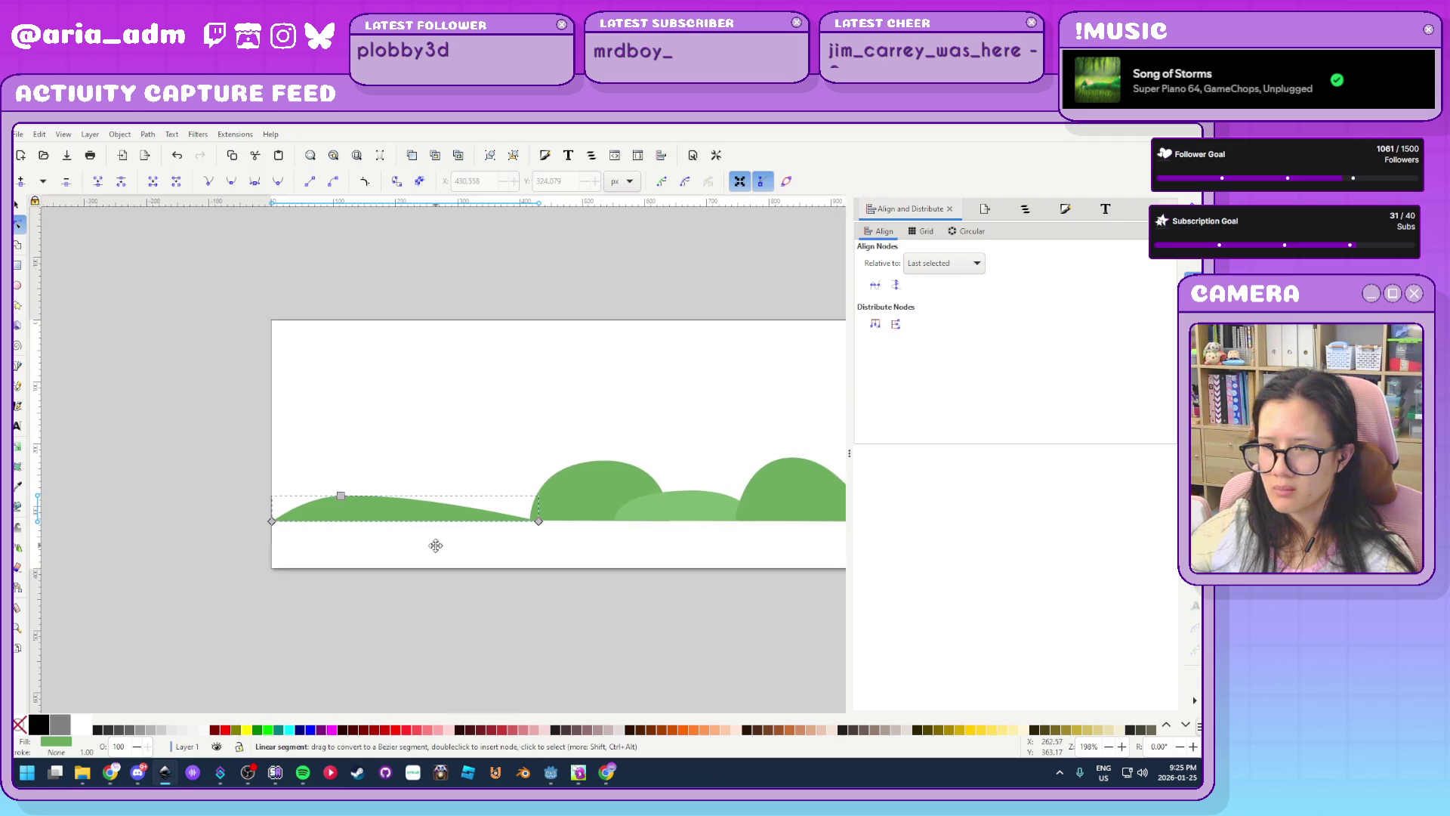
mouse_move(302, 500)
left_mouse_down()
mouse_move(254, 498)
mouse_move(268, 495)
left_mouse_up()
left_click_drag(423, 501, 452, 501)
mouse_move(338, 495)
left_mouse_down()
mouse_move(344, 461)
mouse_move(350, 492)
left_mouse_up()
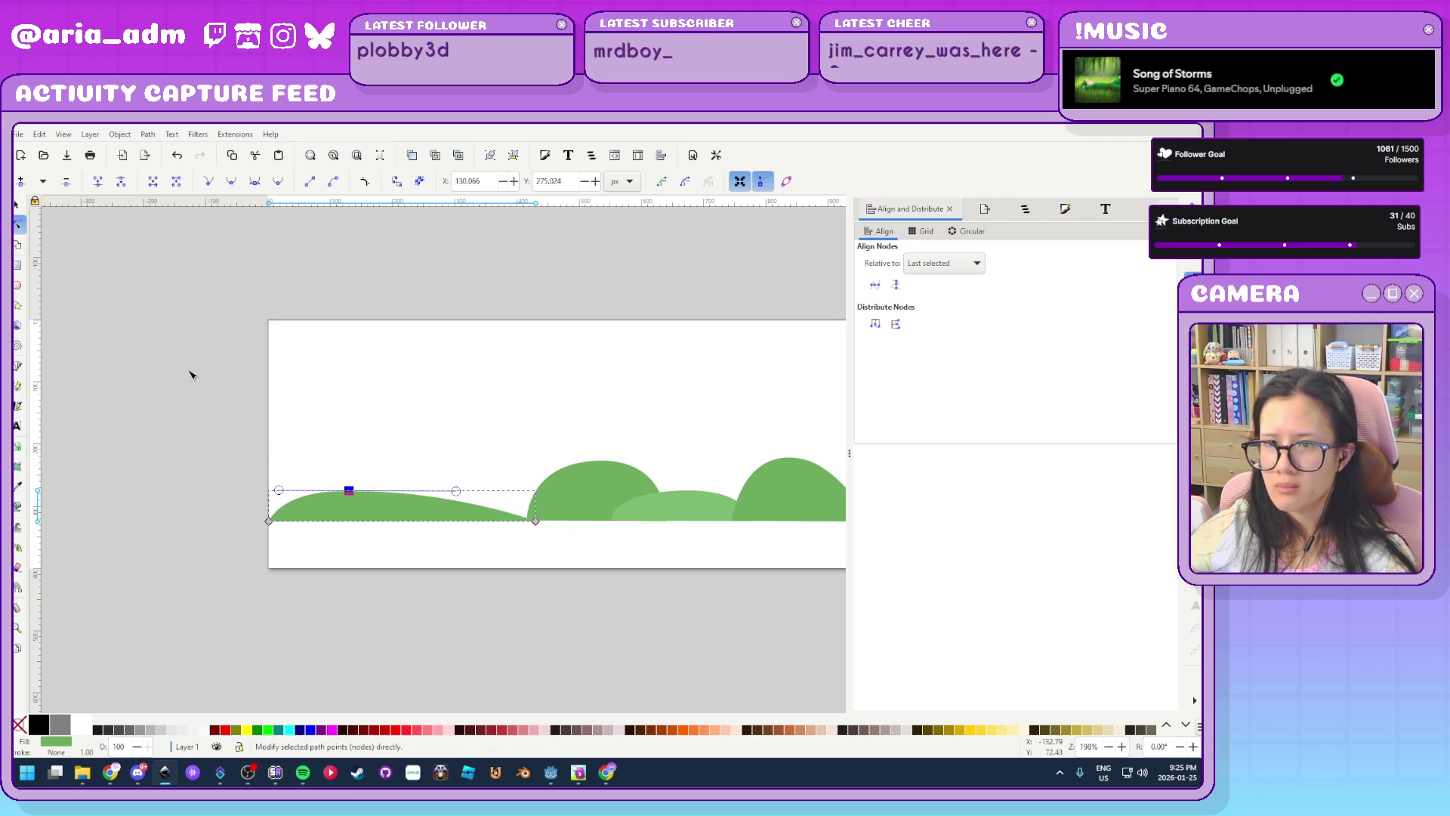
key("Escape")
scroll(240, 370, "right", 5)
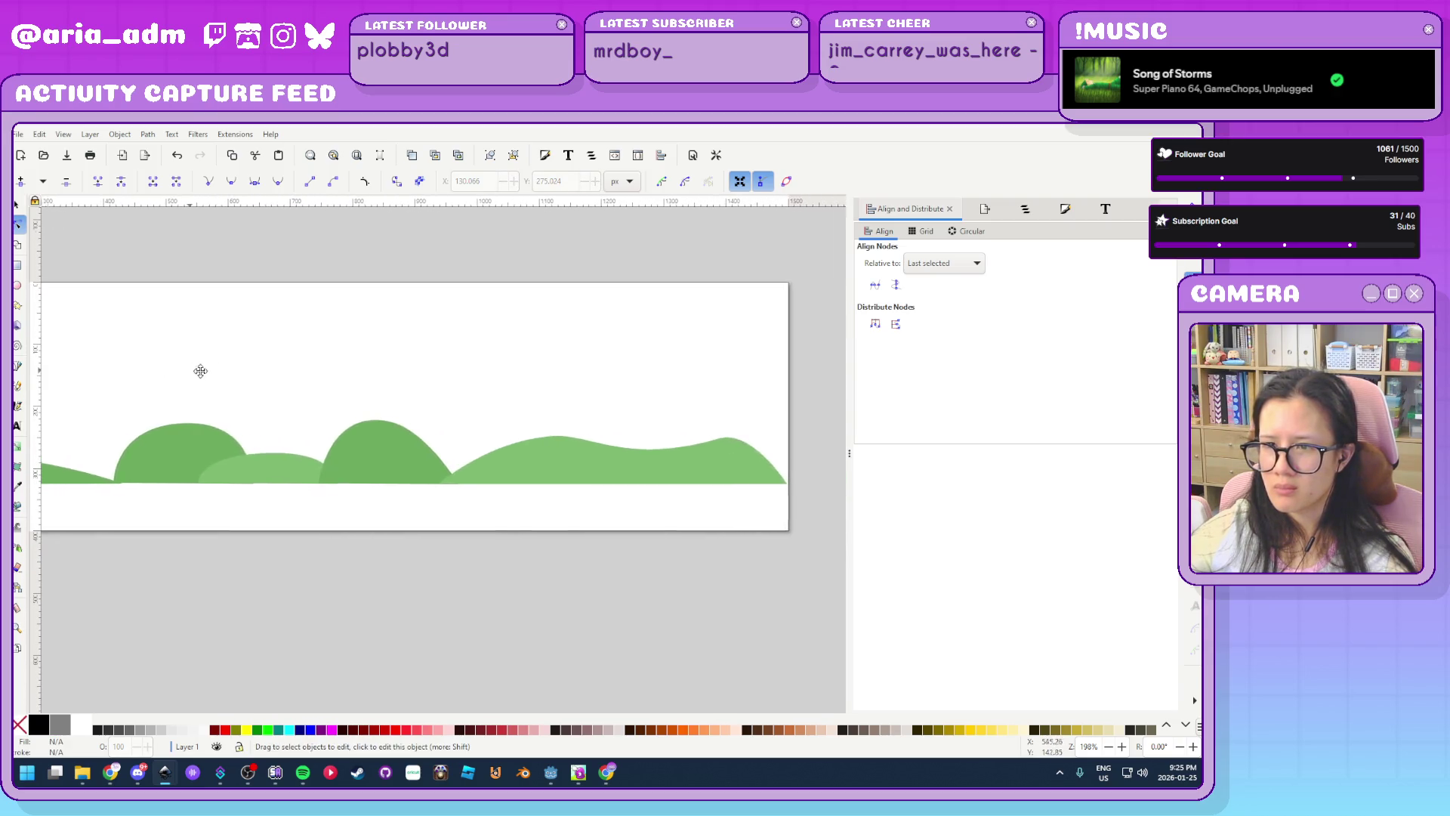
left_click(551, 772)
Run the level and play a first round, jumping and ducking under birds
scroll(528, 484, "down", 4)
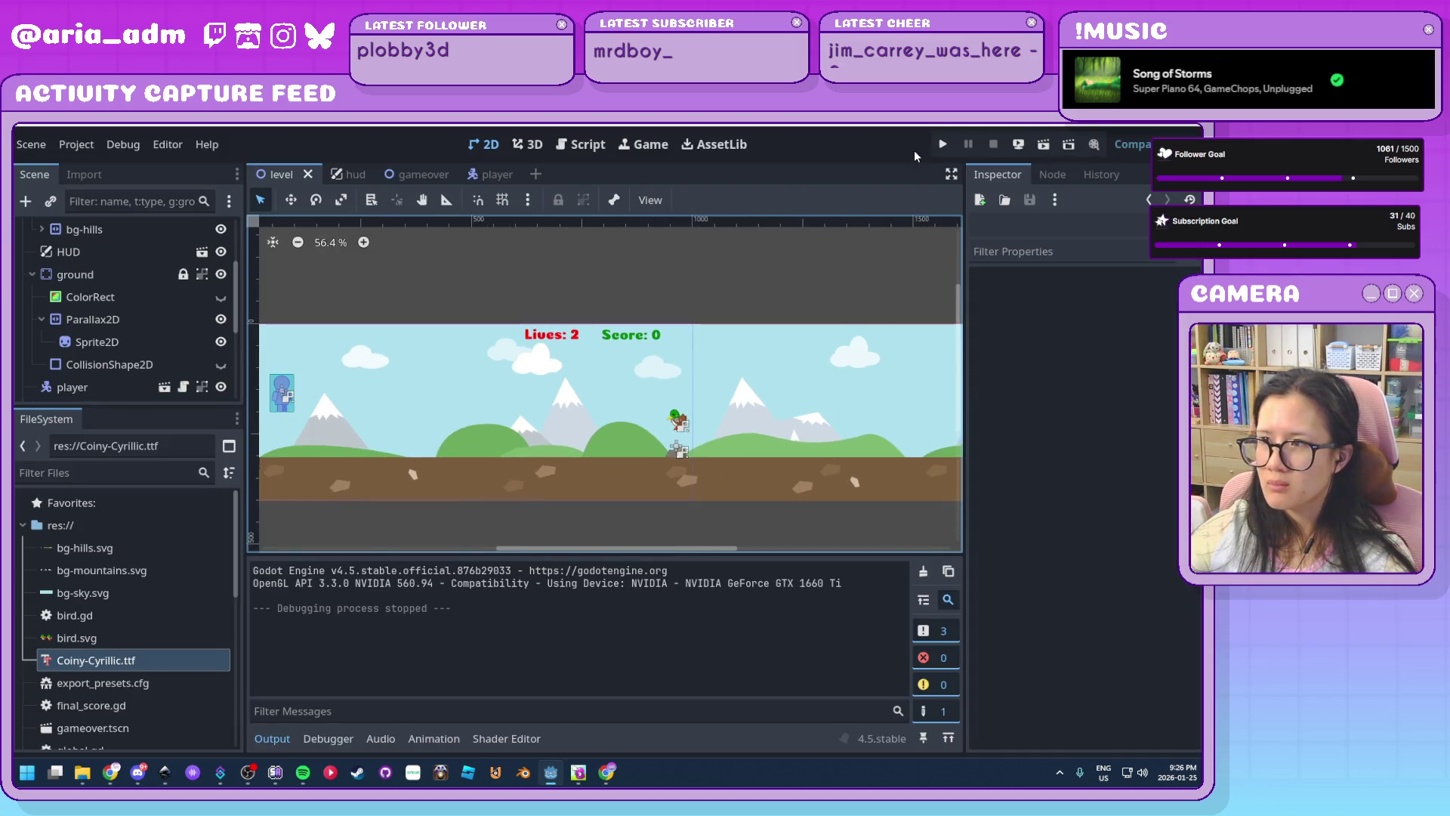
left_click(942, 146)
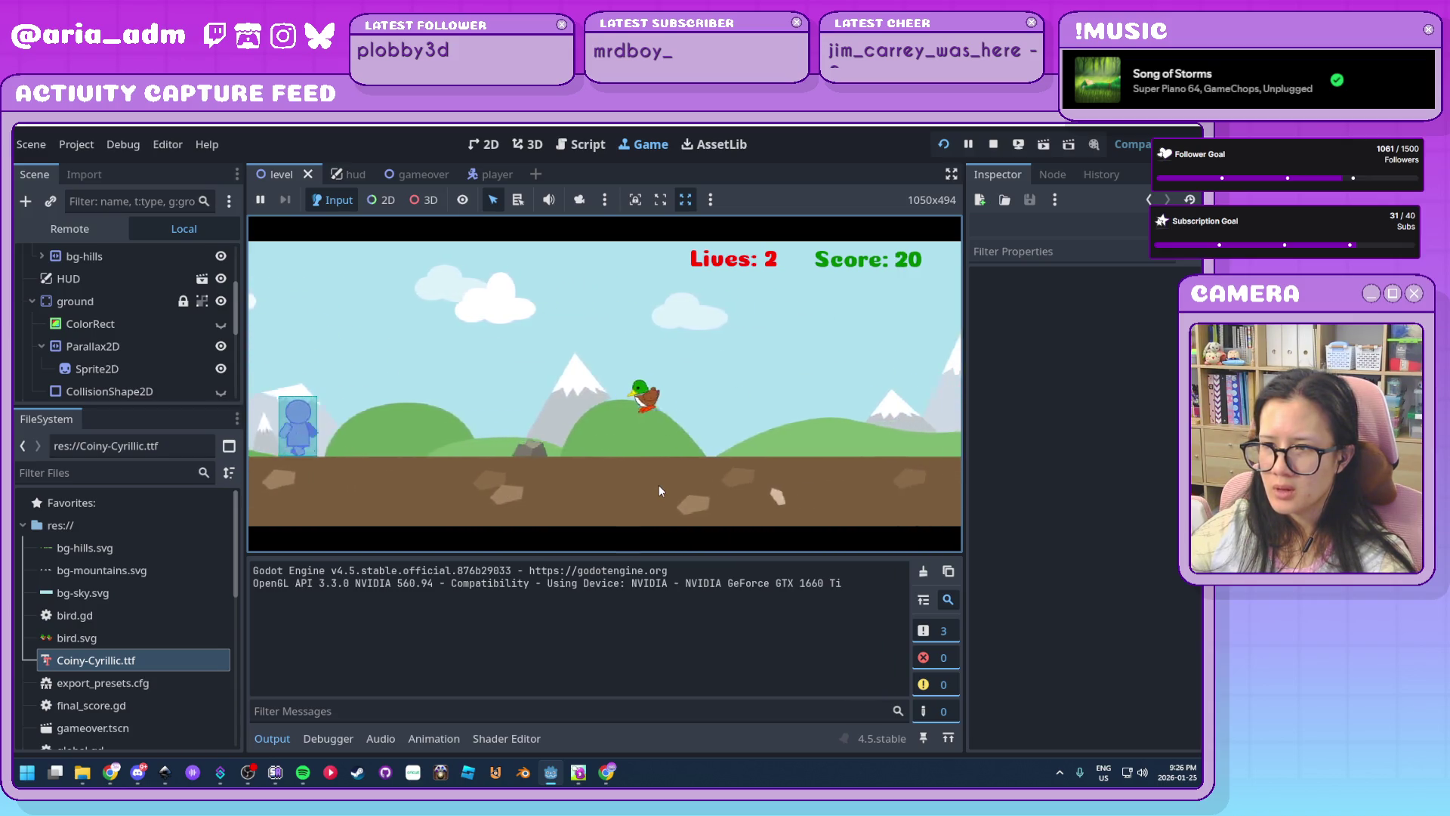
left_click(650, 483)
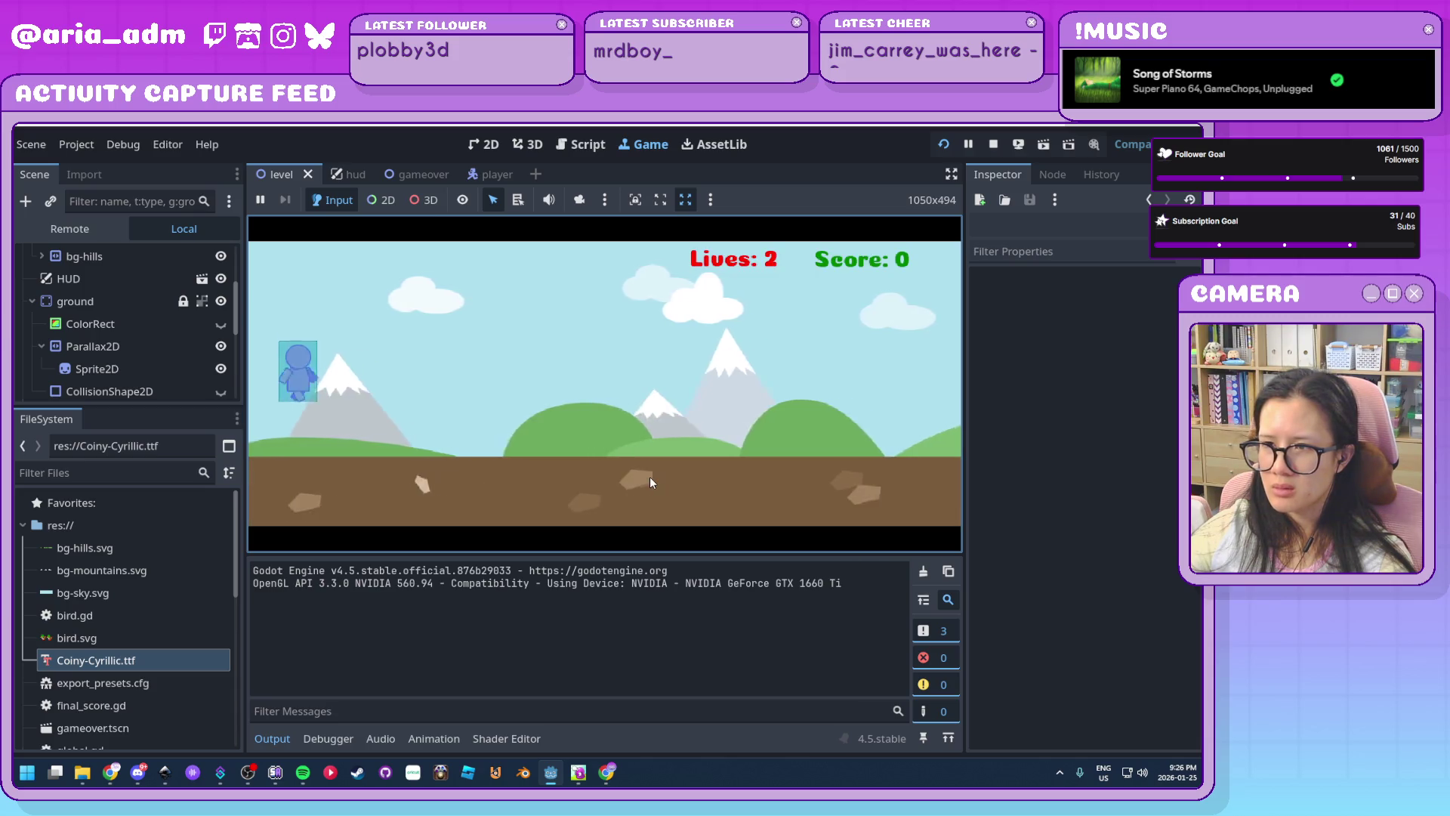
key("space")
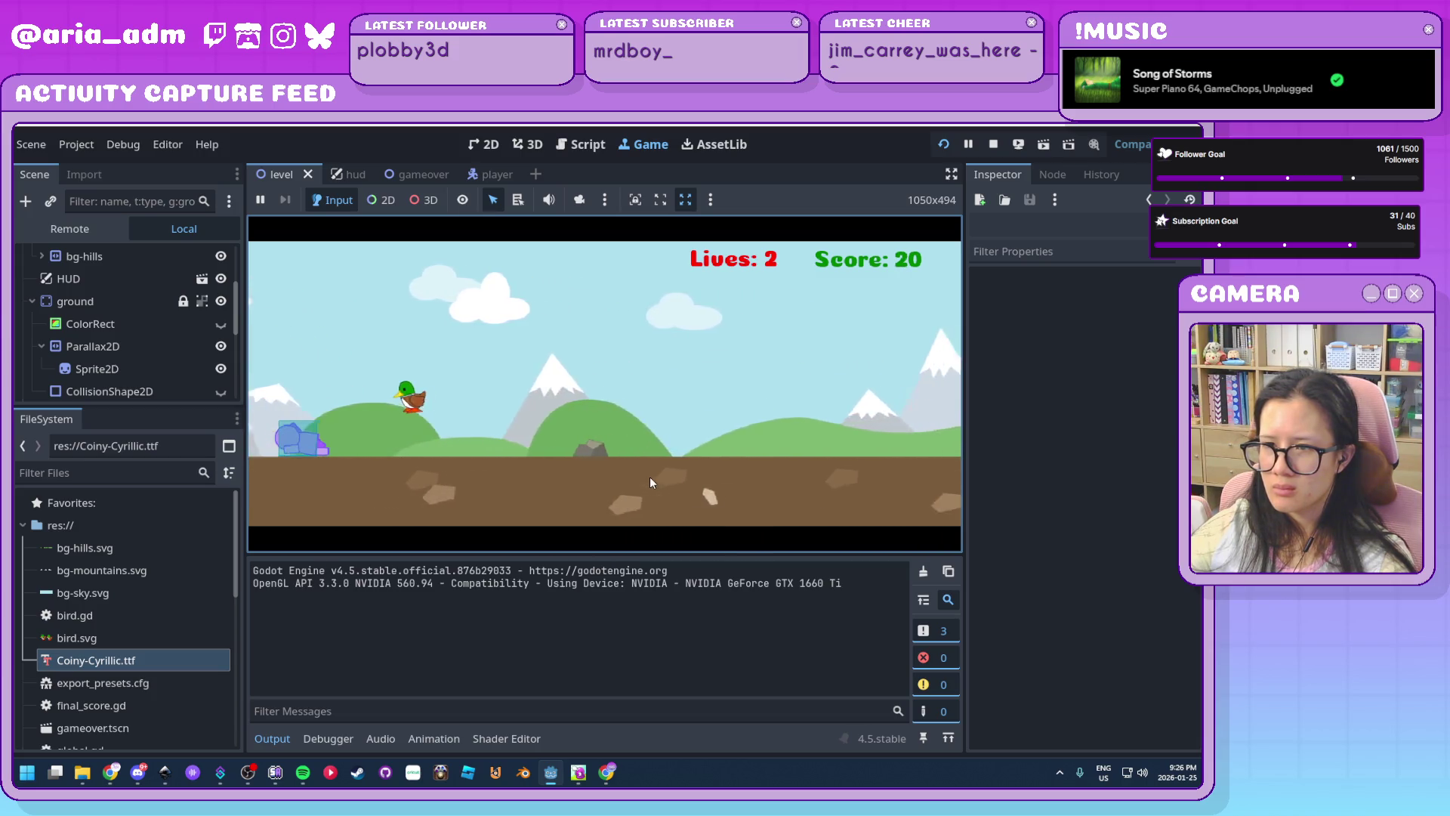
key("space")
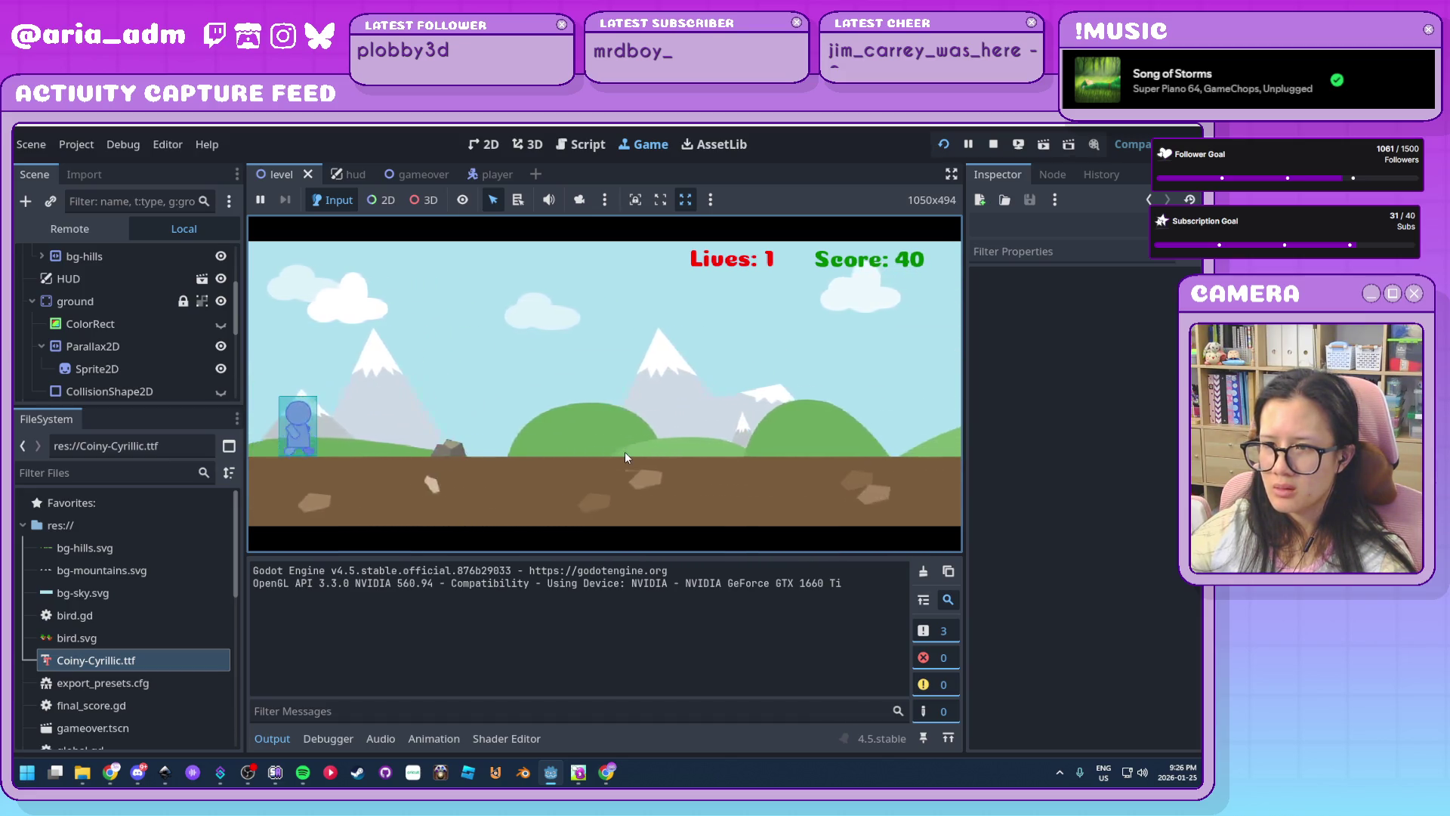
key("space")
key("Down")
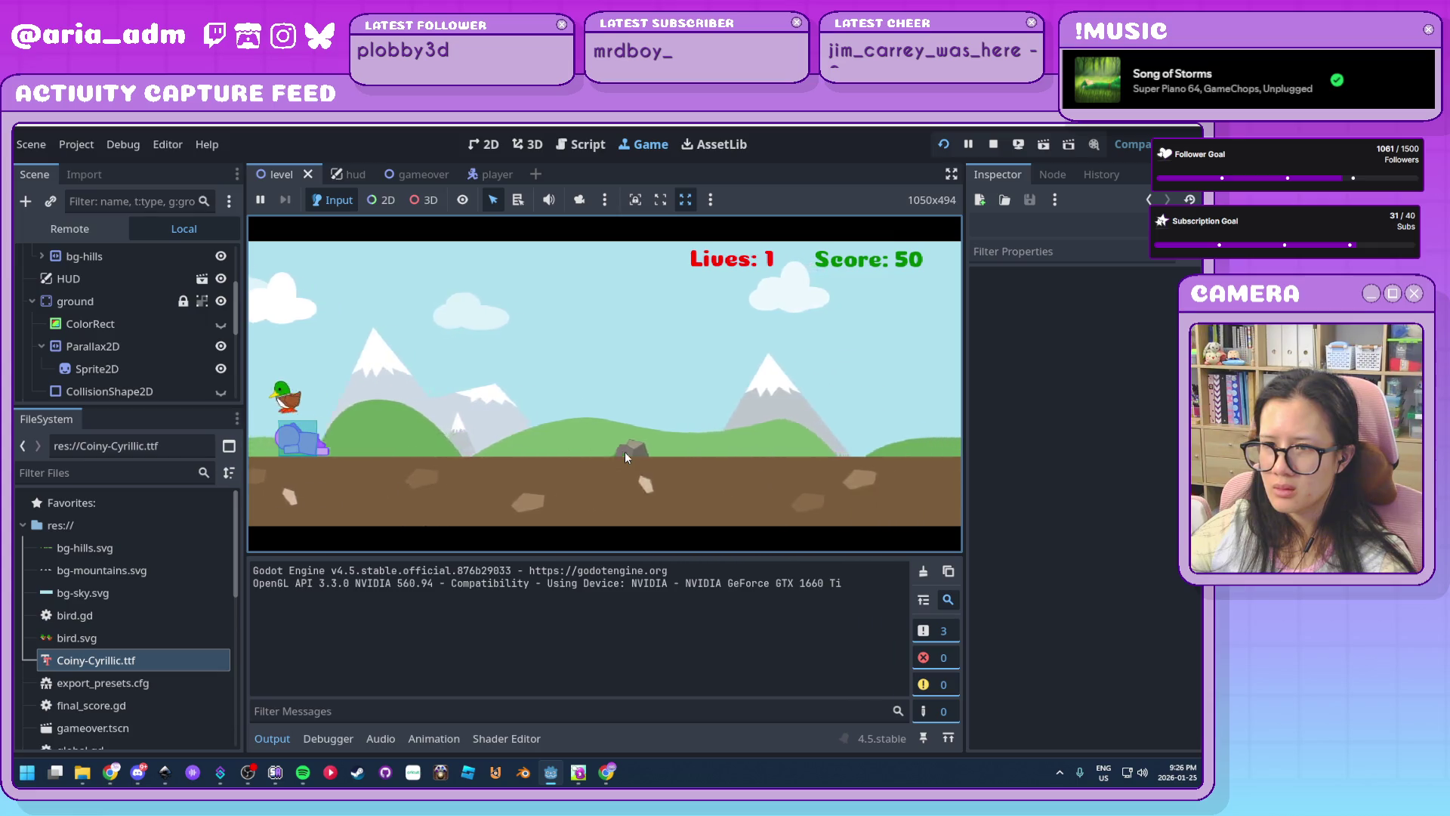
Restart after game over, dodge more birds with Up and Down, then return to the Inkscape hills
left_click(633, 480)
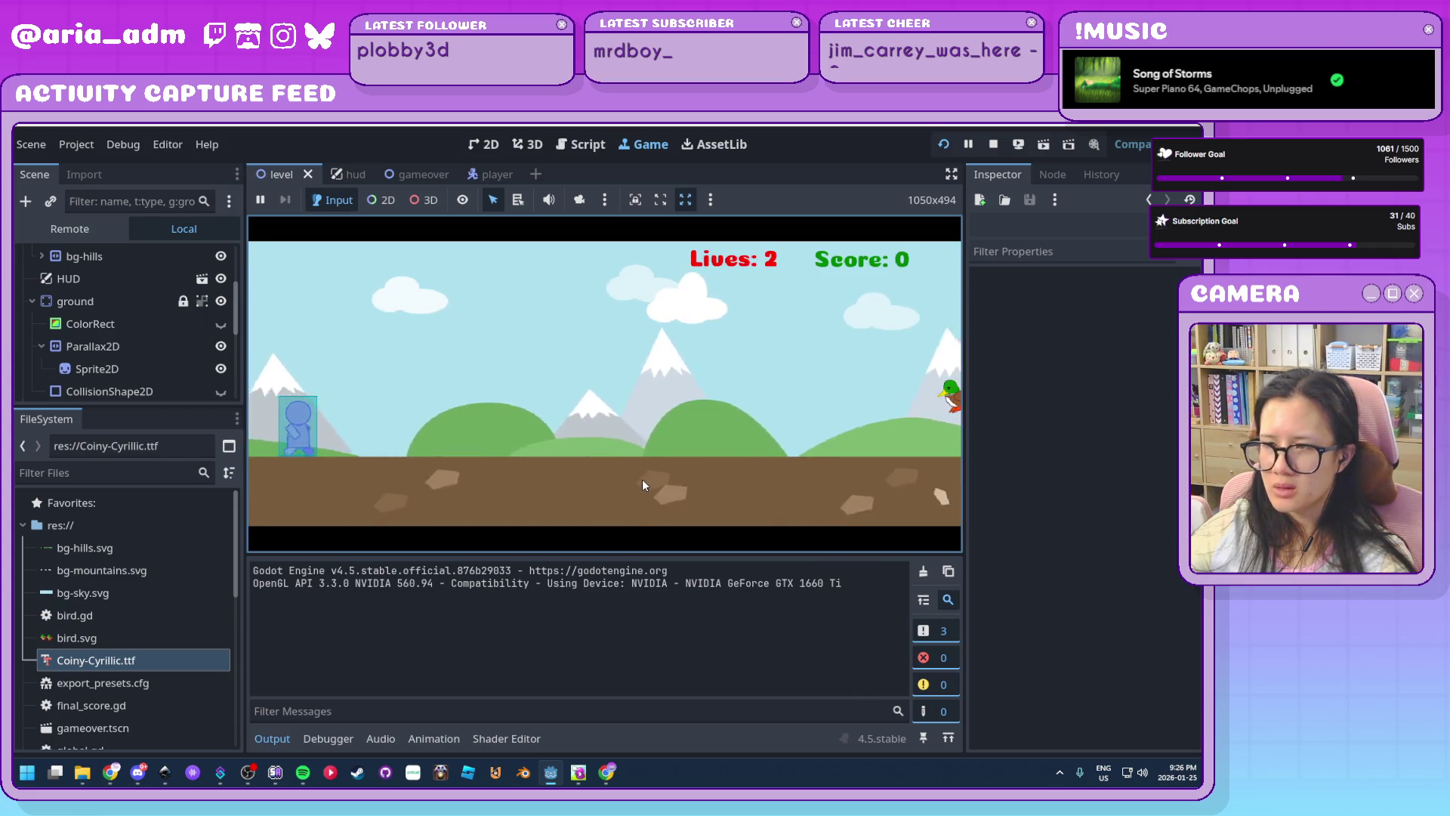
key("Down")
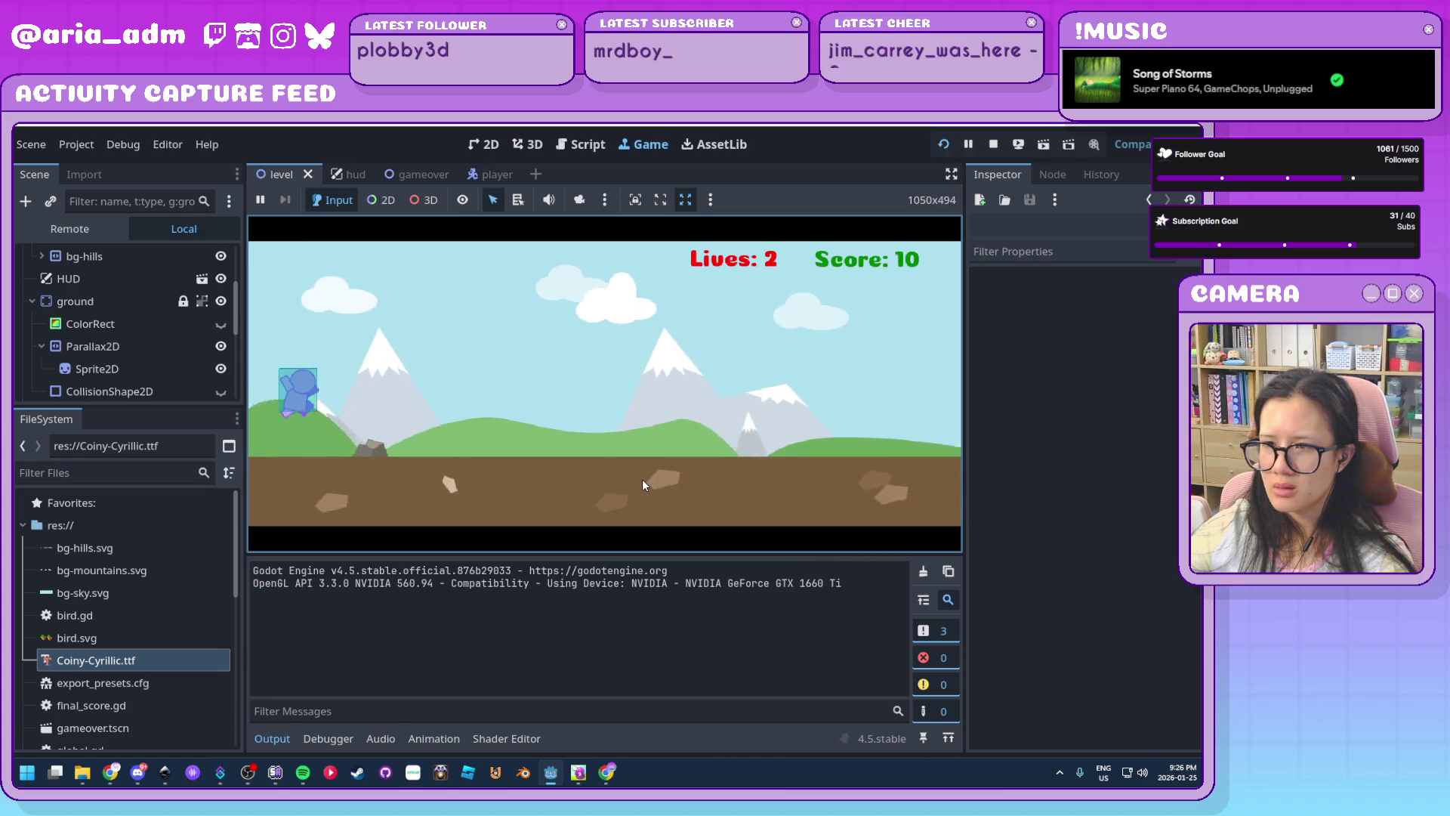
key("Down")
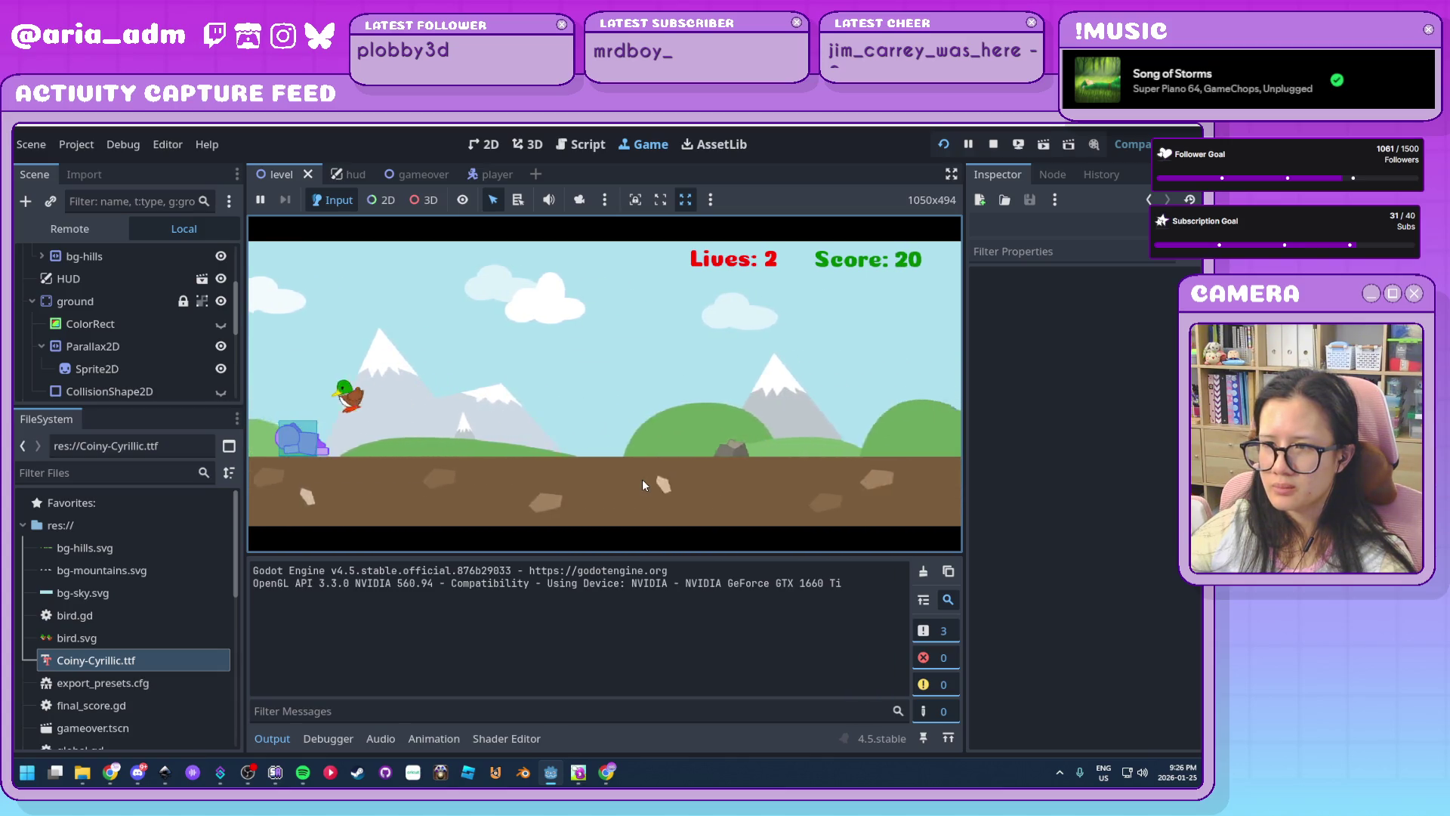
key("Up")
key("Down")
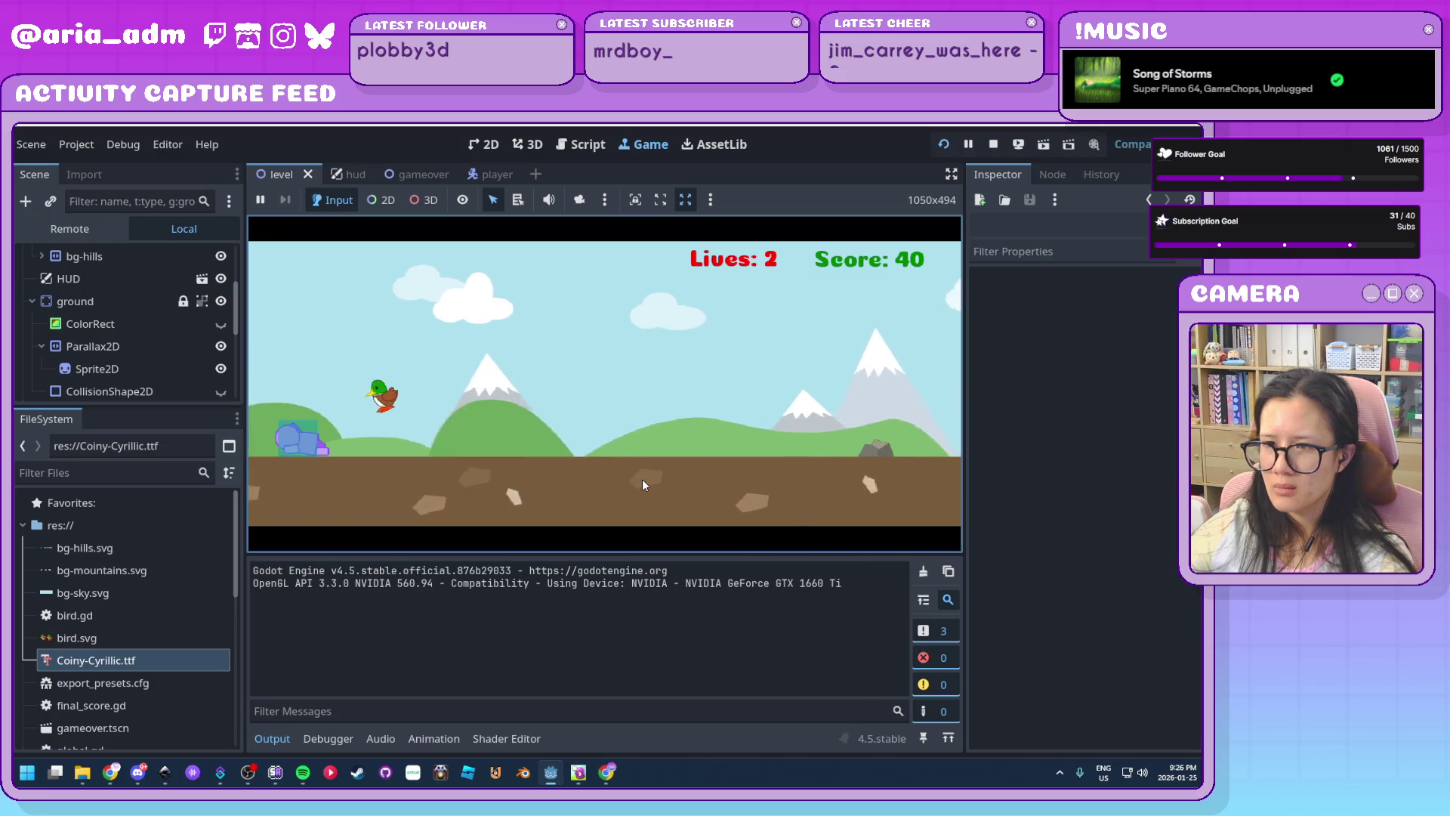
key("Up")
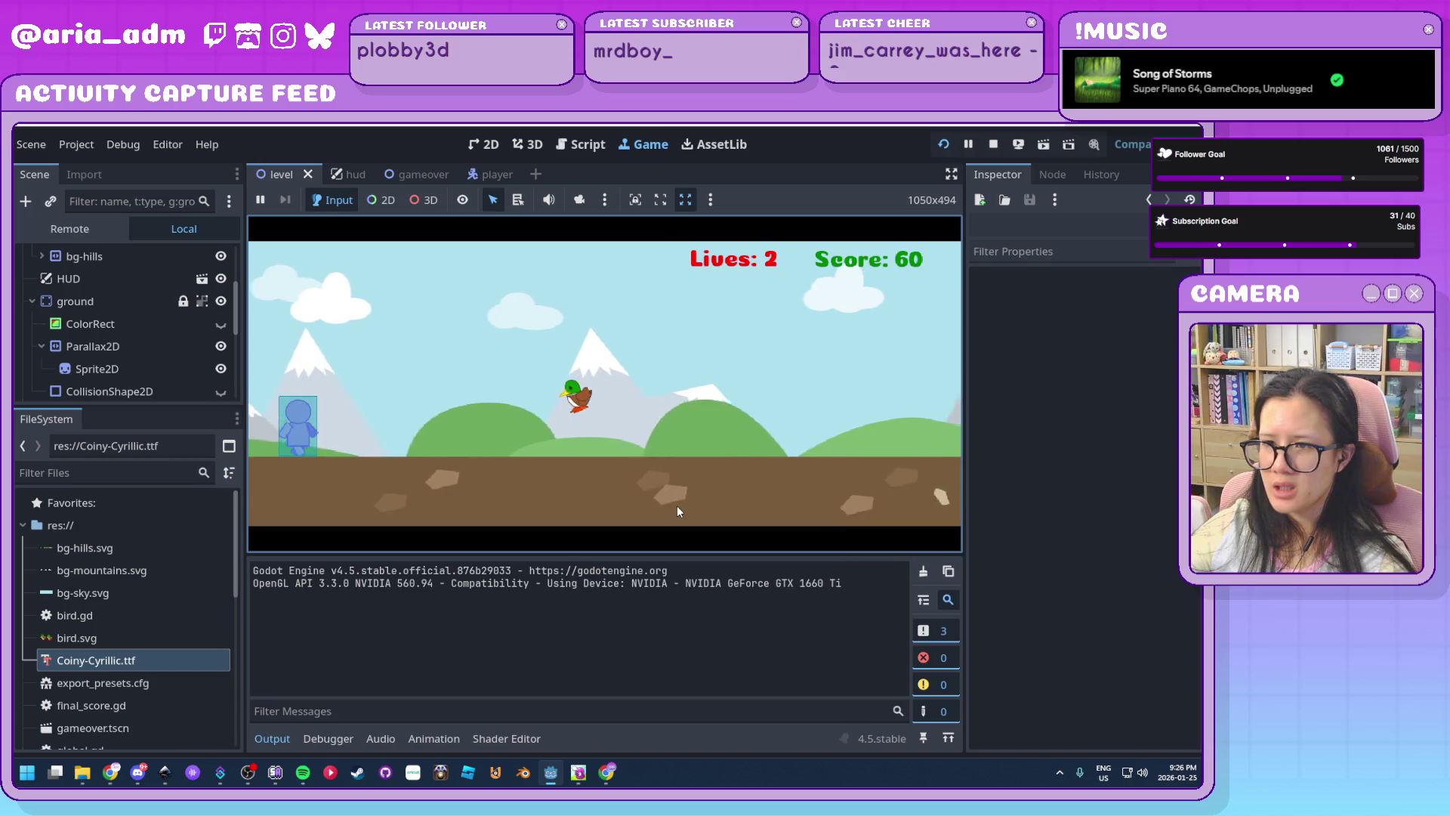
key("Up")
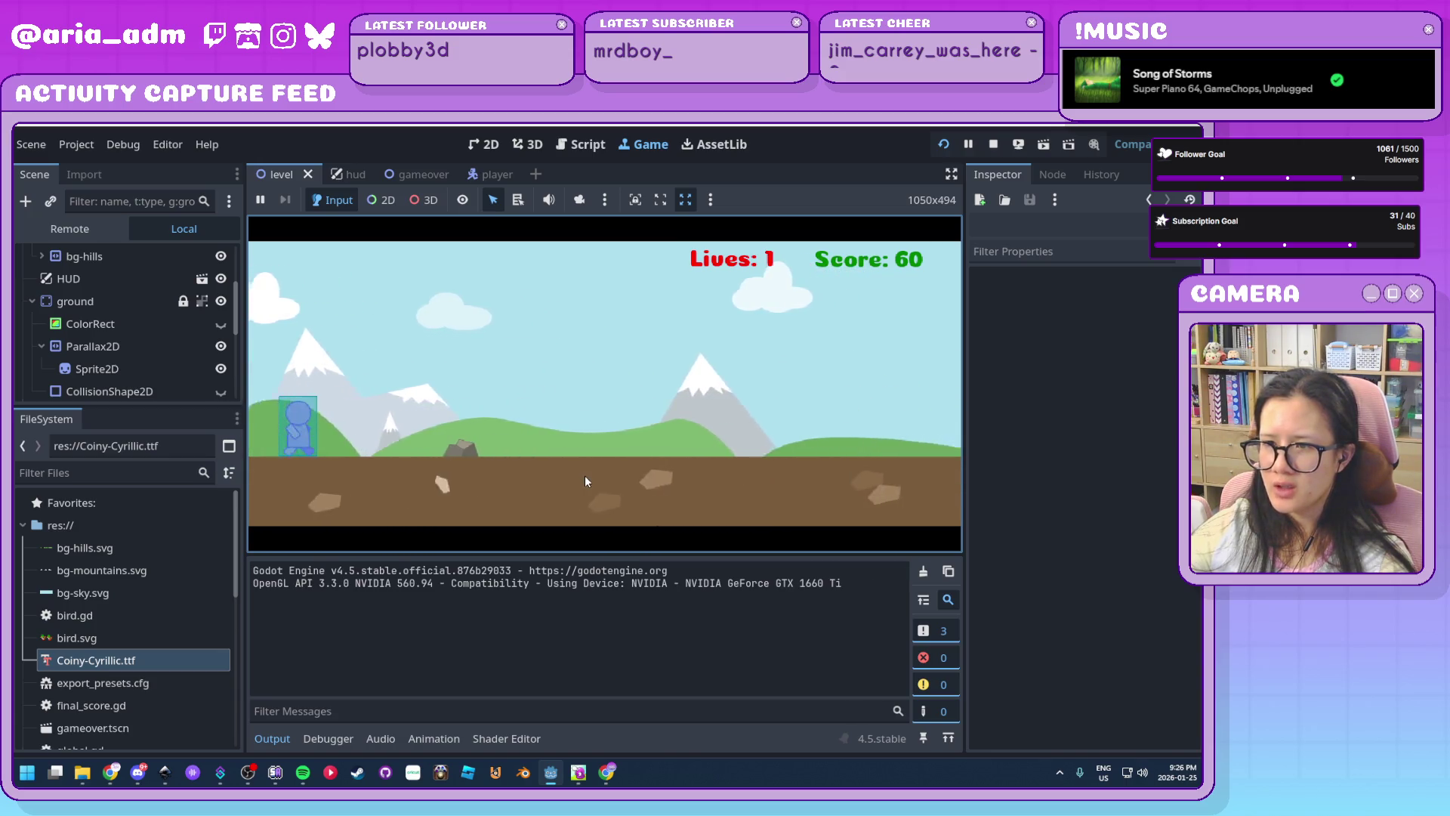
key("Up")
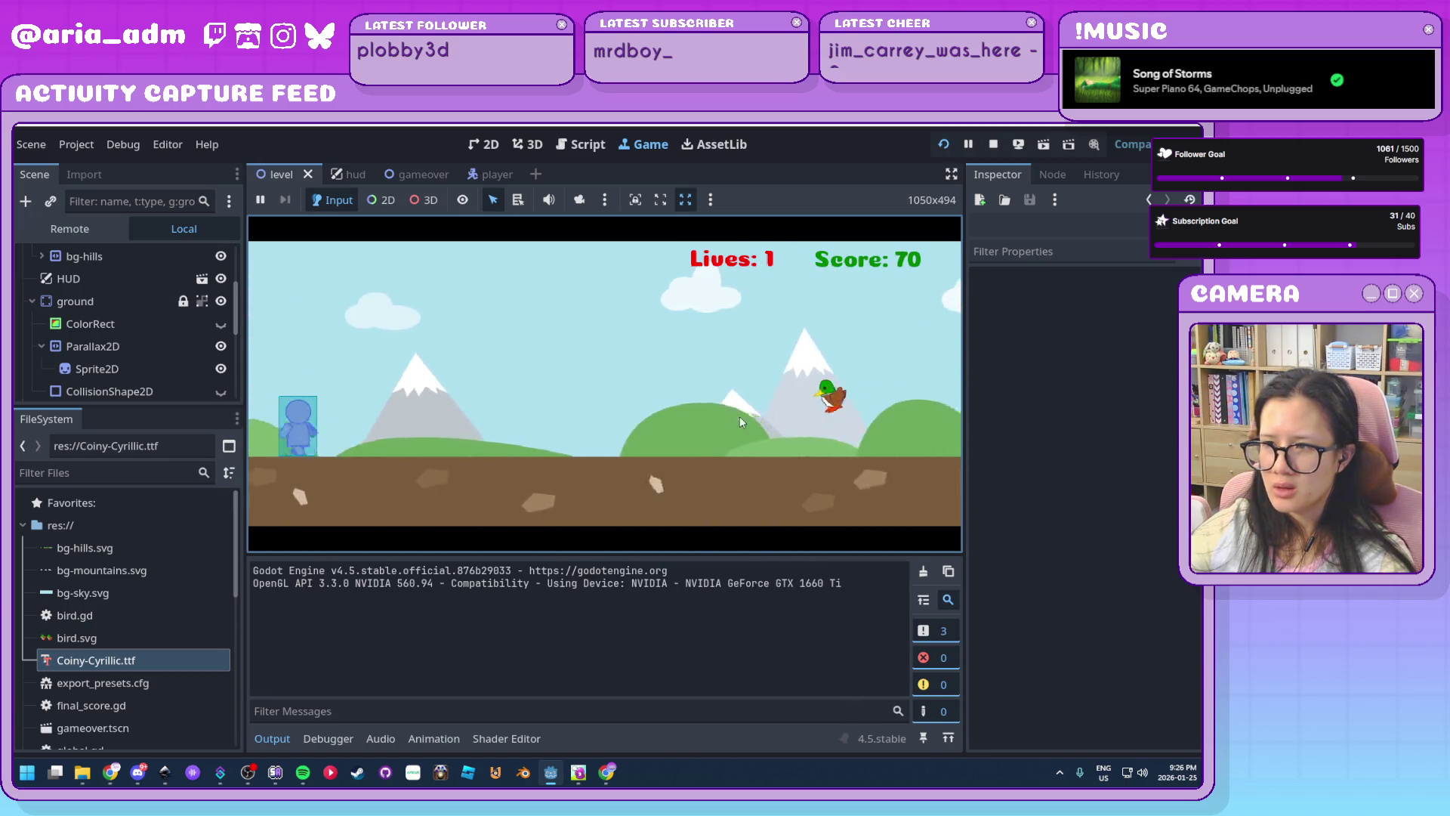
key("Down")
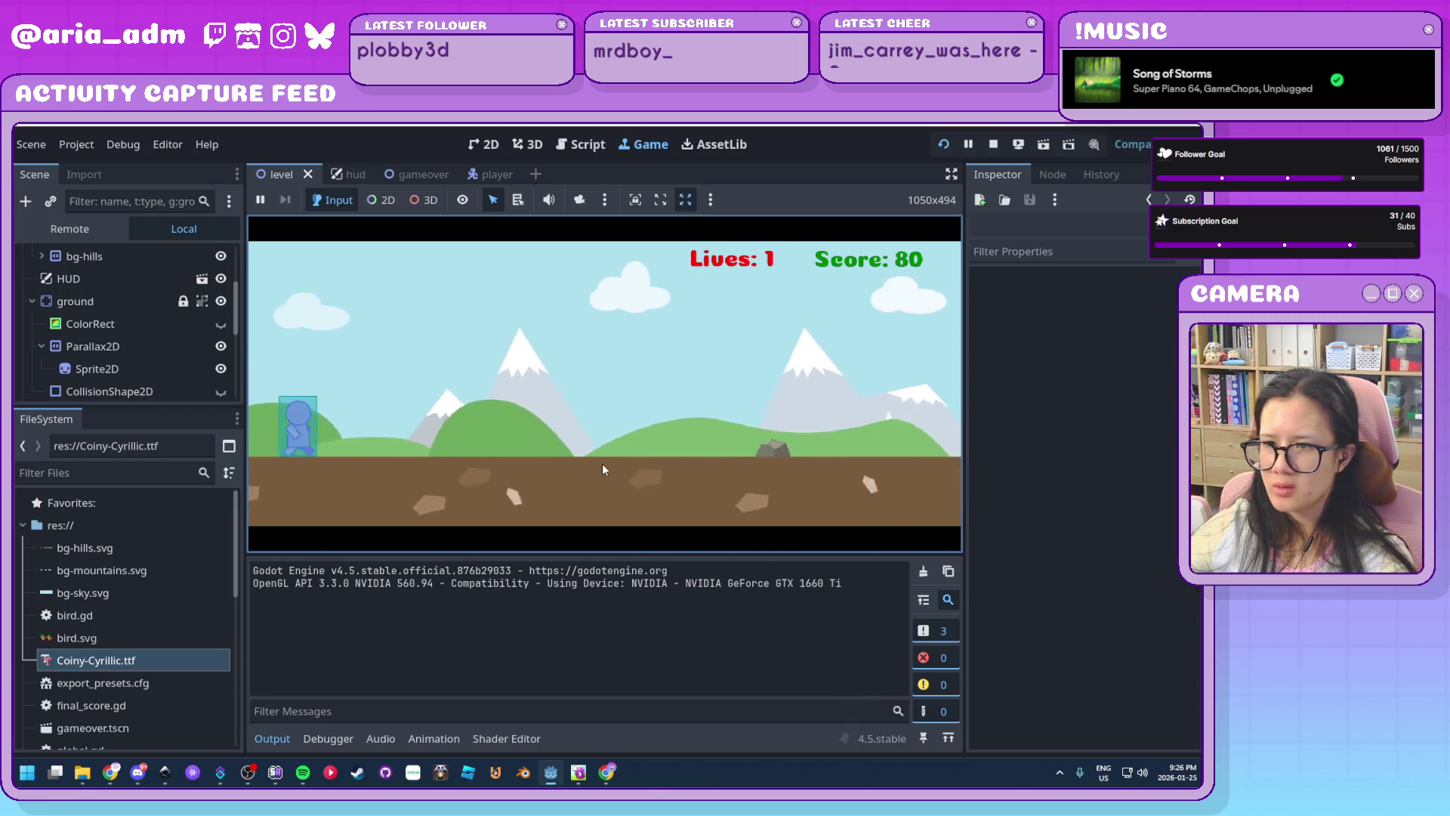
key("Up")
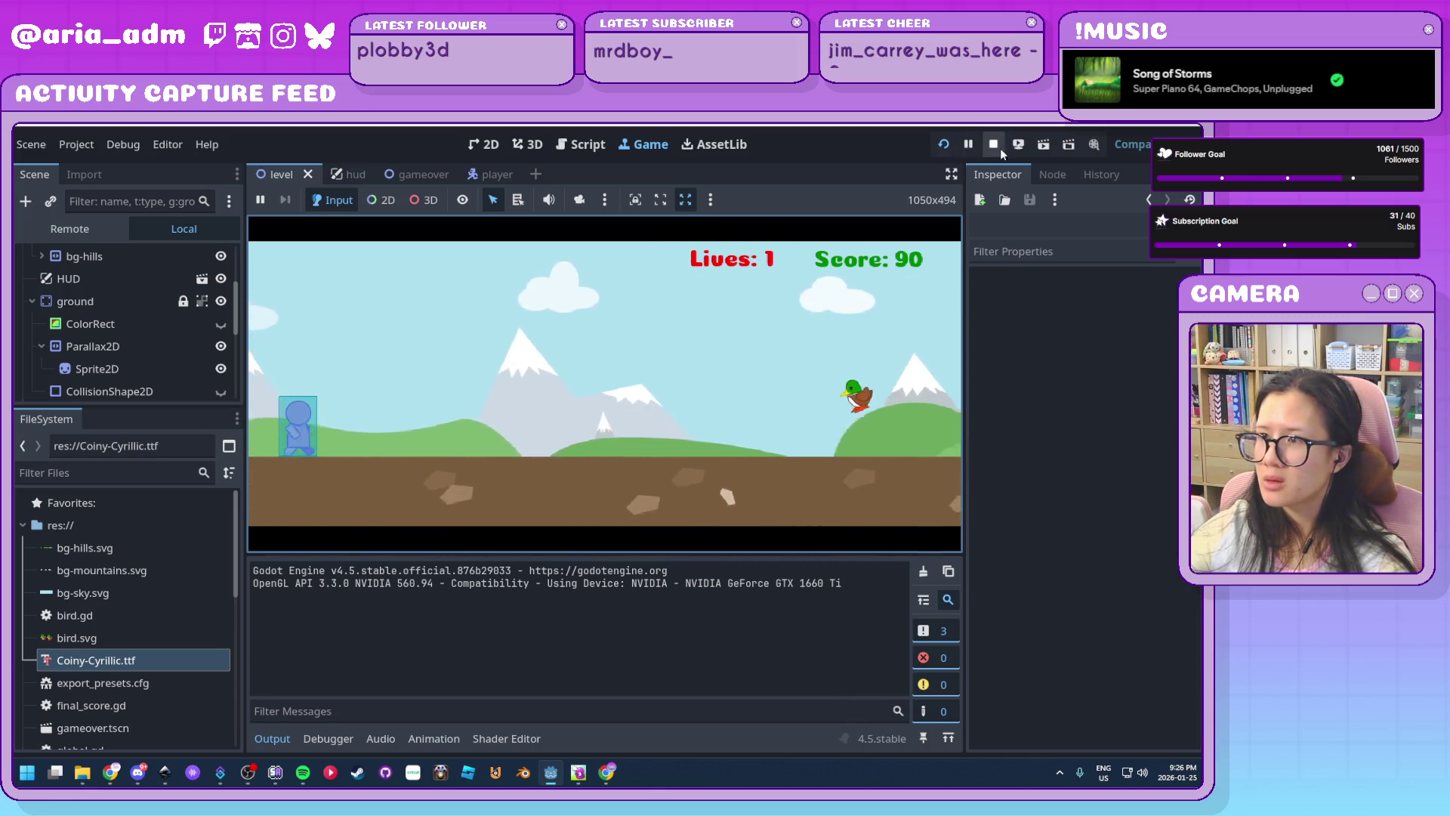
key("alt+Tab")
left_click(402, 468)
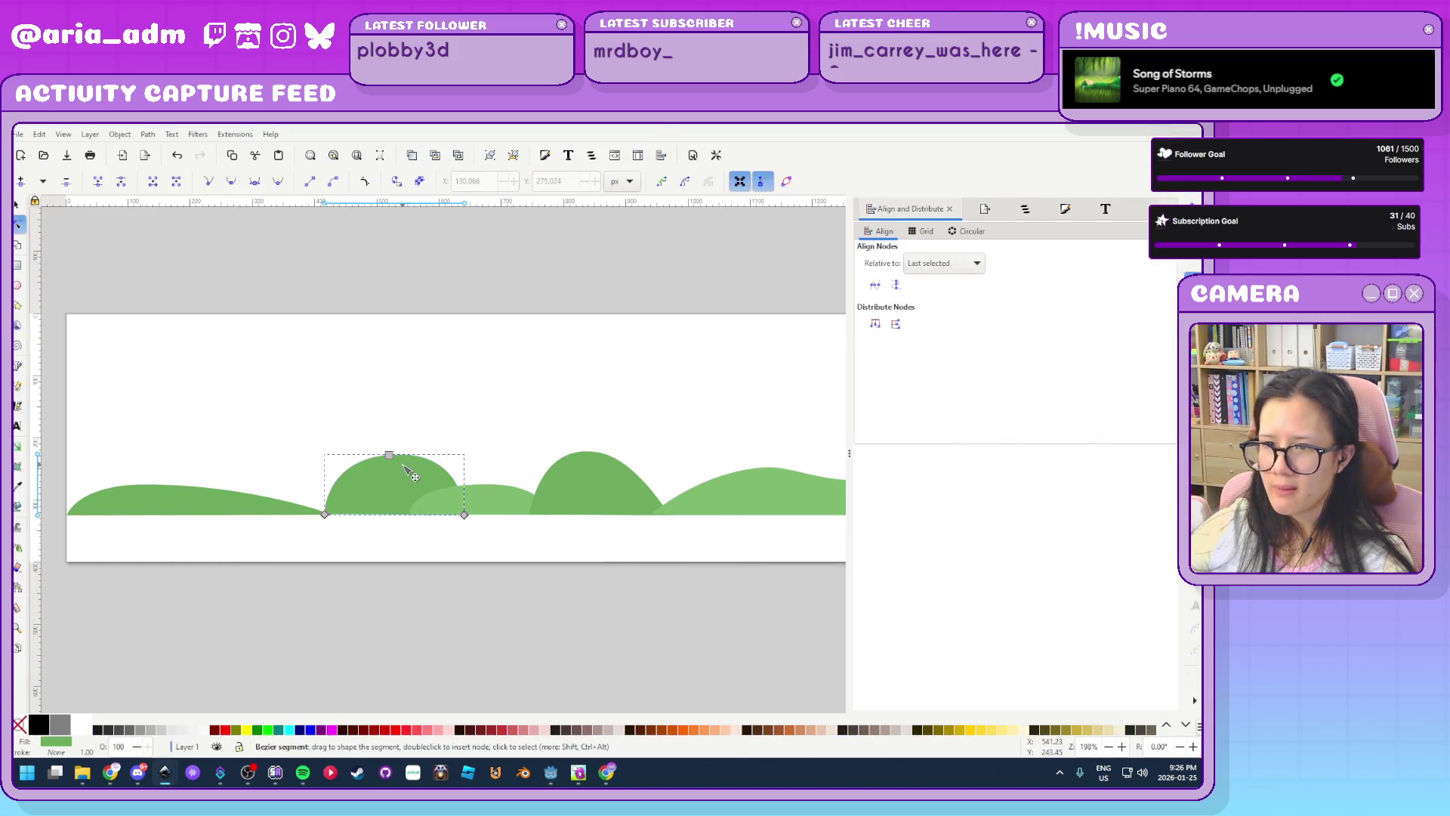
Lower one green hill's peak to flatten it and bend the long right hill's curve
mouse_move(389, 455)
left_mouse_down()
mouse_move(389, 495)
mouse_move(382, 473)
left_mouse_up()
left_click_drag(657, 550, 338, 559)
left_click(531, 496)
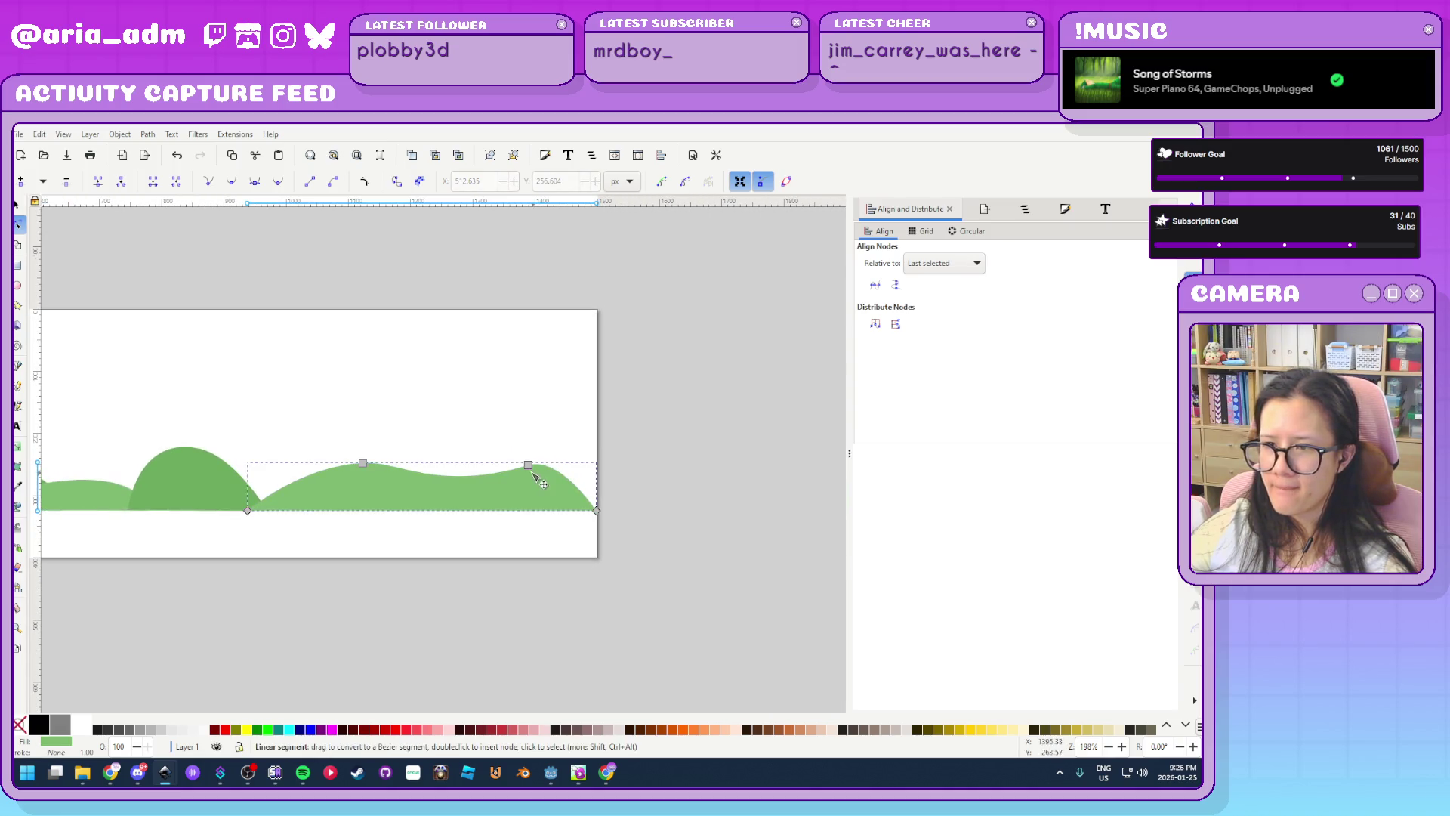
left_click(529, 466)
left_click_drag(439, 494, 354, 491)
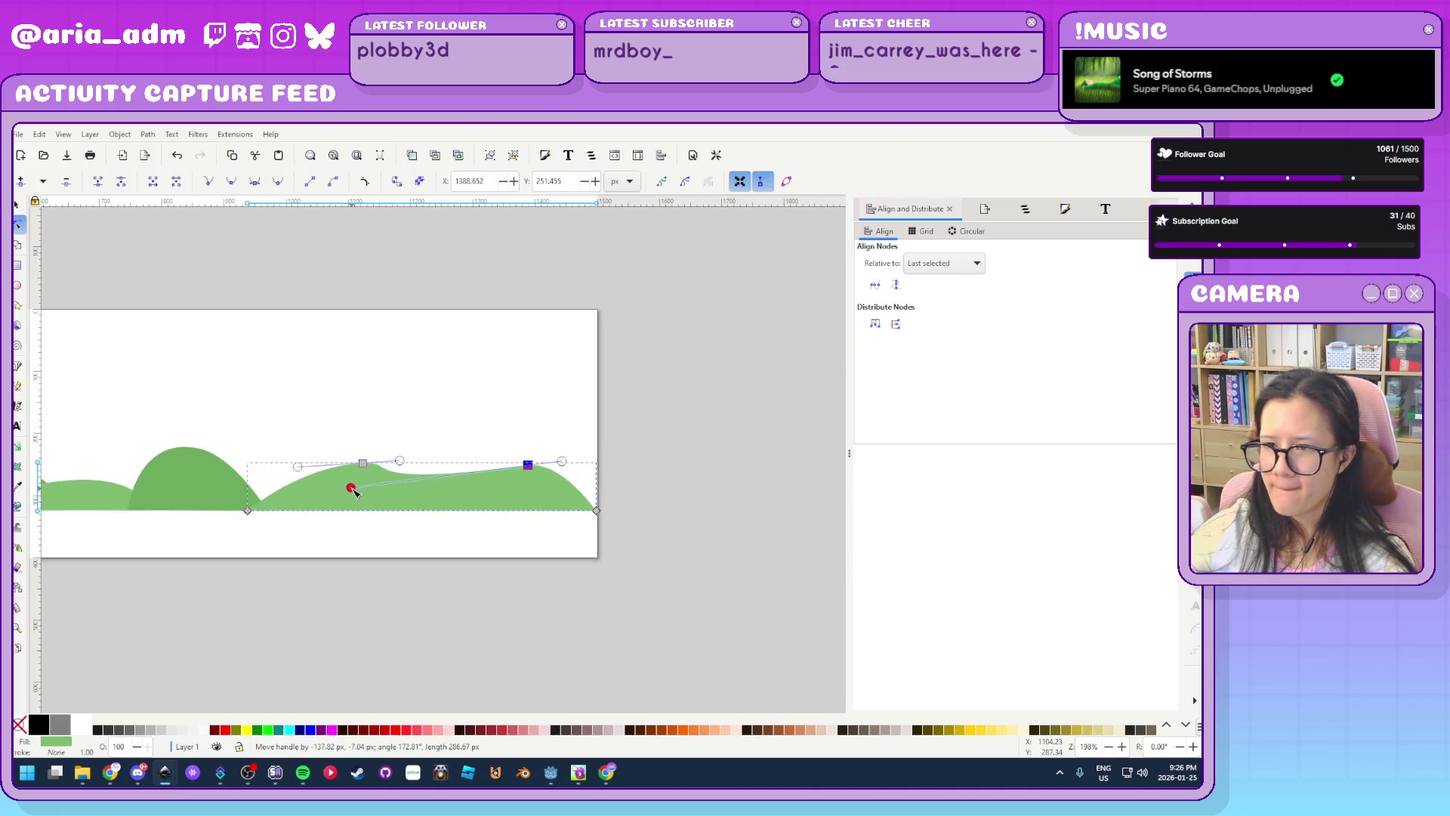
scroll(518, 517, "up", 2)
mouse_move(606, 398)
left_mouse_down()
mouse_move(695, 398)
mouse_move(607, 396)
left_mouse_up()
Add a node in the long hill's dip, pull it down, and round the left peak's slope
double_click(383, 448)
mouse_move(383, 448)
left_mouse_down()
mouse_move(379, 496)
mouse_move(378, 481)
mouse_move(502, 473)
mouse_move(466, 467)
left_mouse_up()
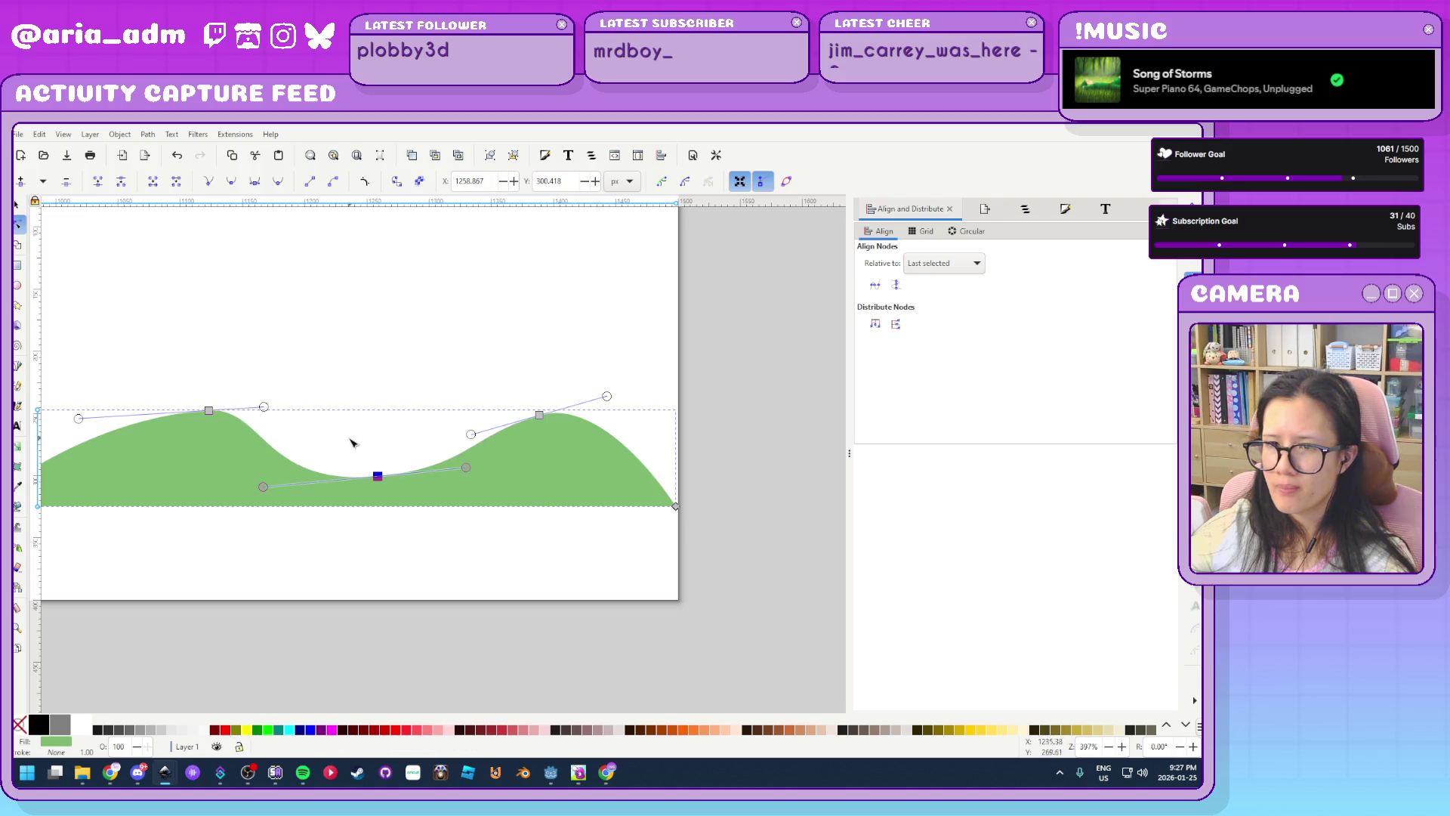
left_click_drag(296, 412, 316, 410)
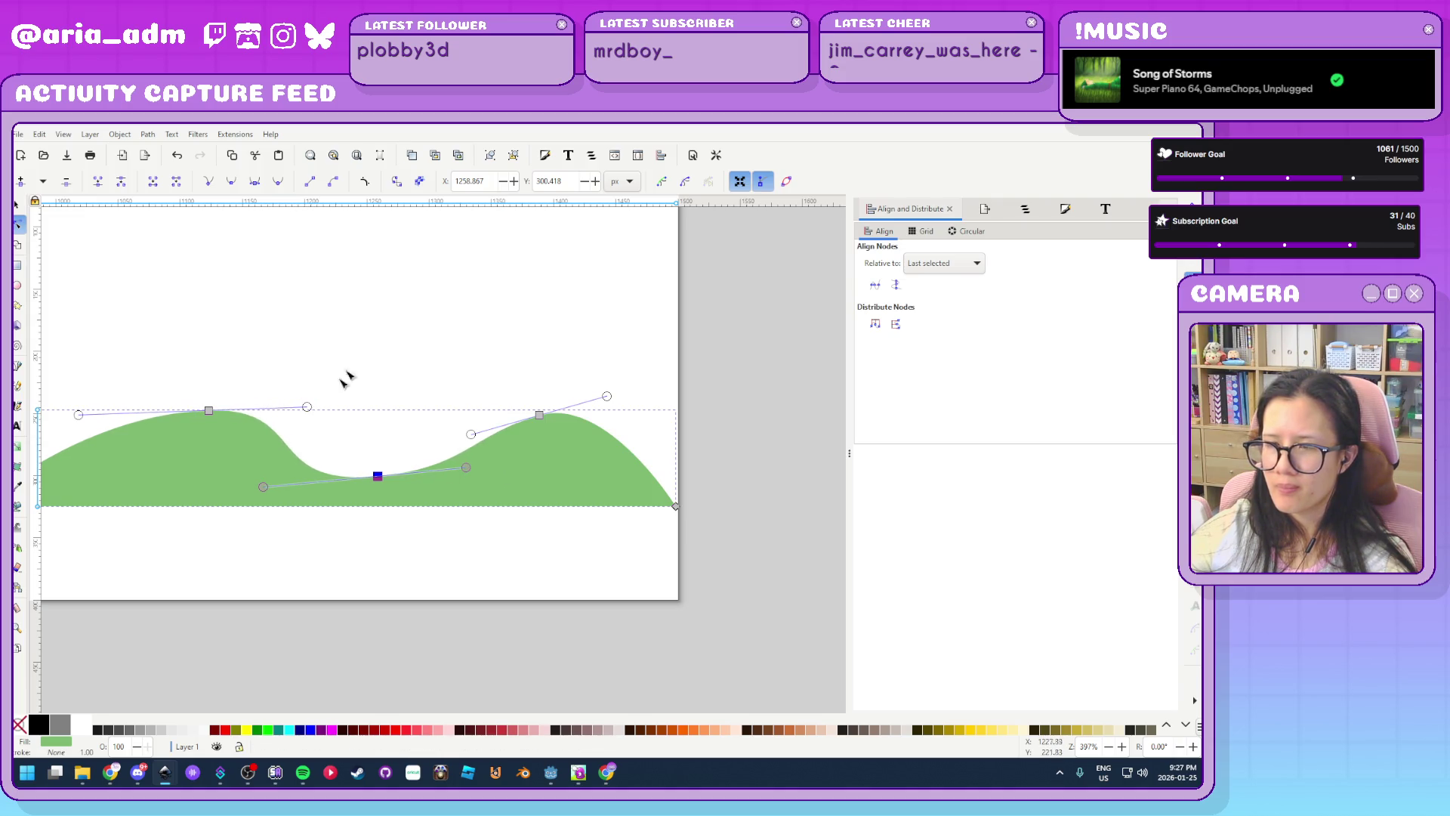
key("Escape")
key("1")
scroll(527, 528, "up", 1)
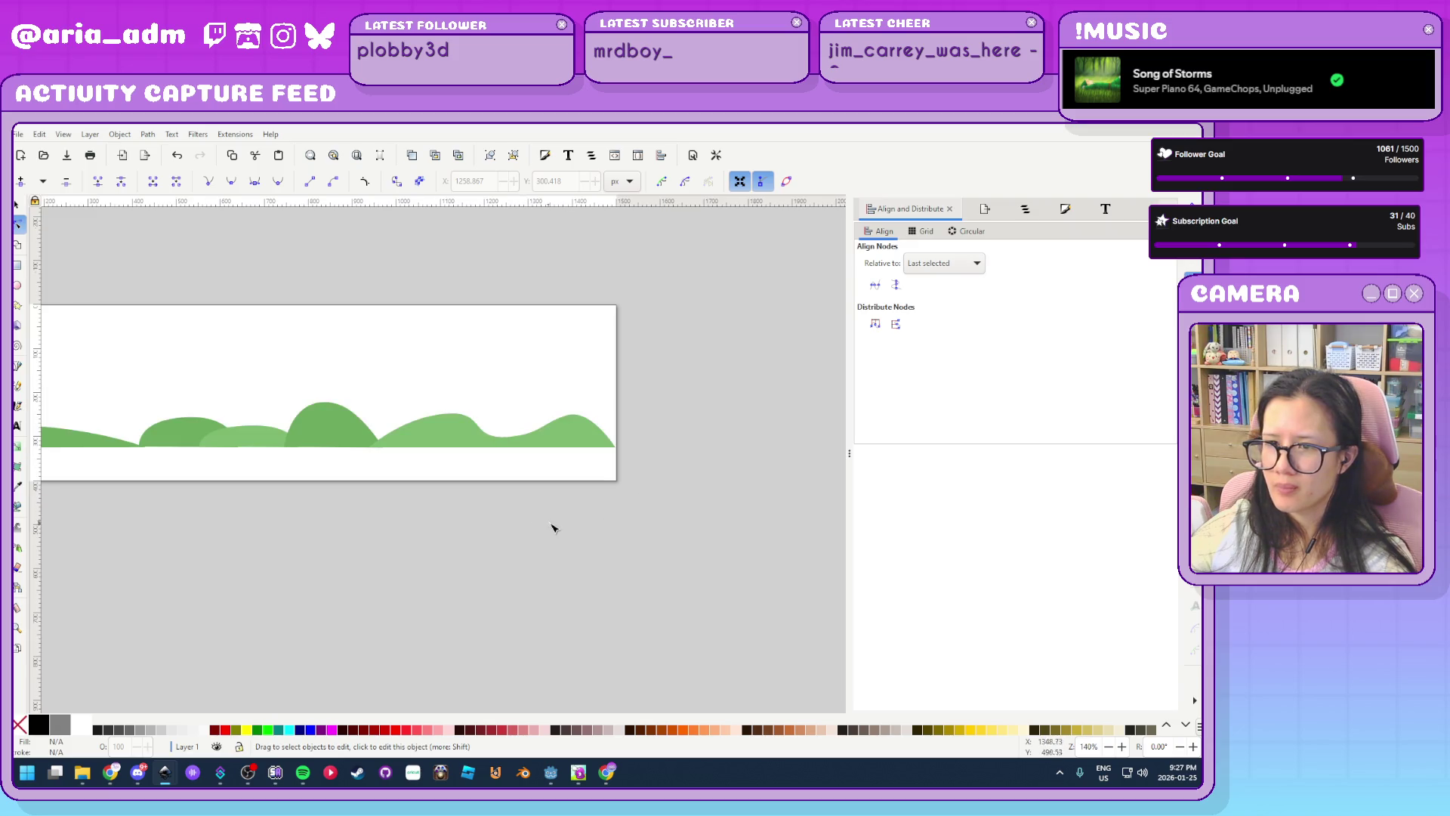
scroll(590, 586, "down", 1)
scroll(494, 554, "up", 1)
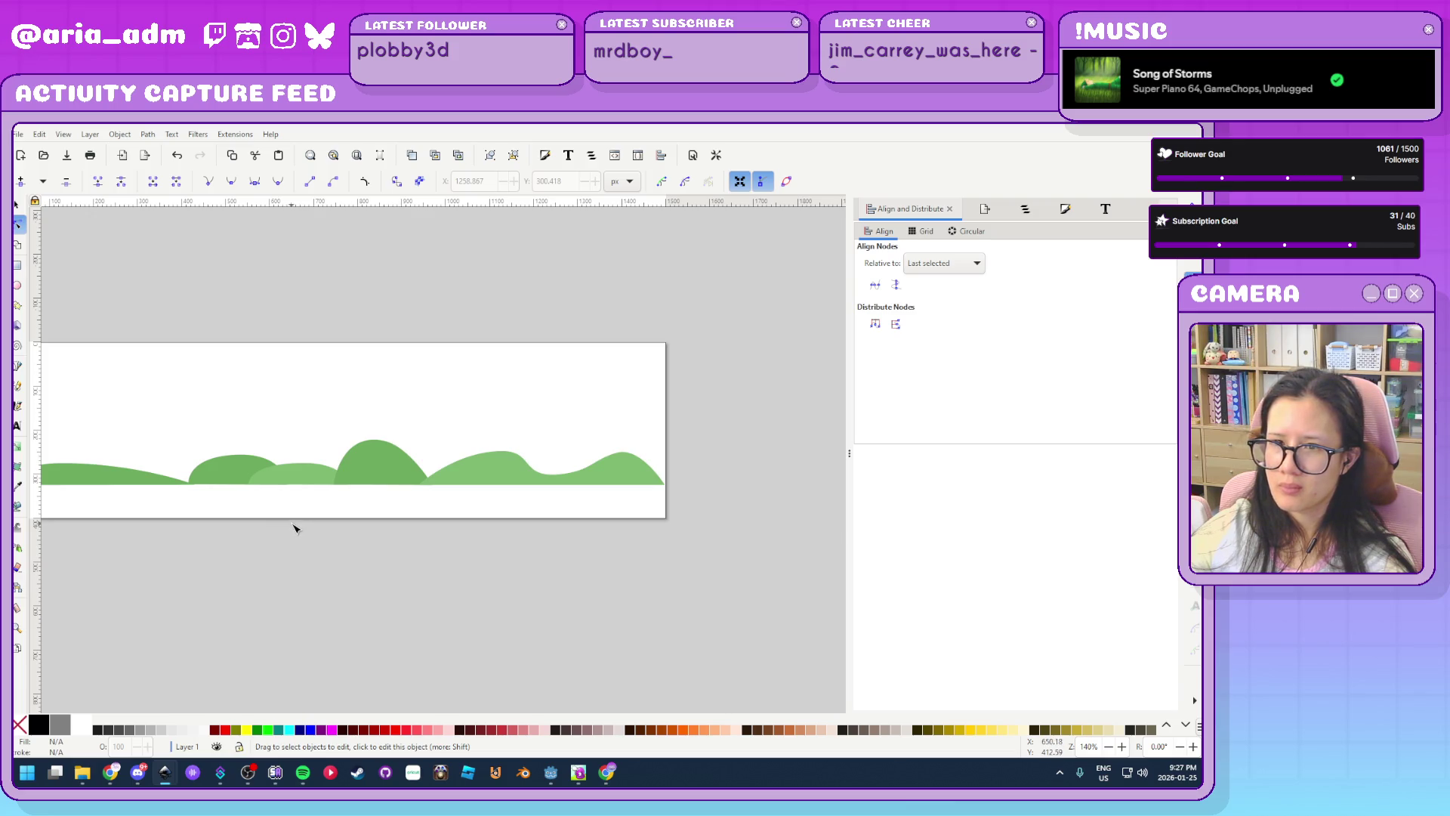
Draw a closed triangular mountain path with the Pen tool across the left and middle hills
key("b")
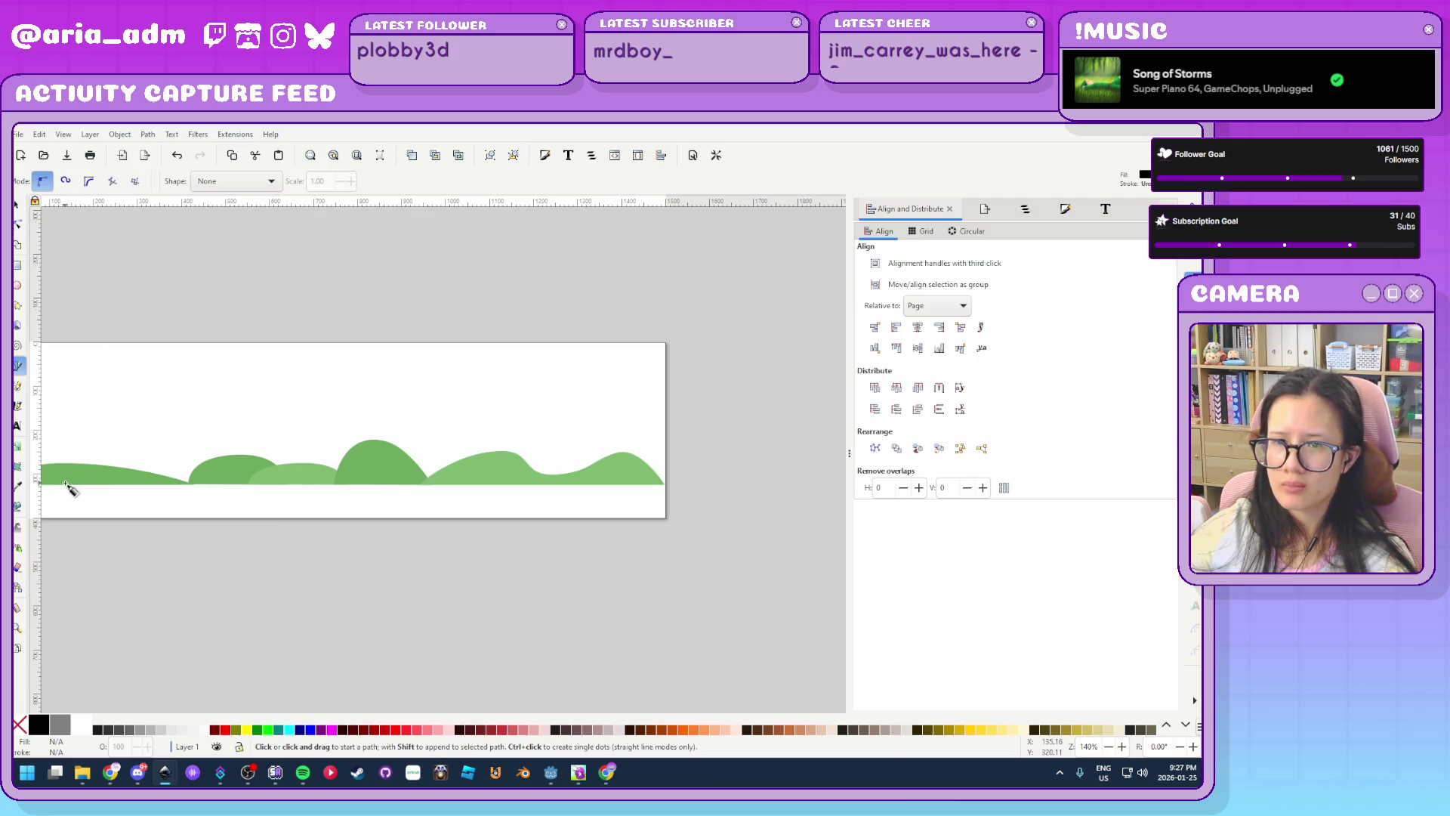
left_click_drag(112, 479, 252, 441)
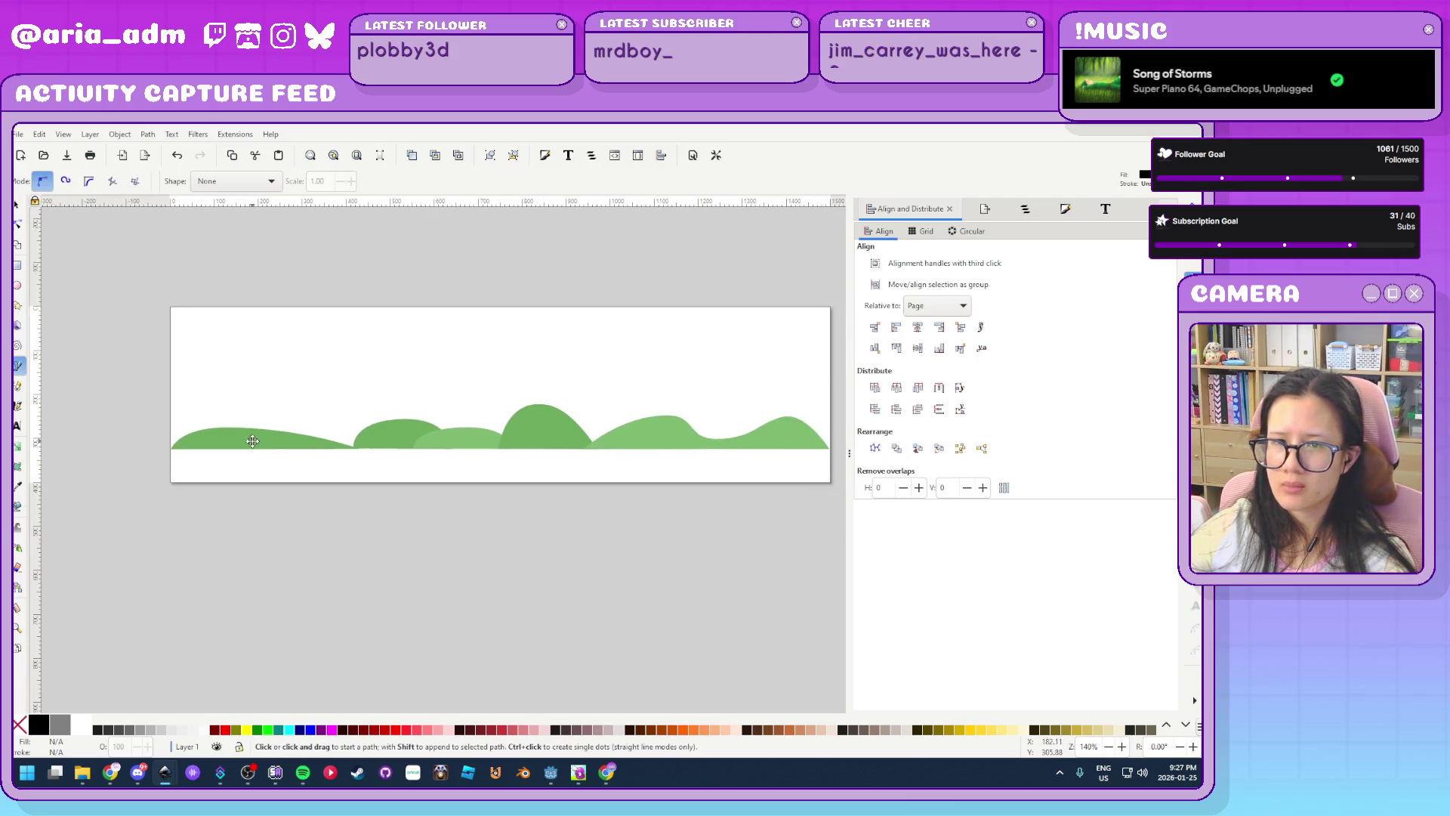
left_click(200, 448)
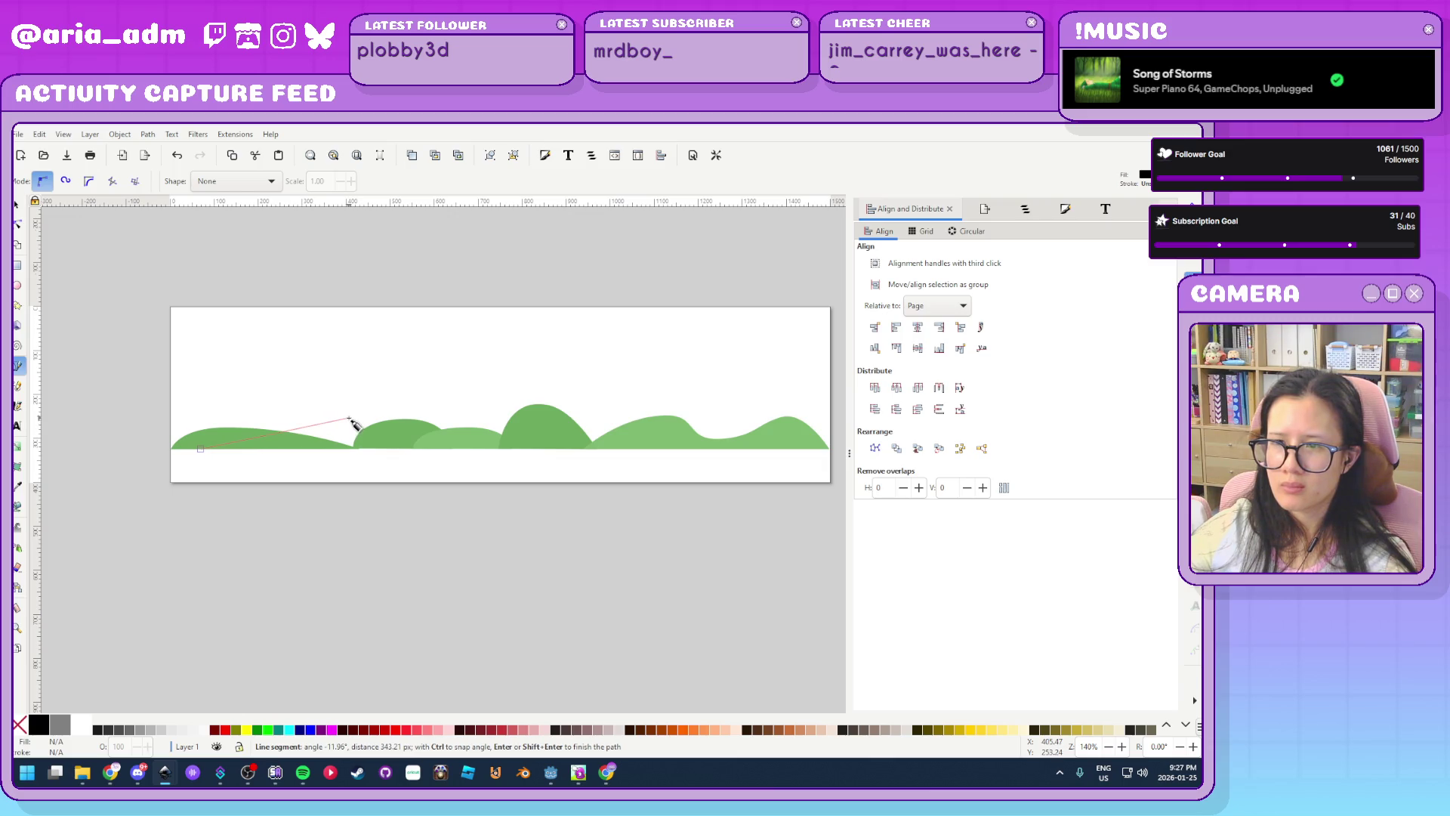
left_click(626, 448)
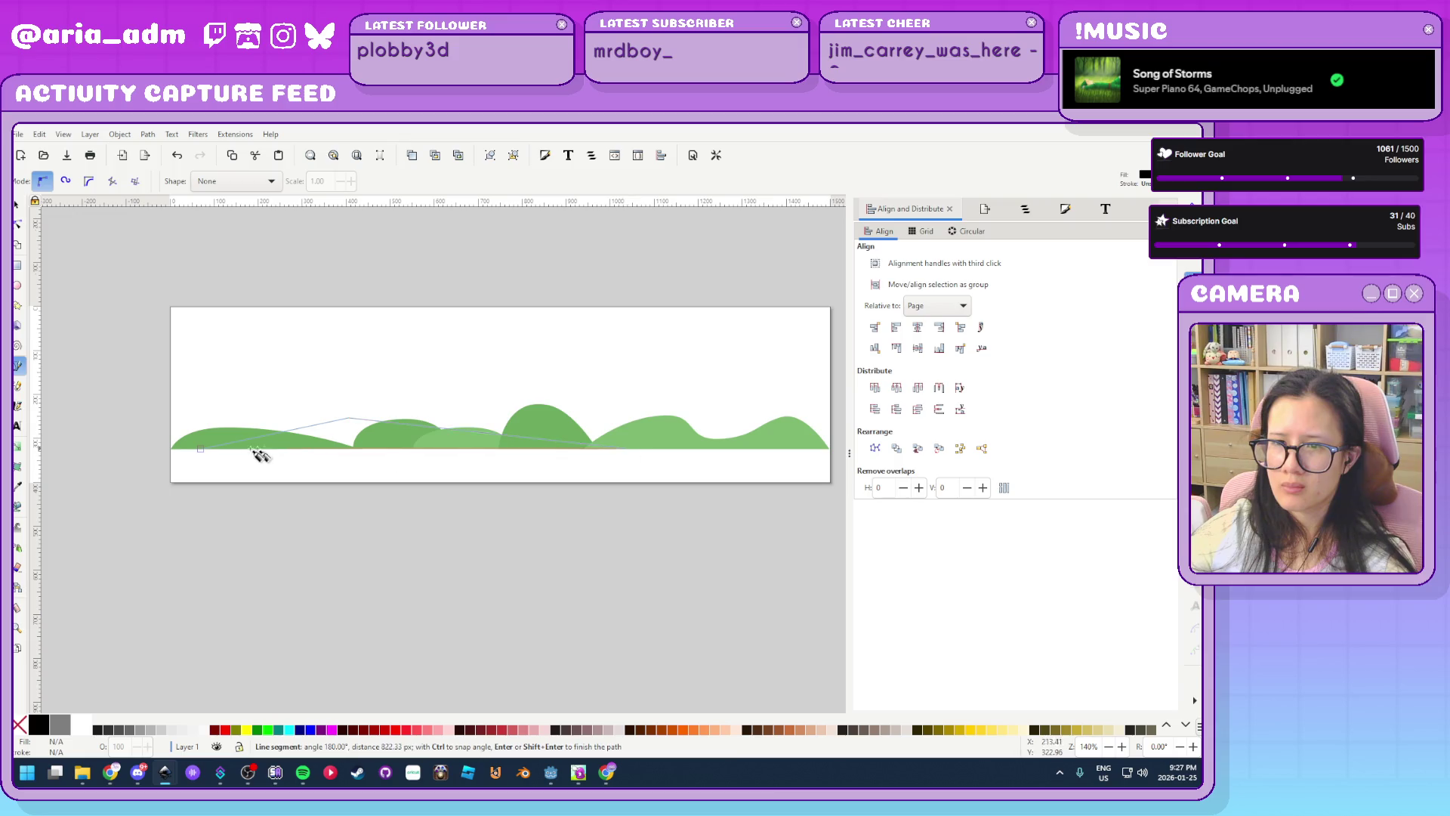
left_click(201, 449)
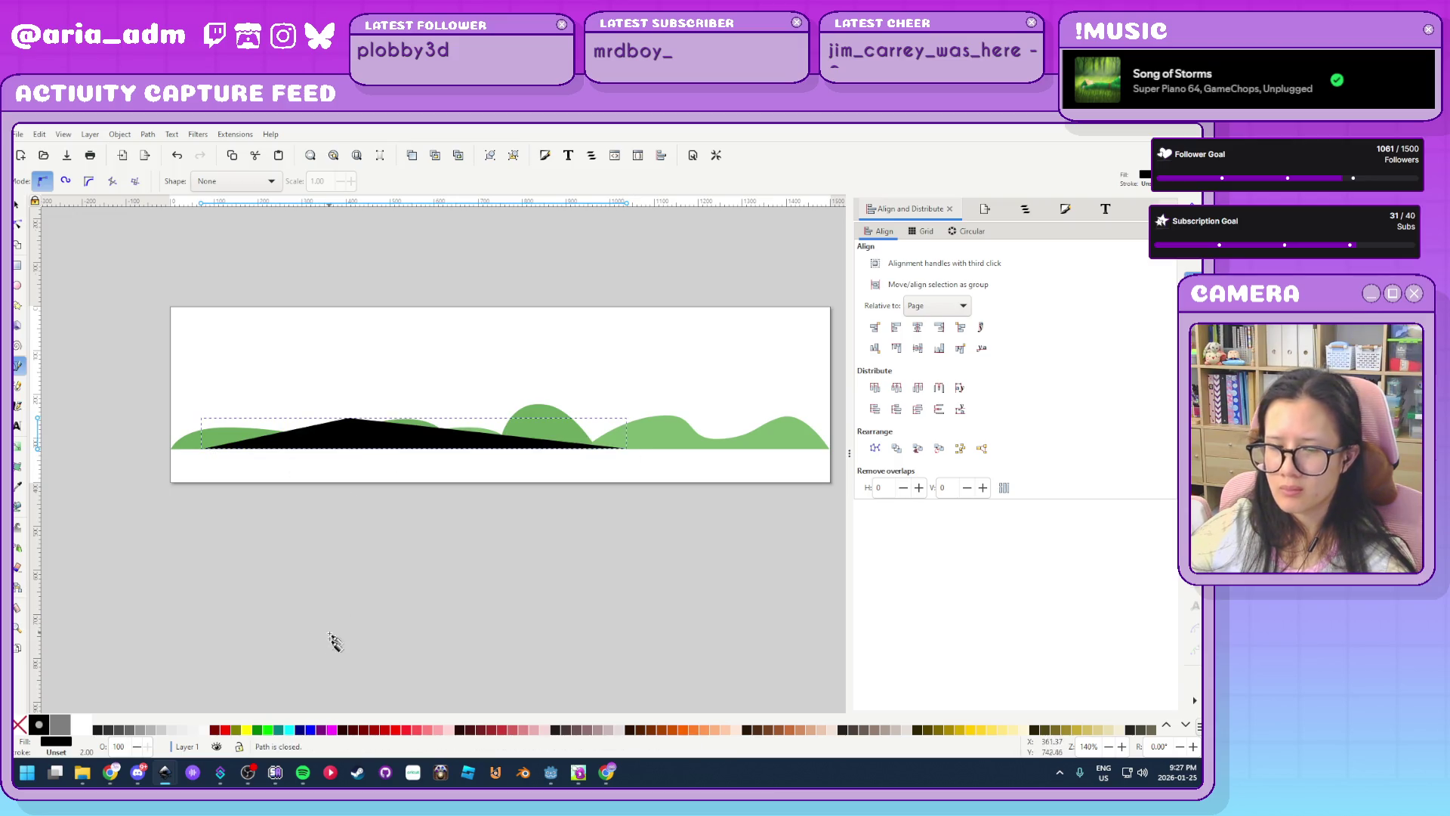
Fill the triangle with a hill's green sampled by the dropper, then strengthen the shade
left_click(1065, 209)
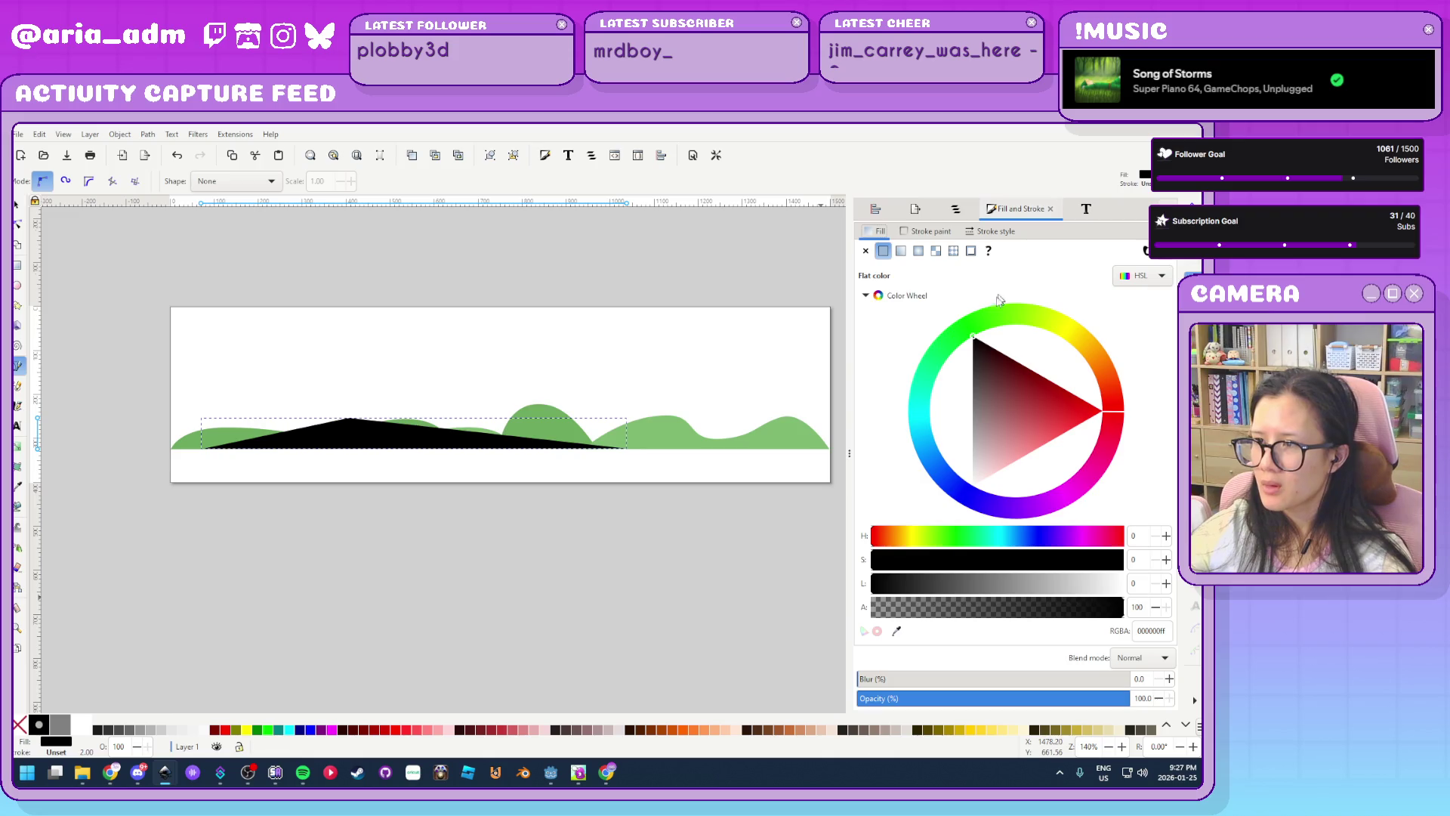
left_click(896, 632)
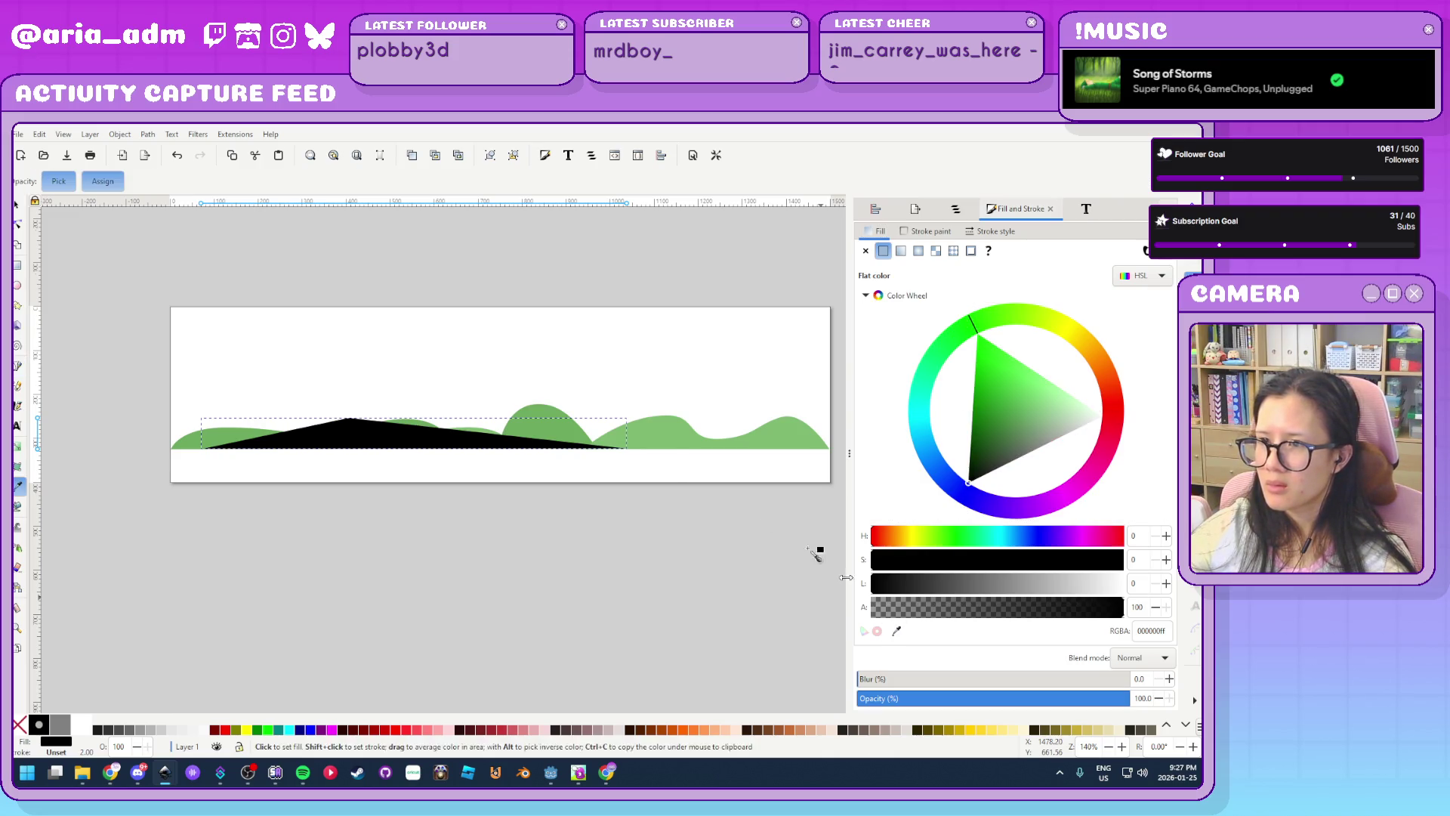
left_click(664, 431)
left_click_drag(999, 393, 959, 400)
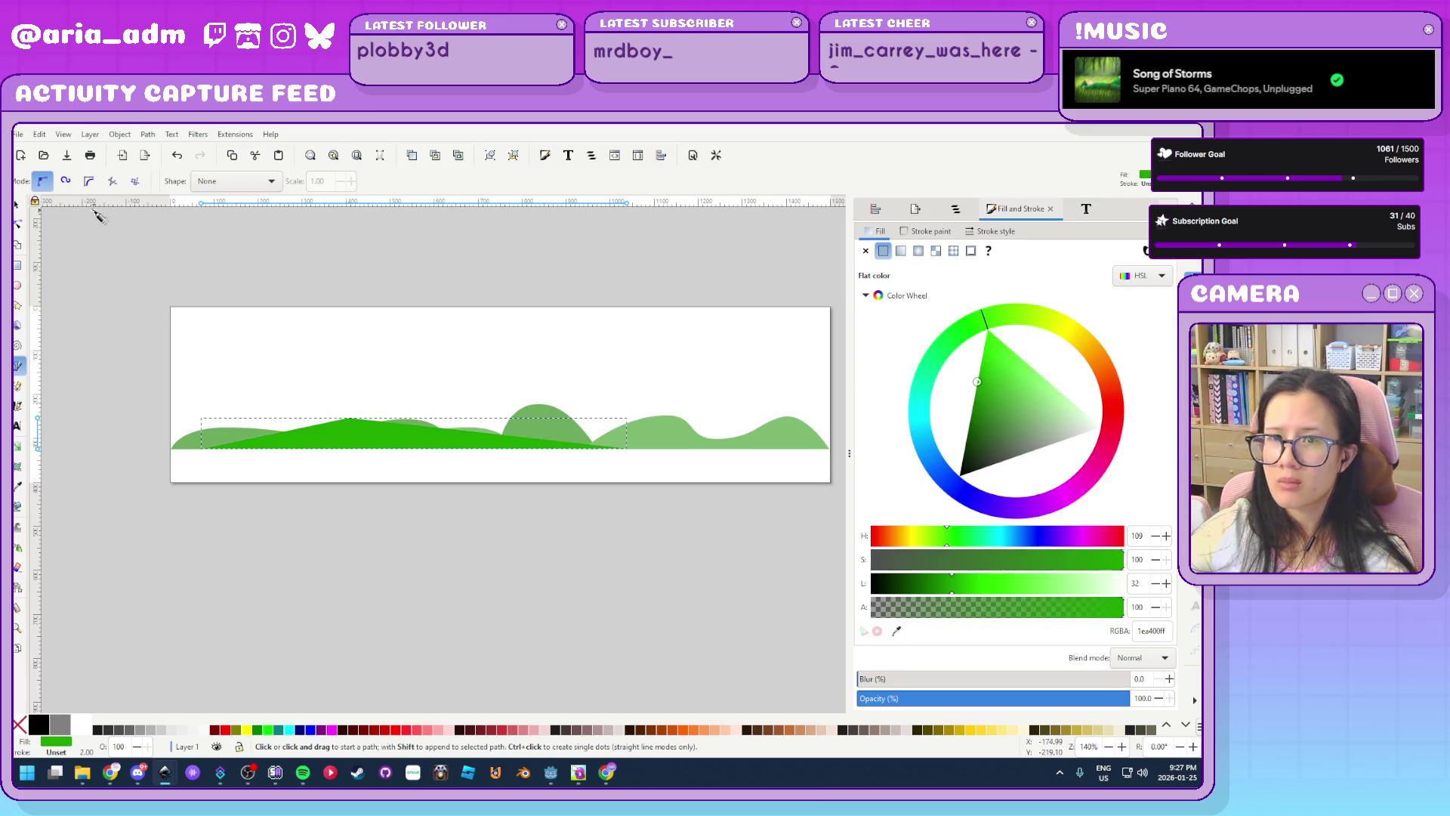
Lower the mountain to the bottom behind the hills and lighten it to pale green
left_click(17, 205)
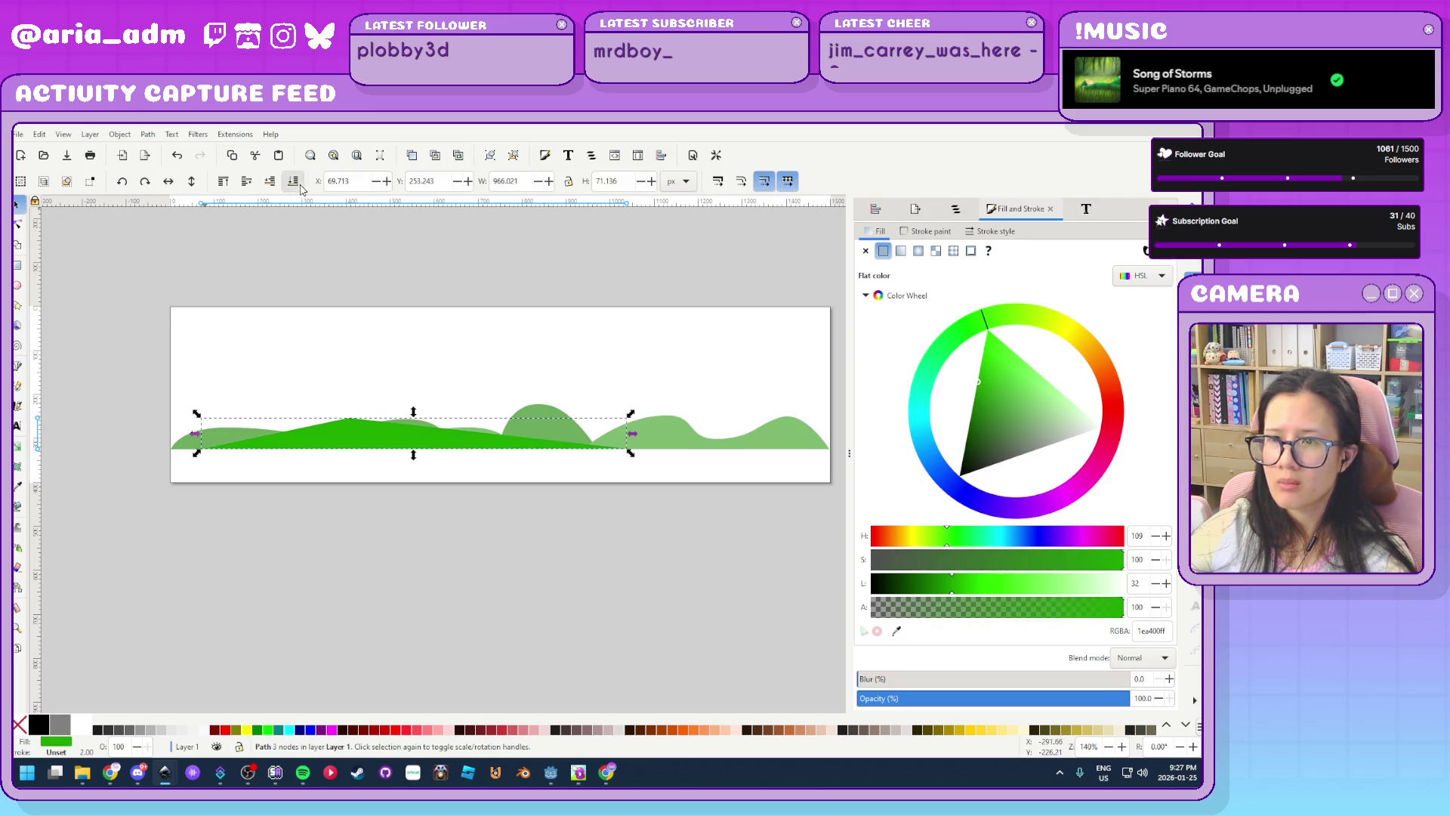
left_click(310, 476)
scroll(360, 466, "up", 3)
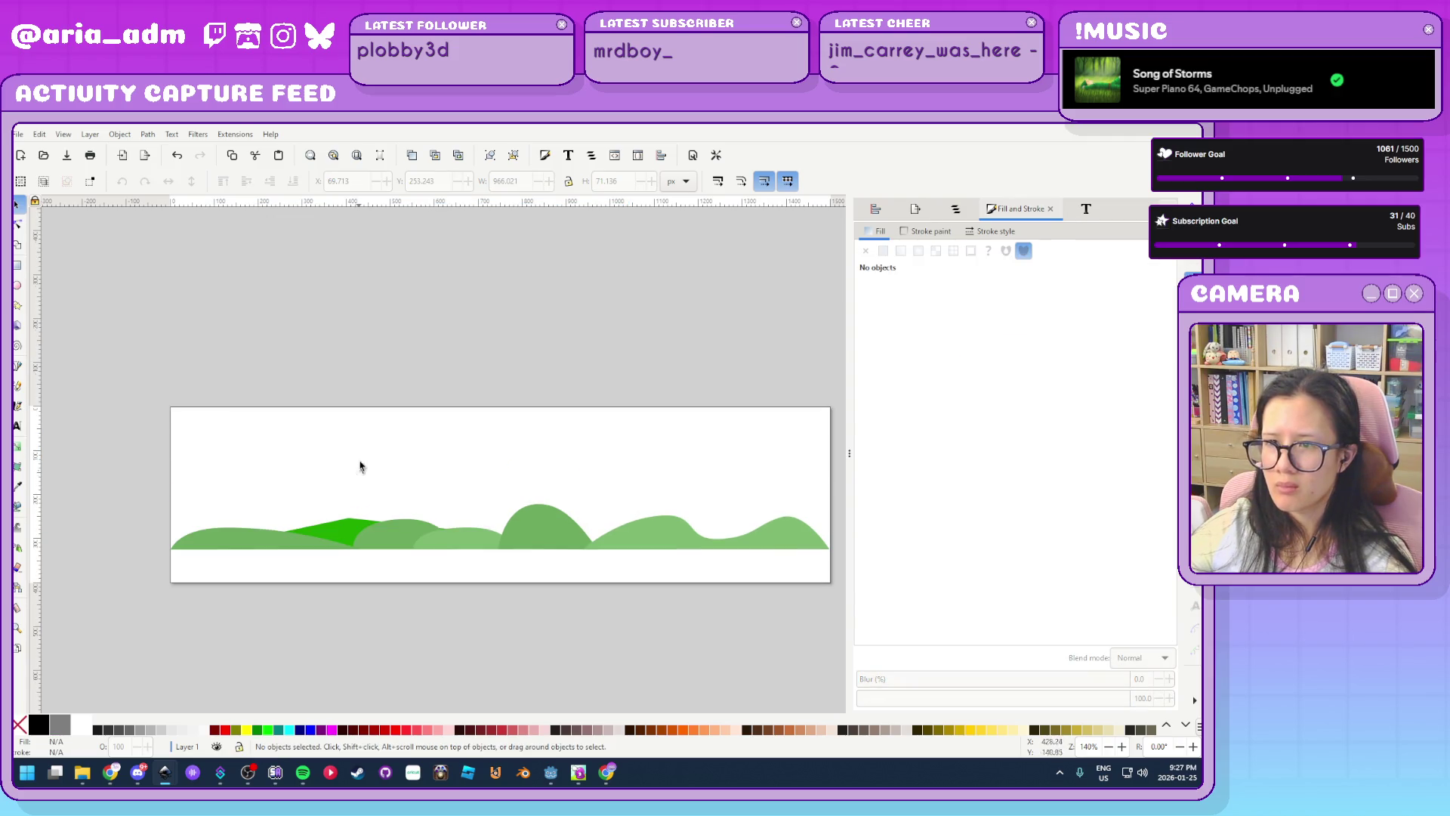
left_click(343, 531)
left_click_drag(1005, 400, 1056, 420)
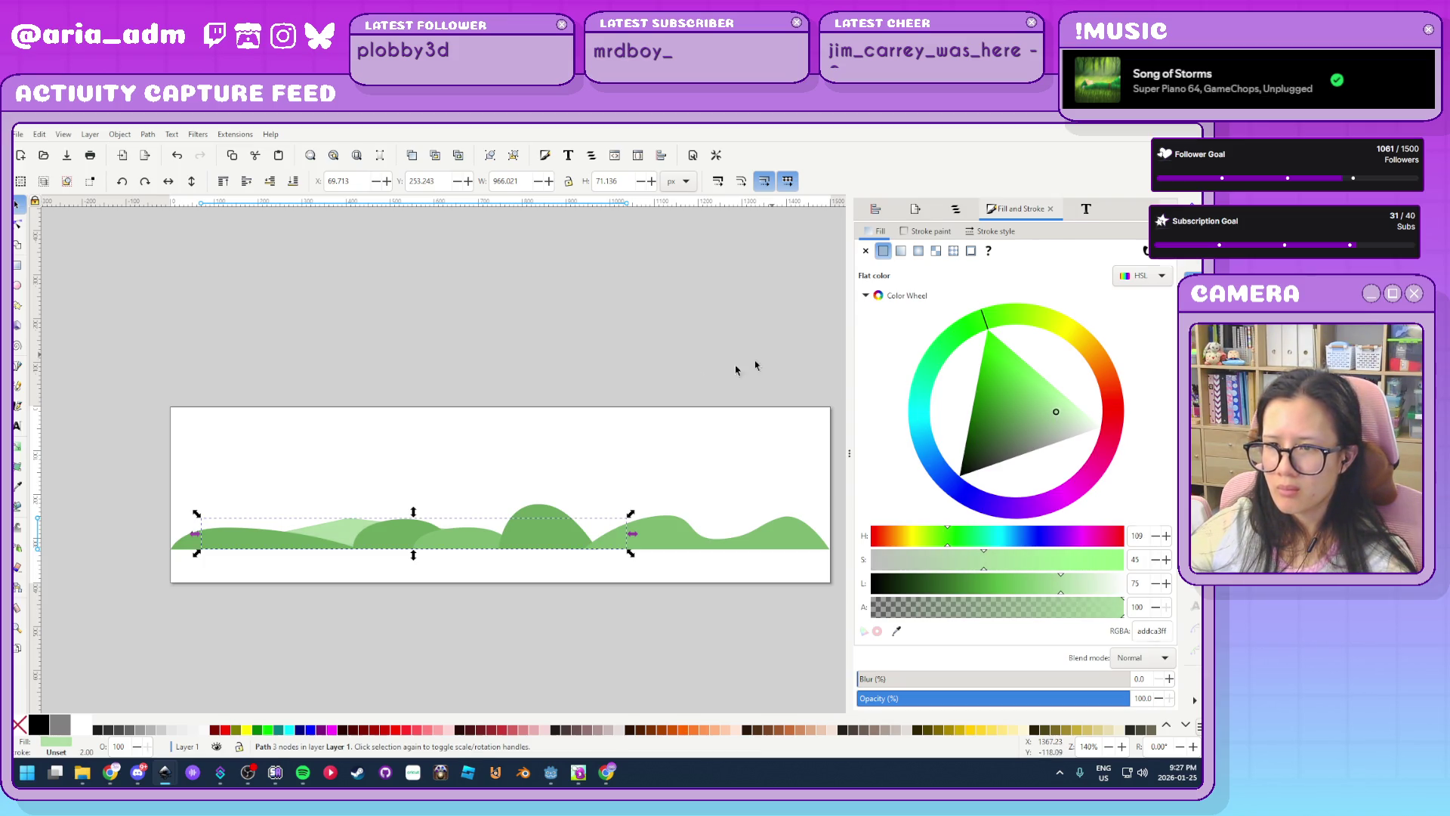
Make the mountain's sharp peak node smooth
scroll(326, 544, "up", 3, "ctrl")
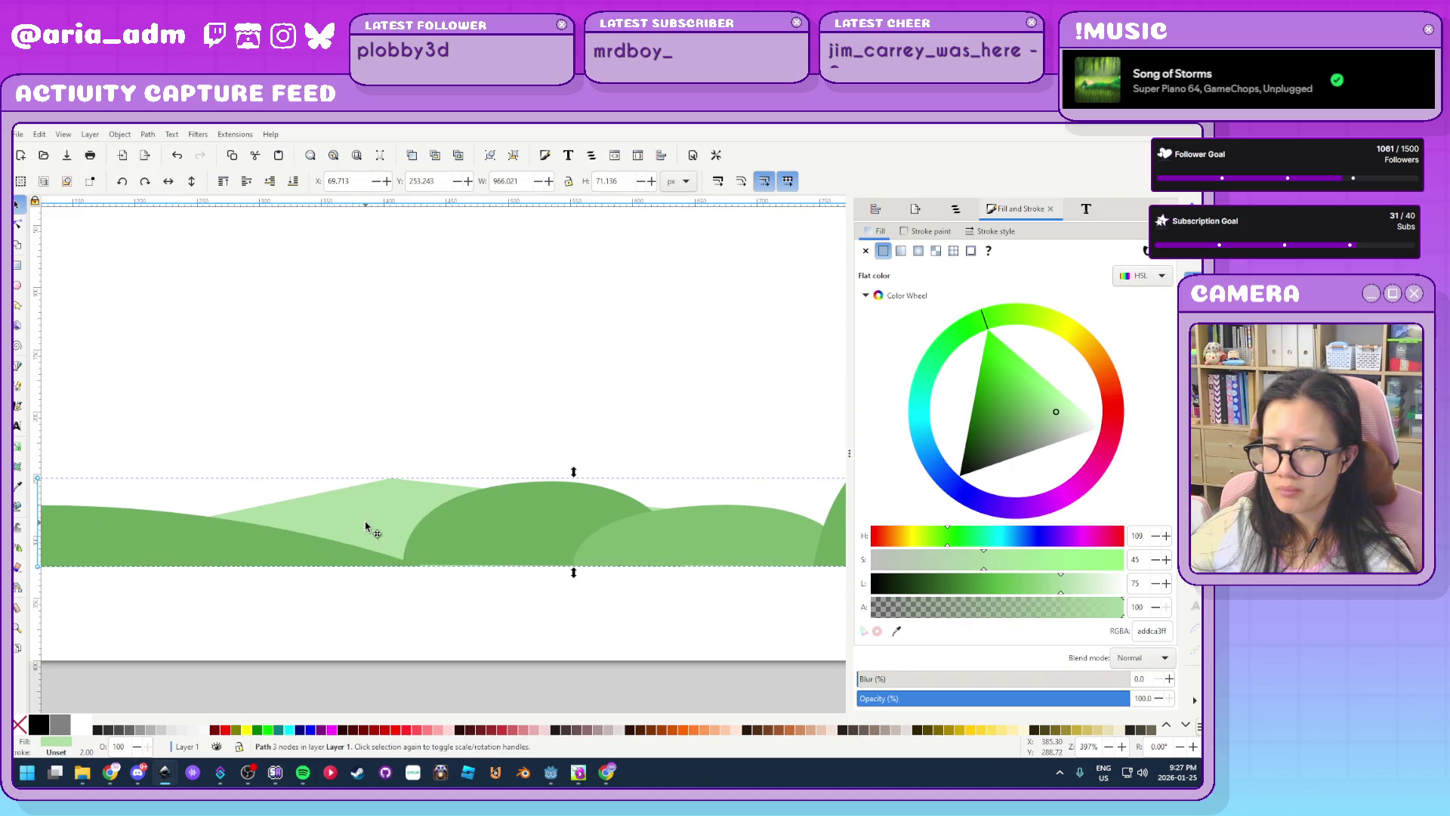
key("n")
left_click(391, 479, "ctrl")
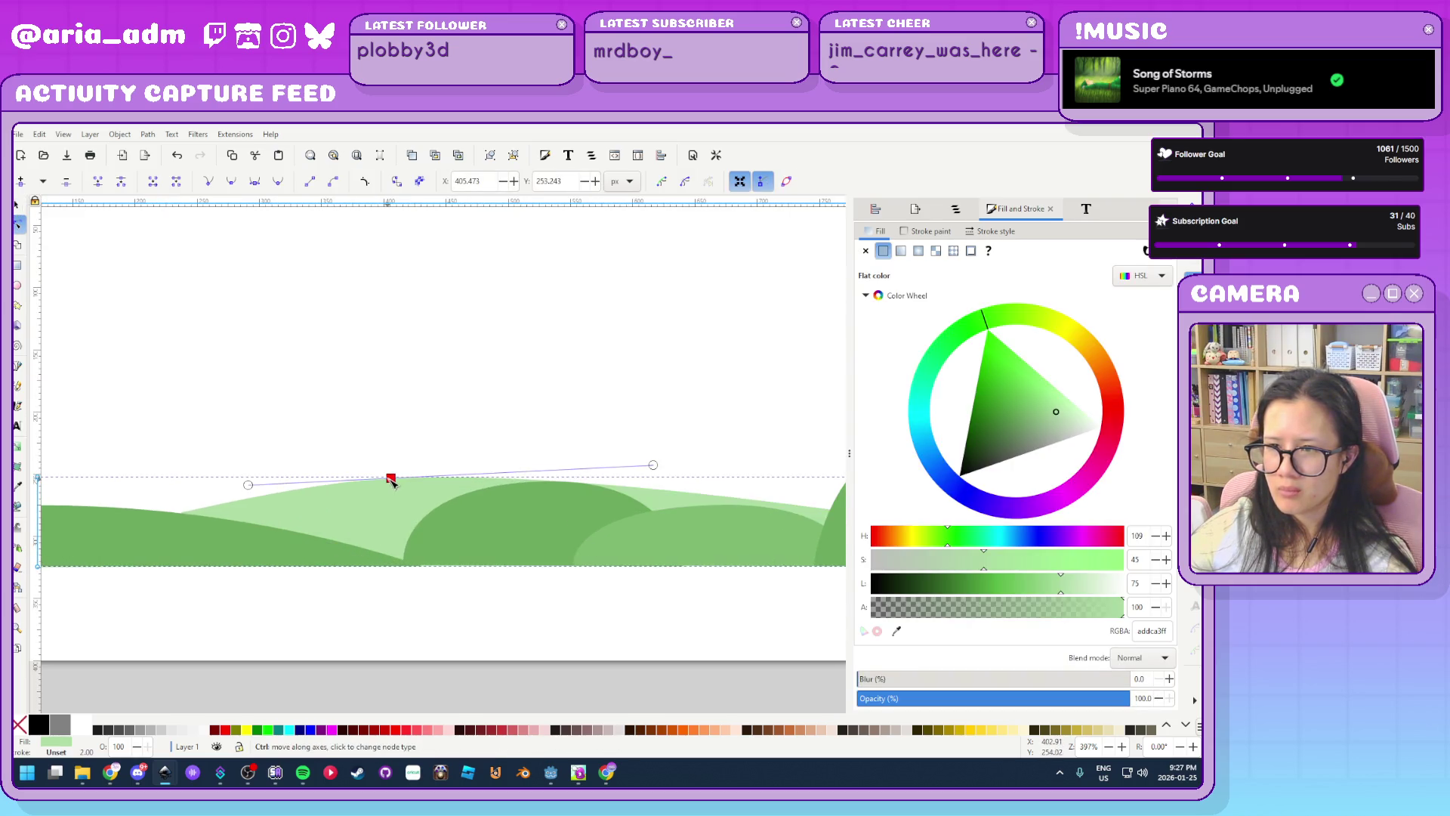
left_click(589, 406)
scroll(504, 392, "down", 3, "ctrl")
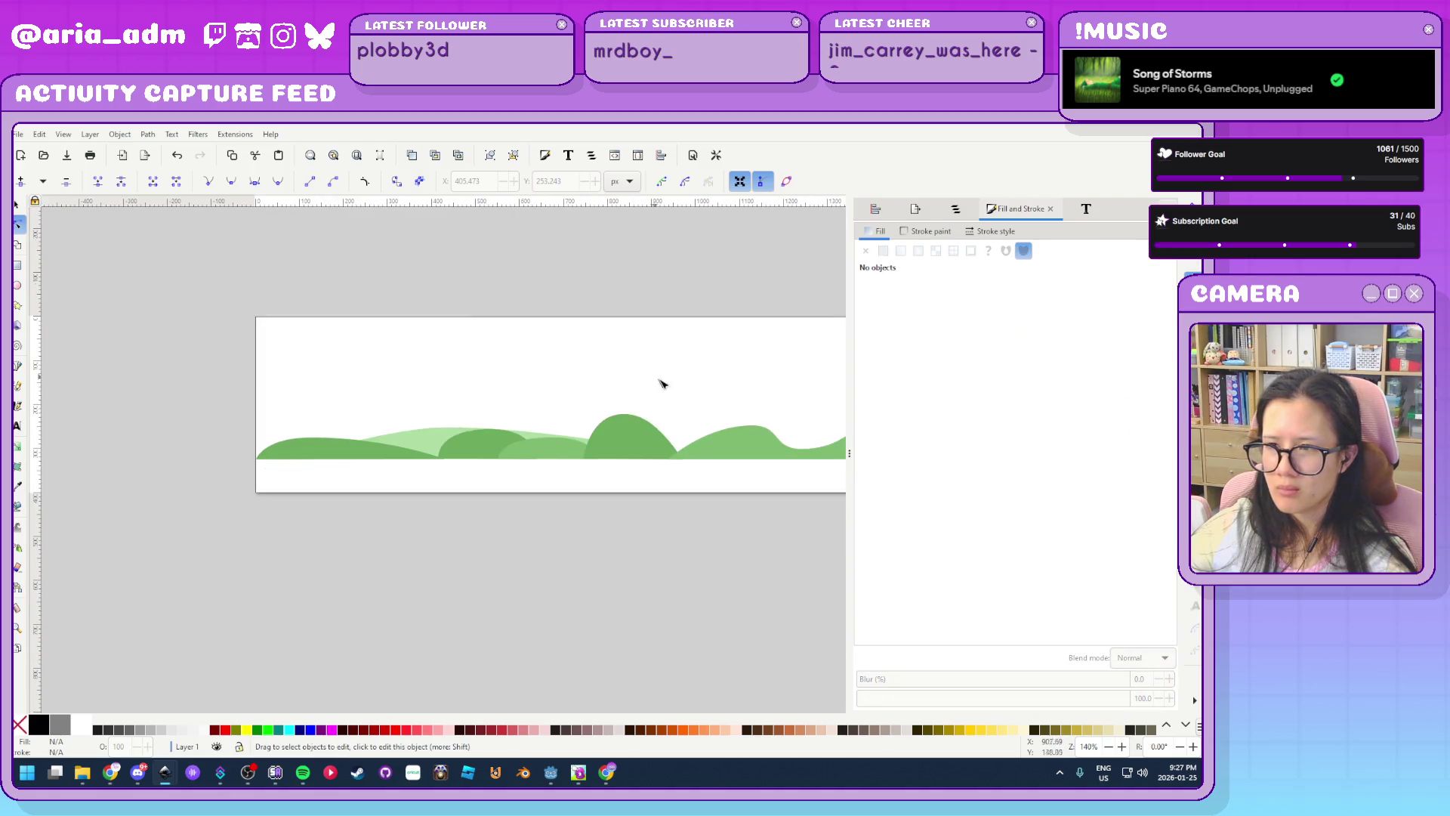
scroll(529, 370, "right", 3)
scroll(370, 461, "up", 2, "ctrl")
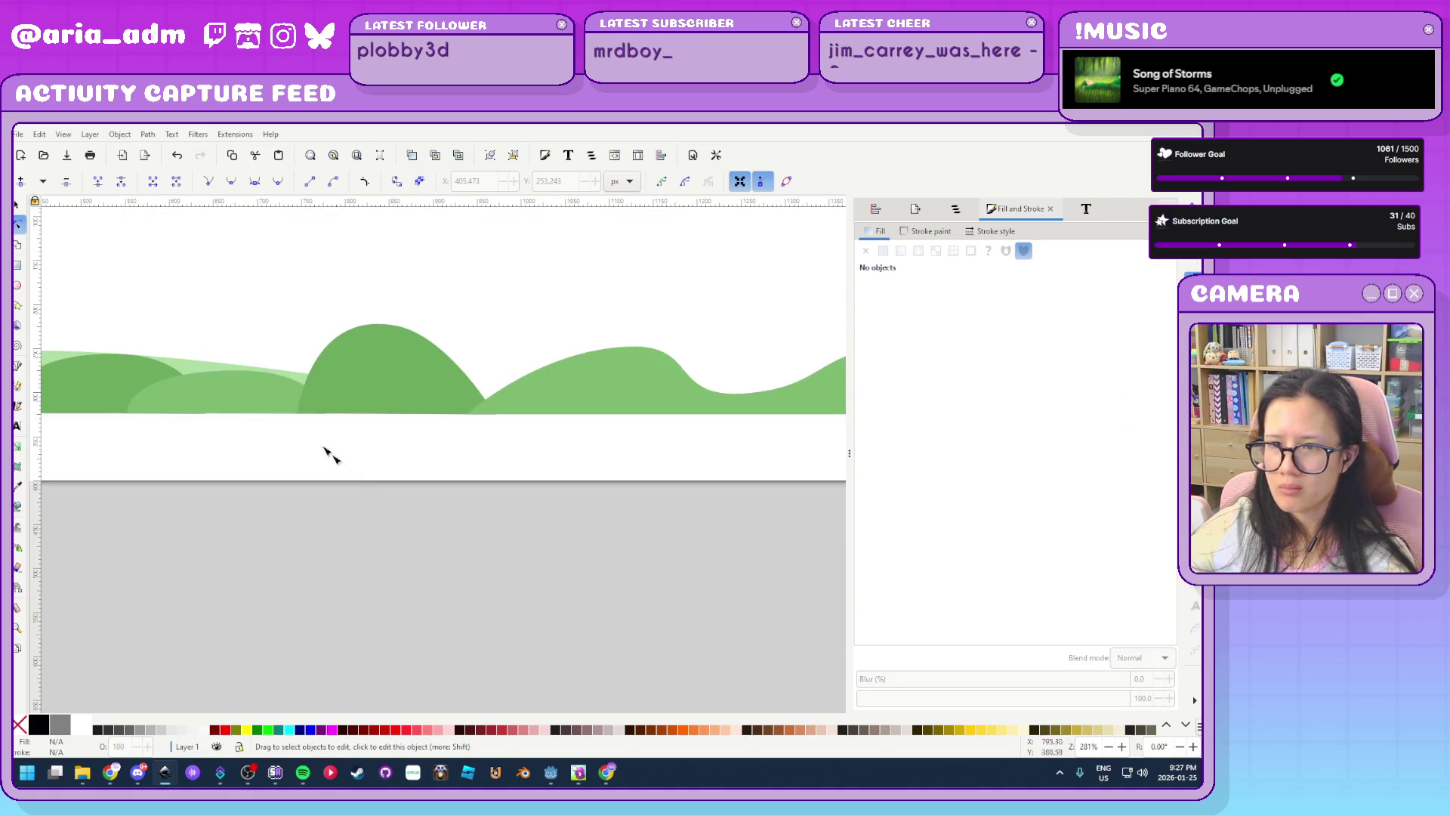
Reshape the mountain's right slope into rolling curves by moving its nodes and handles
left_click(201, 368)
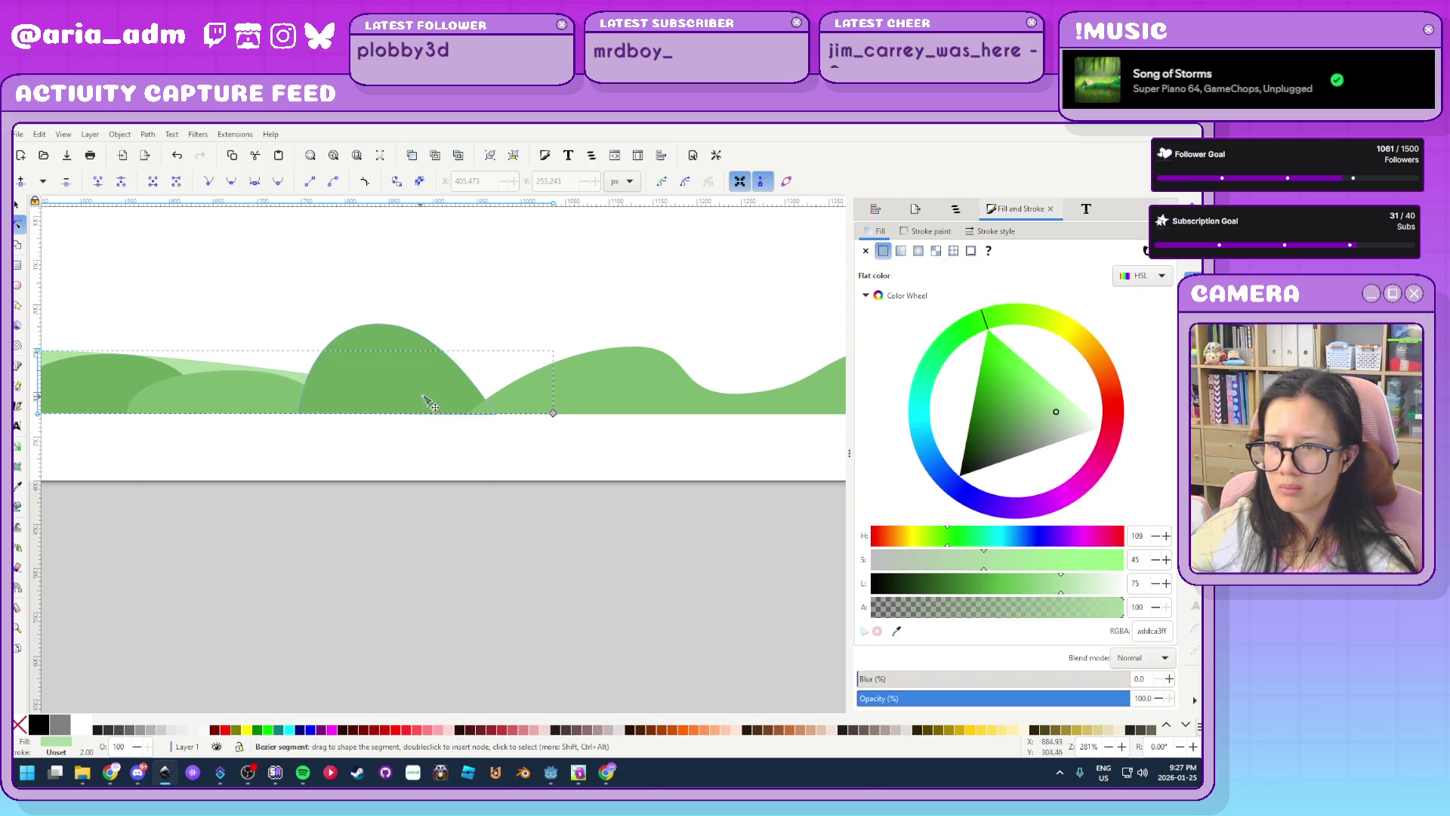
mouse_move(404, 393)
left_mouse_down()
mouse_move(465, 350)
mouse_move(487, 368)
mouse_move(401, 391)
left_mouse_up()
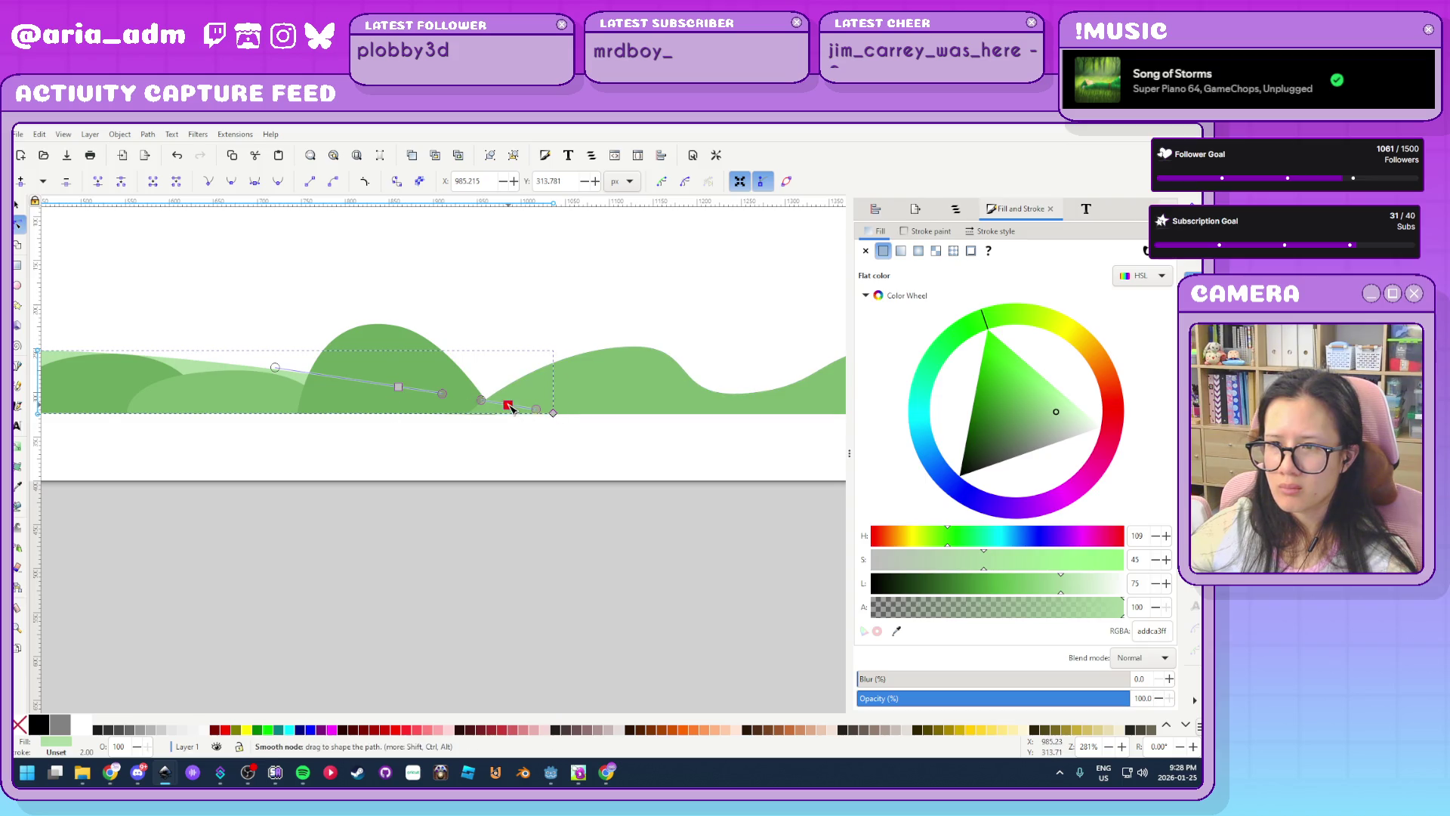
mouse_move(504, 406)
left_mouse_down()
mouse_move(541, 366)
mouse_move(755, 420)
mouse_move(826, 412)
left_mouse_up()
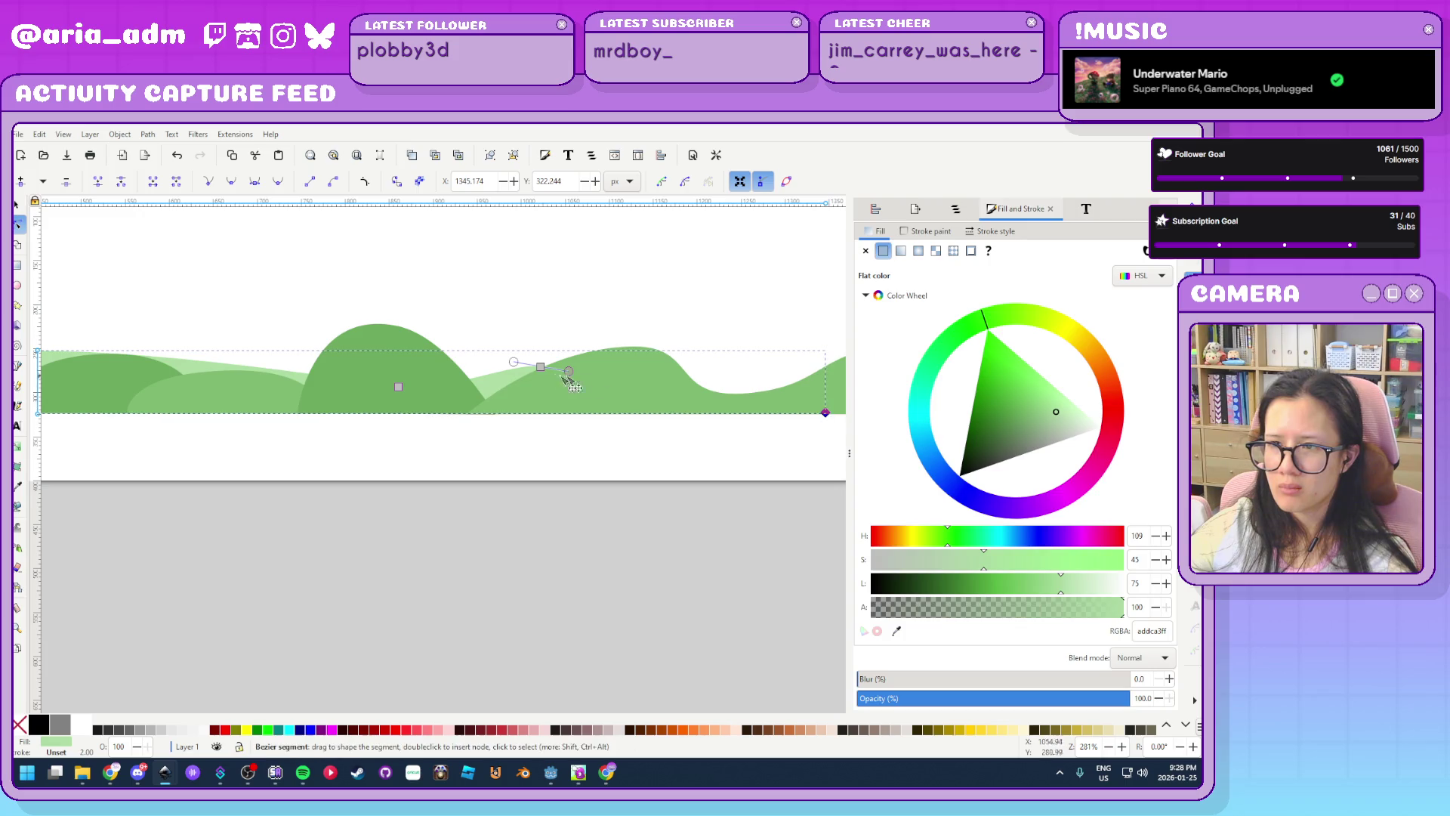
mouse_move(540, 366)
left_mouse_down()
mouse_move(501, 352)
mouse_move(603, 361)
left_mouse_up()
mouse_move(602, 347)
left_mouse_down()
mouse_move(624, 331)
mouse_move(630, 347)
left_mouse_up()
left_click_drag(474, 353, 421, 358)
left_click(544, 298)
Save the drawing as bg-hills.svg
scroll(498, 544, "down", 5)
scroll(499, 544, "up", 2)
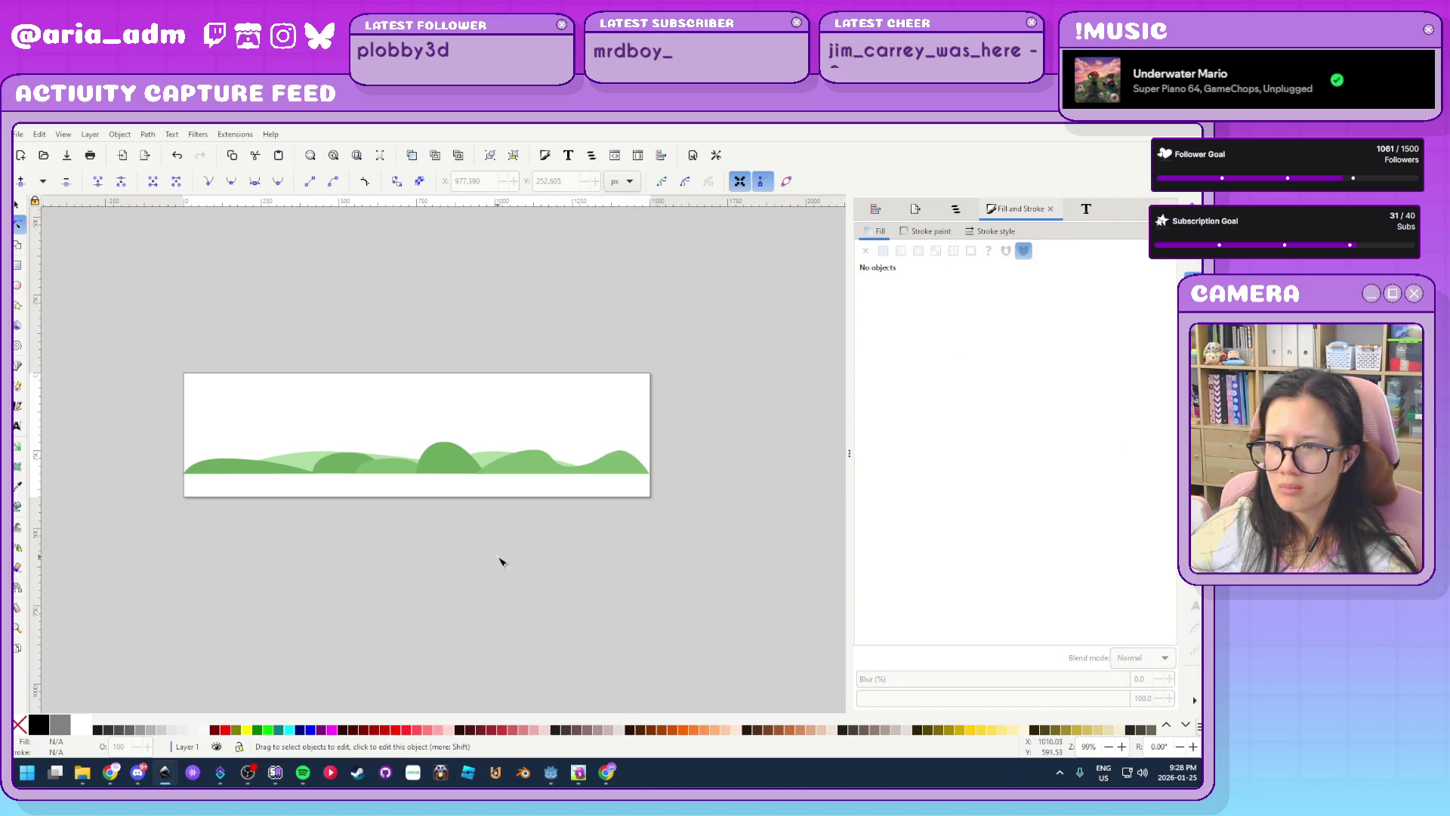
key("ctrl+s")
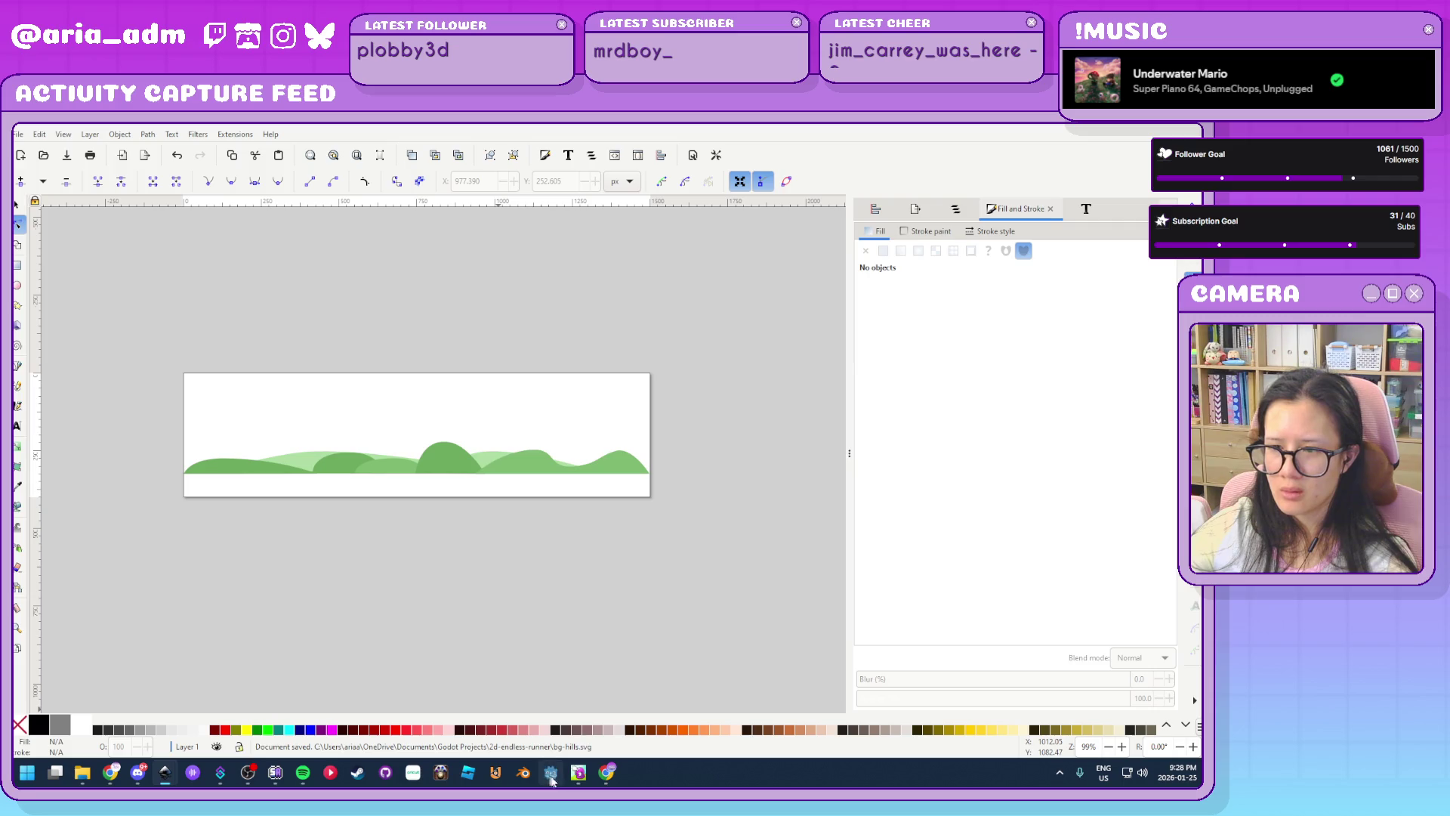
Play the level with F5, jumping and crouching until Game Over at score 80, then stop and hide Godot
key("alt+Tab")
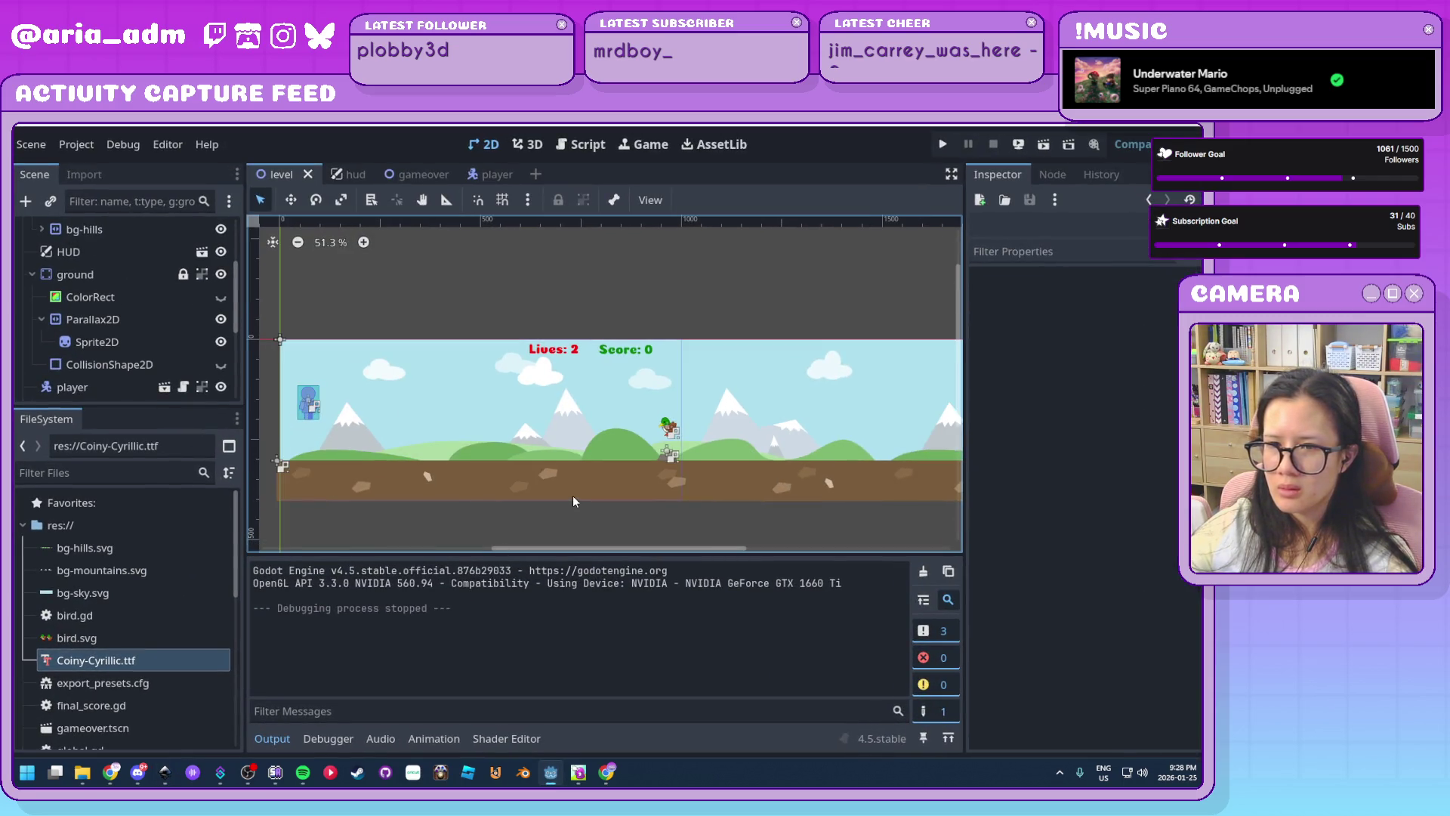
key("F5")
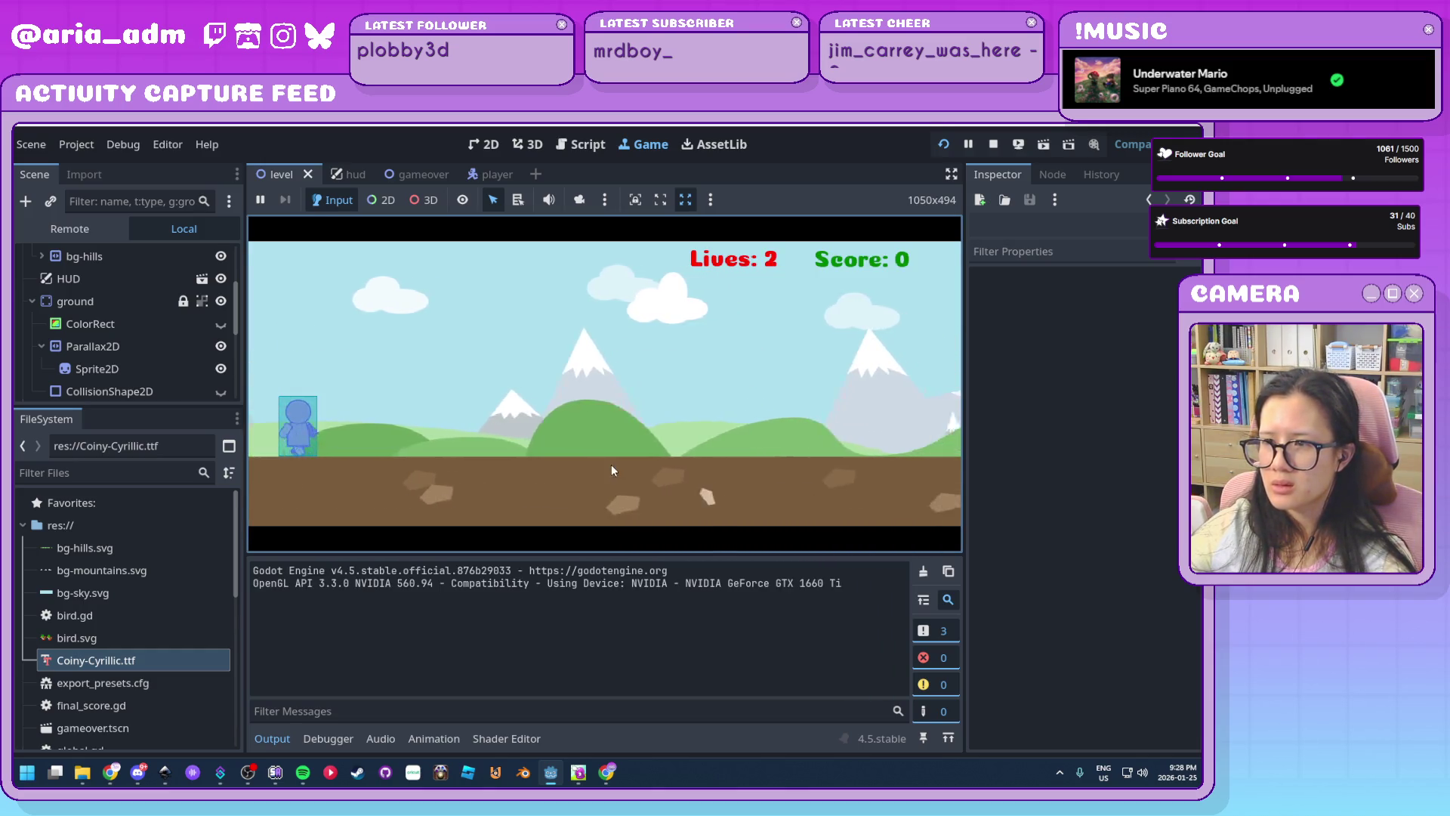
key("space")
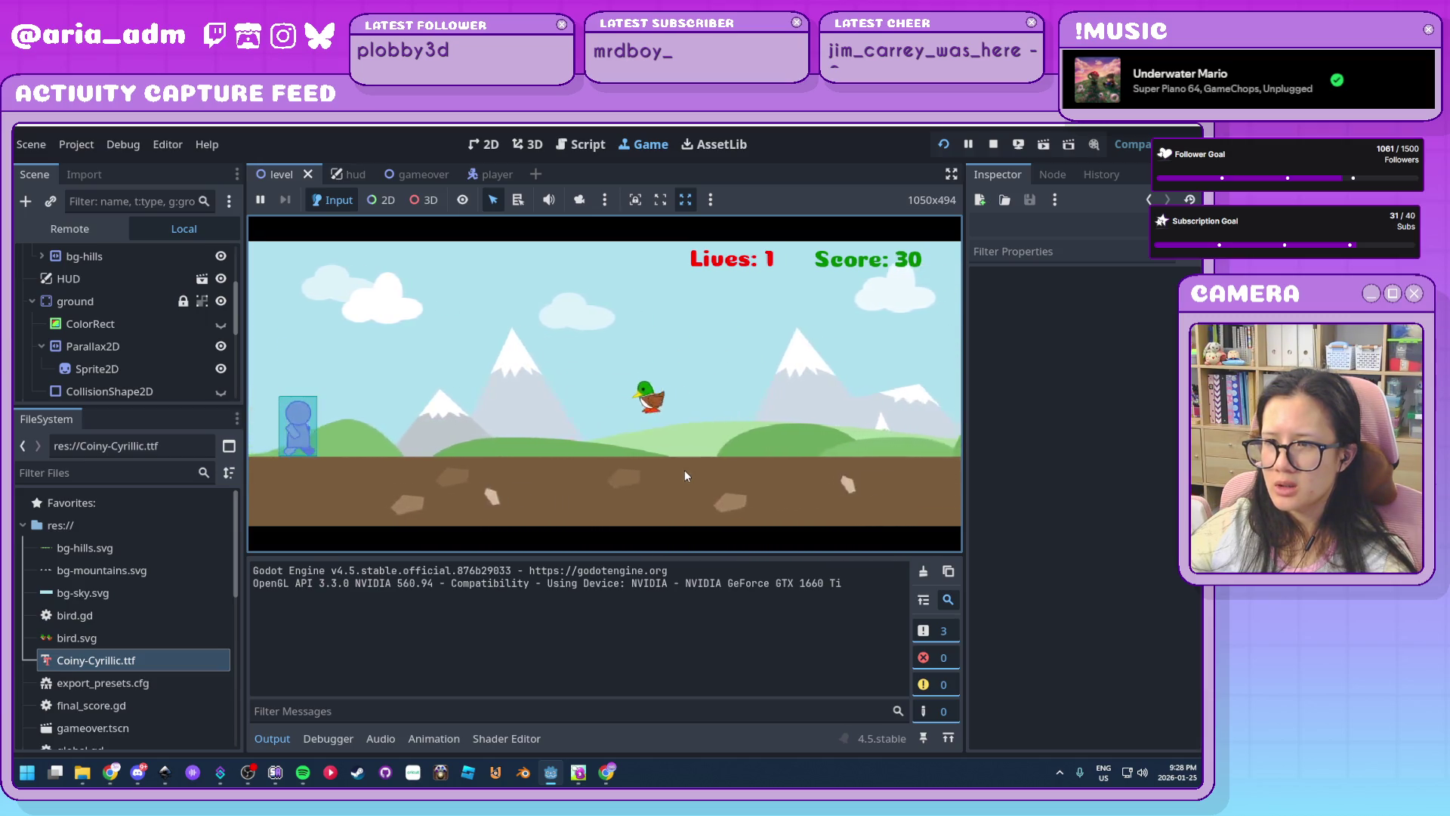
key("space")
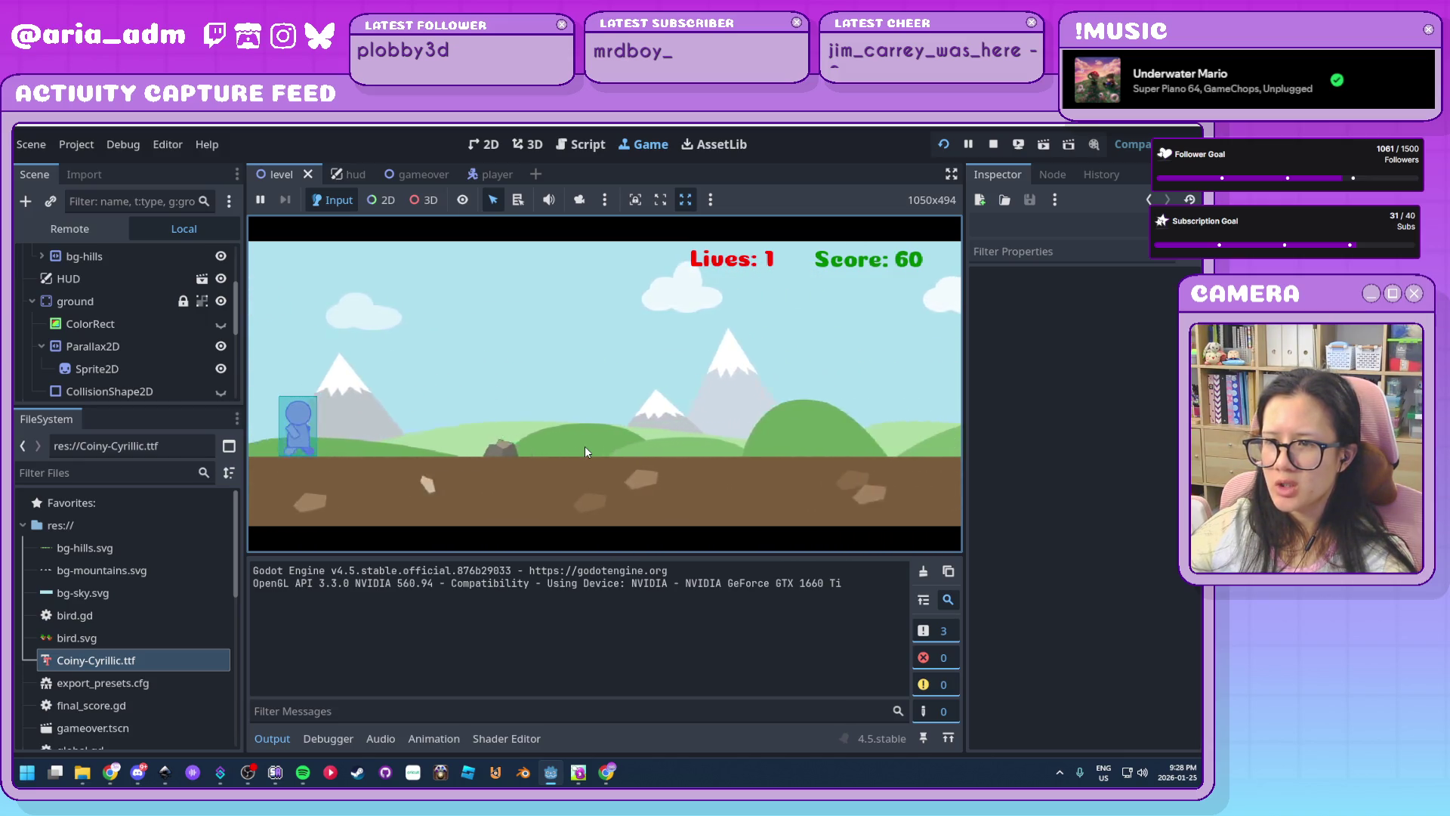
key("space")
key("Down")
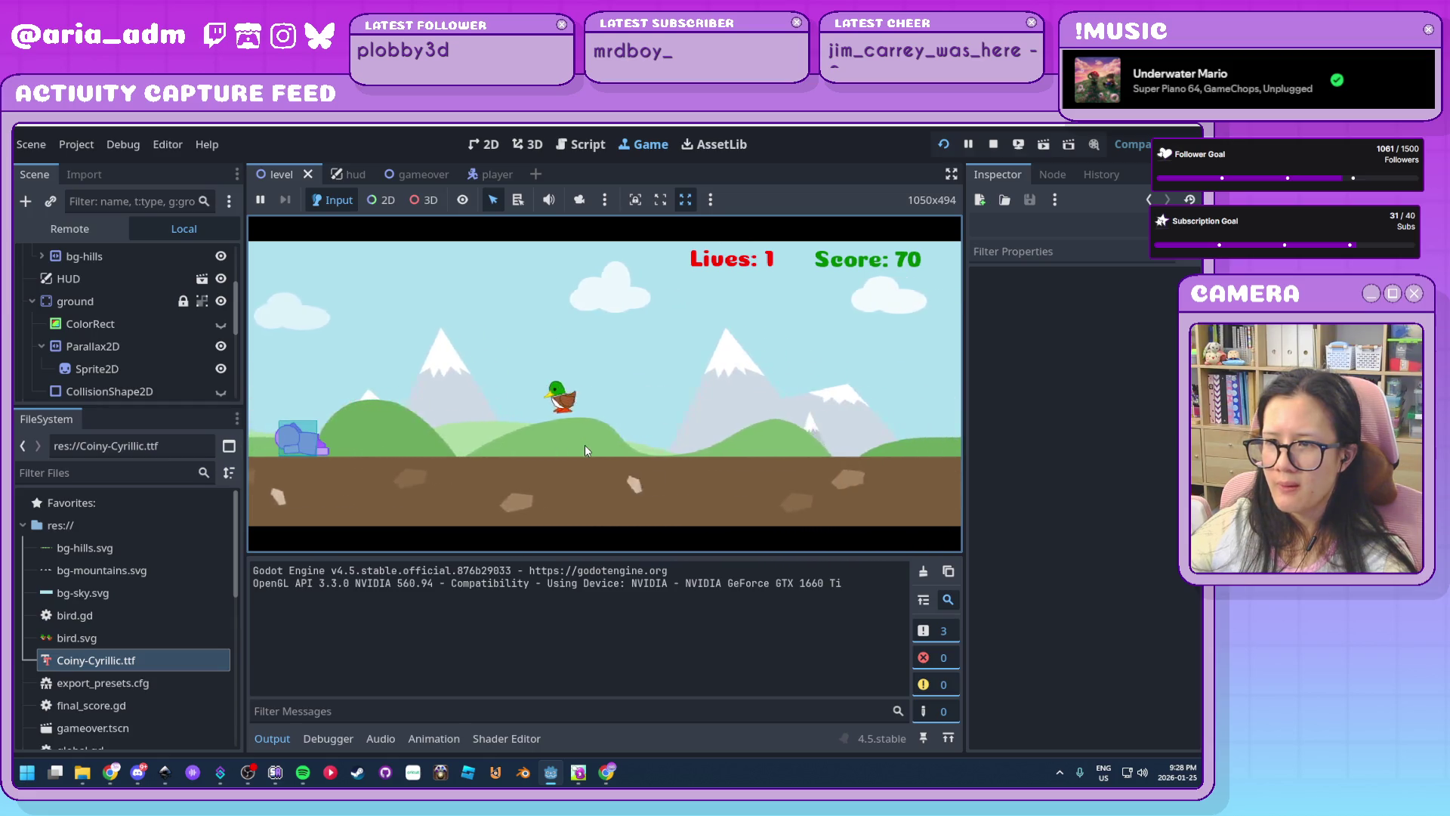
key("Down")
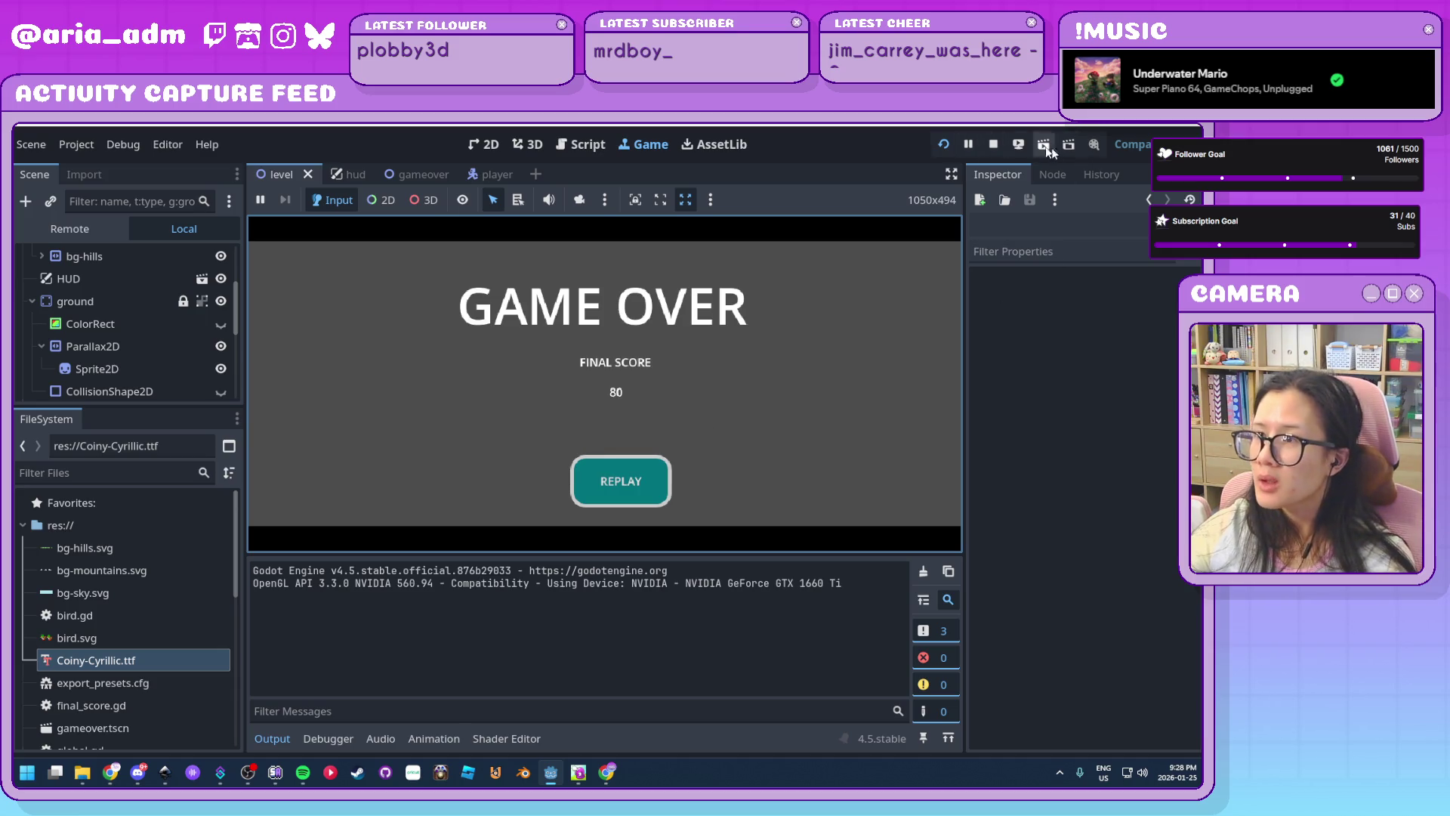
left_click(994, 142)
left_click(1108, 147)
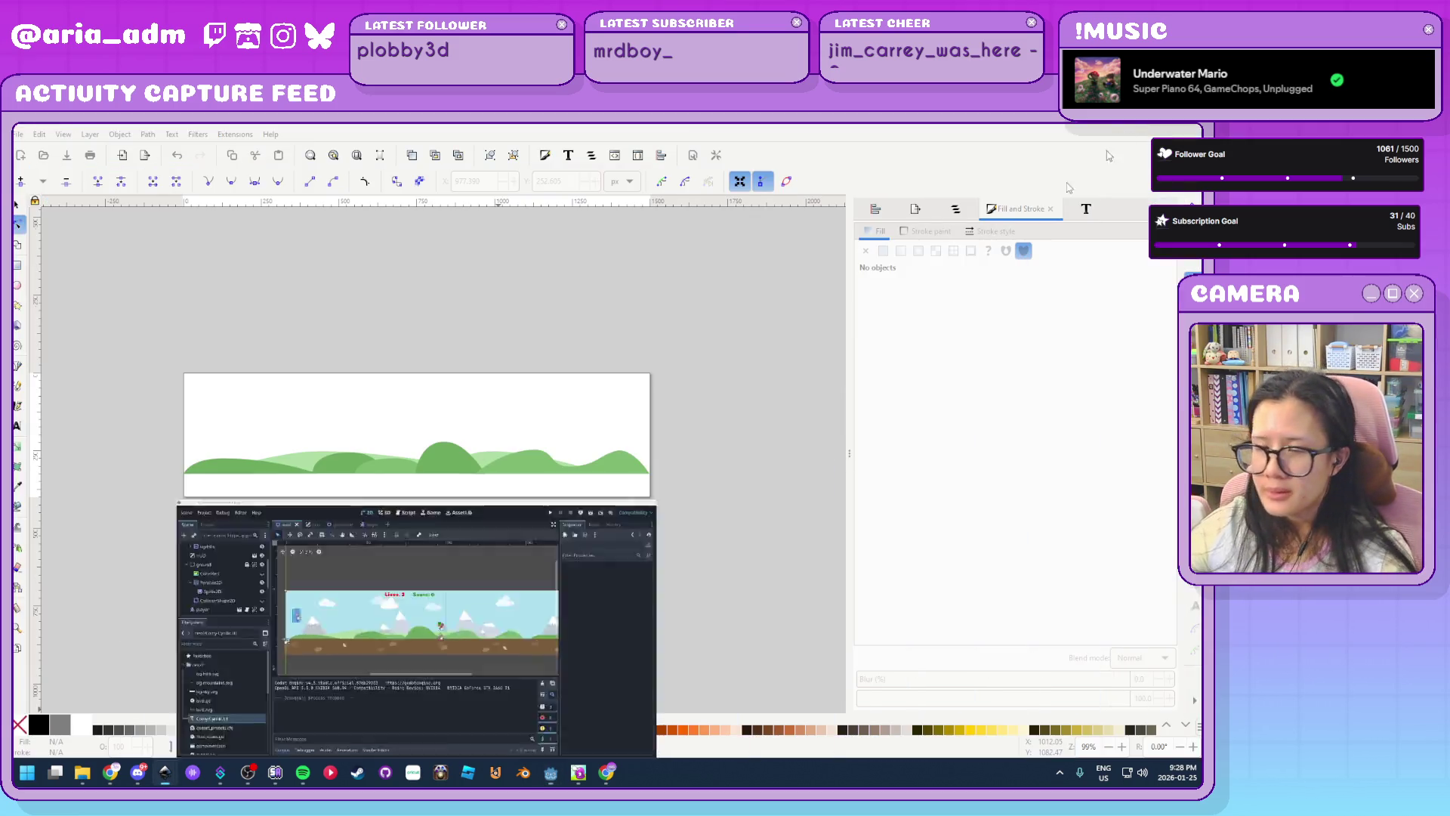
Save the hills drawing and open bg-mountains.svg from the 2d-endless-runner folder
key("ctrl+s")
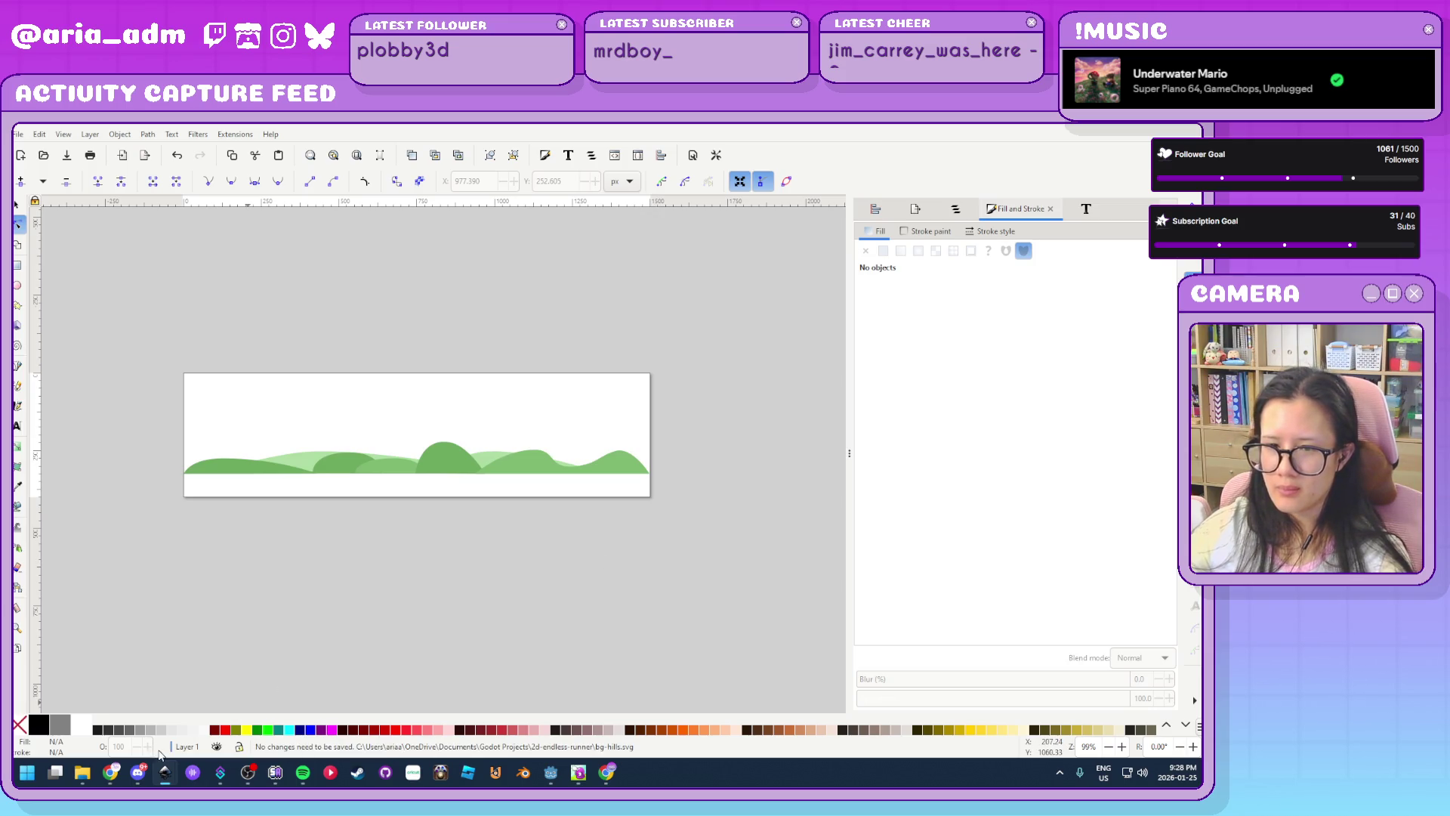
left_click(82, 772)
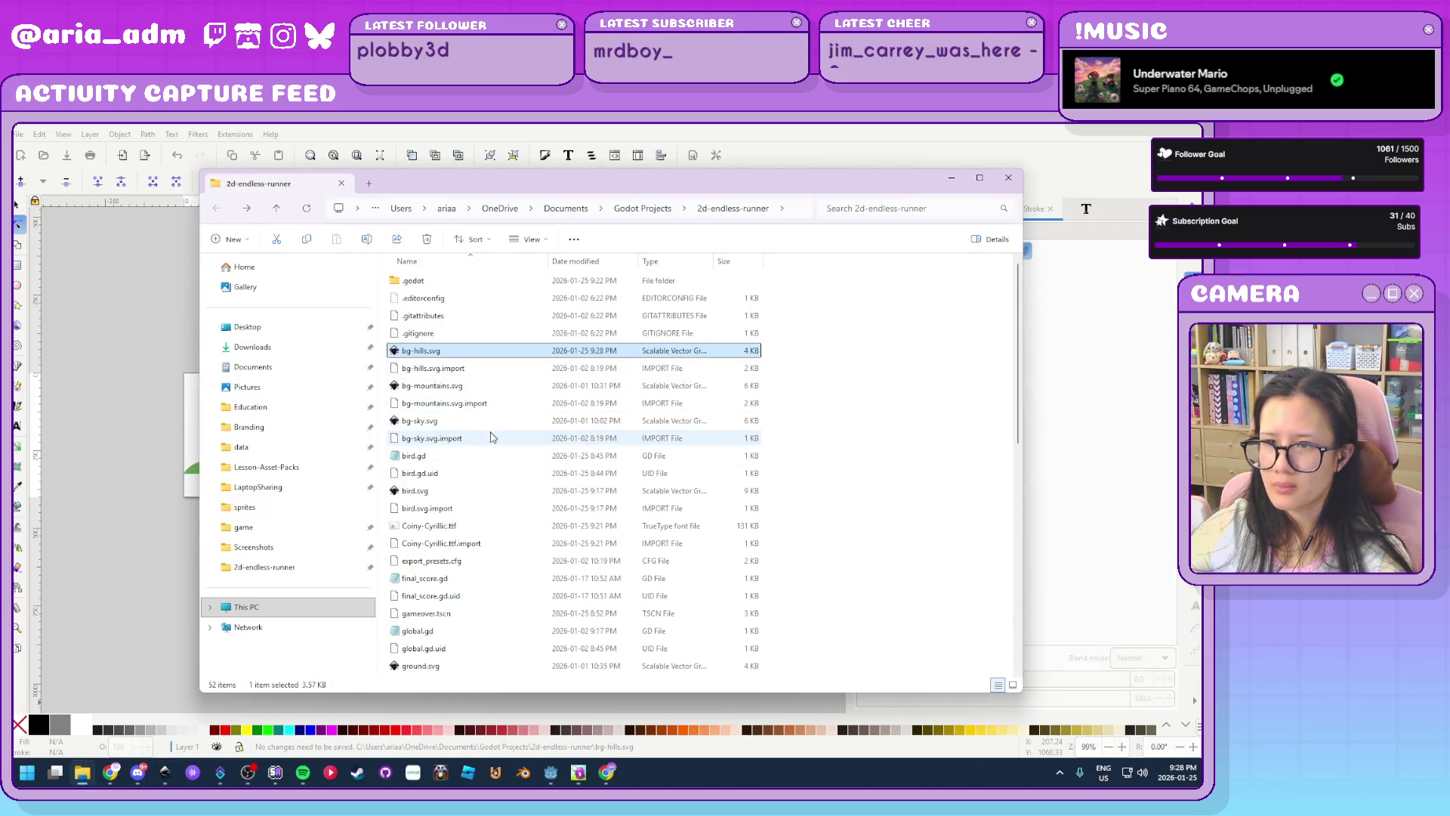
scroll(509, 572, "down", 6)
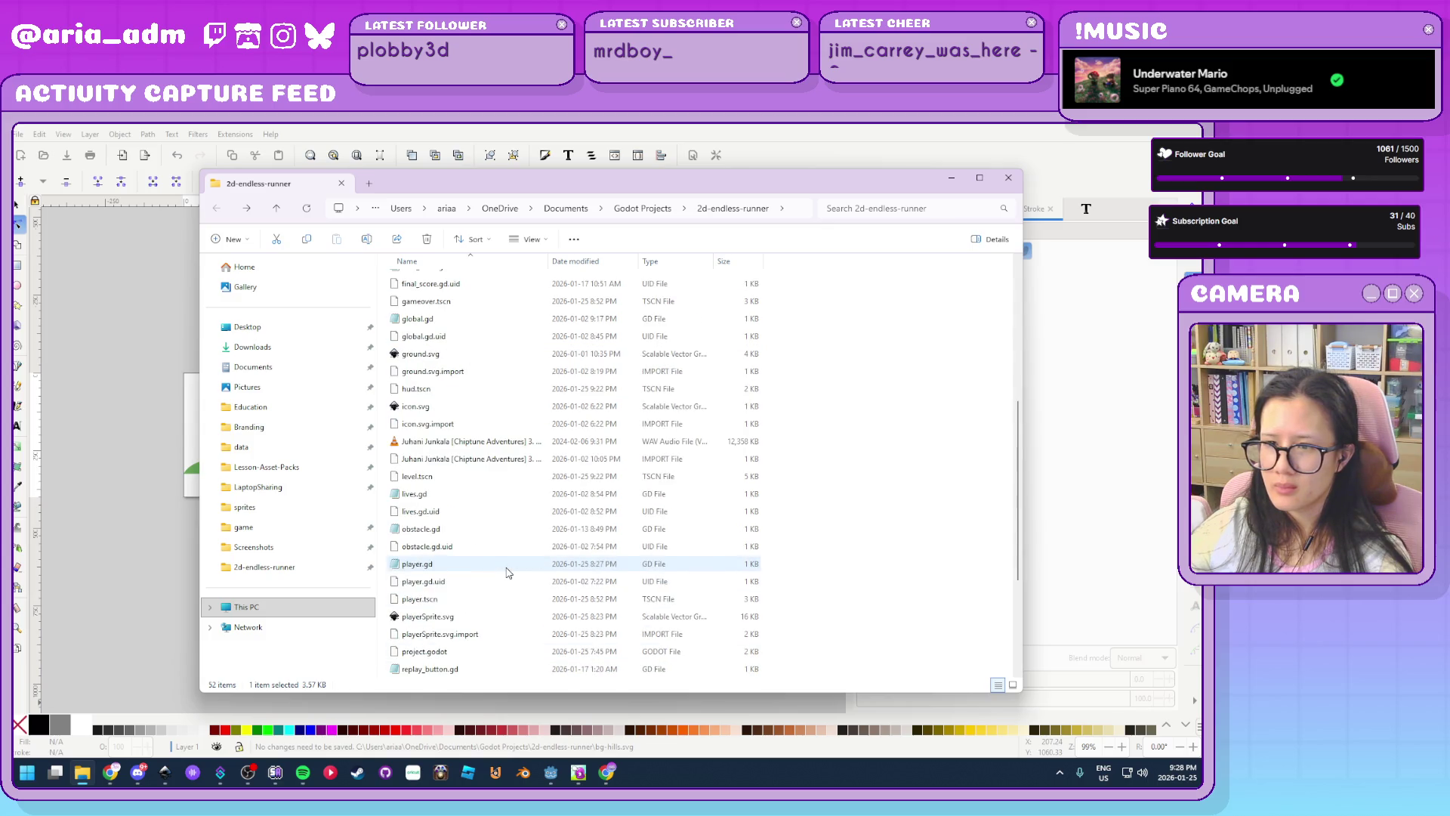
scroll(502, 597, "up", 8)
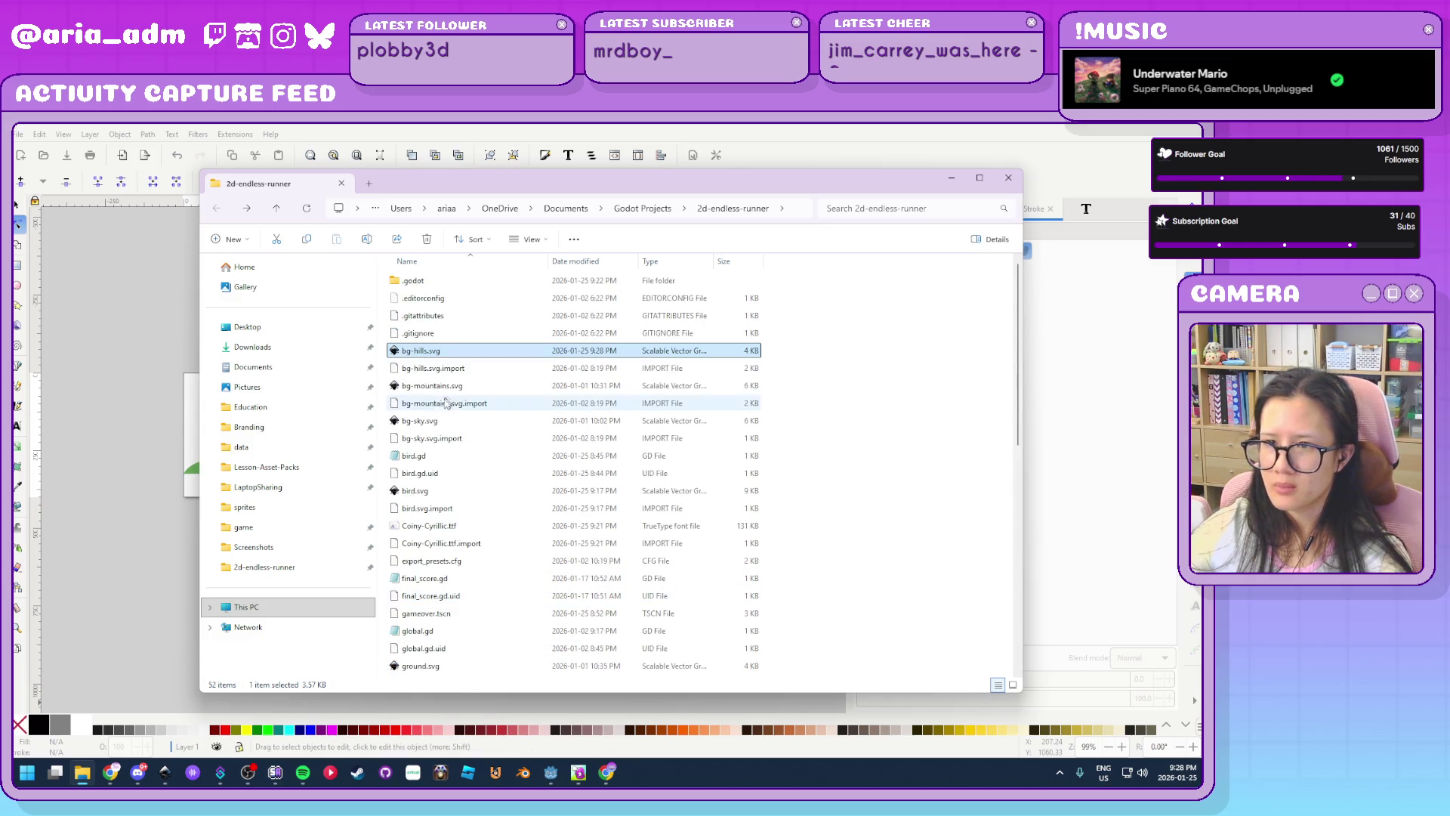
left_click(454, 386)
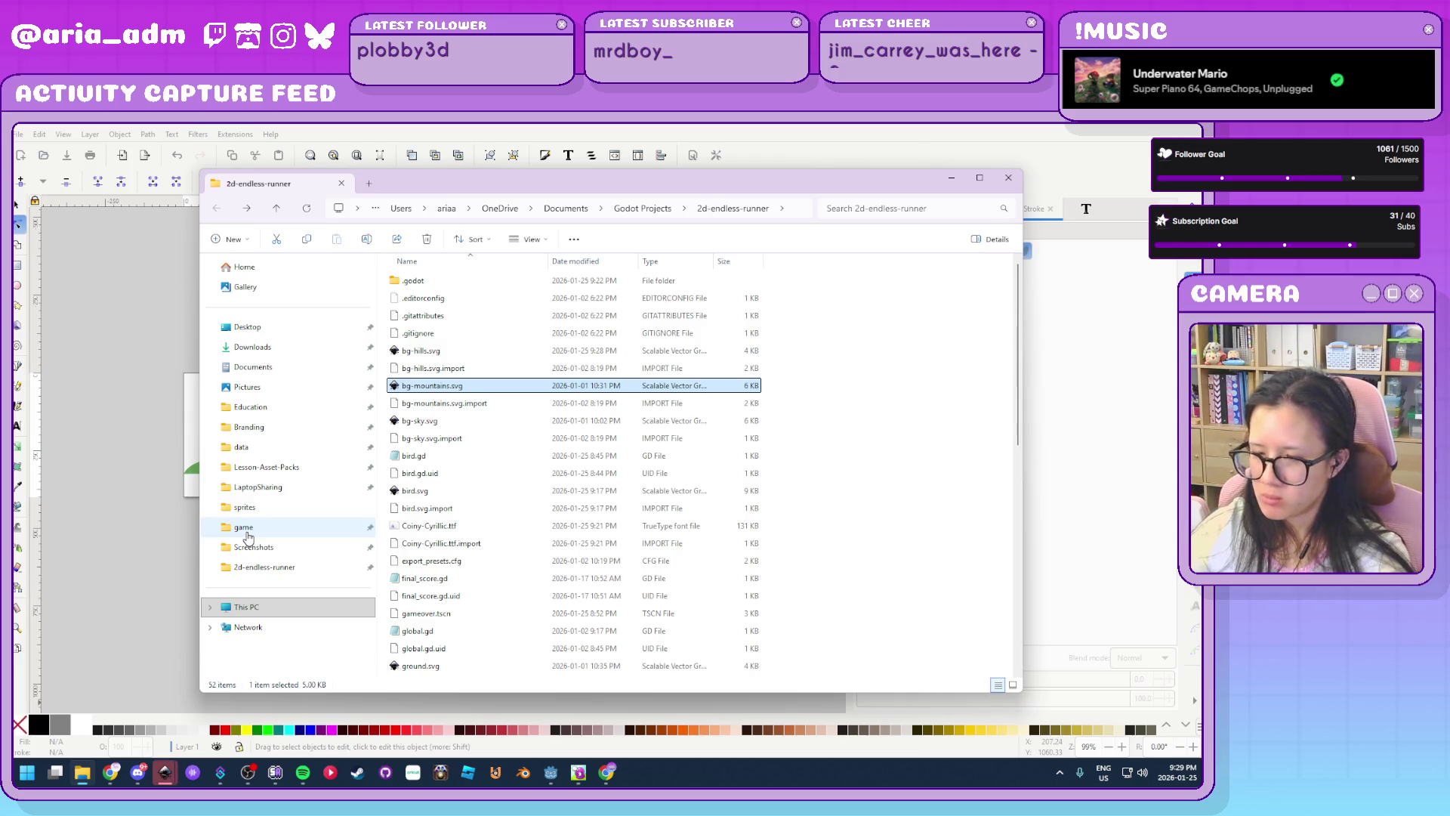
key("Return")
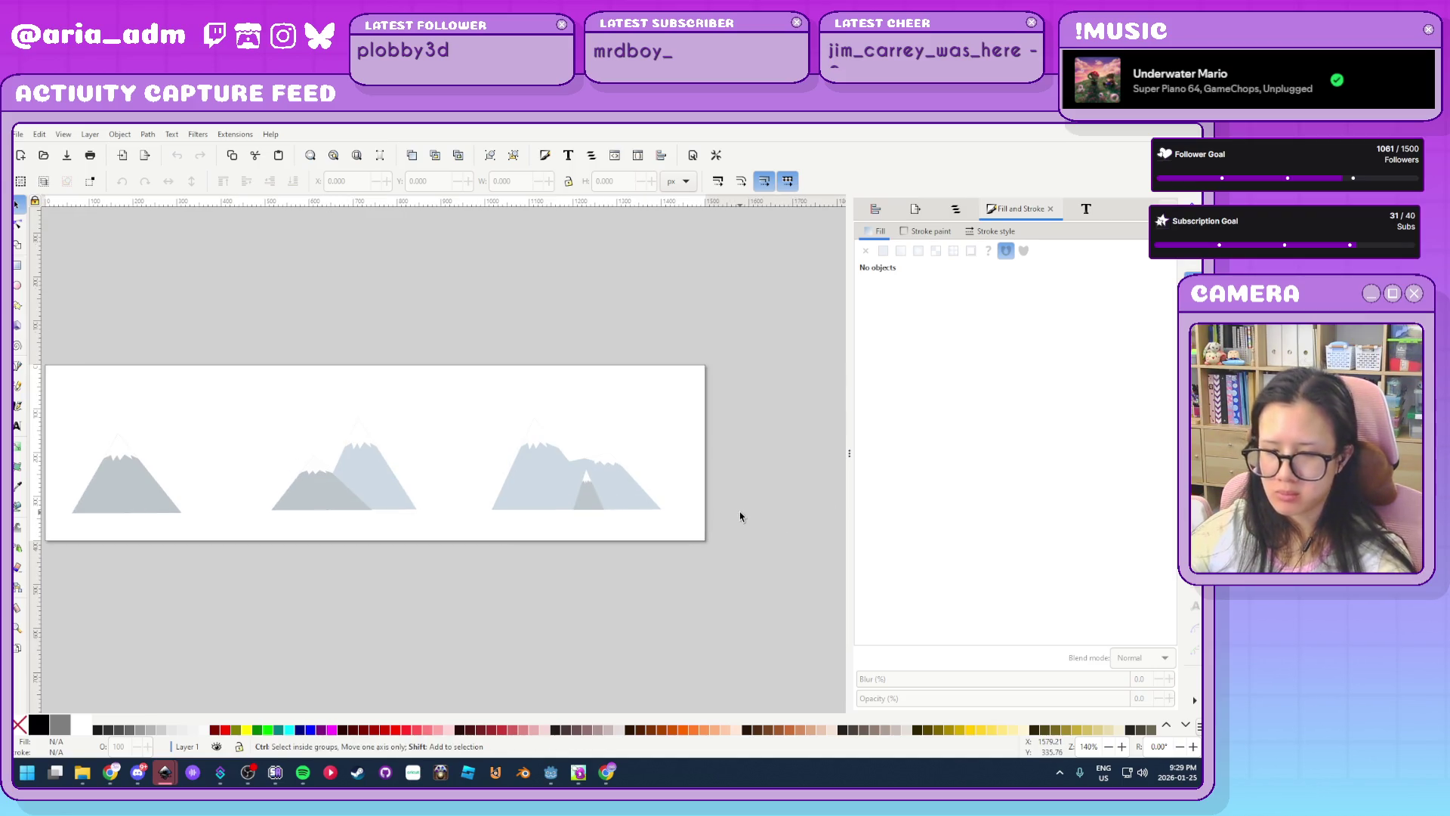
Set the page background to grey 939393 in Document Properties and save
key("ctrl+shift+d")
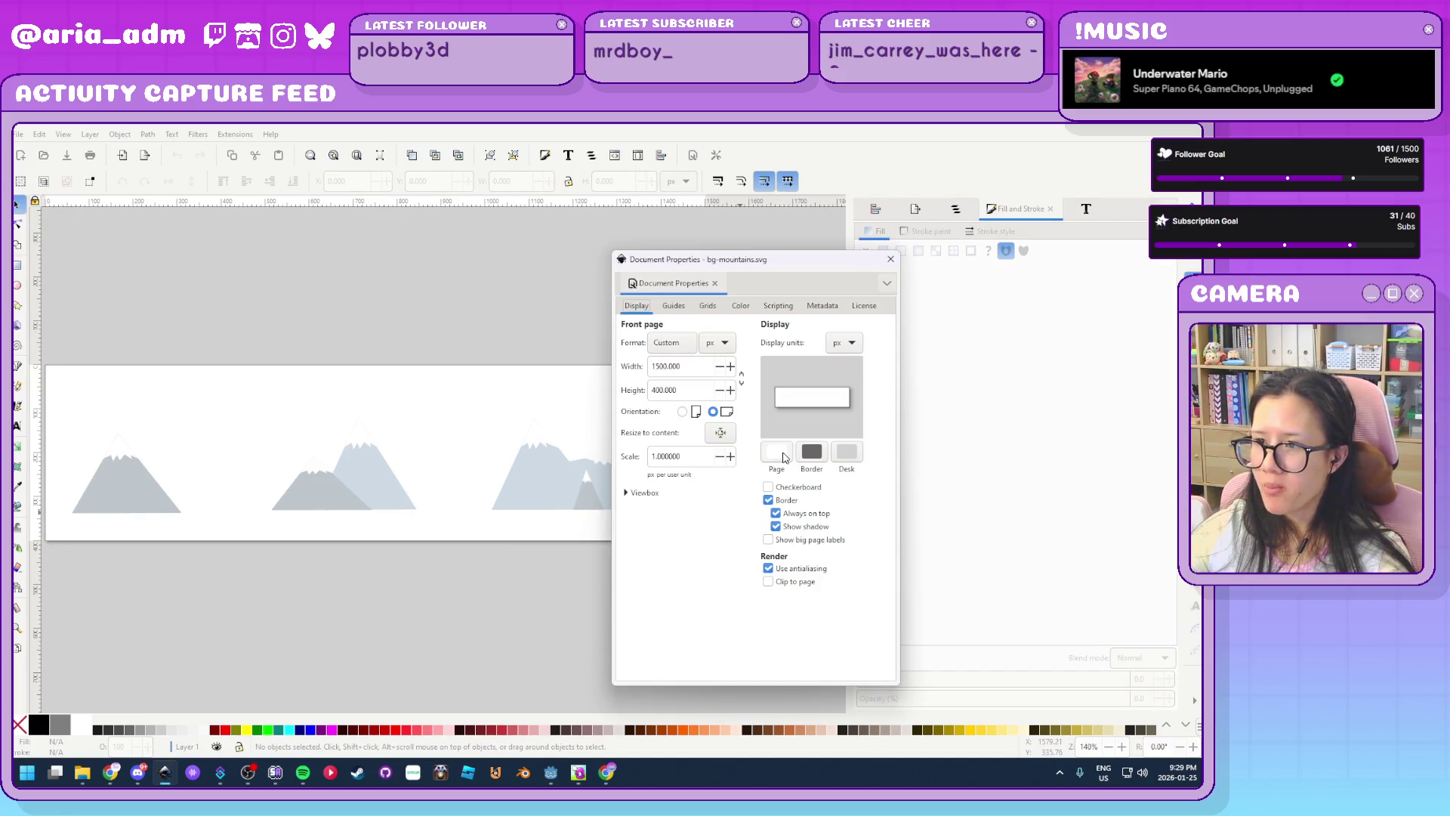
left_click(777, 451)
left_click_drag(596, 455, 590, 436)
left_click(670, 341)
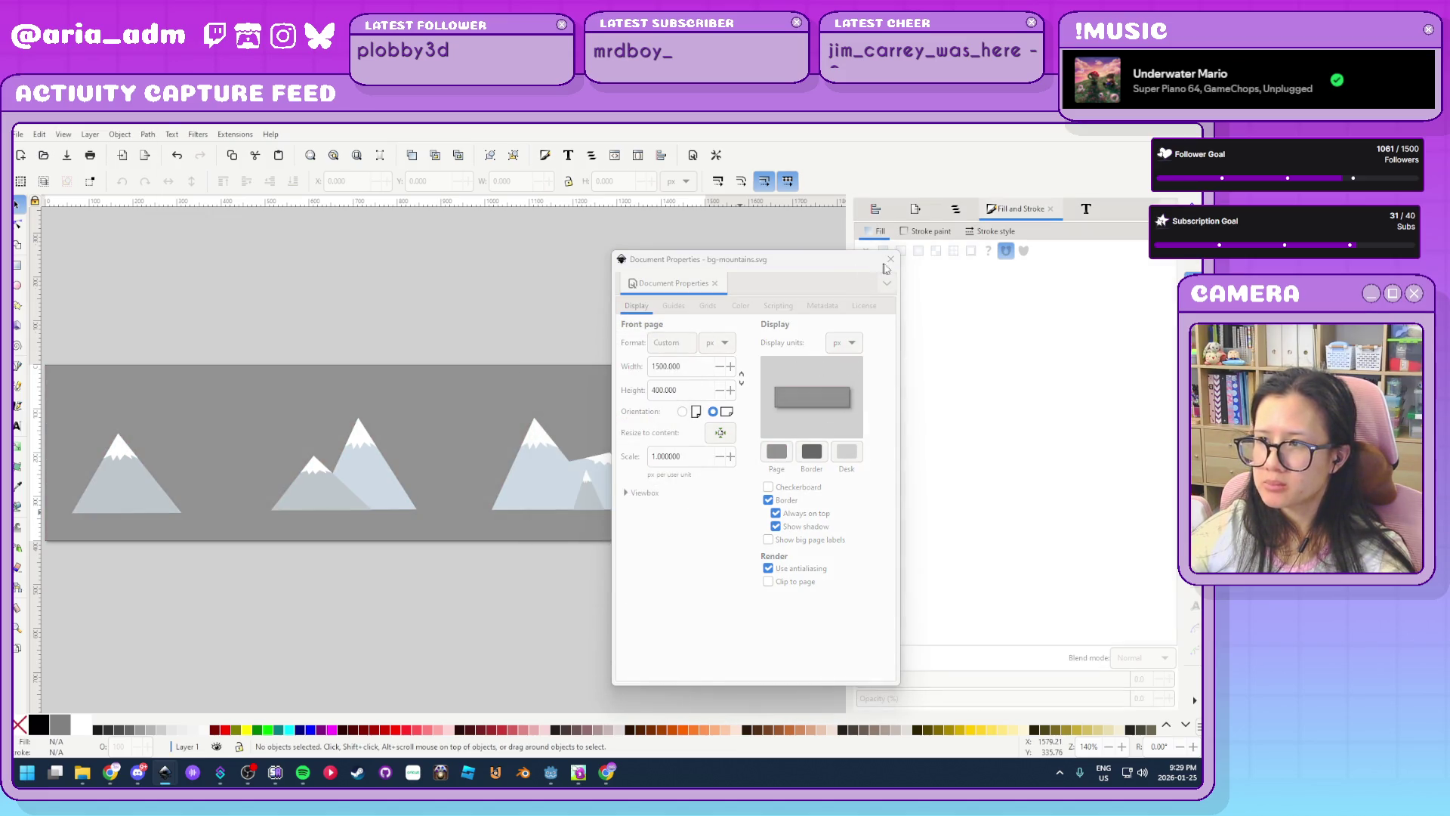
left_click(891, 259)
key("ctrl+s")
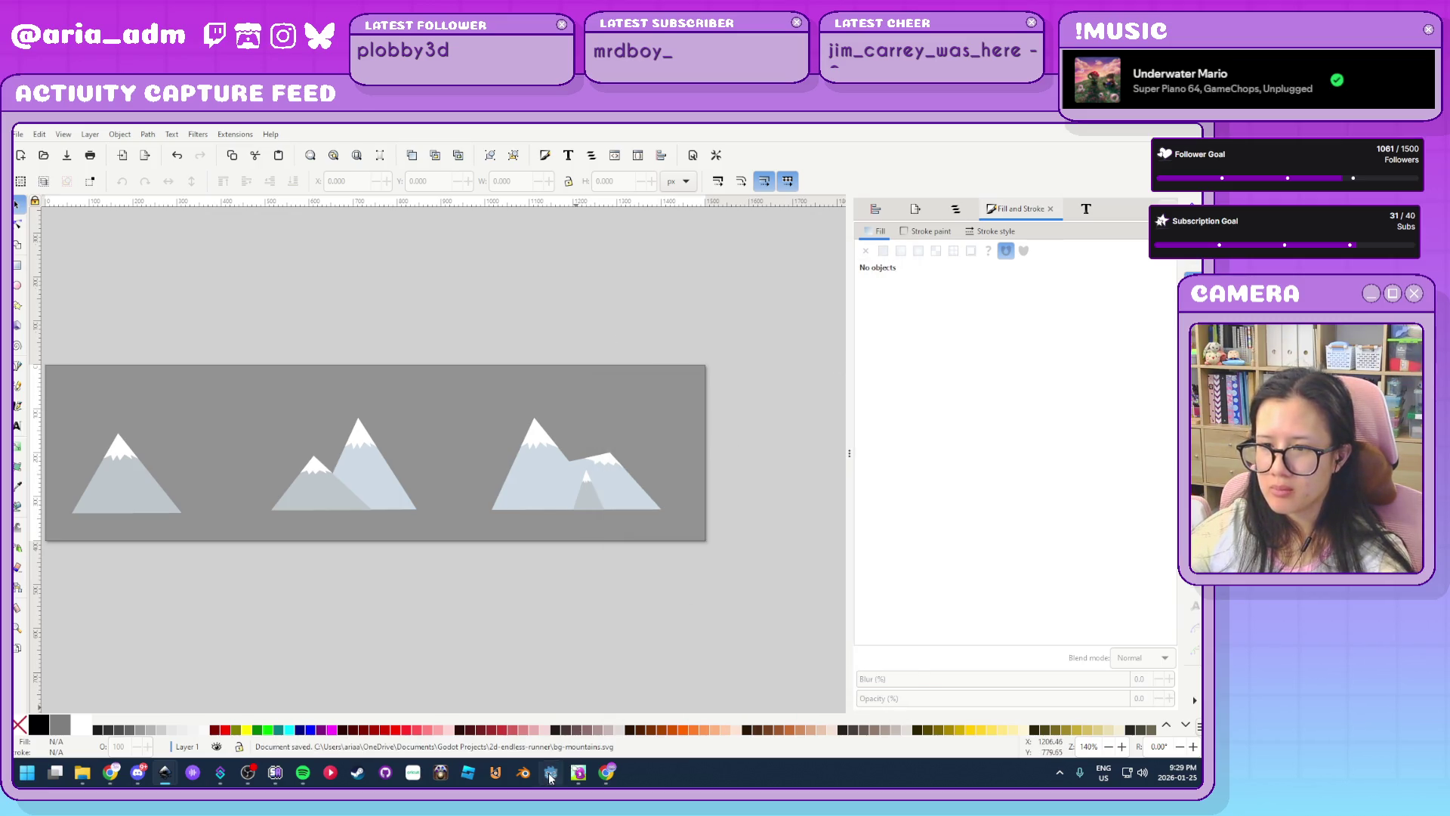
Select all three mountain groups and nudge them higher on the page
left_click(550, 775)
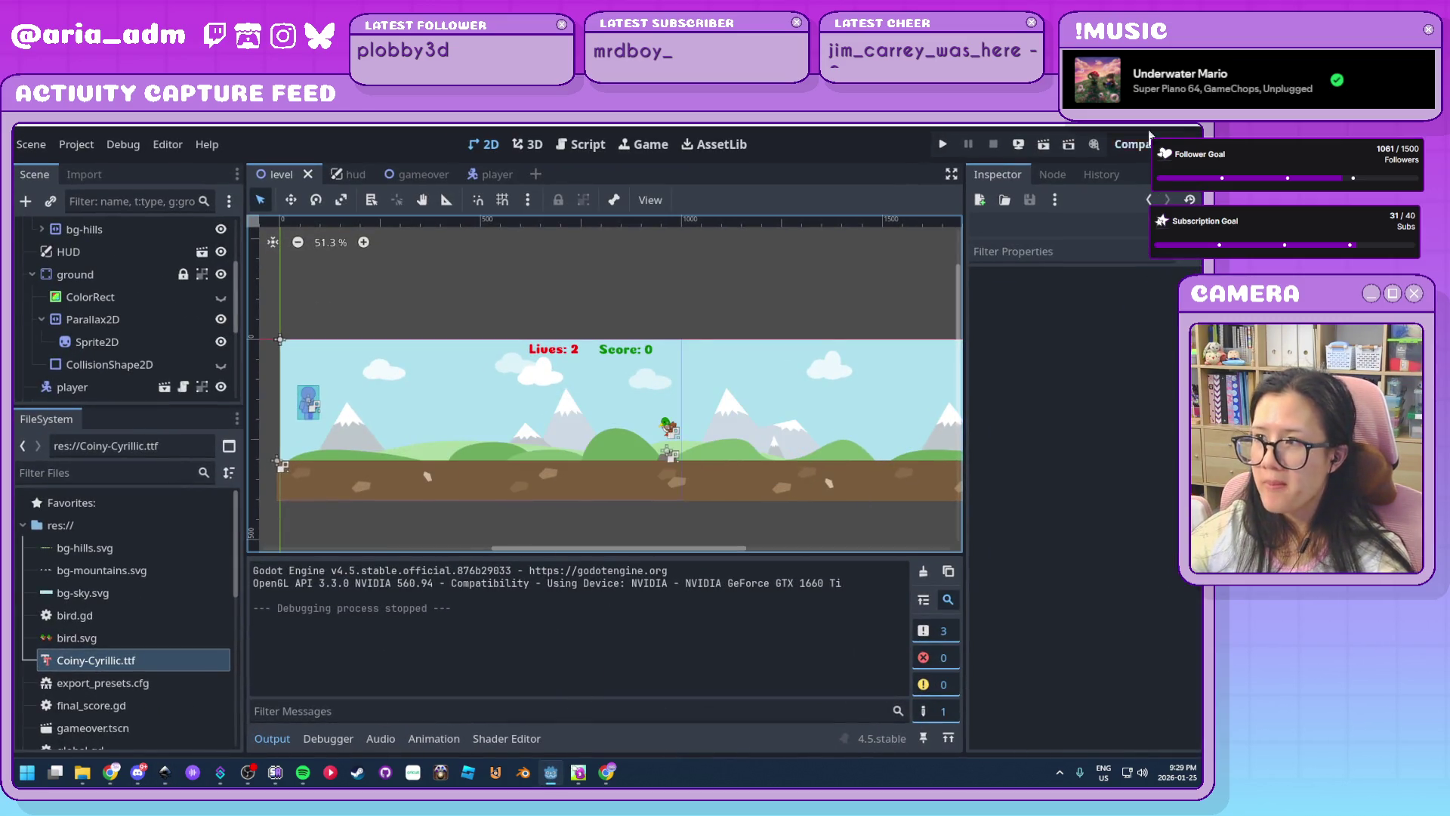
key("alt+Tab")
scroll(577, 519, "up", 1)
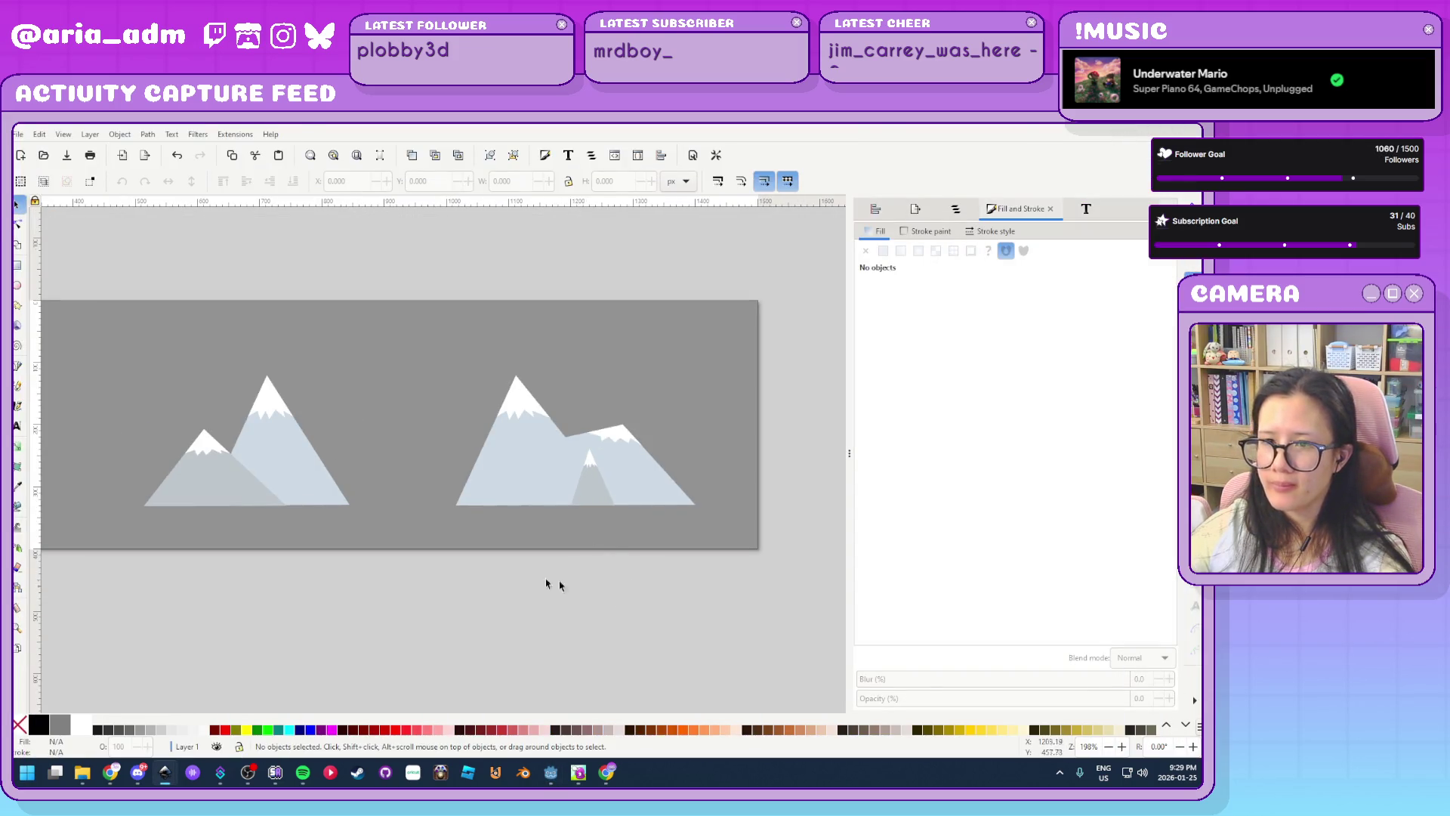
left_click_drag(379, 565, 592, 544)
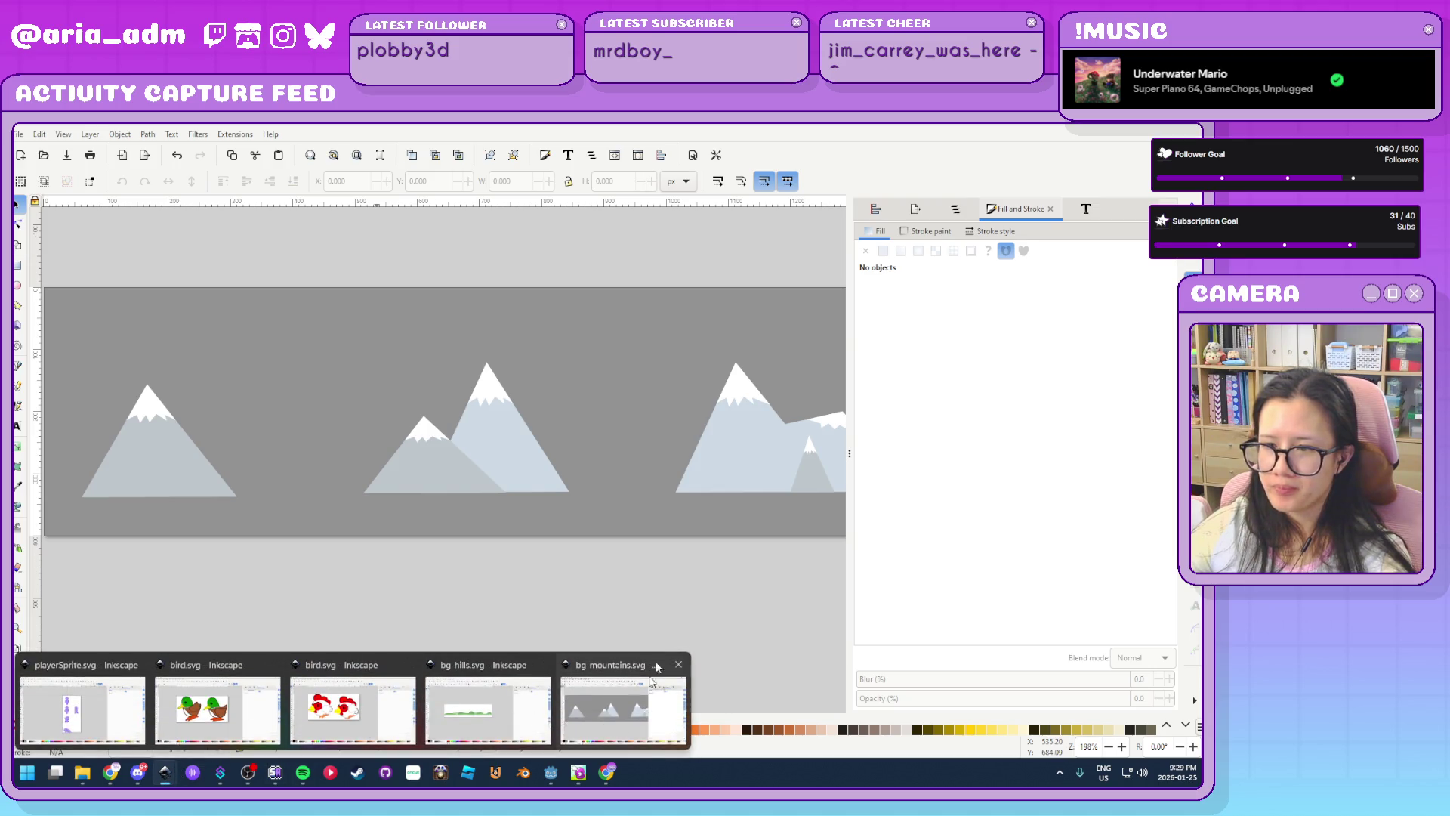
scroll(445, 601, "down", 2)
left_click_drag(786, 635, 189, 449)
key("Up")
key("Up")
key("shift+Up")
key("shift+Up")
Bring the Godot editor forward to view the updated mountains behind the hills
left_click(495, 663)
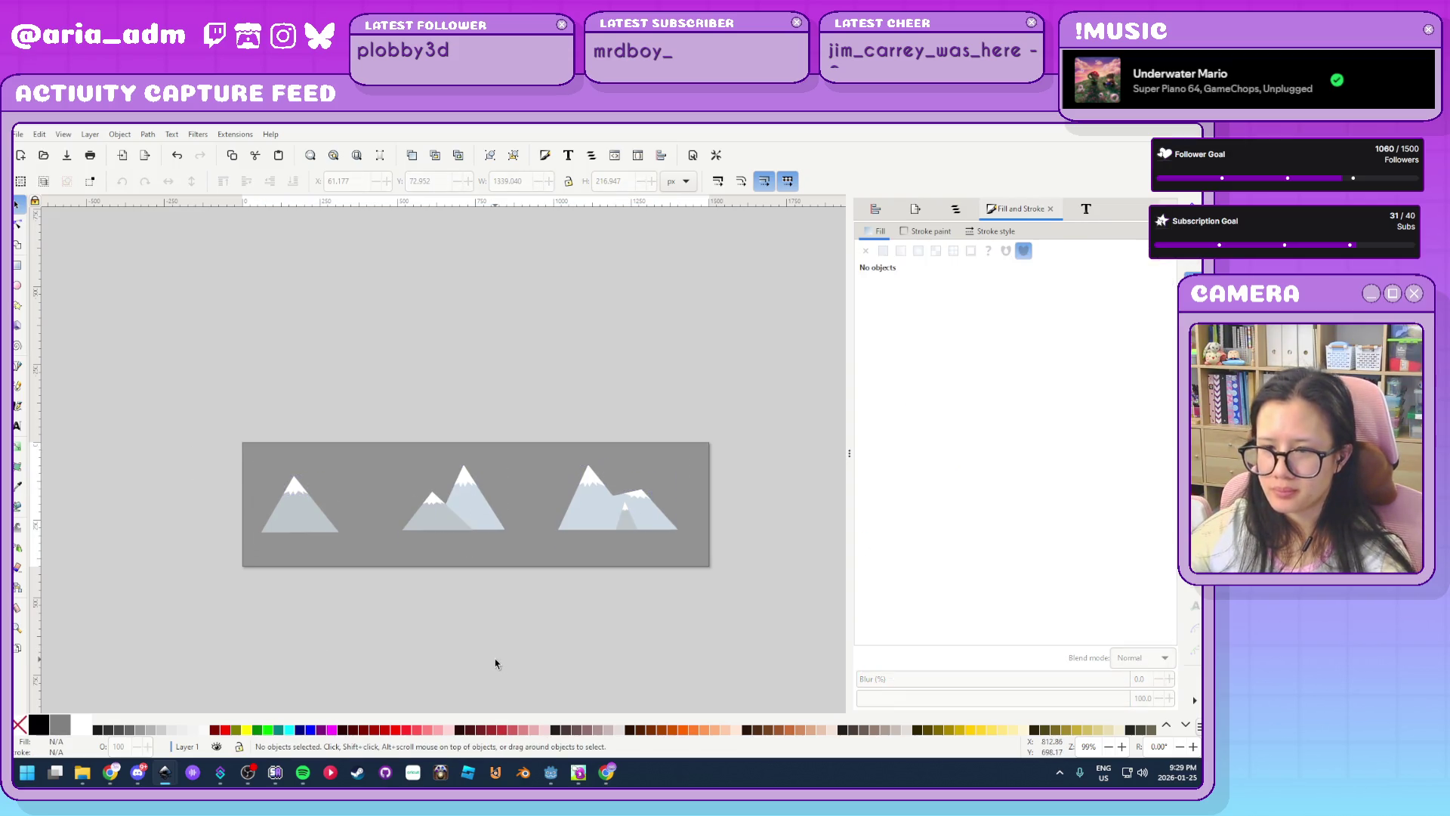
mouse_move(551, 774)
left_click(585, 725)
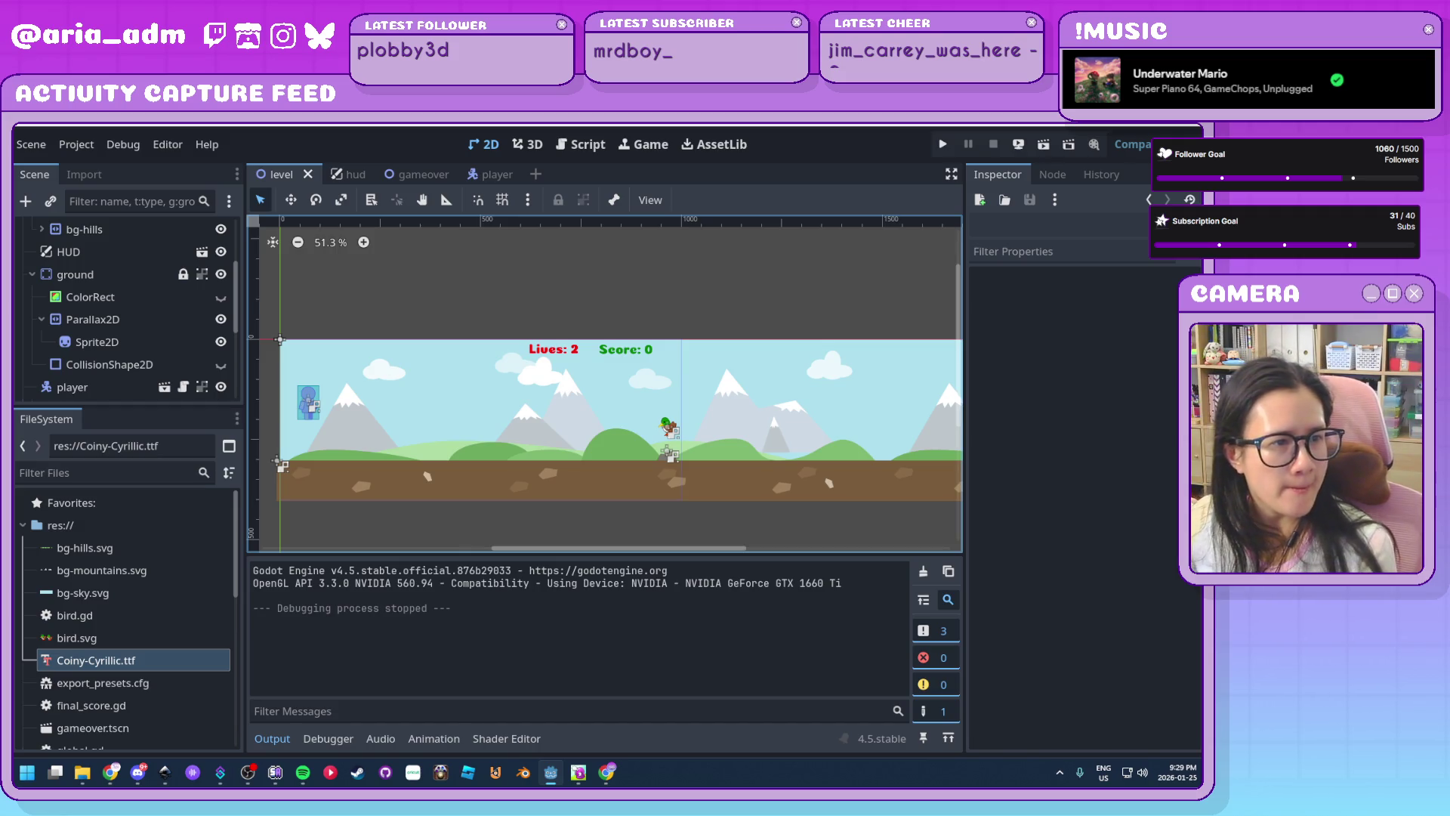
Look over the level with the raised mountains in Godot, then bring the Inkscape mountains drawing back
key("alt+Tab")
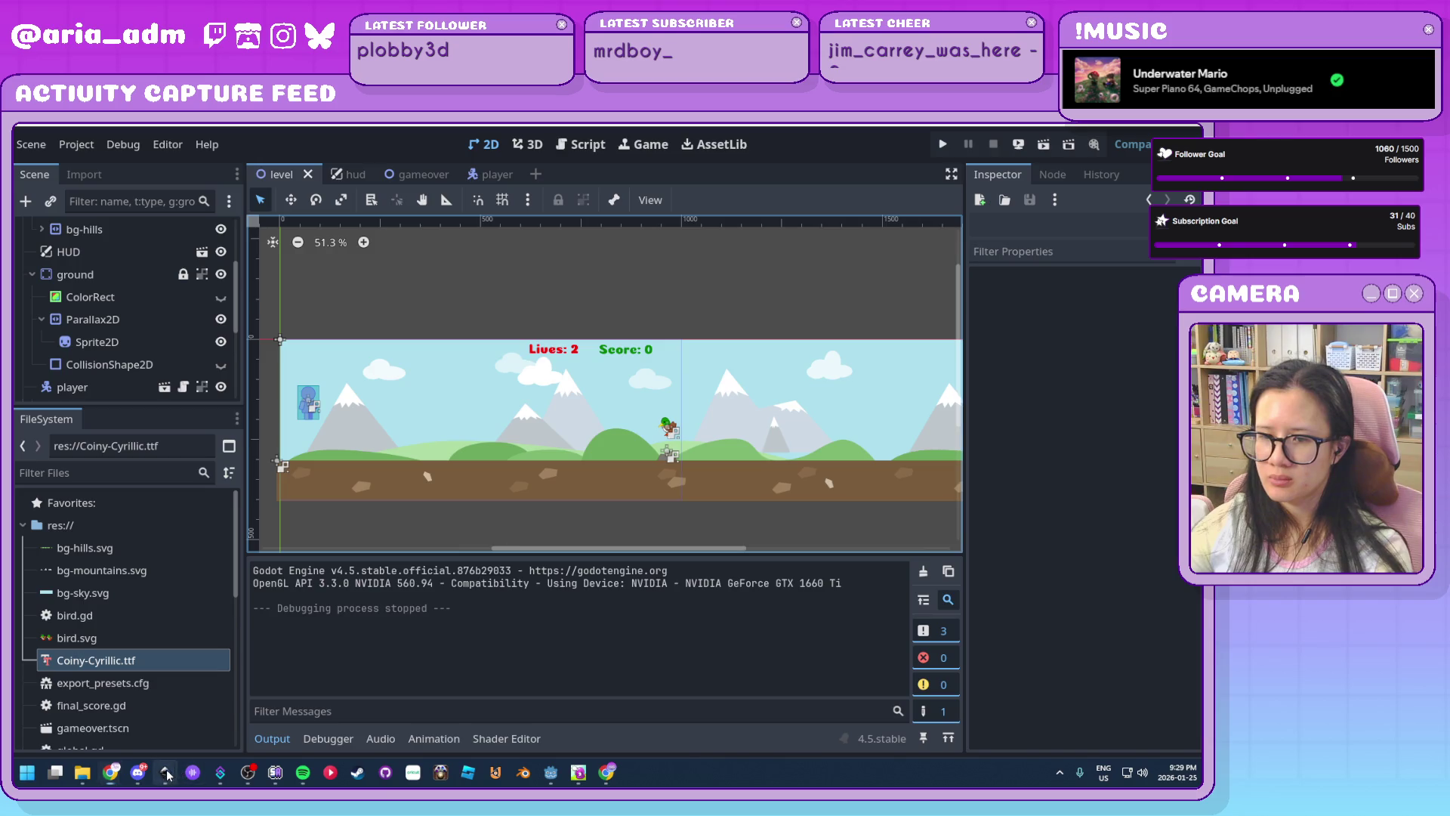
mouse_move(164, 770)
left_click(623, 703)
scroll(597, 598, "up", 1)
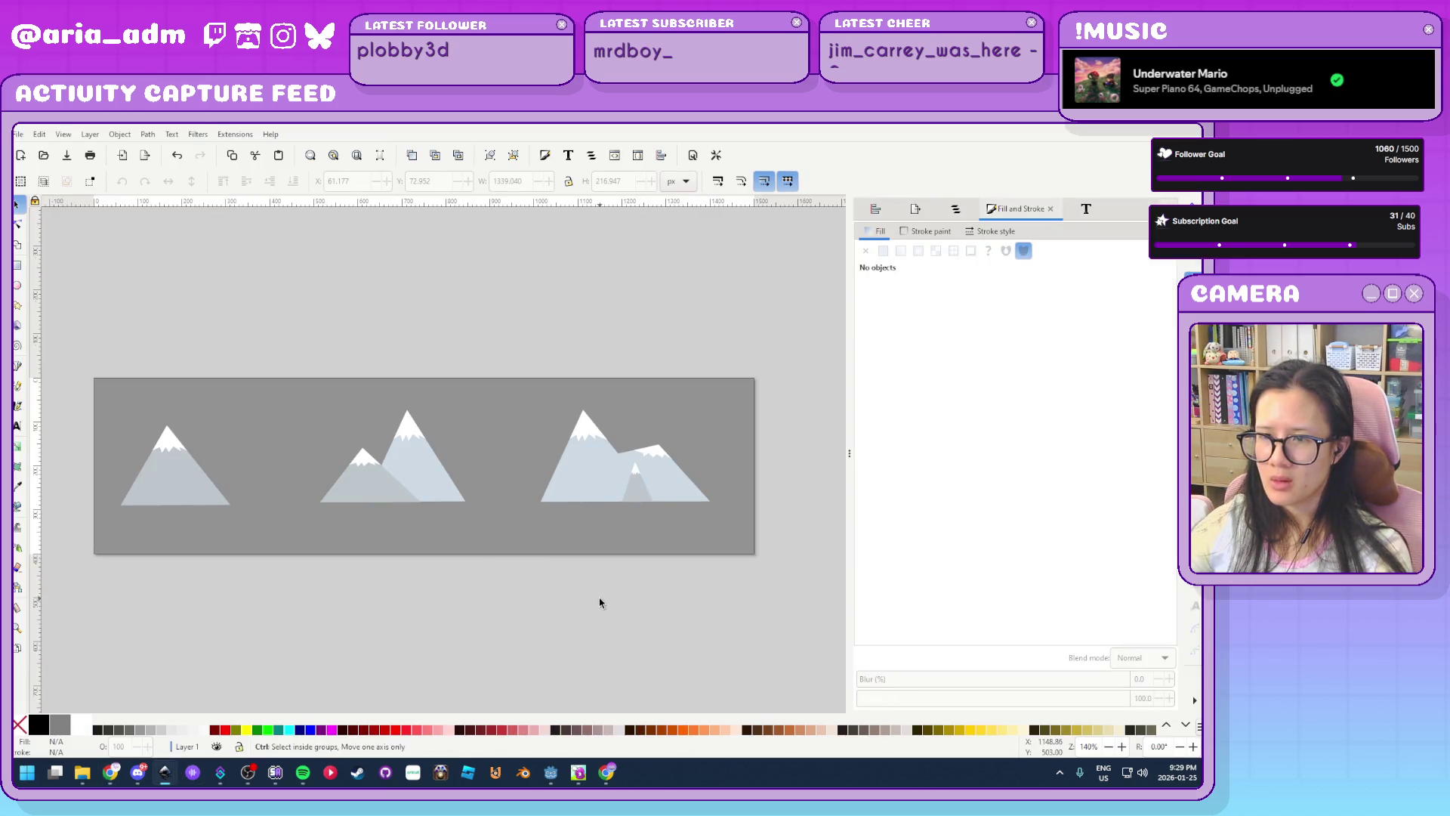
Draw a light-green band across the page bottom and set its height to 100 px
left_click(17, 266)
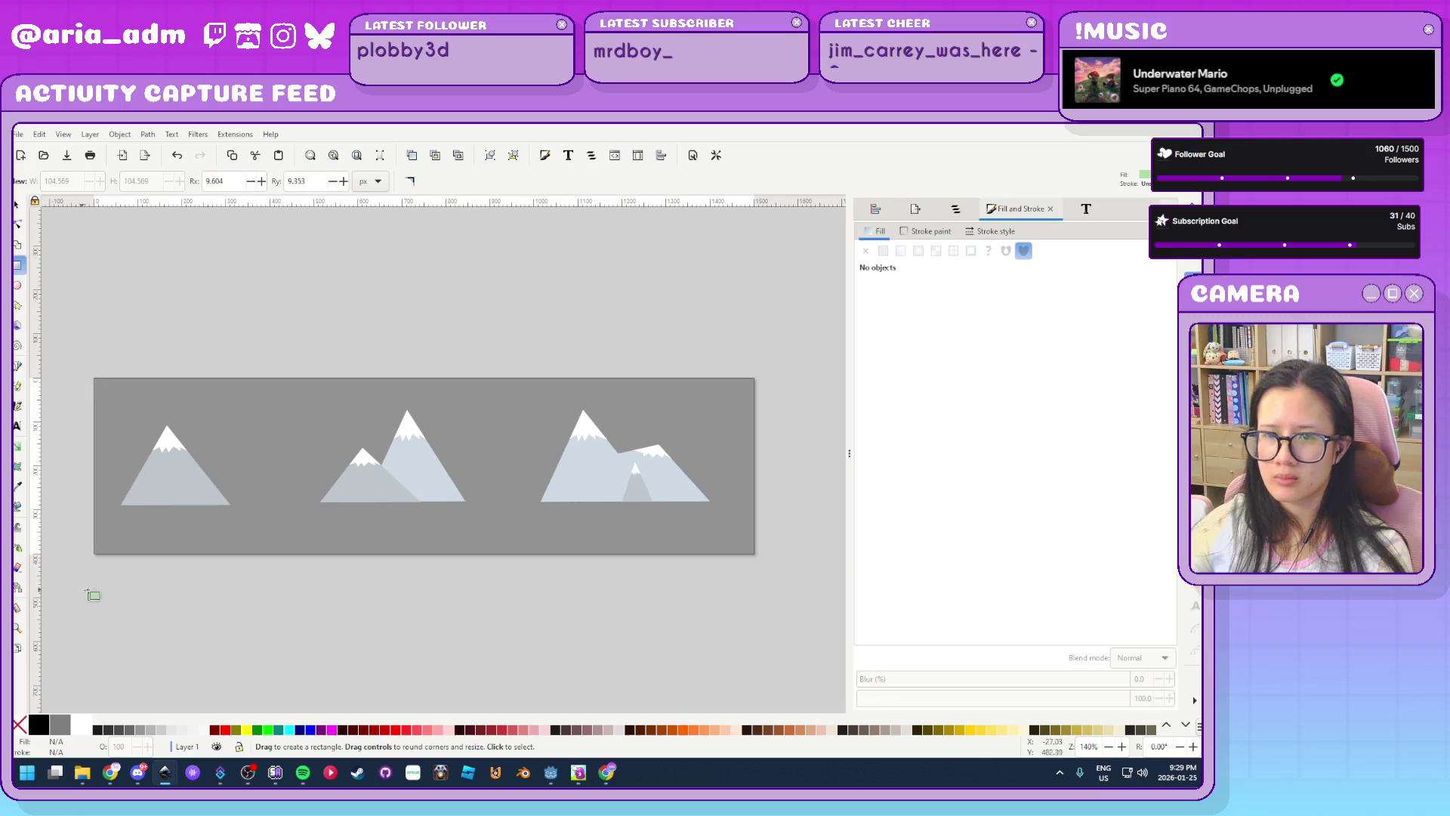
mouse_move(99, 552)
left_mouse_down()
mouse_move(790, 511)
mouse_move(755, 502)
left_mouse_up()
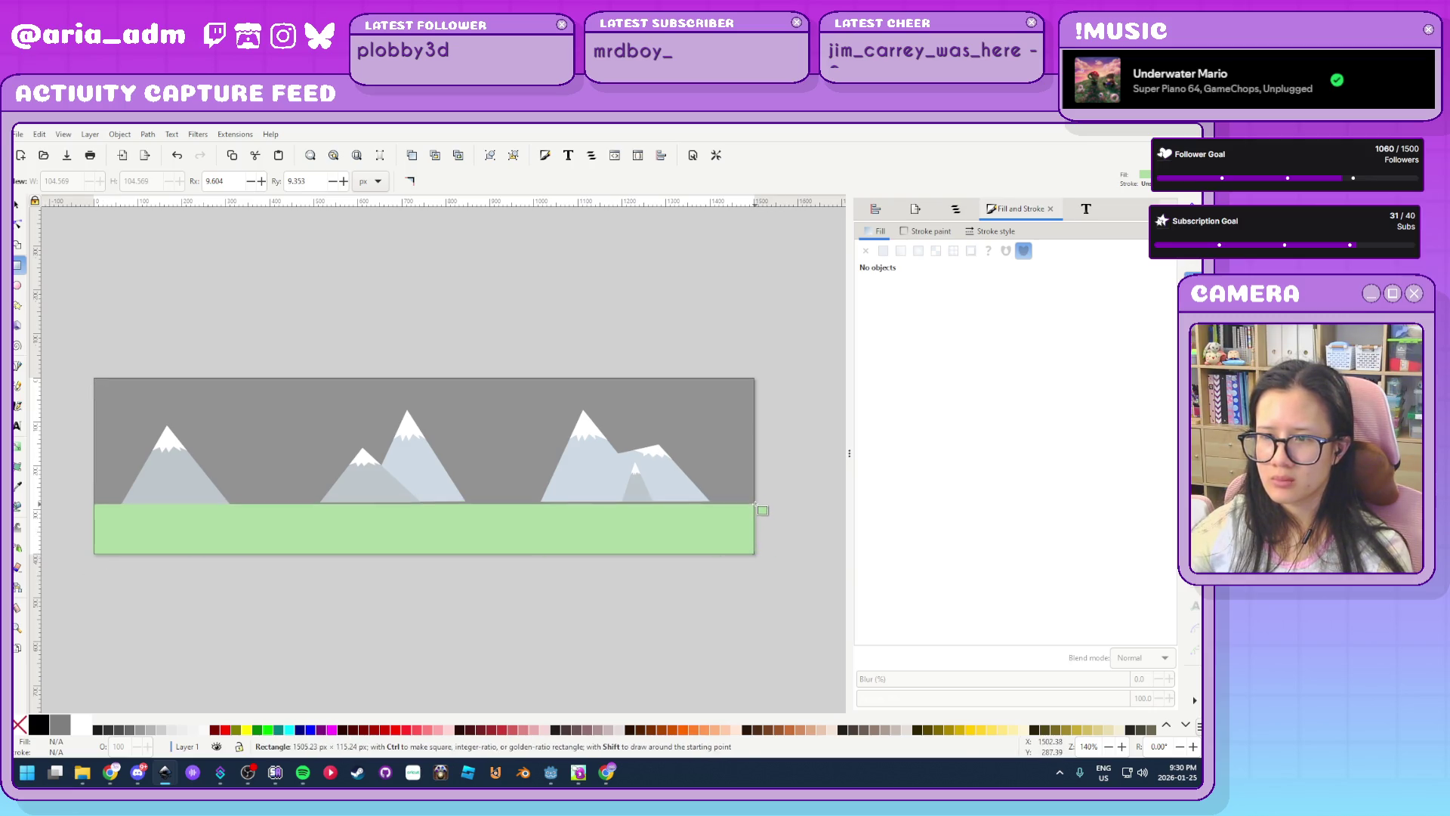
left_click(17, 207)
double_click(625, 182)
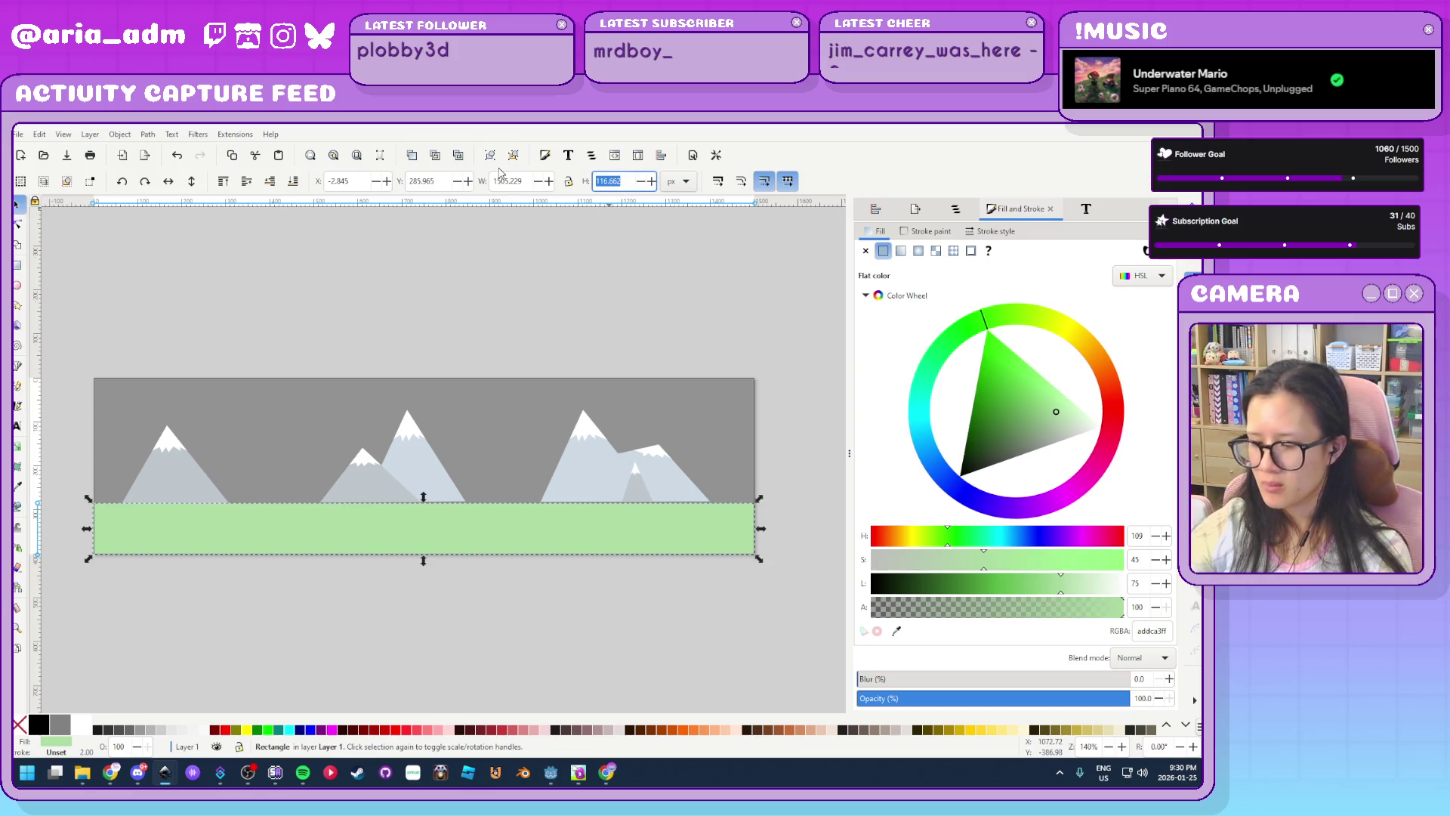
type("100.000")
key("Return")
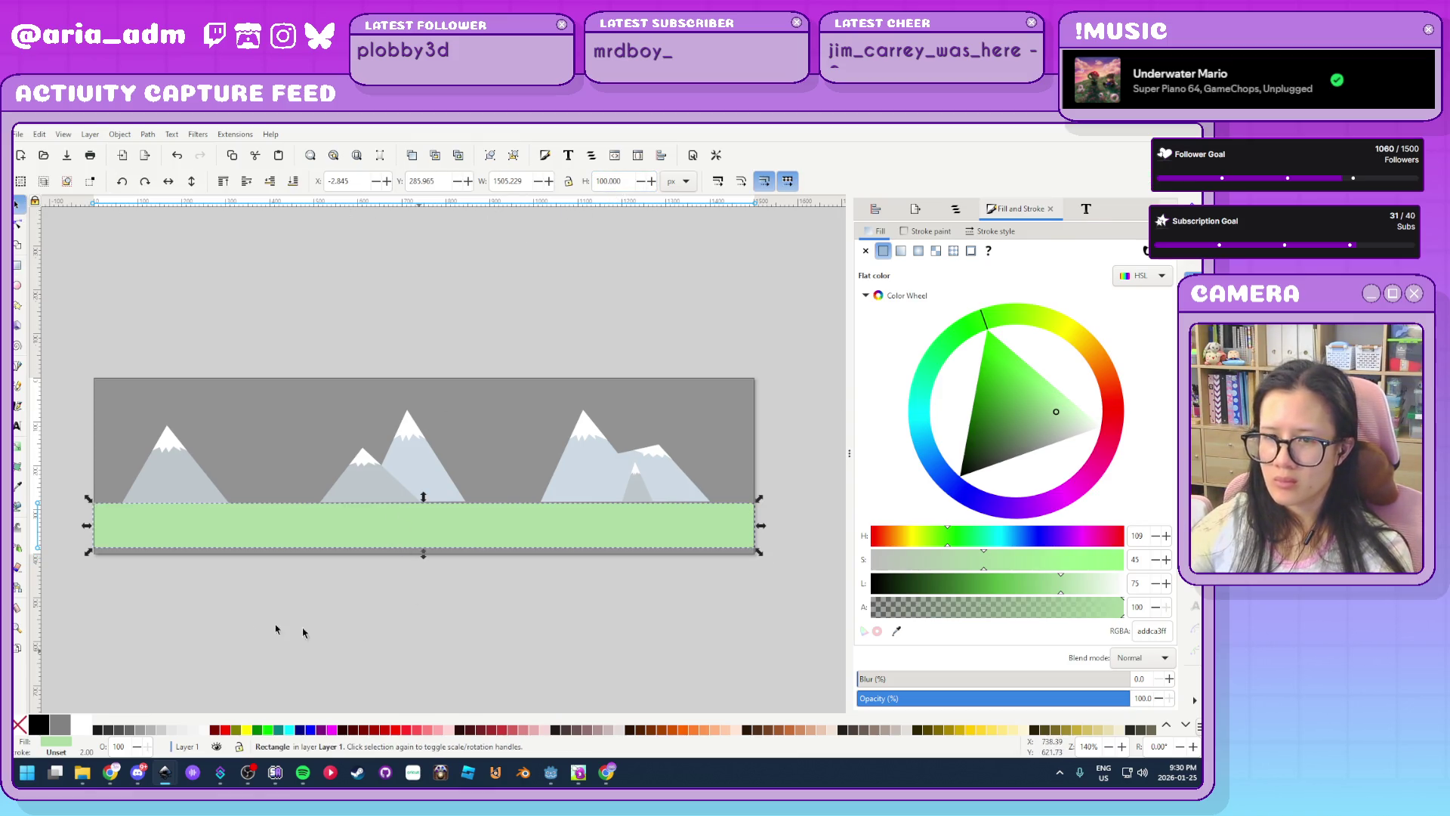
Remove the outline from the green band
left_click(304, 633)
scroll(76, 582, "up", 3)
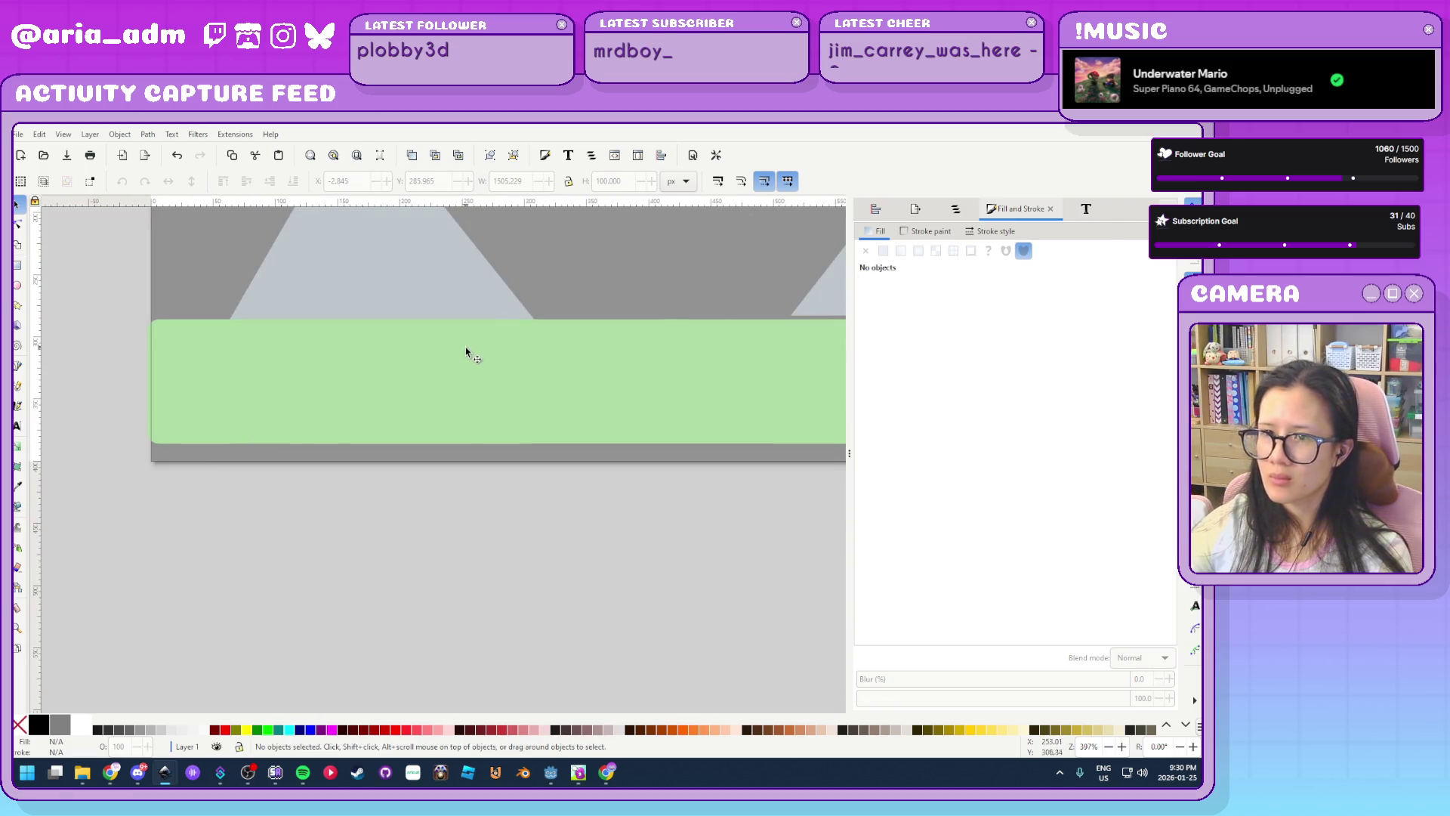
left_click(466, 352)
left_click(18, 727, "shift")
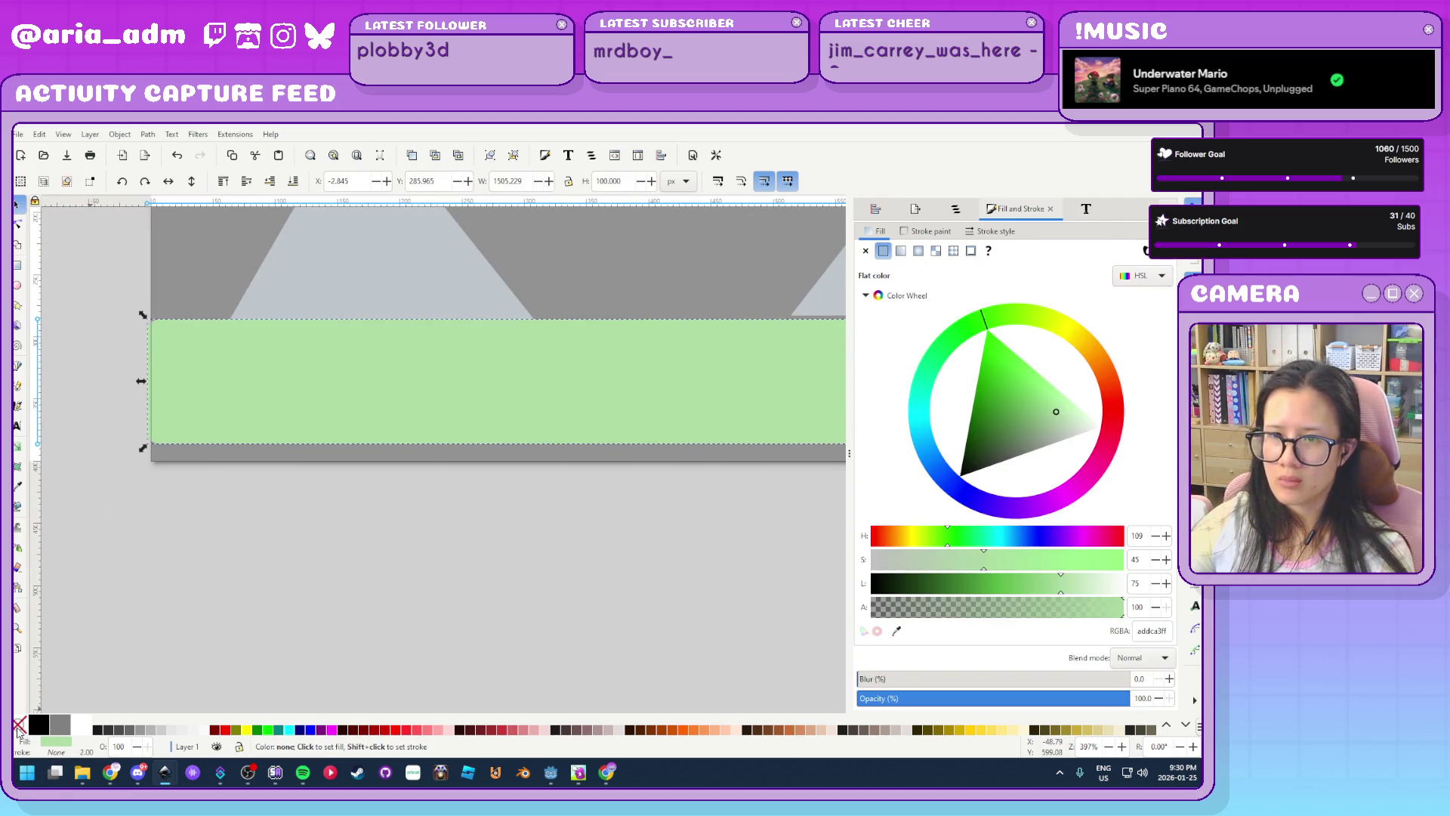
Fill the band black and move it down to y 300 along the banner's bottom edge
left_click(39, 725)
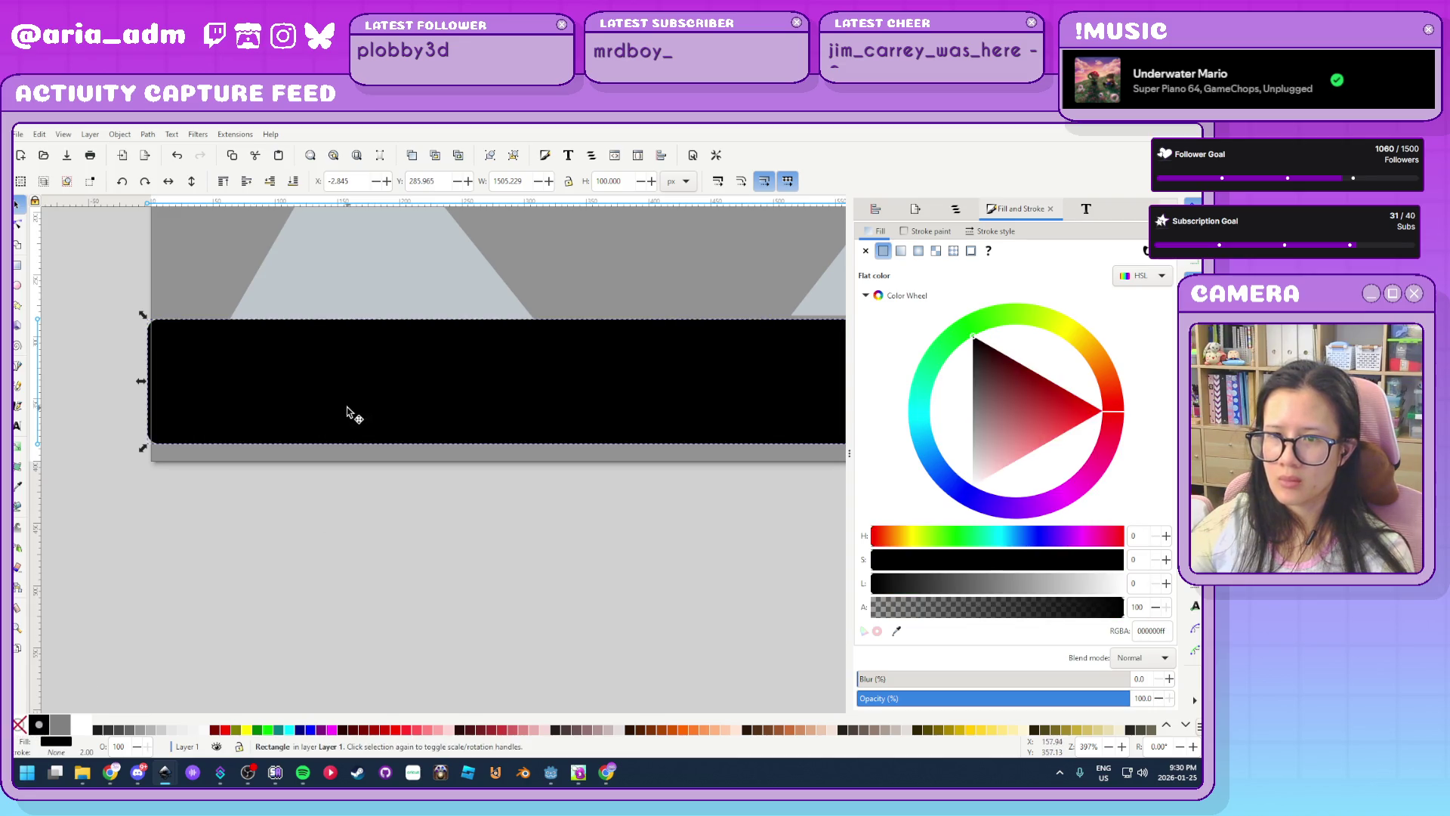
key("r")
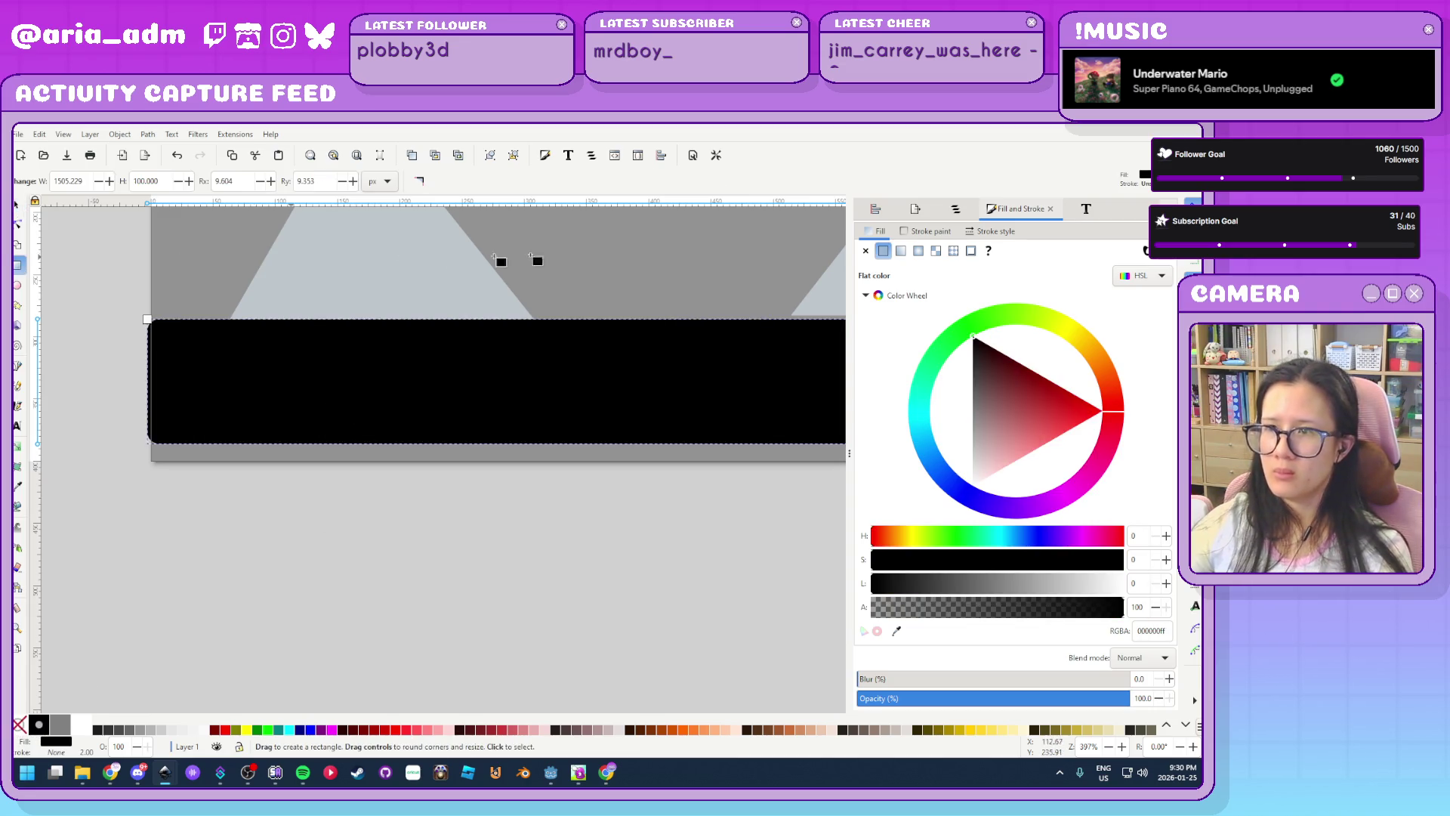
key("s")
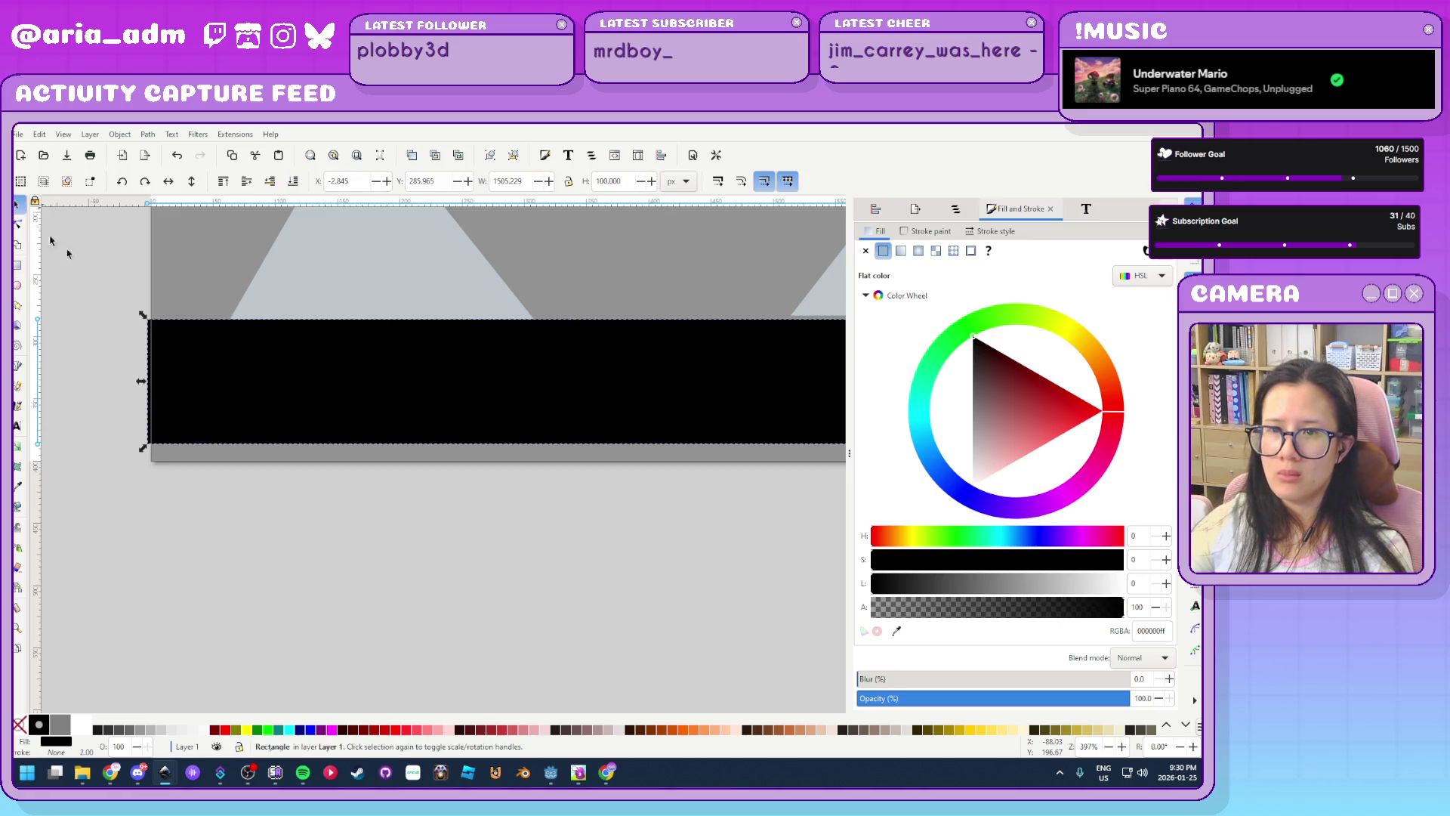
left_click_drag(254, 404, 314, 450)
scroll(260, 576, "down", 5)
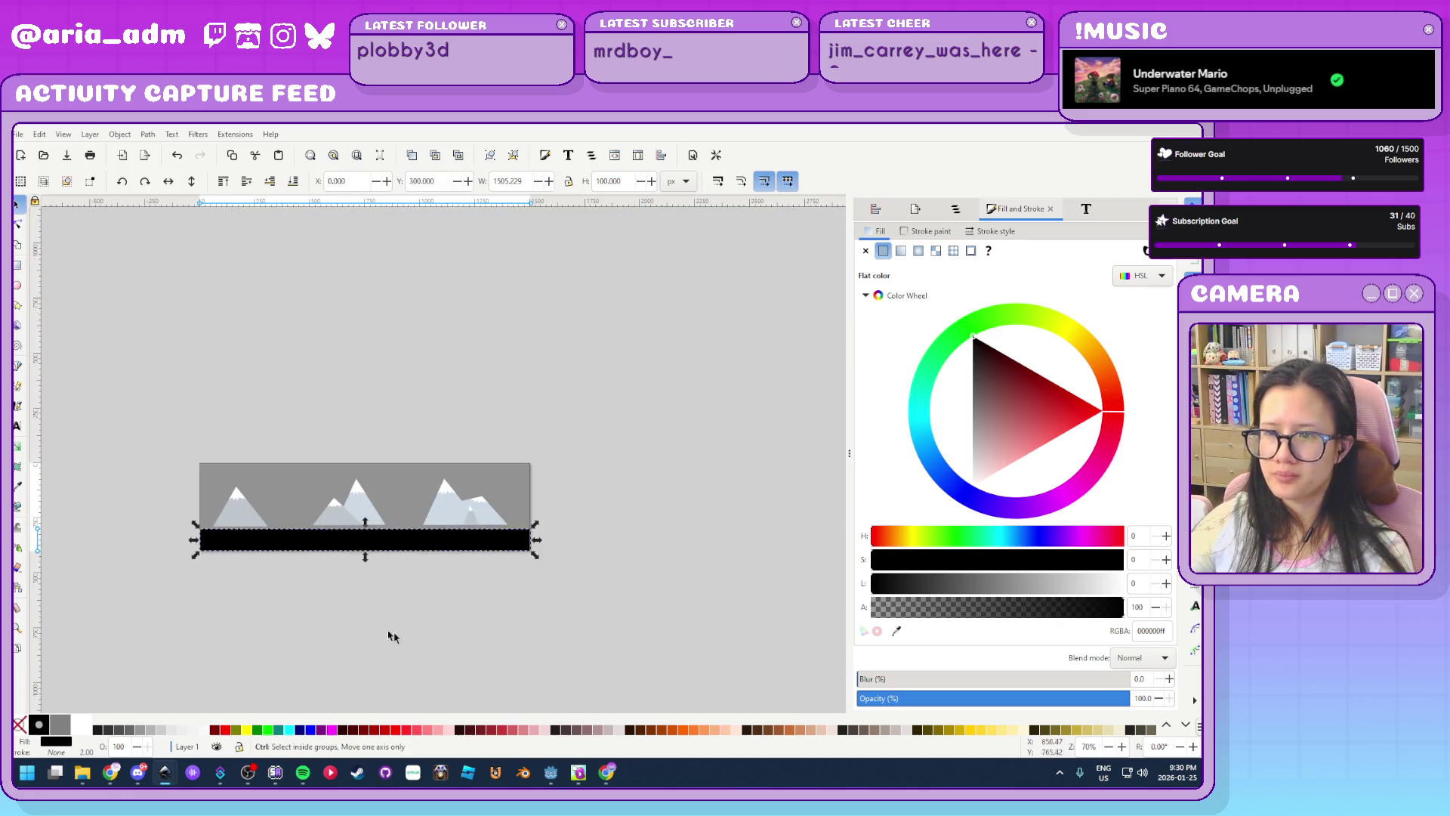
scroll(388, 635, "up", 3)
left_click(366, 612)
left_click_drag(567, 644, 453, 650)
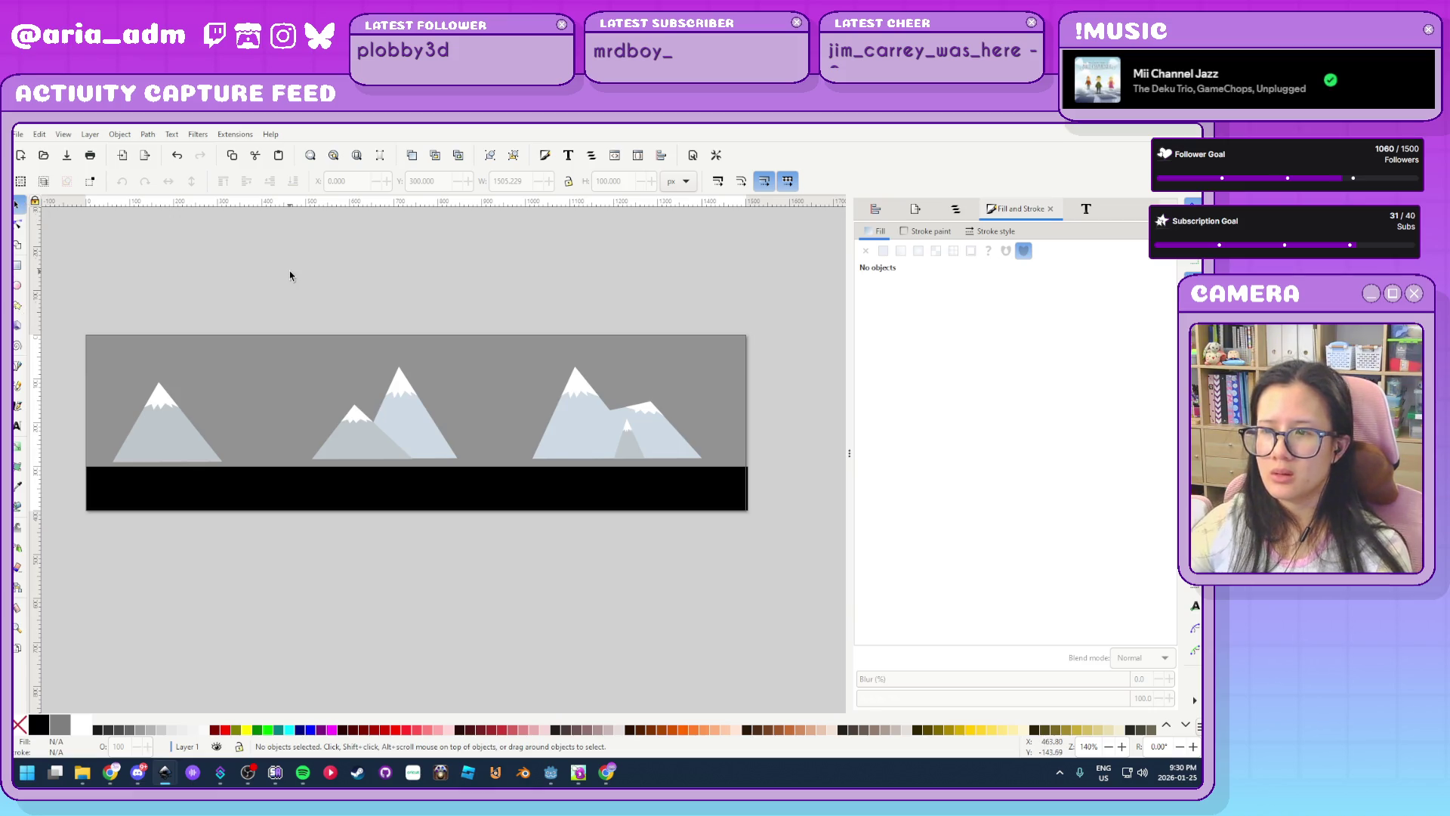
Move the three snowy mountain groups above the banner and start a pen outline on the ground line
left_click_drag(783, 310, 88, 481)
left_click_drag(201, 392, 219, 236)
left_click(581, 620)
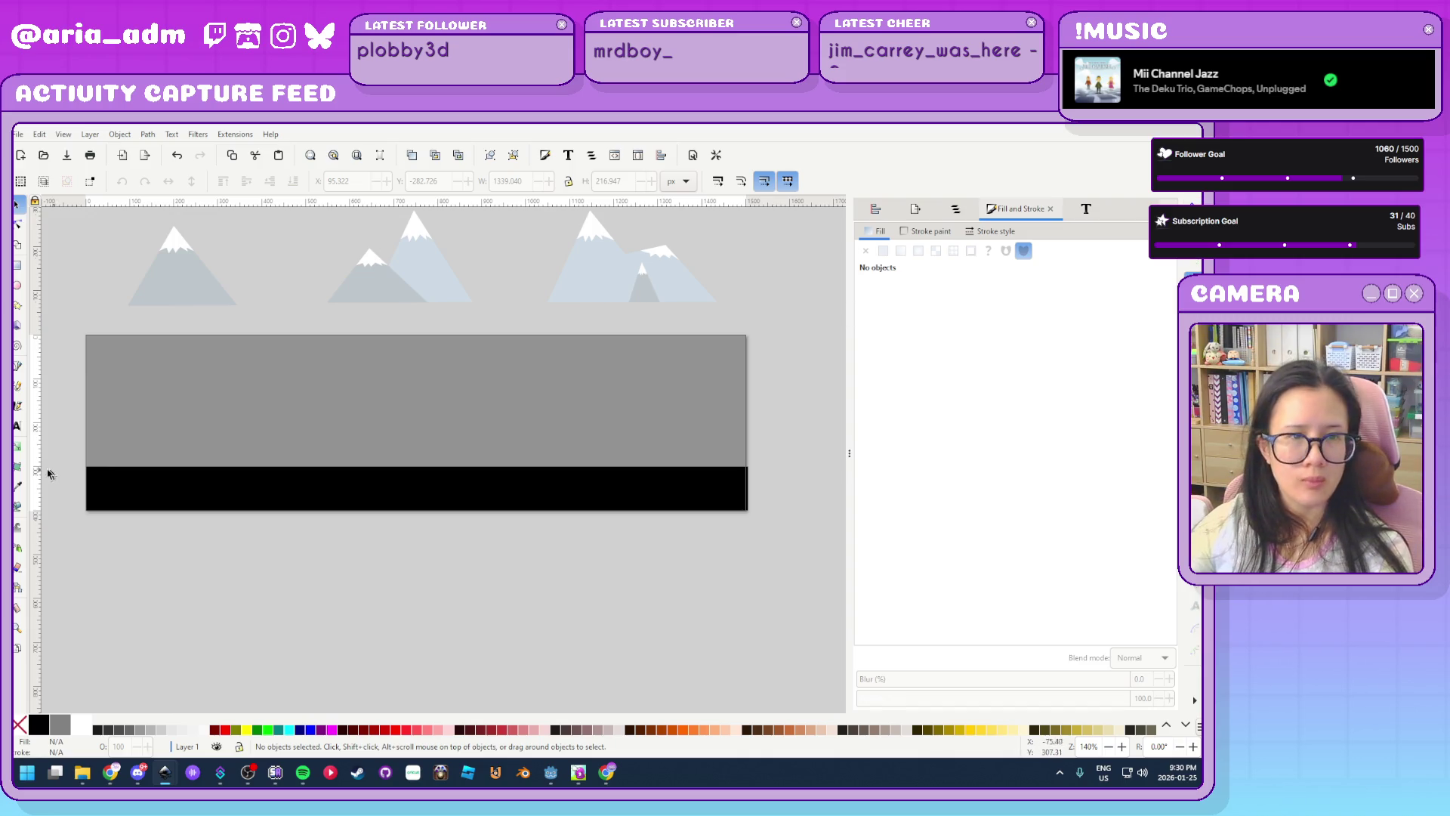
left_click(17, 366)
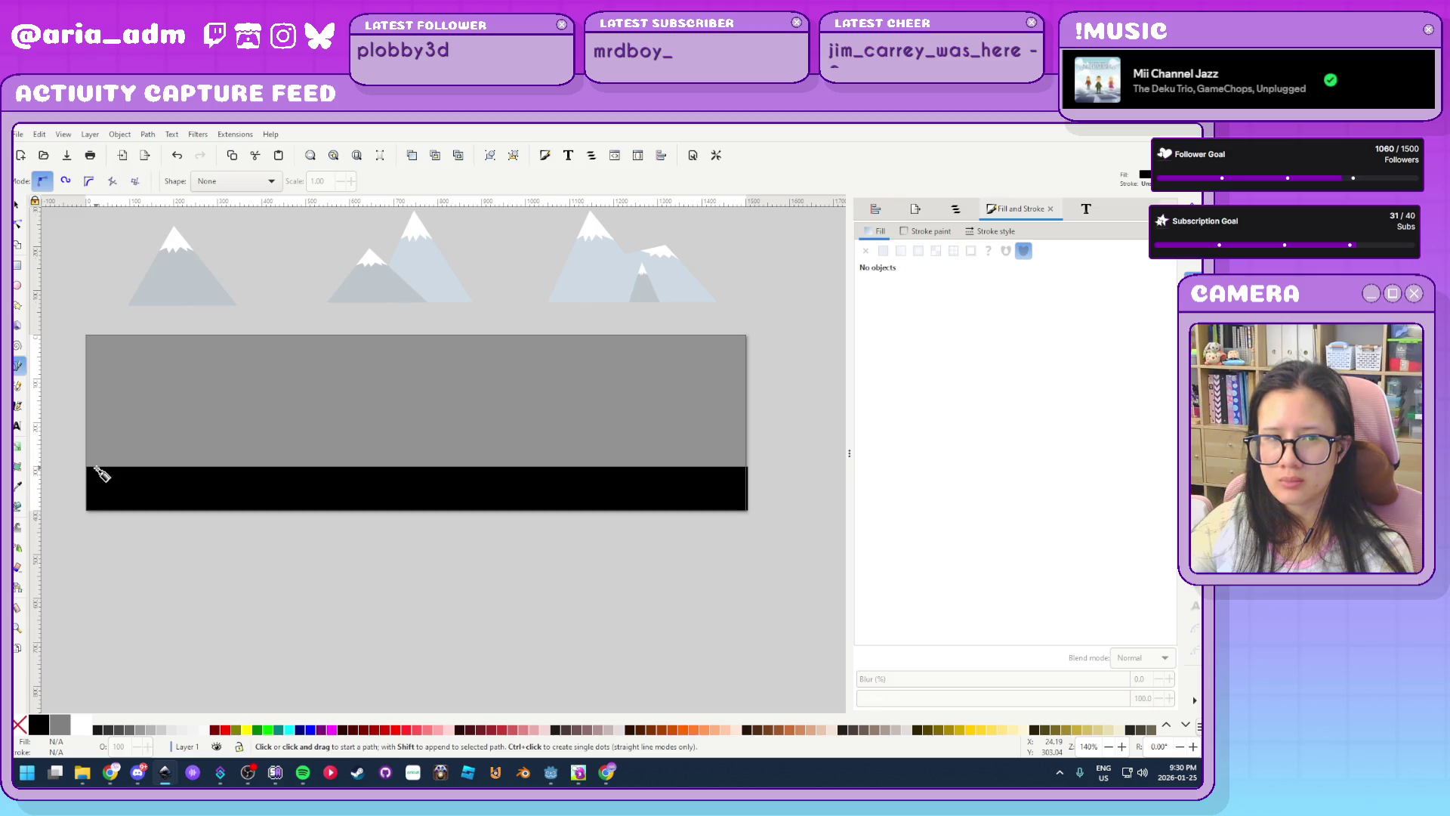
left_click(285, 467)
Close the first triangular mountain and draw a second double-peaked mountain reaching the banner's right edge
left_click(484, 378)
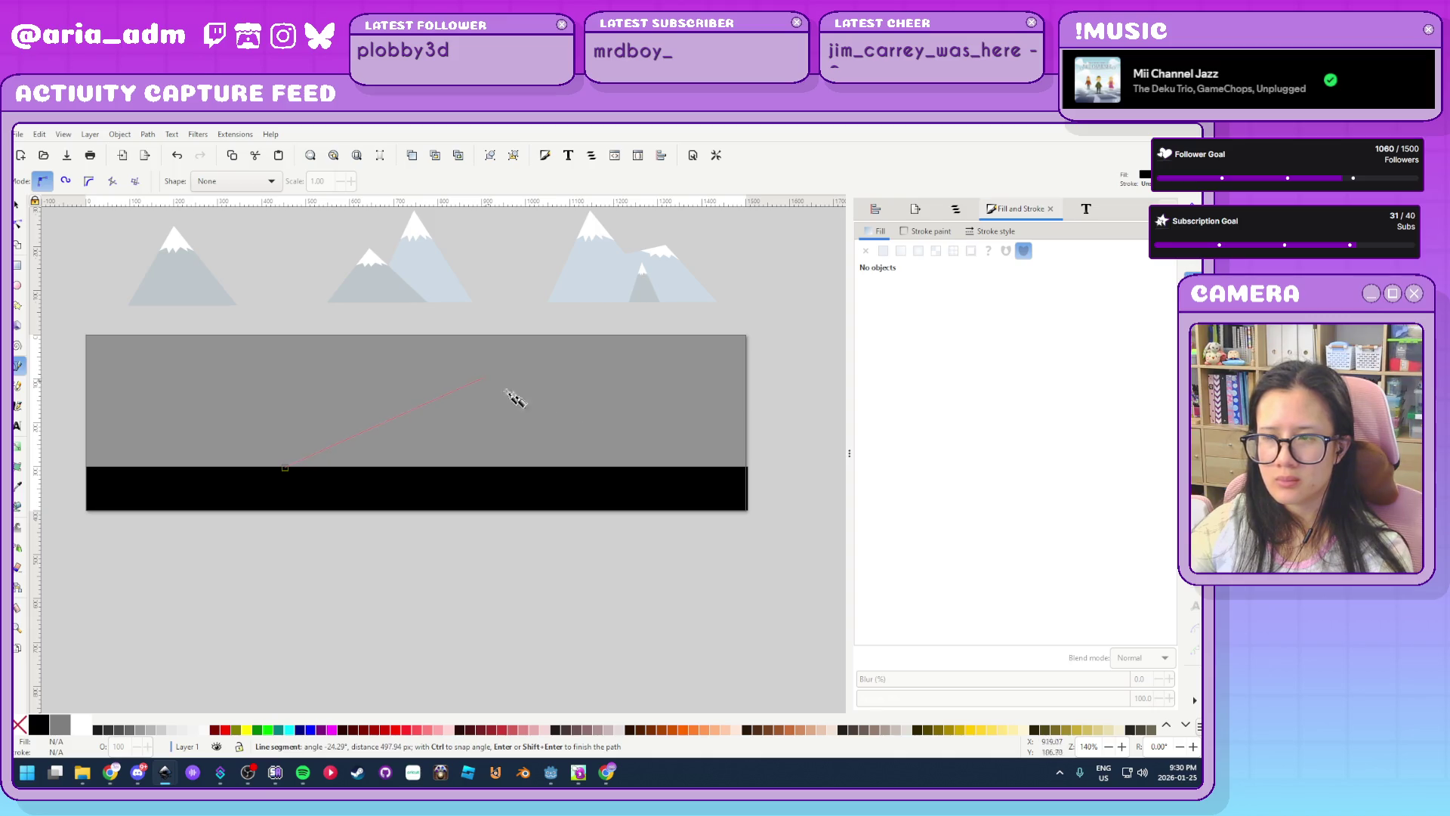
left_click(707, 468)
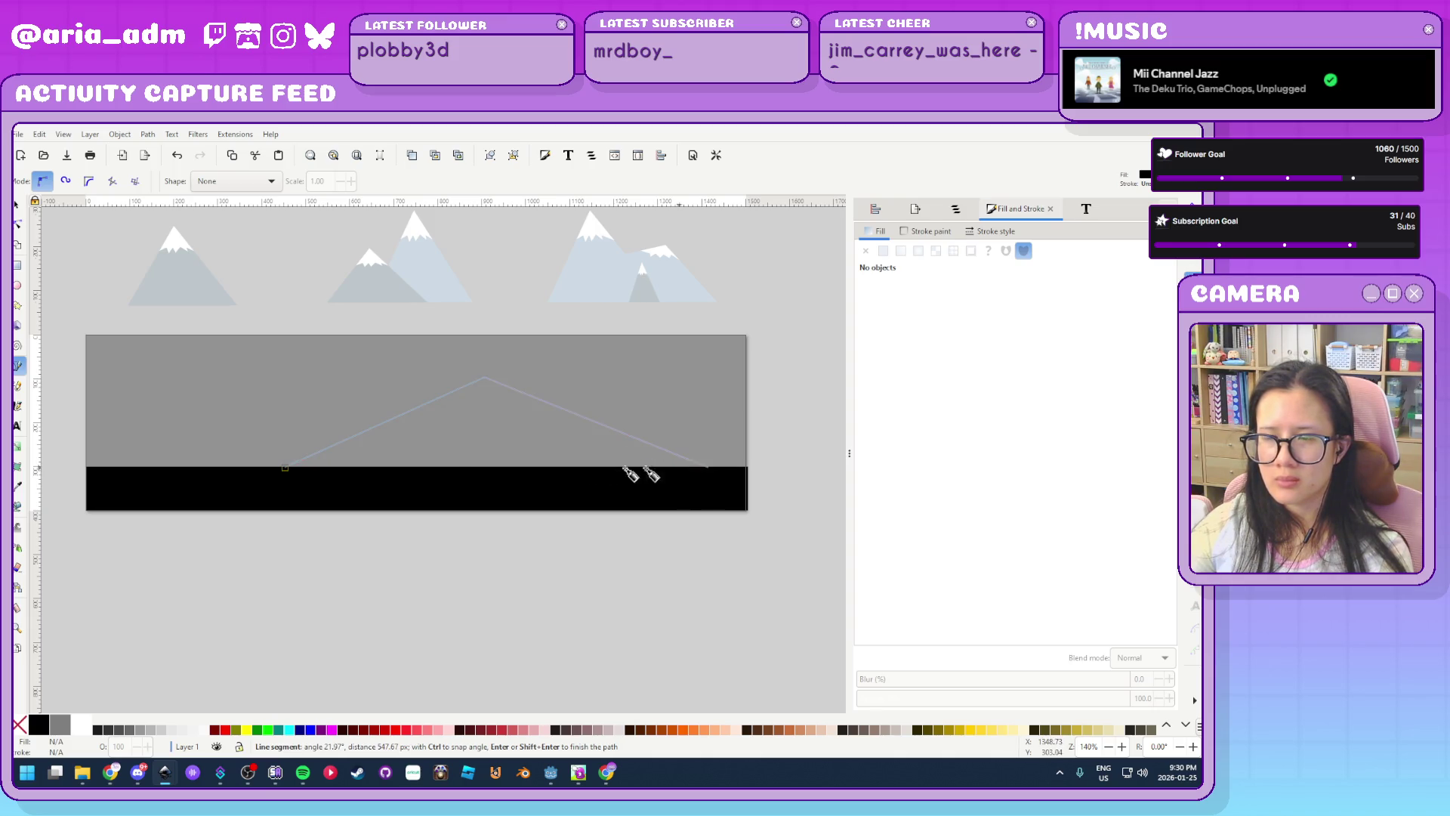
left_click(285, 467)
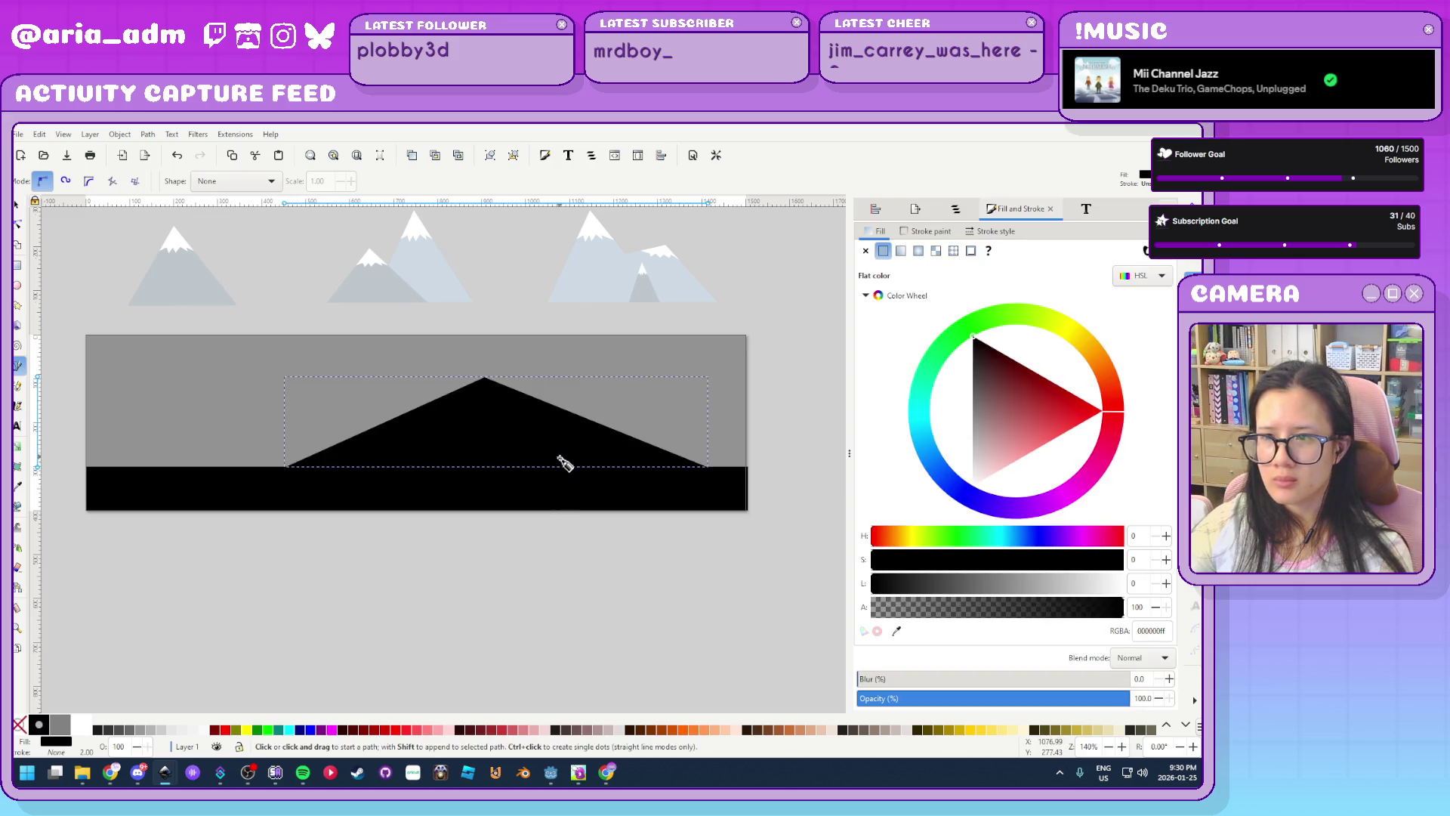
left_click(541, 463)
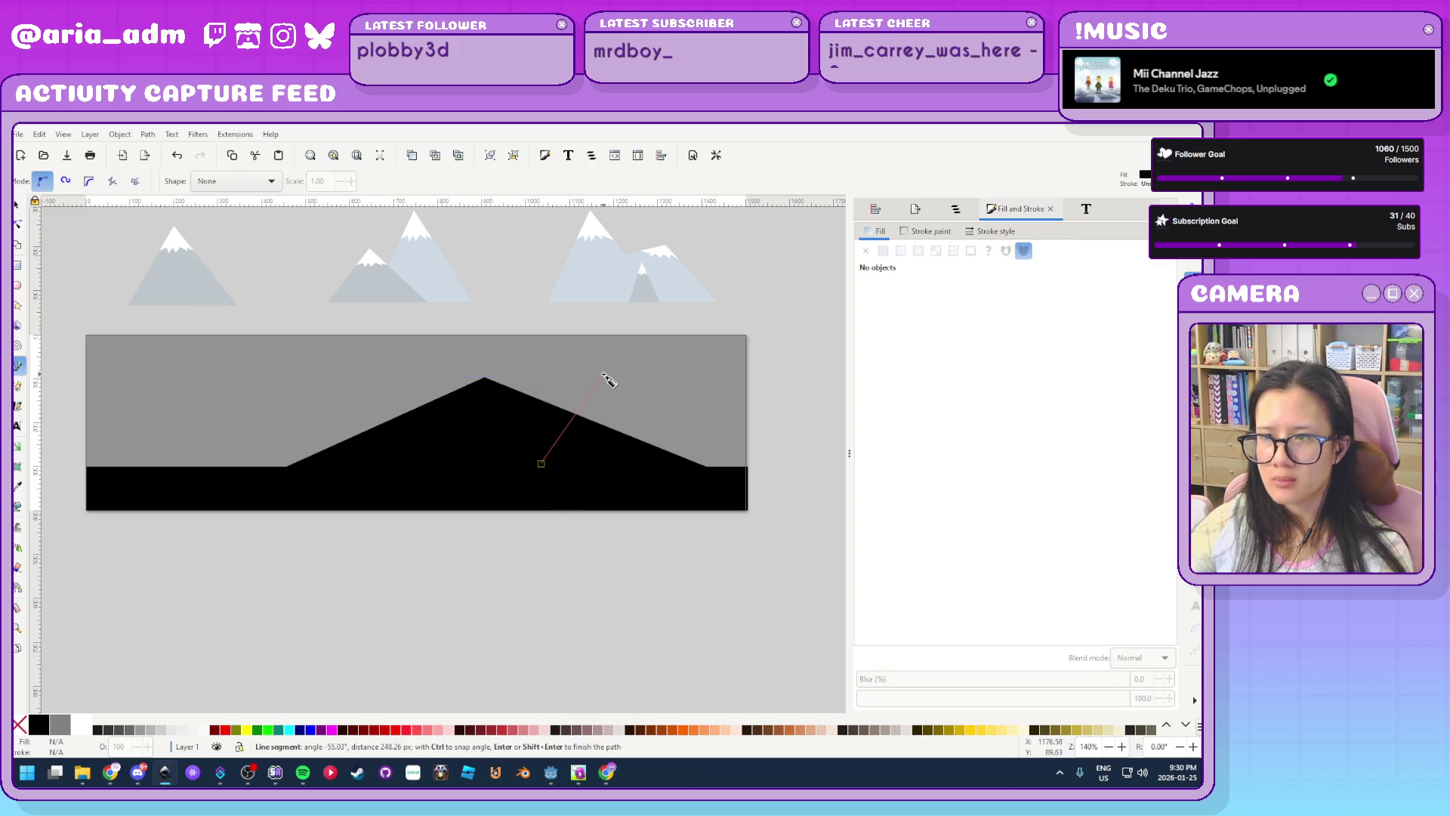
left_click(604, 375)
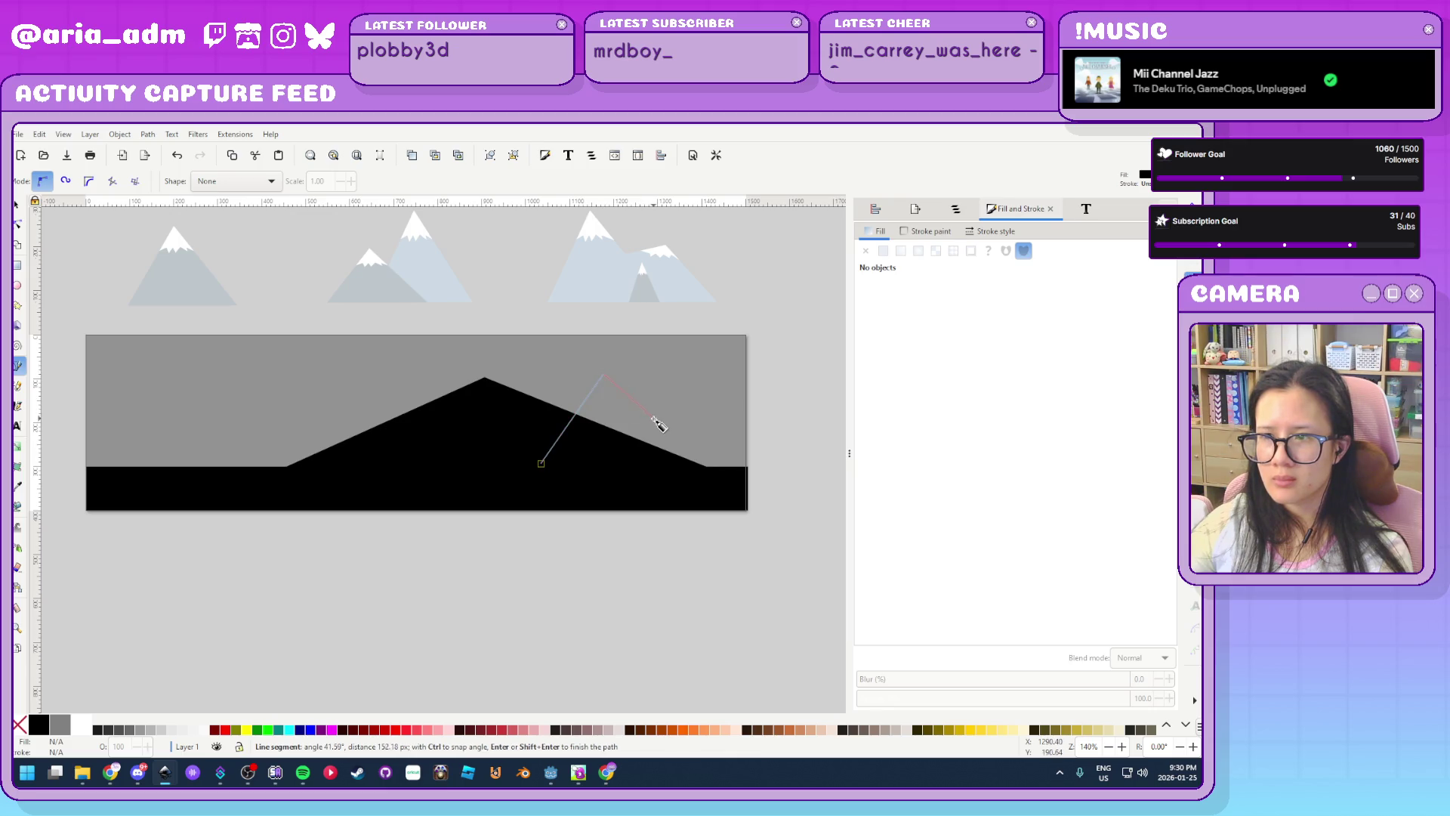
left_click(679, 403)
left_click(744, 467)
left_click(541, 463)
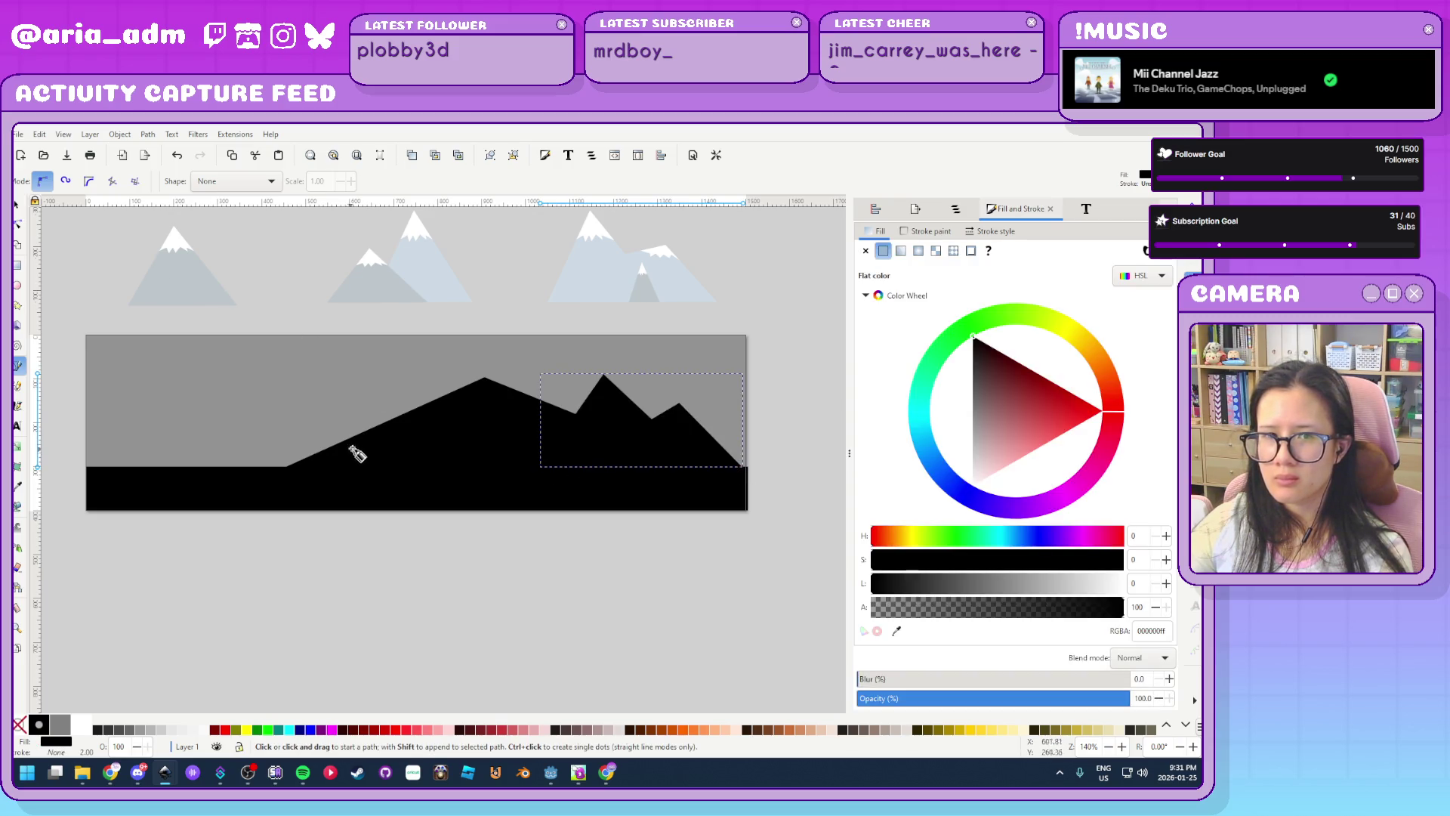
Draw a third two-peaked mountain and a leftmost triangular peak, each closed on the ground line
left_click(481, 466)
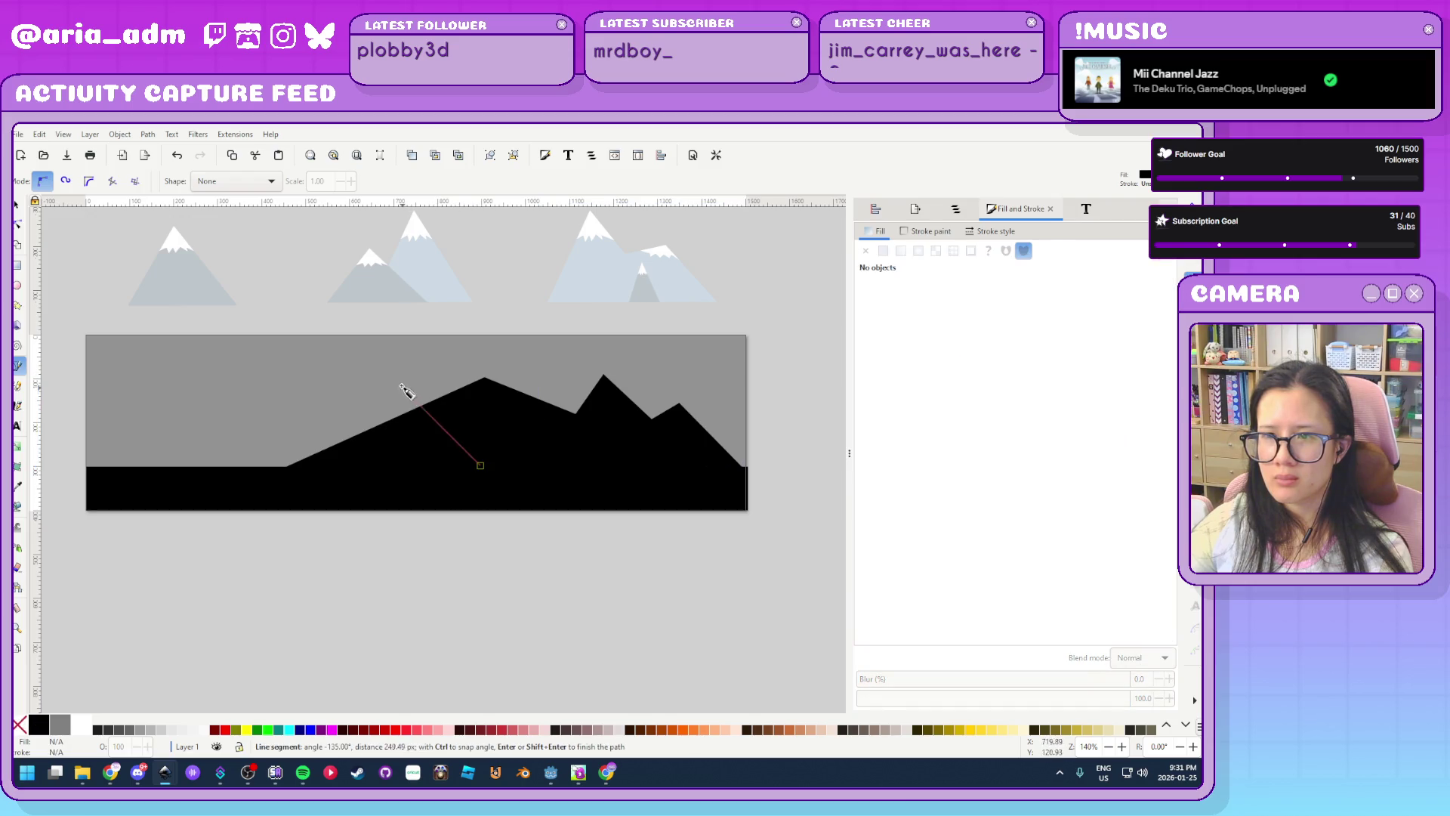
left_click(383, 370)
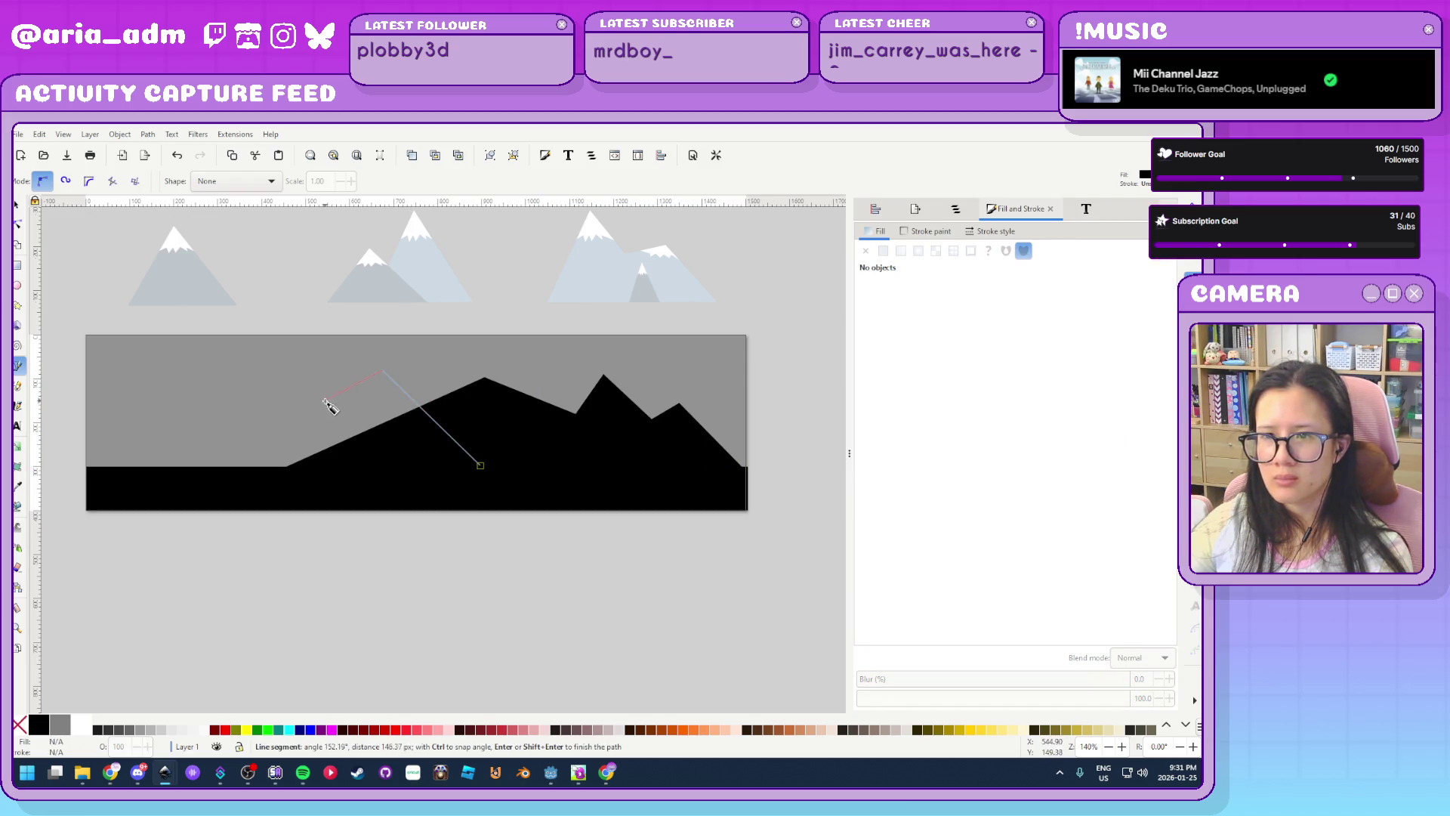
left_click(319, 395)
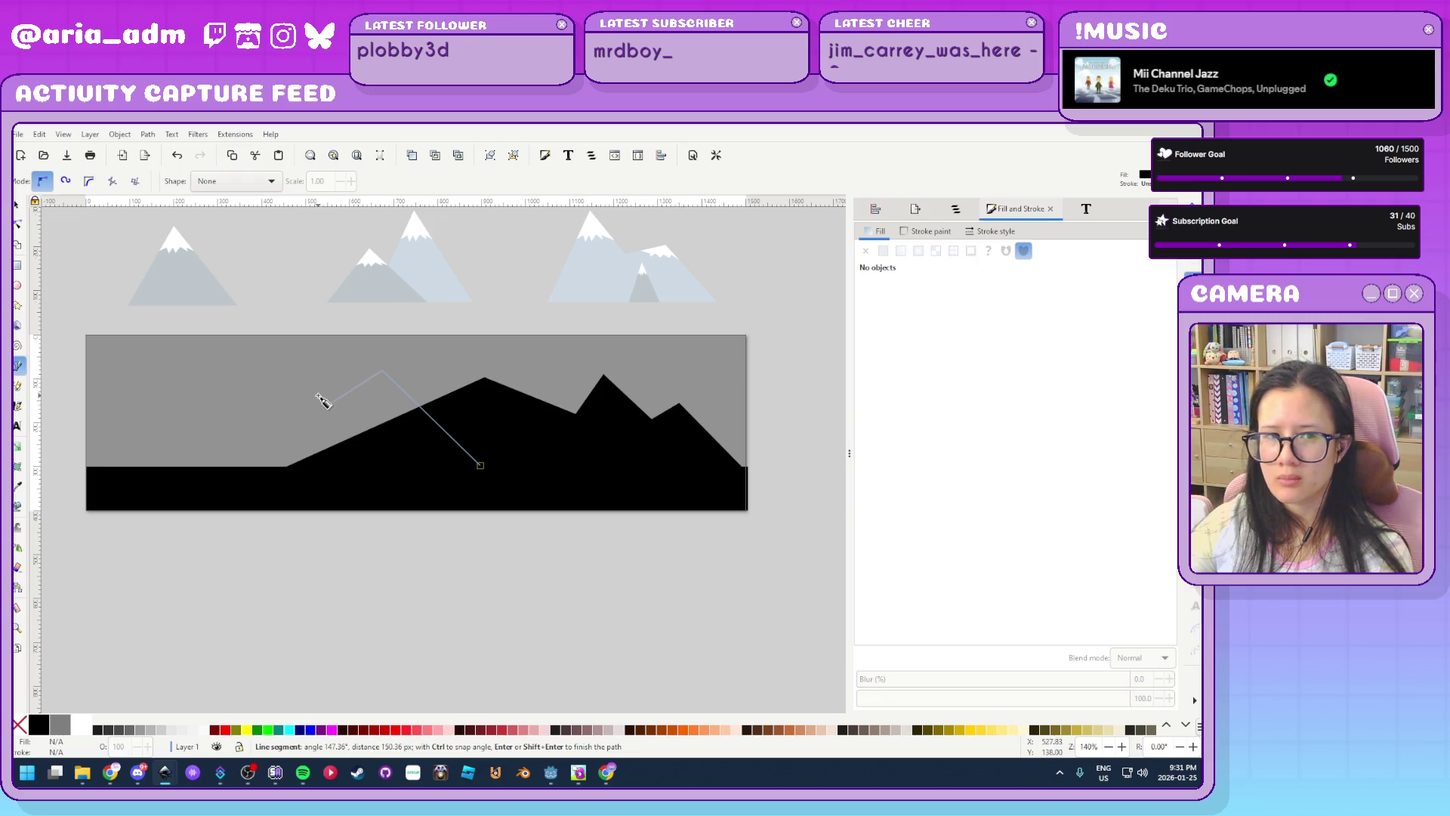
left_click(269, 469)
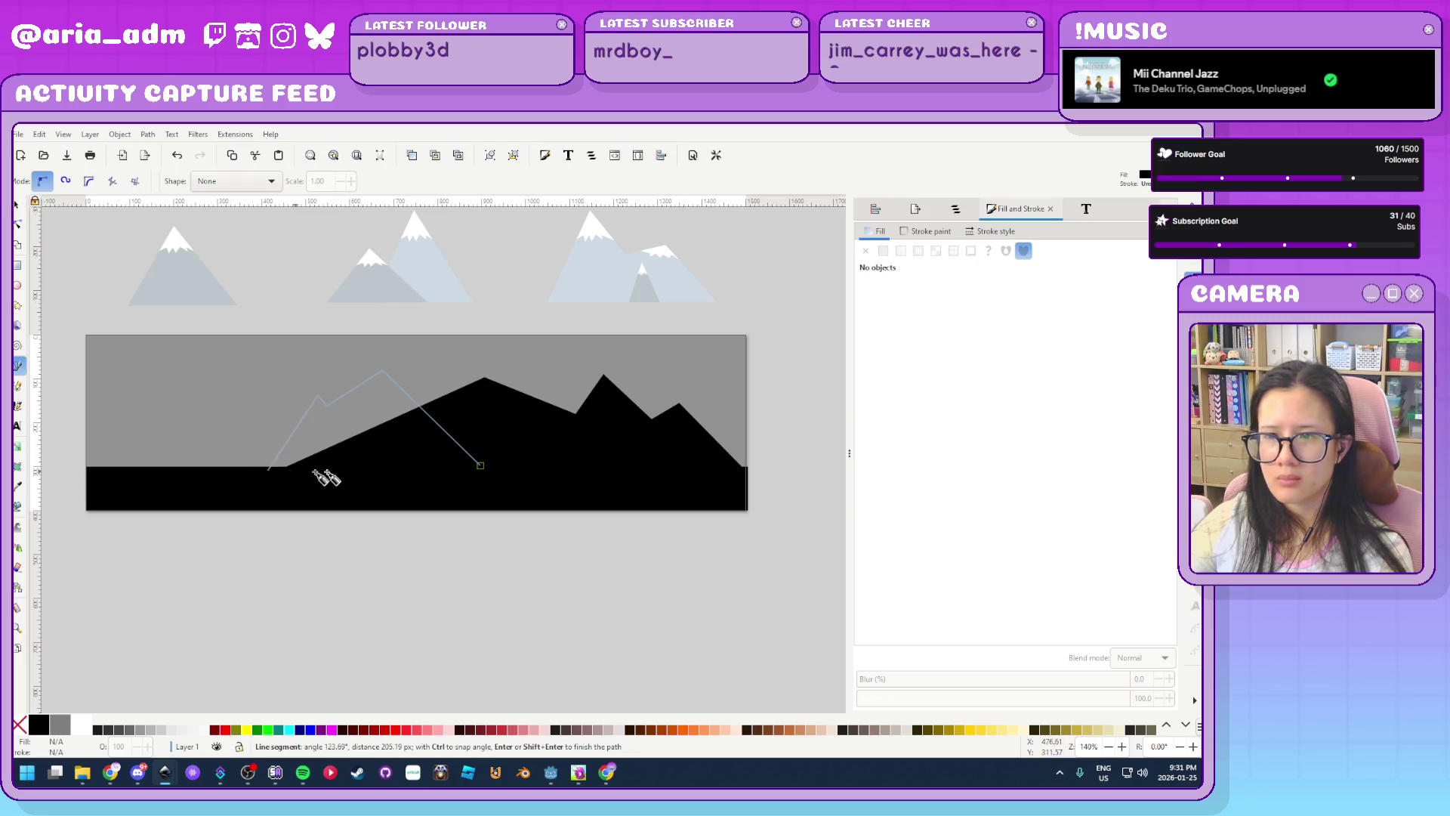
left_click(481, 465)
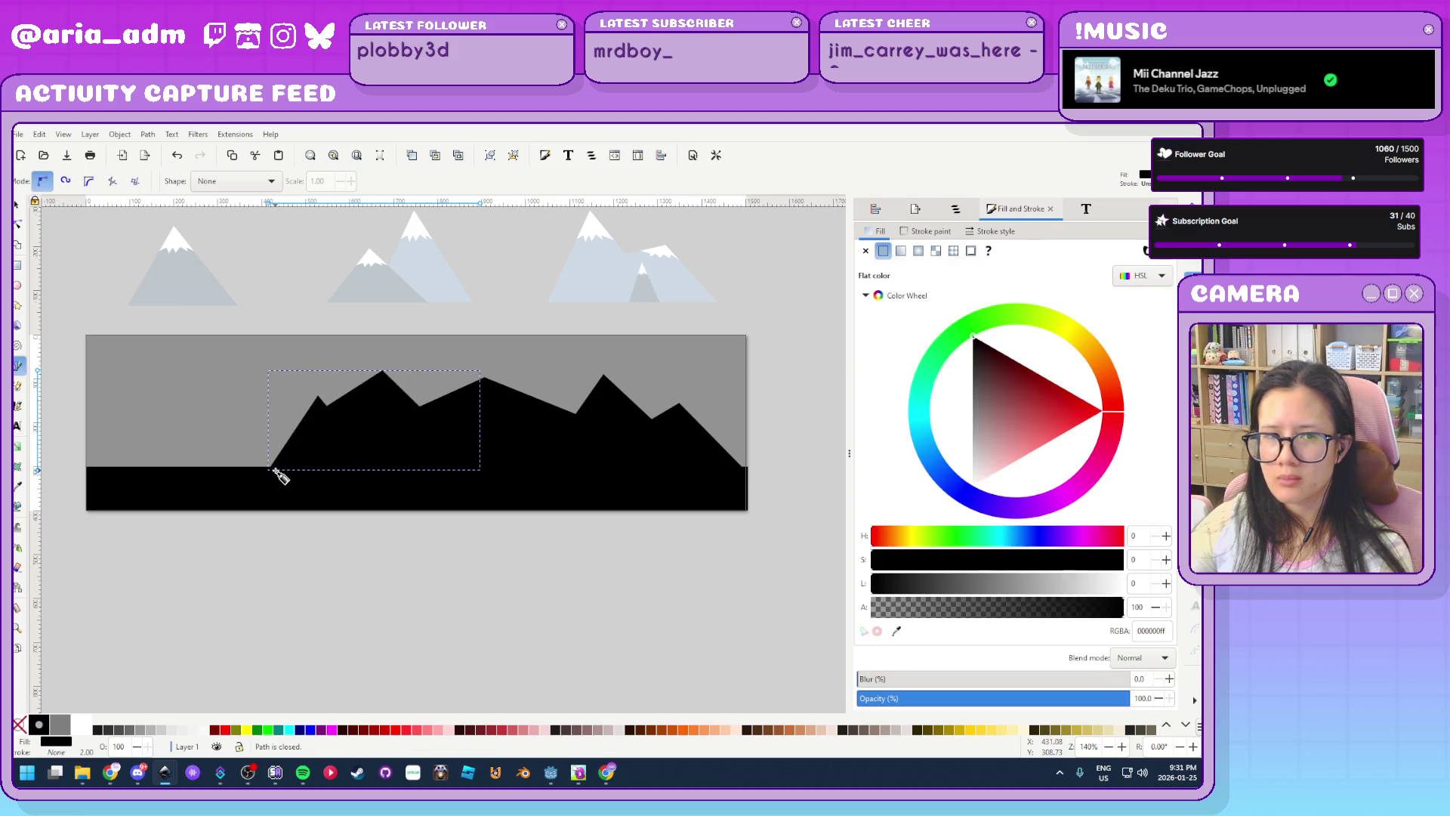
left_click(176, 405)
left_click(92, 467)
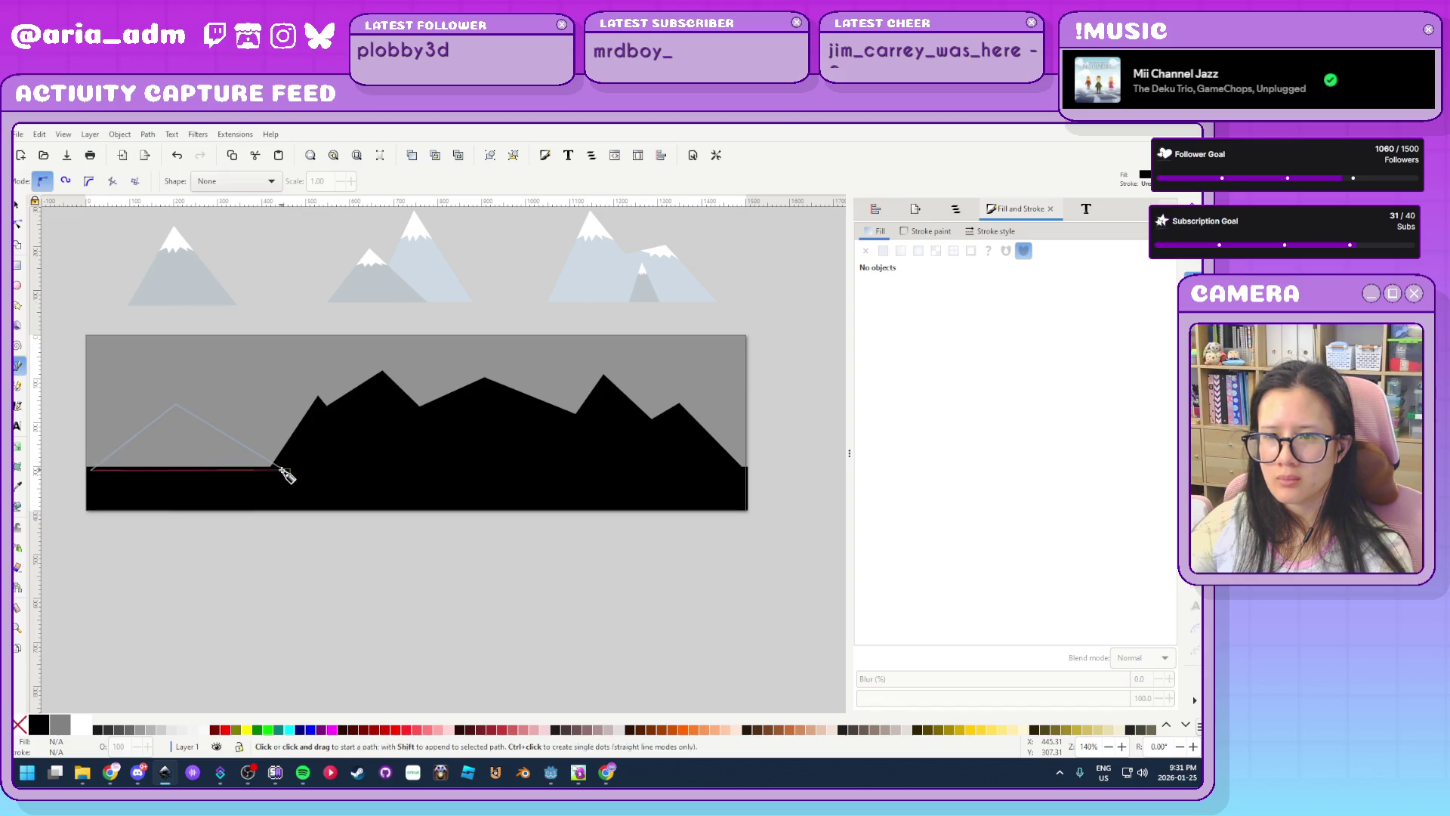
left_click(287, 471)
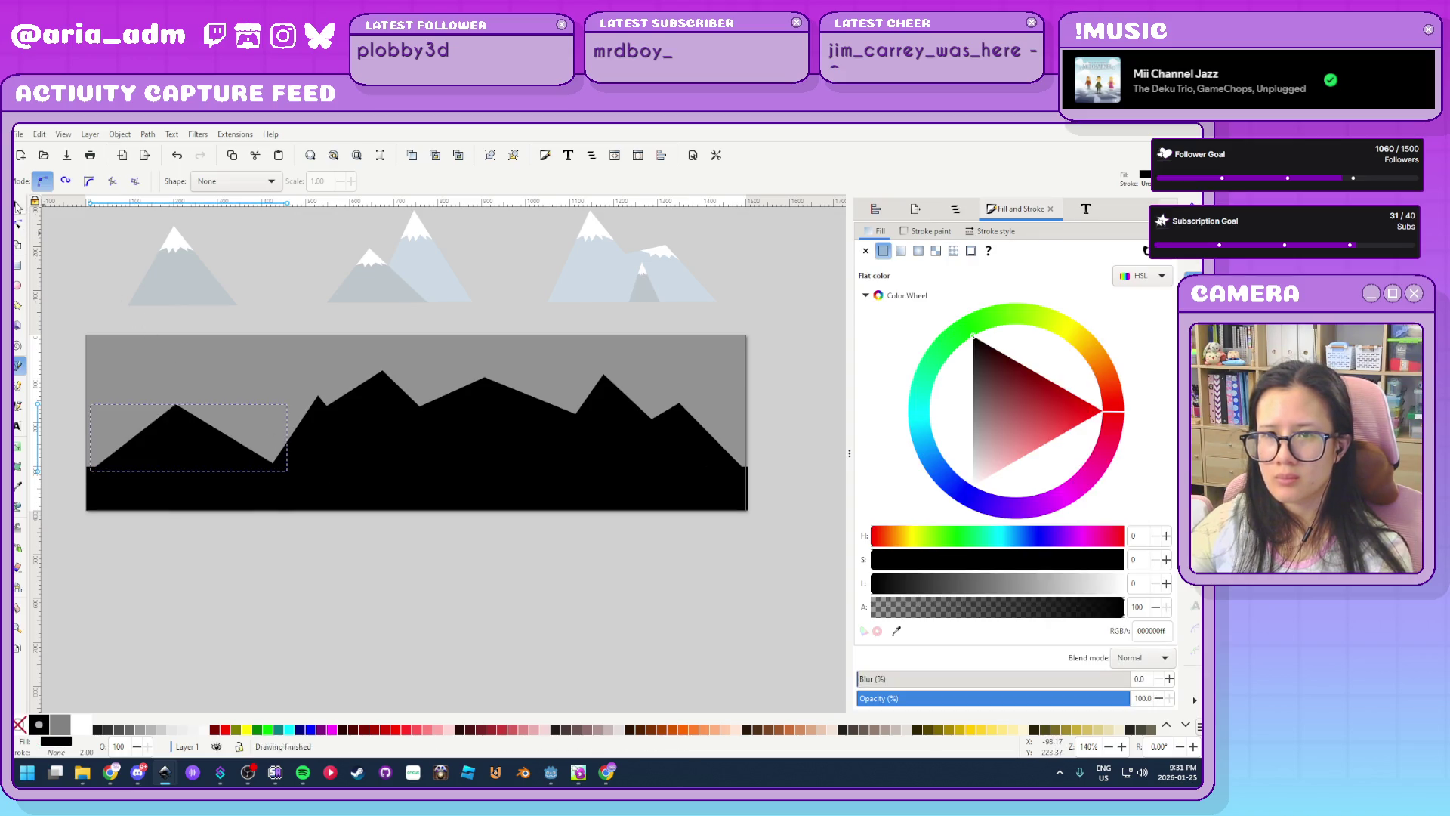
key("s")
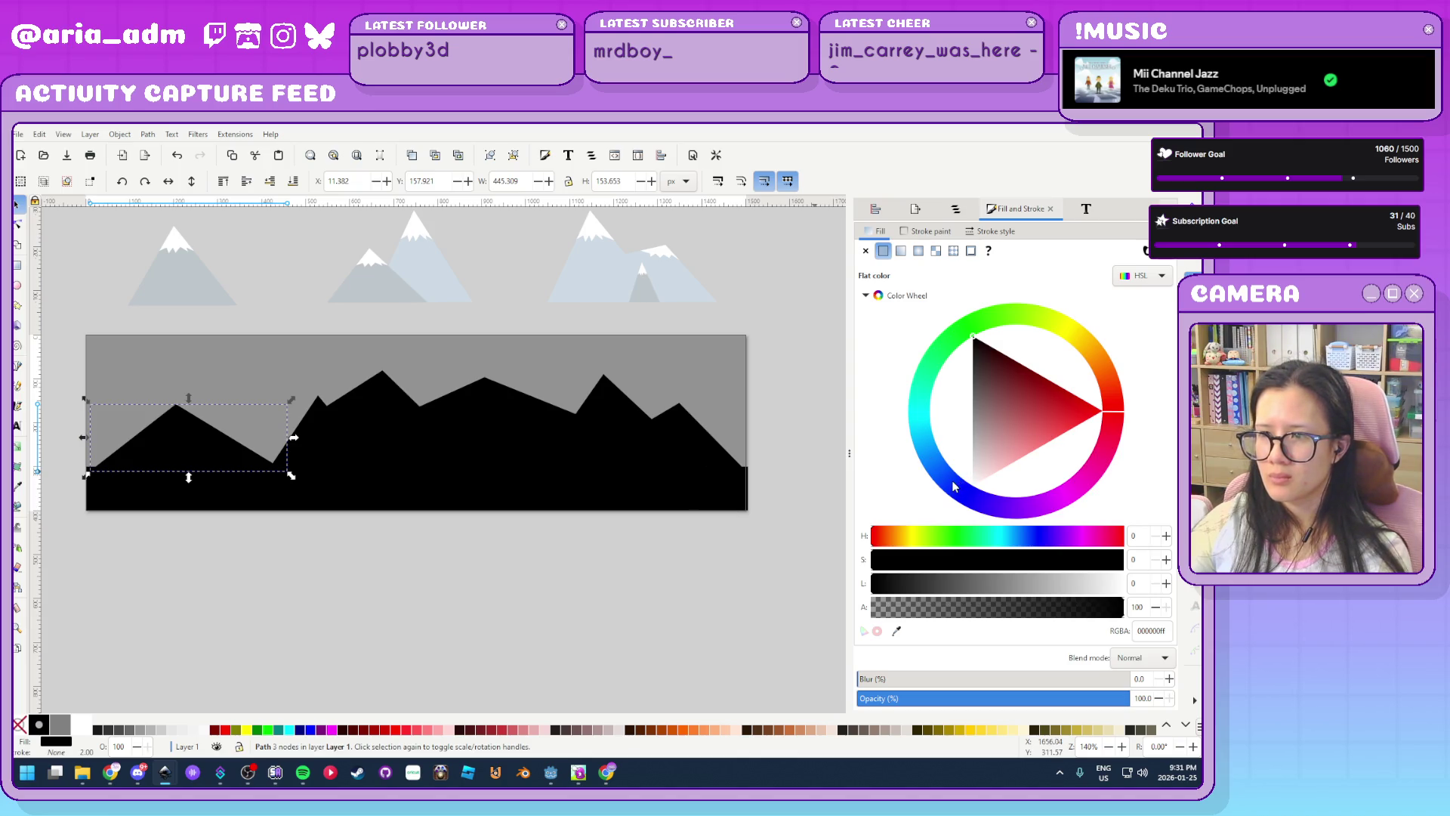
left_click(898, 631)
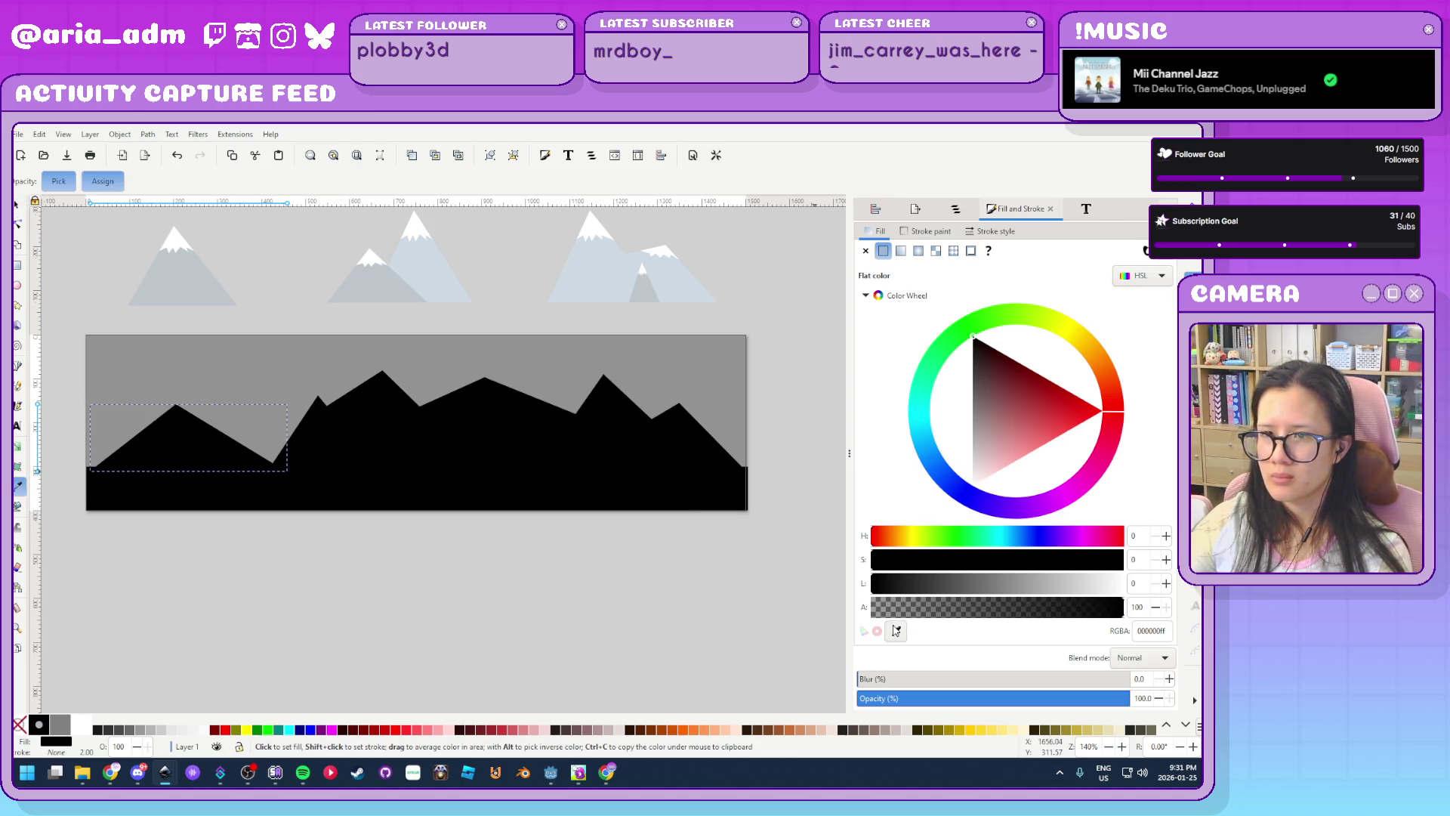
Give the left and middle peaks the snowy mountains' grey-blue and raise the middle triangle to the top
left_click(220, 300)
left_click(503, 442)
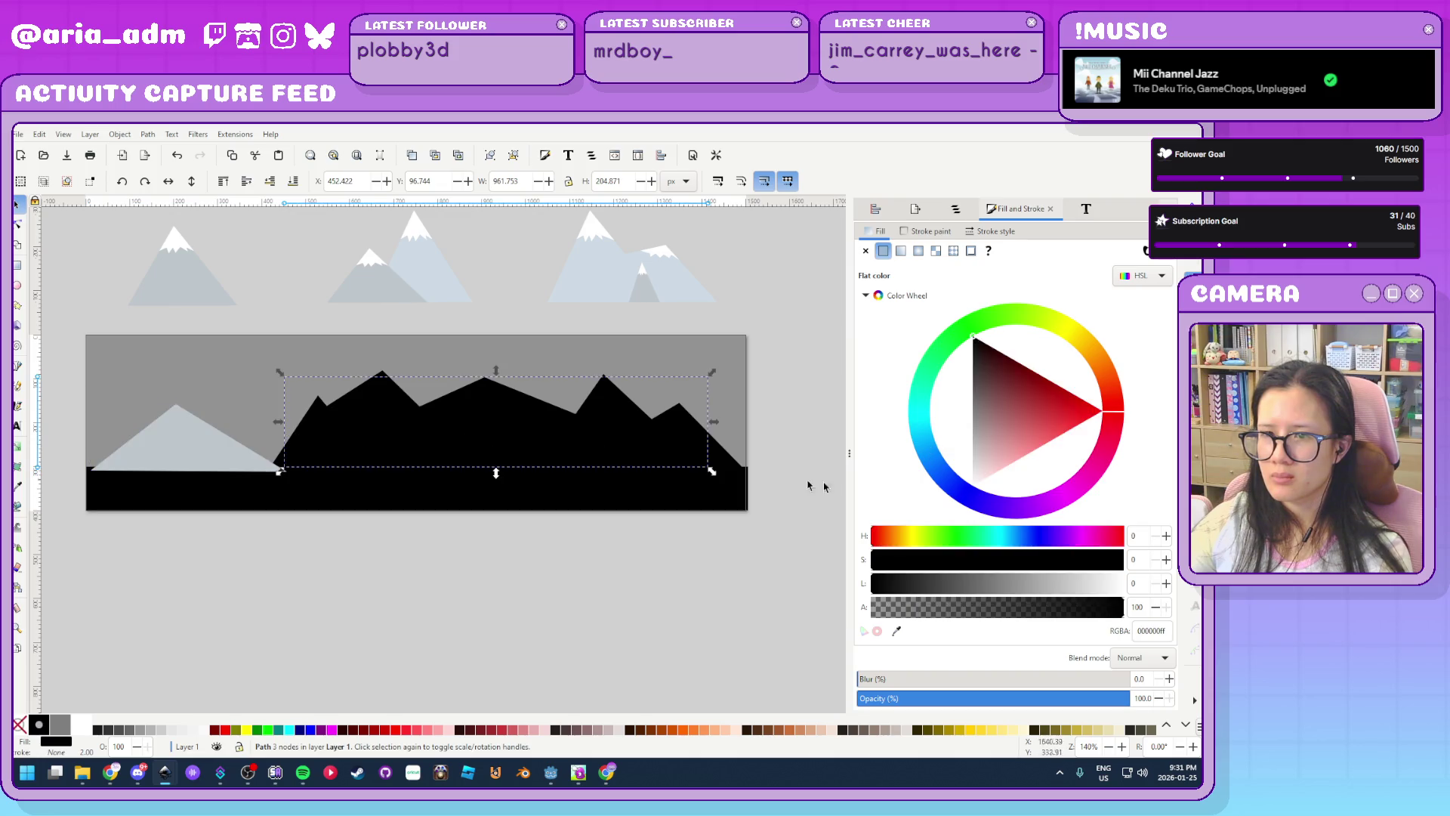
left_click(897, 631)
left_click(370, 291)
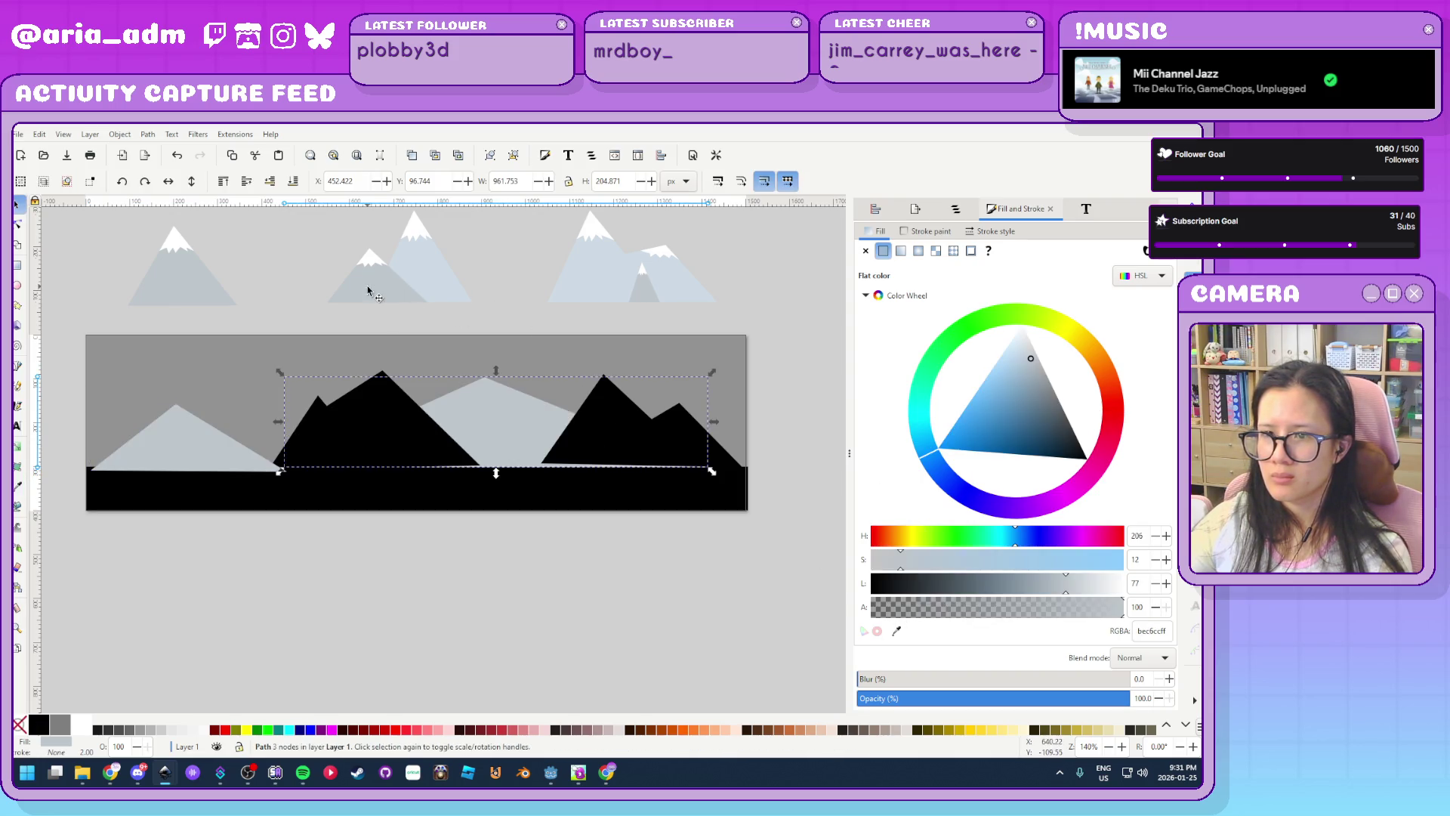
left_click(587, 429)
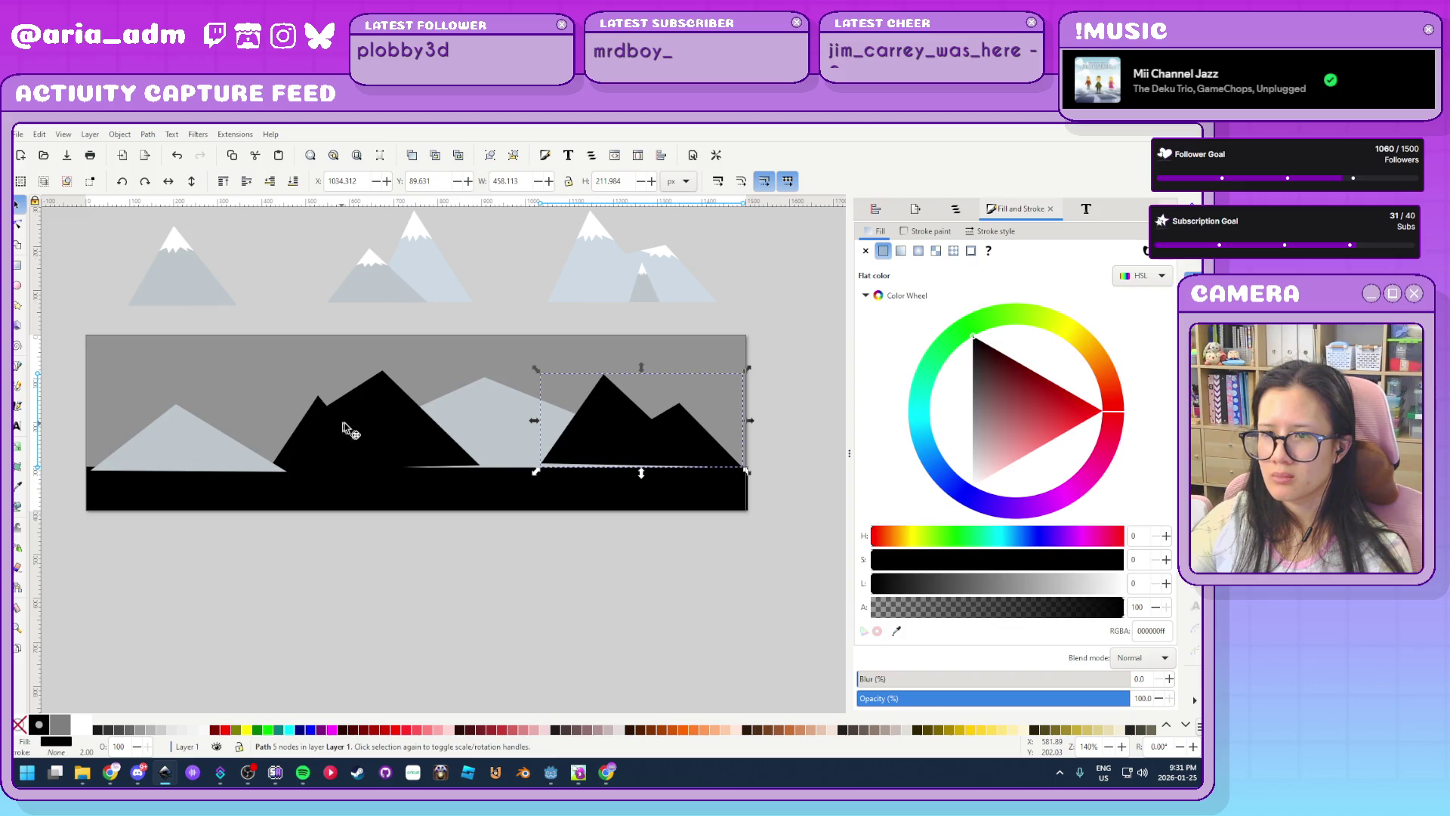
left_click(483, 417)
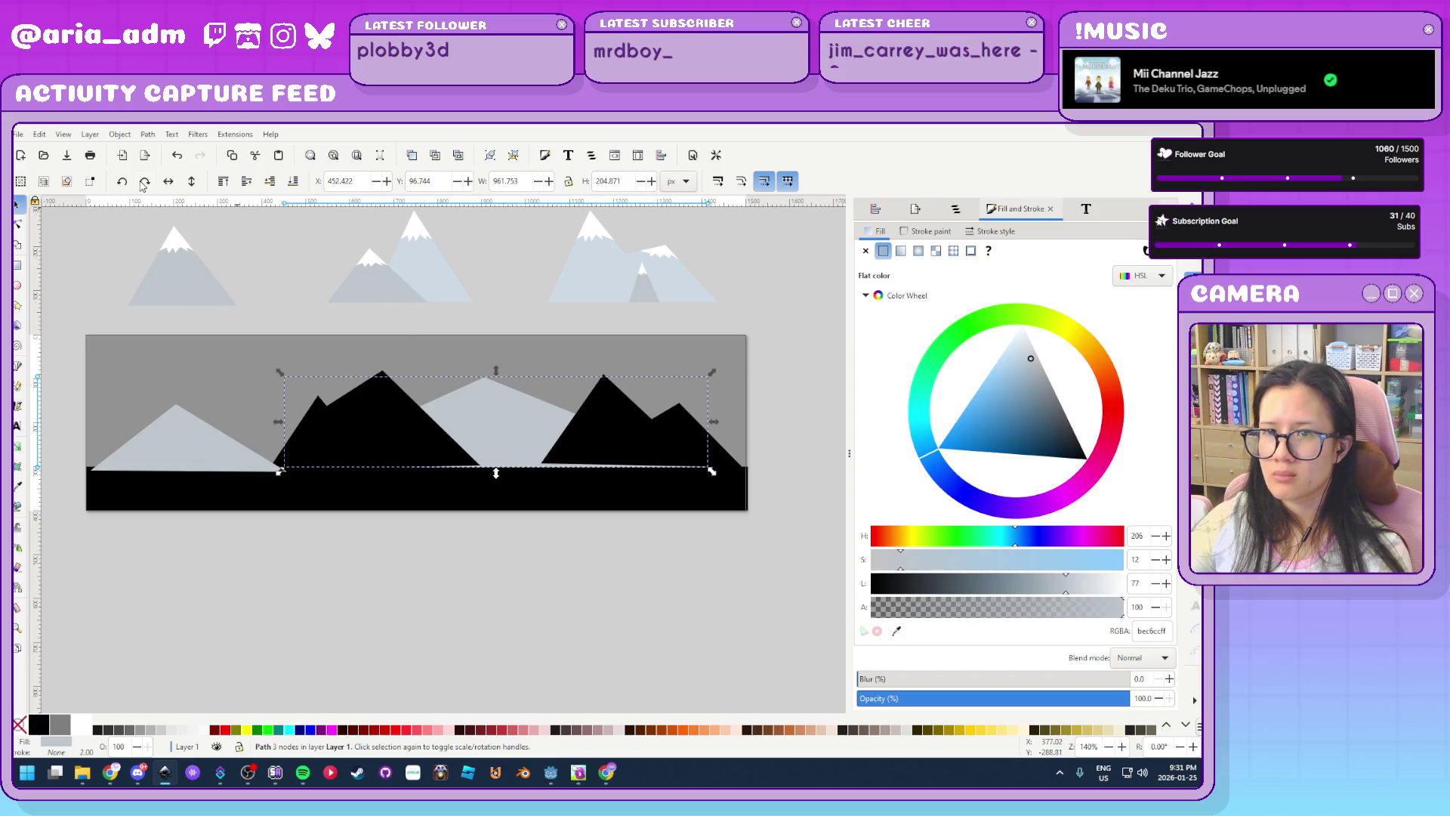
left_click(224, 184)
mouse_move(387, 279)
left_mouse_down()
mouse_move(508, 411)
mouse_move(508, 430)
left_mouse_up()
key("ctrl+z")
Recolour the two front mountains a strong navy blue on the colour wheel
left_click(587, 451)
left_click(187, 432, "shift")
left_click_drag(1039, 380, 1044, 406)
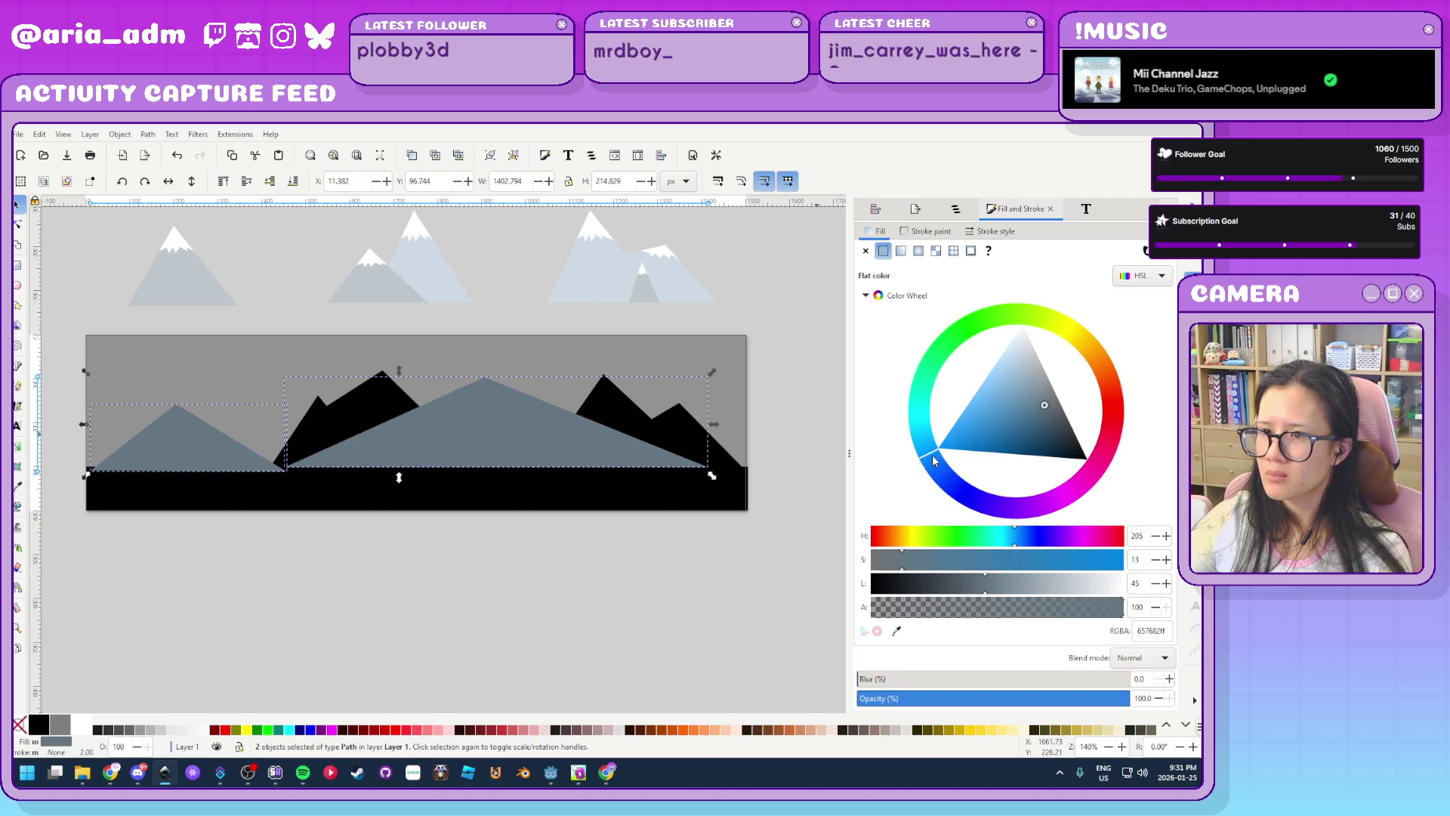
left_click_drag(935, 460, 958, 488)
mouse_move(1038, 399)
left_mouse_down()
mouse_move(1025, 408)
mouse_move(1053, 418)
left_mouse_up()
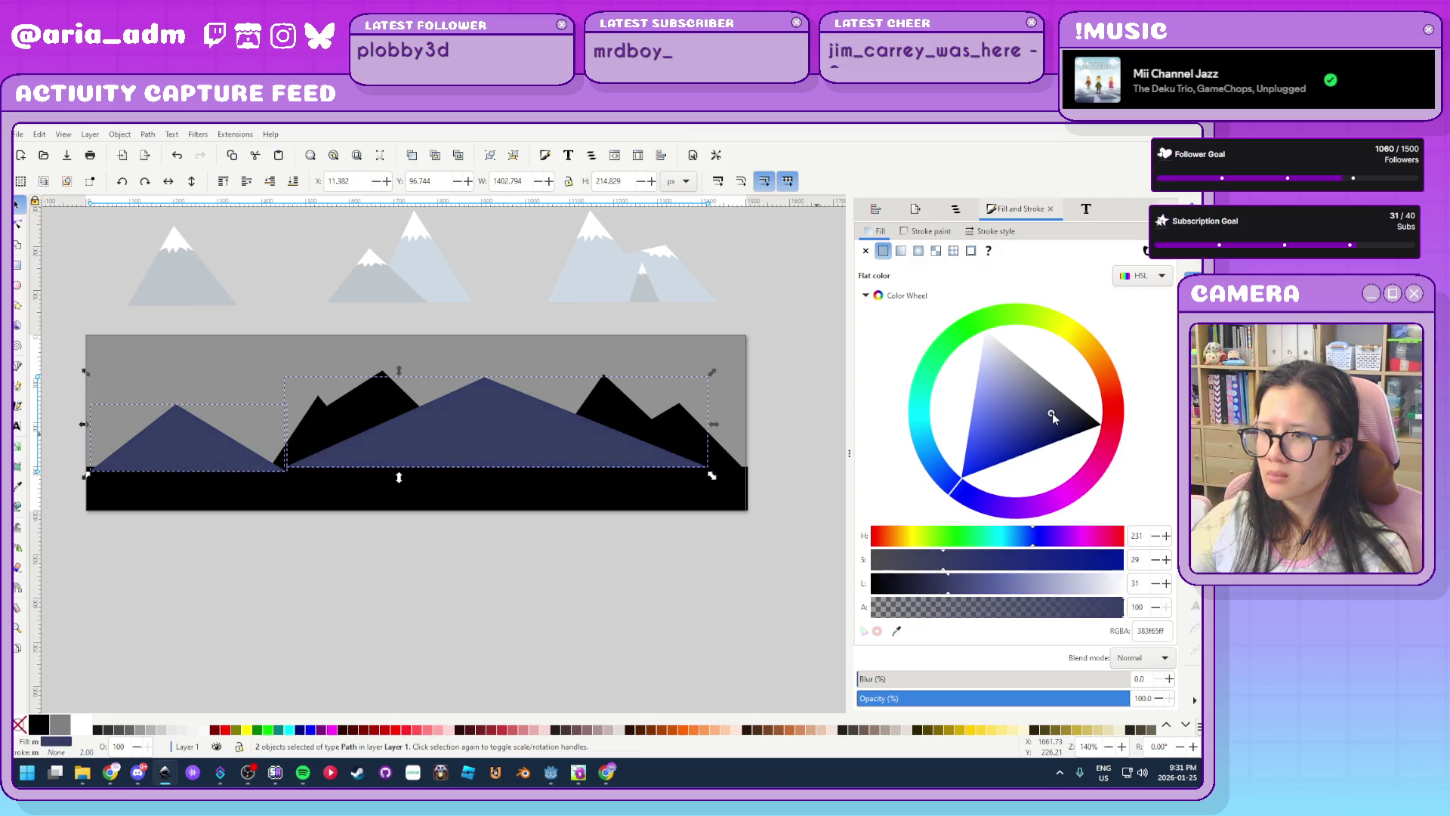
left_click(434, 578)
Fill the middle range and the right mountain with a lighter navy sampled by eyedropper
left_click(363, 412)
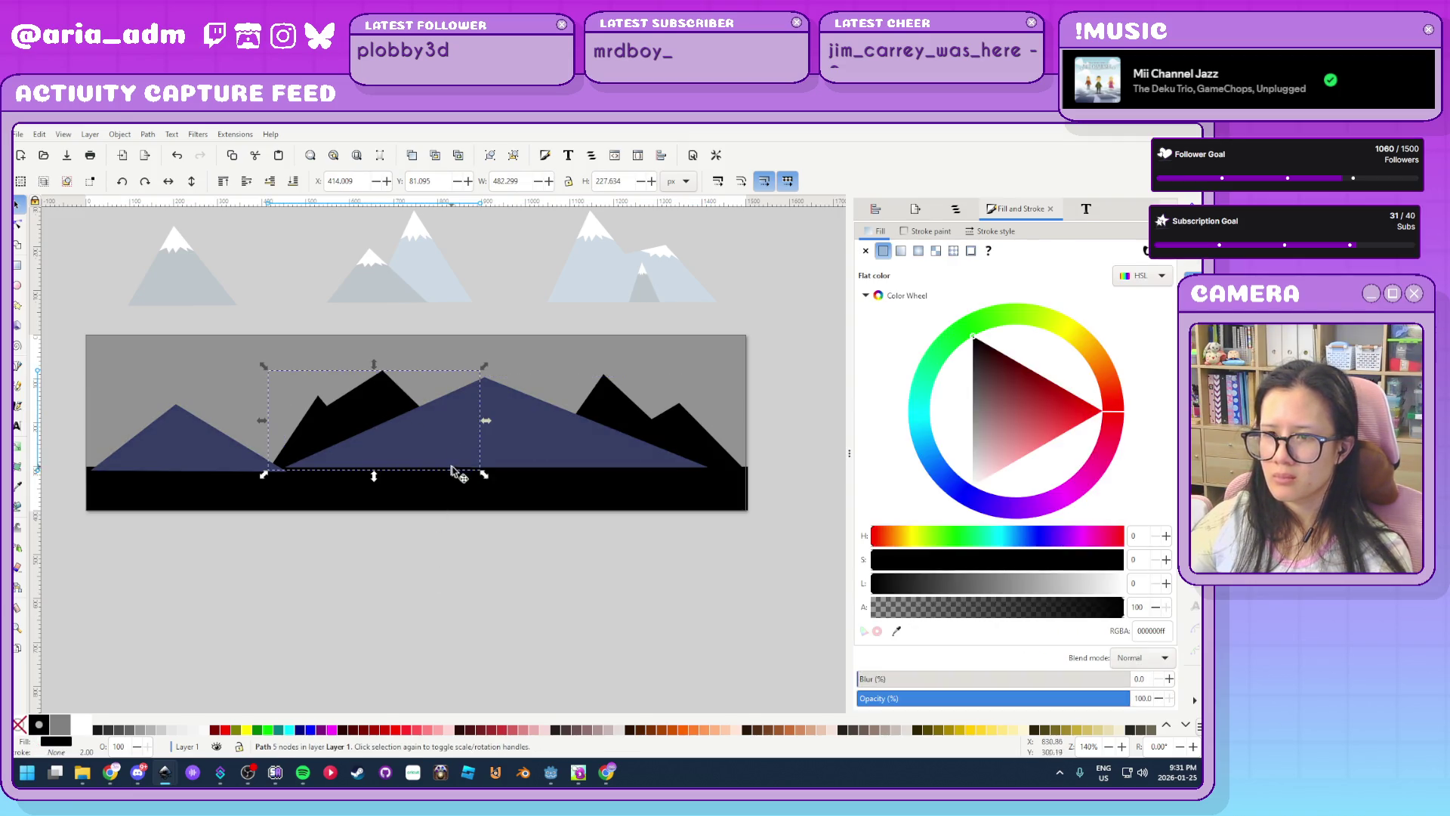
left_click(896, 630)
left_click(544, 446)
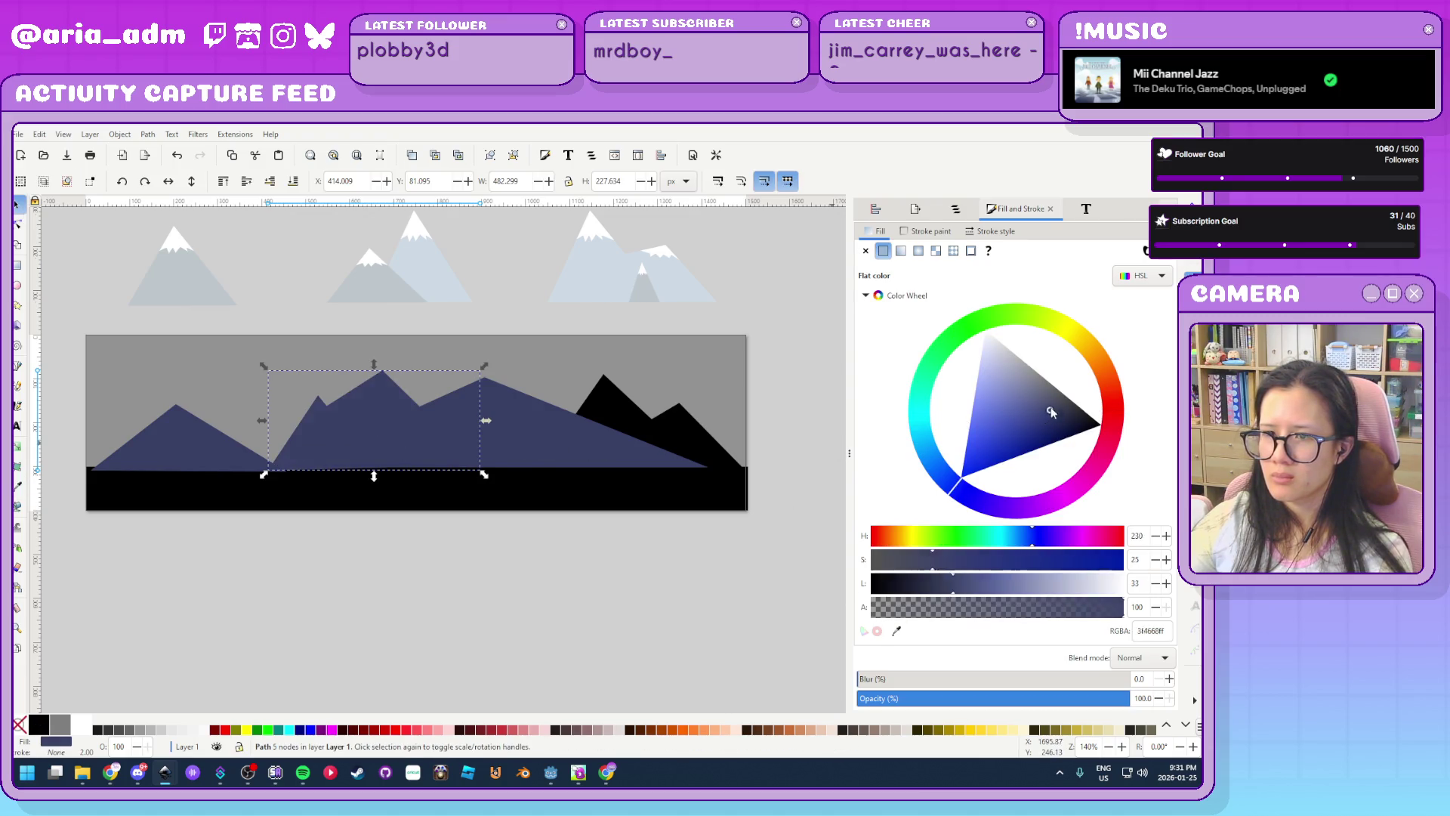
left_click_drag(1052, 413, 1041, 402)
left_click(574, 617)
left_click(634, 417)
left_click(897, 631)
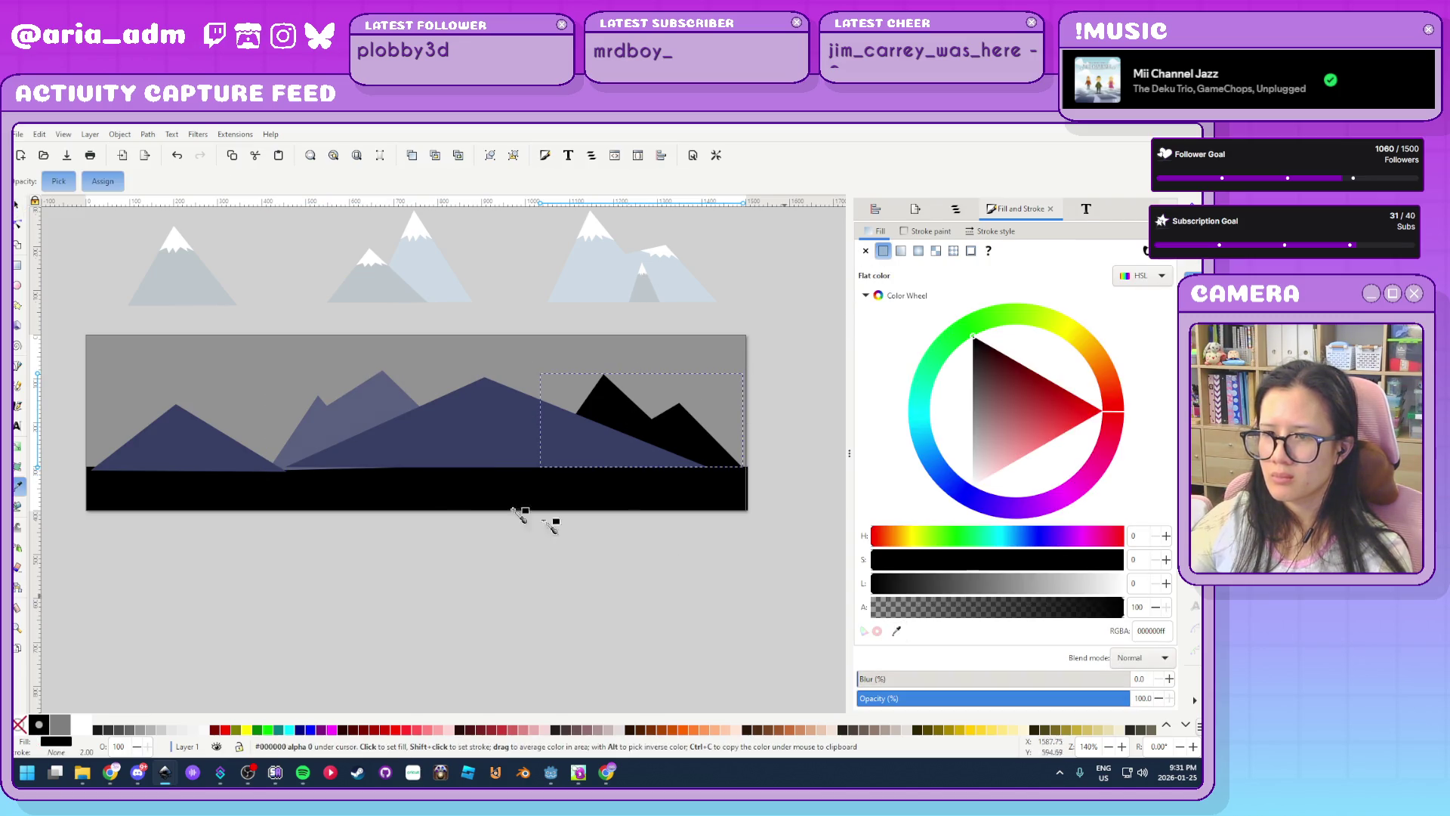
left_click(358, 407)
left_click(406, 555)
left_click(414, 456)
scroll(353, 508, "up", 1, "ctrl")
Lower the big mountain's bottom-left corner and curve the dark mountain's left and right slopes
key("n")
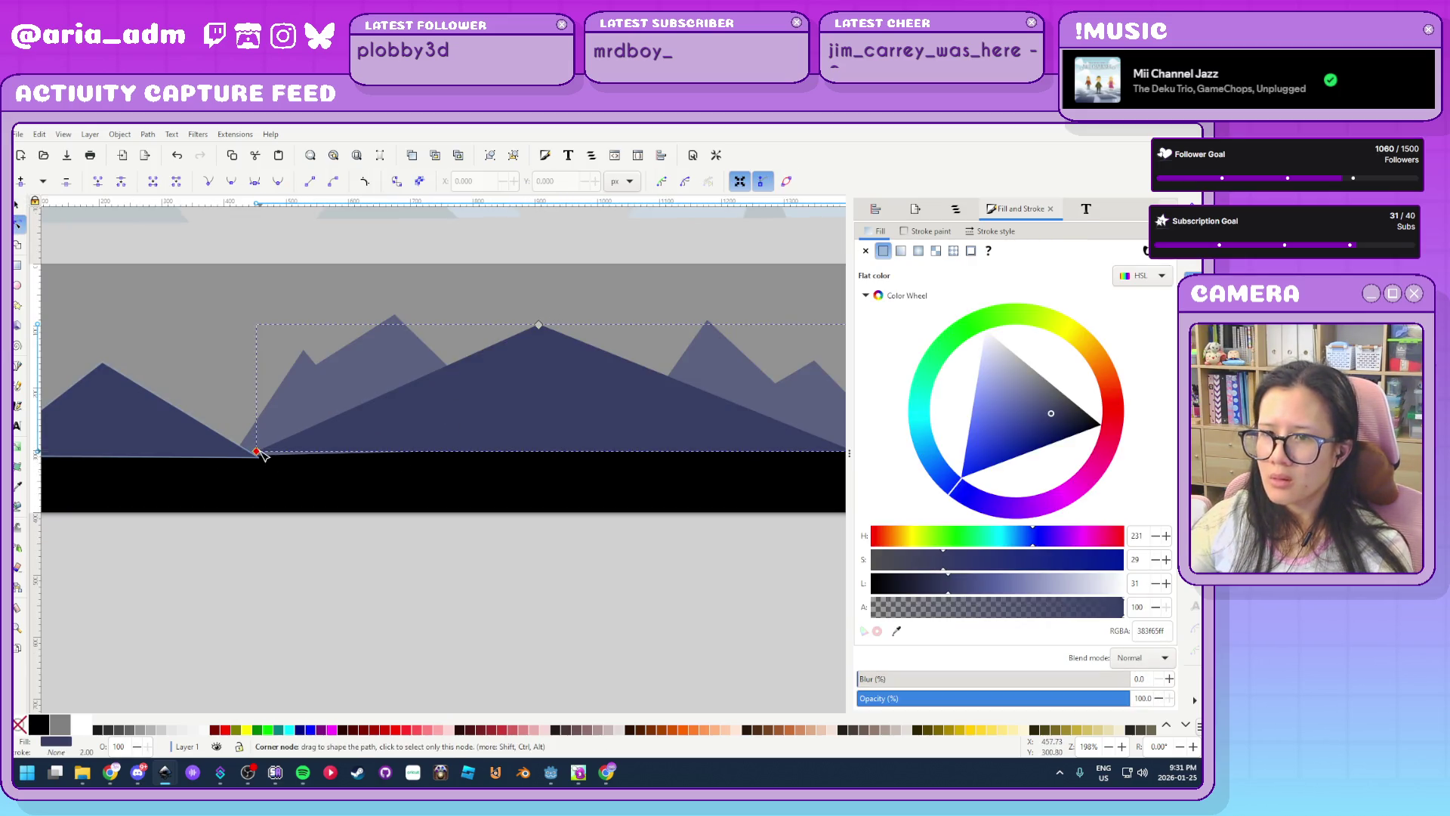
left_click_drag(256, 450, 248, 461)
scroll(249, 544, "down", 1, "ctrl")
scroll(645, 606, "up", 2, "ctrl")
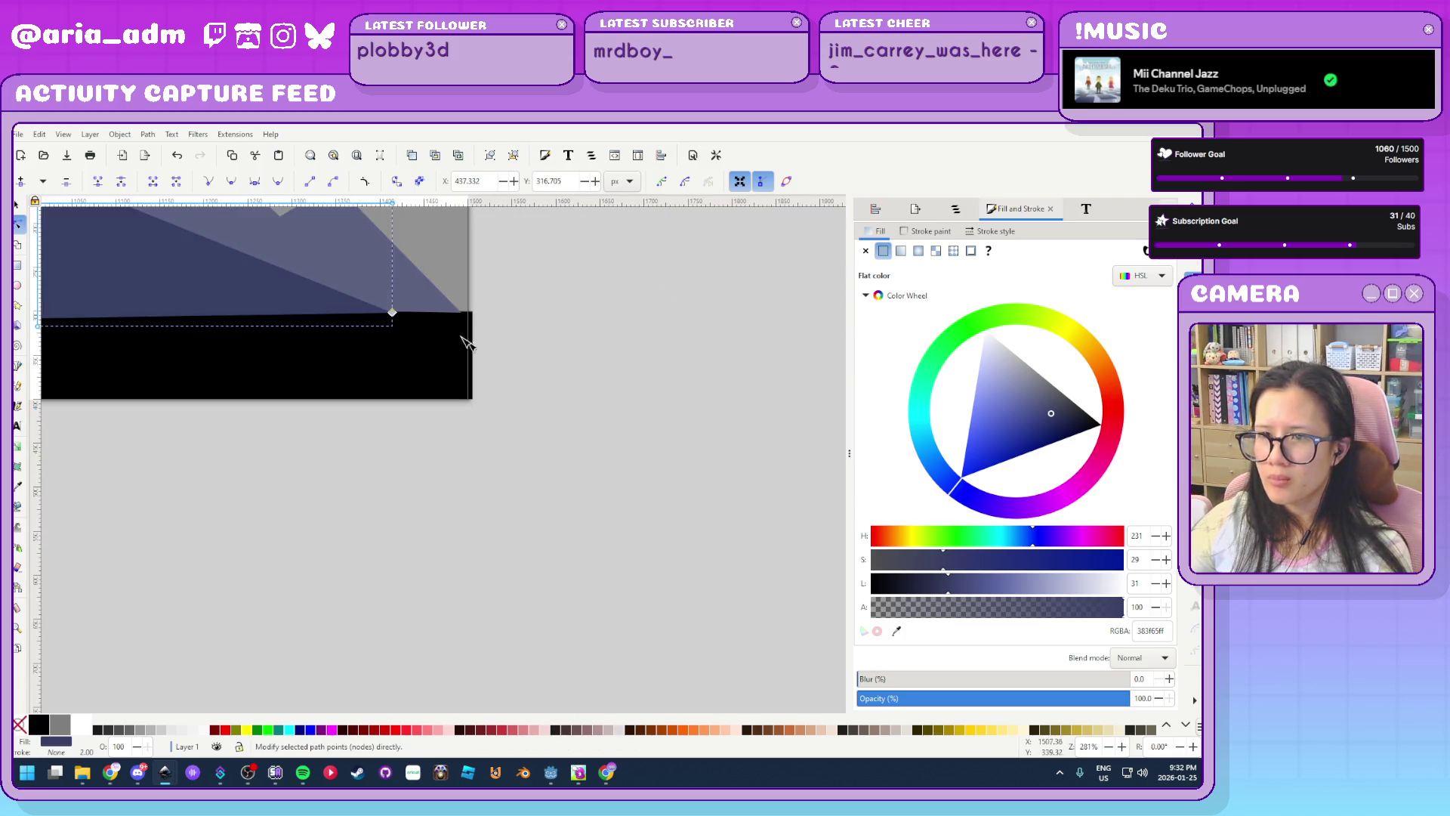
left_click(528, 525)
scroll(392, 541, "down", 4, "ctrl")
scroll(288, 521, "up", 2, "ctrl")
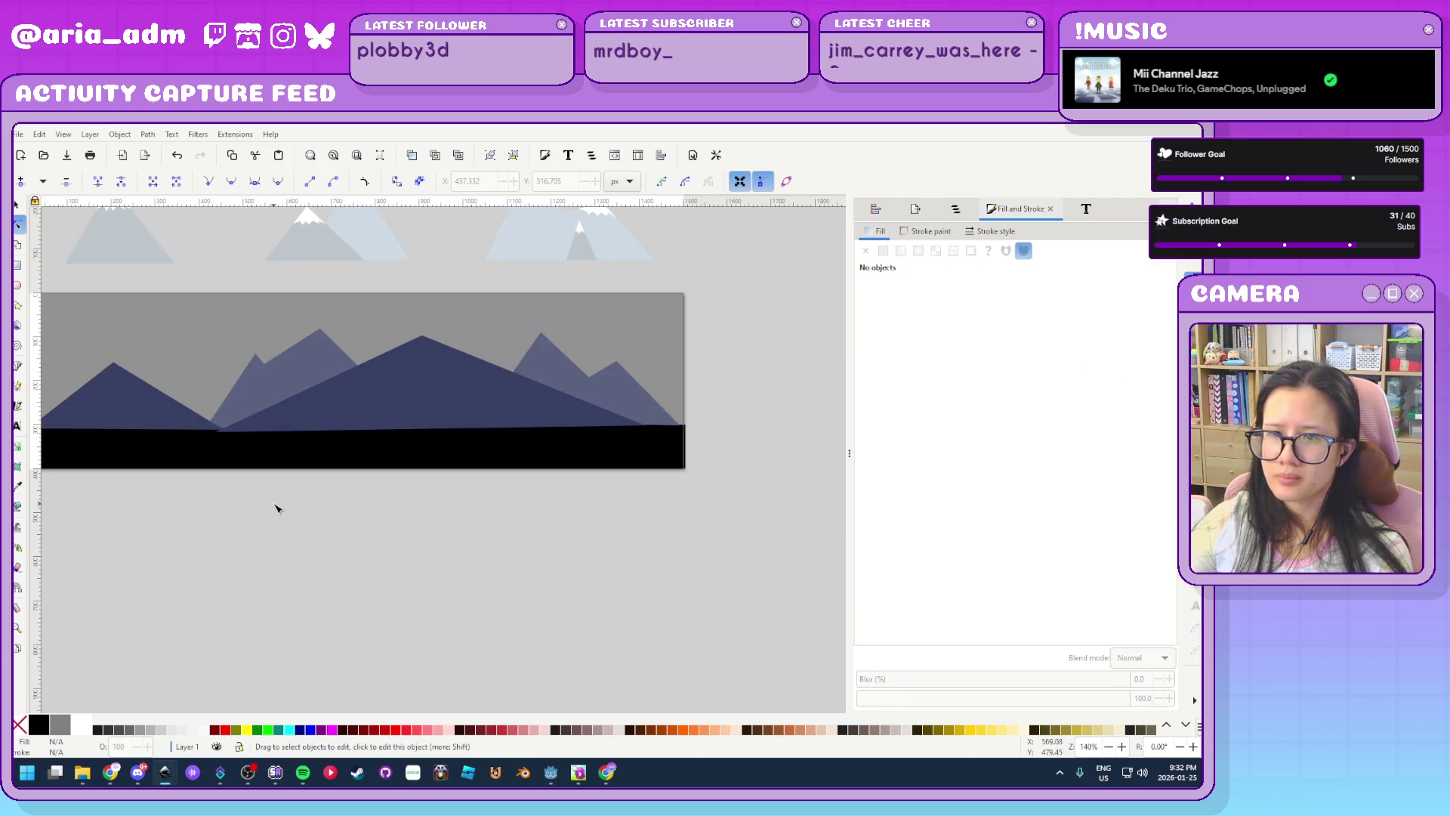
scroll(408, 606, "up", 1, "ctrl")
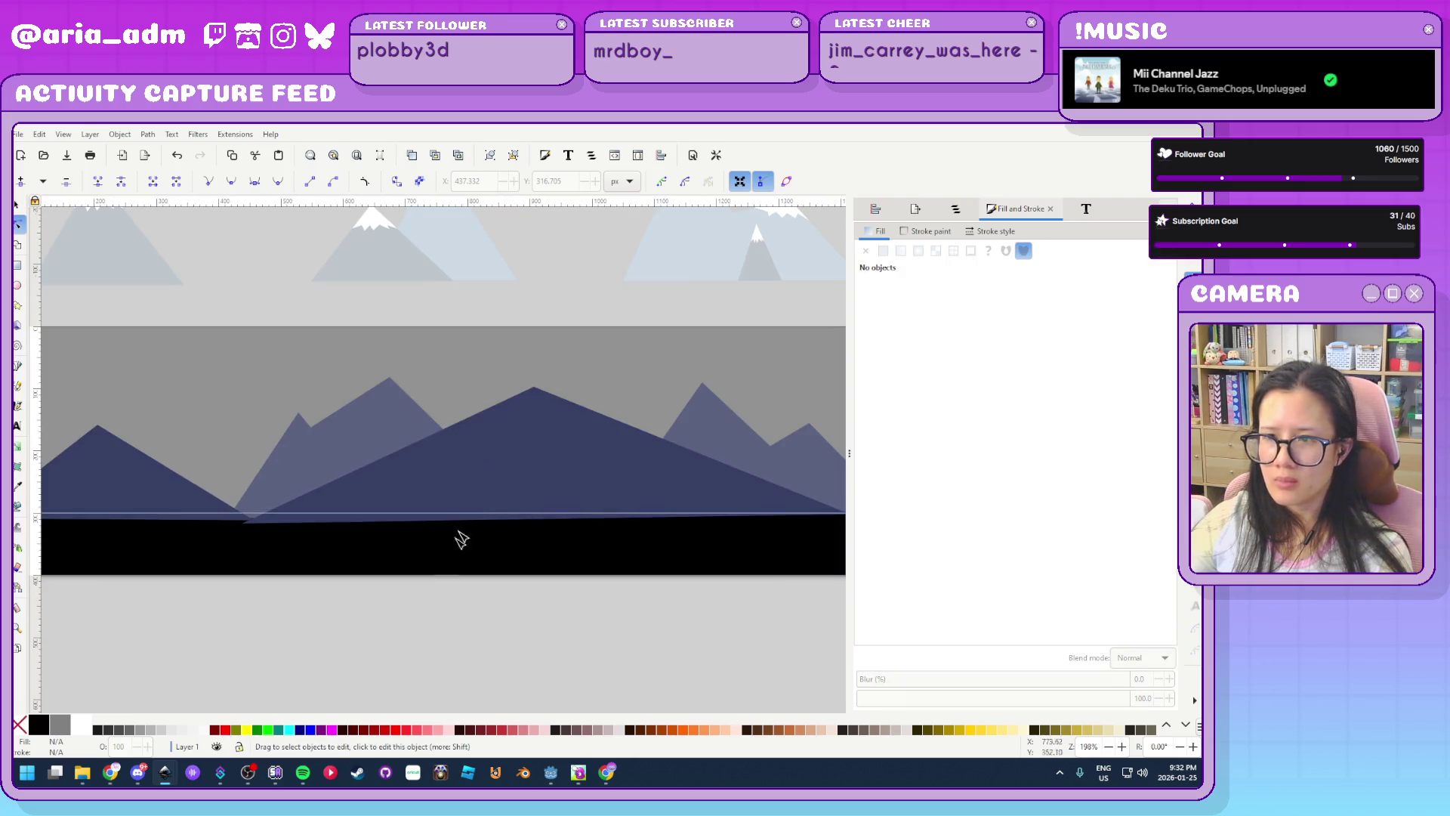
left_click(429, 452)
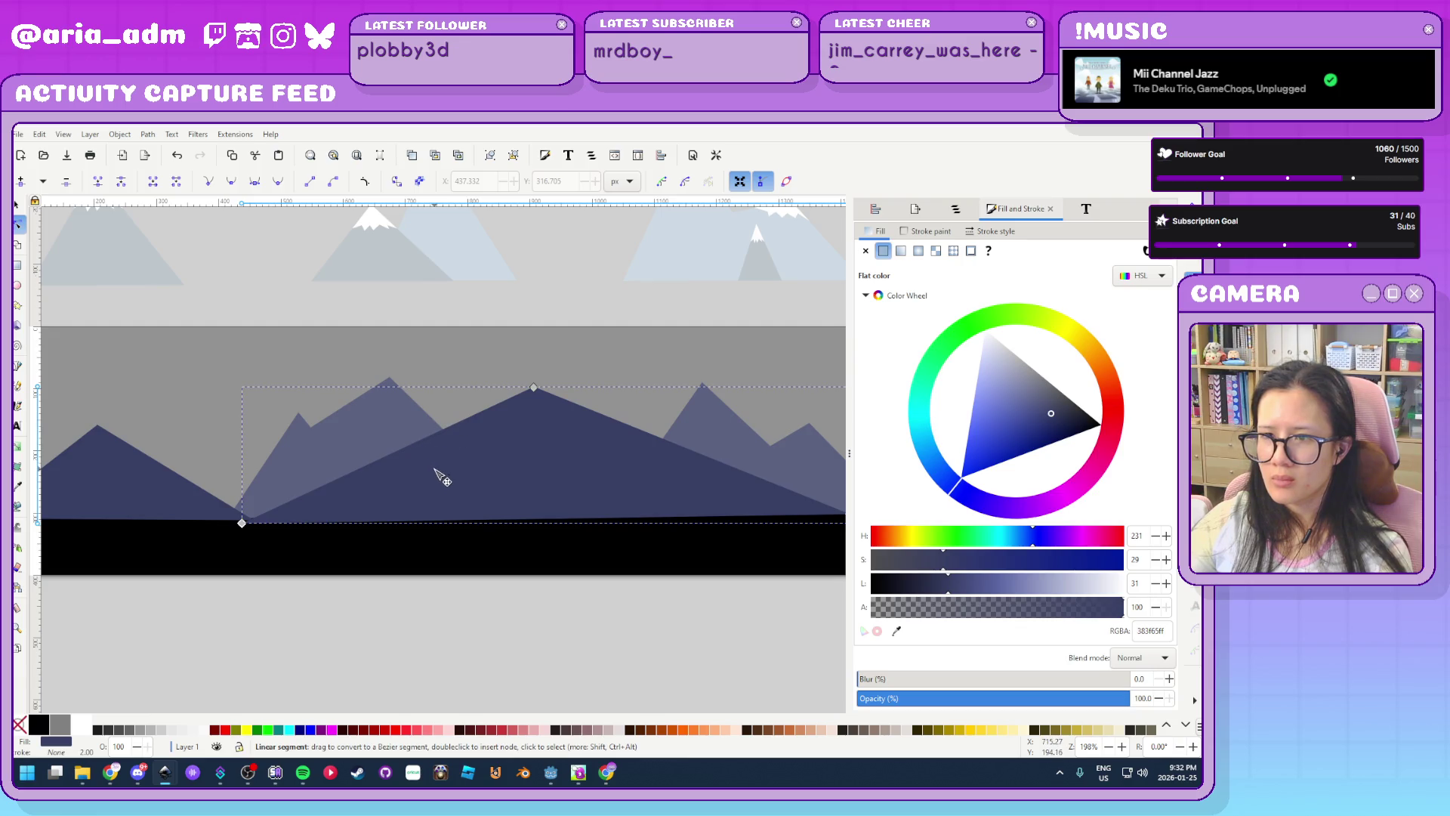
left_click_drag(436, 470, 433, 467)
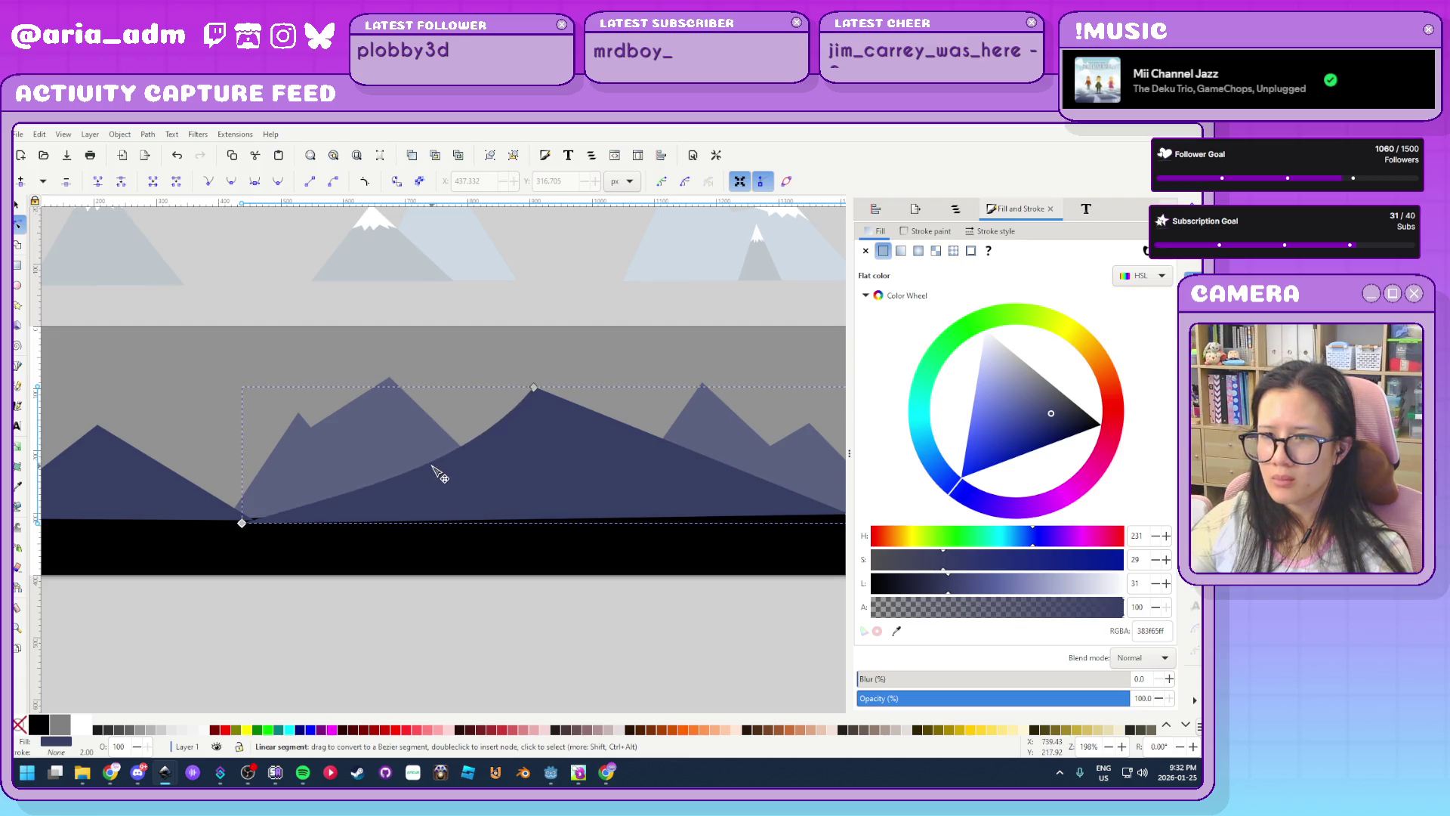
left_click(658, 442)
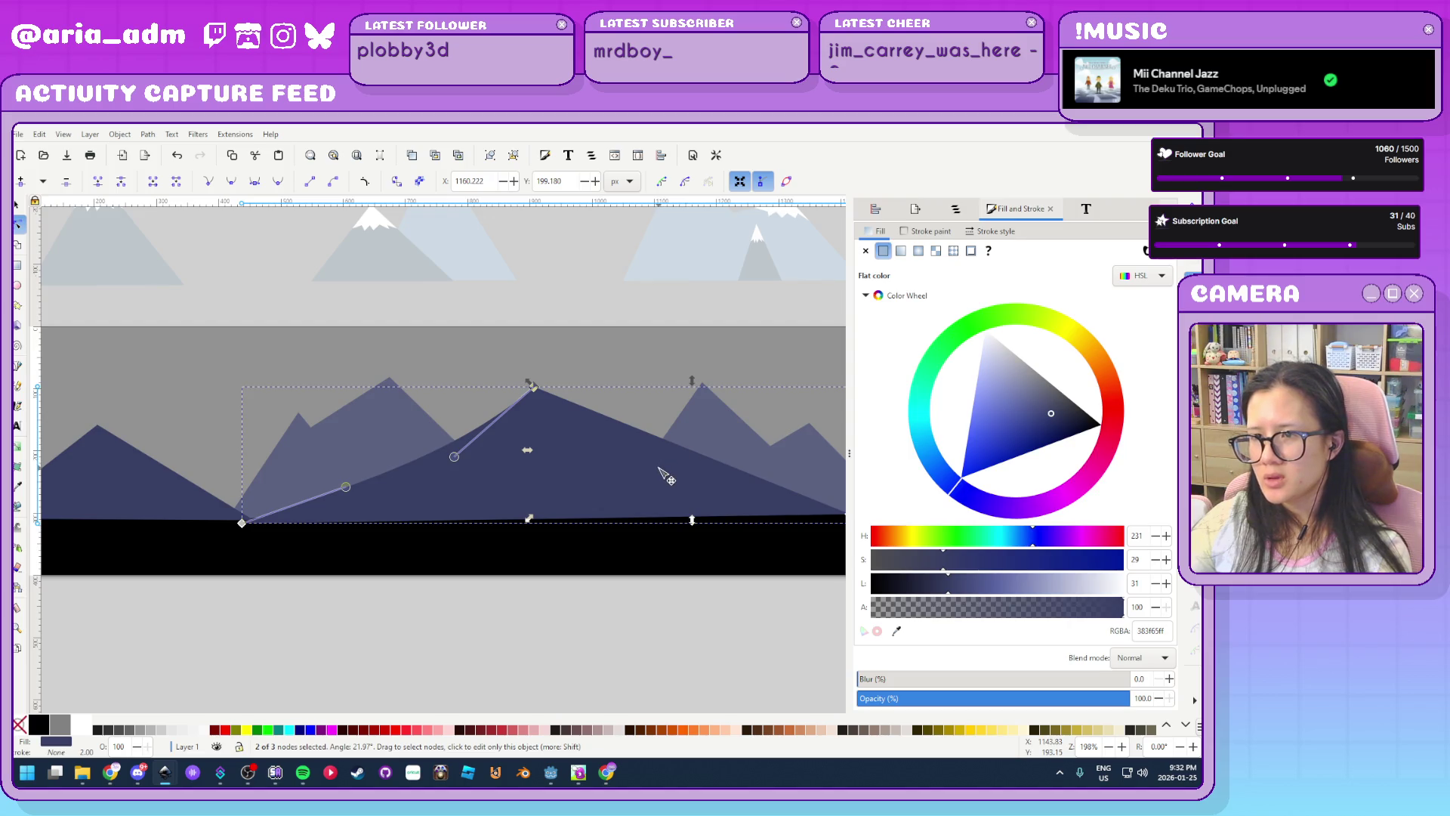
mouse_move(702, 446)
left_mouse_down()
mouse_move(707, 423)
mouse_move(695, 458)
mouse_move(429, 434)
mouse_move(418, 459)
left_mouse_up()
Curve the lighter right mountain's slopes from peak through the valley down to its base
left_click(478, 447)
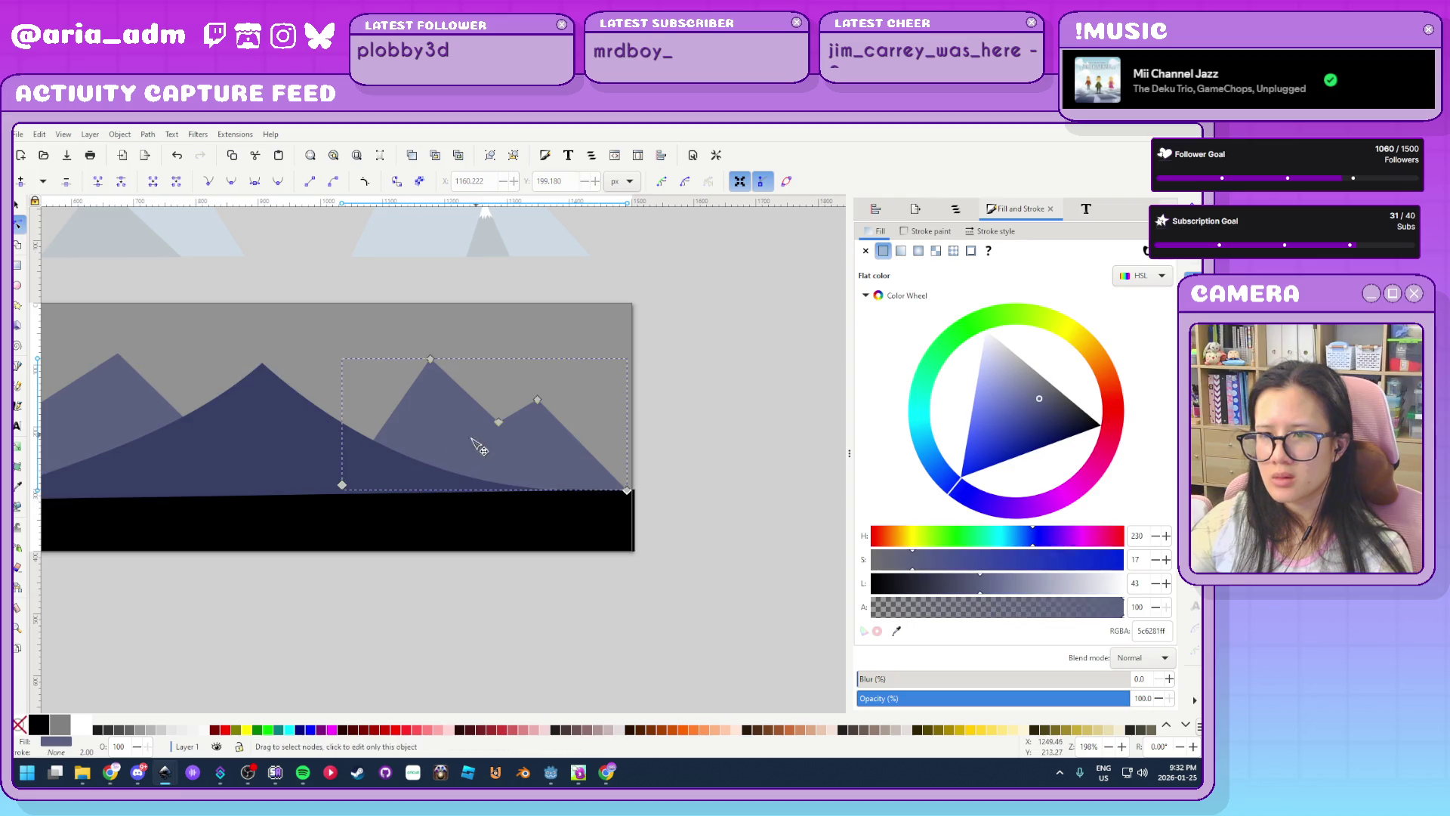
mouse_move(401, 423)
left_mouse_down()
mouse_move(453, 417)
mouse_move(404, 420)
left_mouse_up()
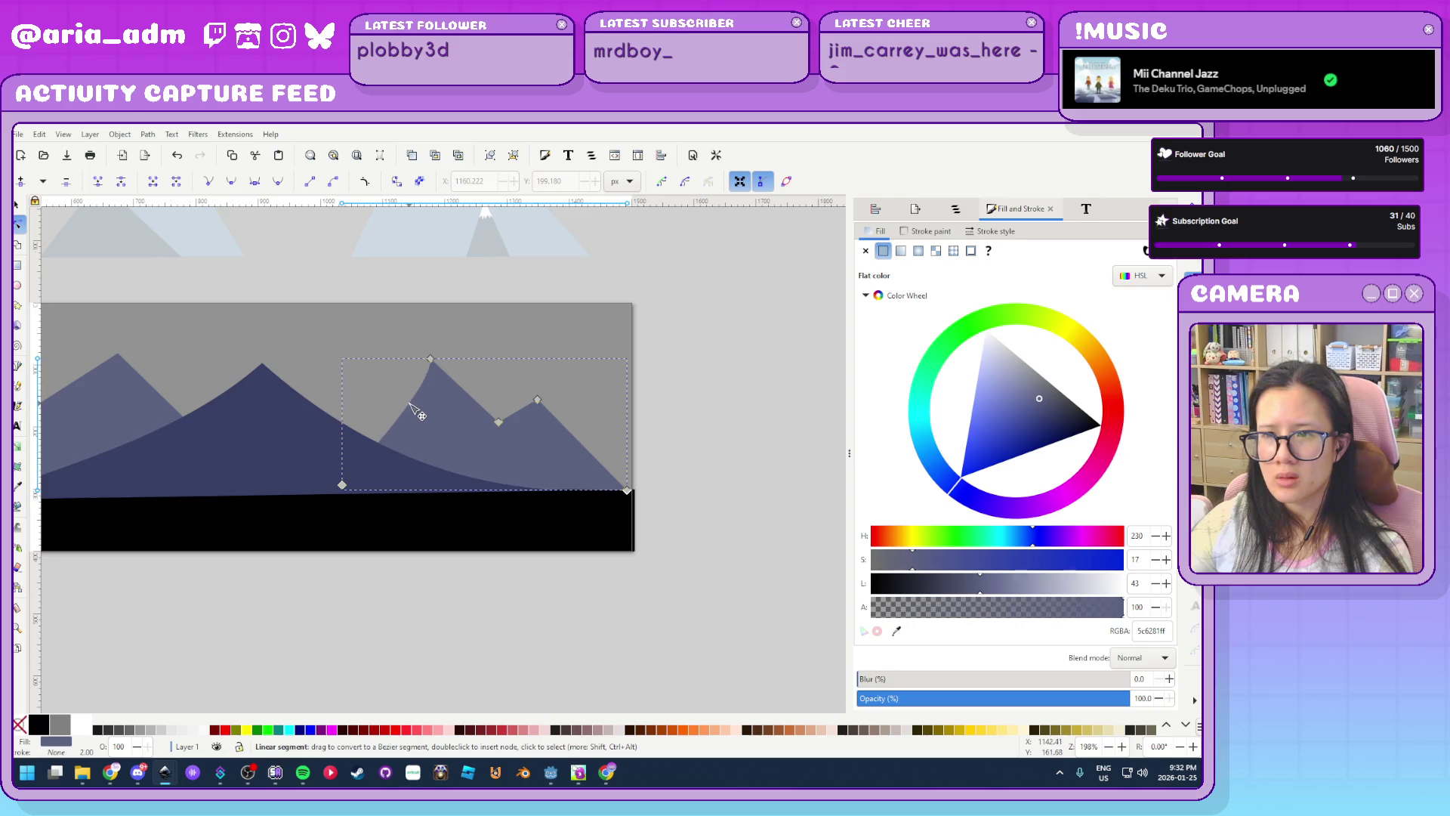
left_click_drag(443, 395, 458, 396)
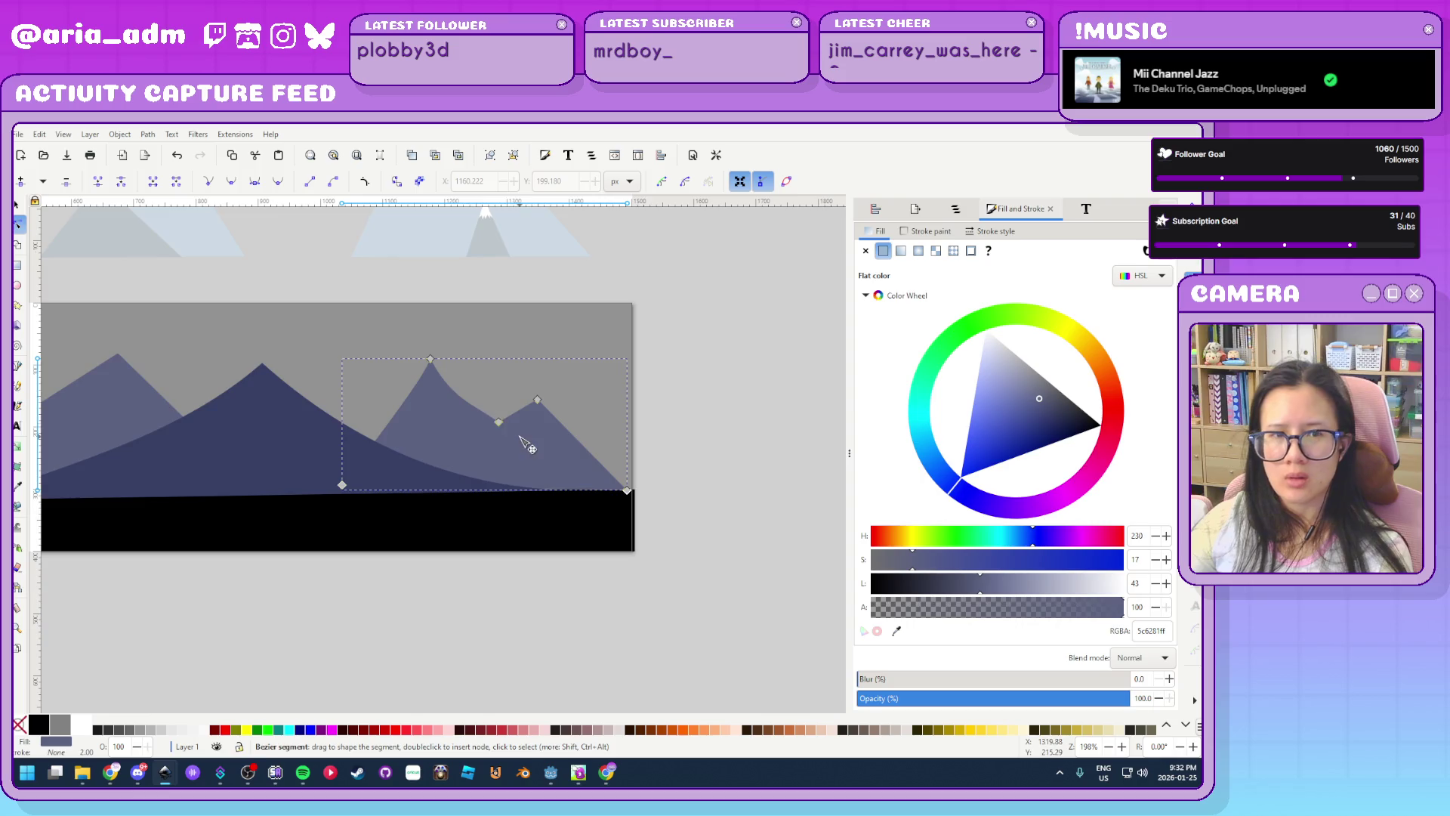
scroll(521, 438, "up", 2, "ctrl")
left_click(478, 409)
left_click_drag(431, 373, 460, 402)
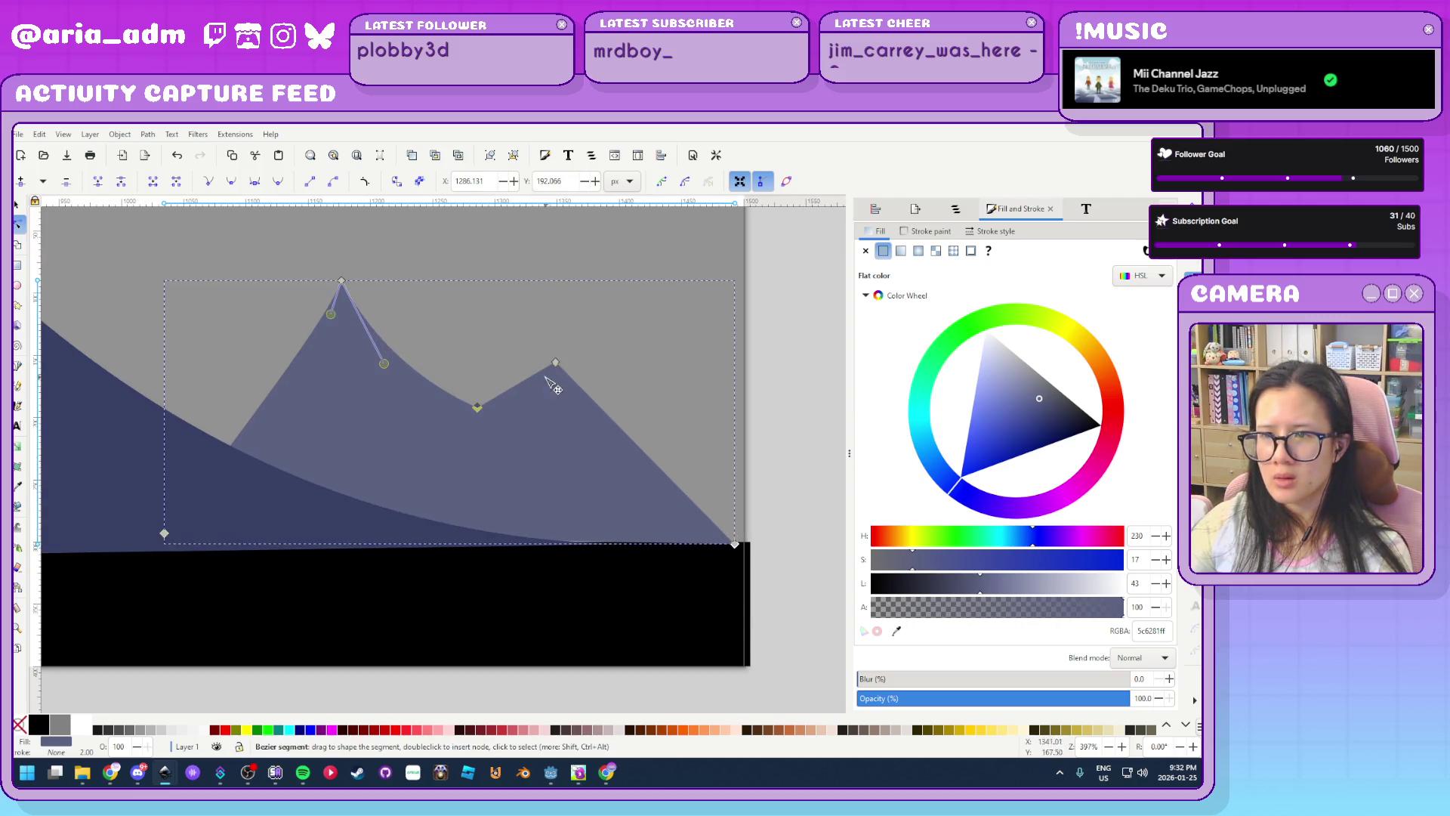
left_click_drag(638, 448, 638, 470)
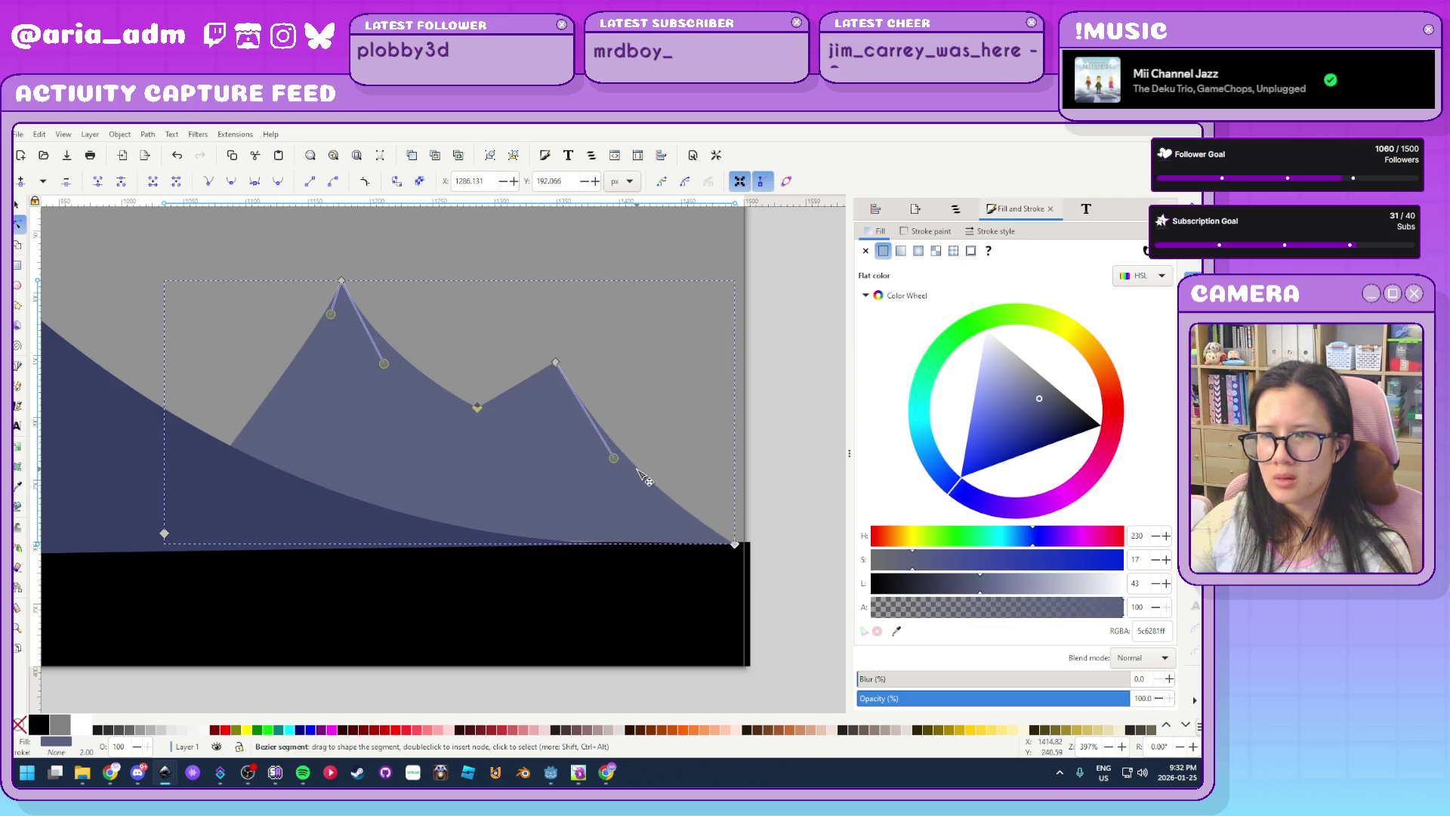
scroll(557, 520, "down", 4)
left_click(305, 600)
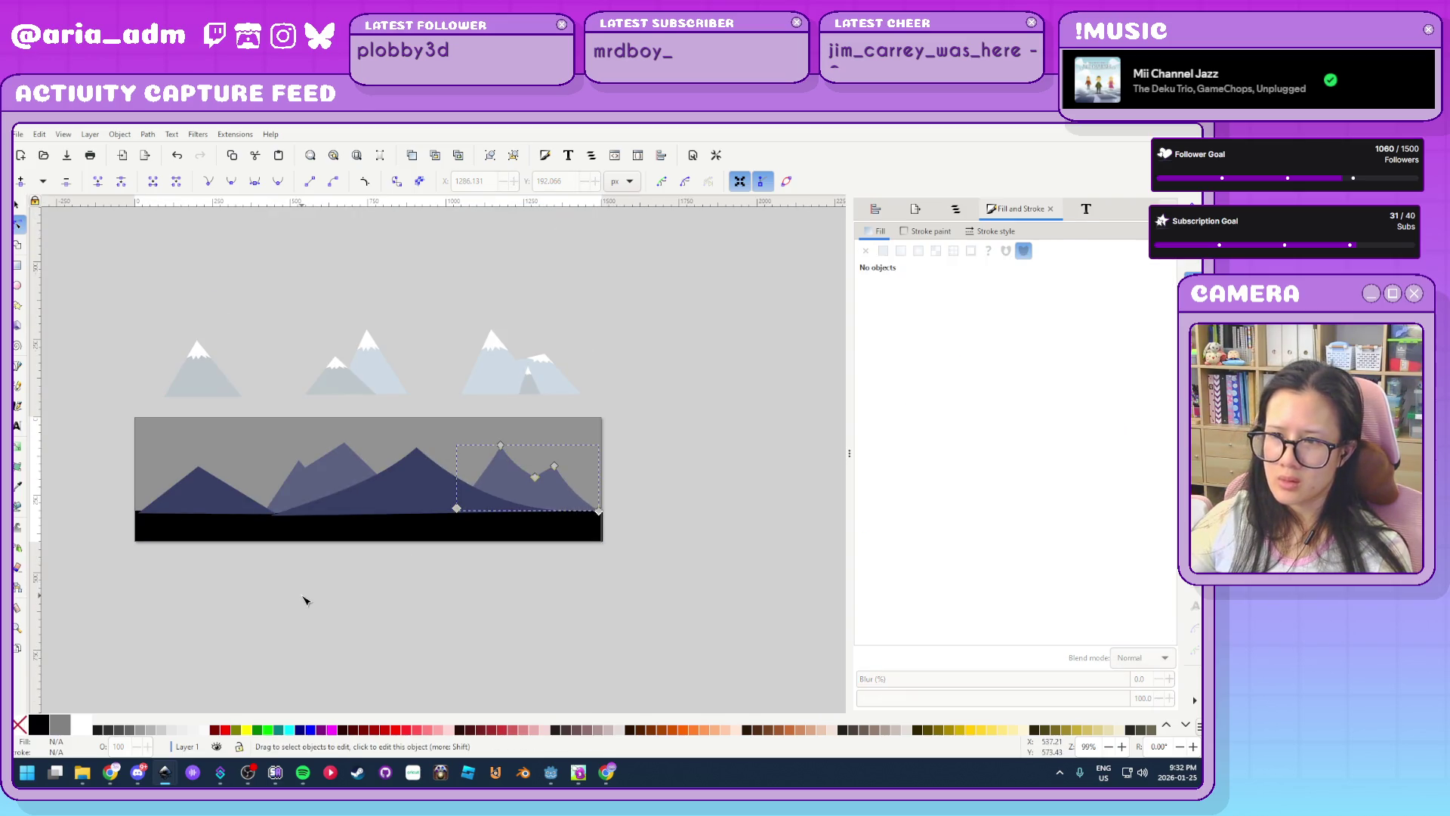
scroll(270, 601, "up", 1)
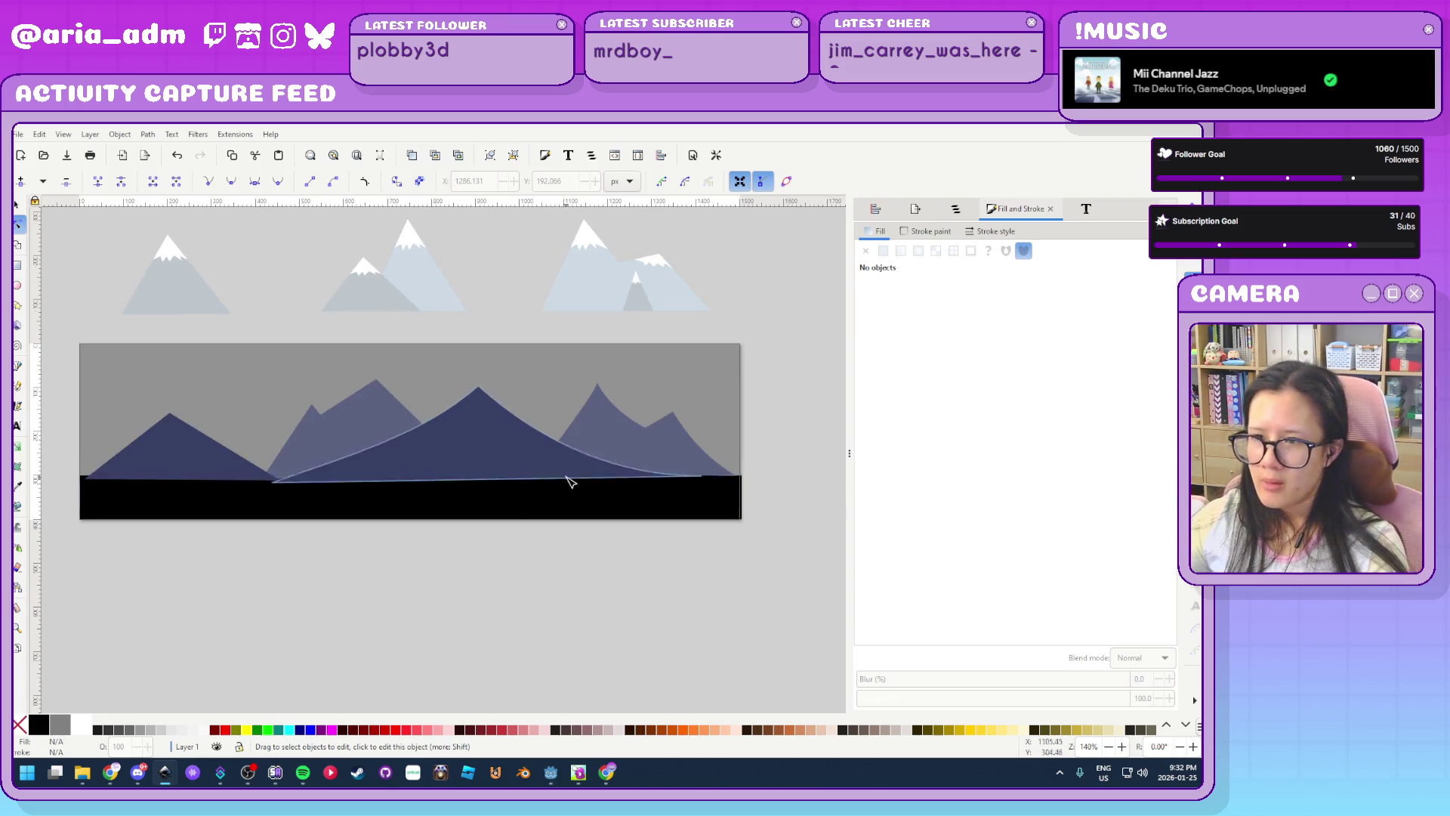
Spread the right and middle mountains' bases left and lighten the middle mountain to paler grey-blue
left_click(576, 437)
left_click_drag(535, 472, 482, 472)
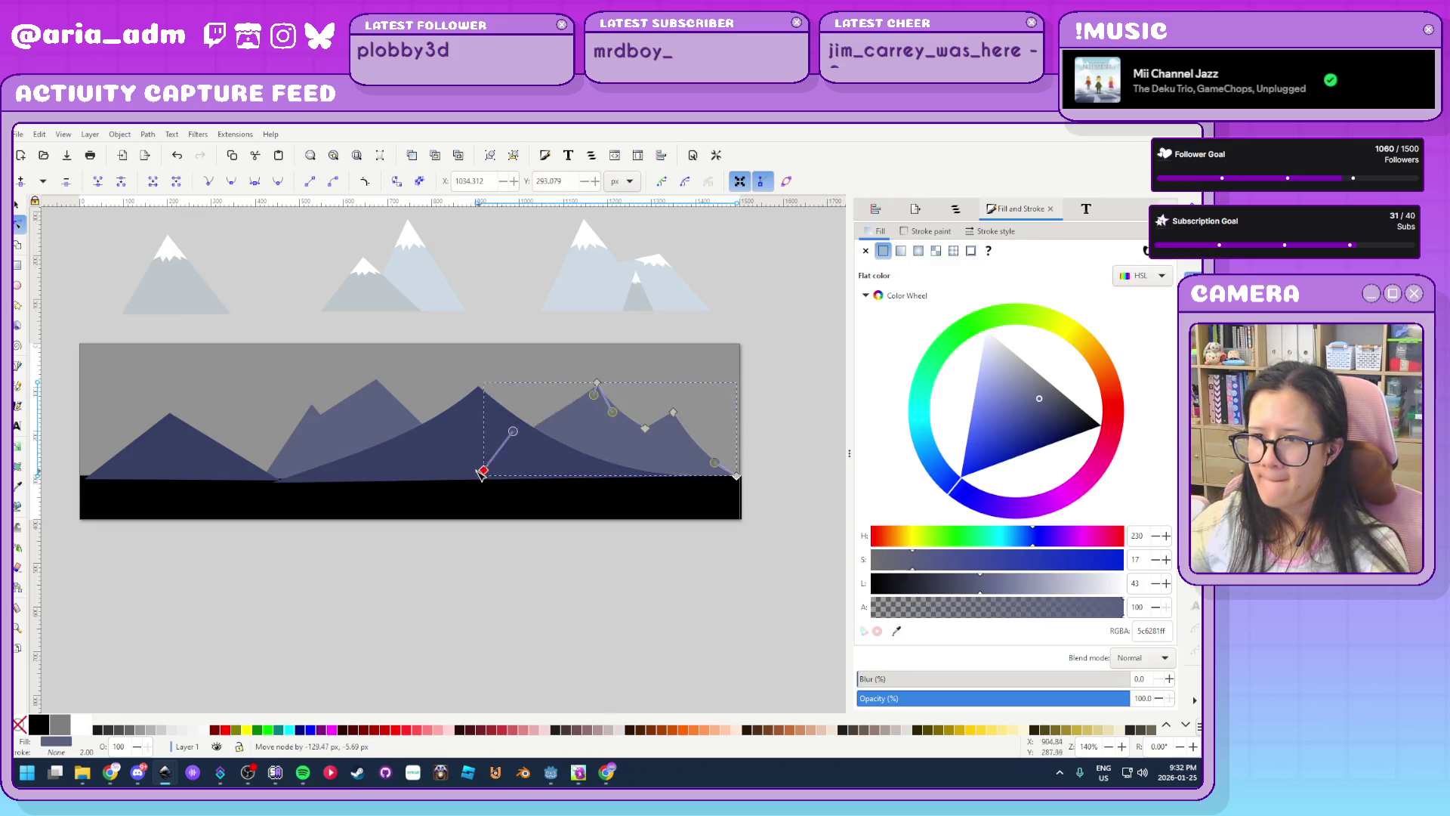
left_click(317, 431)
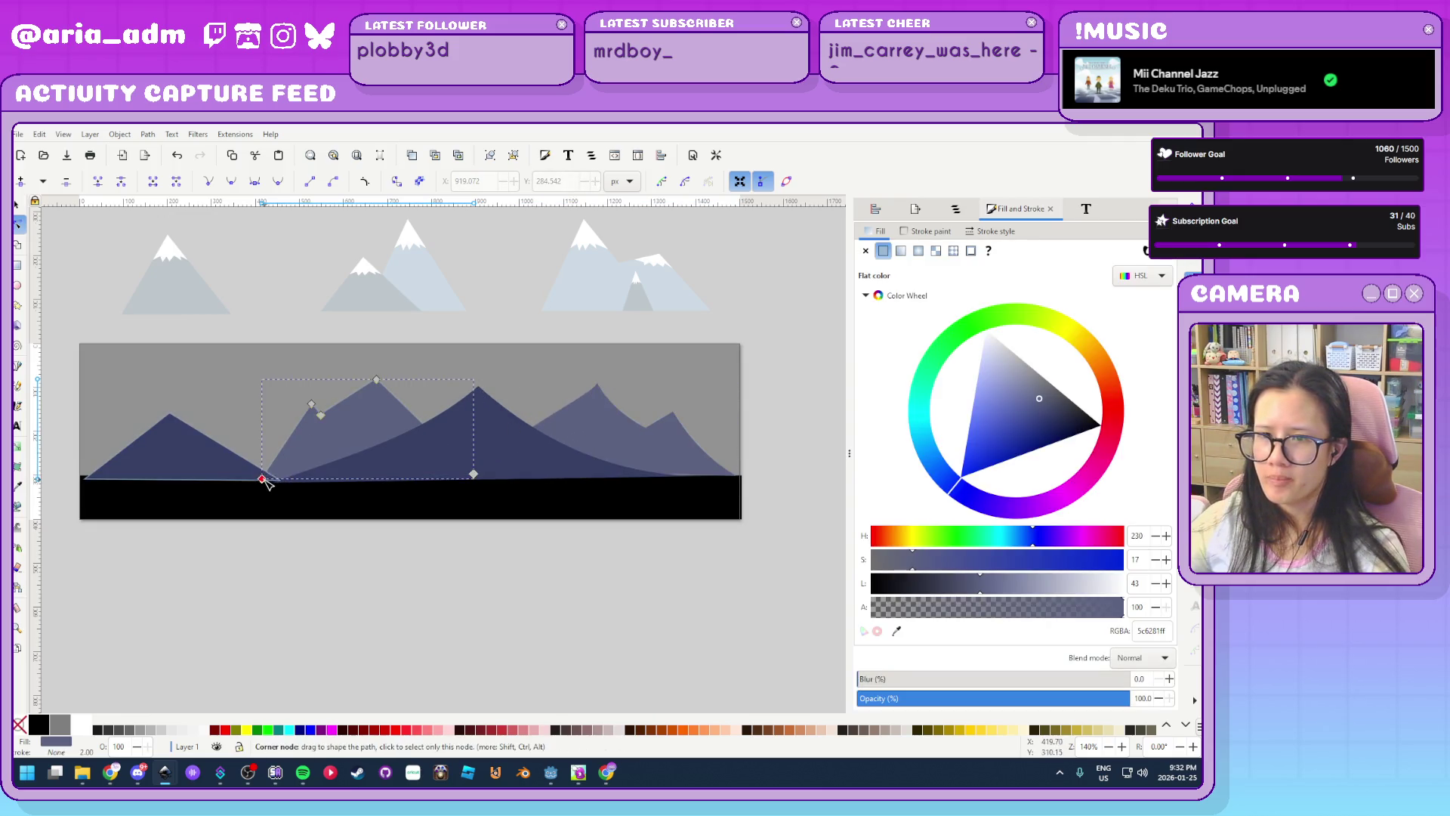
left_click_drag(265, 479, 225, 477)
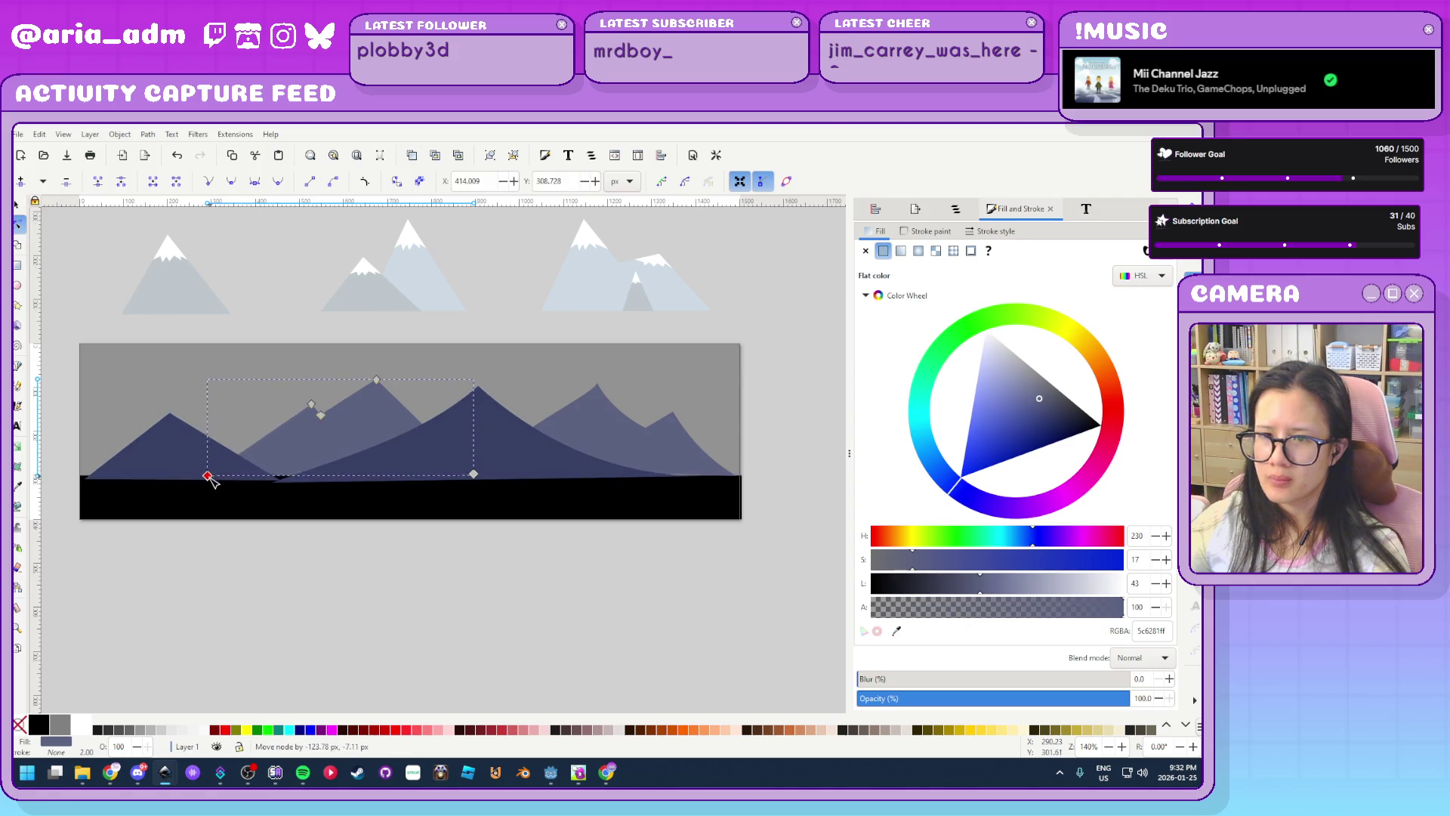
mouse_move(1028, 422)
left_mouse_down()
mouse_move(1037, 437)
mouse_move(1029, 391)
left_mouse_up()
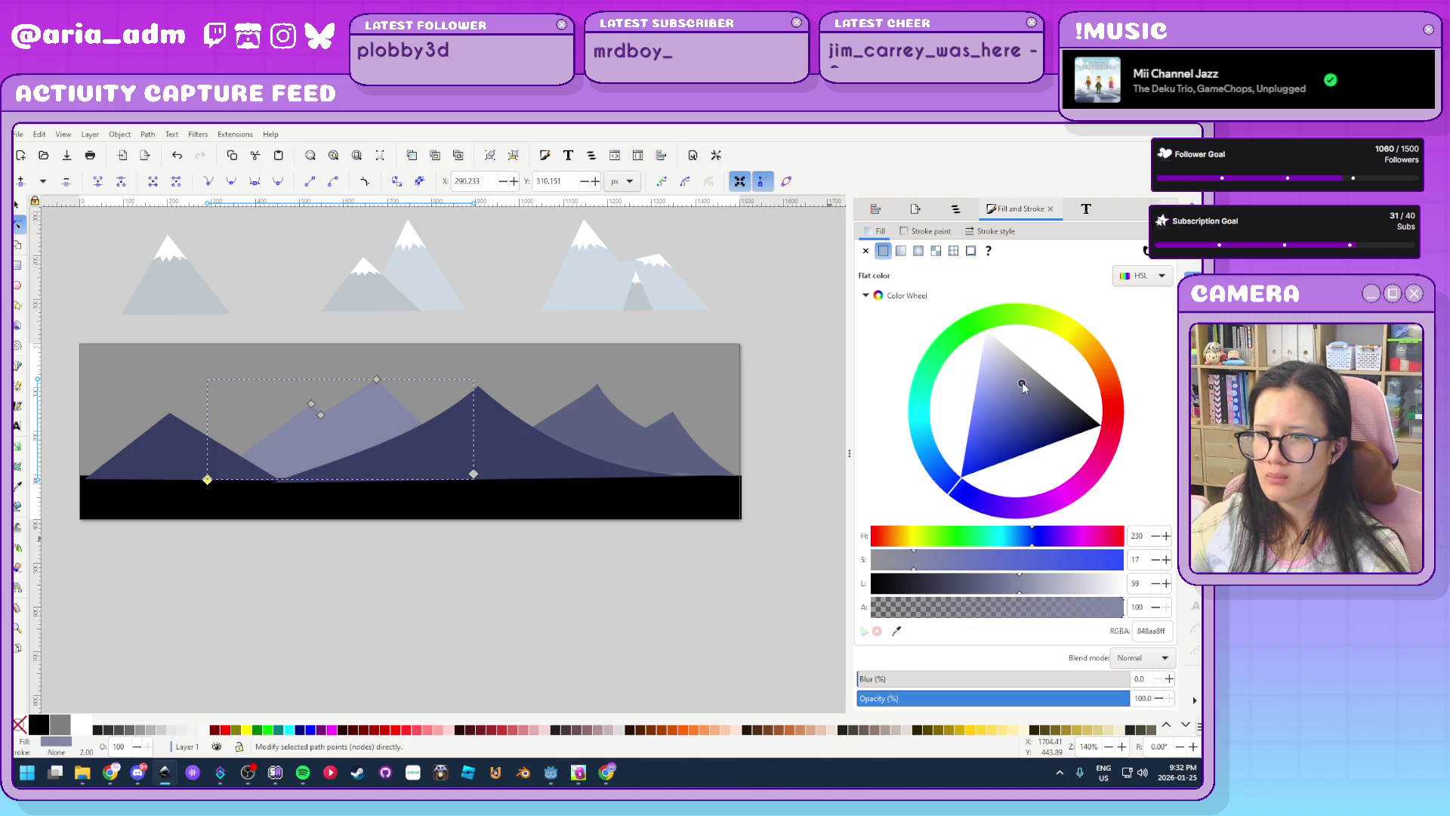
left_click_drag(1021, 376, 1027, 383)
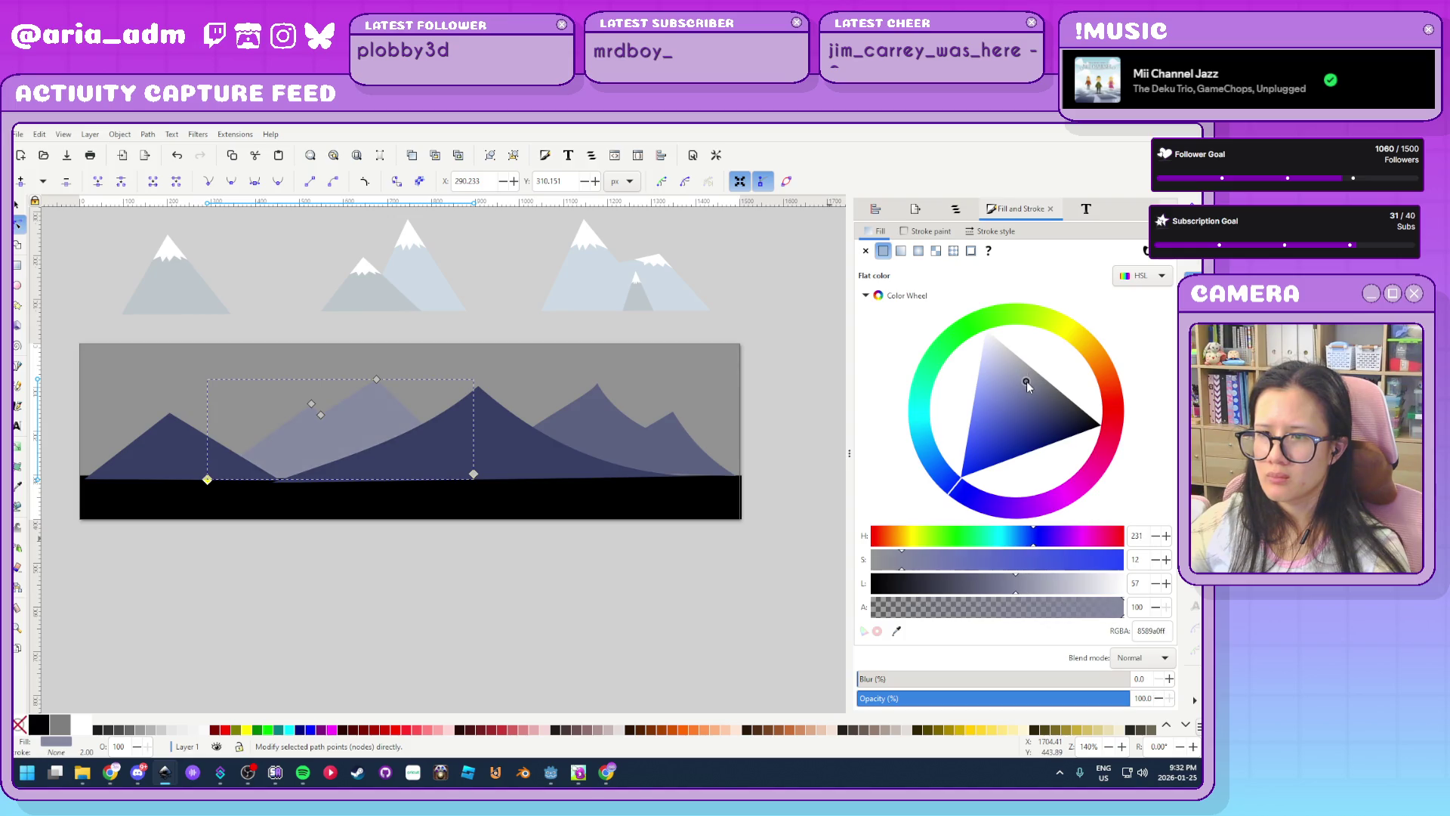
left_click(505, 561)
Delete the black ground strip
left_click(16, 205)
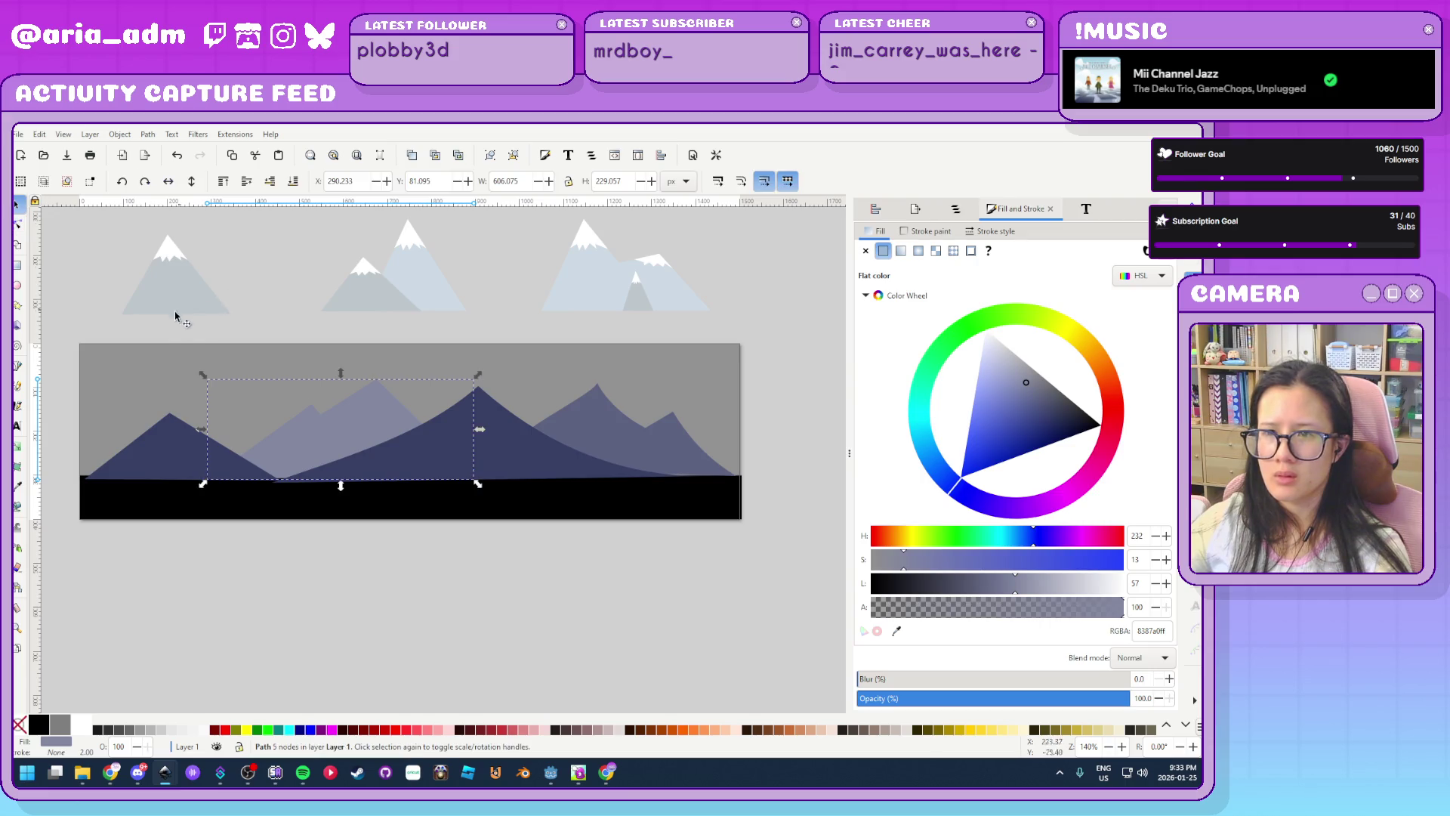
left_click(247, 314)
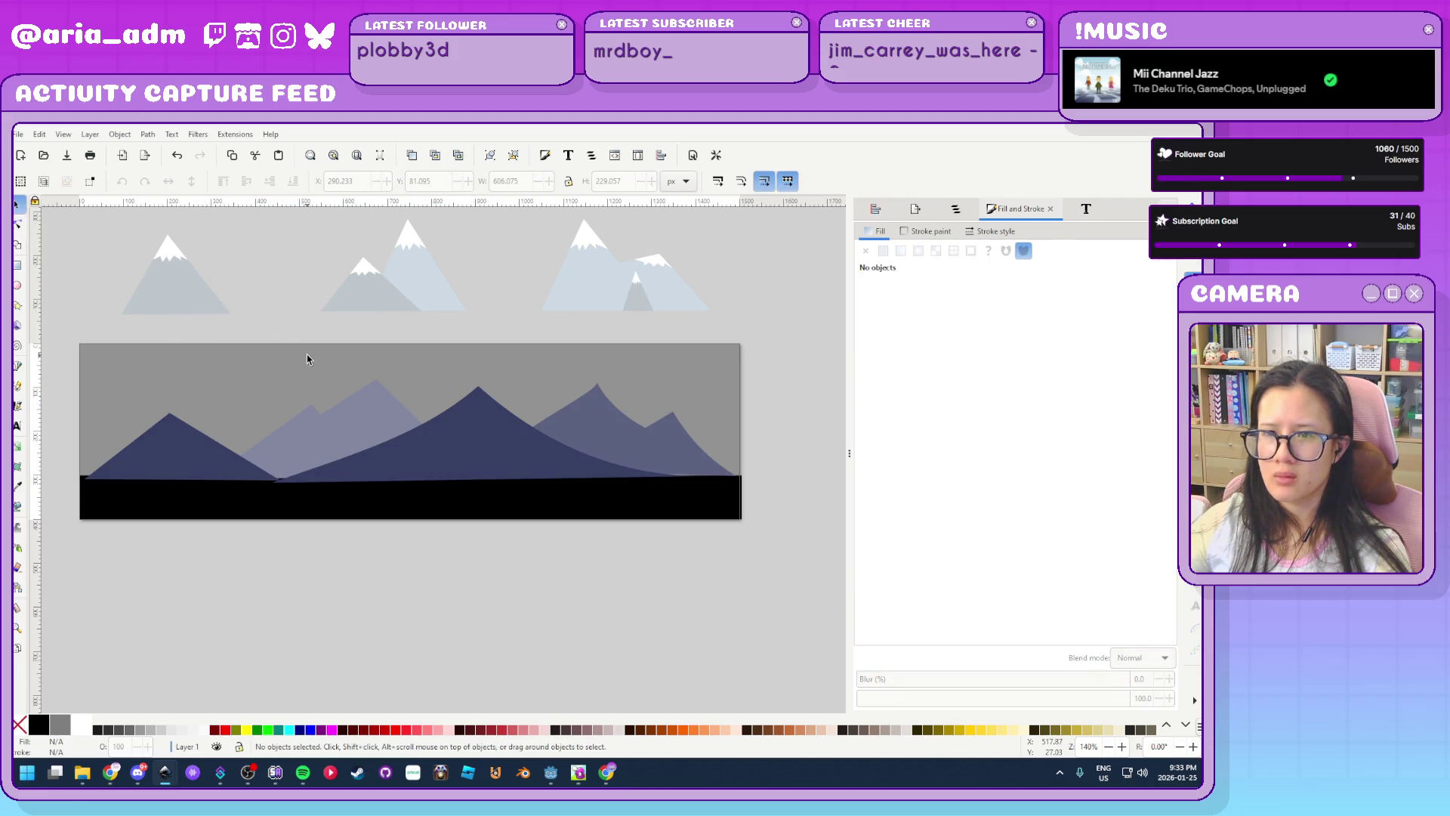
left_click(412, 518)
key("Delete")
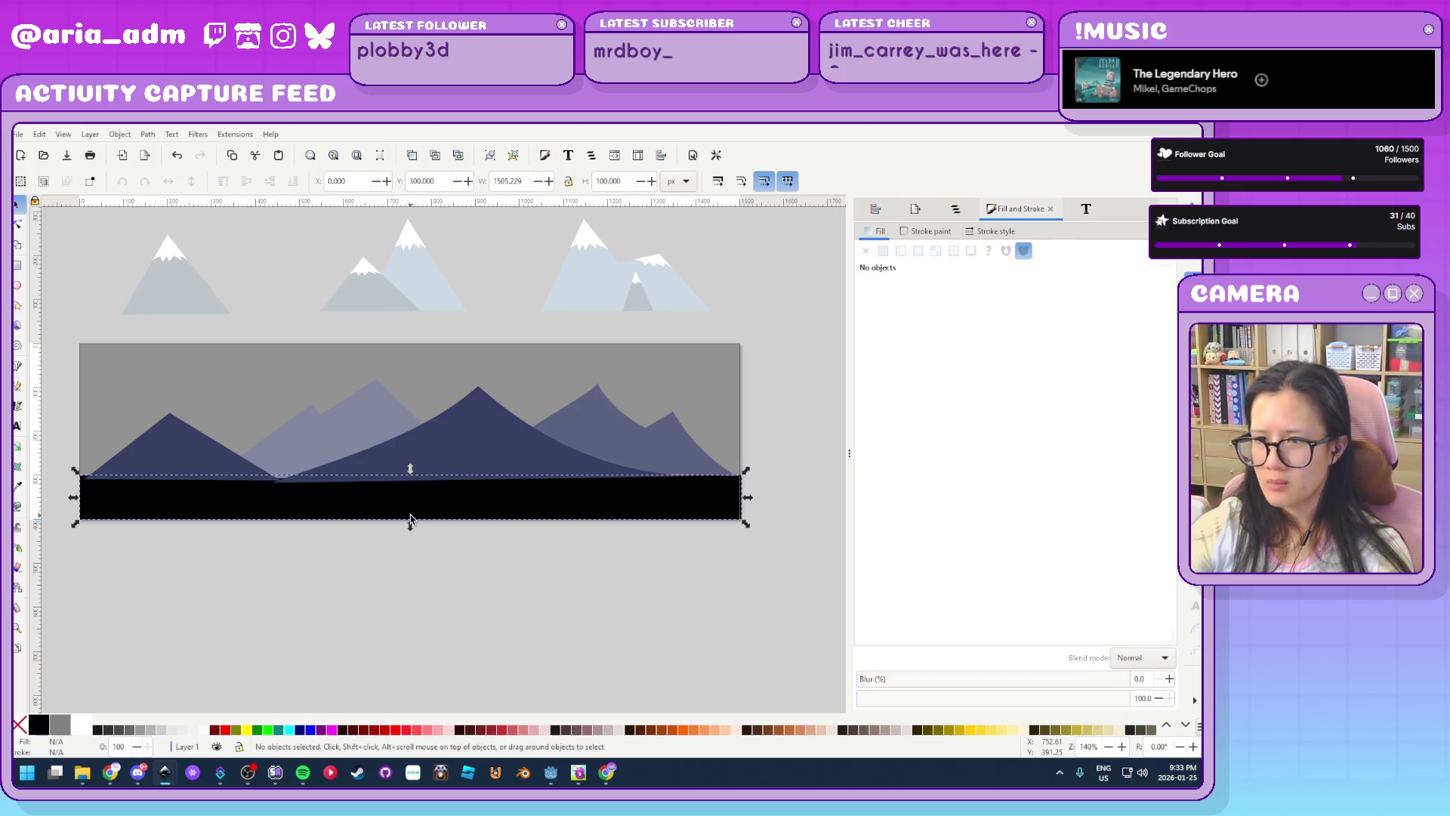
Restore the ground strip and move the right mountain's lower-left corner down to the ground
double_click(690, 463)
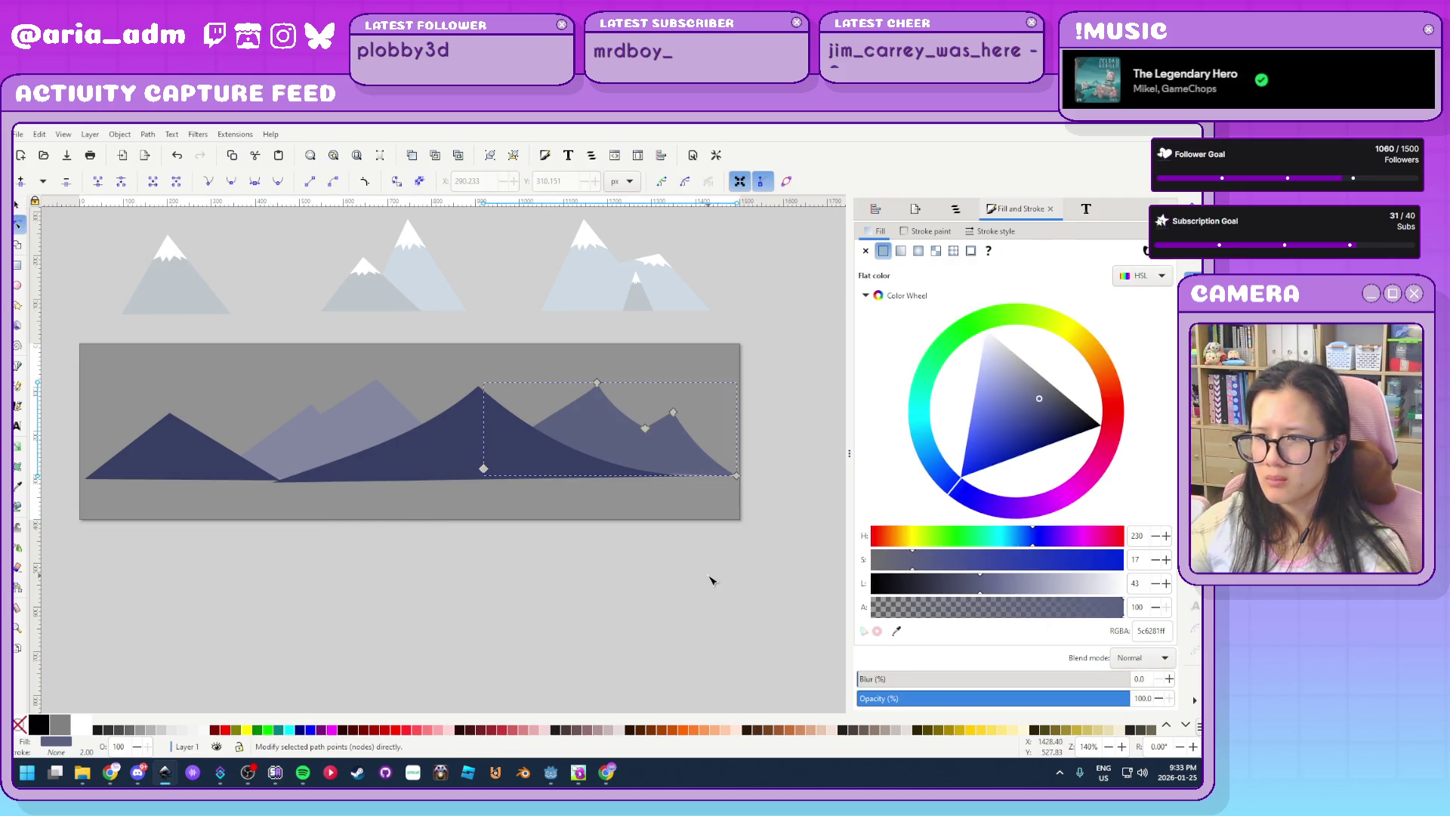
key("ctrl+z")
left_click(690, 475)
scroll(735, 488, "up", 2)
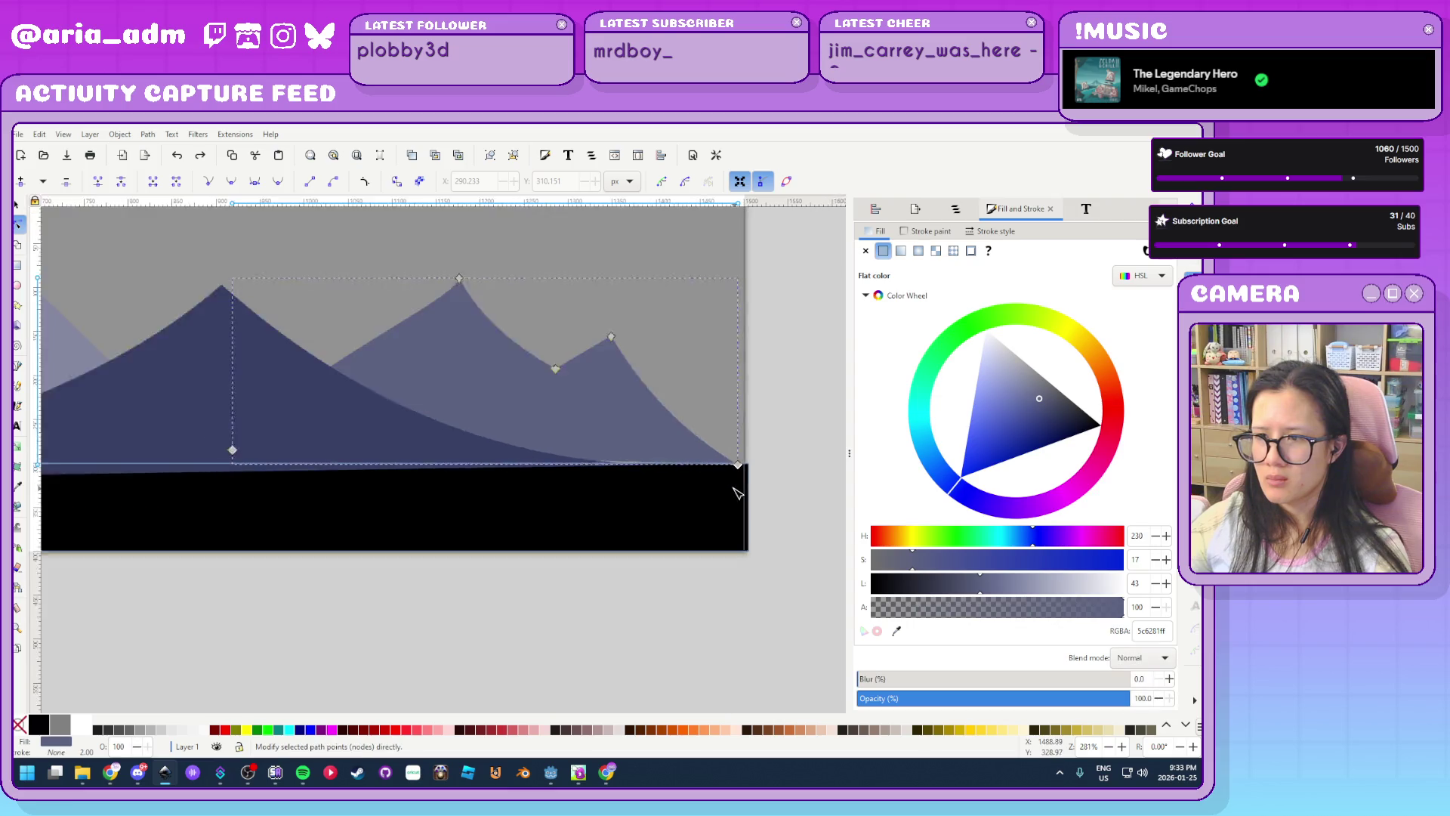
scroll(292, 470, "down", 1)
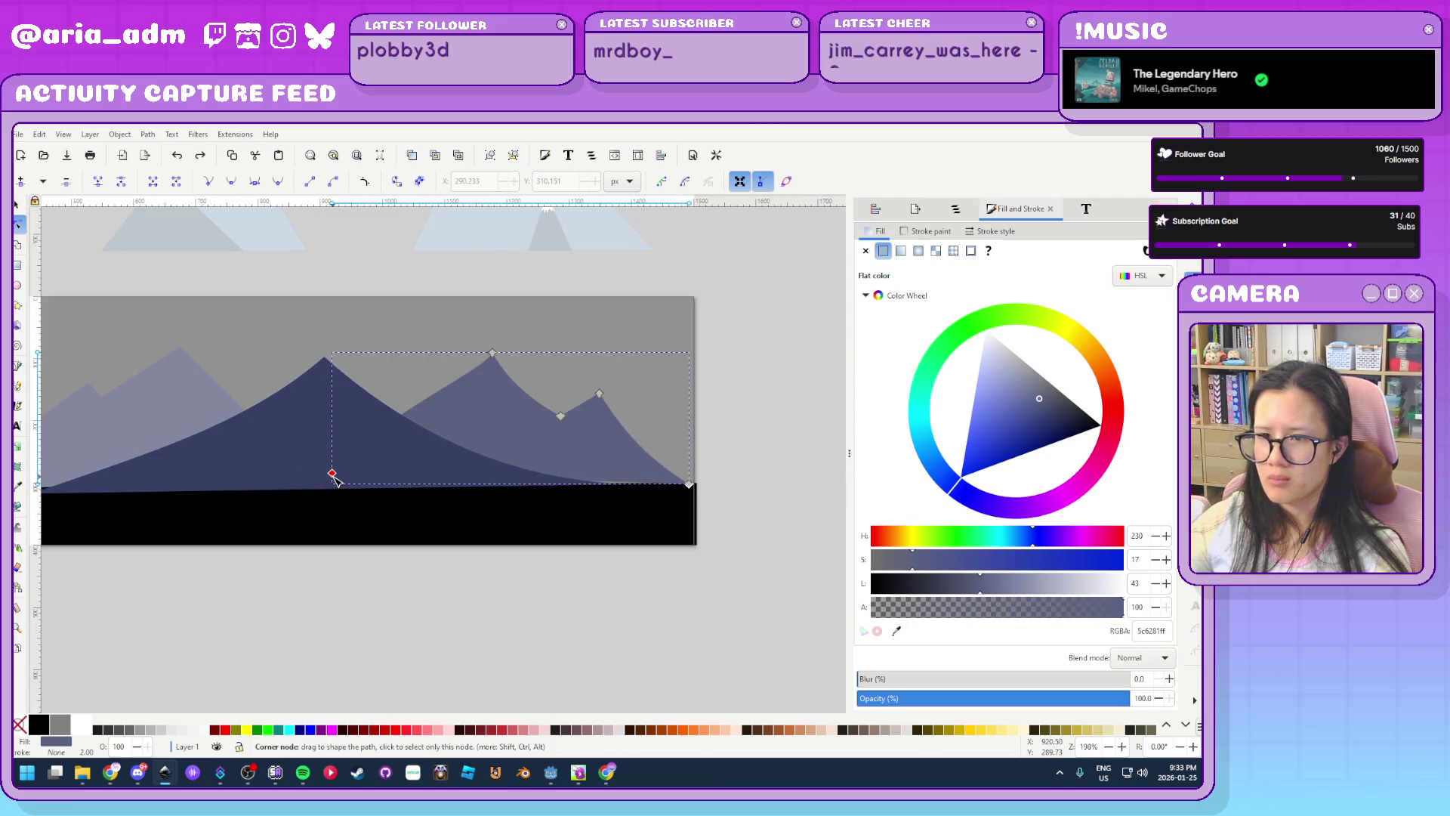
mouse_move(332, 472)
left_mouse_down()
mouse_move(322, 506)
mouse_move(323, 486)
left_mouse_up()
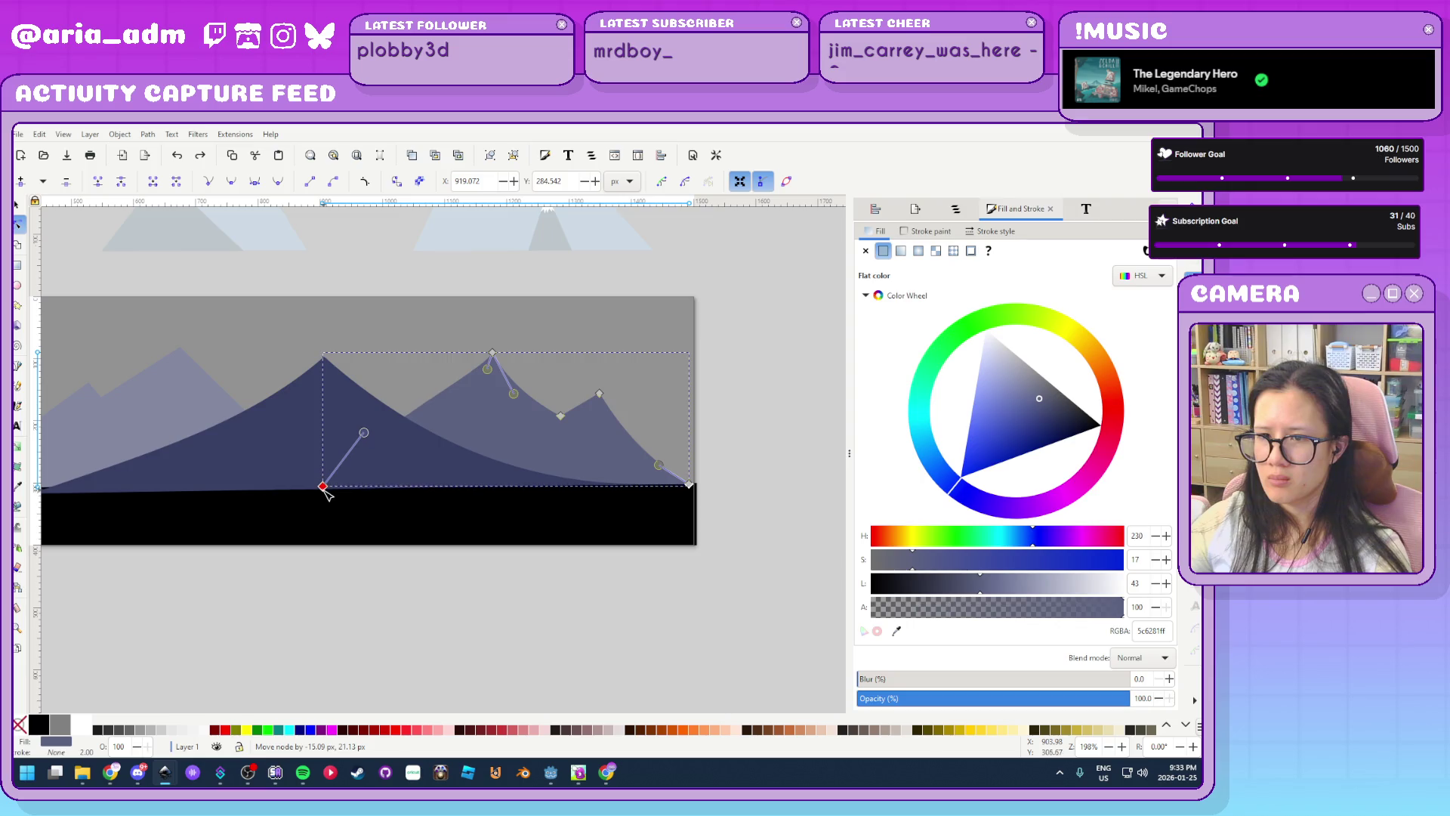
left_click(670, 615)
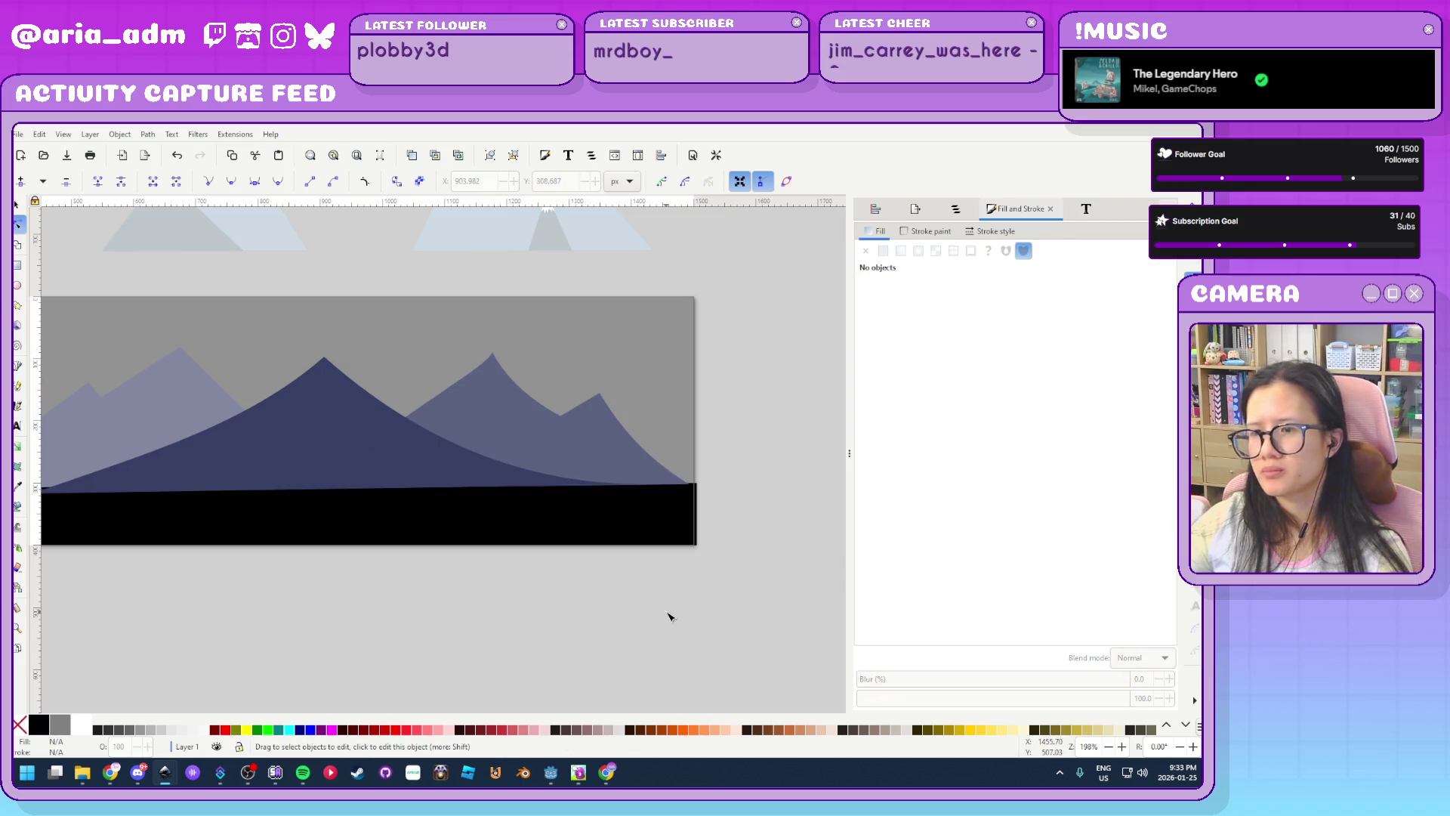
Curve the middle mountain's right slope and save the drawing as bg-mountains.svg
left_click_drag(324, 587, 549, 635)
scroll(548, 635, "left", 1)
left_click(314, 489)
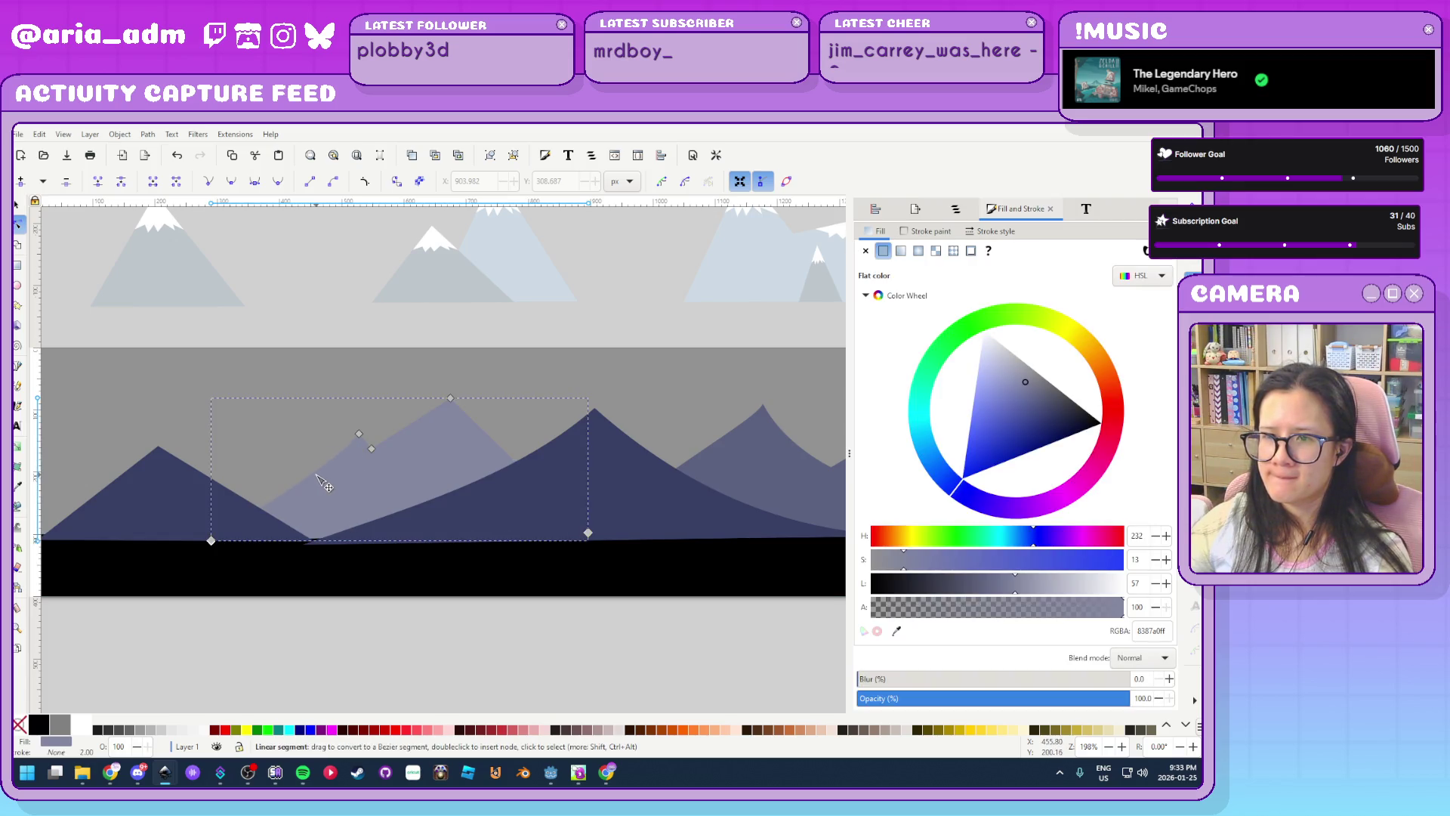
left_click(476, 422)
mouse_move(462, 431)
left_mouse_down()
mouse_move(483, 438)
mouse_move(477, 424)
left_mouse_up()
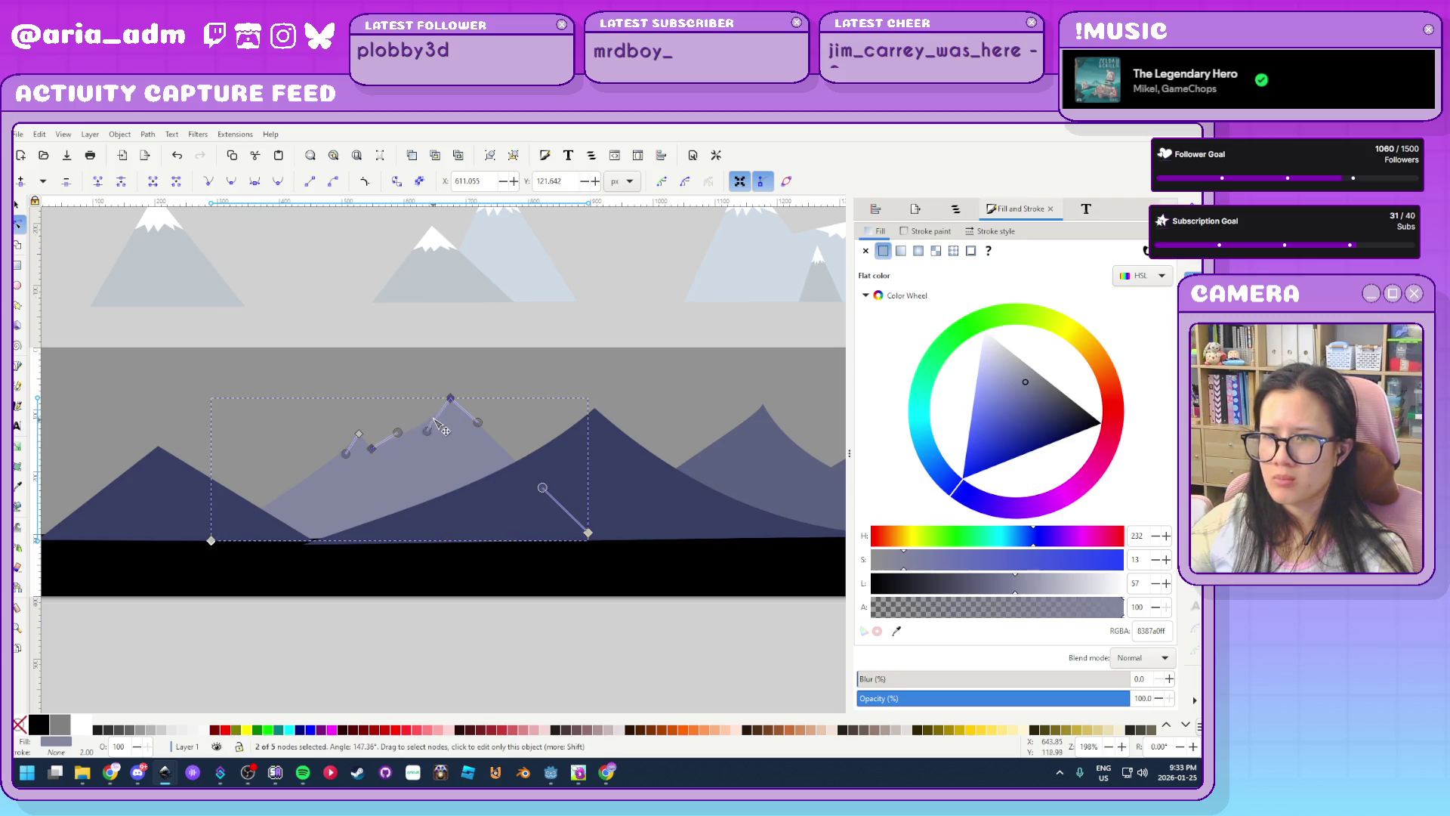
left_click(469, 641)
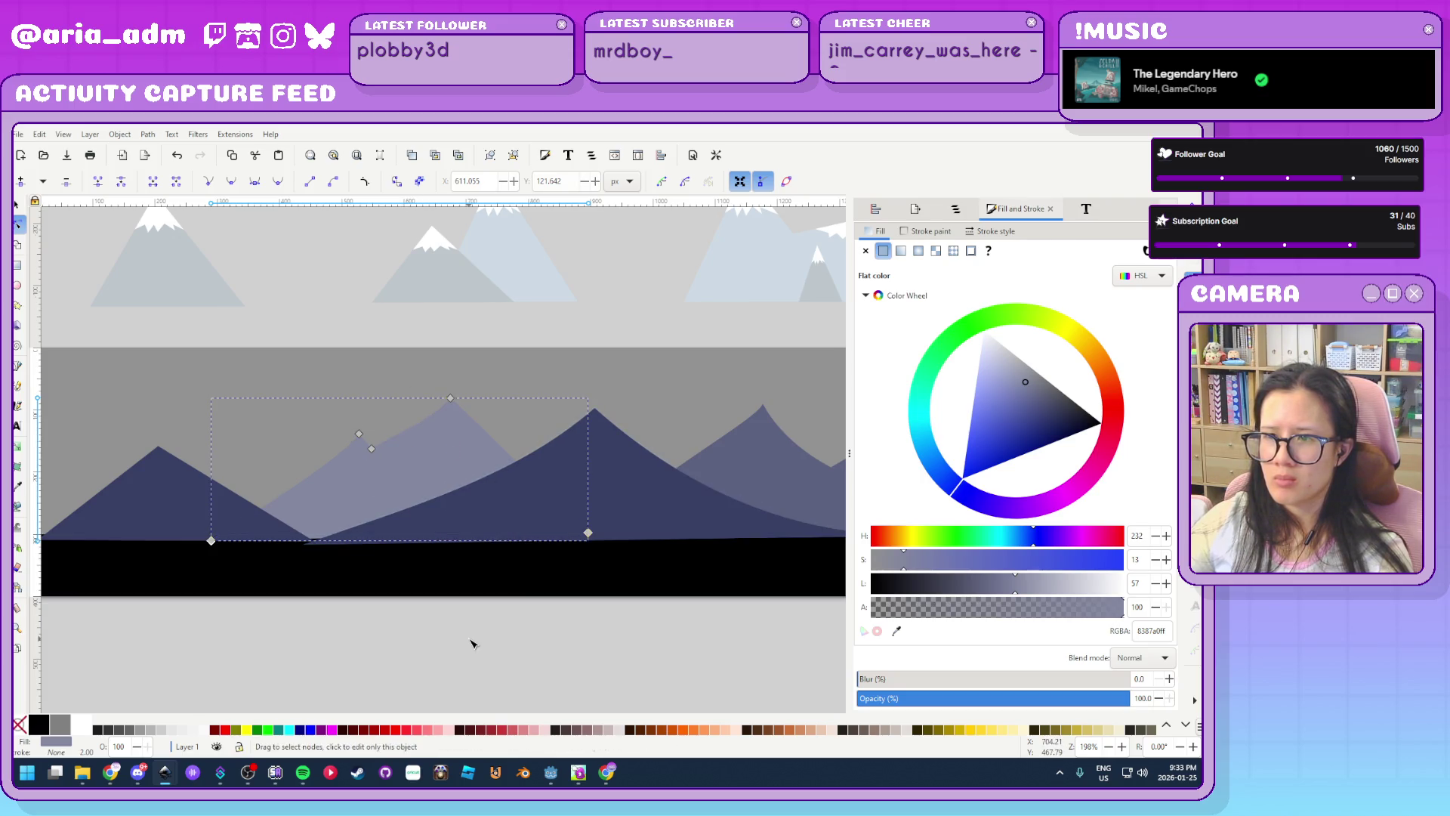
scroll(421, 658, "down", 2)
key("ctrl+s")
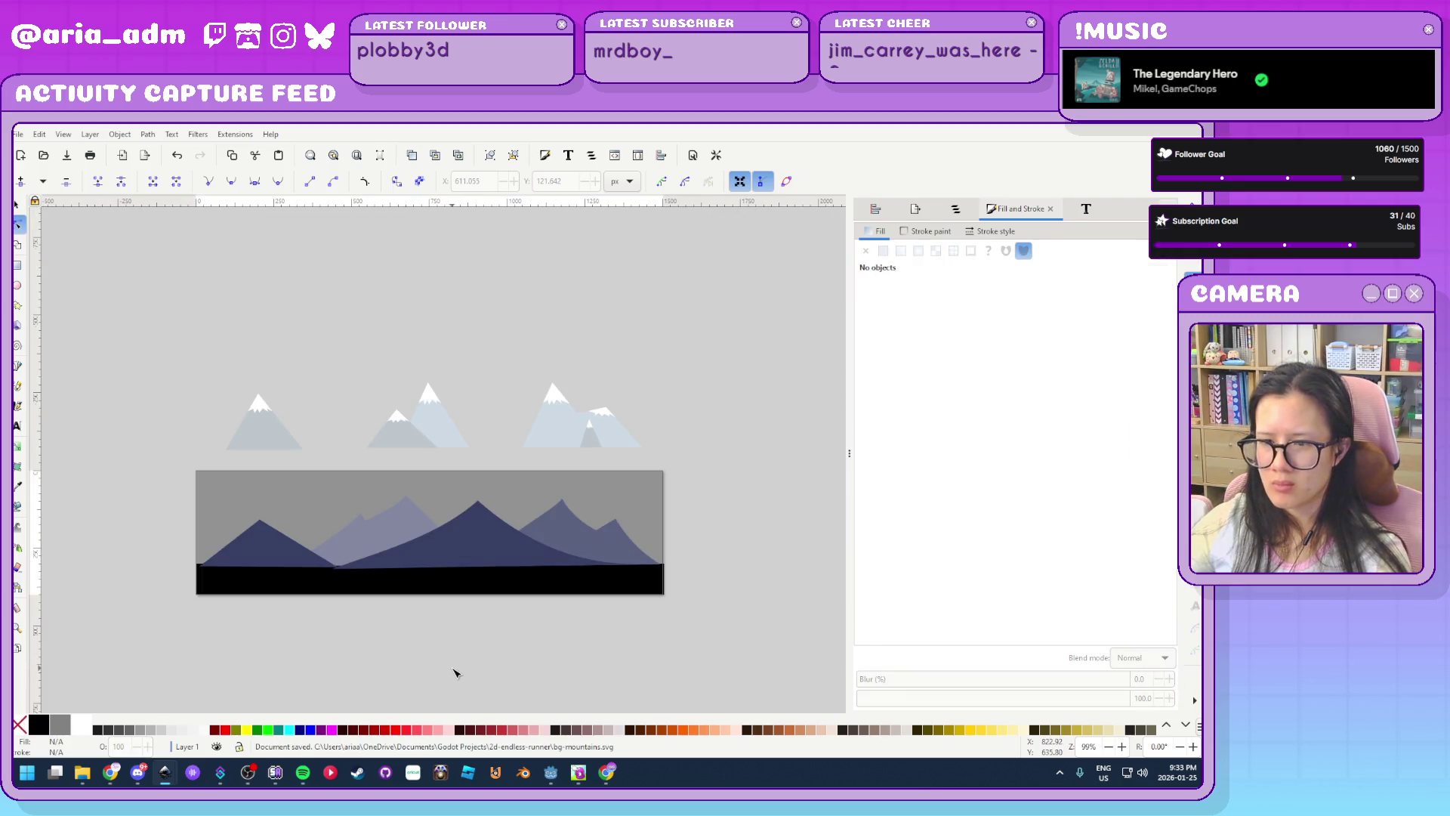
left_click(551, 775)
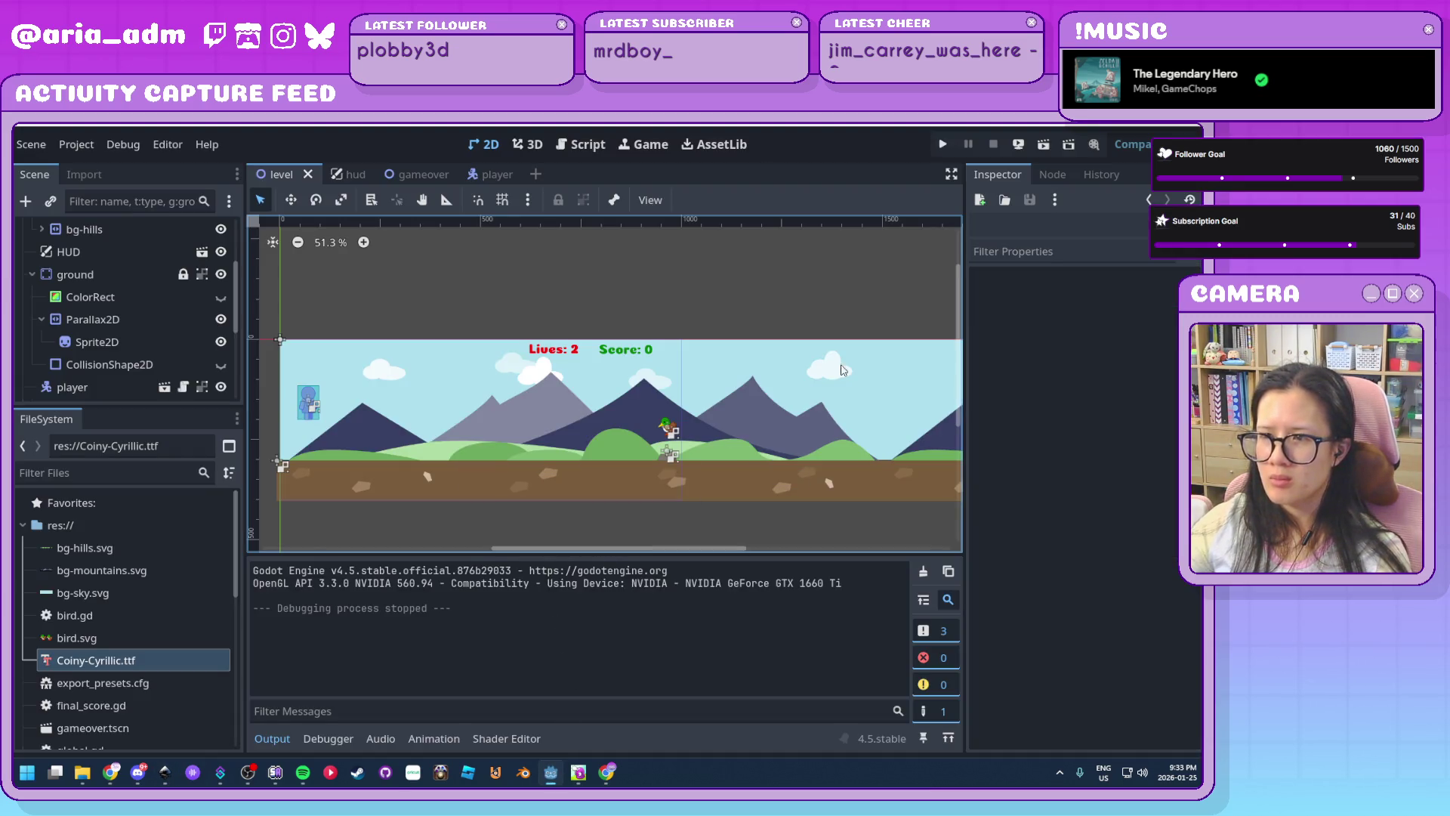
Run the game with F5, restart after game over, and jump over the incoming ducks
key("F5")
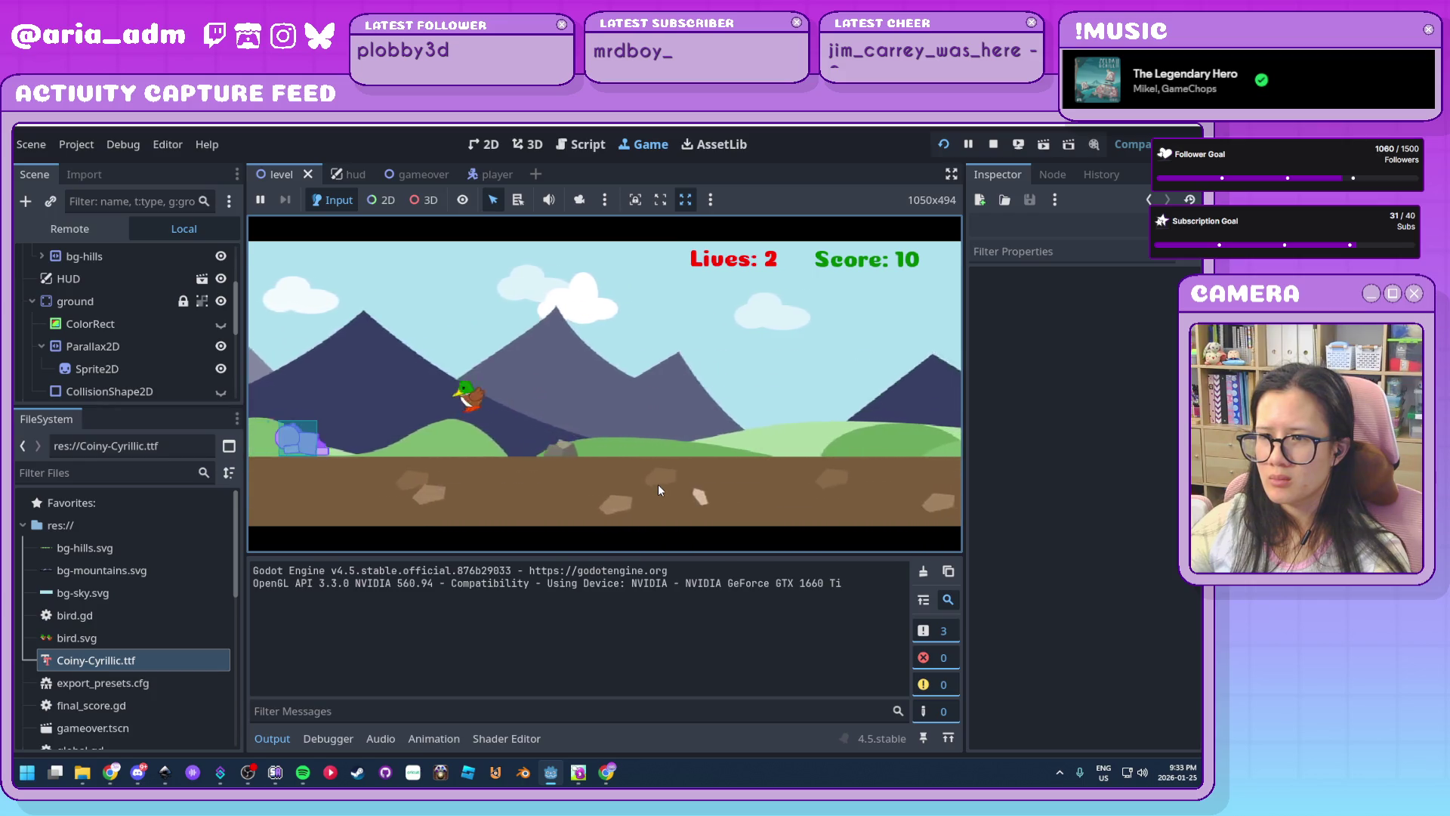
left_click(654, 477)
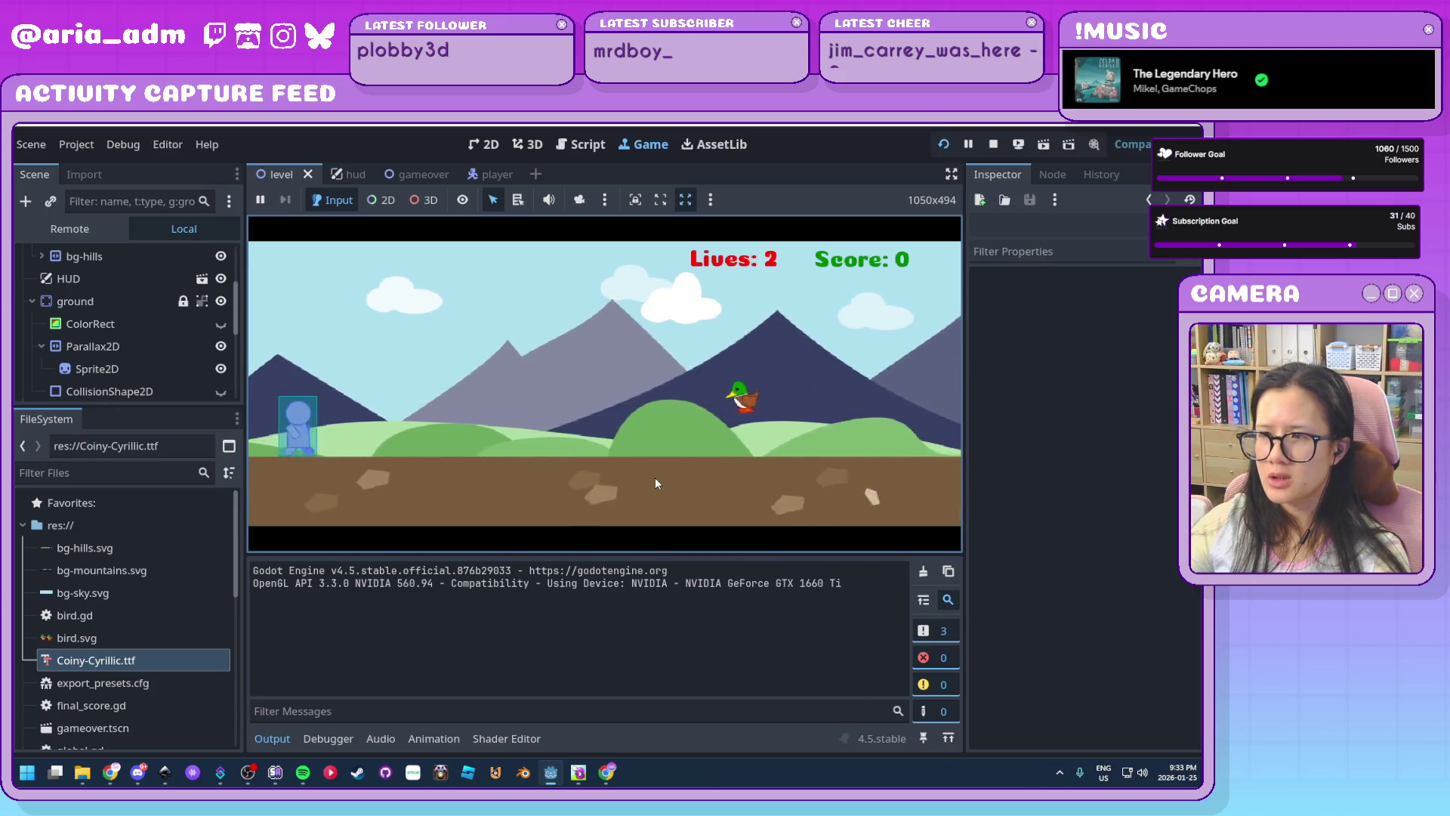
key("space")
key("space")
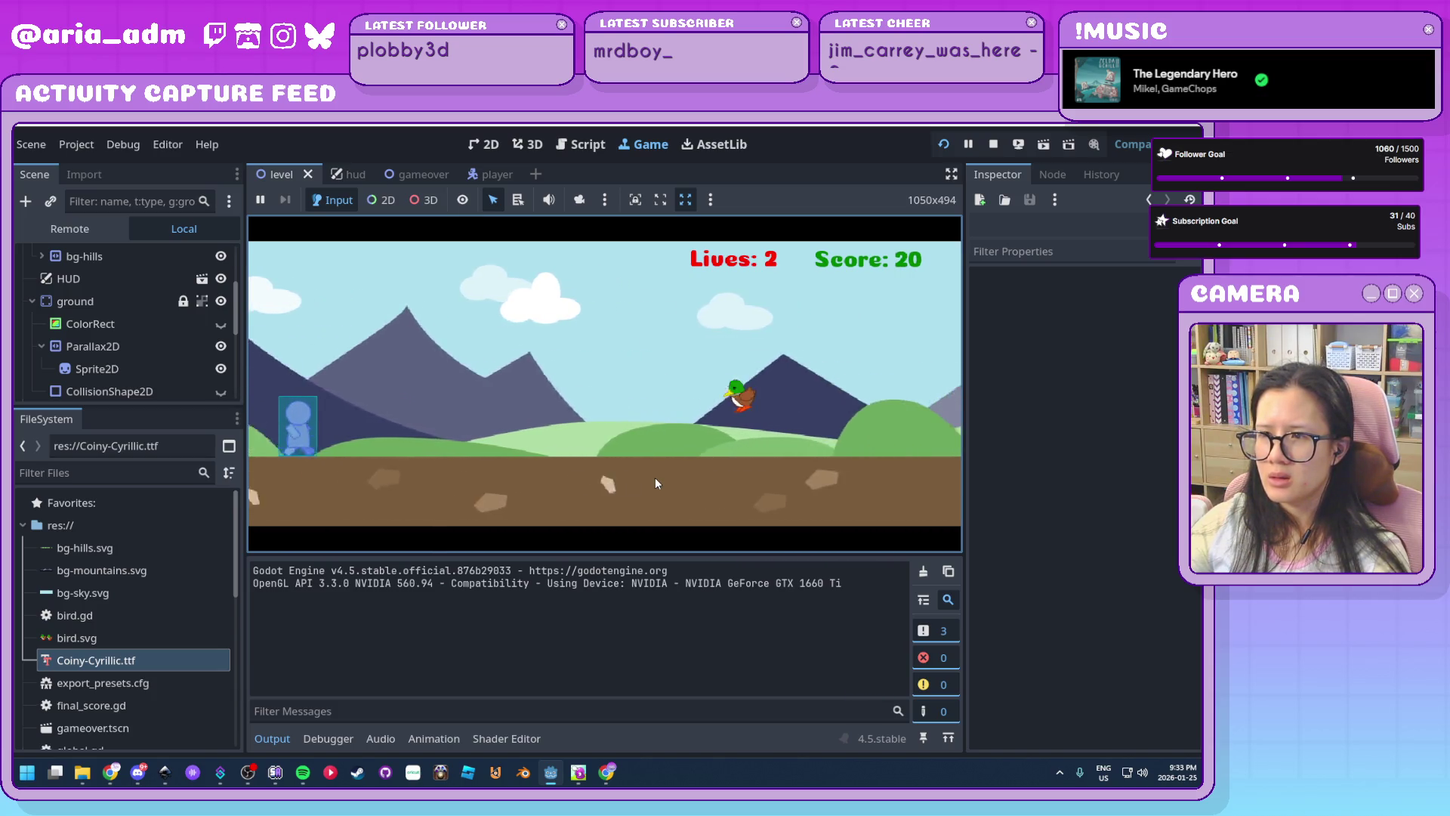
key("space")
key("space")
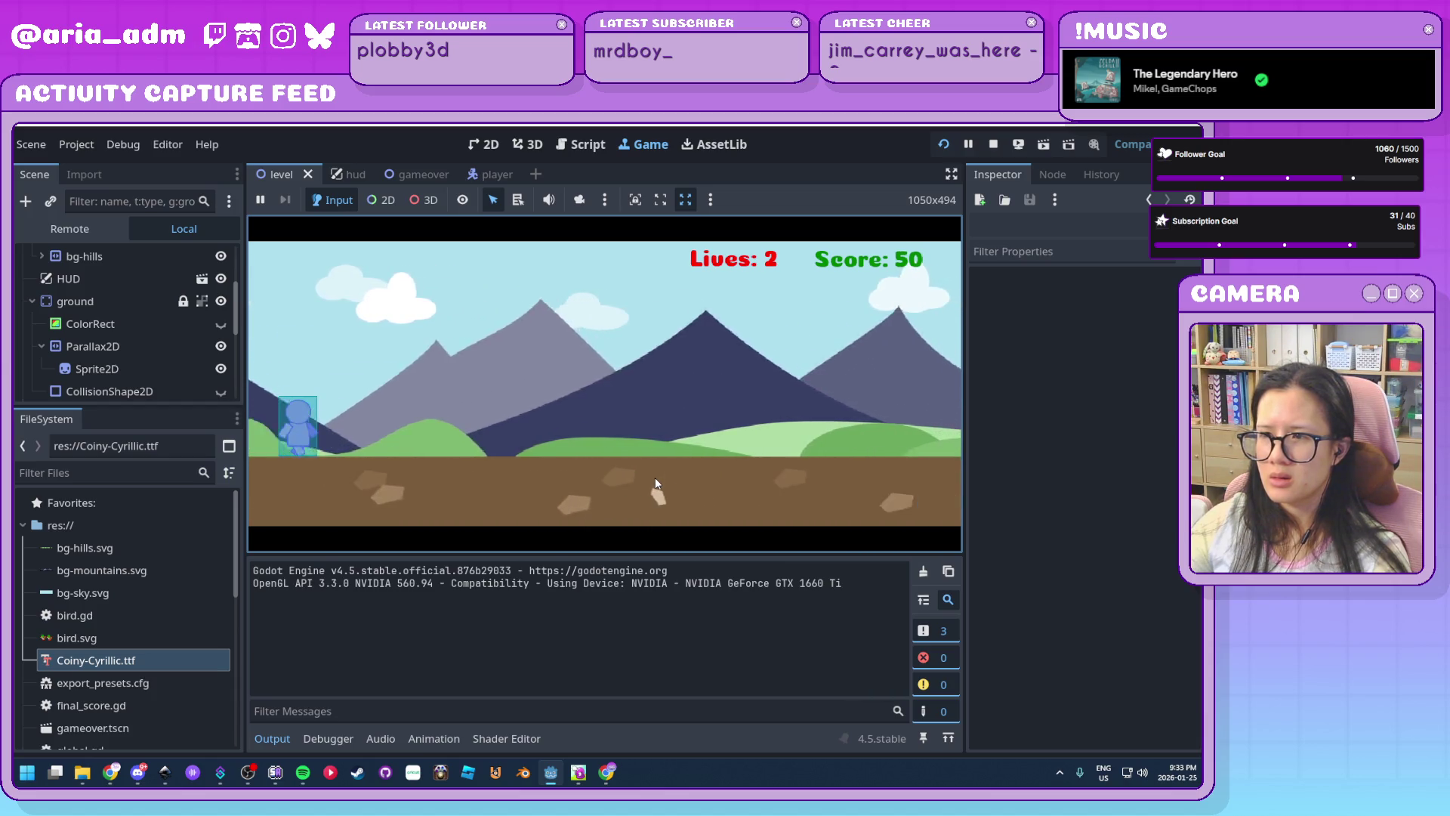
key("space")
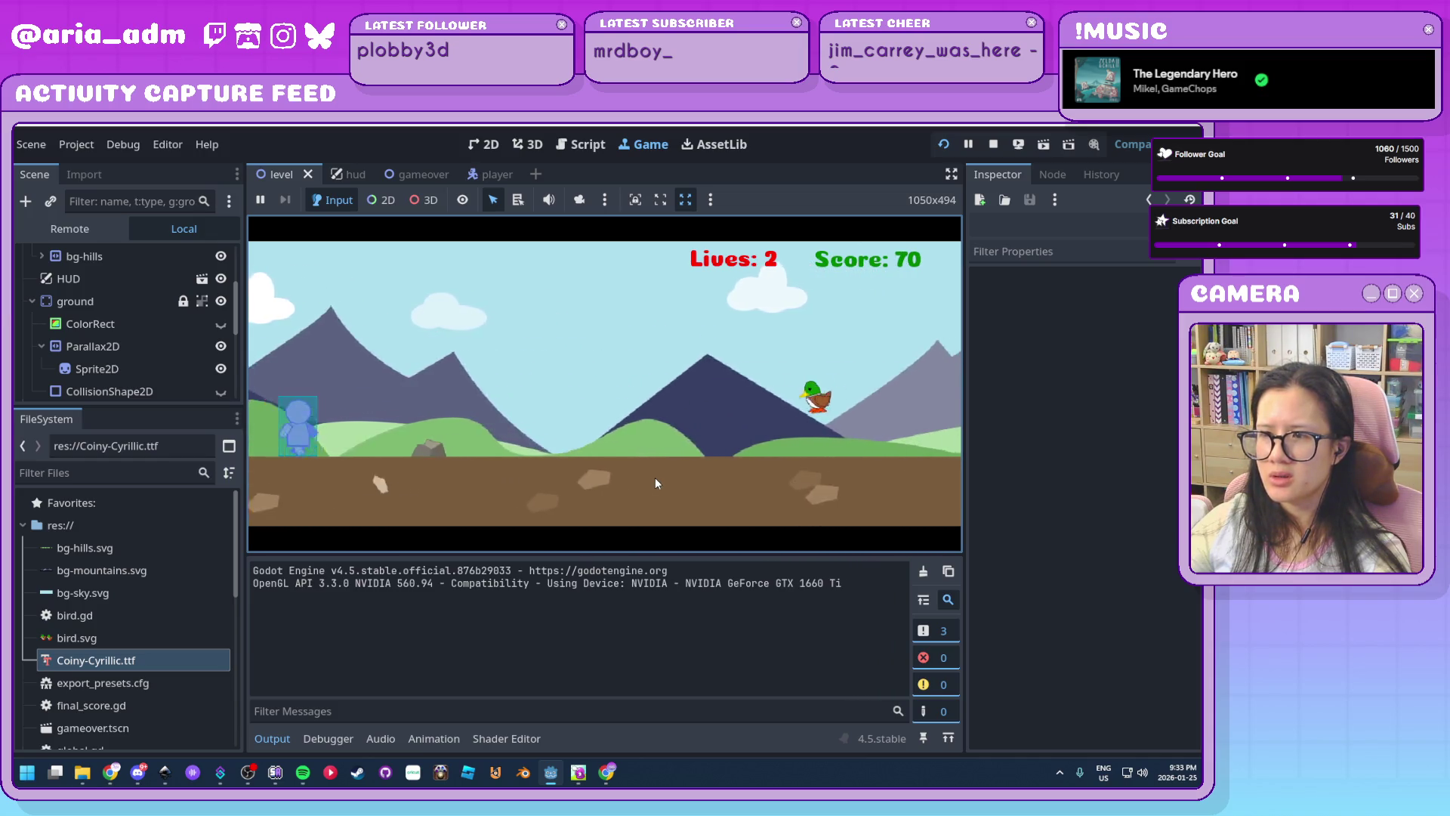
key("space")
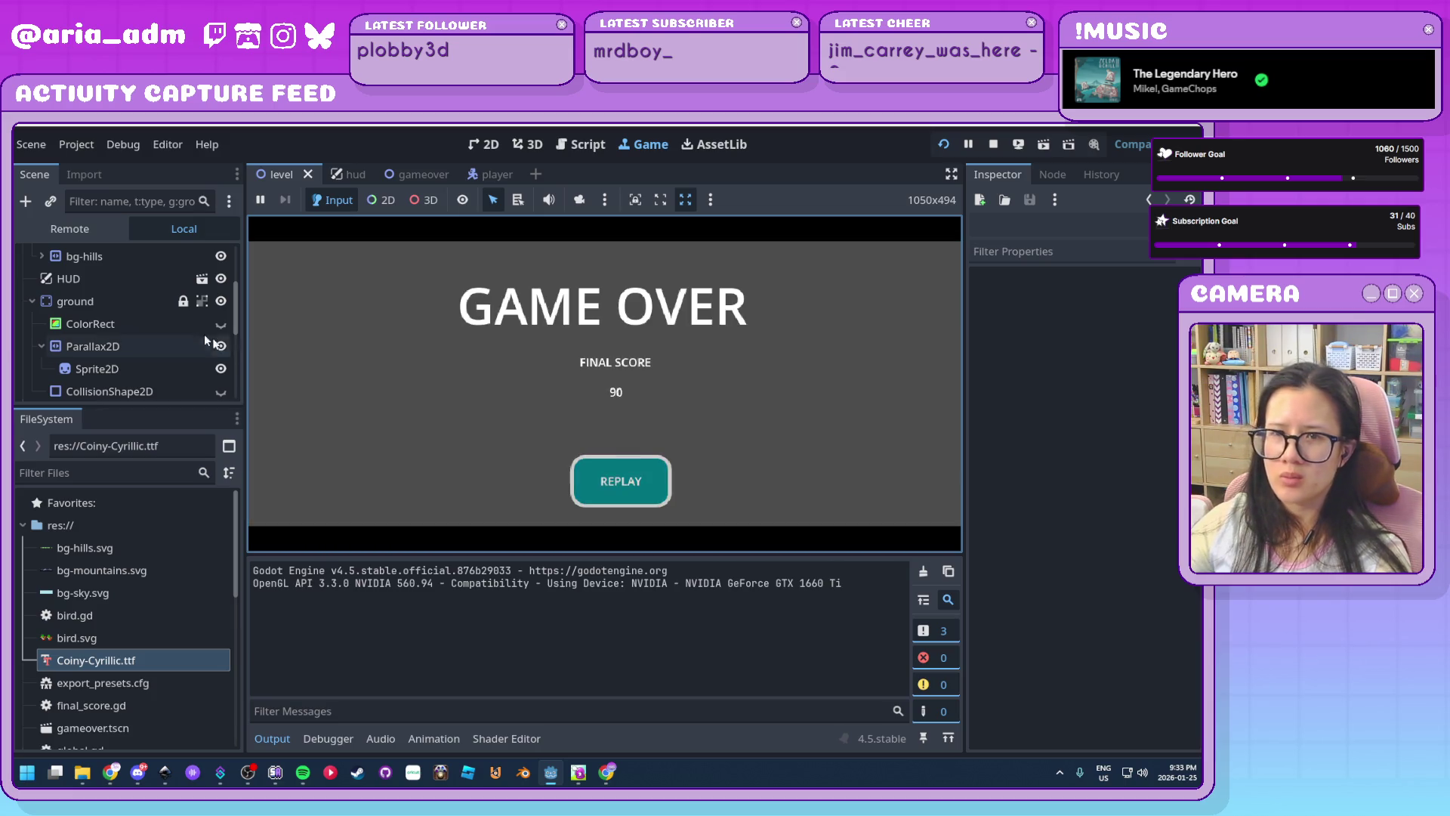
Set the bg-mountains layer's autoscroll x to -100, test-run, then stop the game
left_click(154, 353)
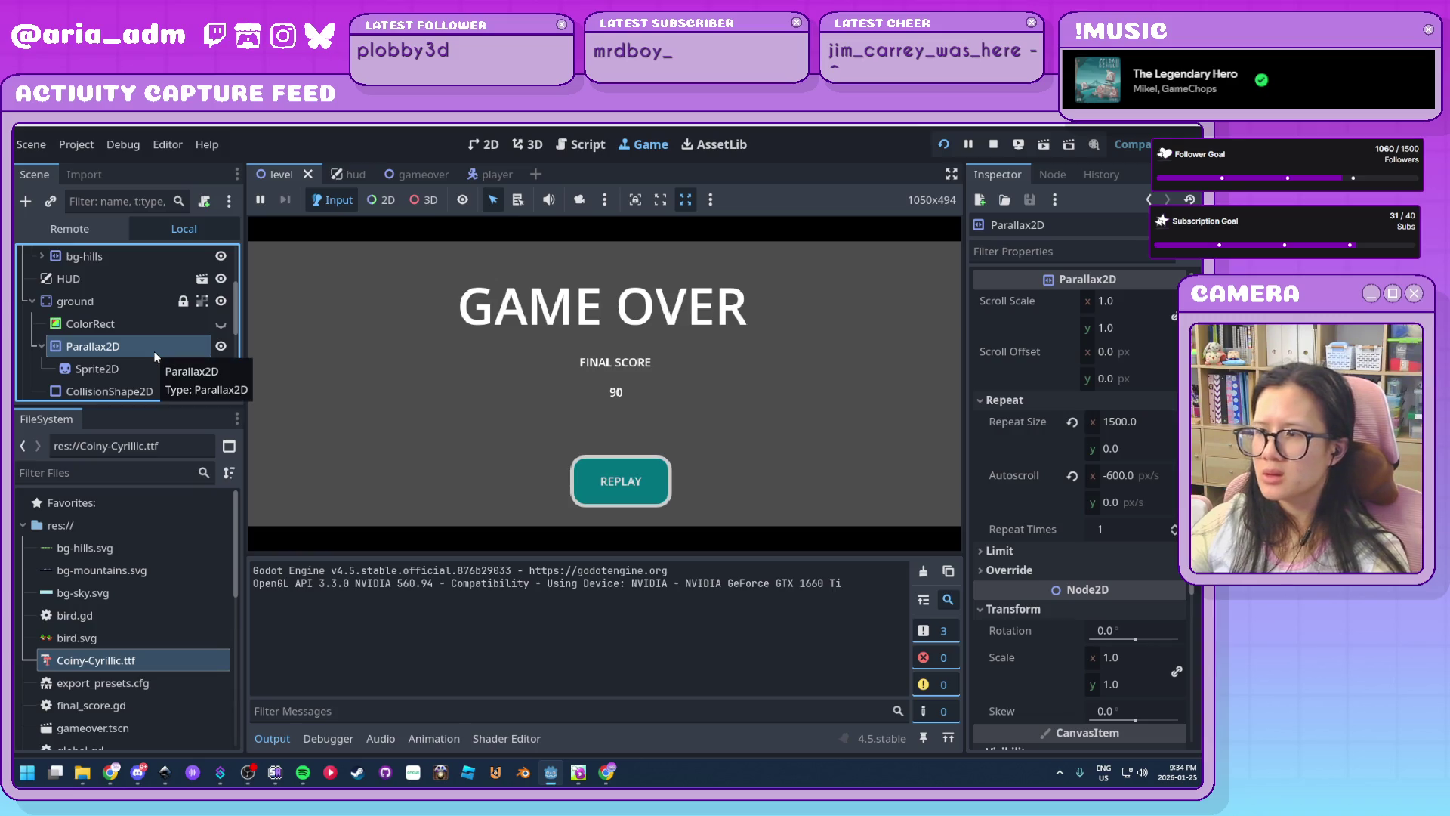
scroll(152, 351, "up", 5)
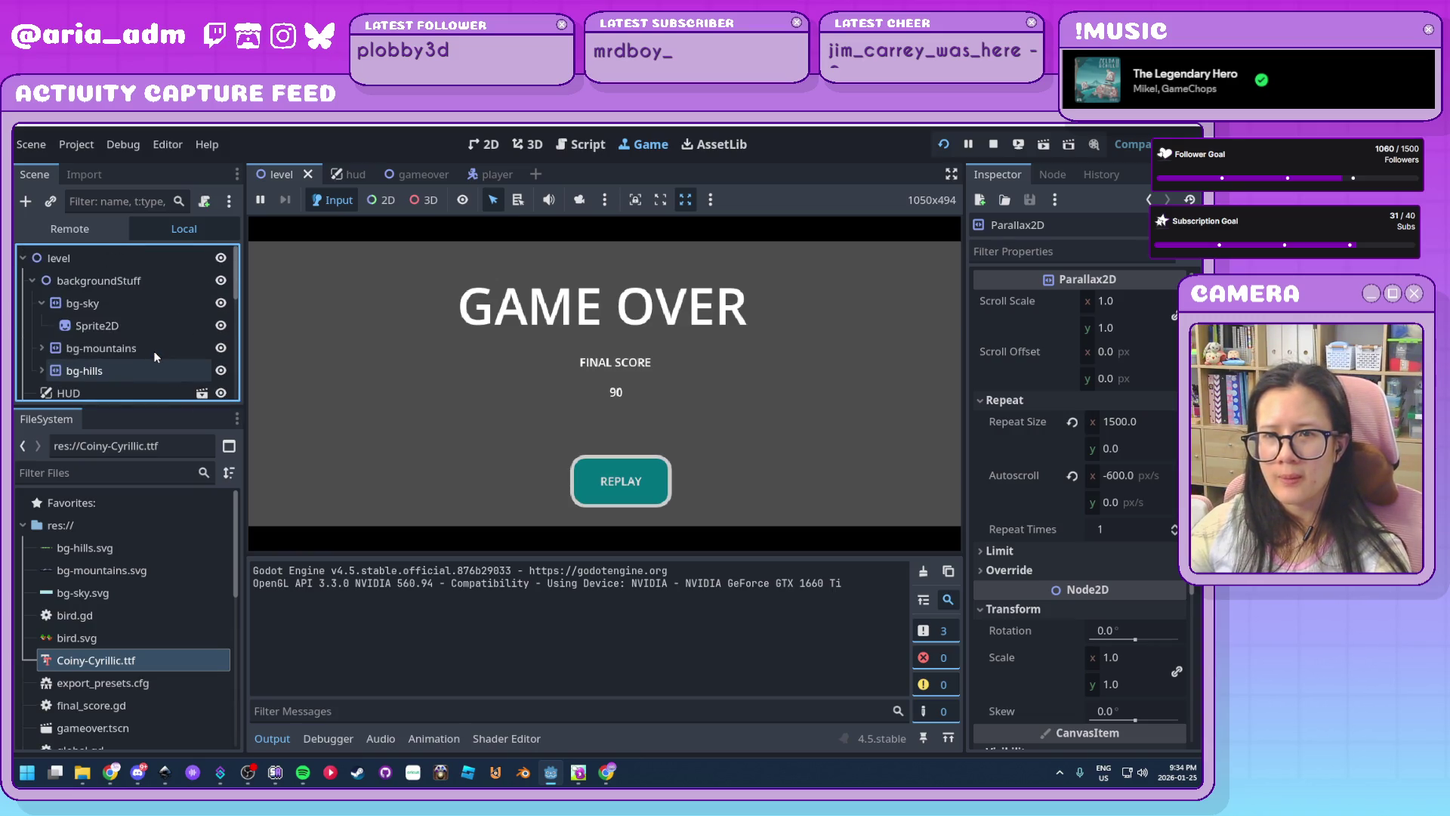
left_click(153, 351)
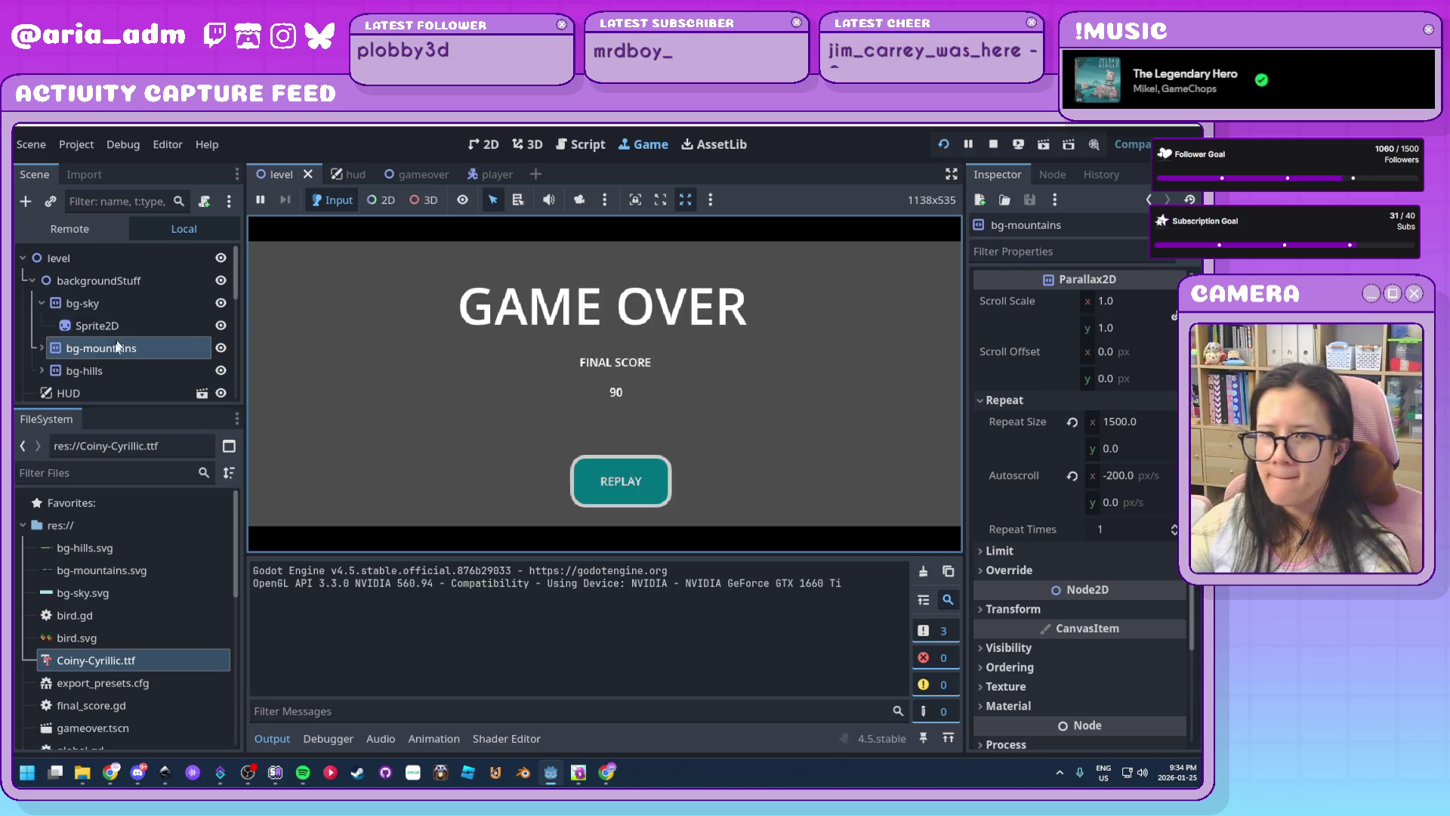
left_click(42, 348)
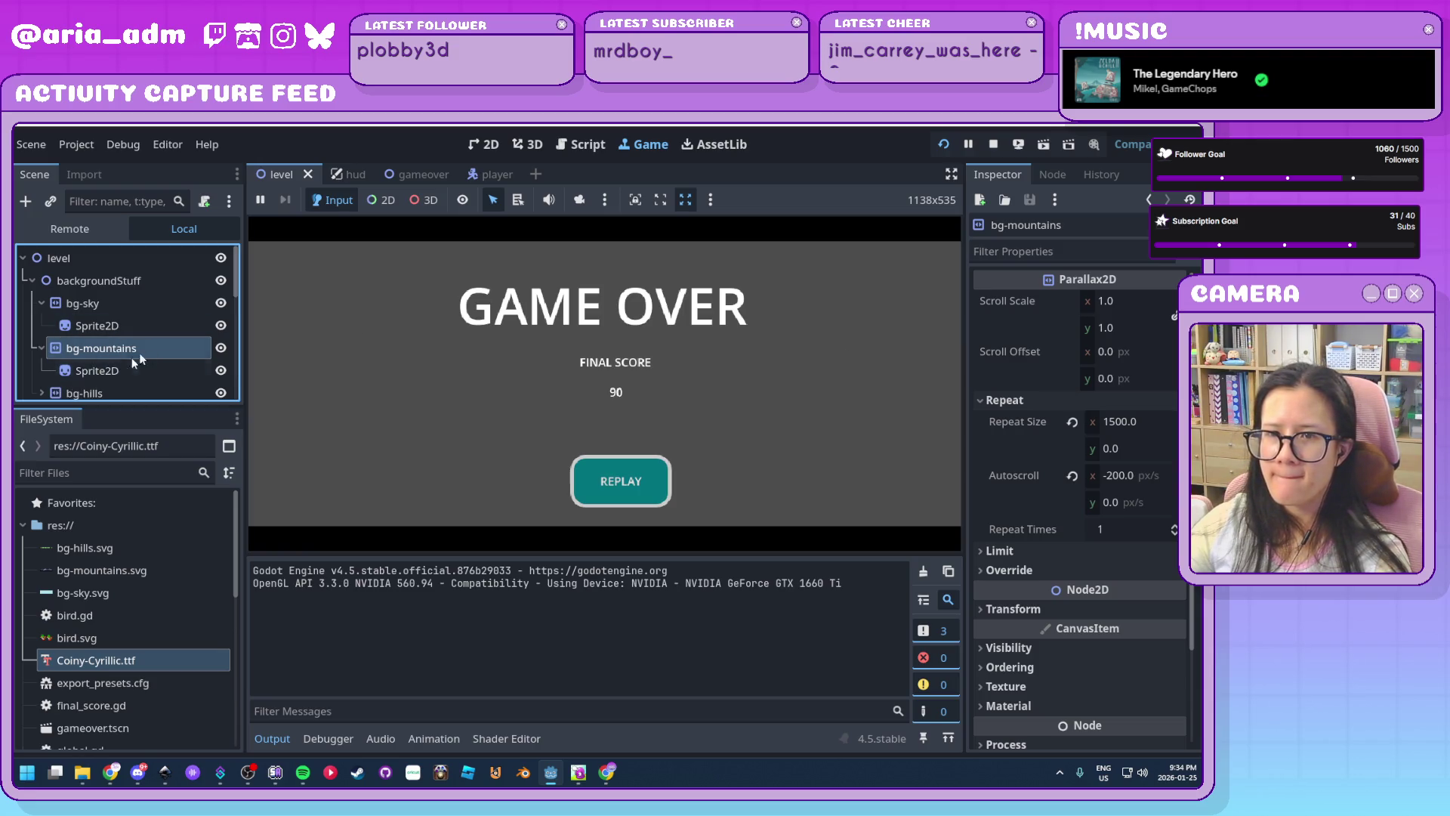
left_click(1136, 479)
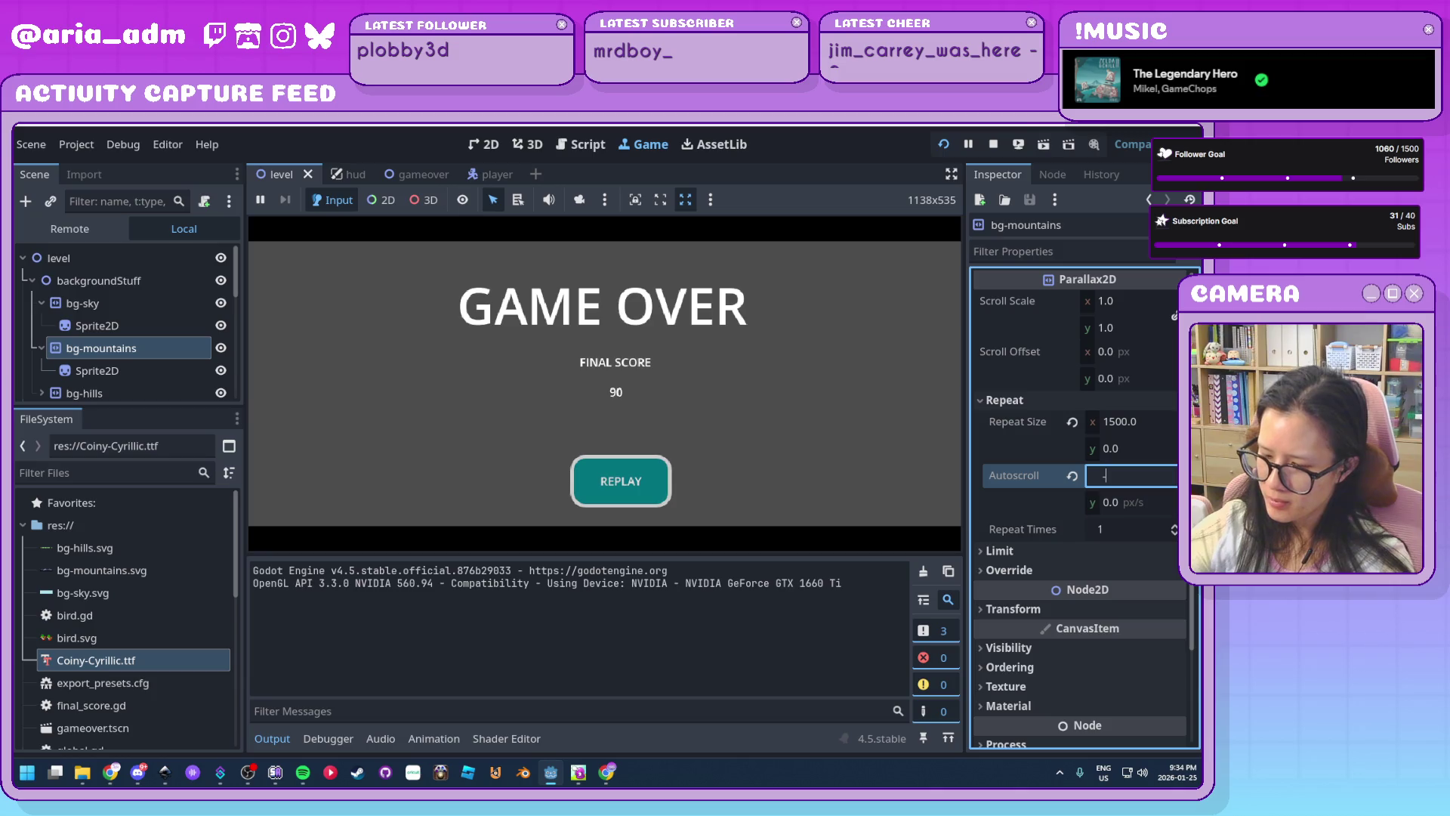
type("-100")
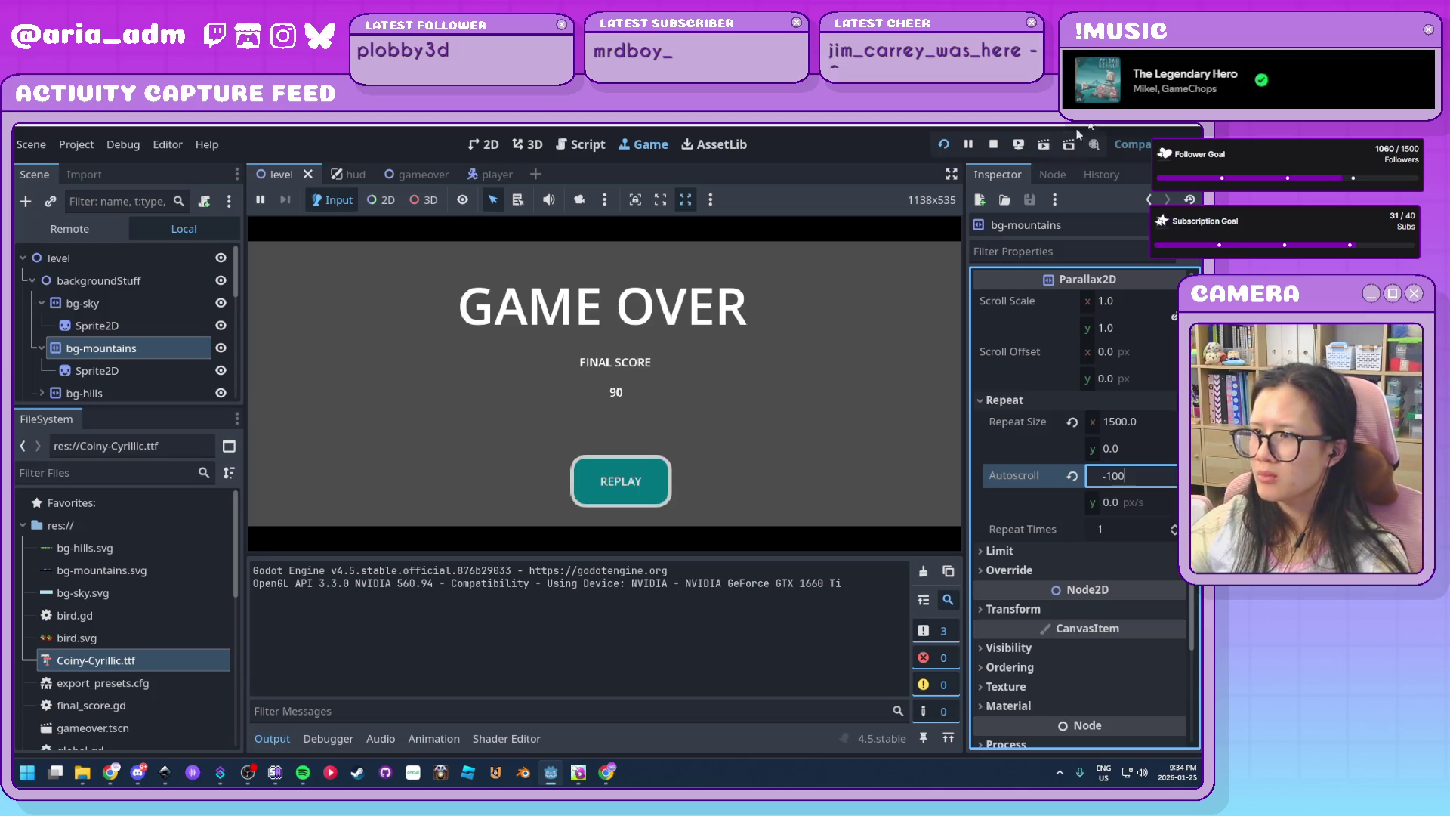
left_click(950, 150)
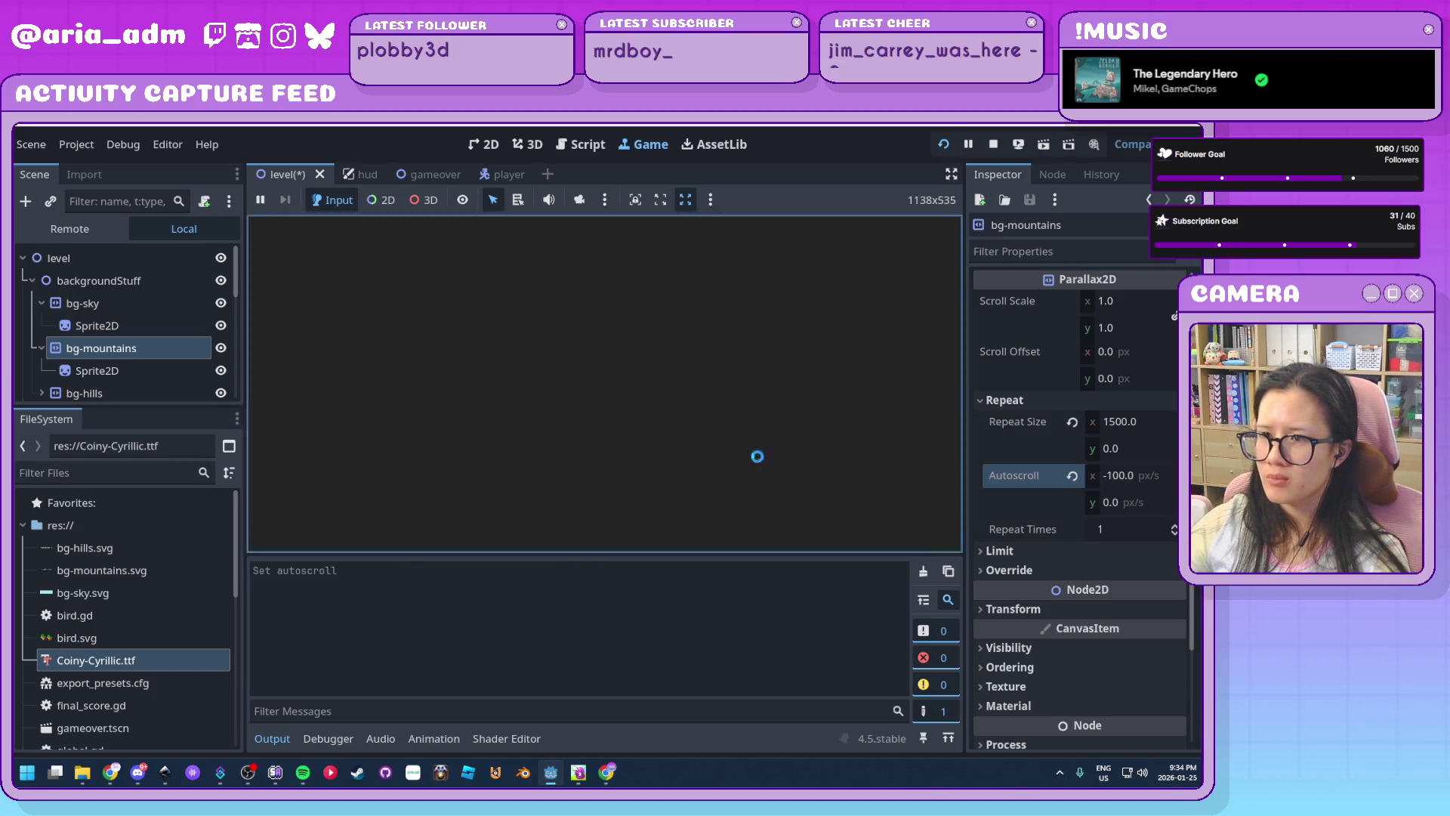
key("F8")
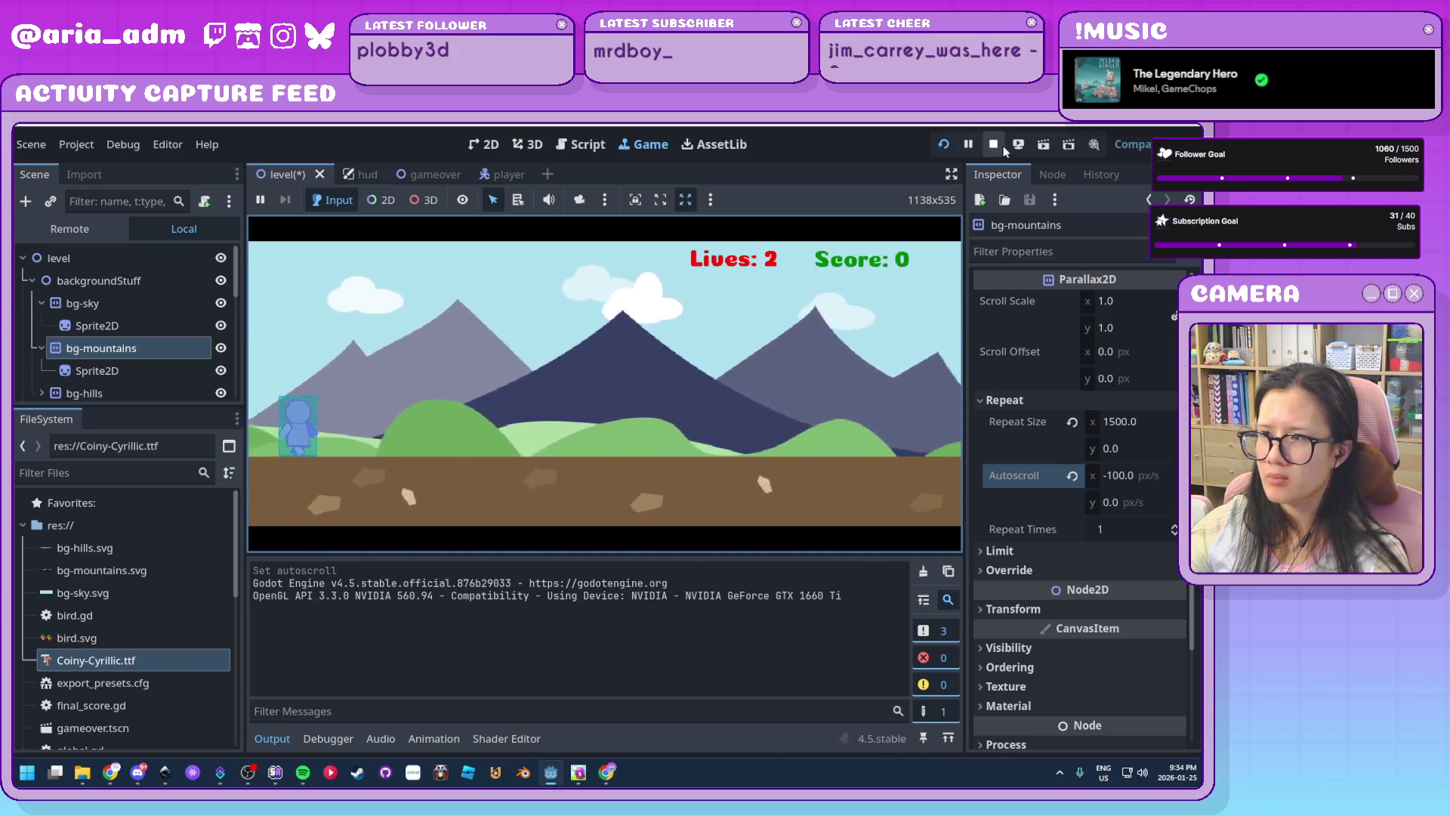
Change the bg-mountains autoscroll x to -50 and run the game again
left_click(1152, 477)
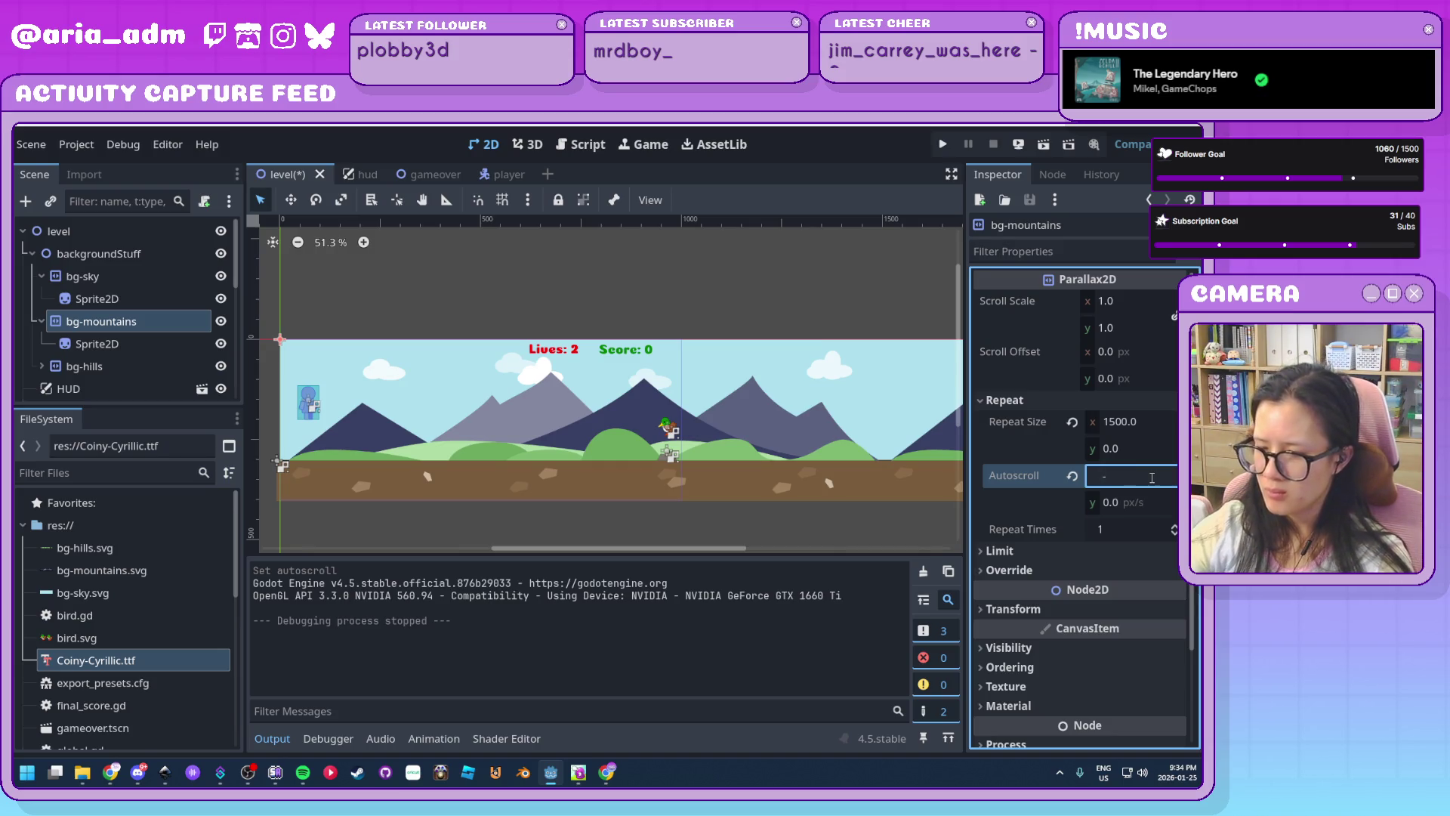
type("1")
key("BackSpace")
type("0")
key("Return")
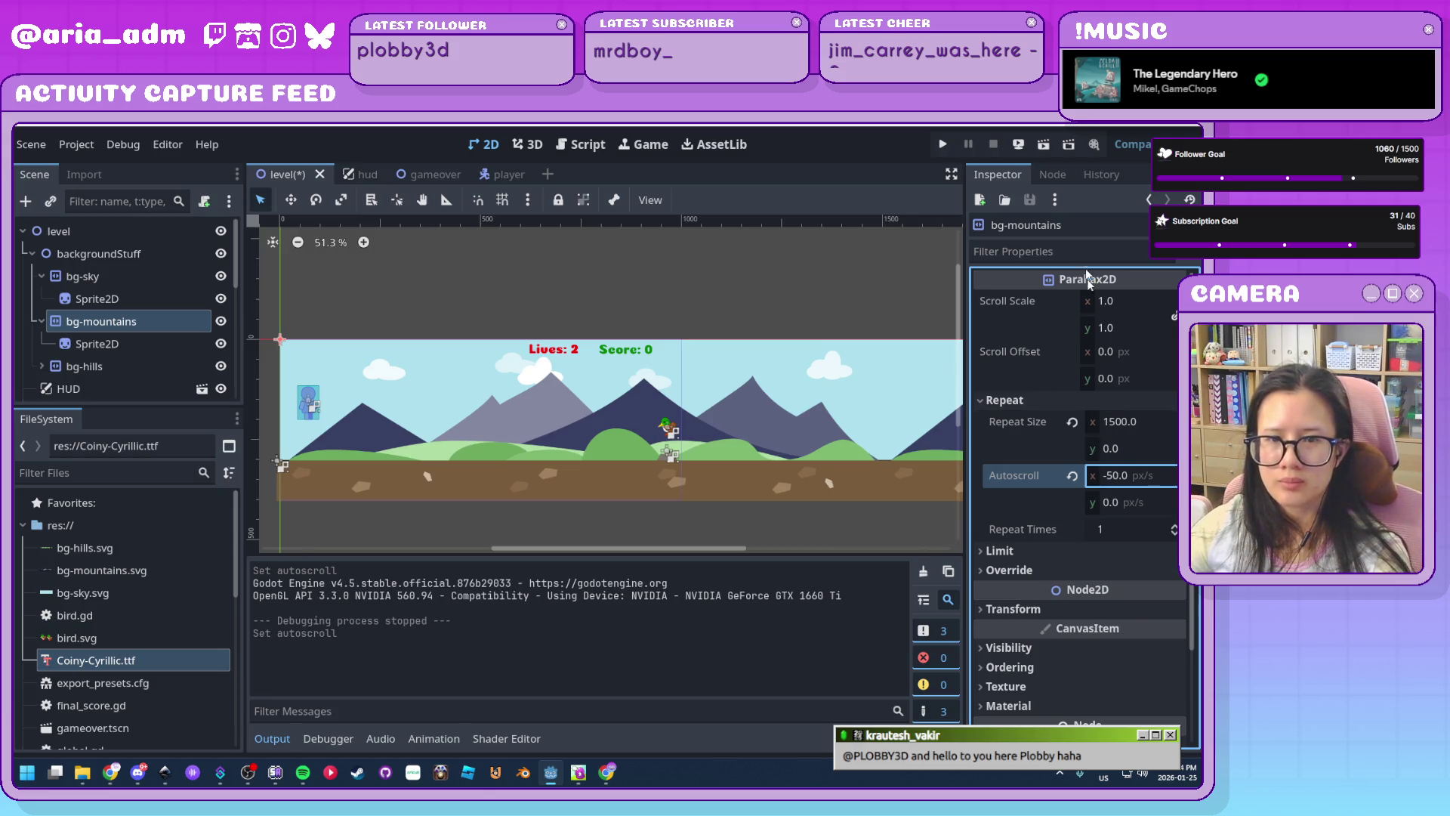
left_click(942, 145)
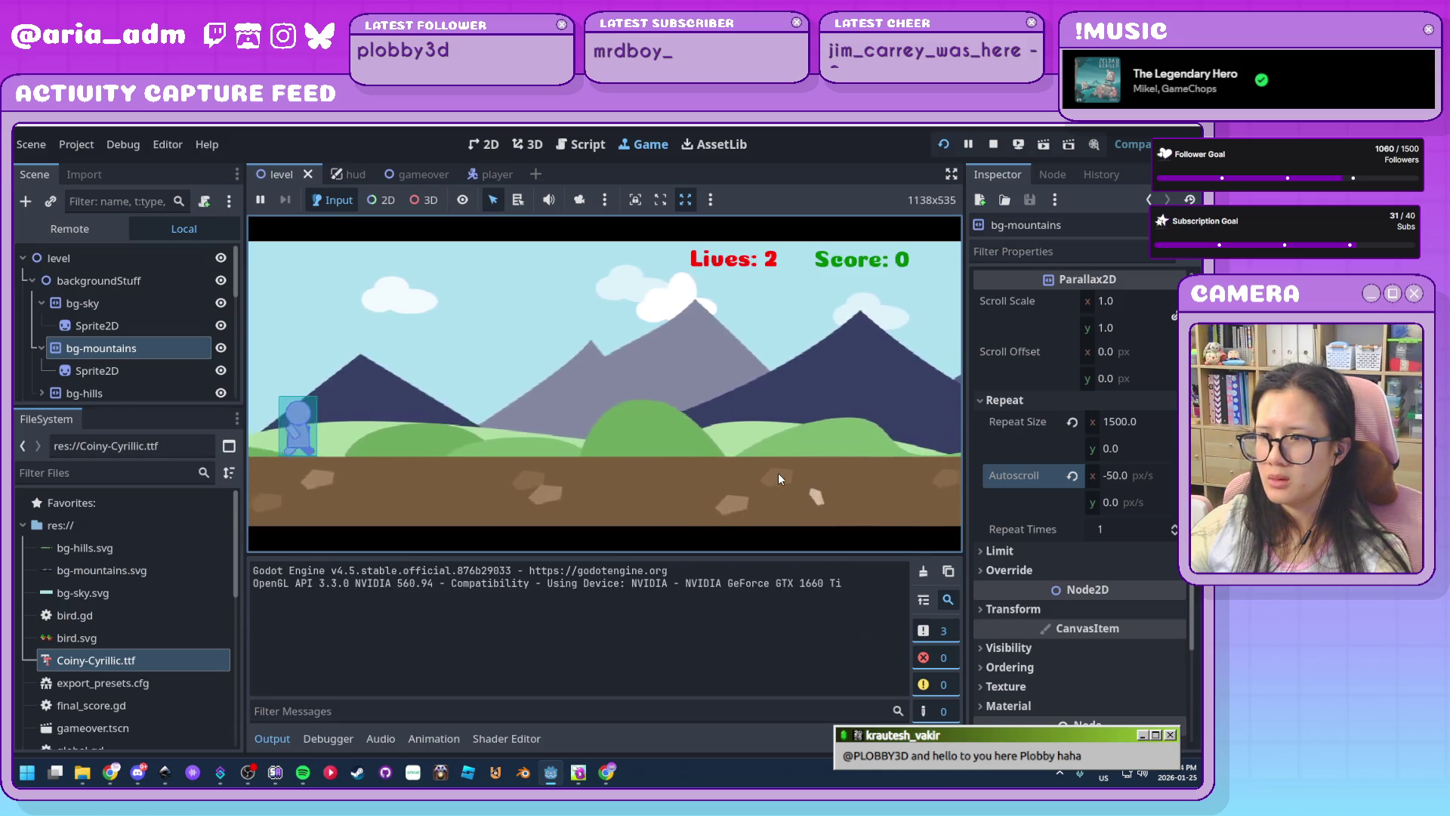
key("space")
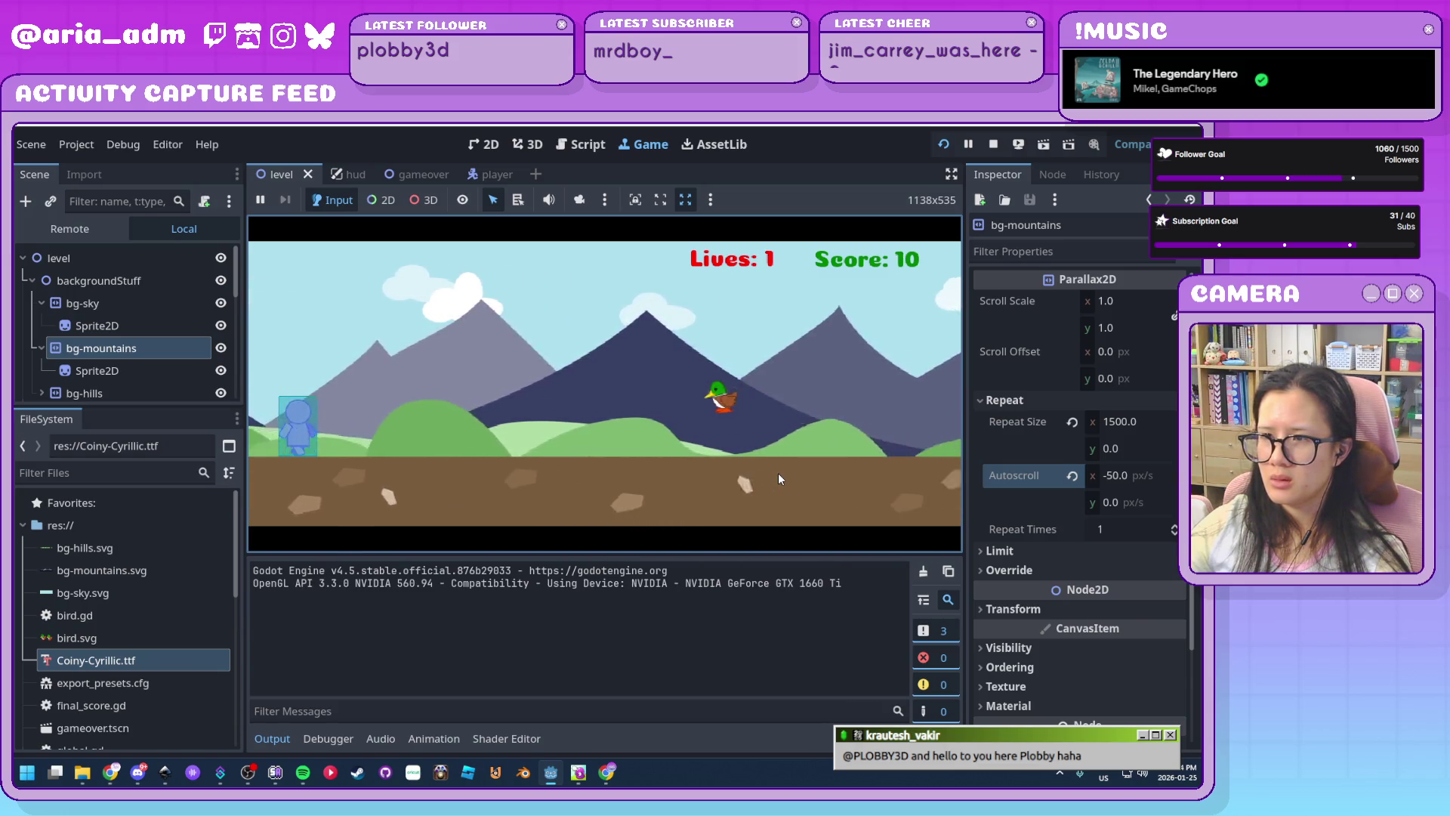
key("space")
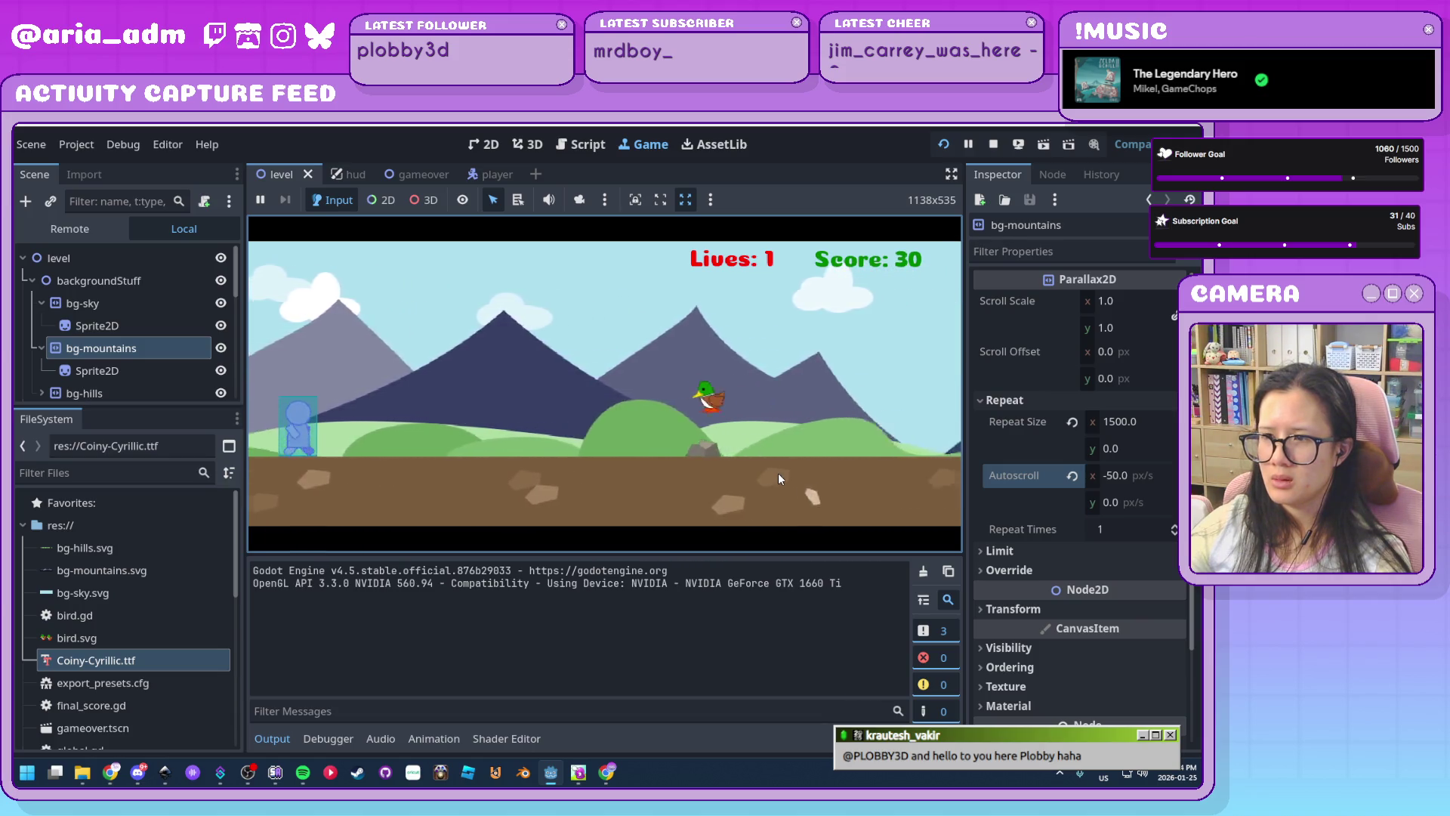
key("space")
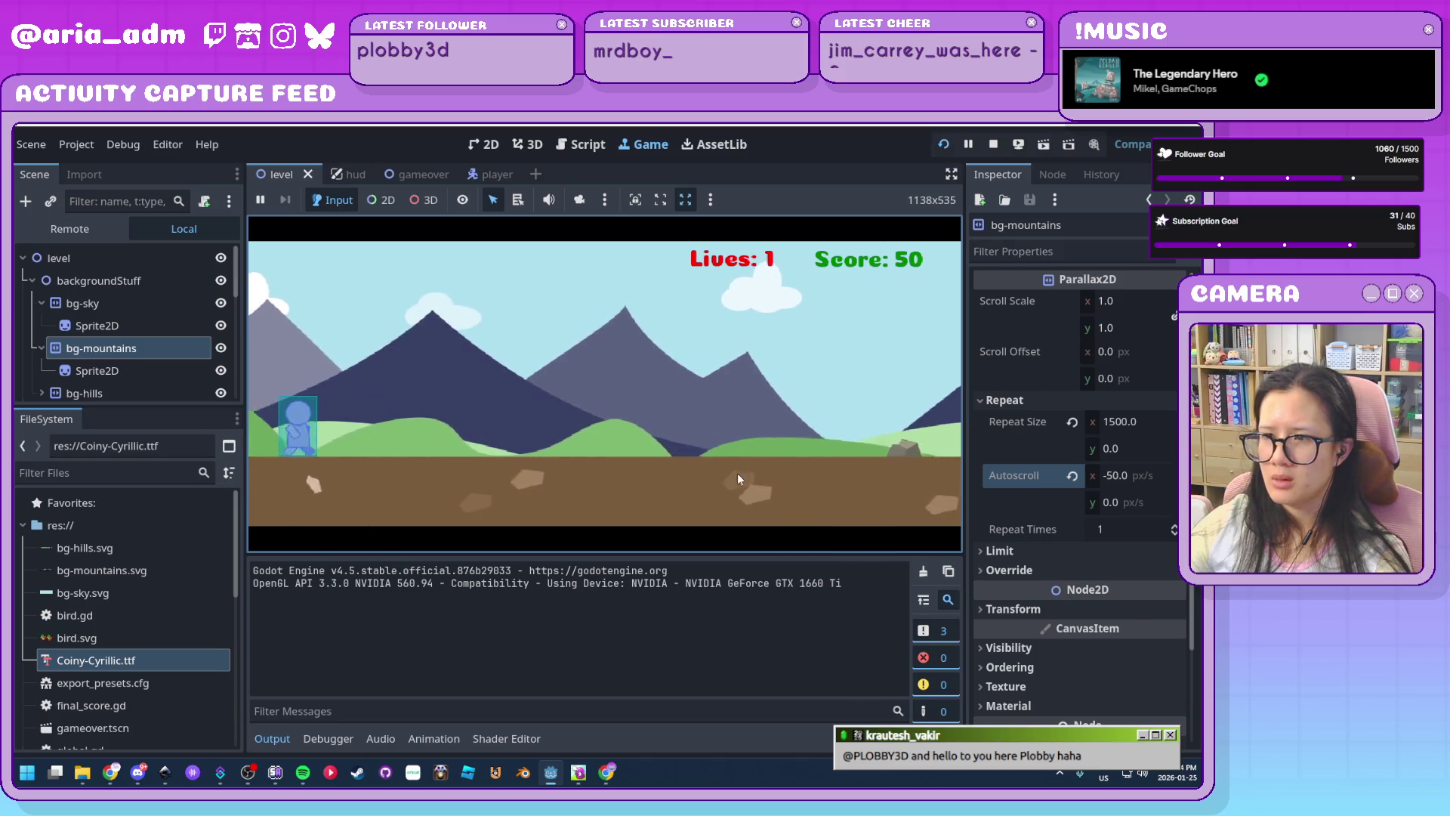
key("space")
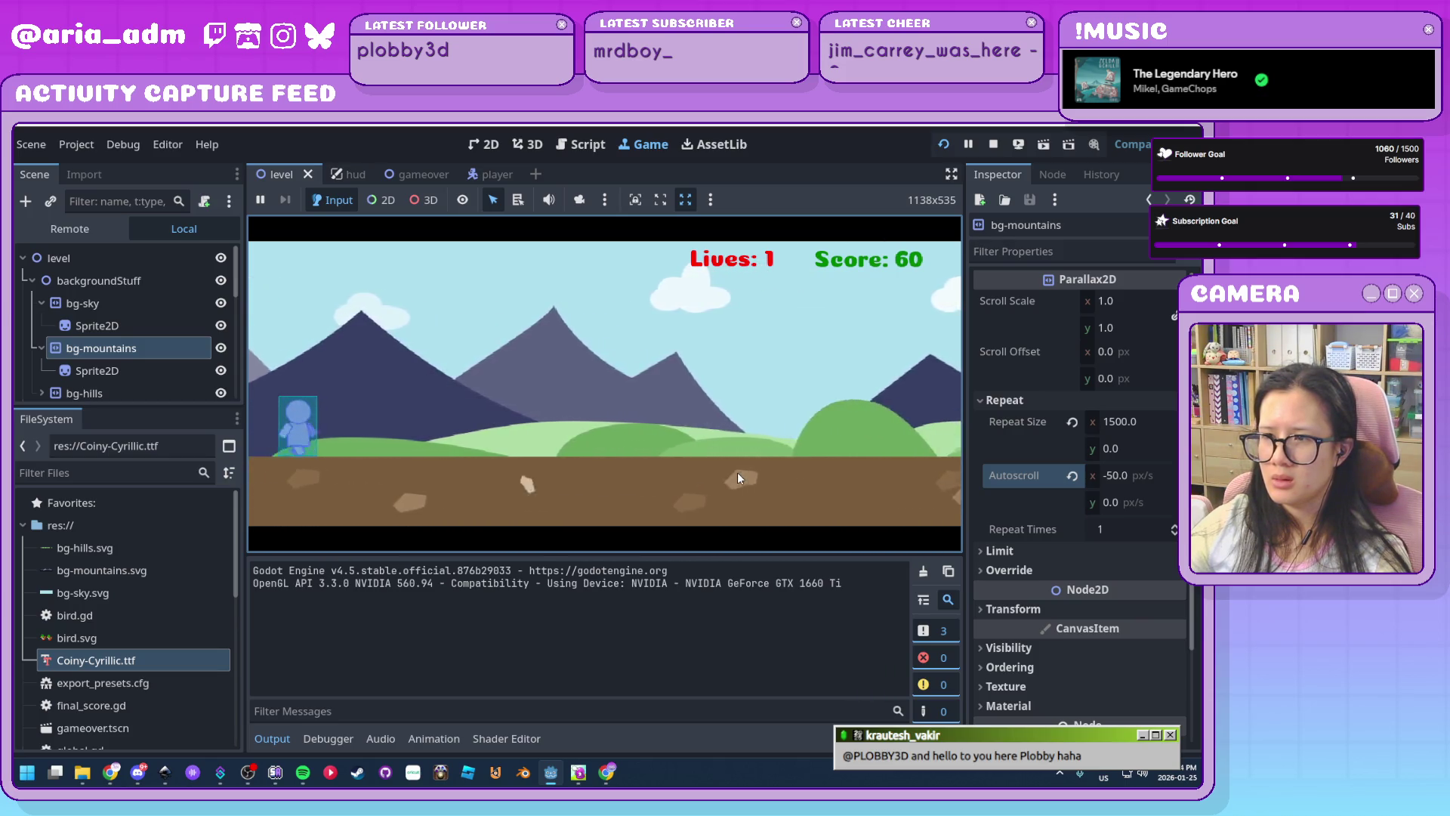
key("space")
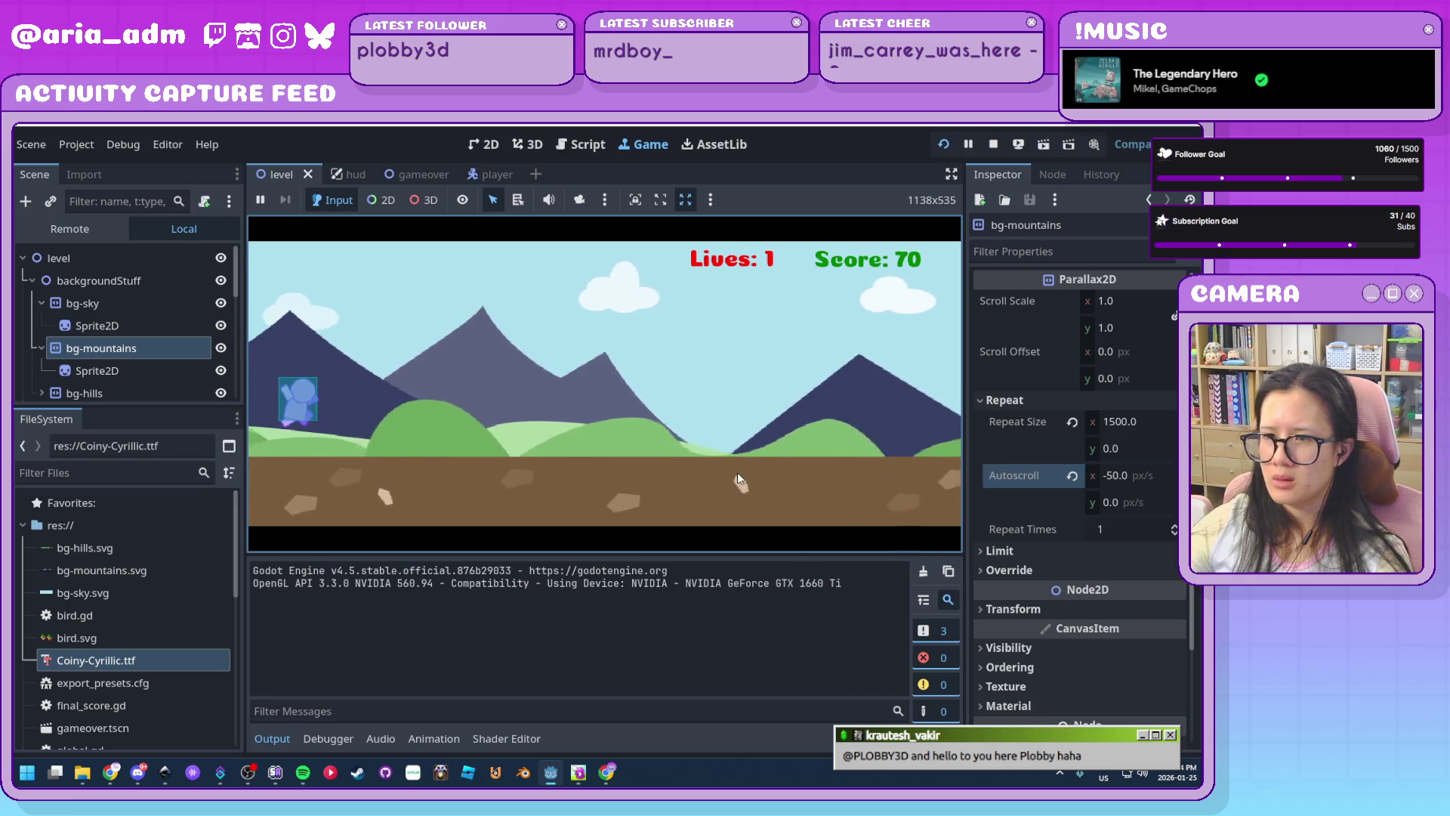
left_click(992, 146)
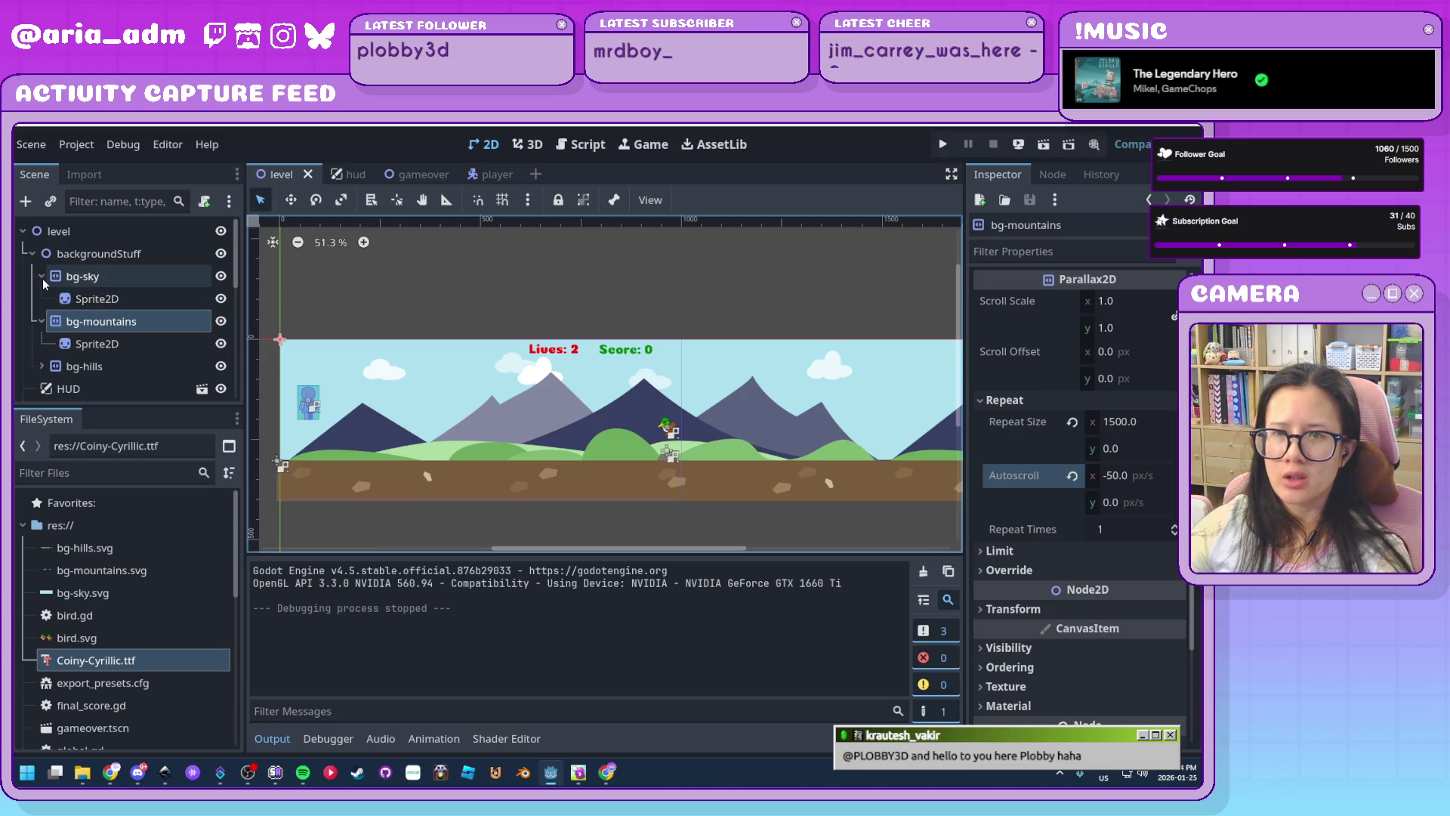
Try moving bg-sky below bg-mountains, then undo so bg-sky stays above
left_click(41, 321)
left_click(23, 284)
left_click_drag(98, 284, 113, 331)
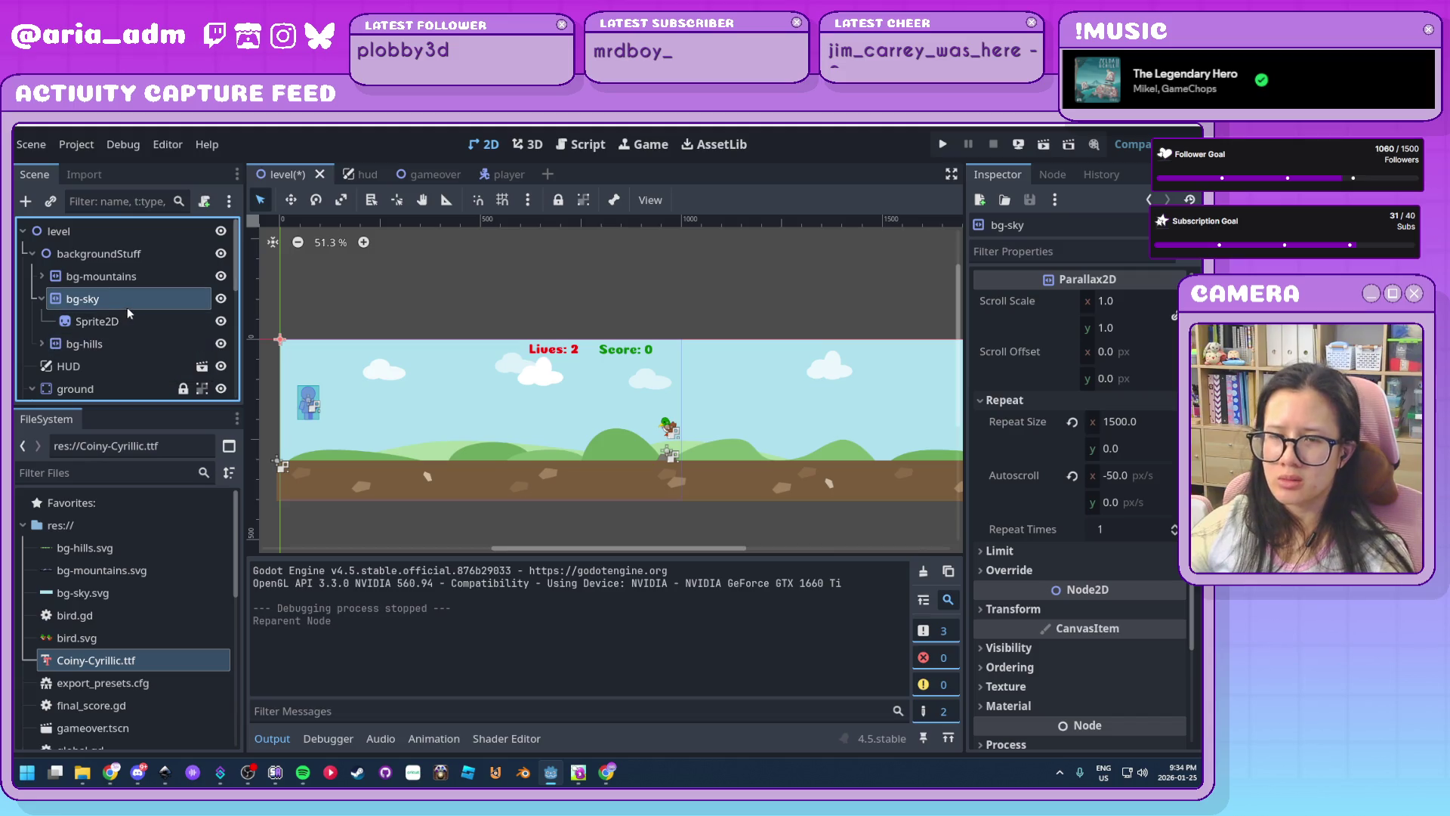
key("ctrl+z")
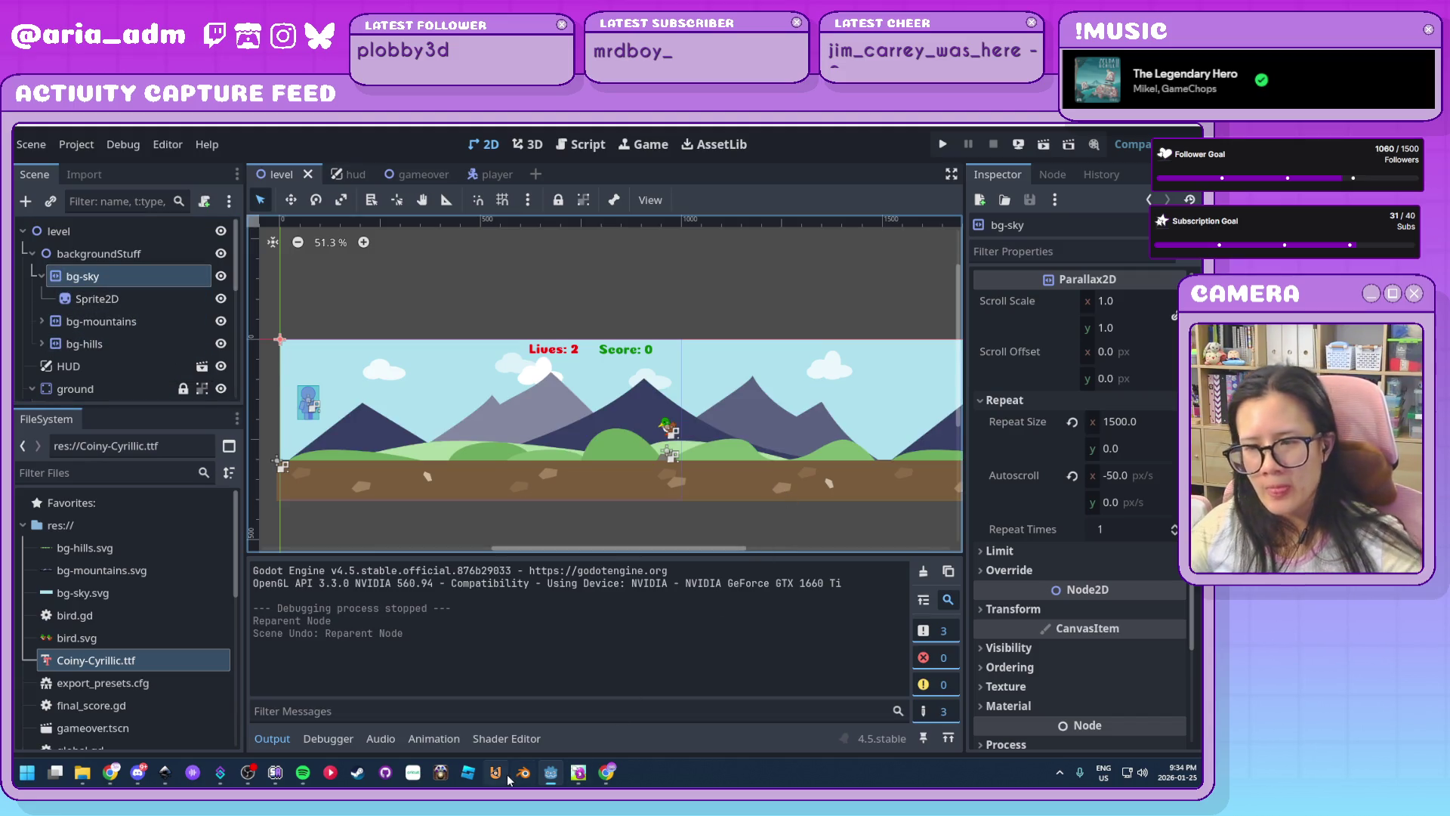
Deselect the sky layer and bring up the 2d-endless-runner folder in File Explorer
mouse_move(176, 767)
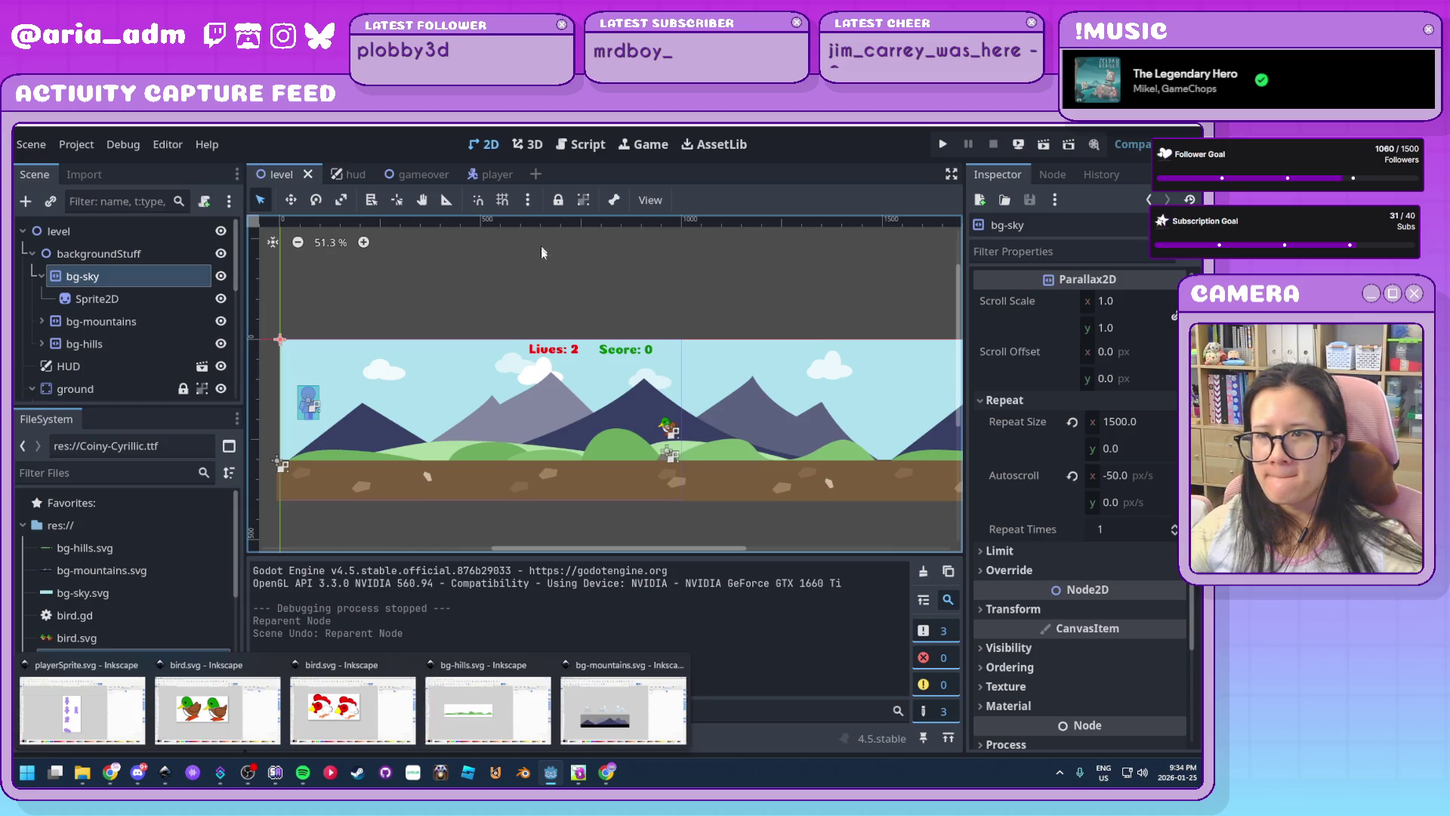
left_click(550, 281)
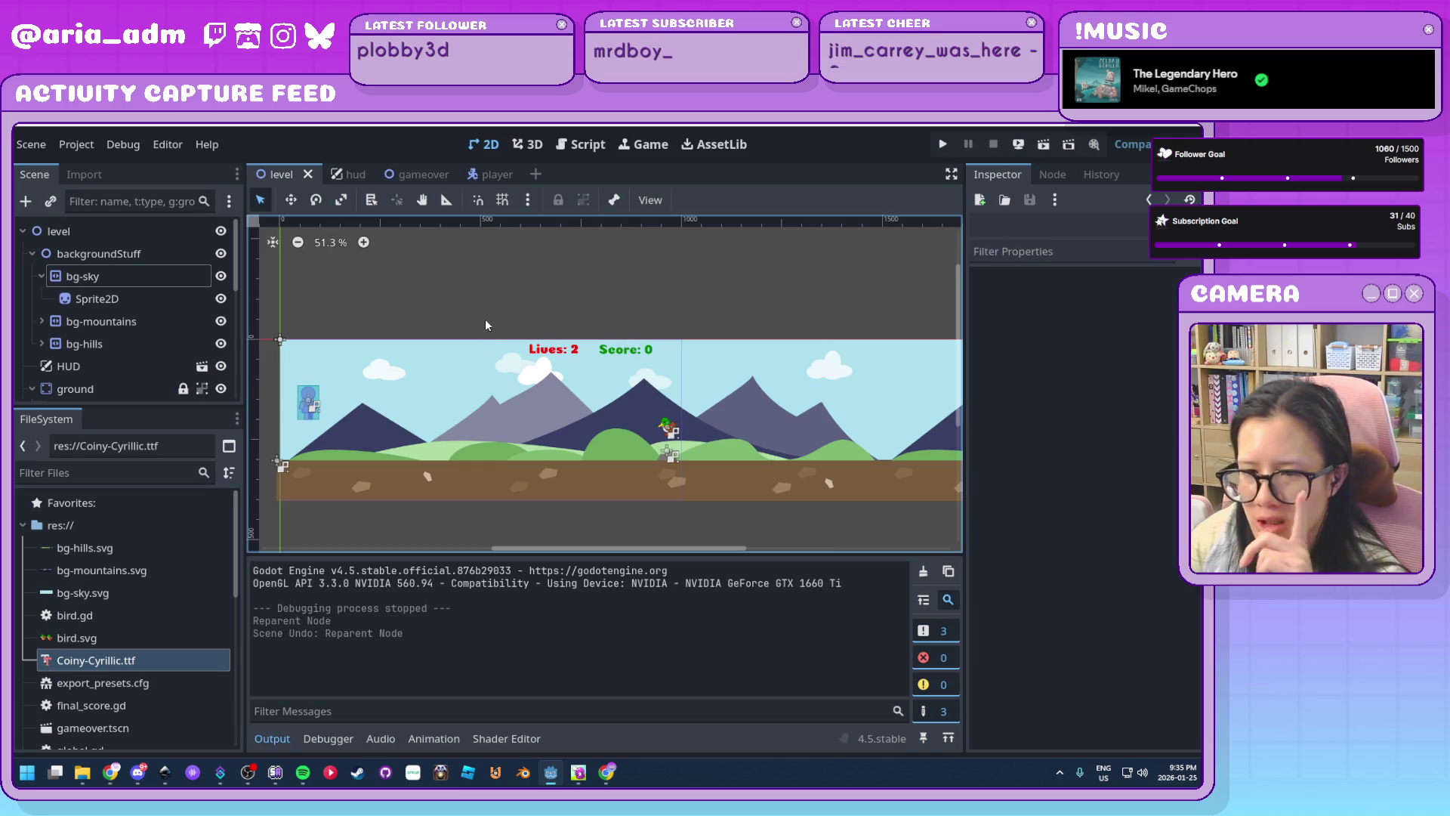
left_click(83, 772)
left_click(931, 485)
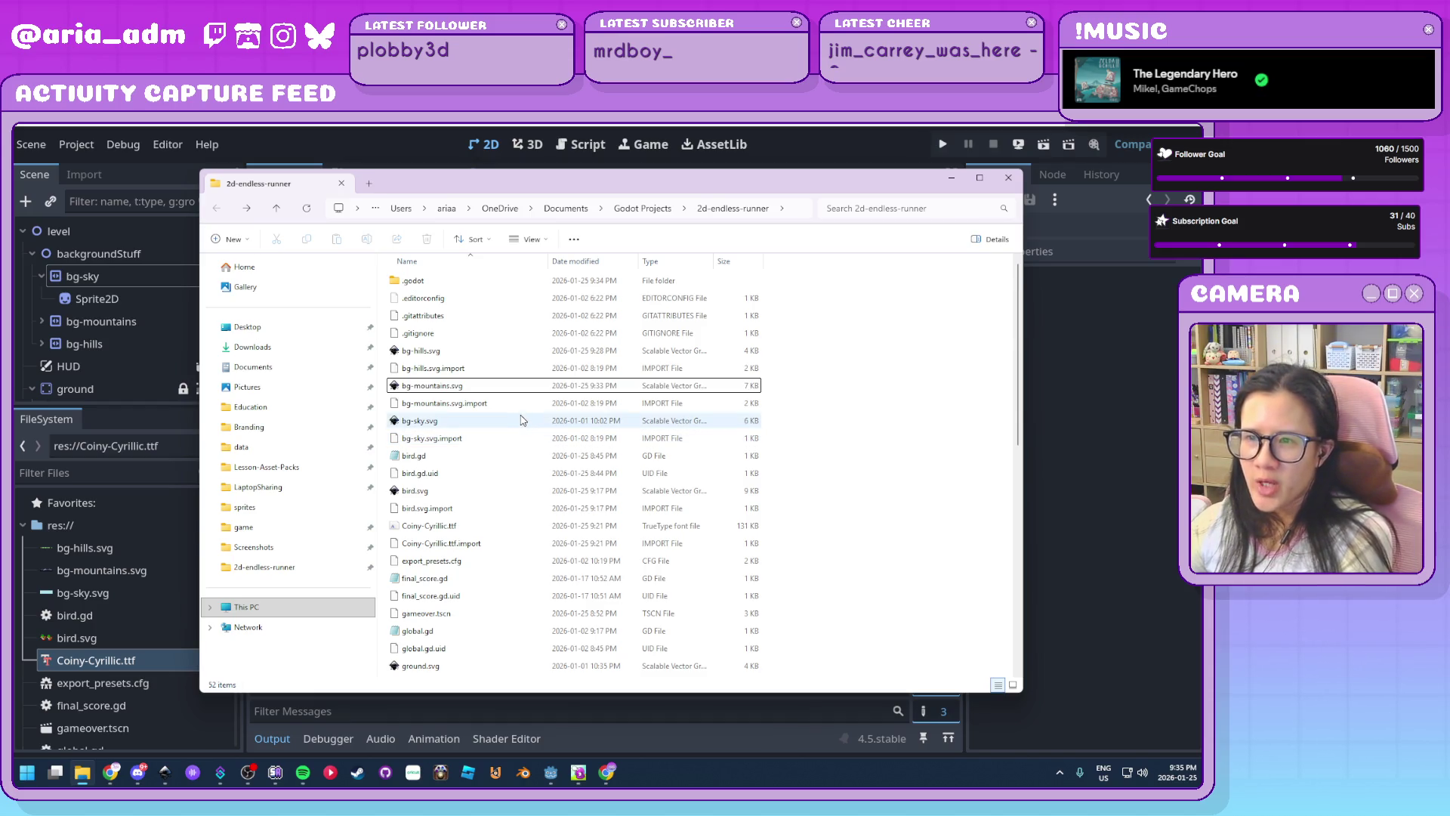
Select bg-sky.svg among the background files and bring its Inkscape drawing forward
left_click(505, 351)
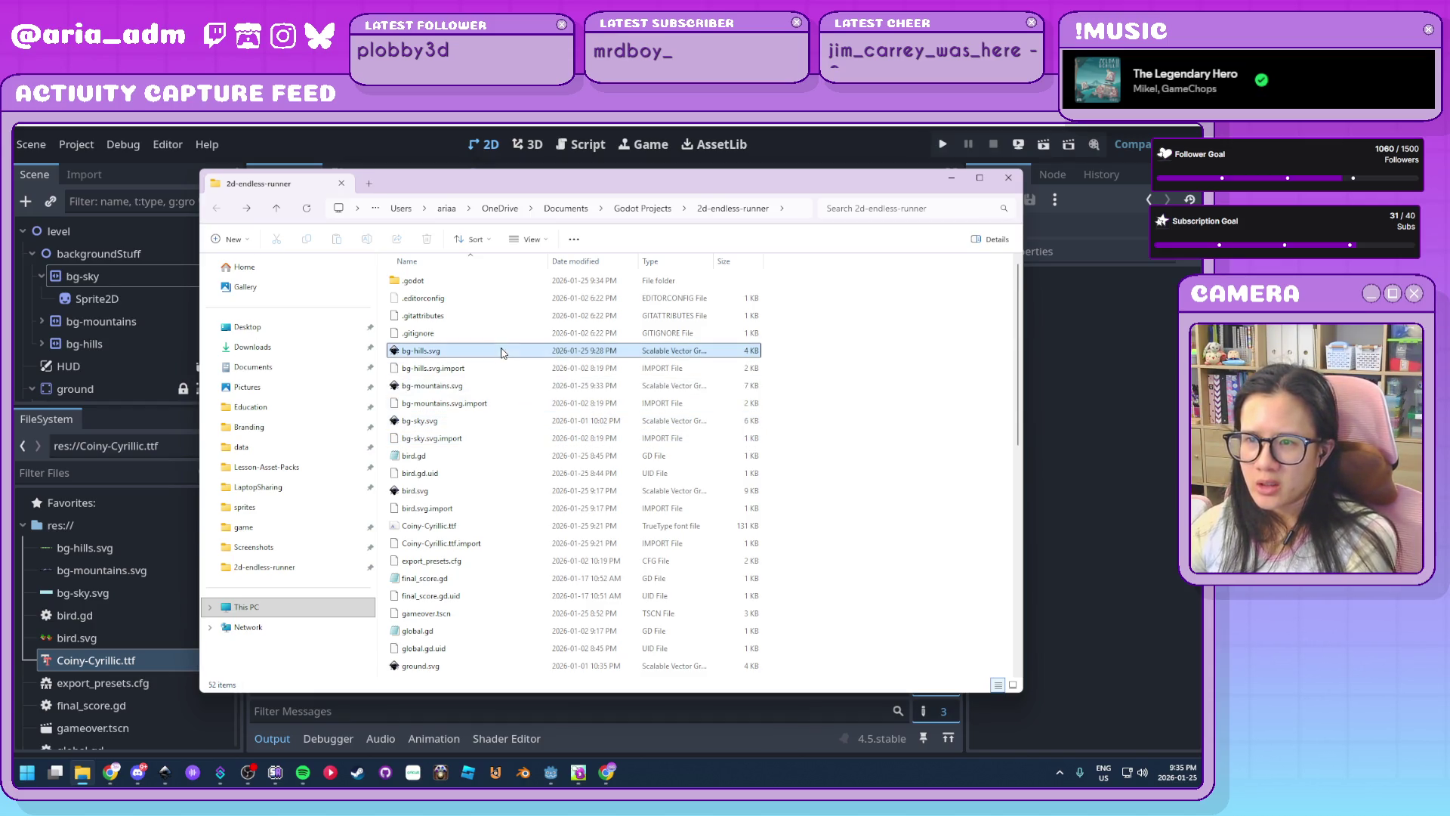
left_click(495, 422)
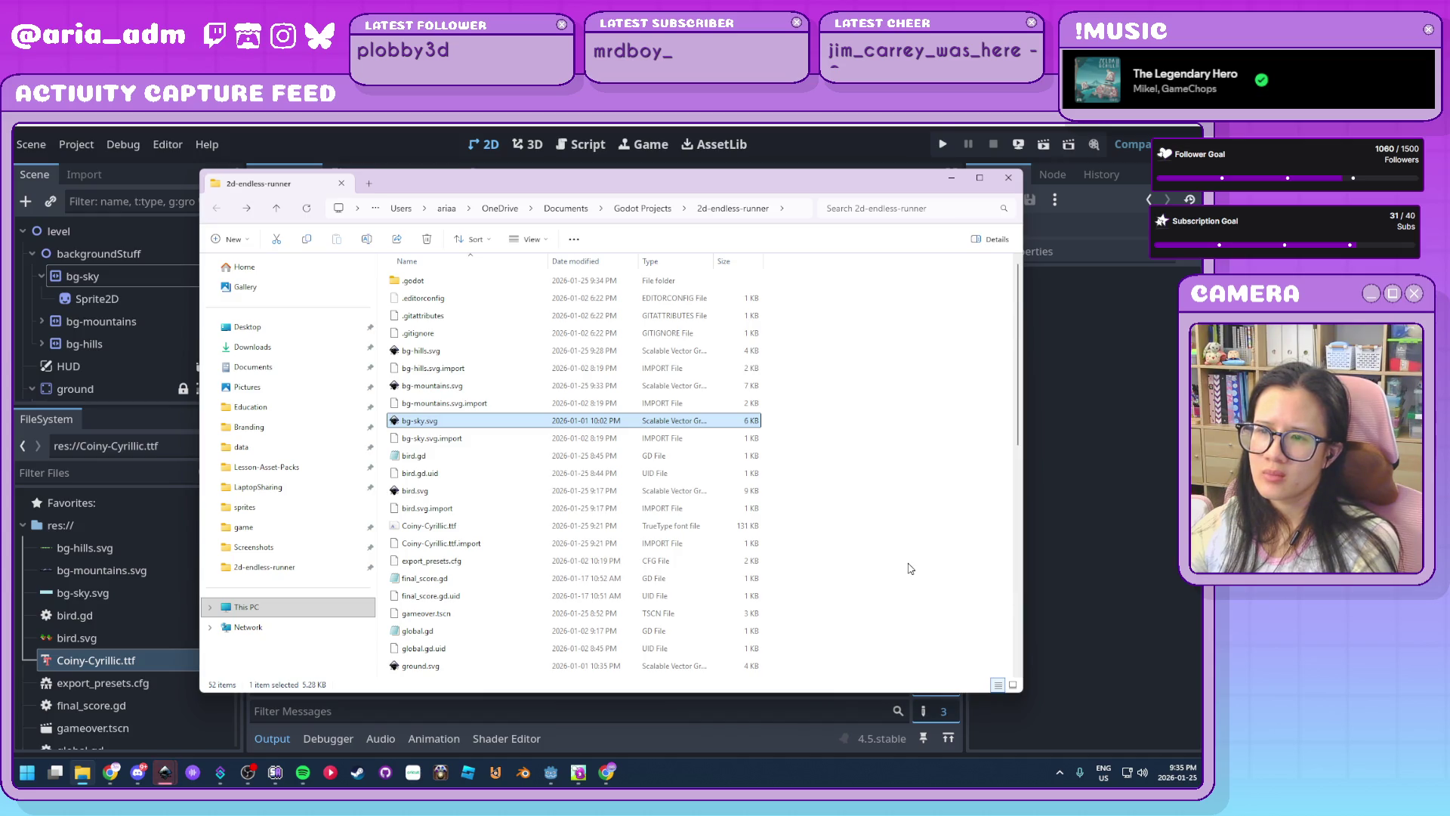
mouse_move(164, 775)
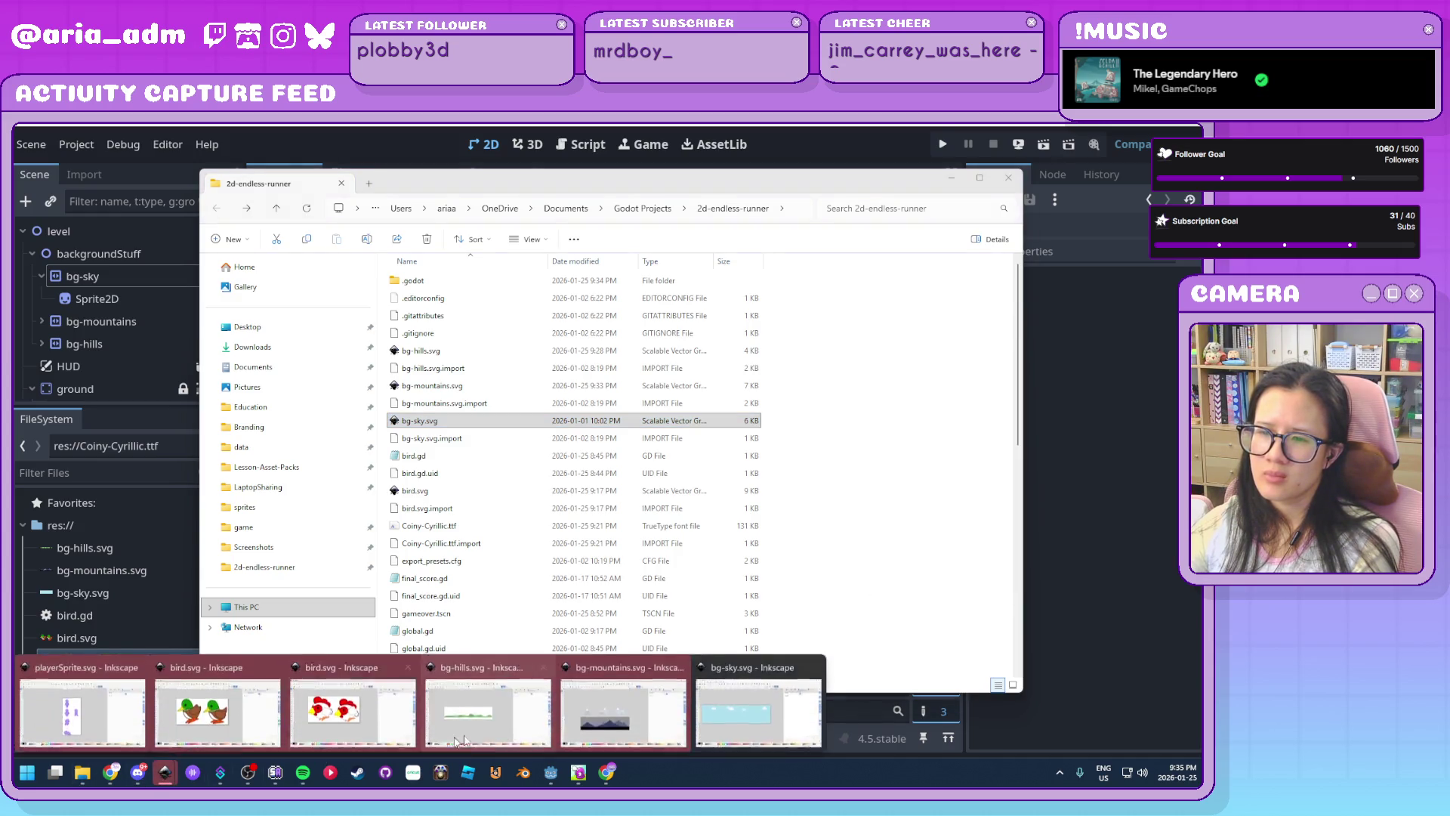
left_click(761, 706)
Delete the light-blue sky rectangle and set the page background to a light grey
left_click(604, 530)
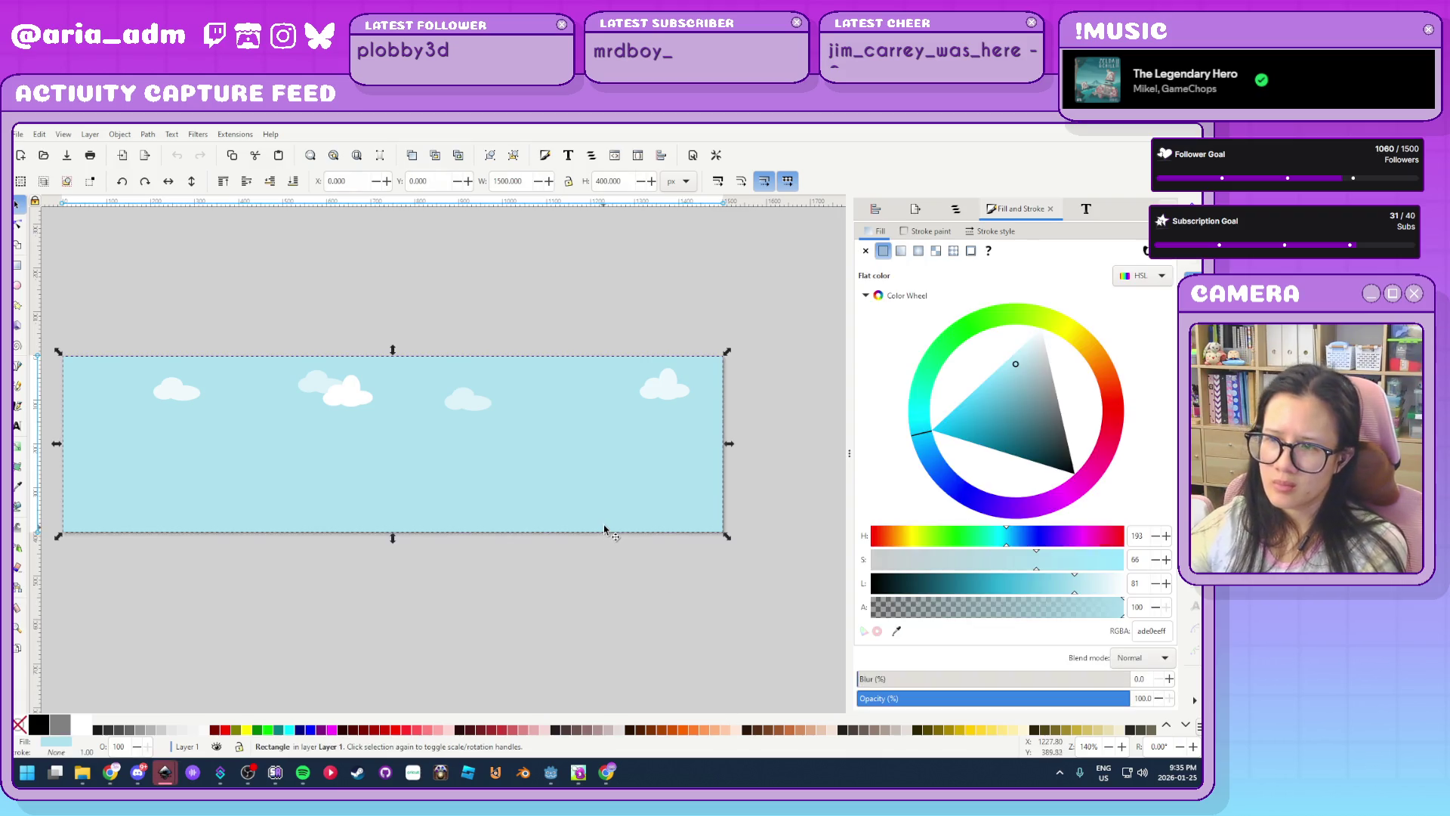
key("Delete")
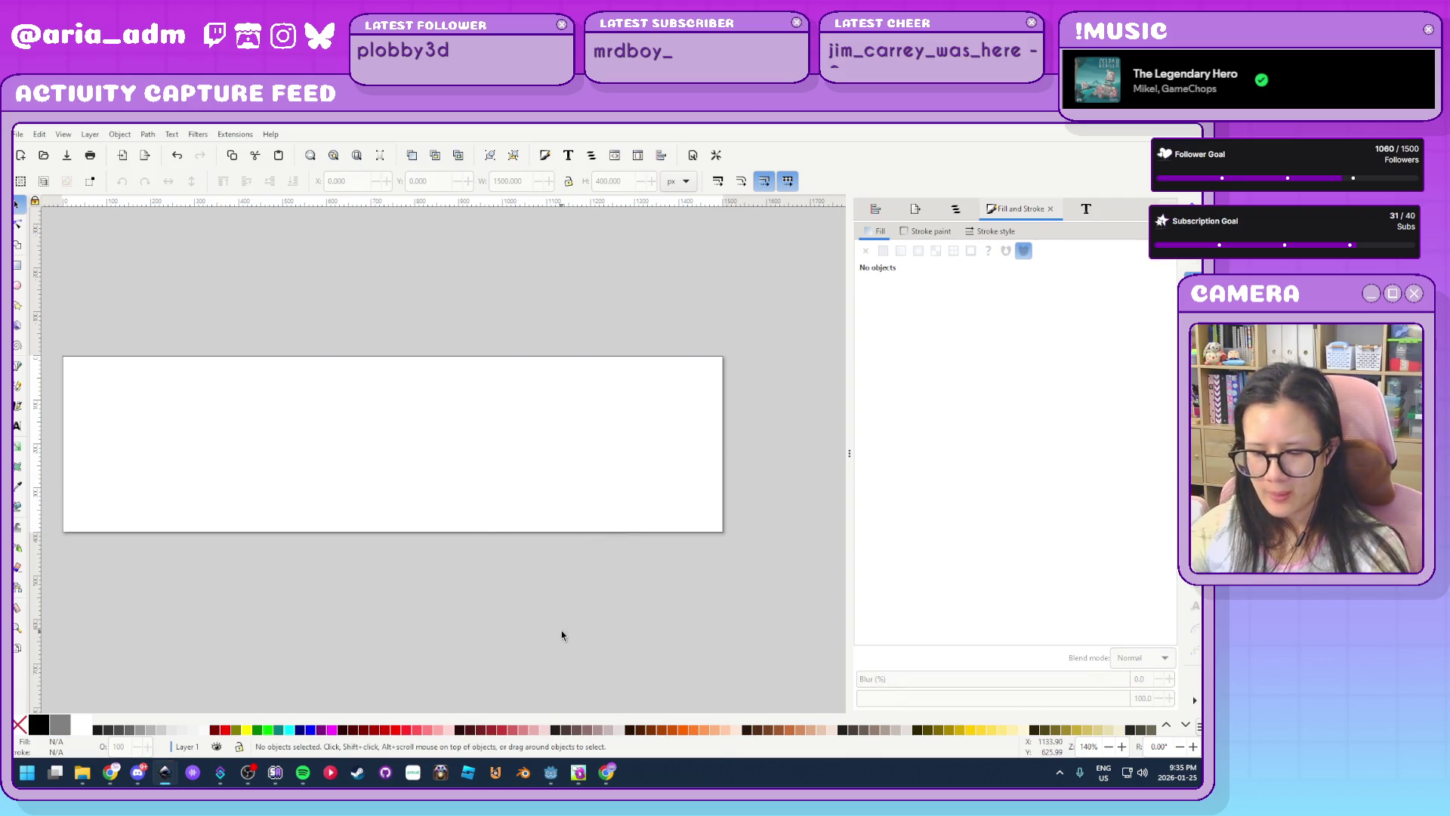
key("ctrl+shift+d")
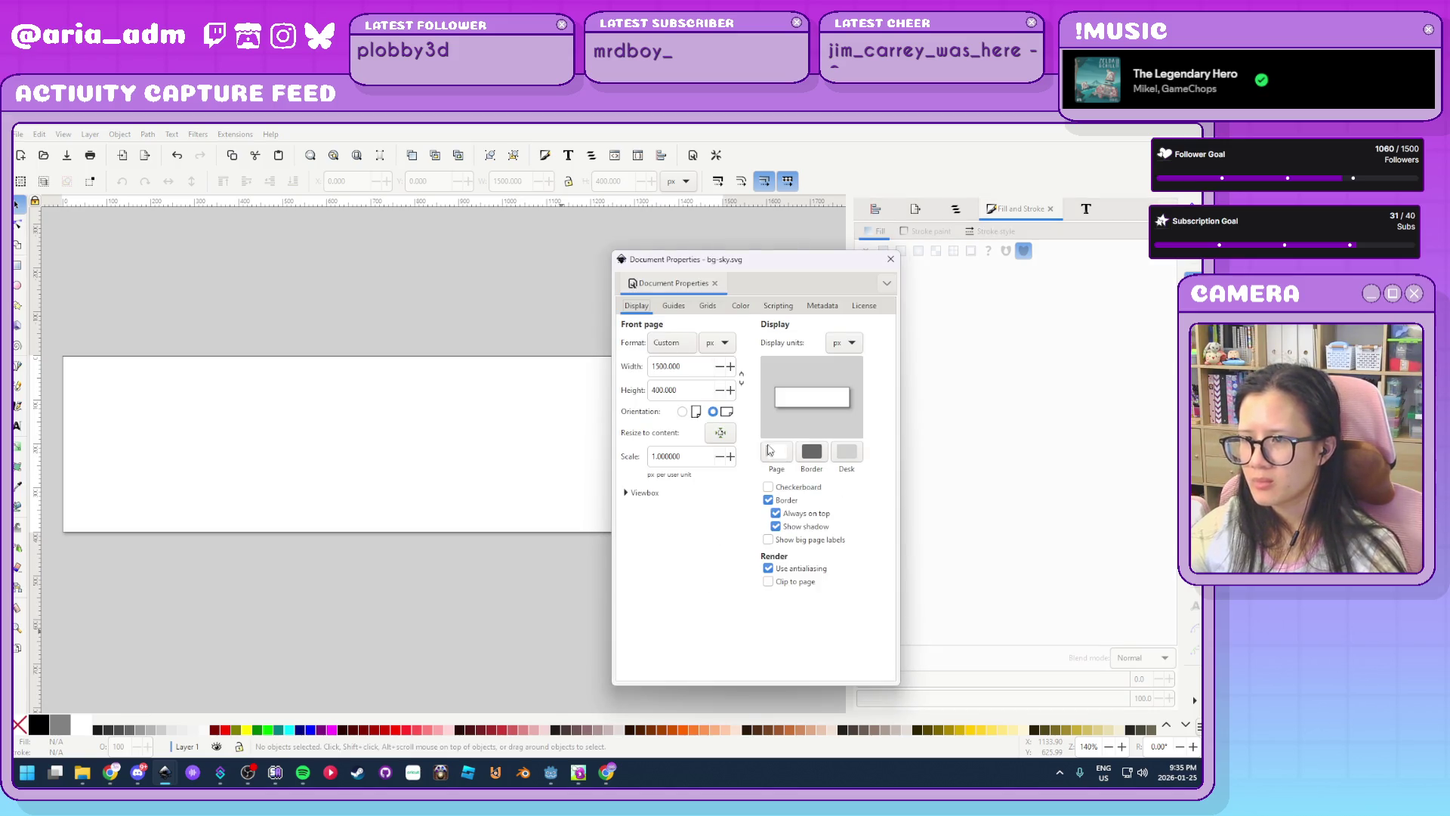
left_click(777, 450)
left_click(605, 533)
left_click_drag(605, 542, 608, 542)
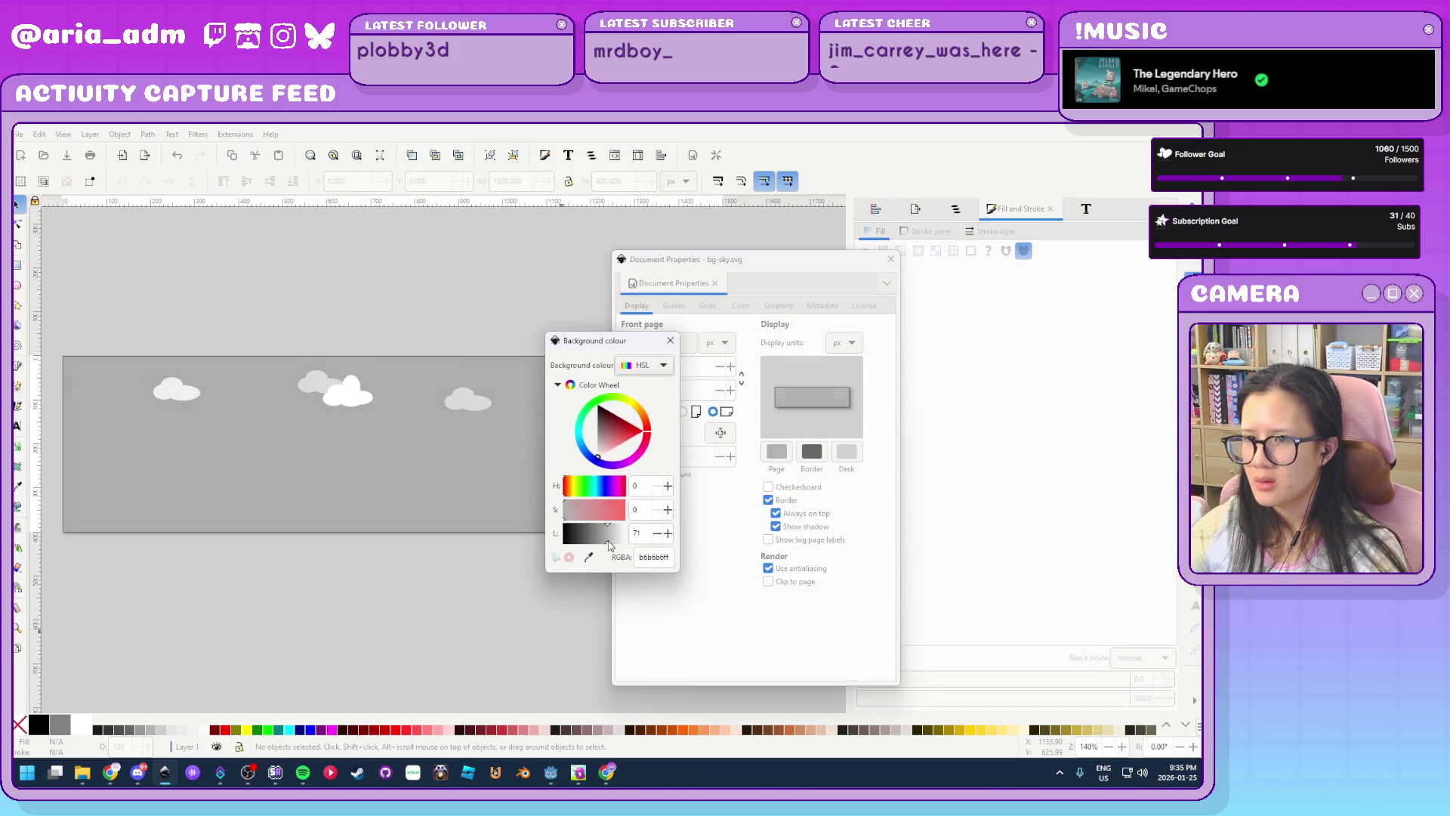
Close Document Properties, save the clouds-only bg-sky.svg, and return to Godot Engine
left_click(670, 341)
left_click(890, 261)
key("ctrl+s")
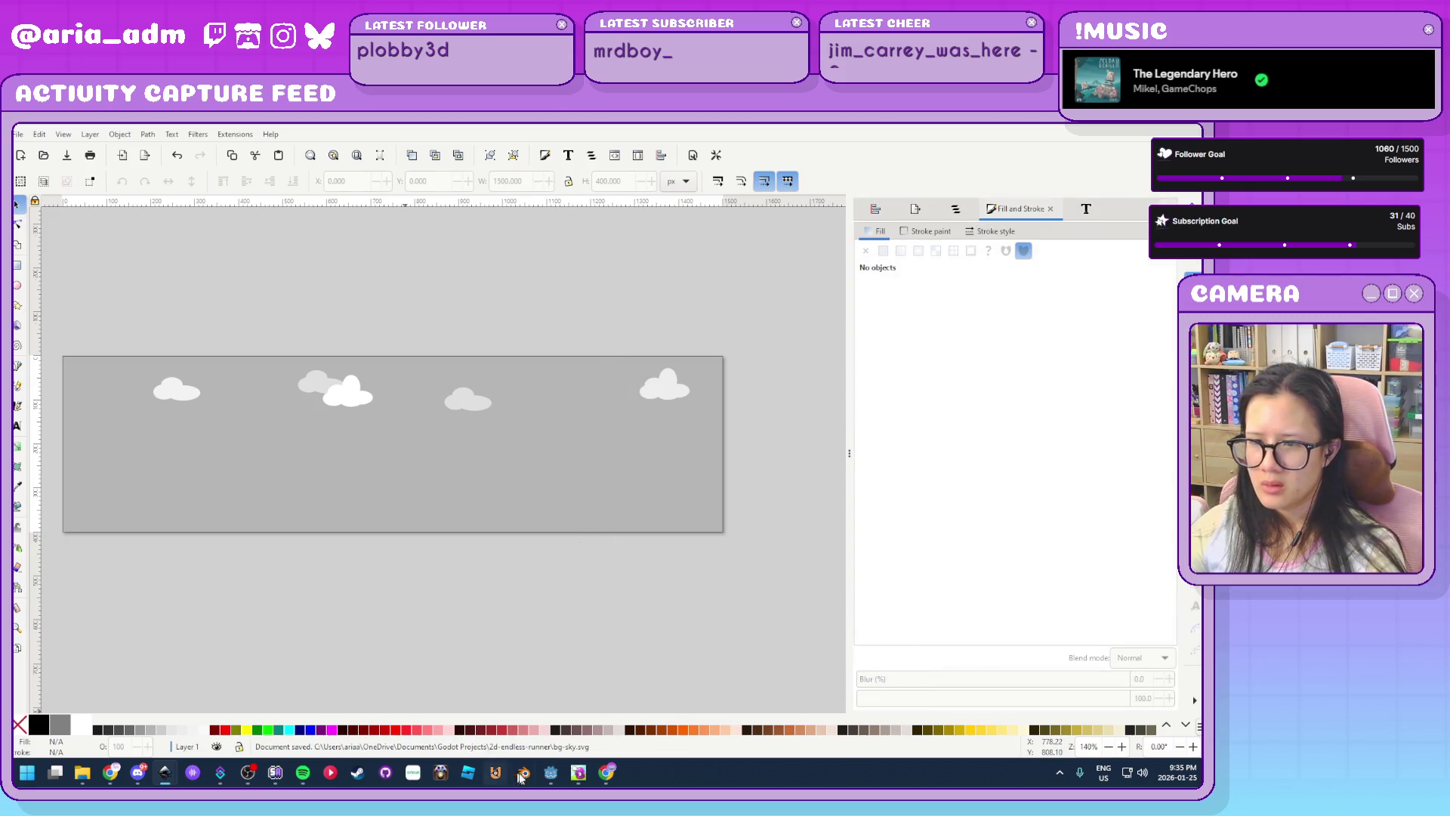
left_click(554, 777)
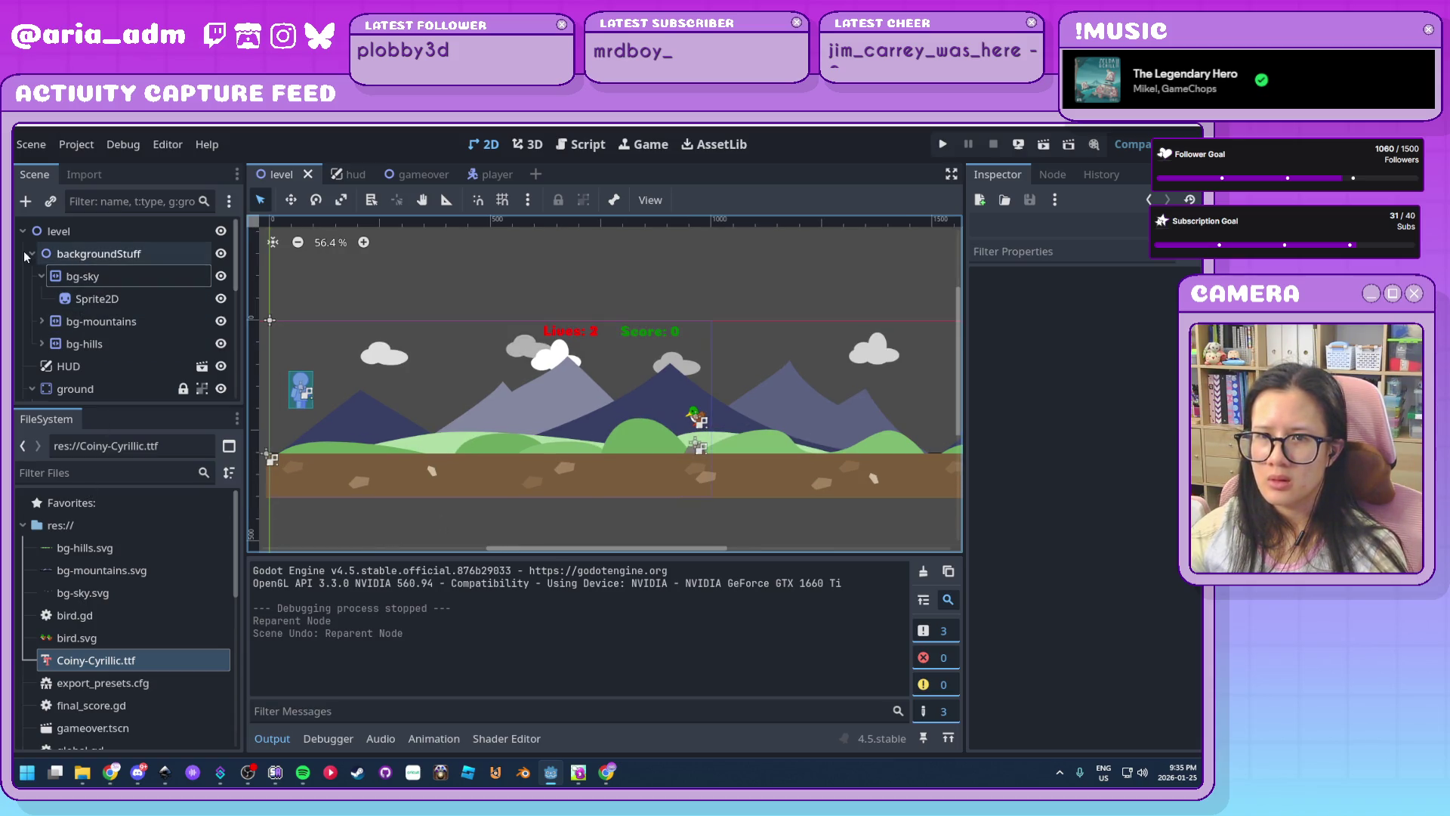
Move bg-sky below bg-mountains in the Scene tree, then open Project Settings
left_click_drag(91, 278, 94, 331)
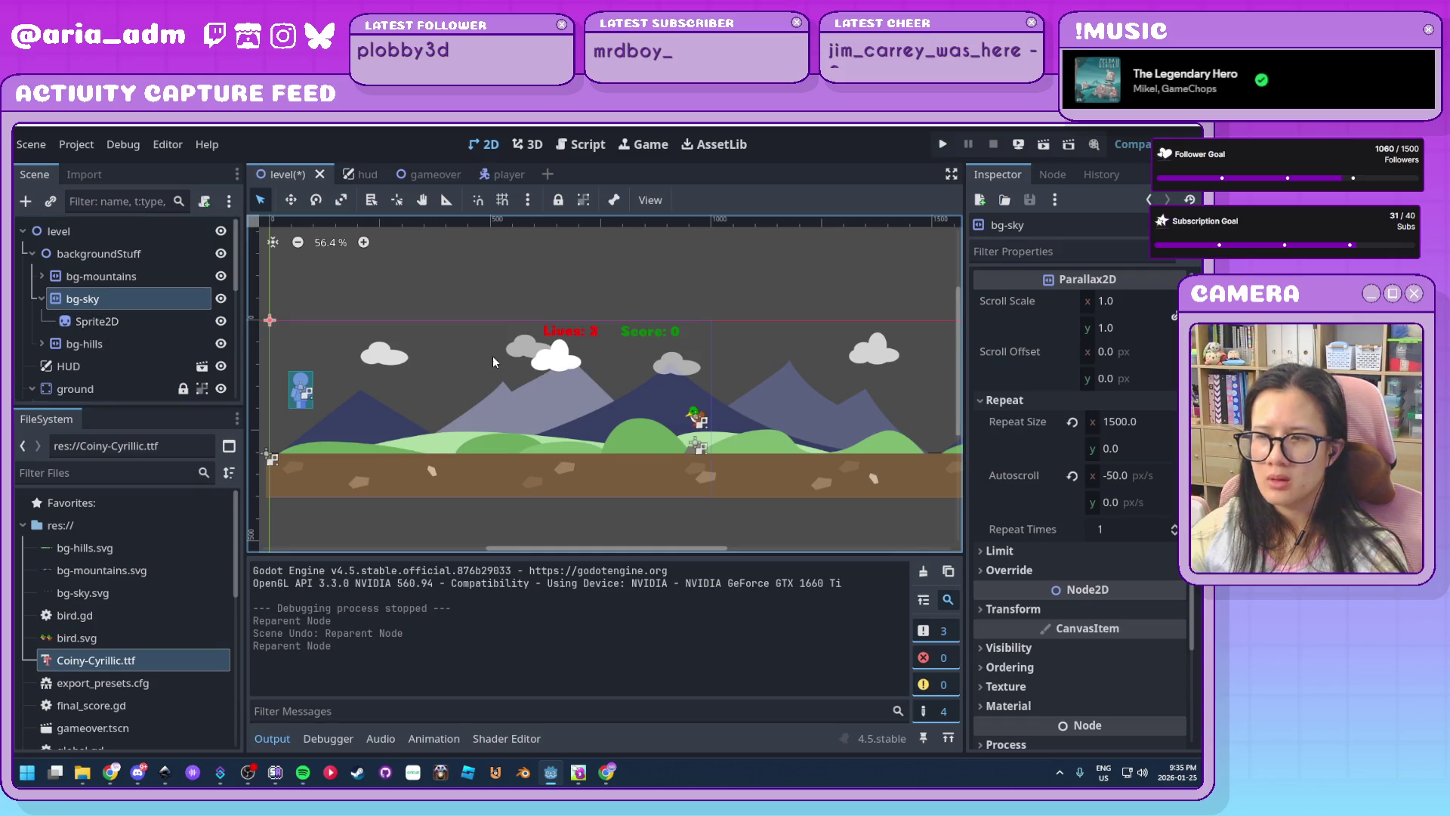
left_click(391, 266)
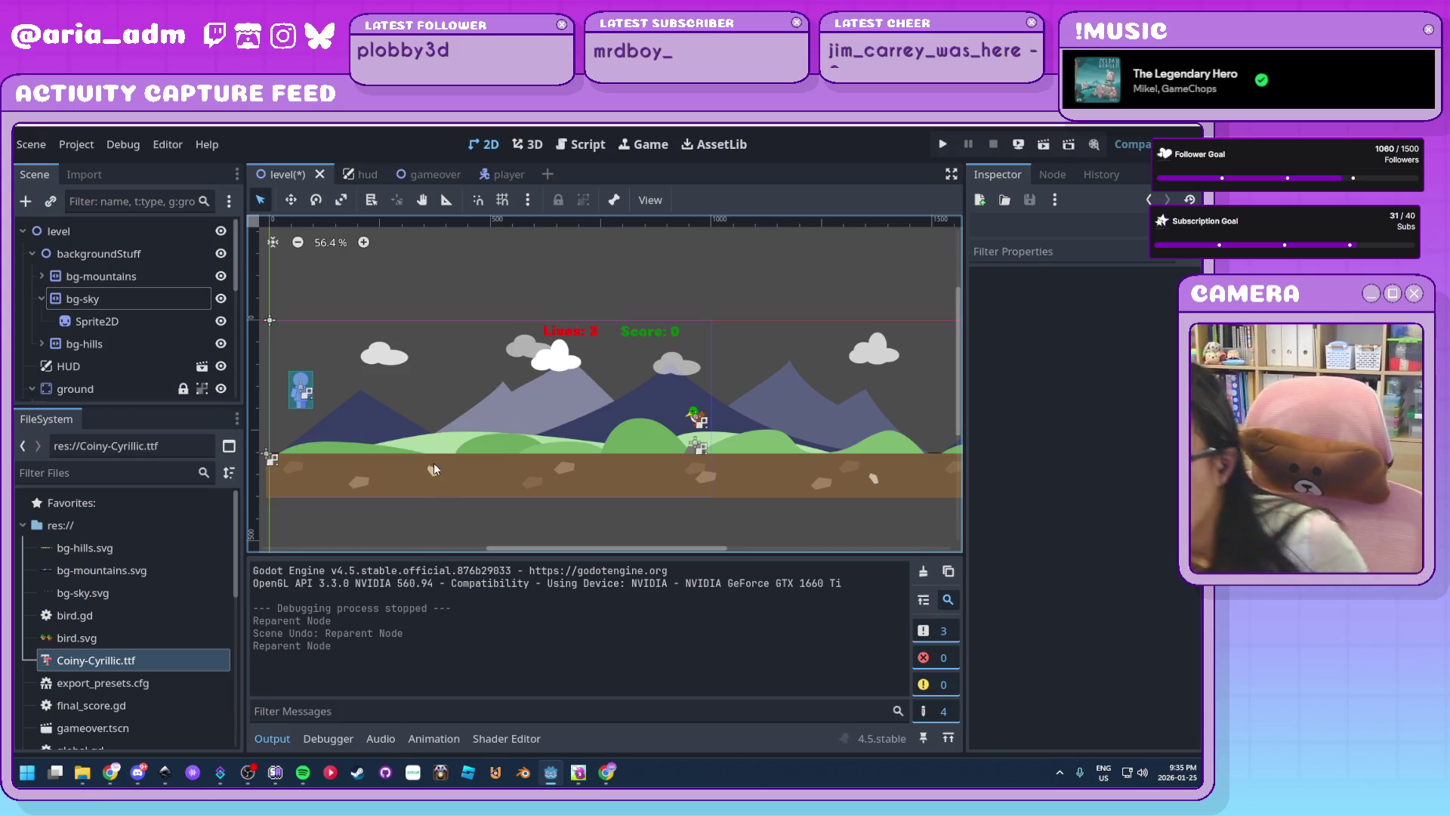
left_click(70, 150)
left_click(72, 167)
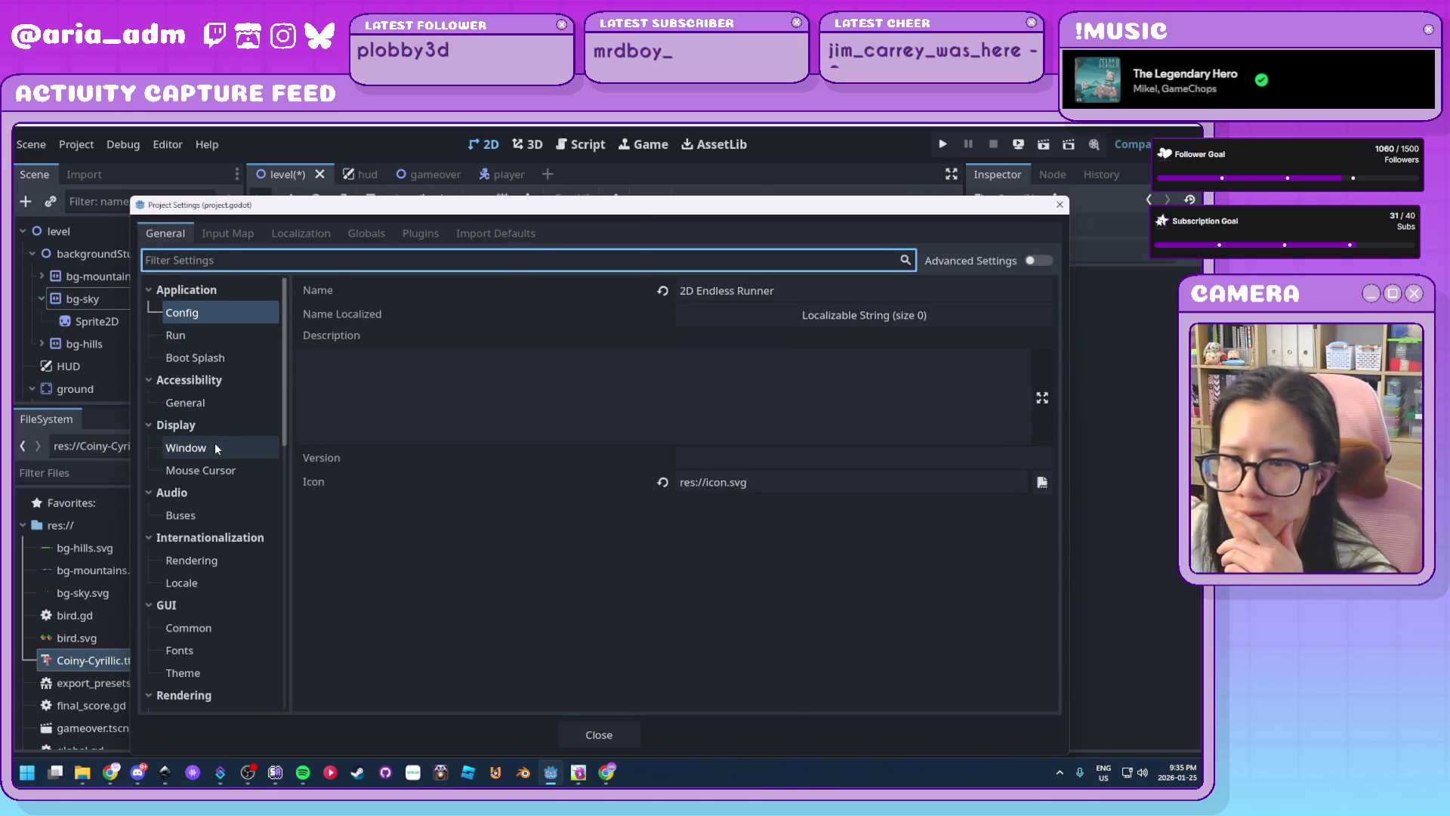
Browse the Project Settings categories down to Rendering > Environment
left_click(224, 343)
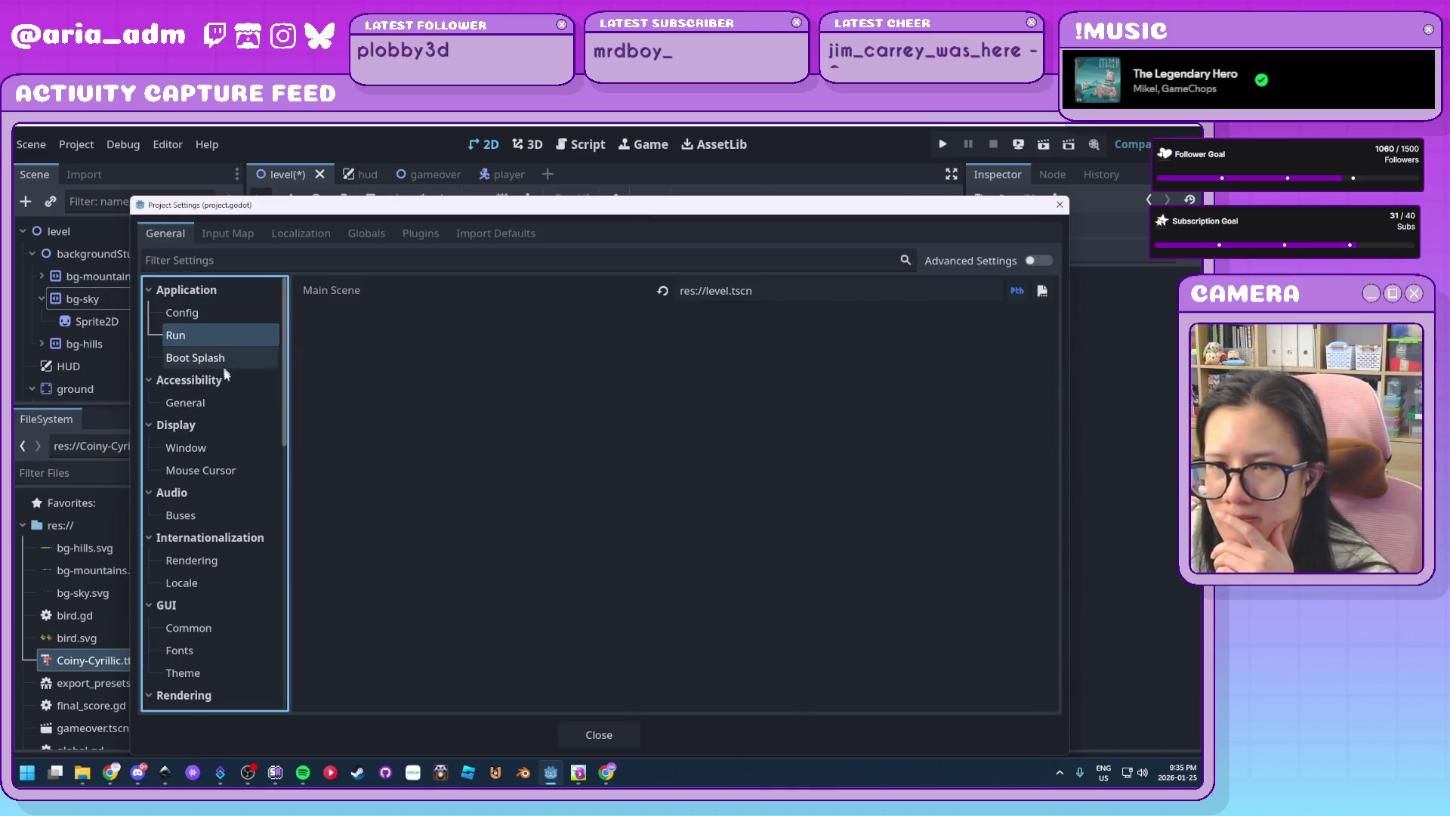
left_click(233, 404)
scroll(233, 404, "down", 1)
scroll(233, 404, "down", 8)
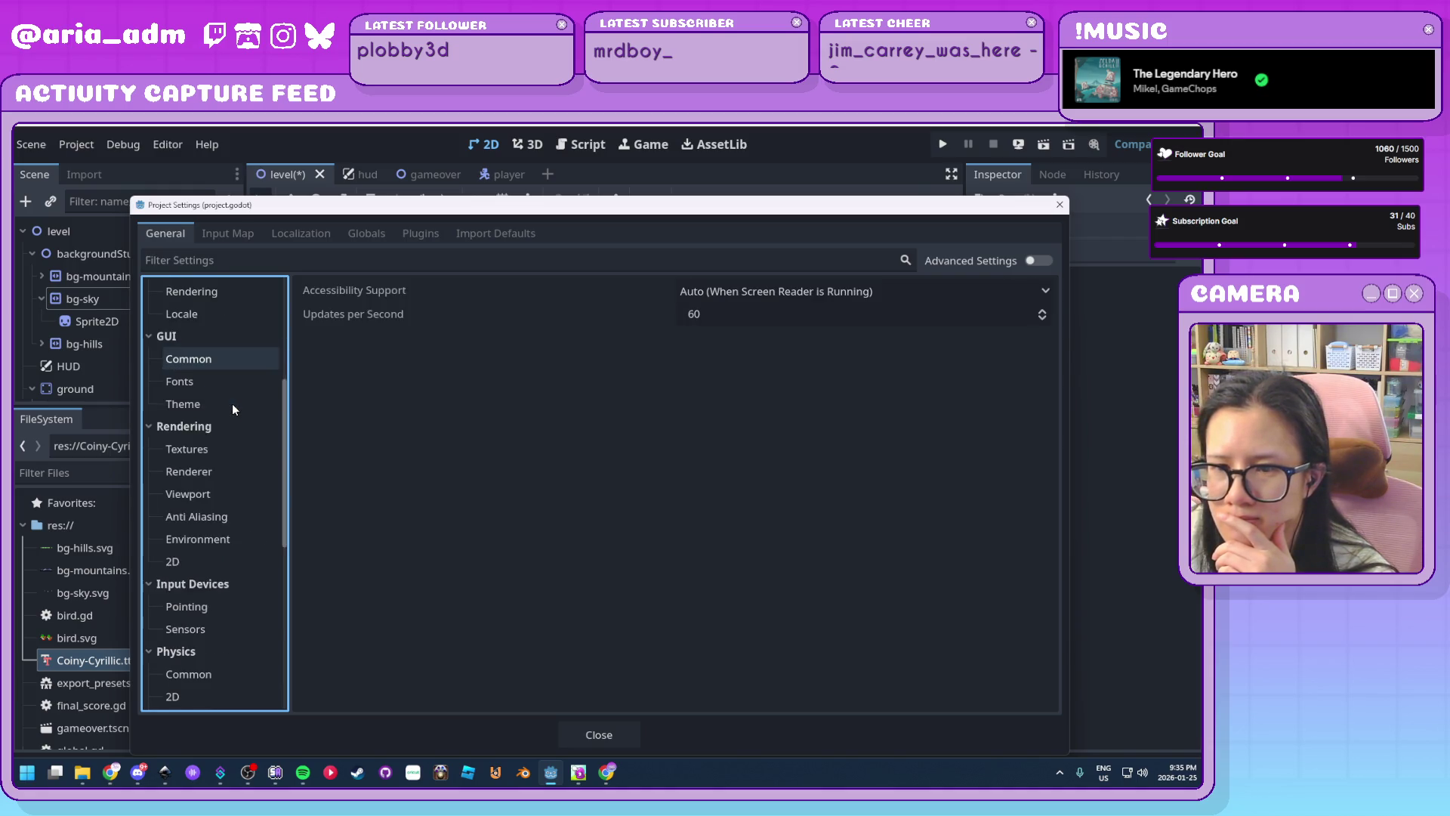
scroll(225, 404, "down", 2)
scroll(225, 401, "up", 6)
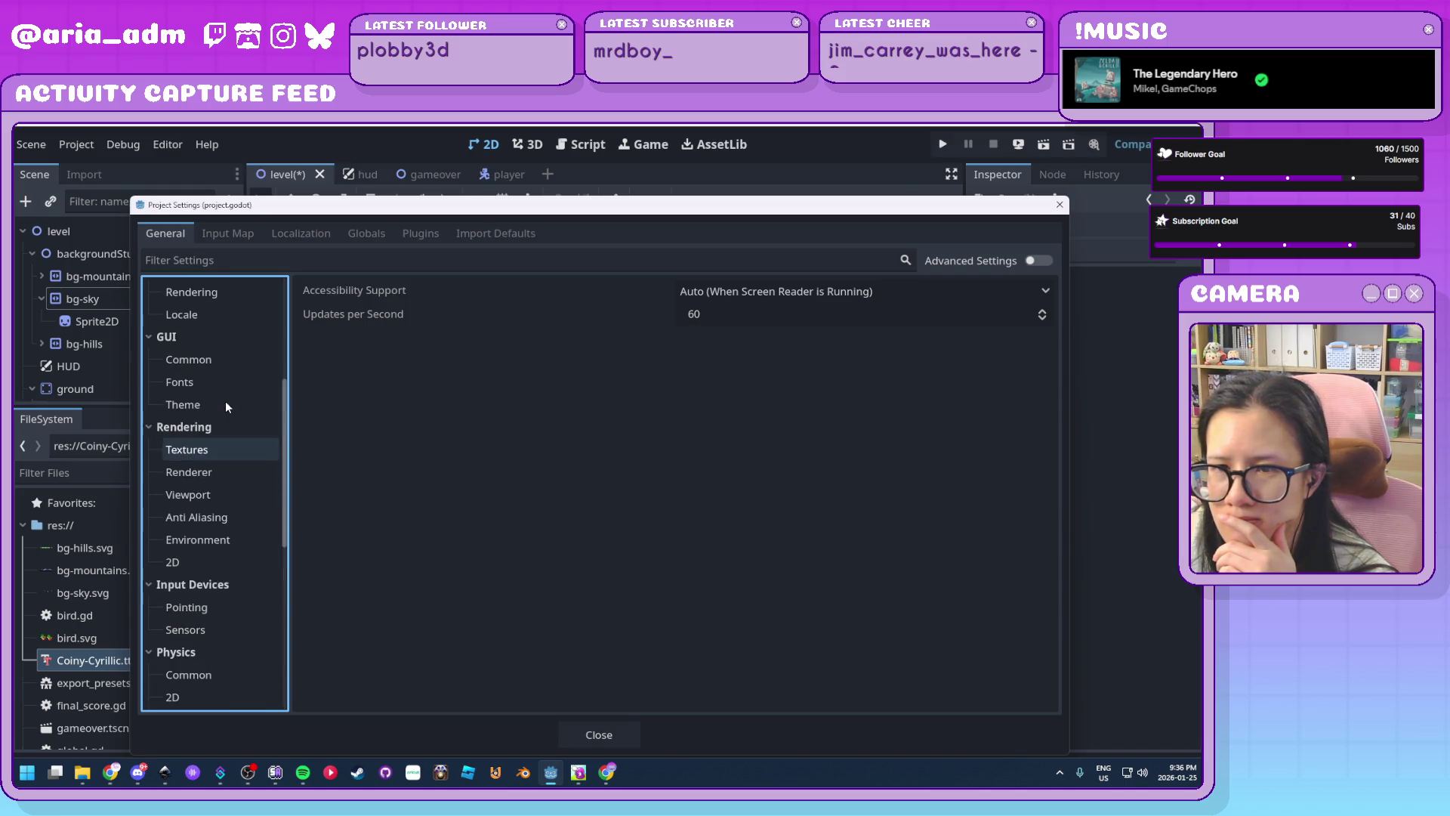
left_click(229, 539)
Set Default Clear Color to light blue 9cc1f1, close settings, and run the level
left_click(868, 310)
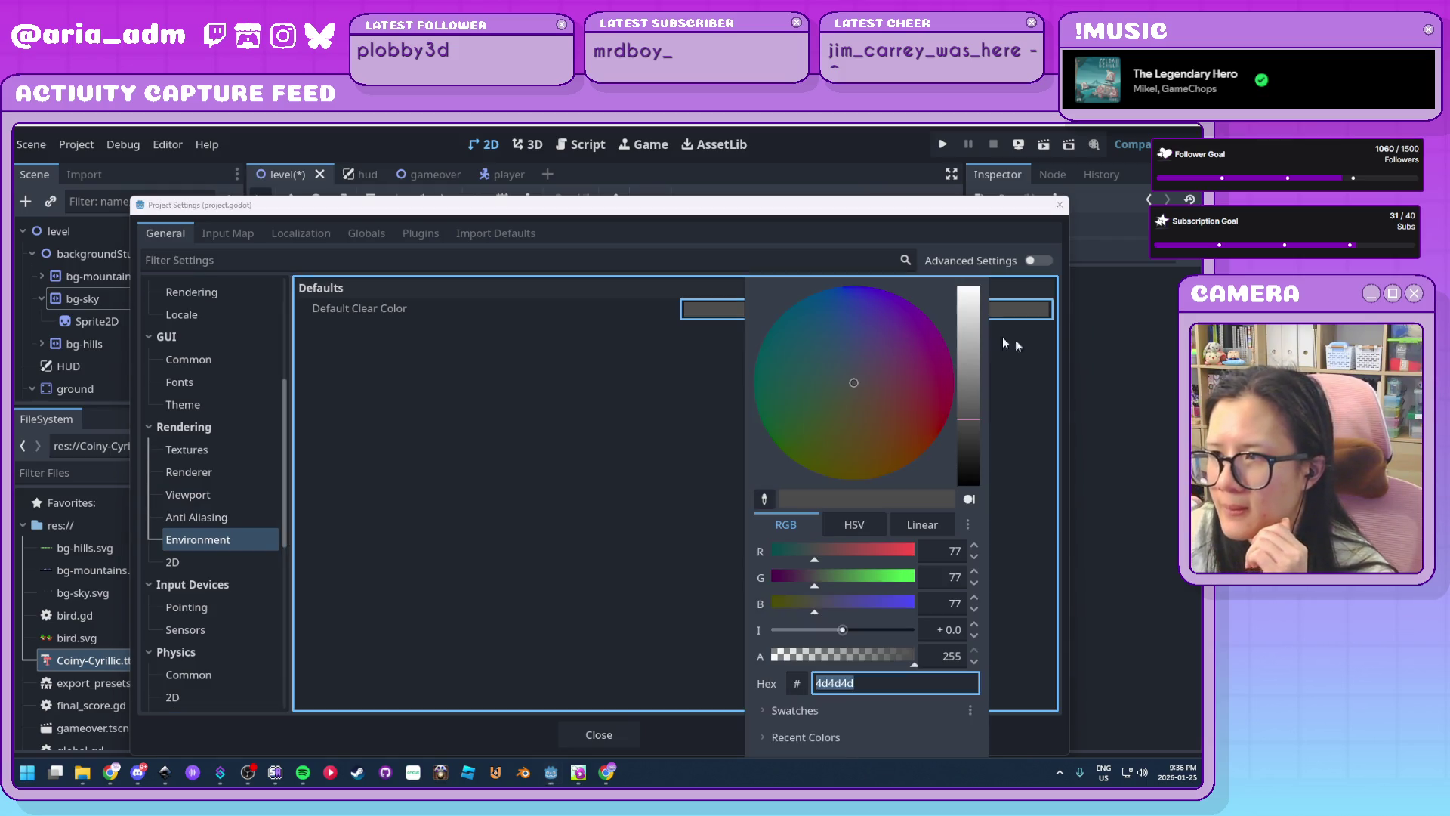
left_click_drag(971, 416, 976, 383)
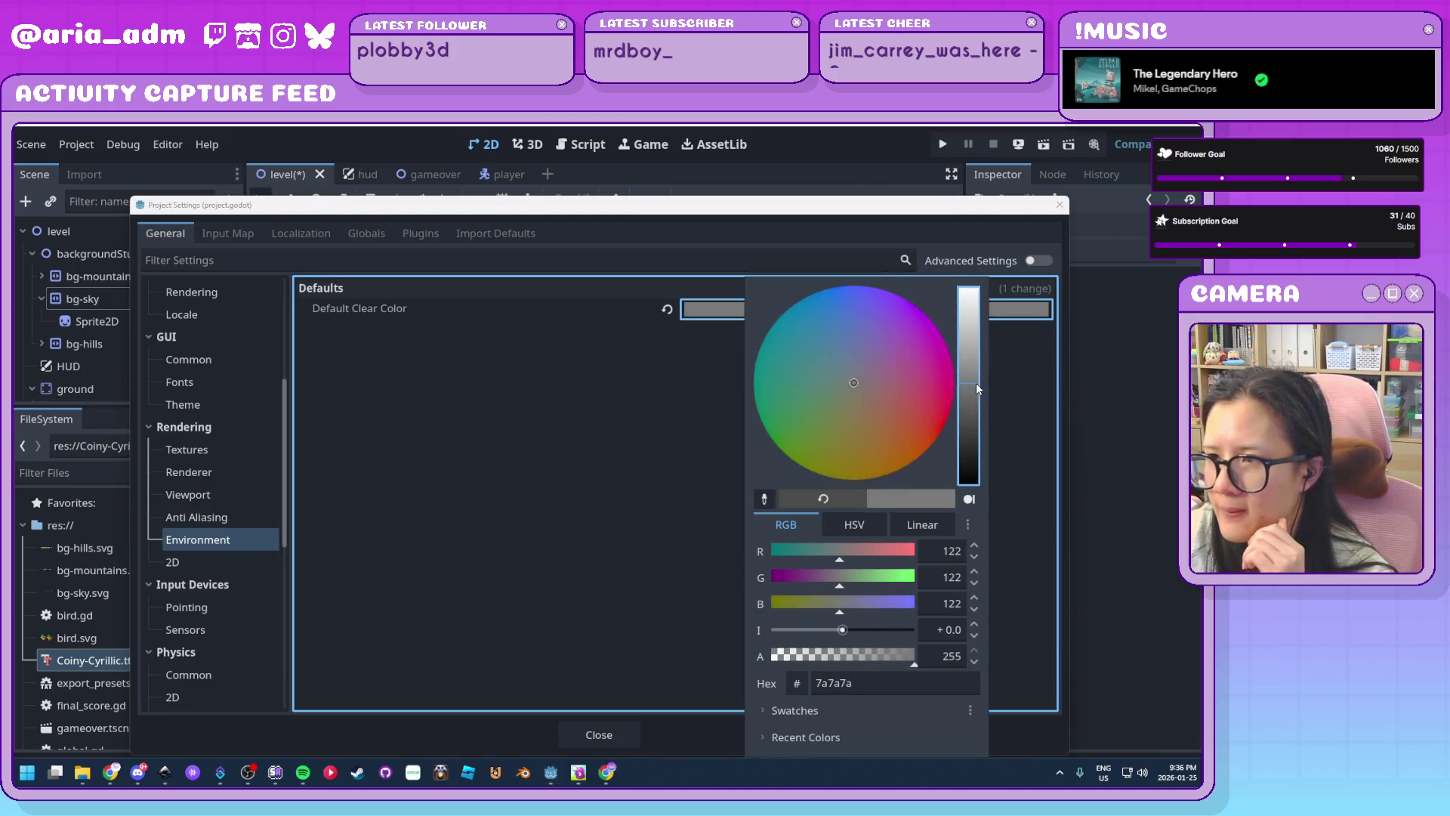
left_click_drag(855, 381, 834, 280)
left_click_drag(965, 383, 967, 330)
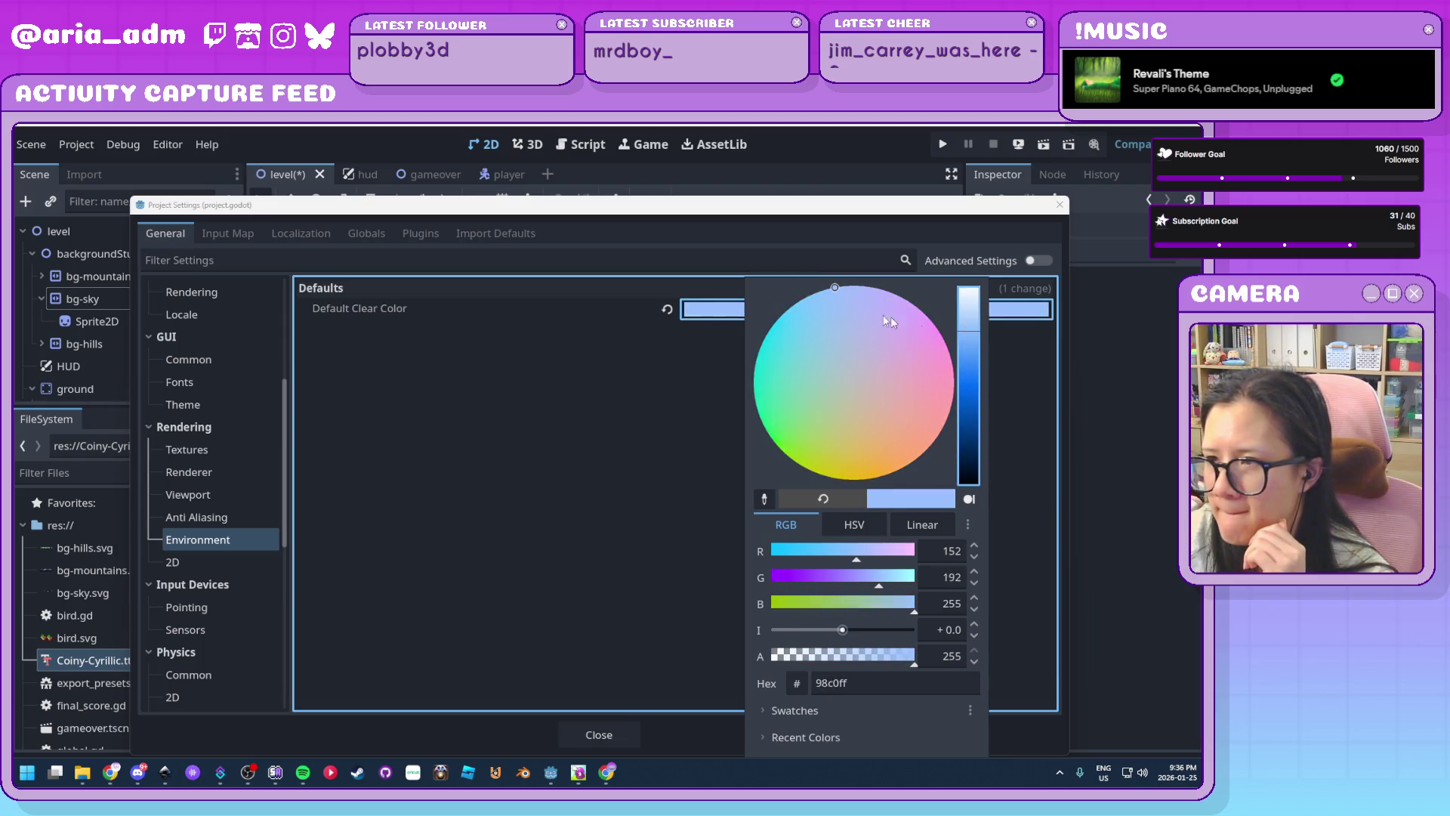
left_click(837, 302)
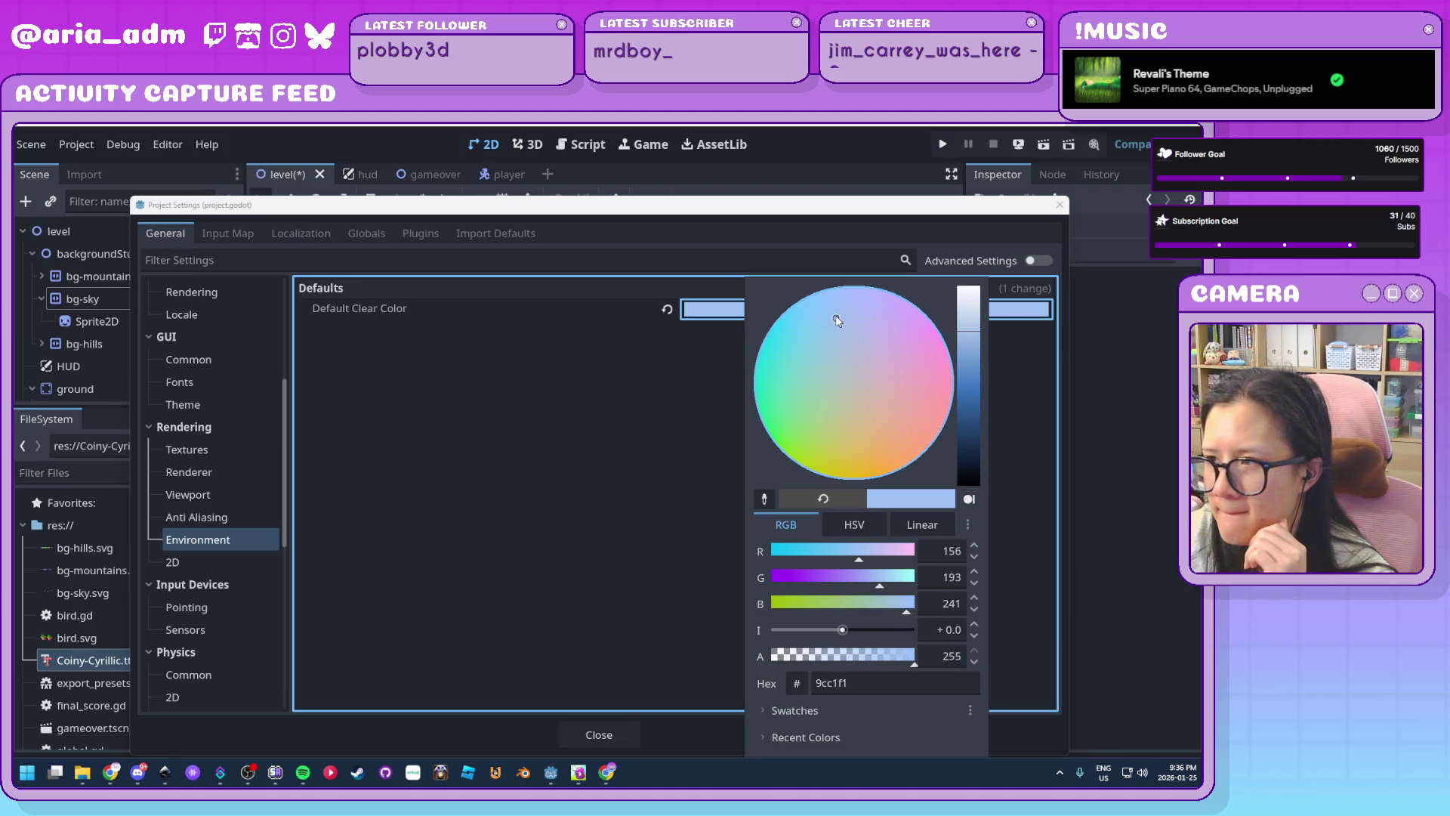
left_click(574, 423)
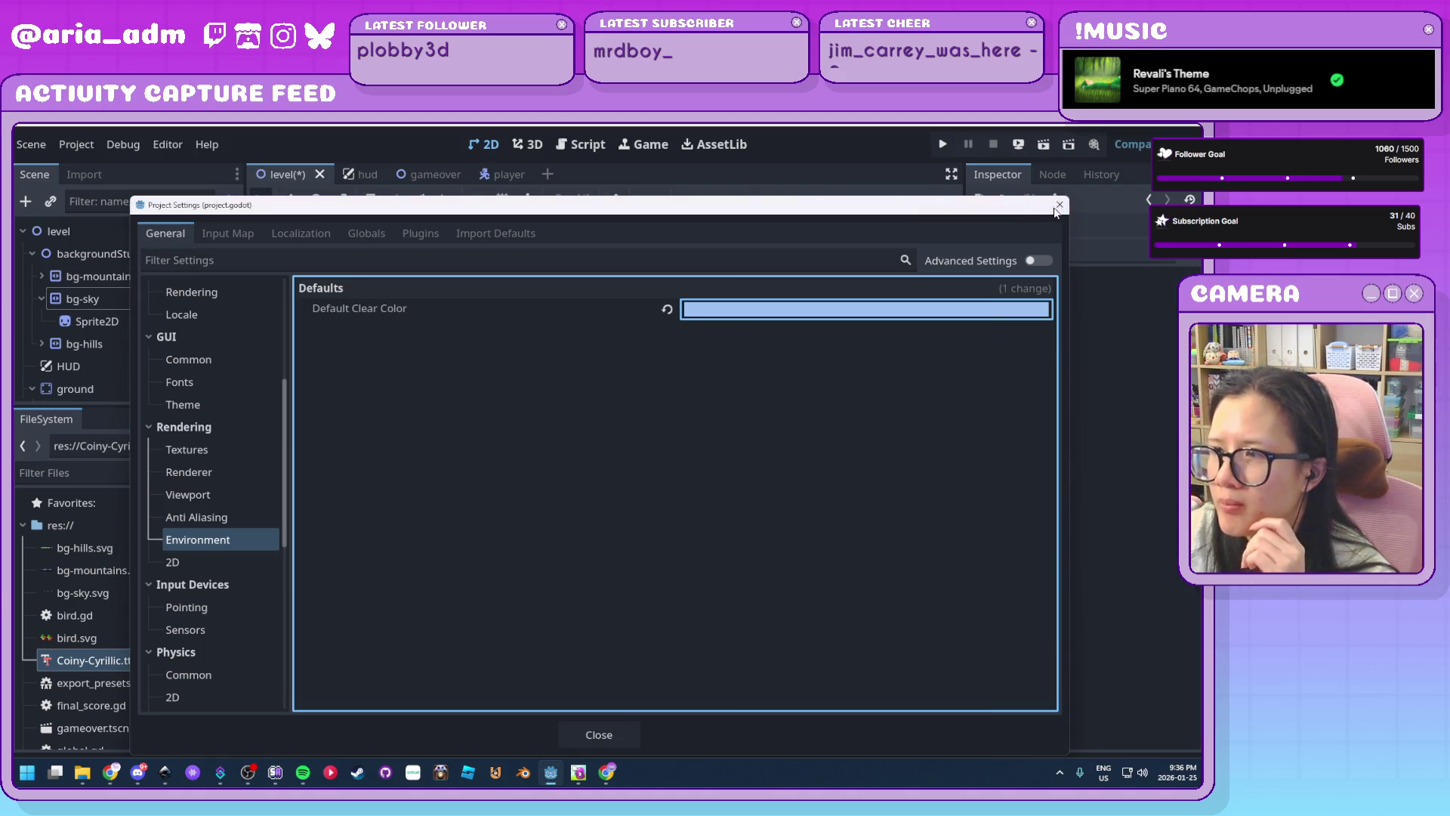
left_click(1057, 208)
left_click(1017, 154)
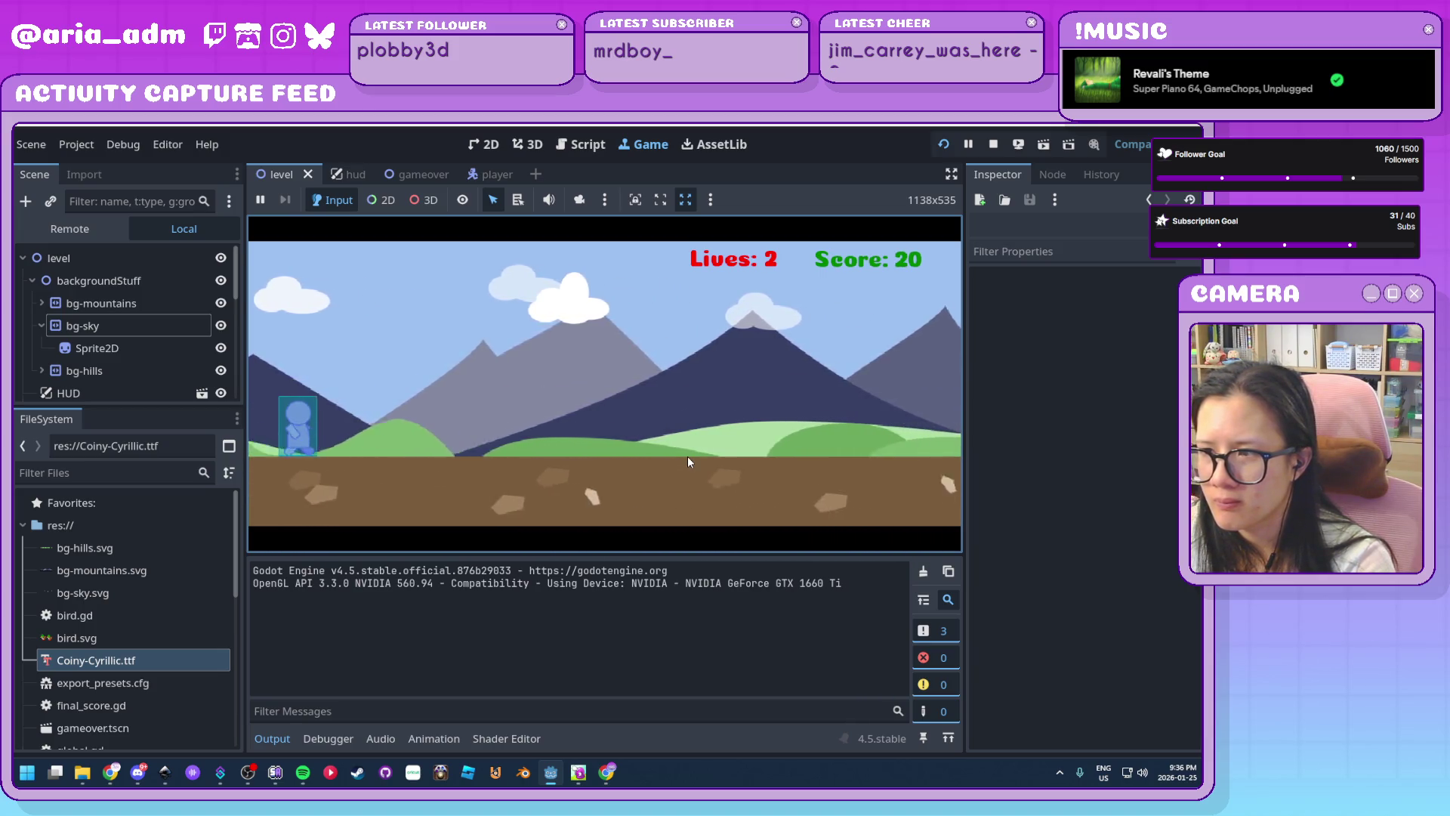
Jump twice during play until Game Over at score 50, stop, and collapse bg-sky
key("space")
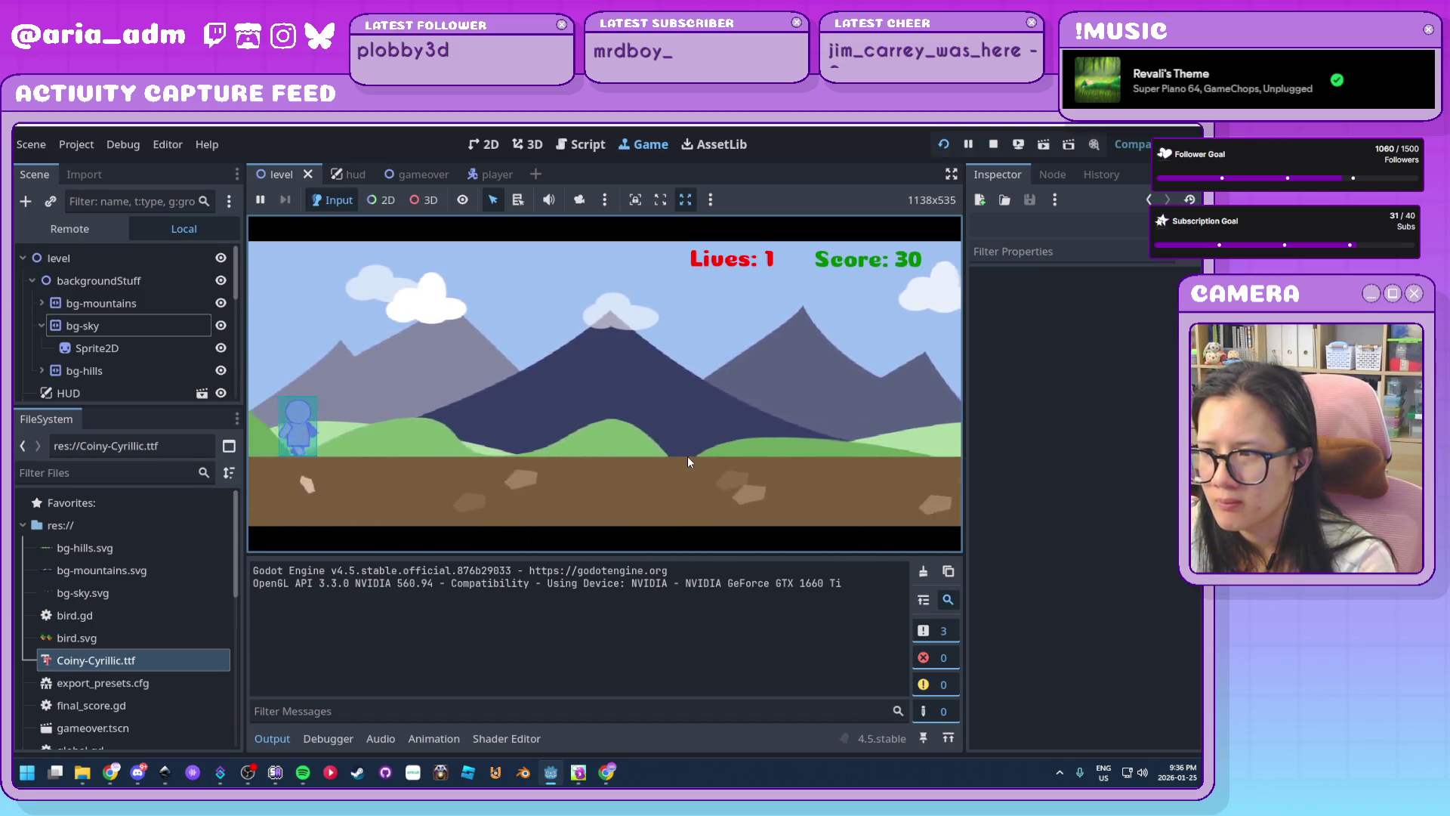
key("space")
key("space")
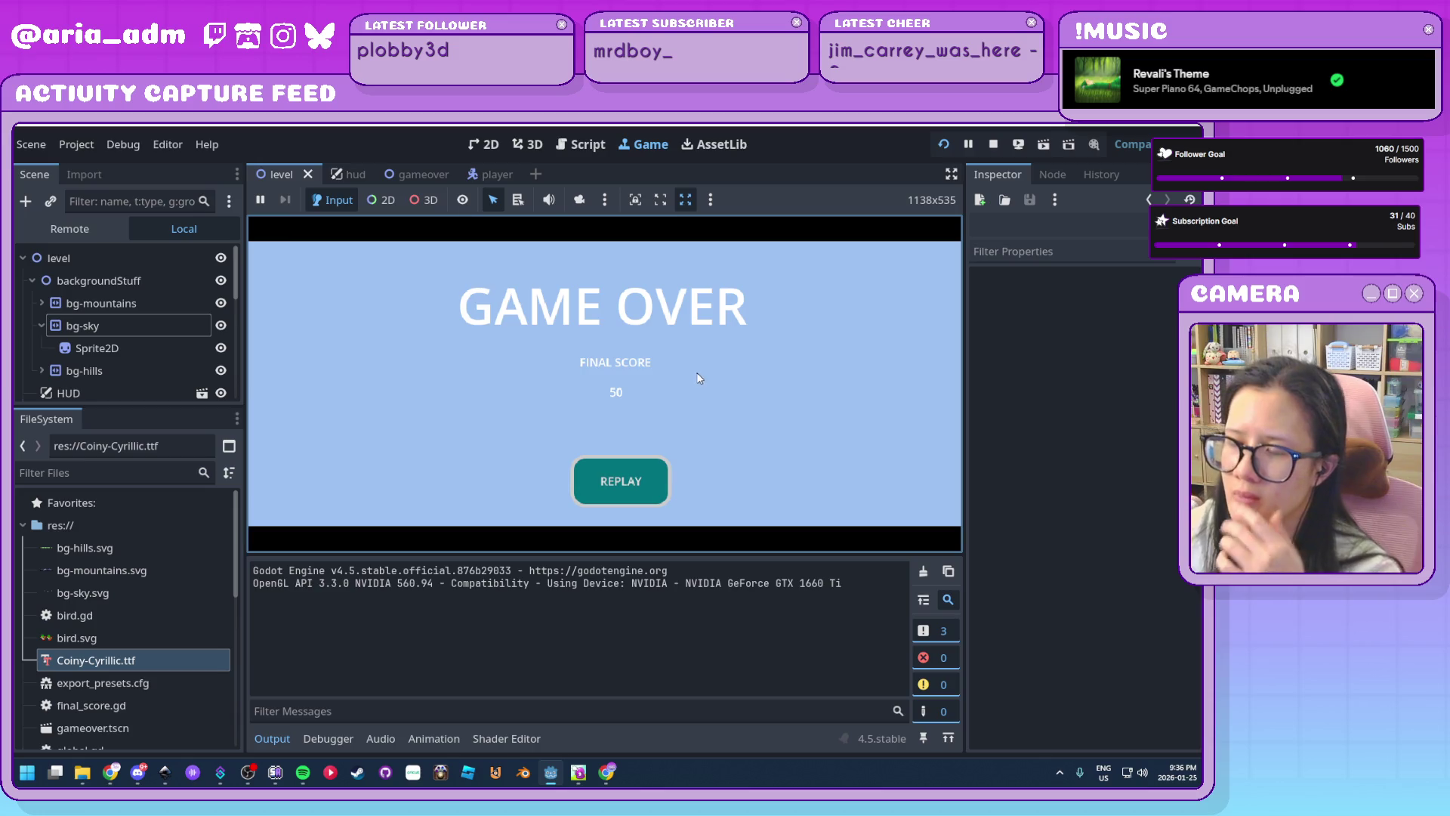
left_click(996, 144)
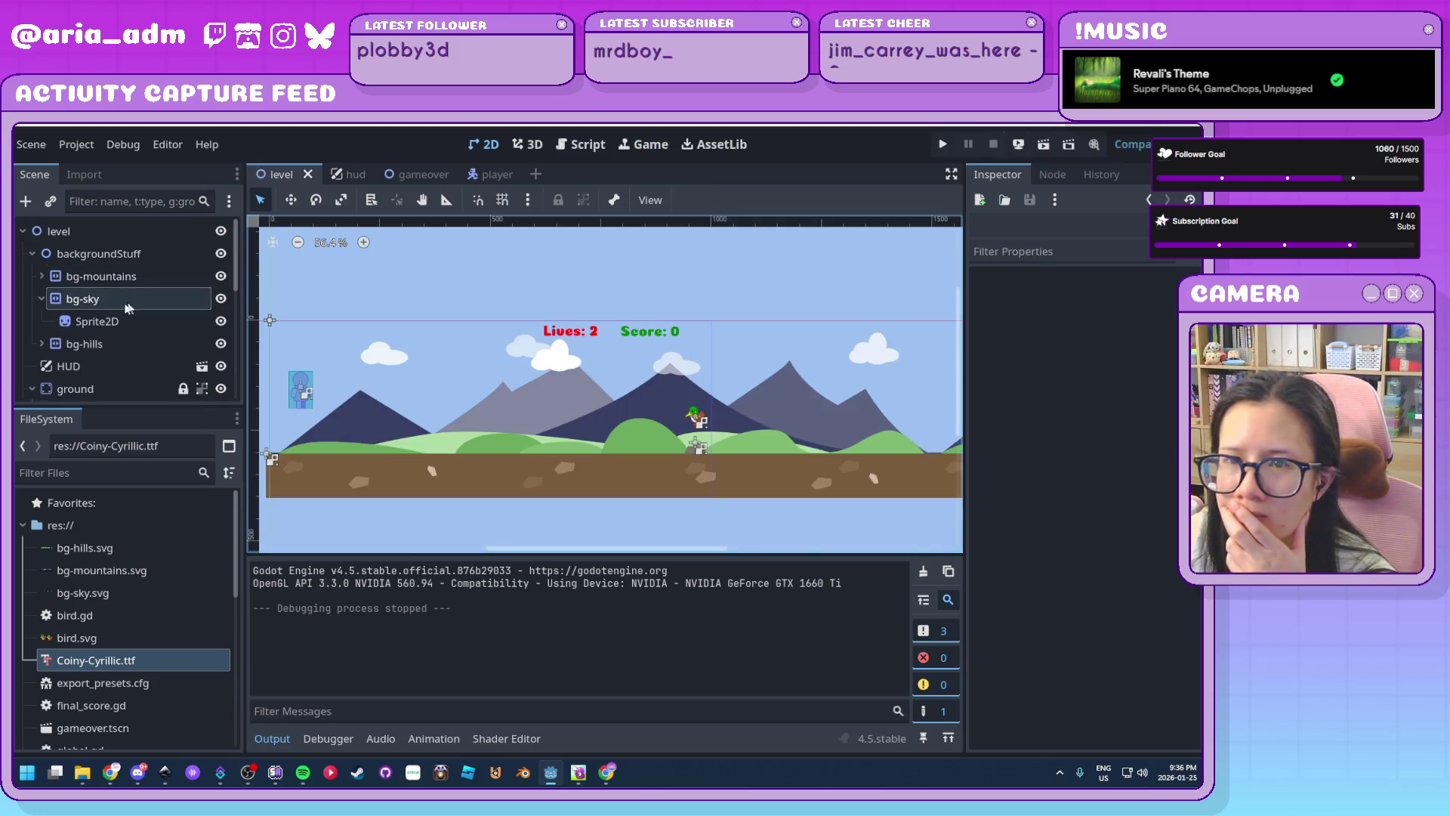
left_click(42, 299)
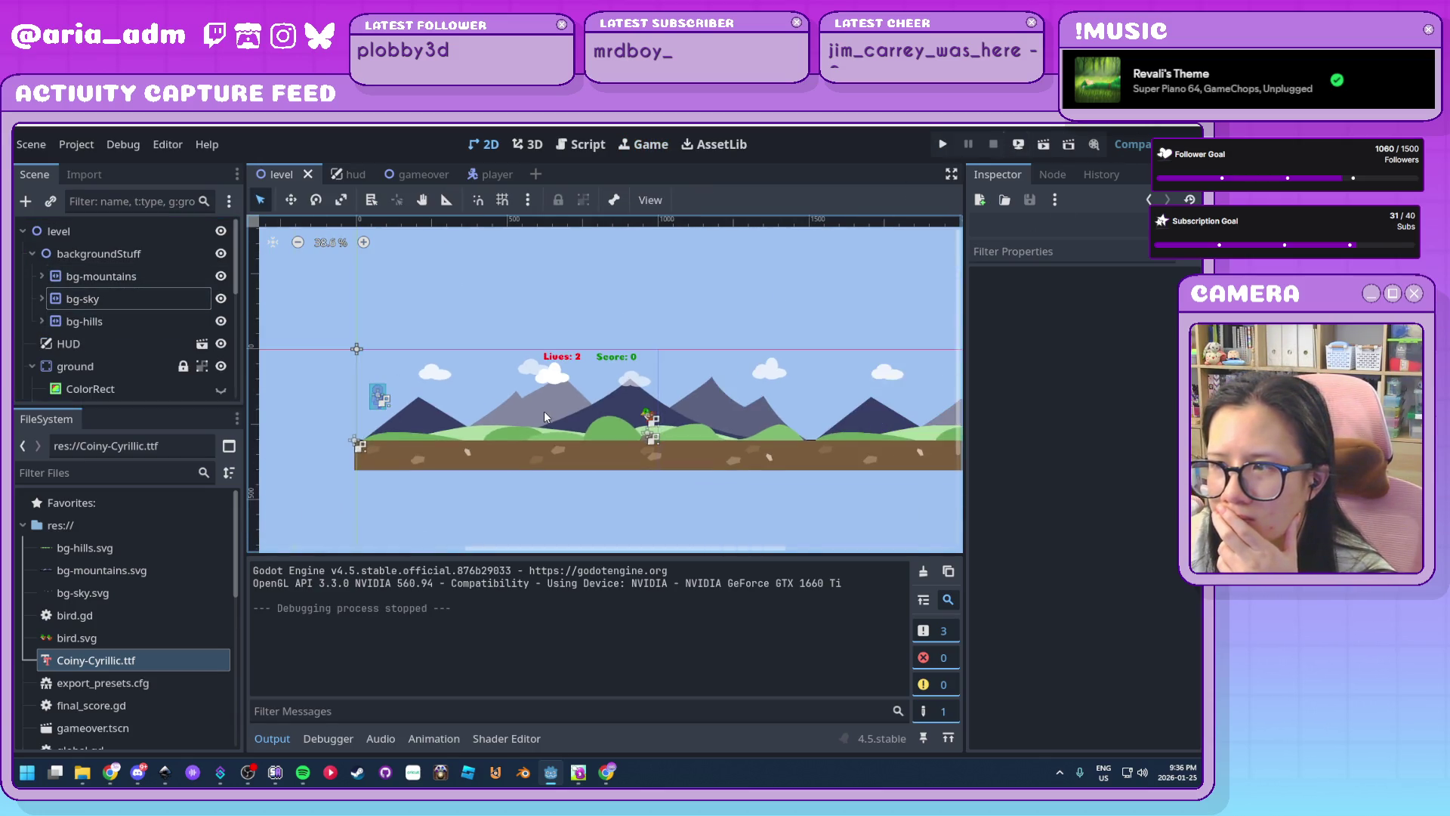
Set the bg-sky layer's horizontal autoscroll speed to -75
scroll(547, 414, "up", 1)
left_click(124, 300)
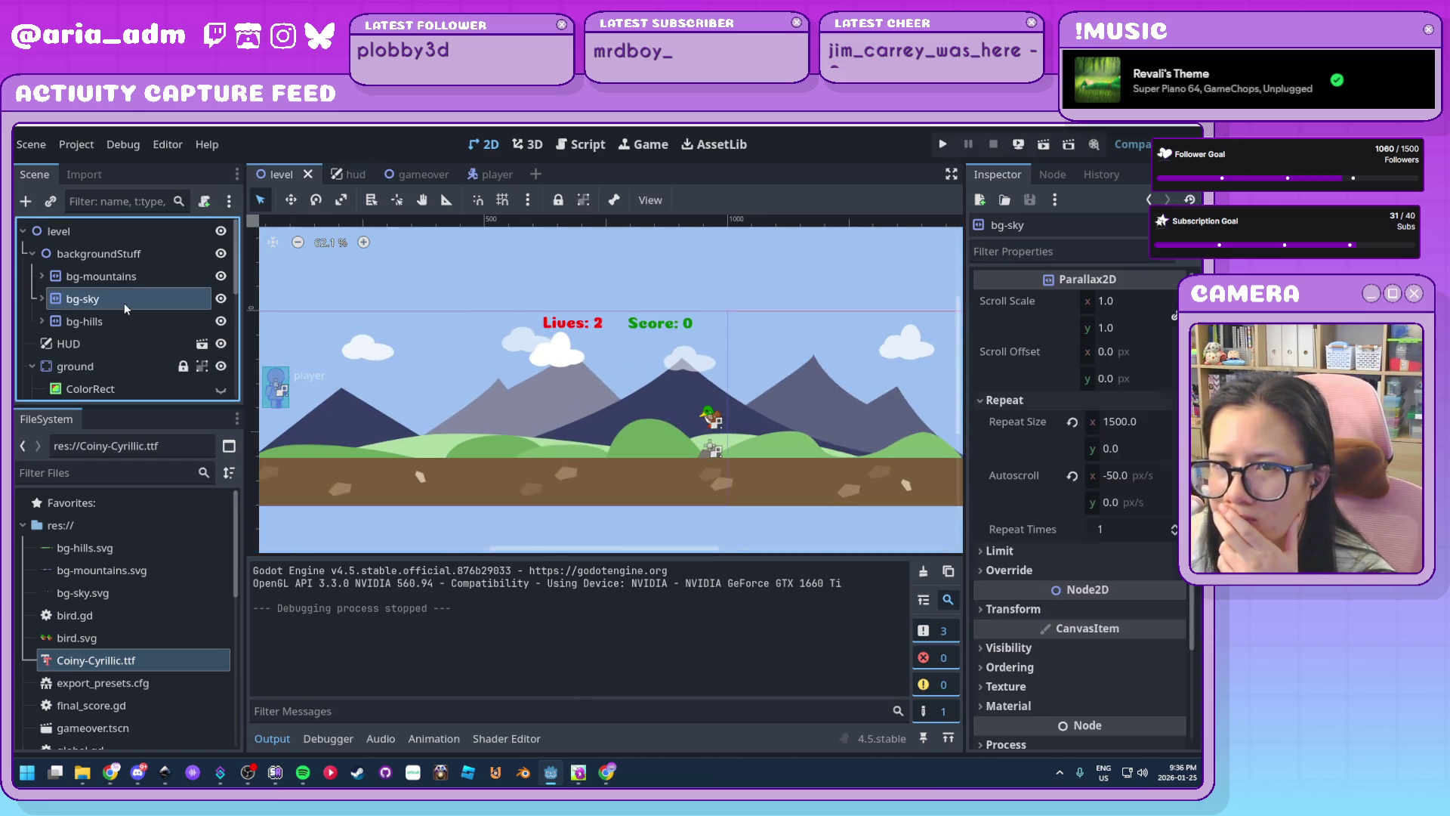
left_click(1142, 477)
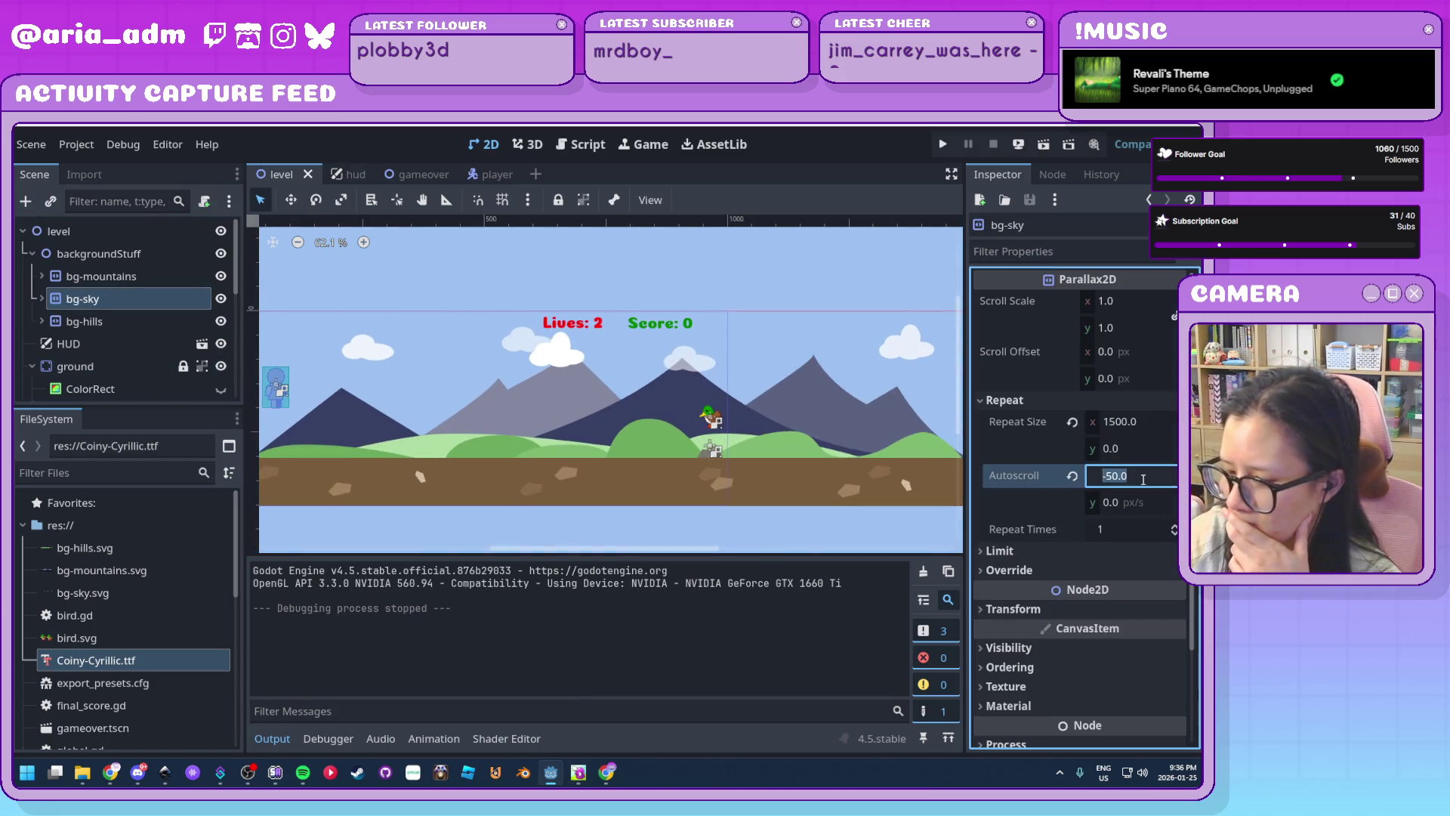
type("-75")
key("Return")
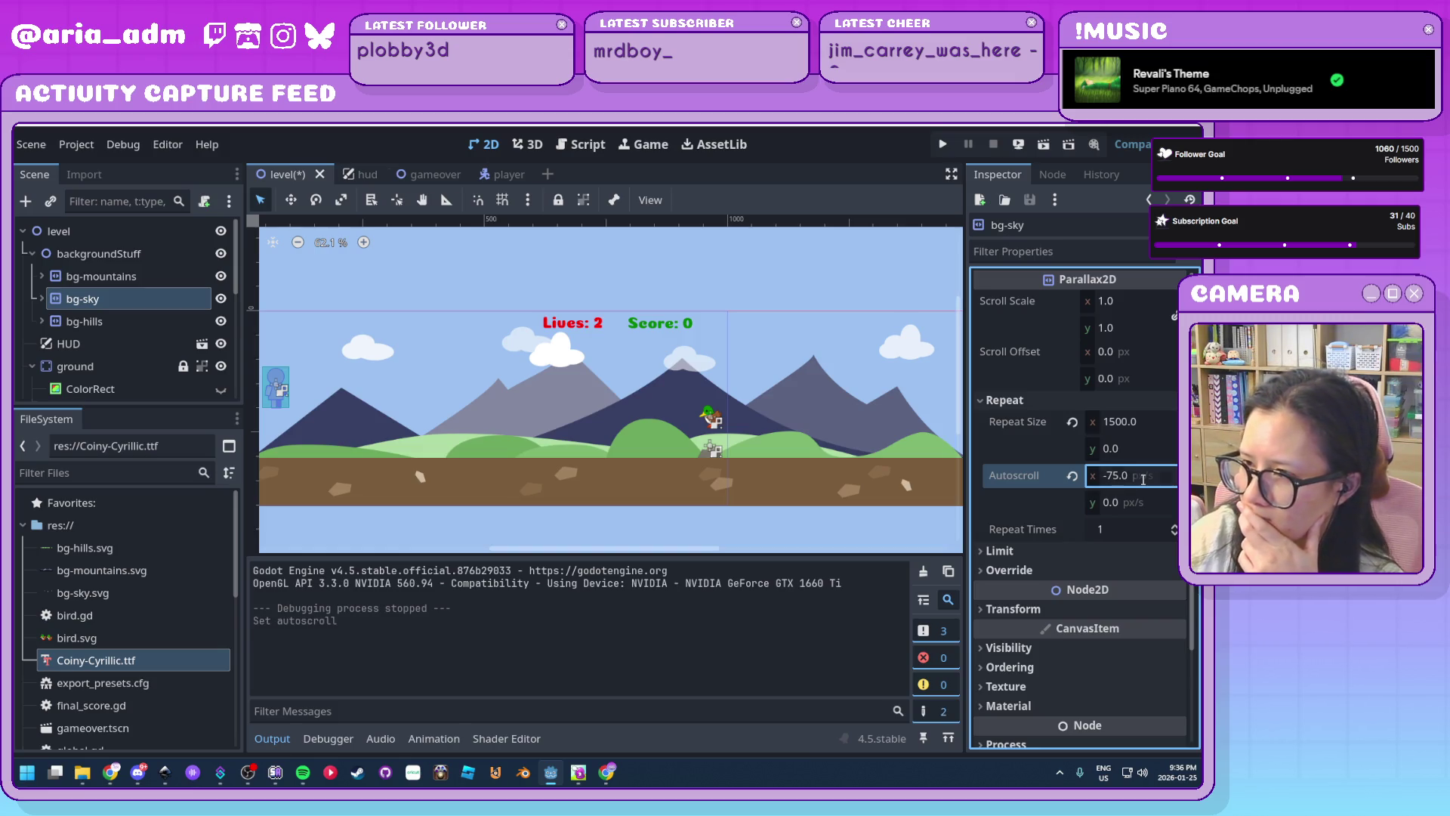
Check the ground (-600) and bg-hills (-300) autoscroll speeds, then run the project
left_click(124, 275)
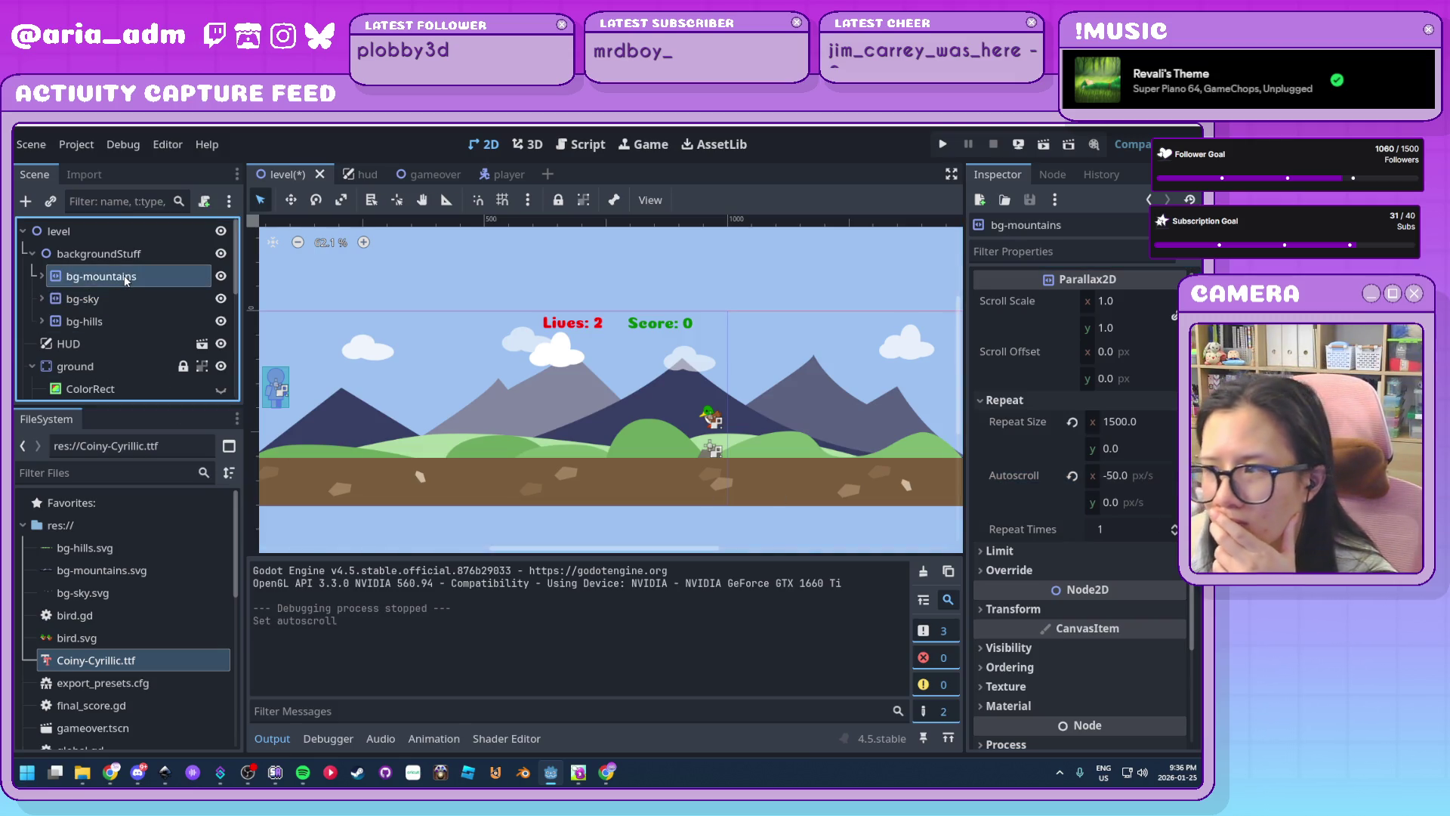
left_click(121, 295)
left_click(112, 324)
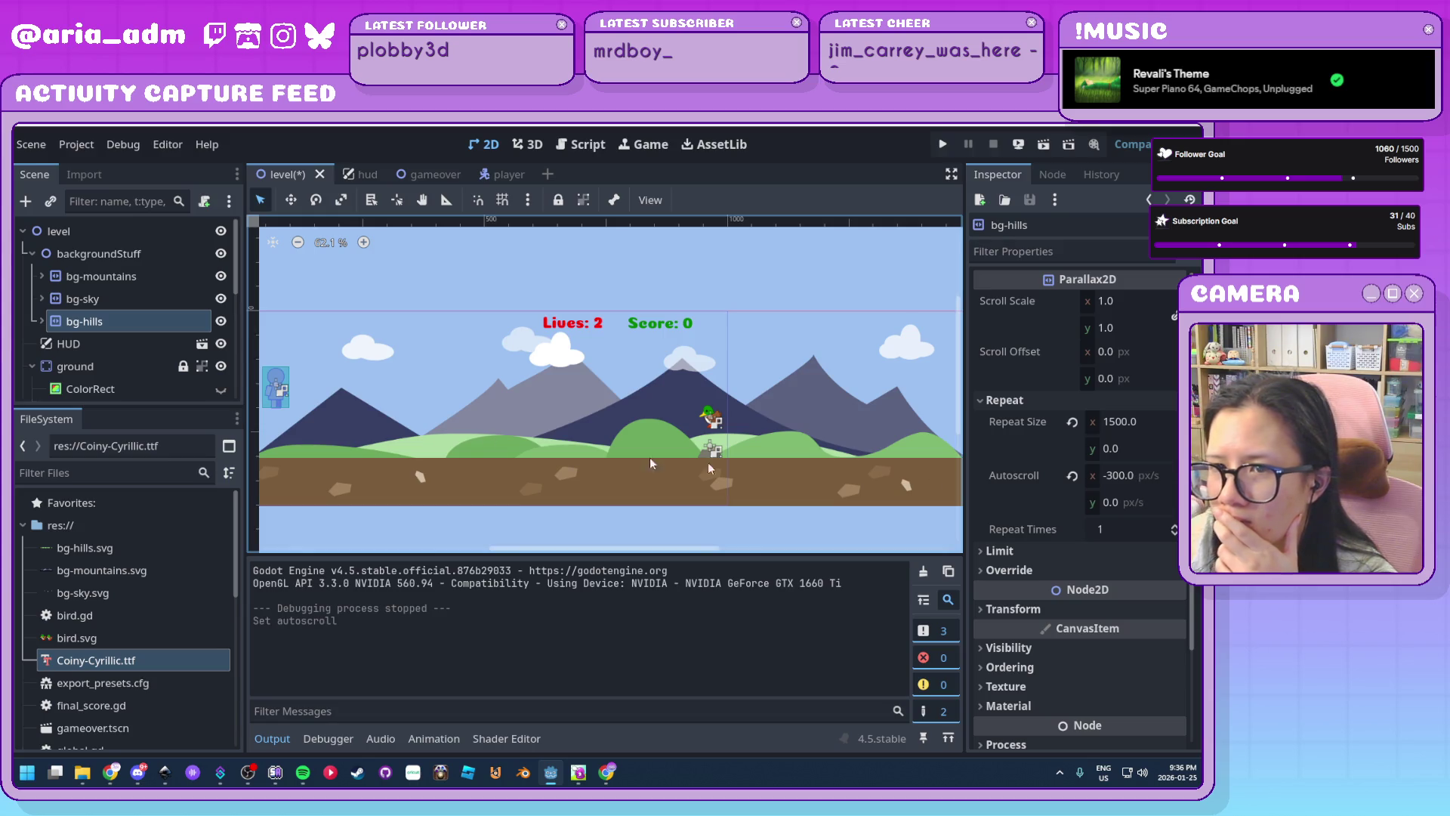
scroll(120, 363, "down", 5)
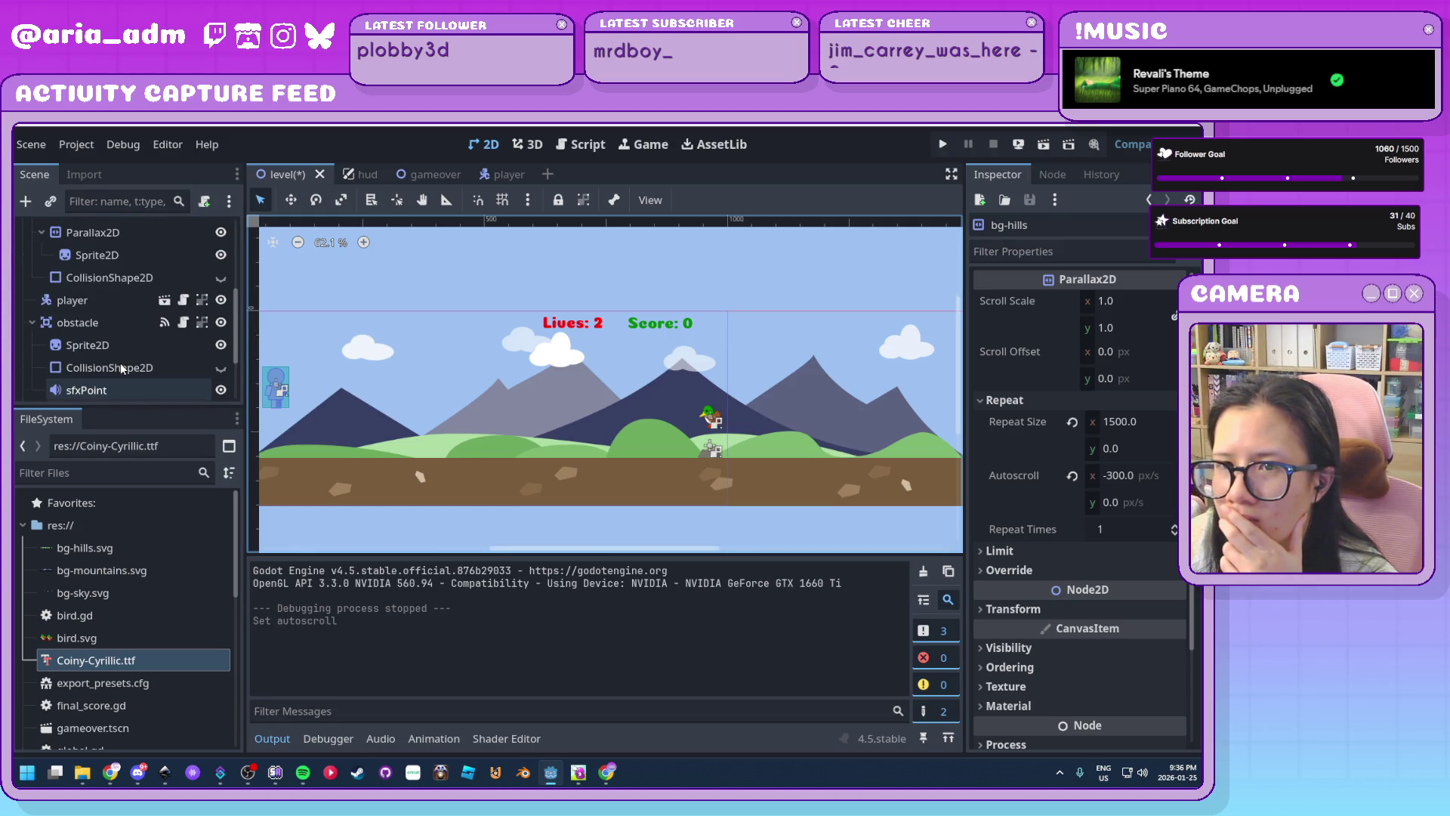
scroll(108, 291, "up", 2)
left_click(112, 280)
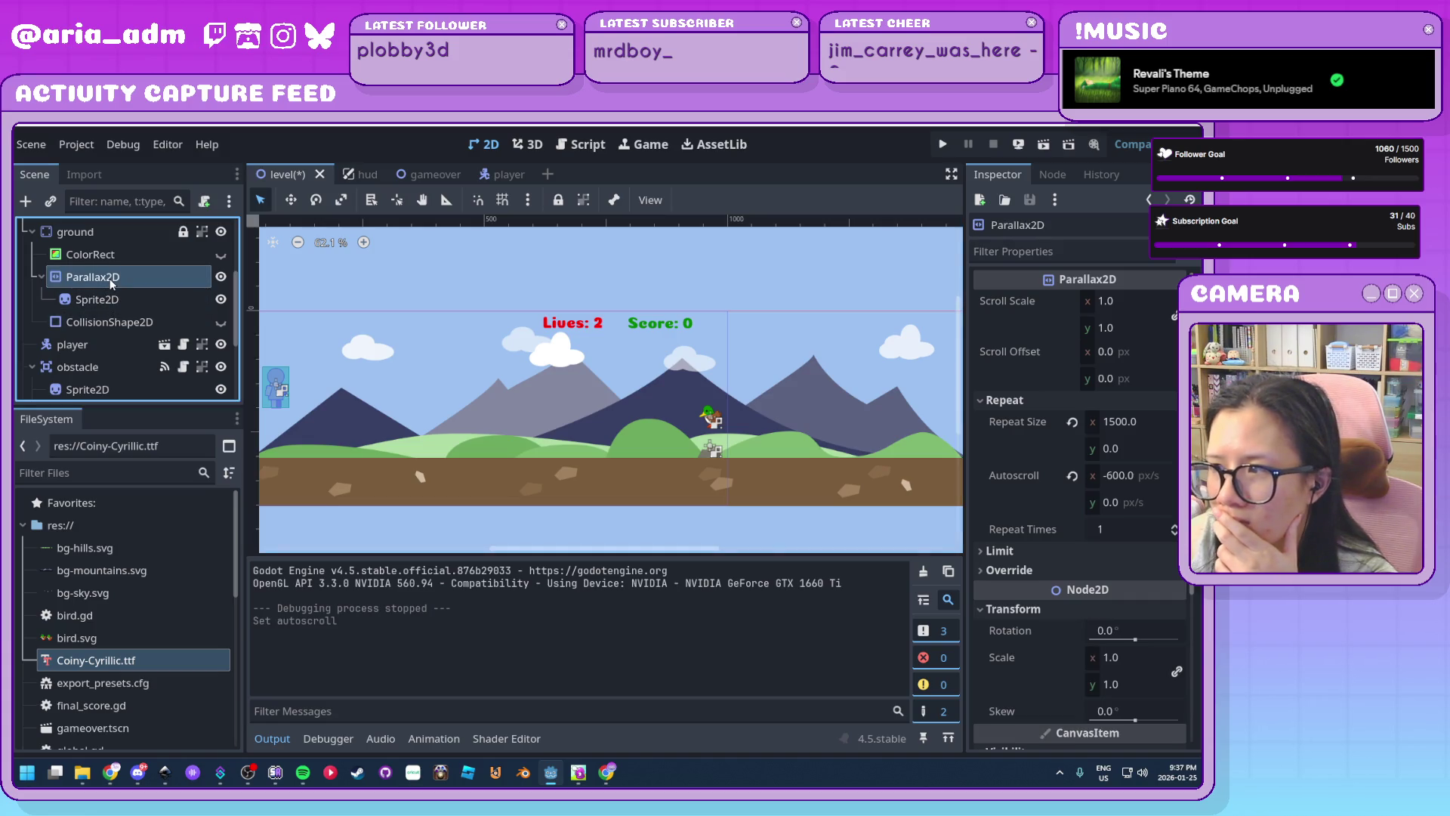
scroll(138, 334, "up", 3)
left_click(115, 323)
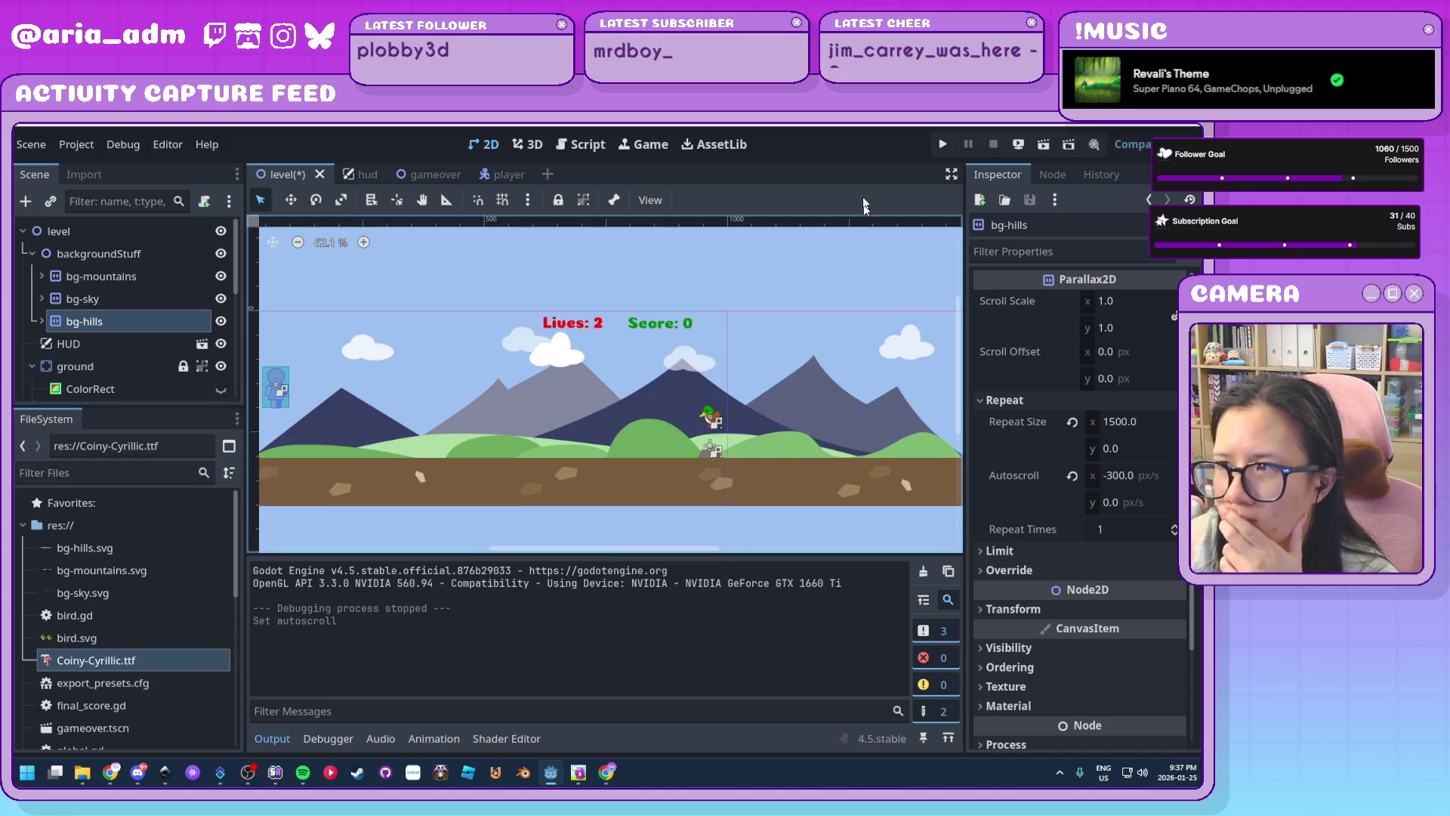
left_click(943, 146)
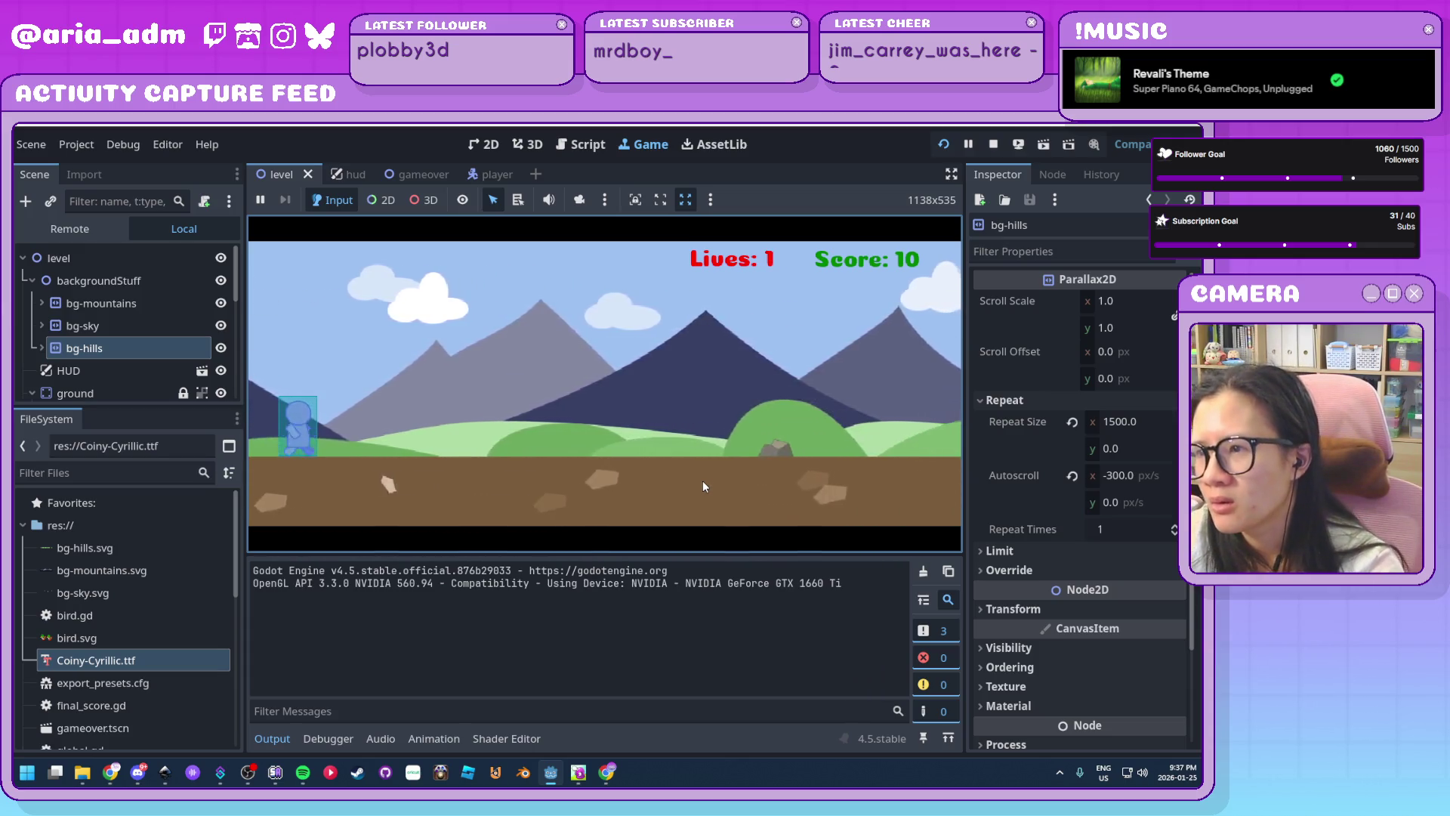
Jump three times, clearing a bird, until Game Over at score 80, then stop the game
key("space")
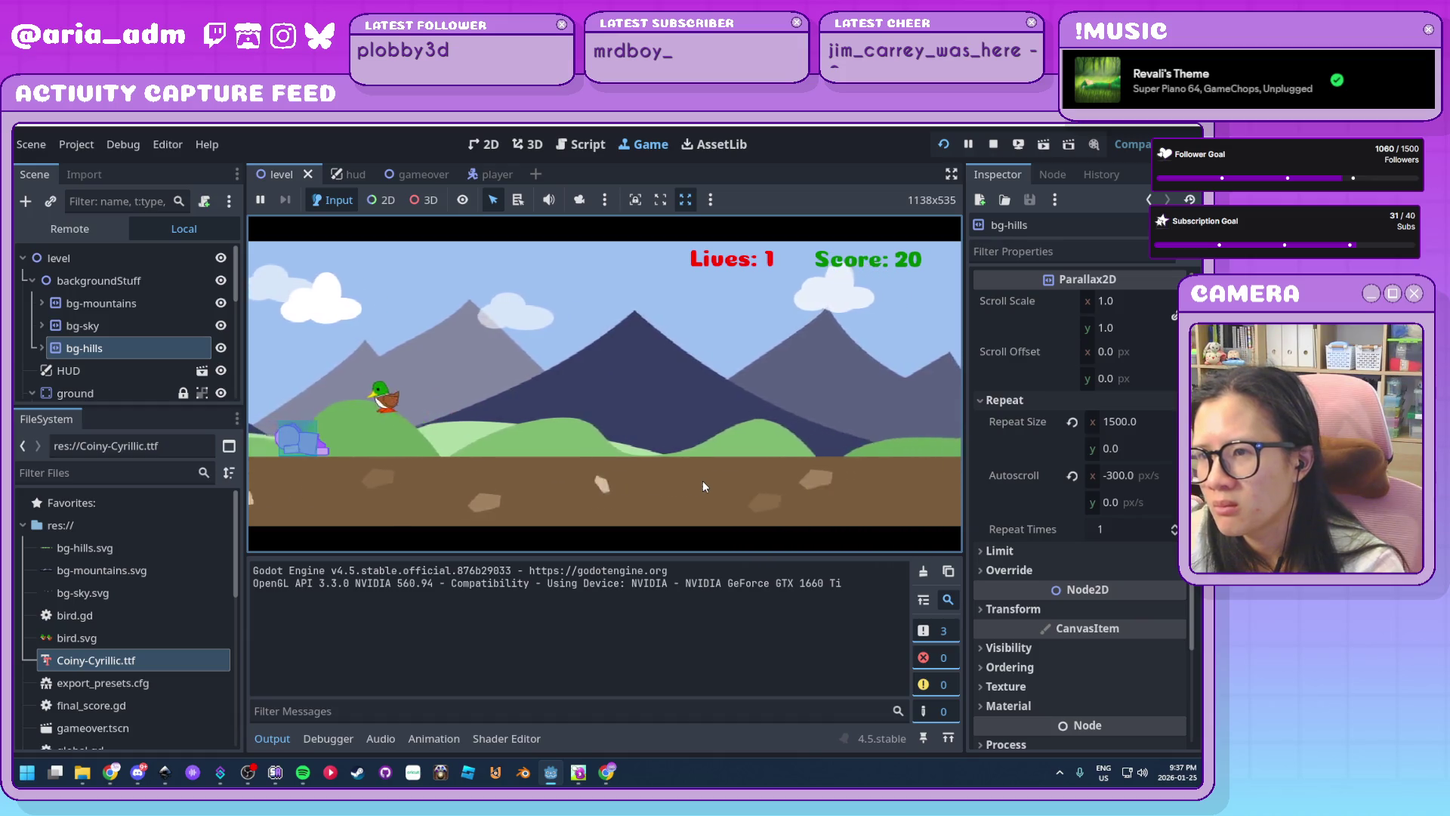
key("space")
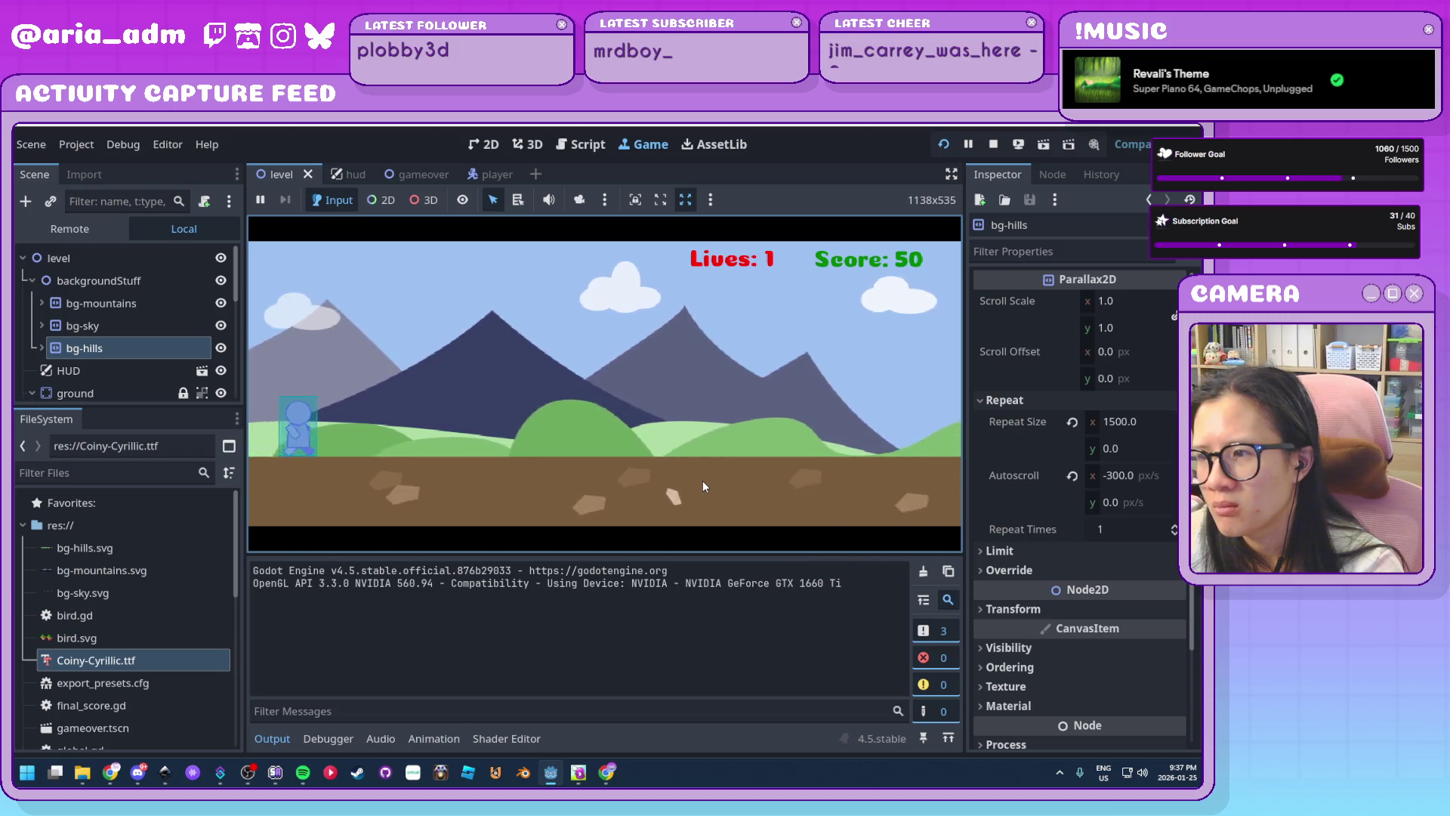
key("space")
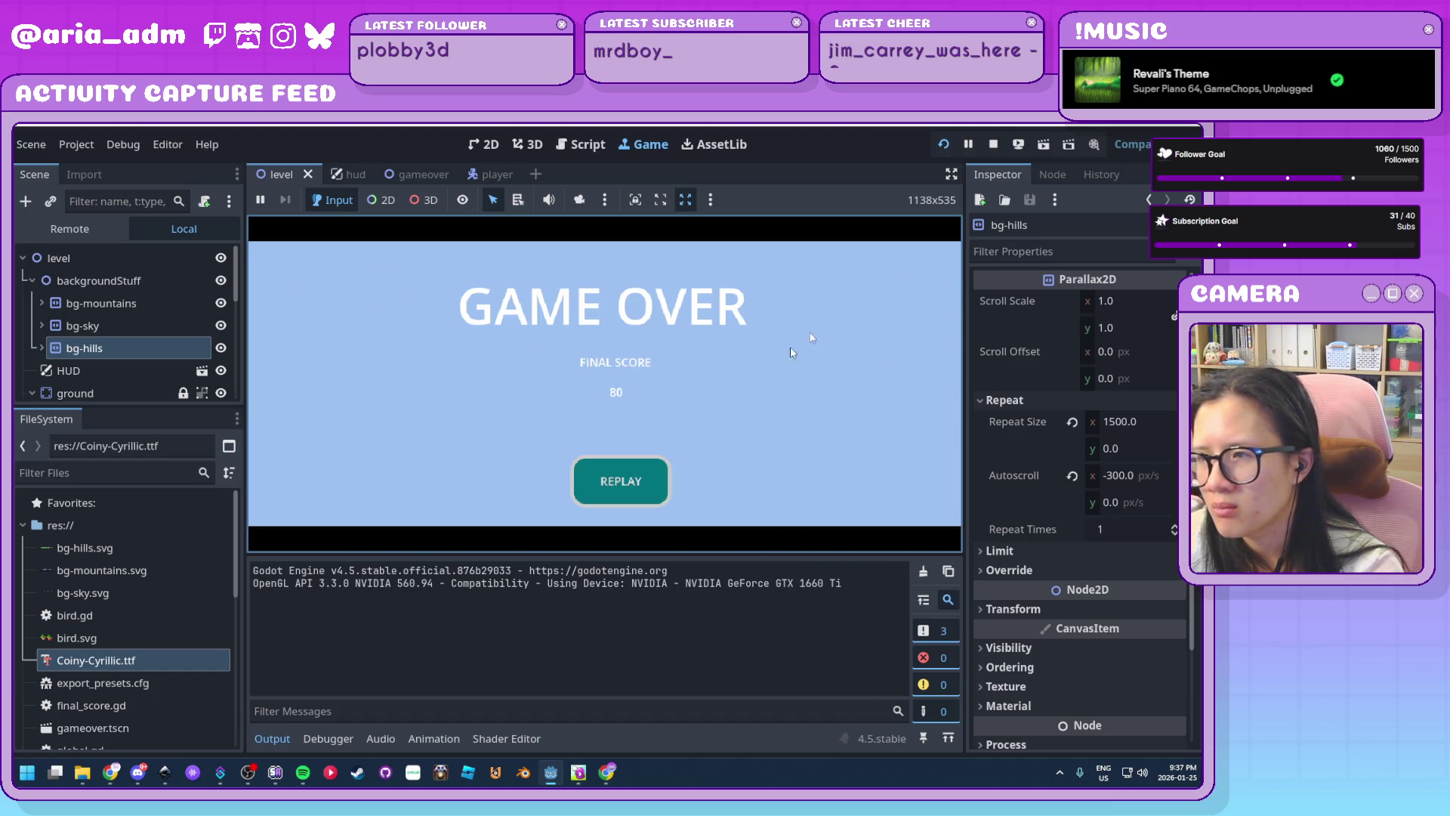
left_click(986, 144)
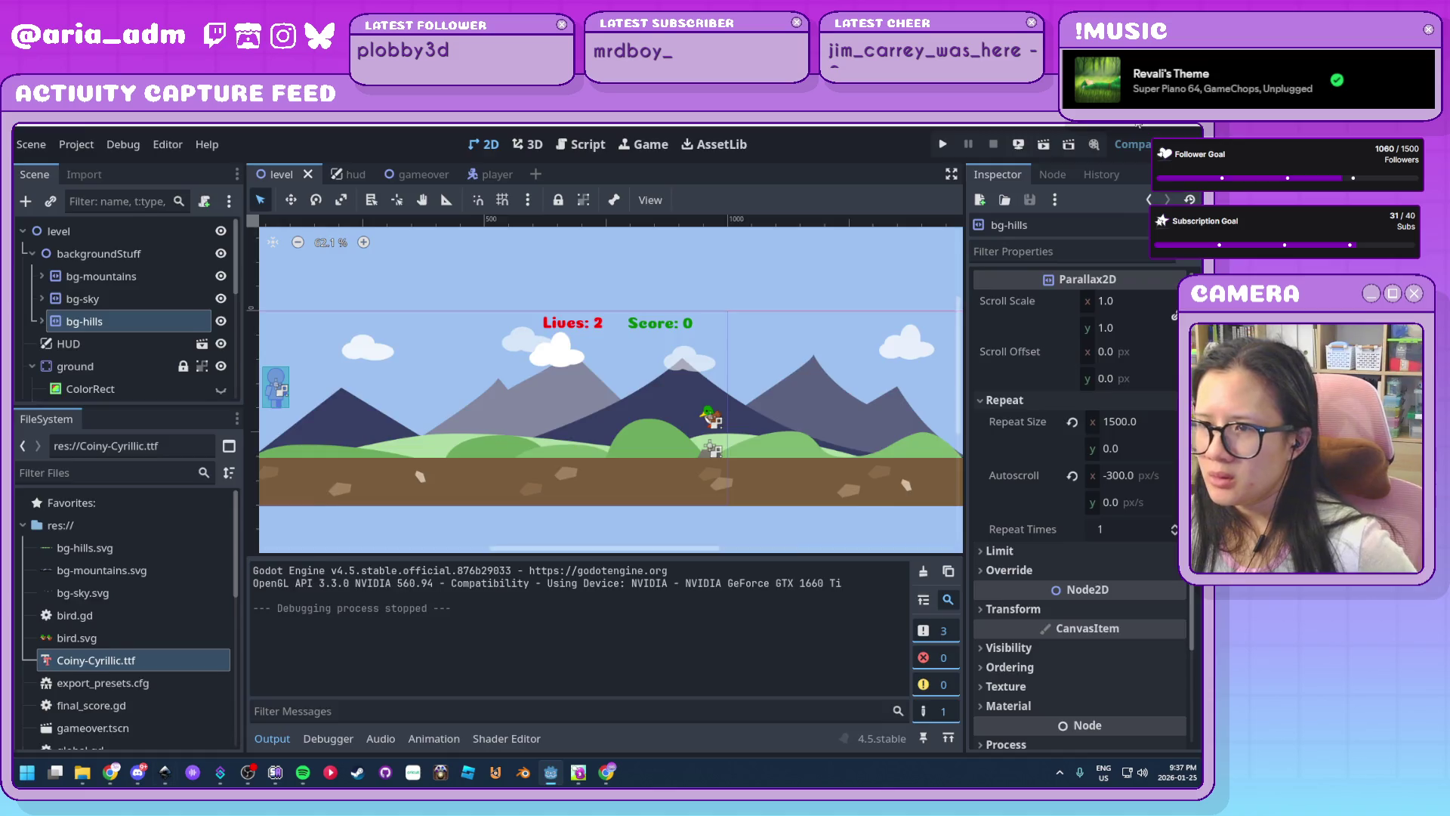
key("alt+Tab")
Shrink the middle white cloud and the left cloud to under half size
left_click(356, 396)
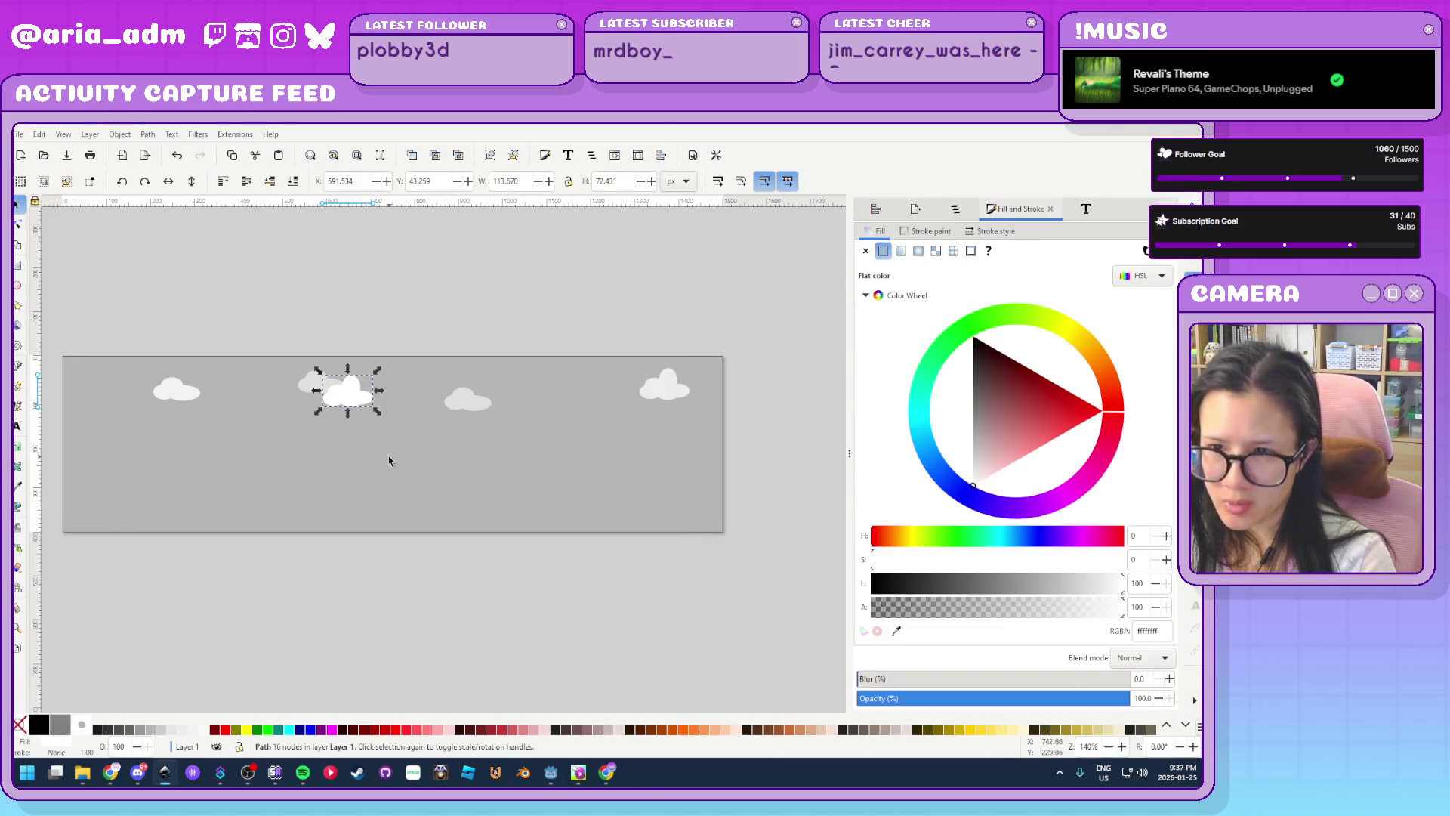
scroll(298, 446, "up", 1)
left_click_drag(413, 399, 325, 344)
left_click(366, 356)
left_click(148, 368)
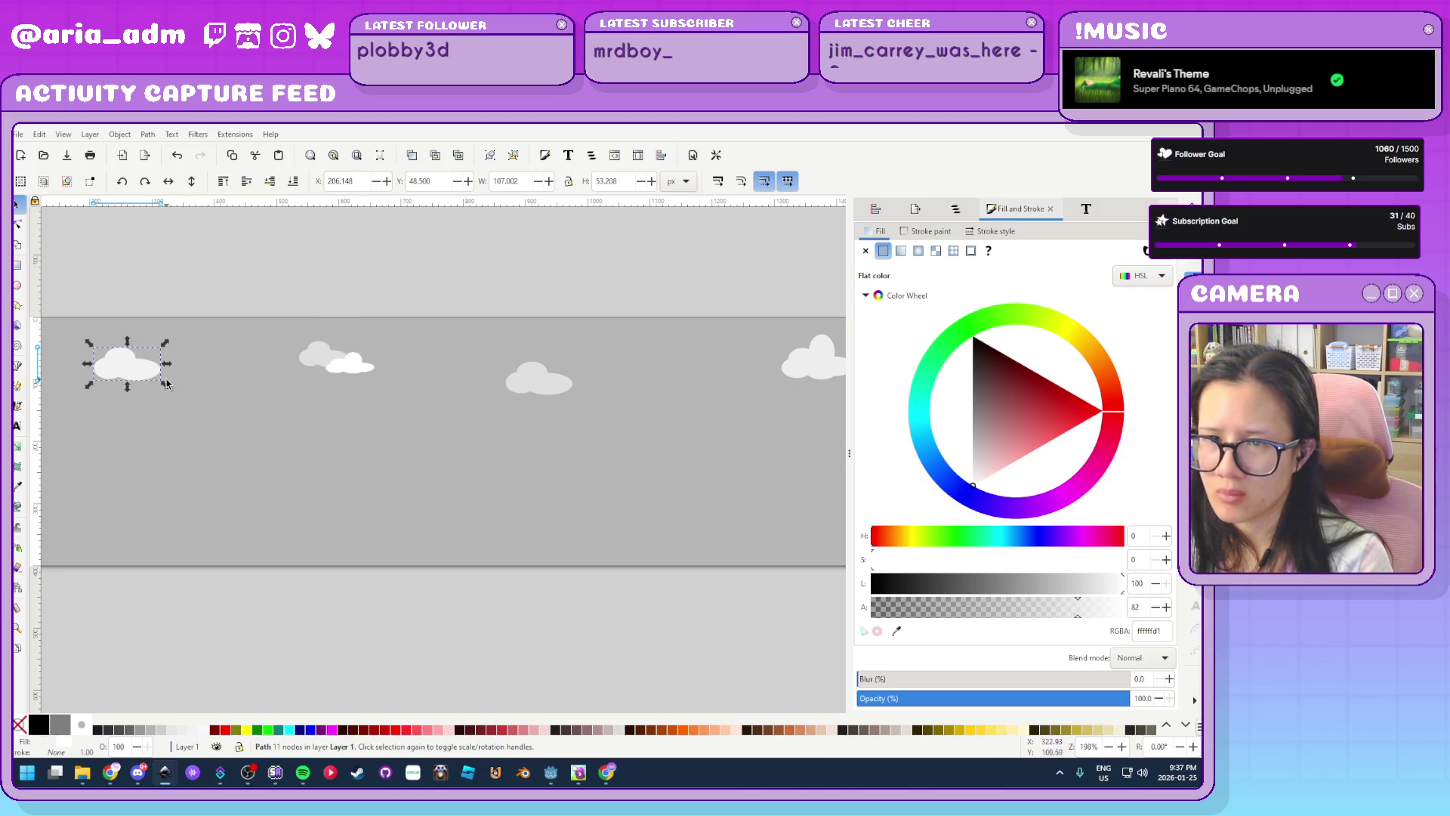
scroll(174, 414, "left", 5)
mouse_move(361, 408)
left_mouse_down()
mouse_move(327, 391)
mouse_move(353, 393)
mouse_move(227, 414)
mouse_move(188, 405)
left_mouse_up()
Shrink the right-hand cloud, move the grey middle cloud right, and save
scroll(377, 446, "right", 4)
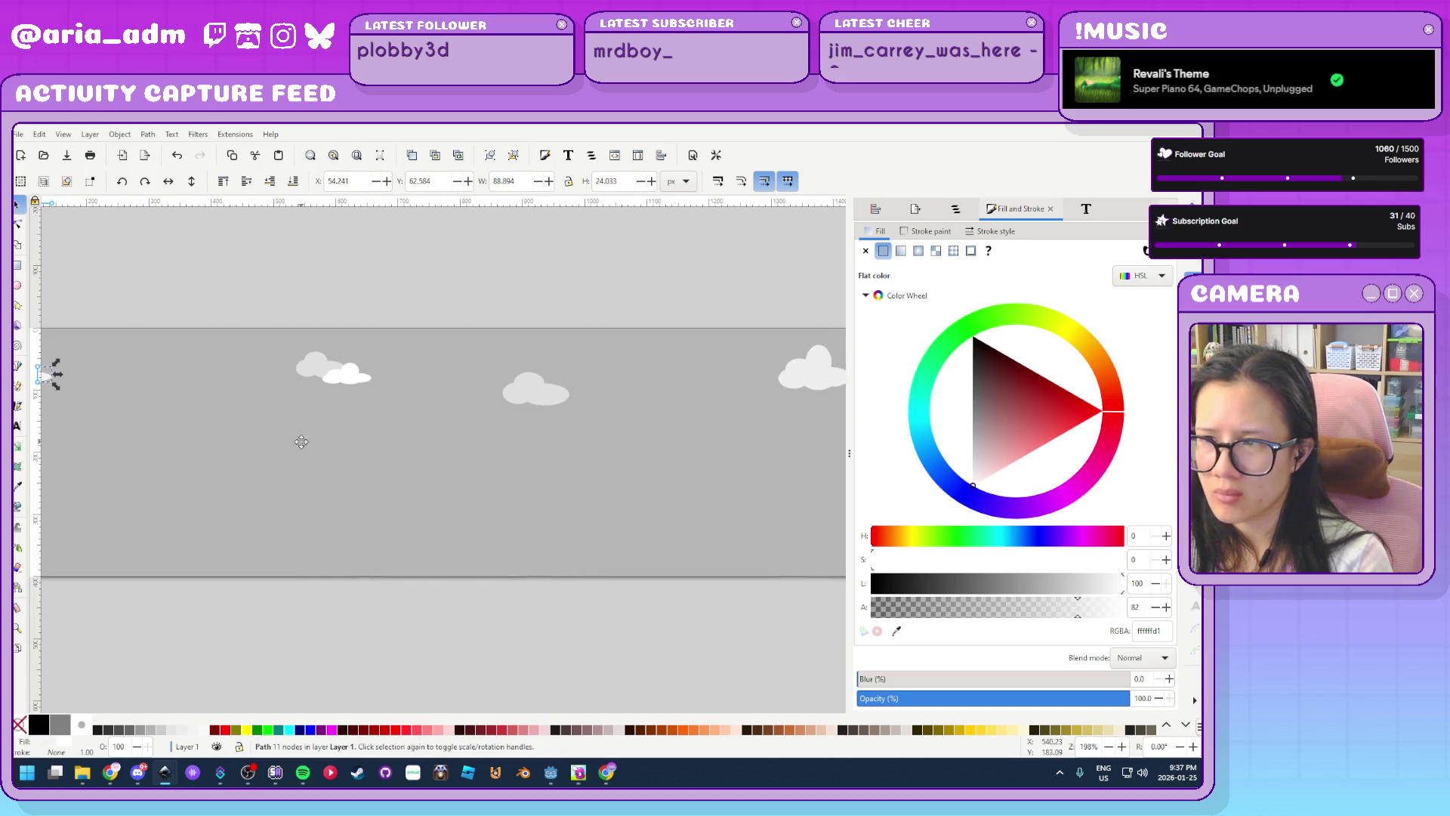
left_click(786, 389)
scroll(705, 399, "right", 4)
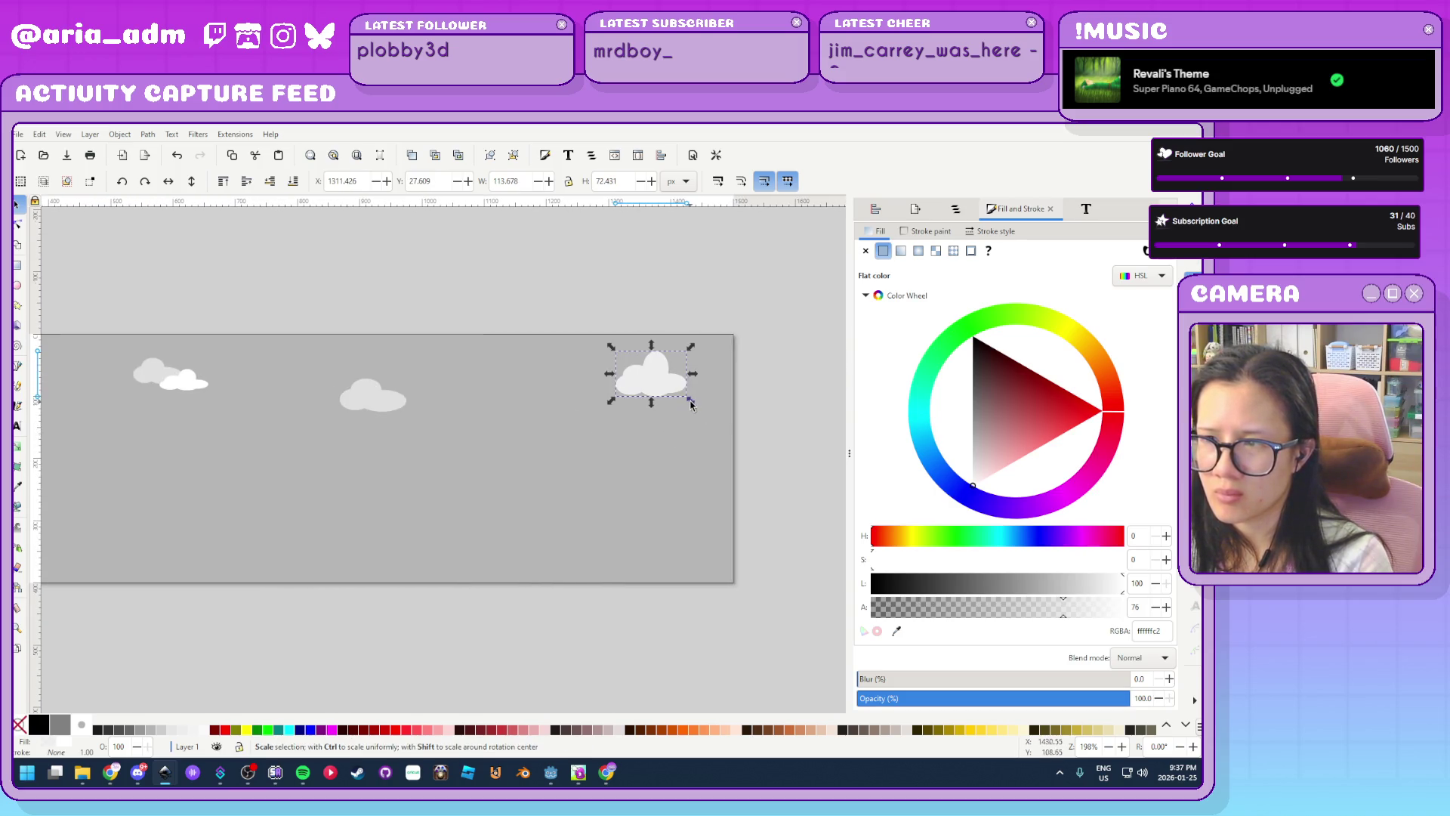
mouse_move(682, 386)
left_mouse_down()
mouse_move(652, 374)
mouse_move(713, 395)
left_mouse_up()
left_click(392, 404)
mouse_move(393, 404)
left_mouse_down()
mouse_move(495, 395)
mouse_move(447, 393)
mouse_move(456, 404)
mouse_move(459, 353)
left_mouse_up()
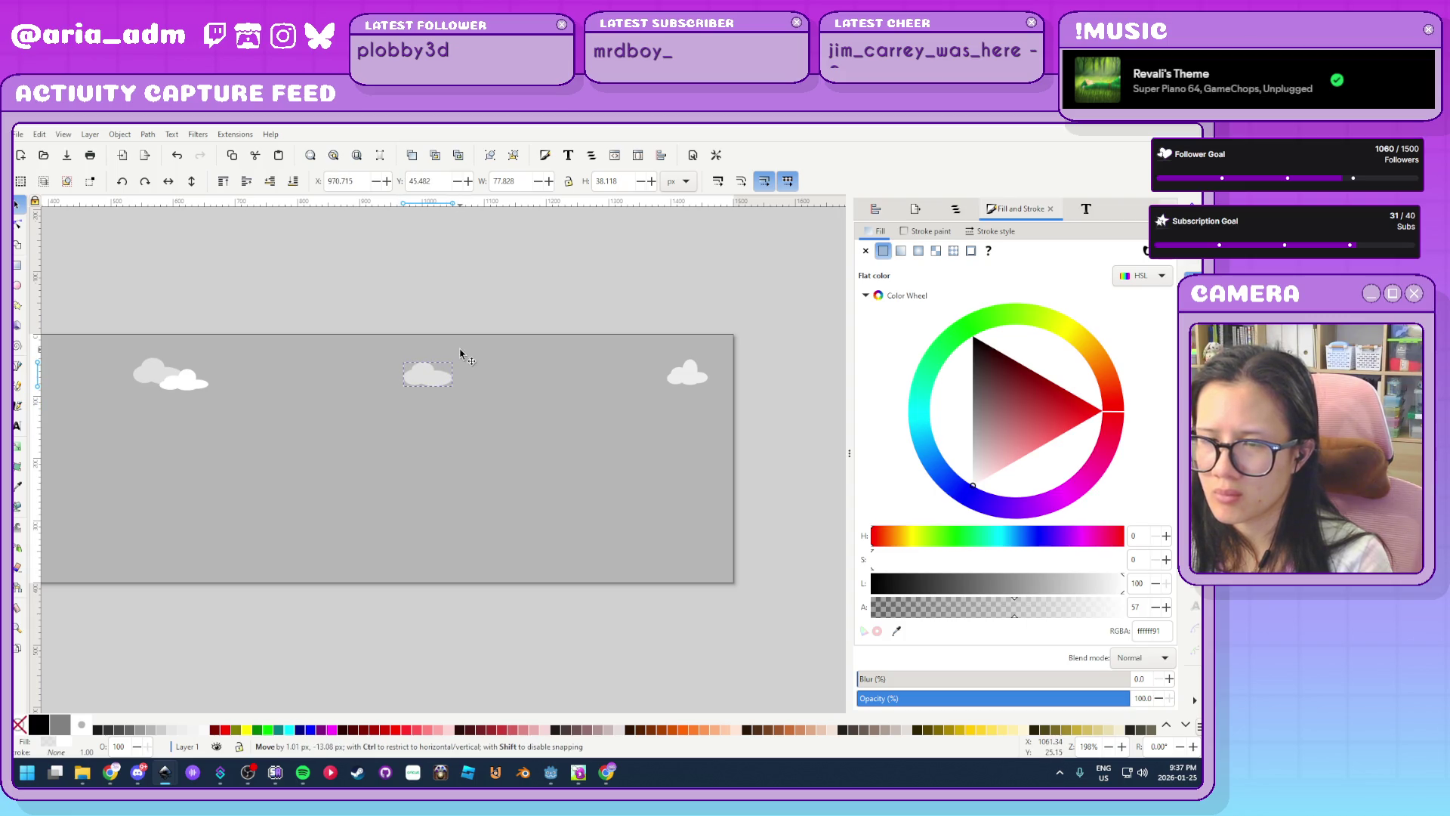
key("Escape")
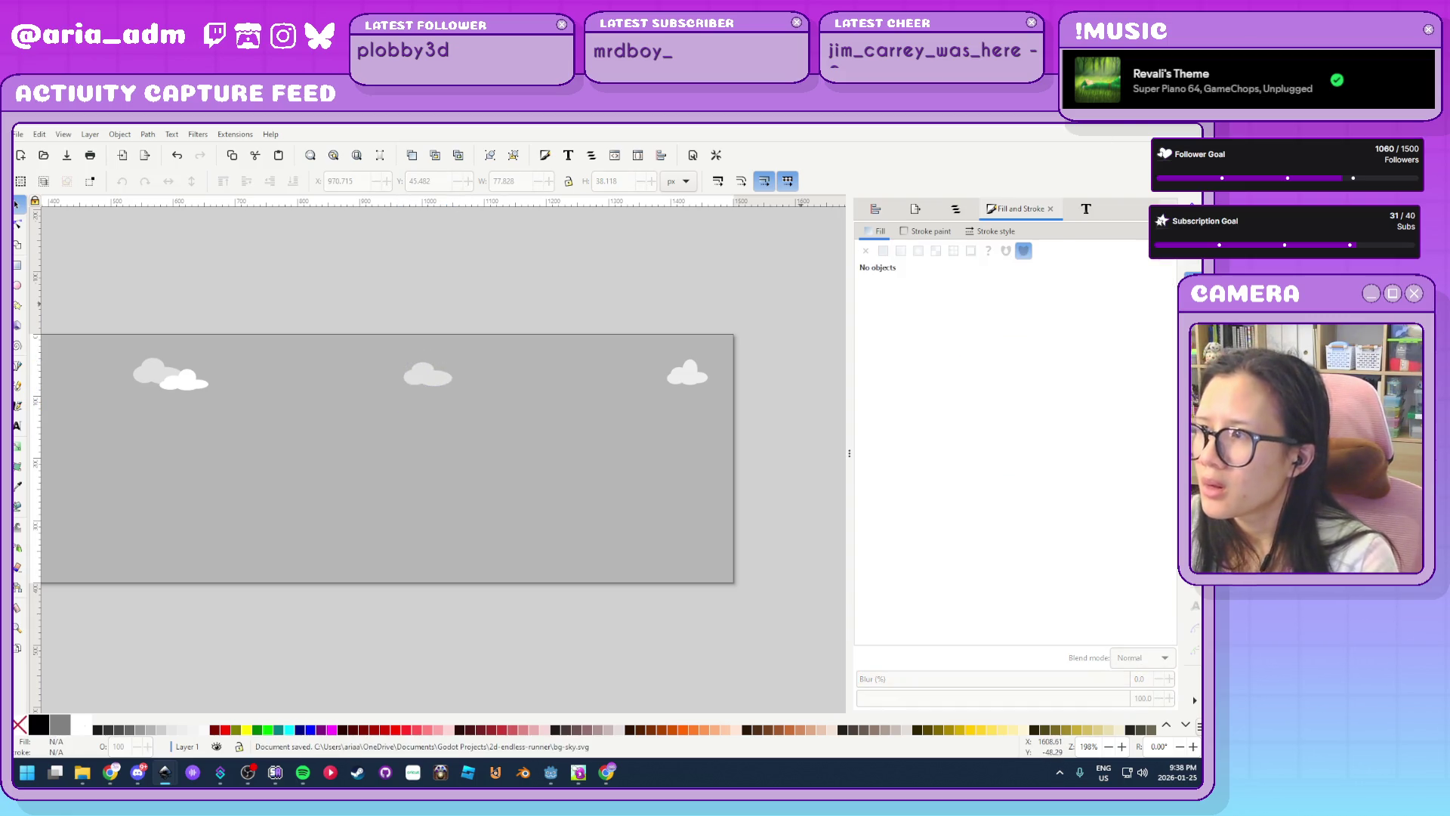
In the mountains drawing, pen a closed jagged snow-cap shape over the middle peak
key("ctrl+Tab")
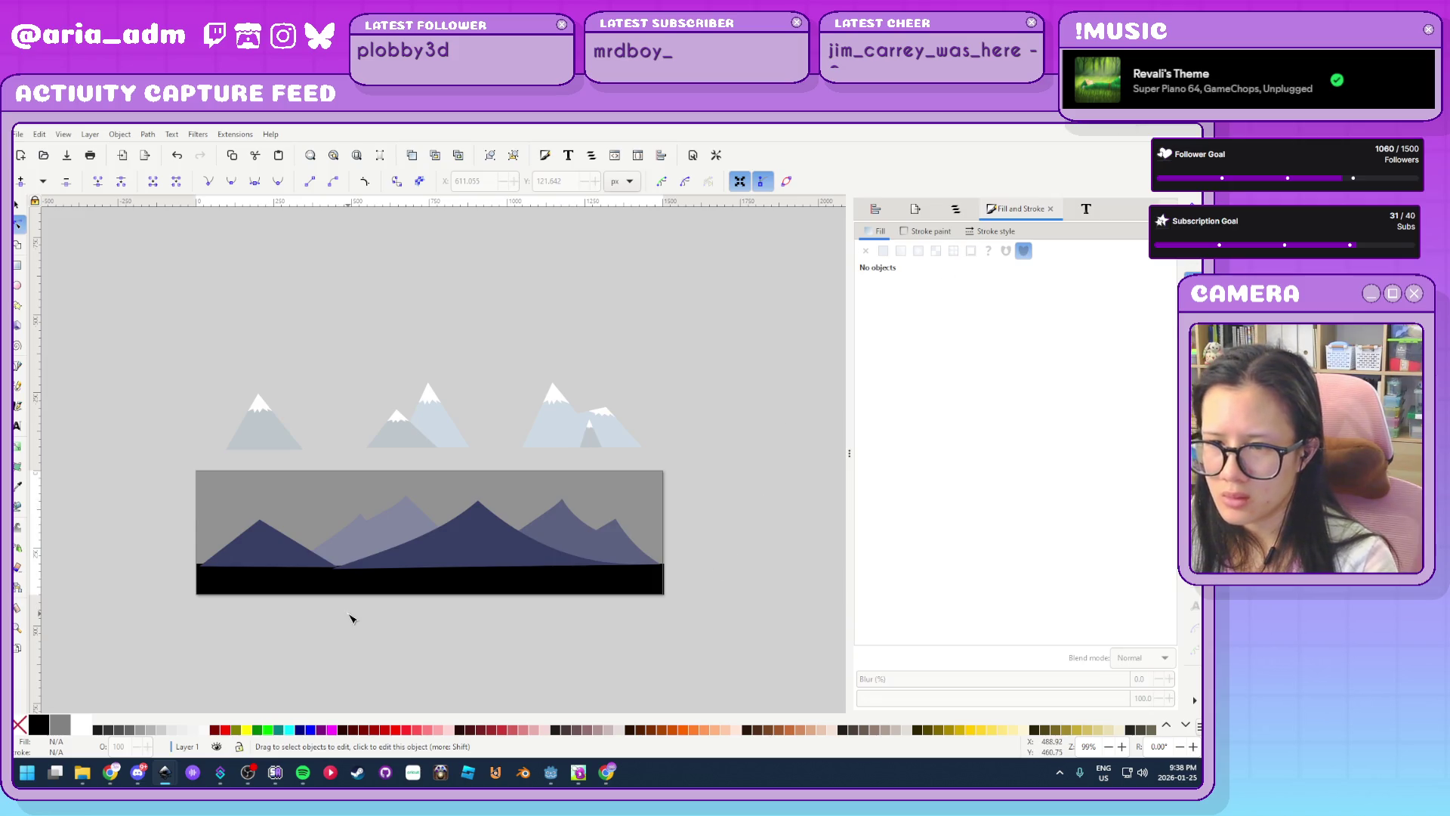
scroll(529, 487, "up", 3)
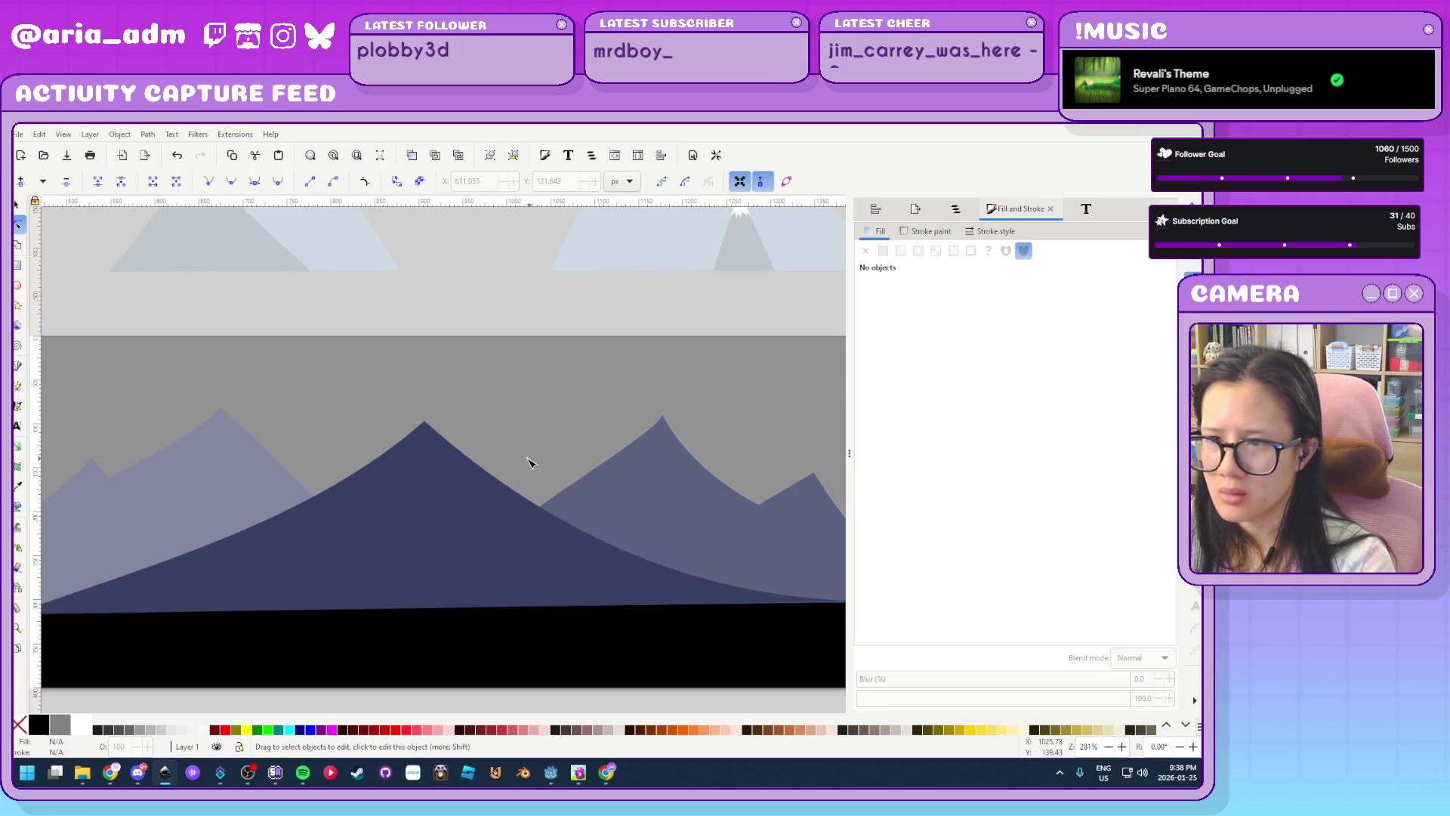
scroll(524, 437, "down", 3)
scroll(524, 437, "up", 3)
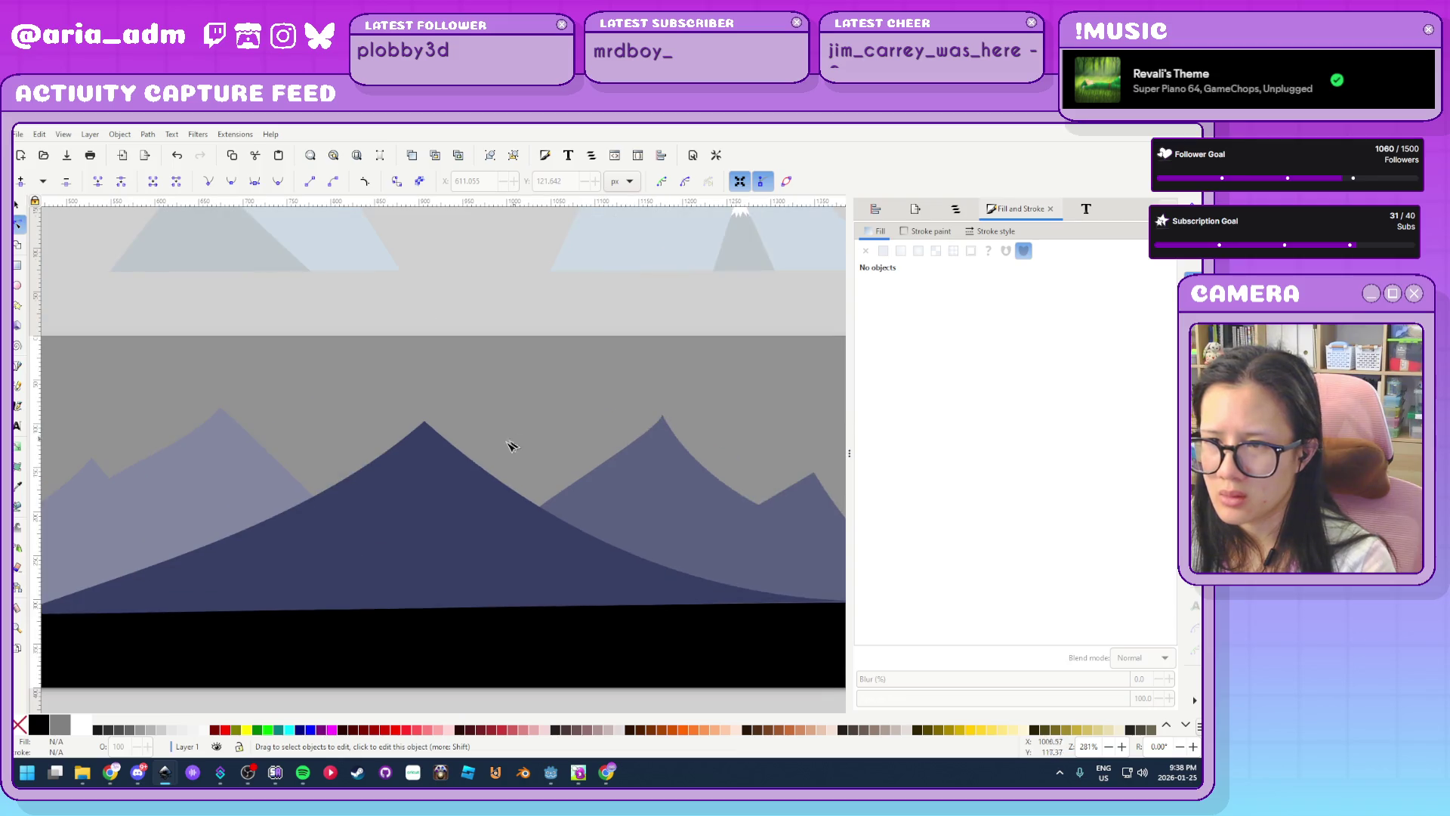
scroll(487, 456, "down", 1)
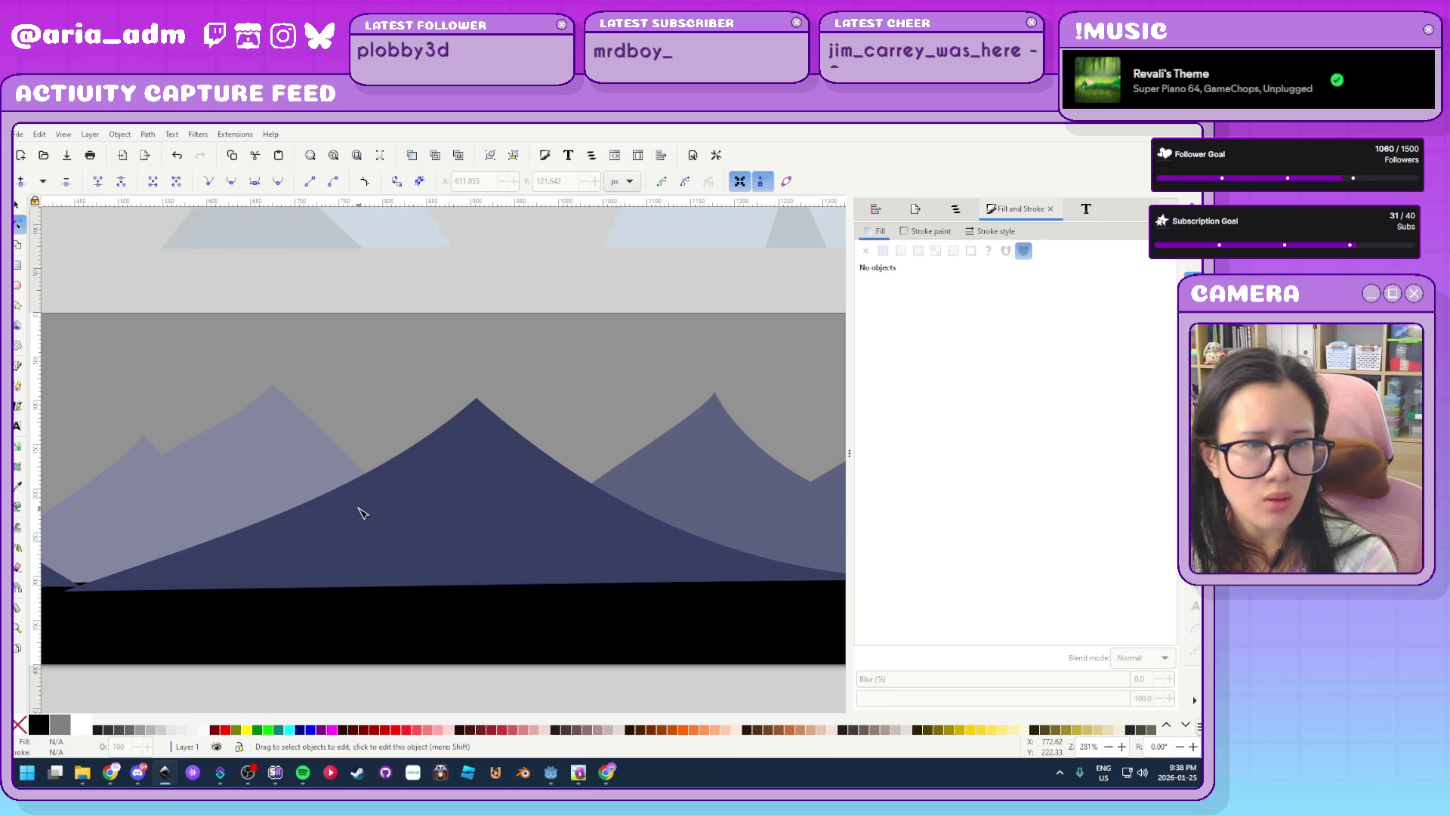
scroll(445, 454, "up", 1)
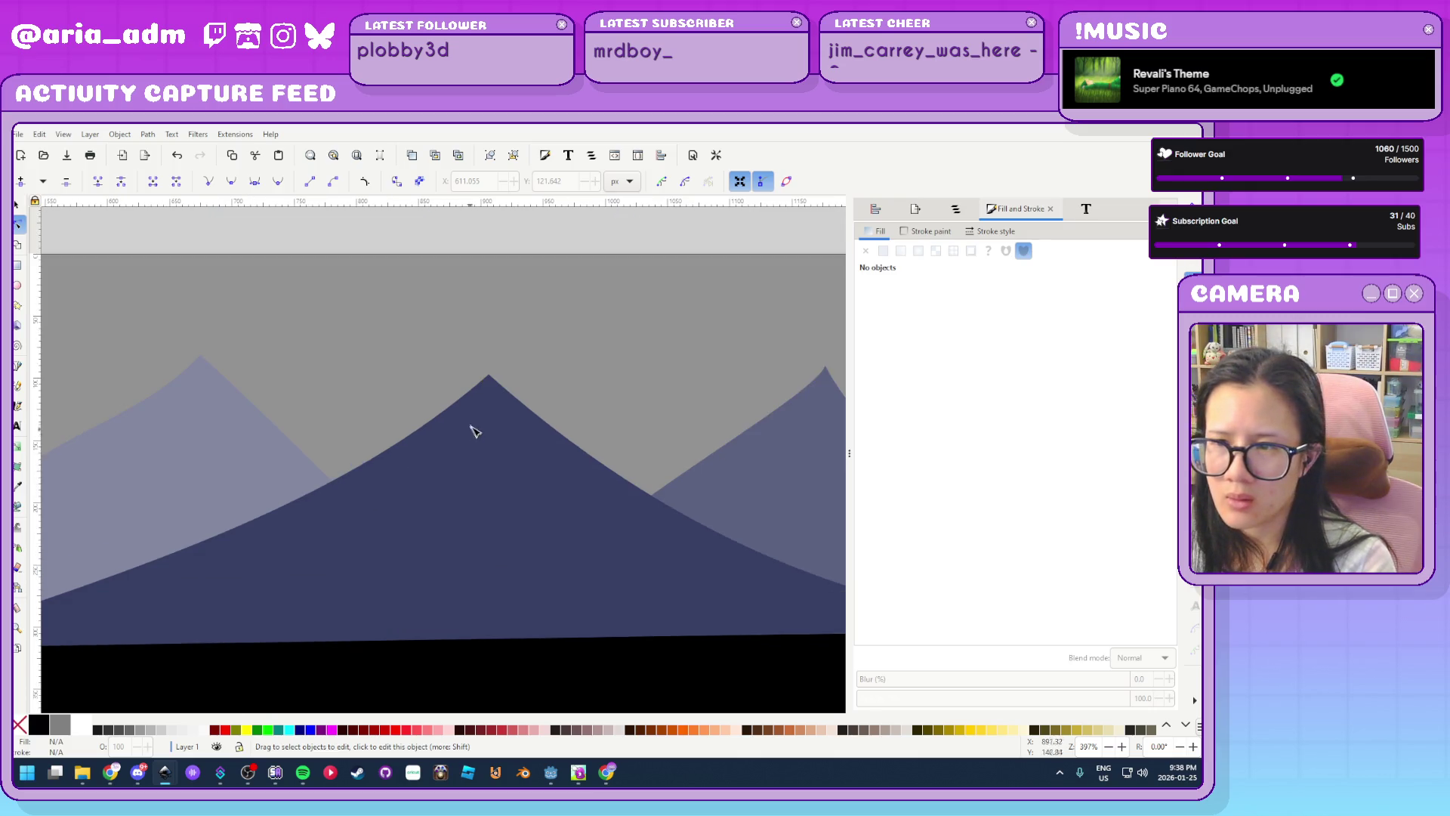
left_click(18, 368)
left_click(488, 373)
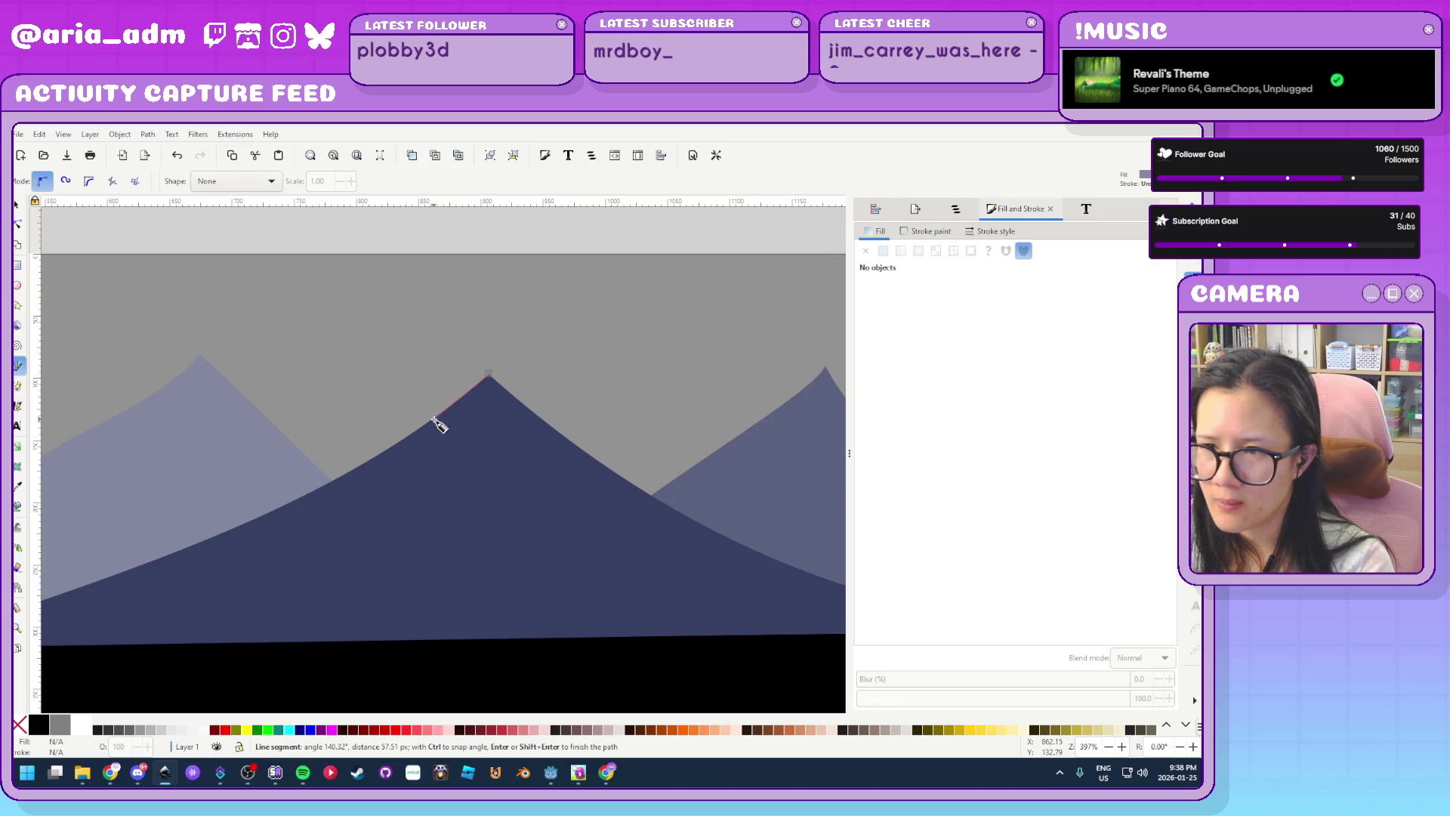
left_click(456, 413)
left_click(466, 436)
left_click(499, 411)
left_click(518, 422)
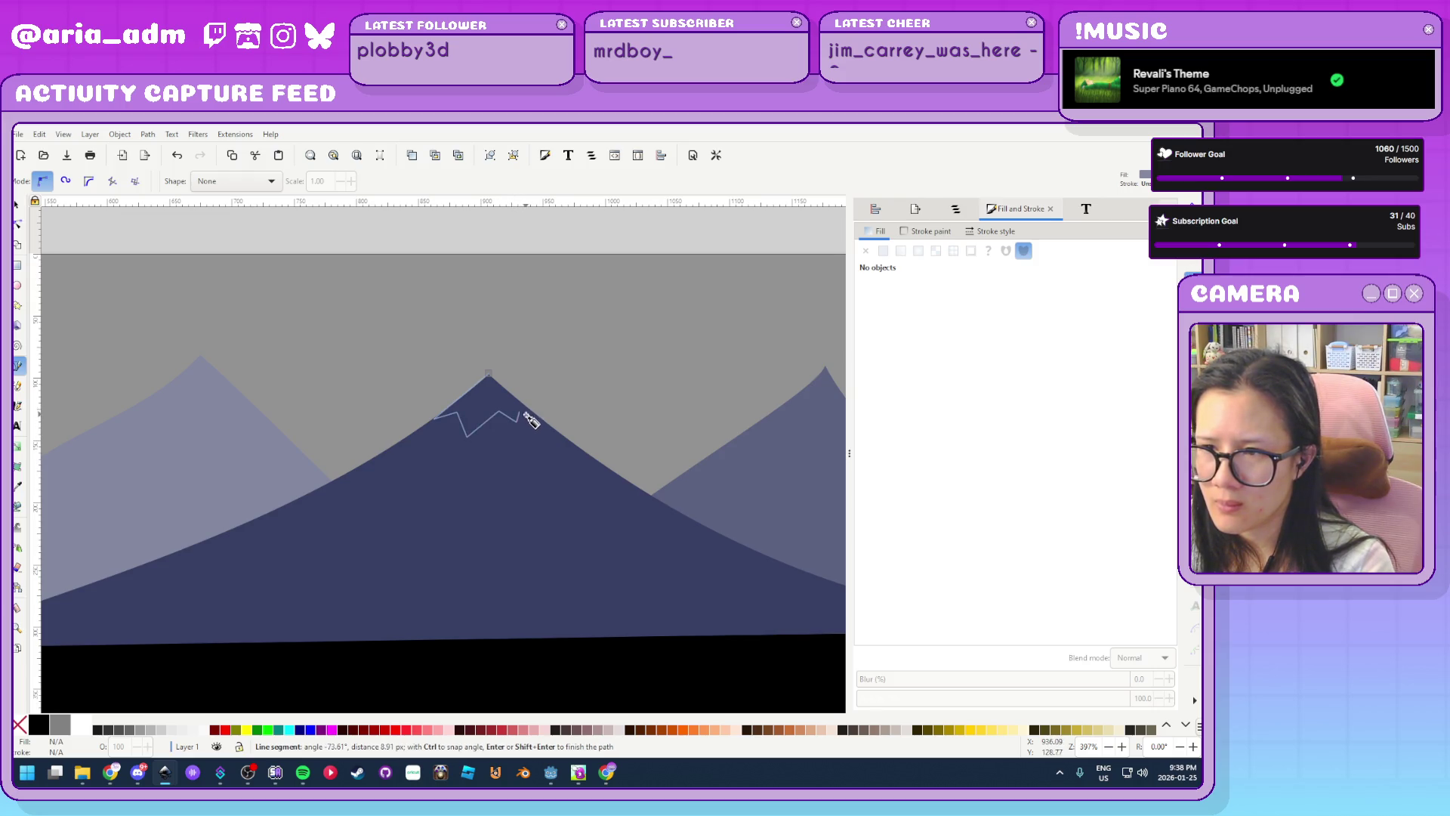
left_click(489, 373)
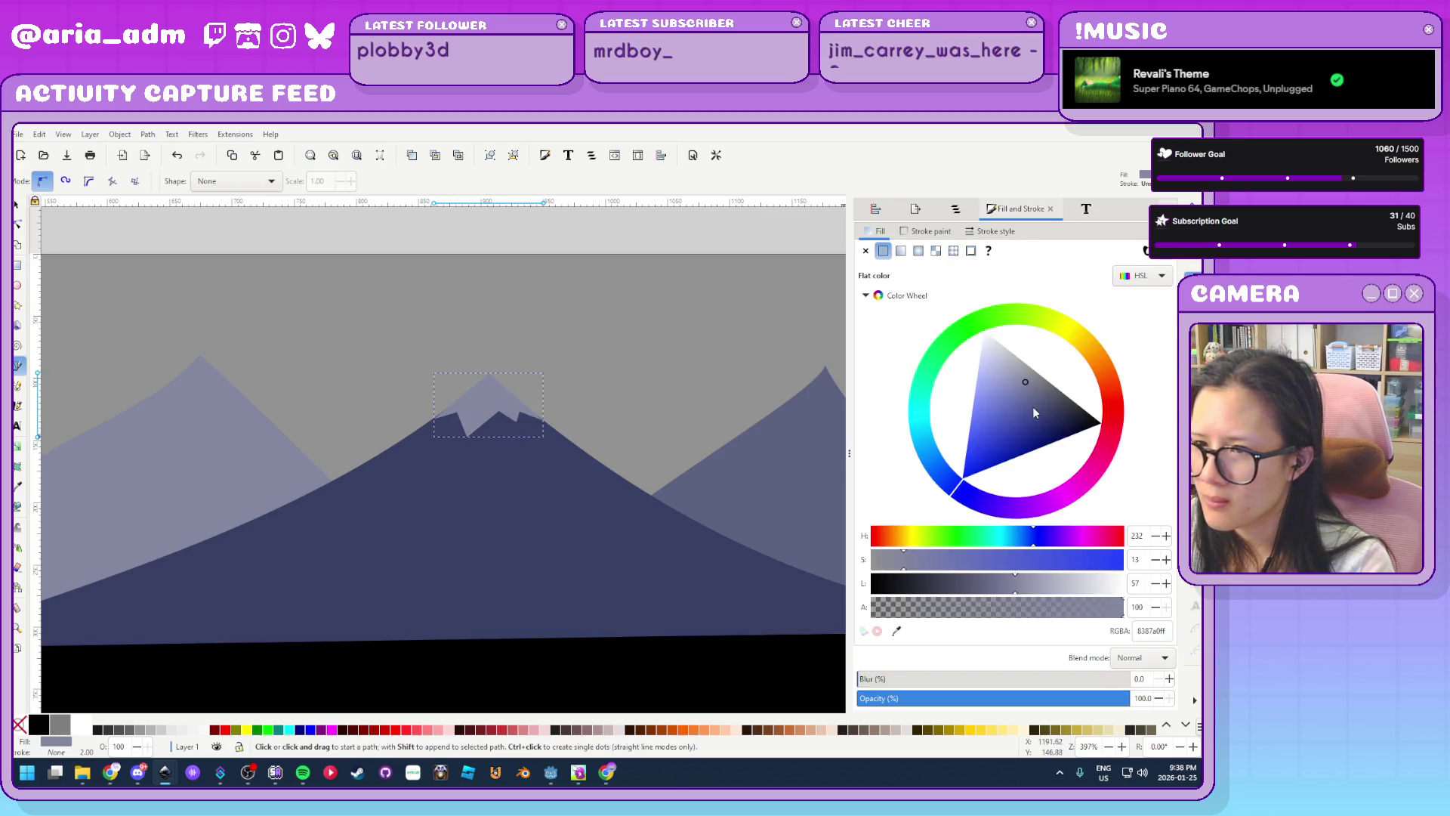
Lighten the snow cap's fill and align its left and right corner nodes with the slopes
mouse_move(1026, 383)
left_mouse_down()
mouse_move(1041, 400)
mouse_move(1013, 364)
left_mouse_up()
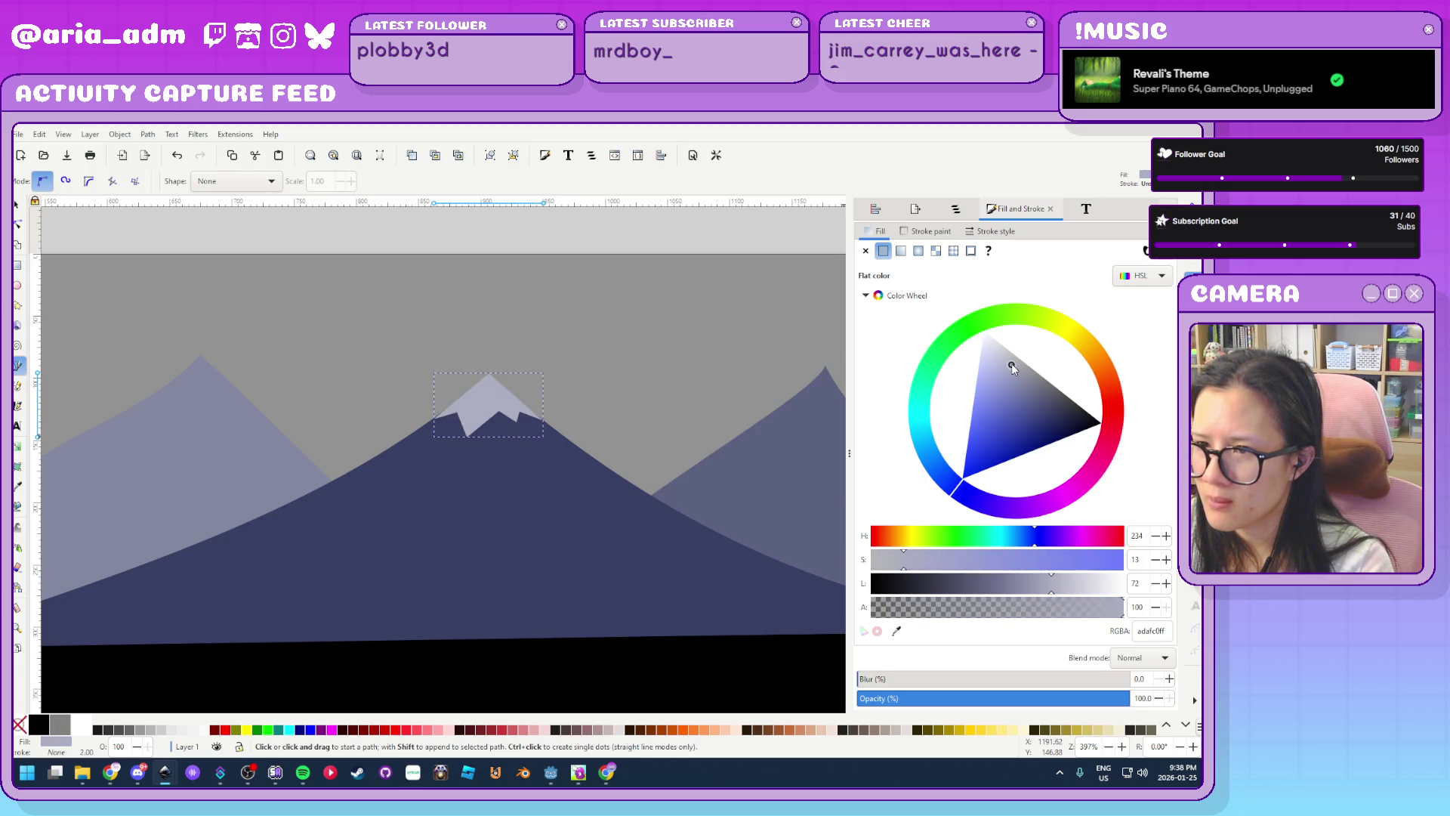
left_click(19, 224)
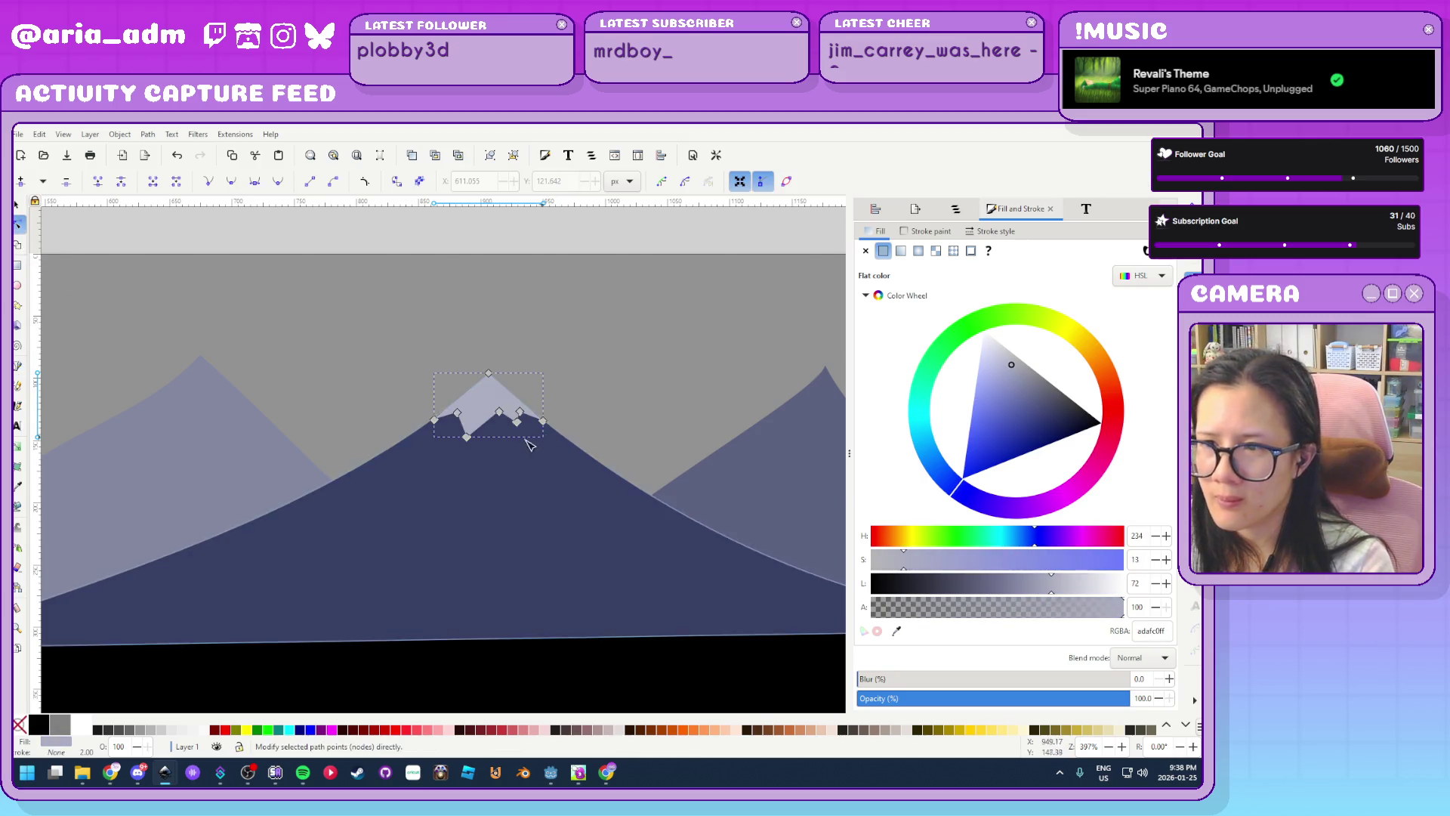
scroll(436, 417, "up", 6)
mouse_move(342, 390)
left_mouse_down()
mouse_move(317, 364)
mouse_move(344, 381)
left_mouse_up()
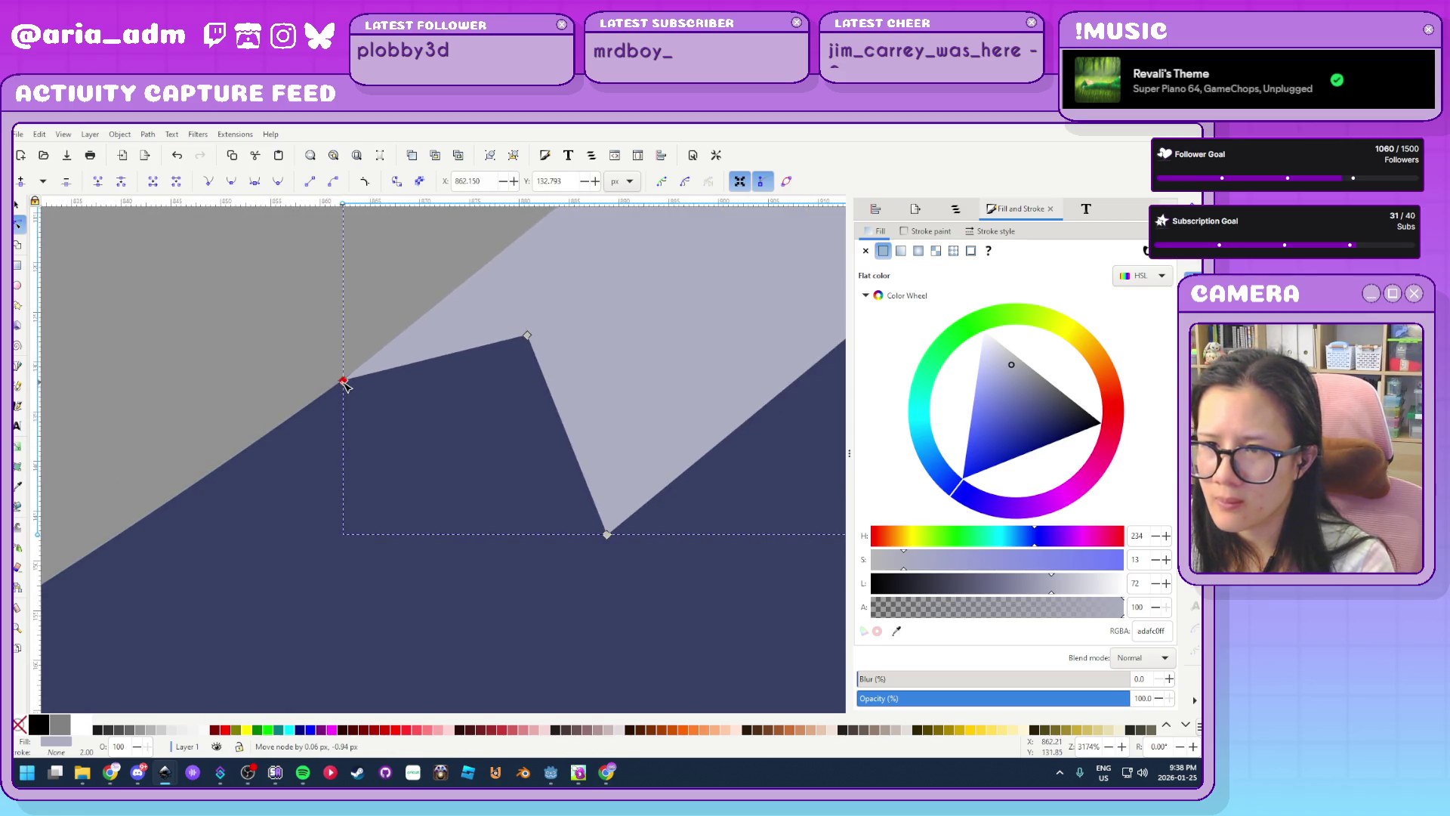
scroll(340, 486, "down", 4)
scroll(602, 510, "up", 2)
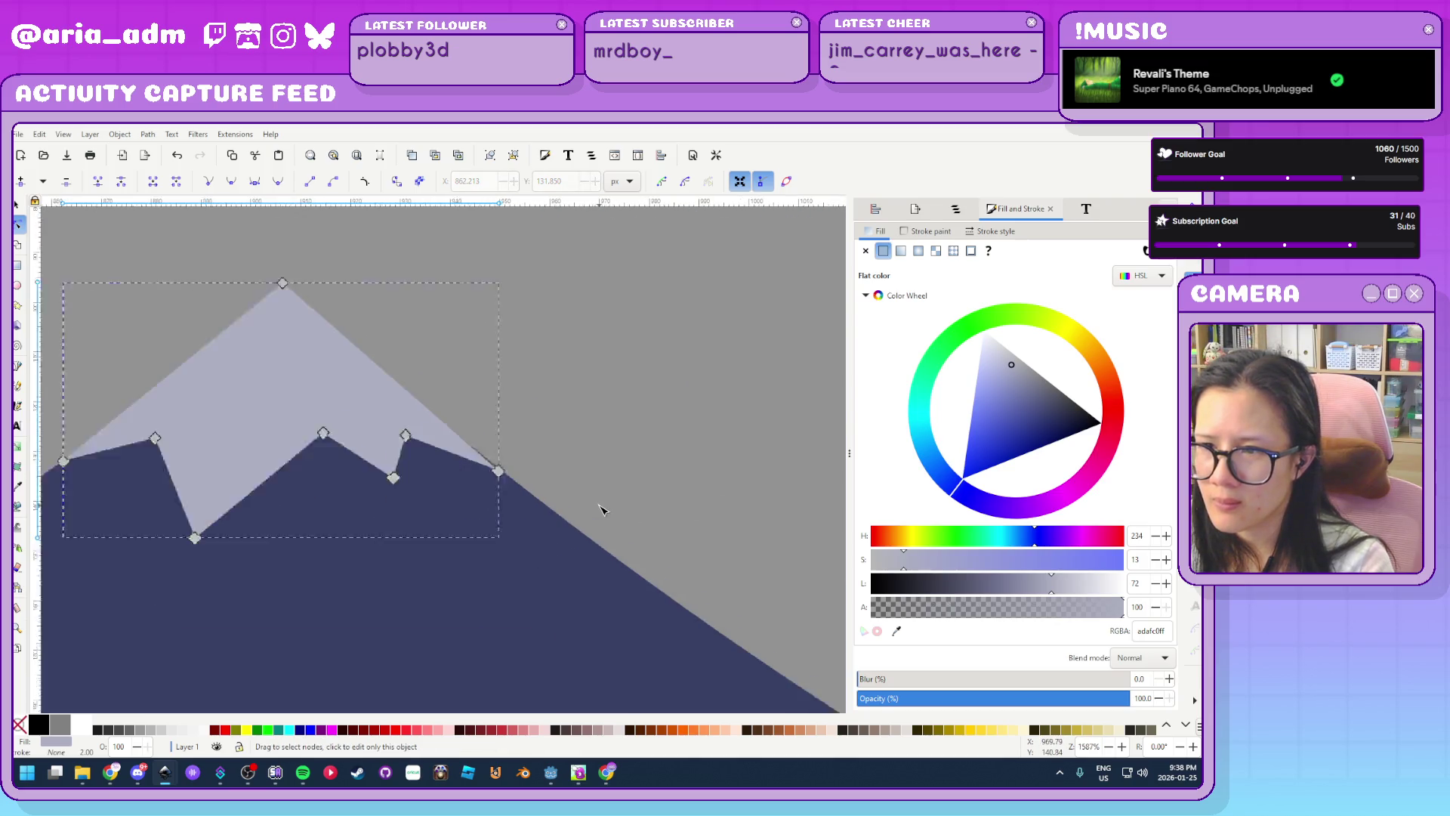
scroll(602, 510, "up", 2)
left_click(397, 446)
scroll(531, 463, "up", 2)
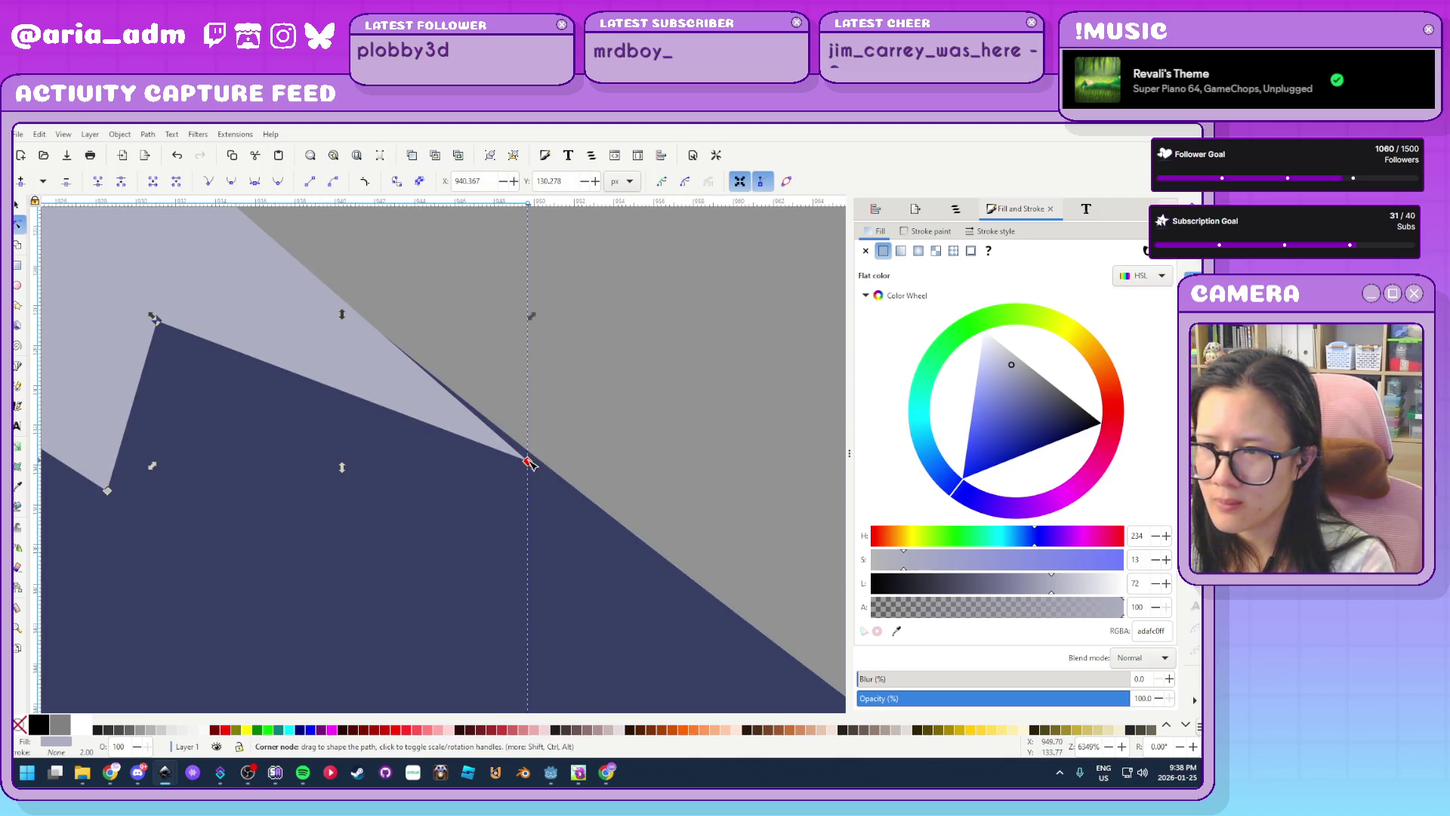
left_click_drag(528, 461, 544, 464)
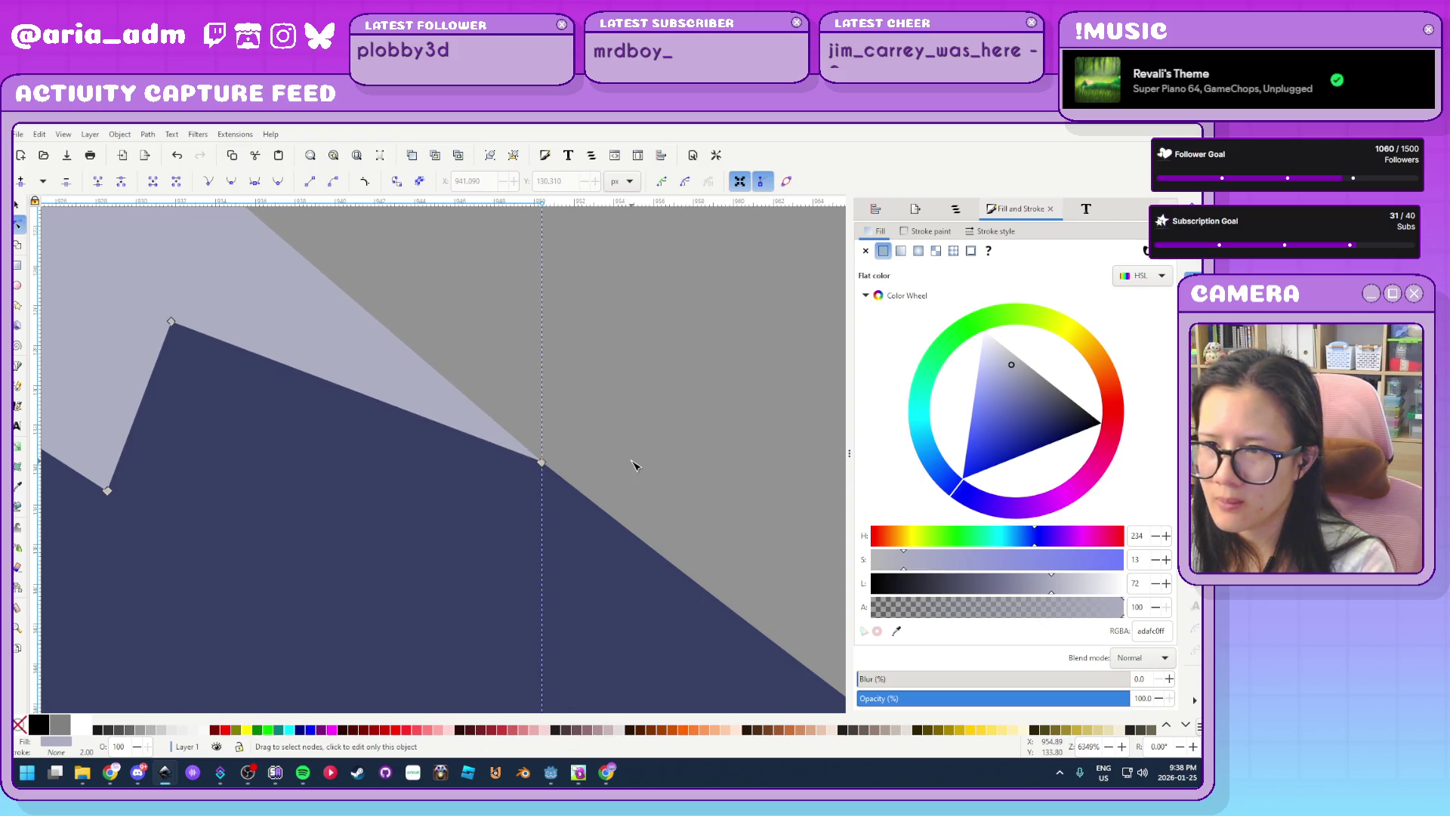
left_click(635, 463)
scroll(635, 463, "down", 4)
scroll(634, 463, "down", 3)
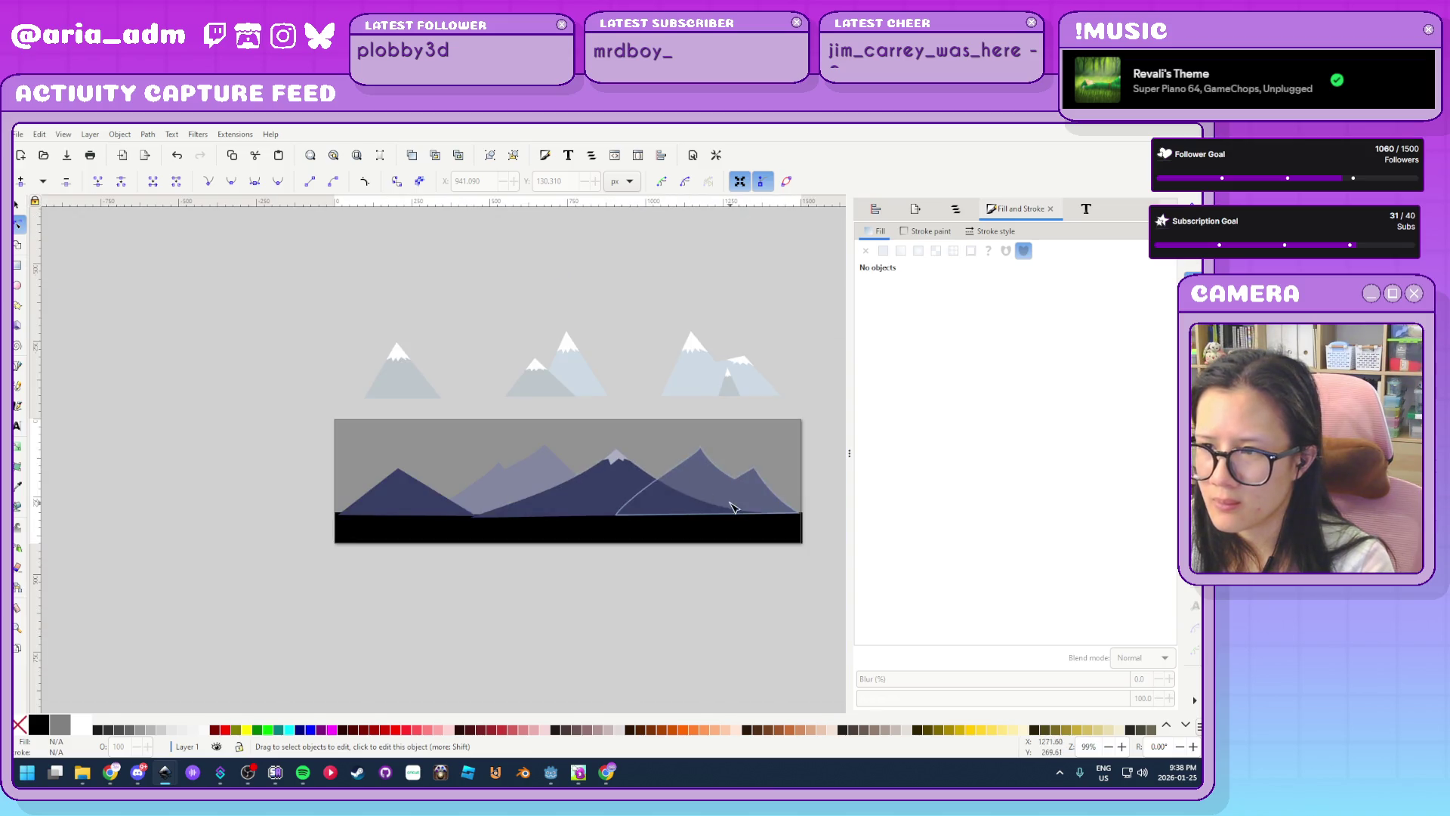
Draw a closed zigzag snowcap path around the mountain peak with a jagged lower snowline
scroll(817, 451, "up", 2)
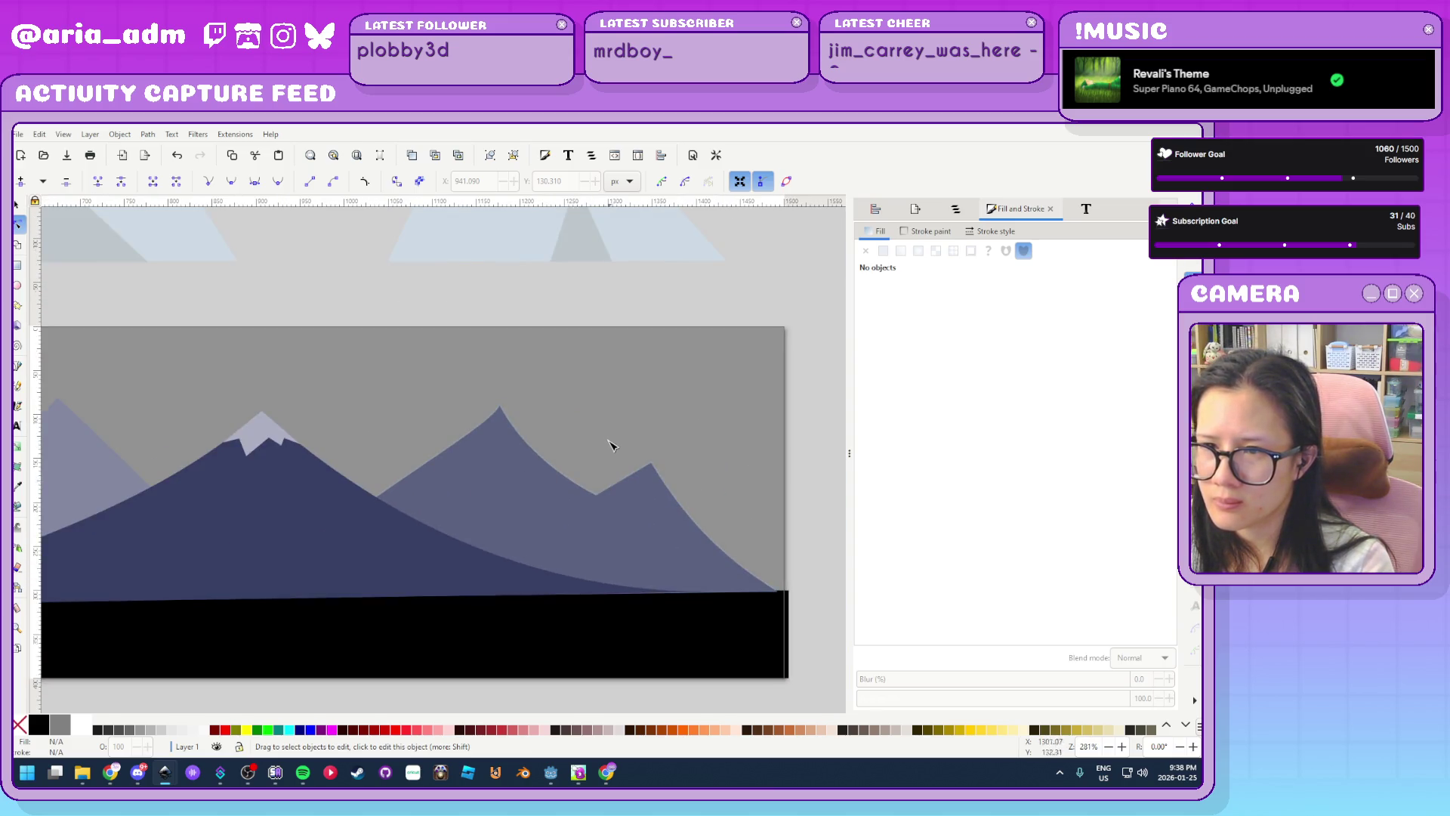
scroll(493, 438, "up", 3)
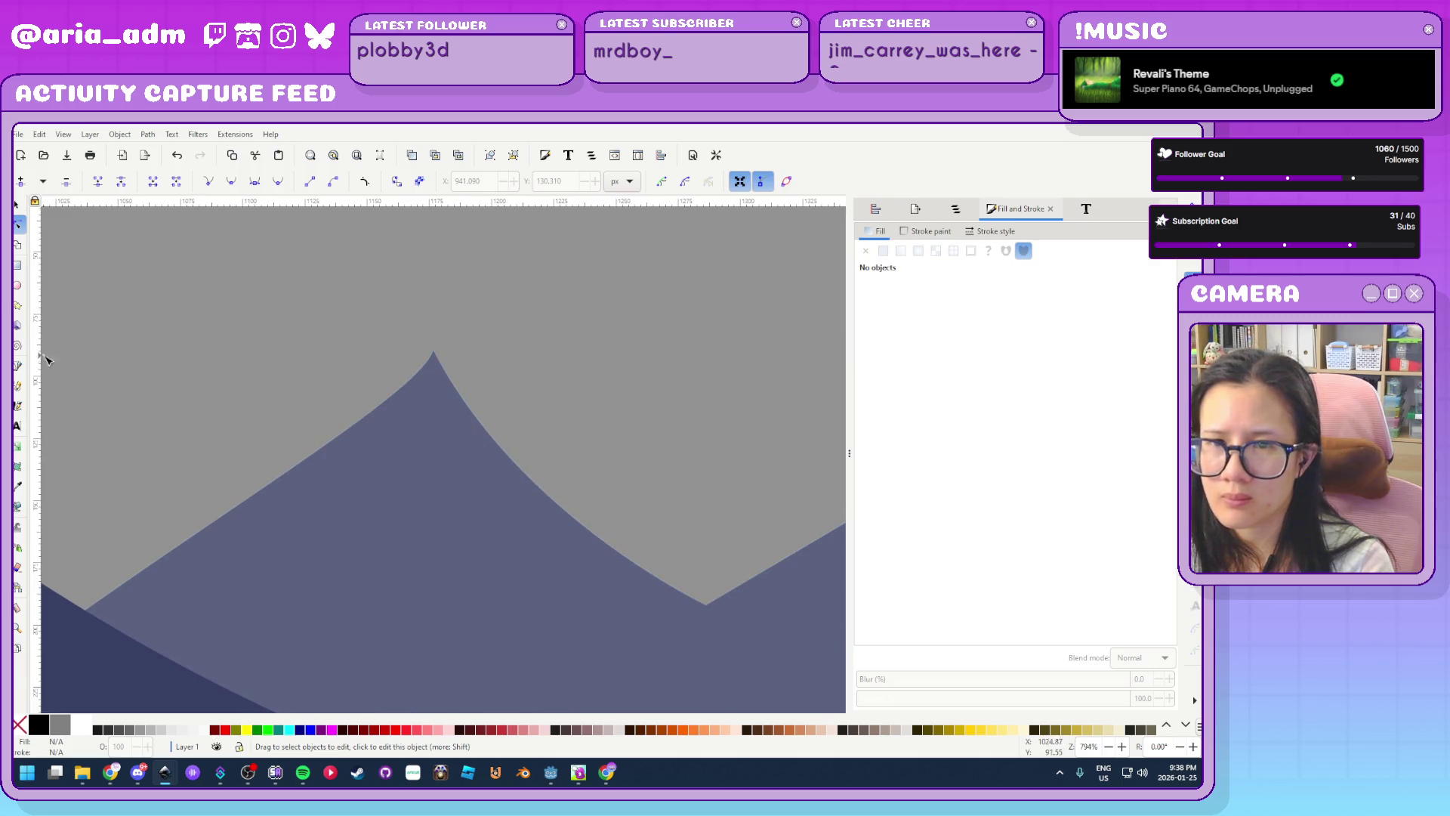
left_click(17, 365)
left_click(434, 351)
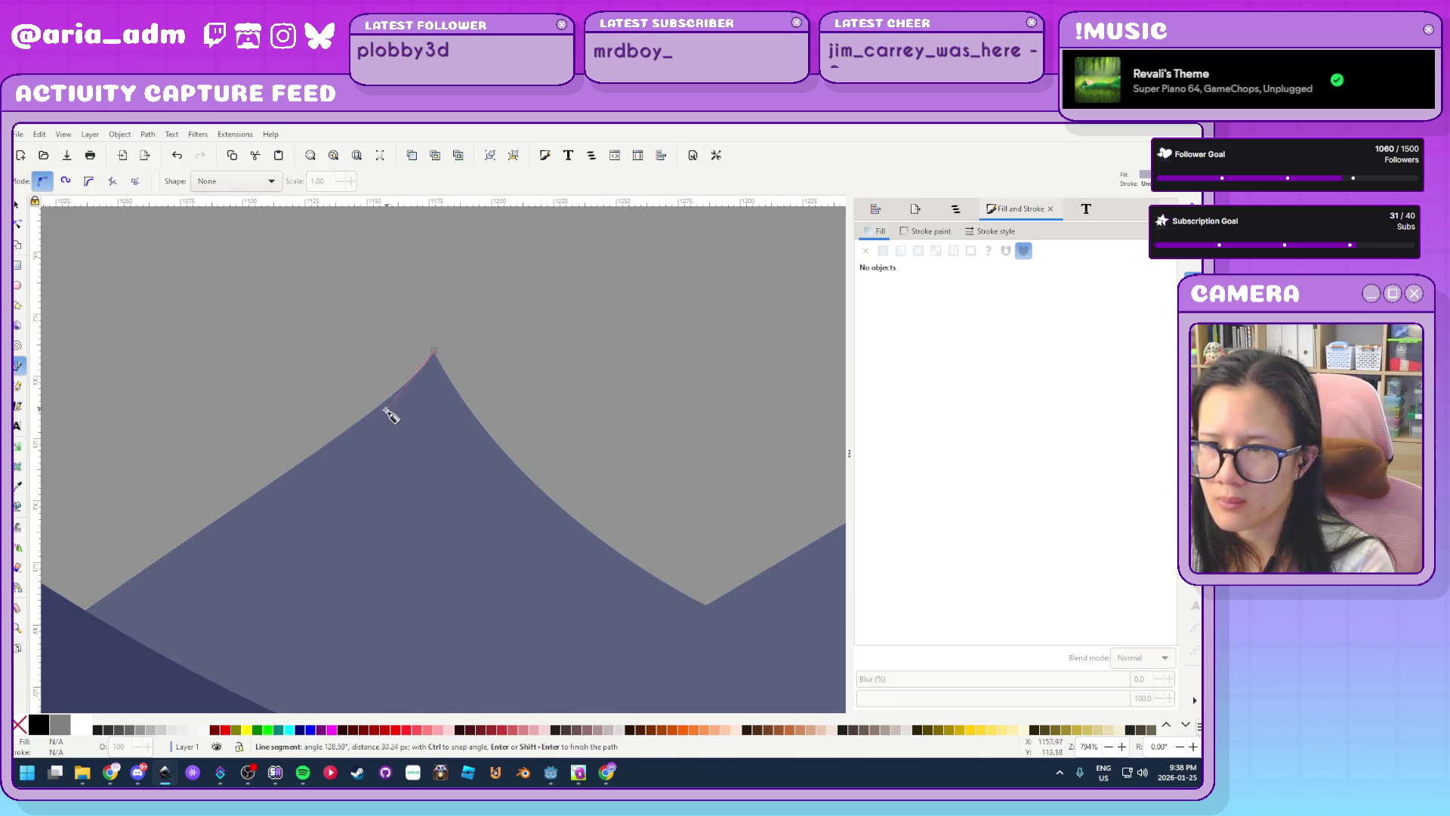
left_click(352, 428)
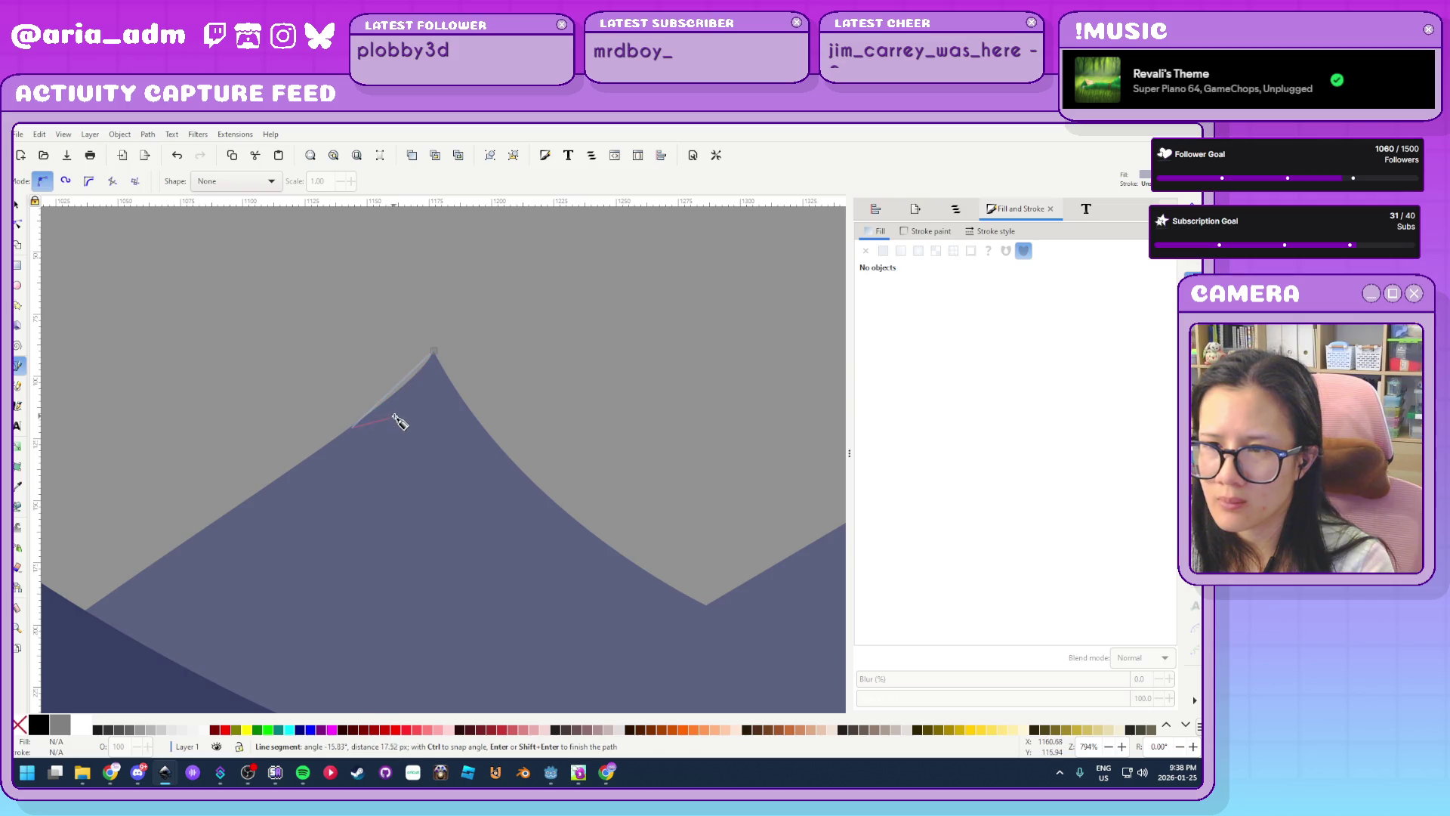
left_click(391, 434)
left_click(404, 426)
left_click(416, 425)
left_click(432, 457)
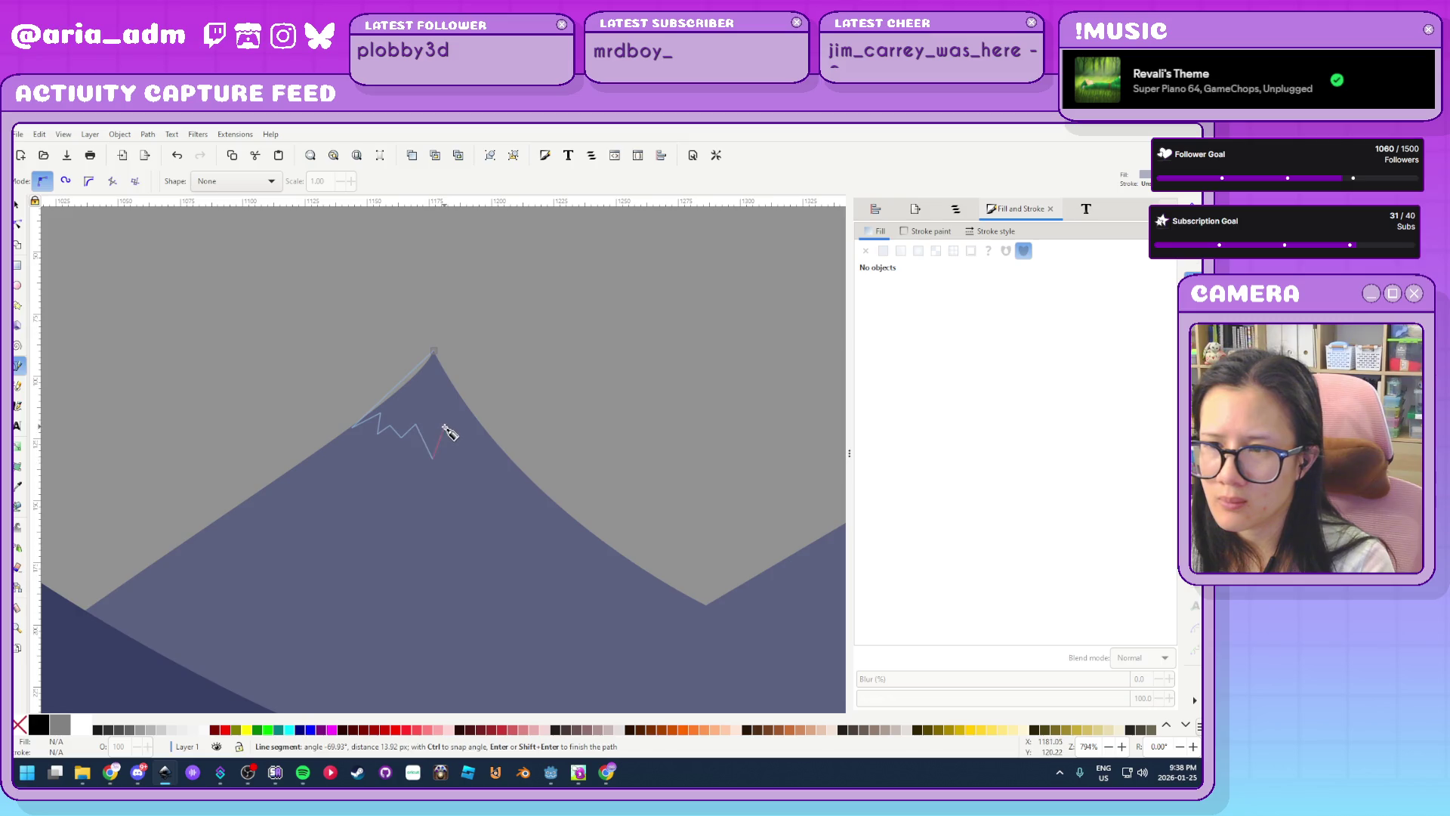
left_click(469, 442)
left_click(470, 430)
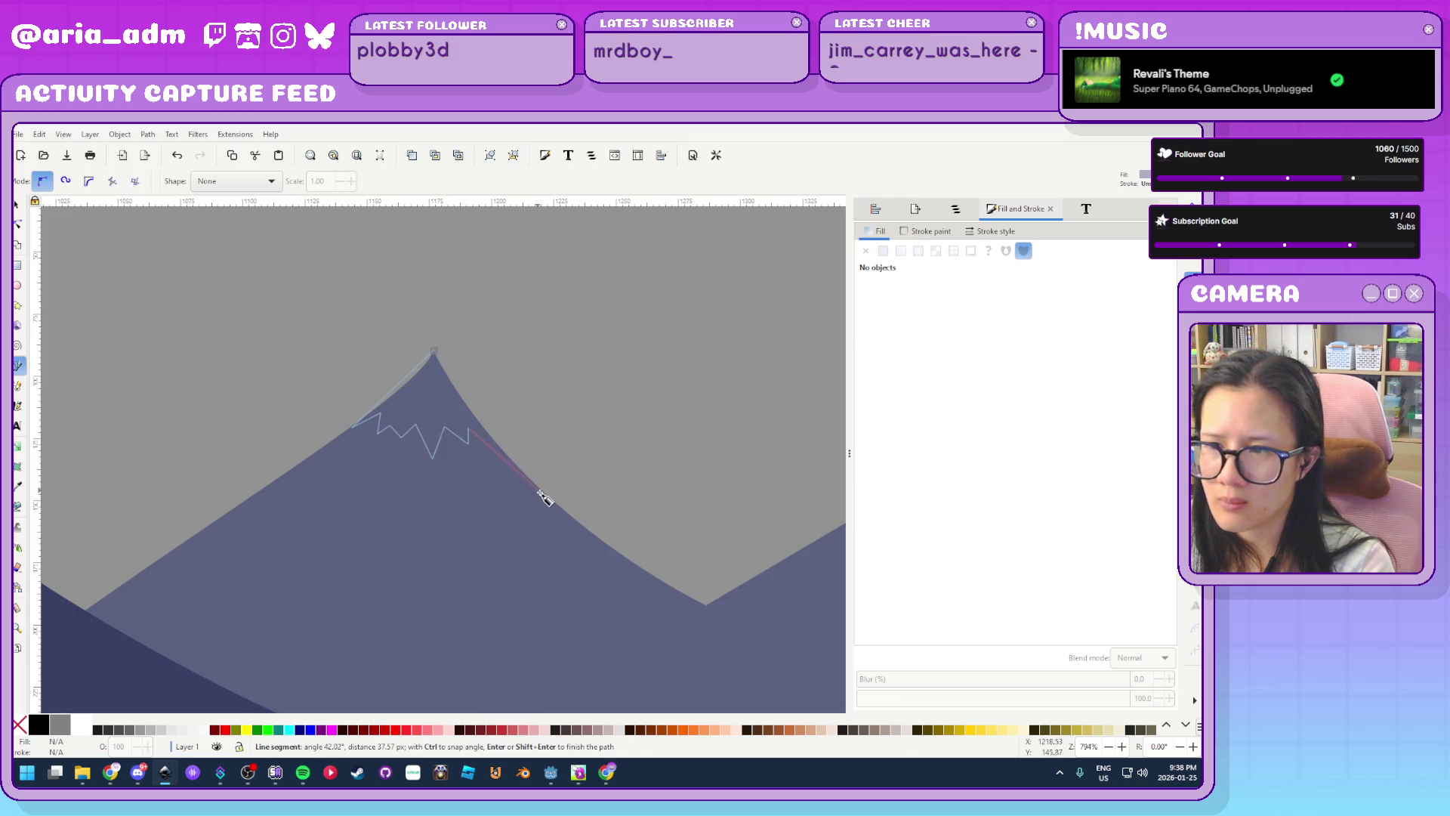
left_click(543, 491)
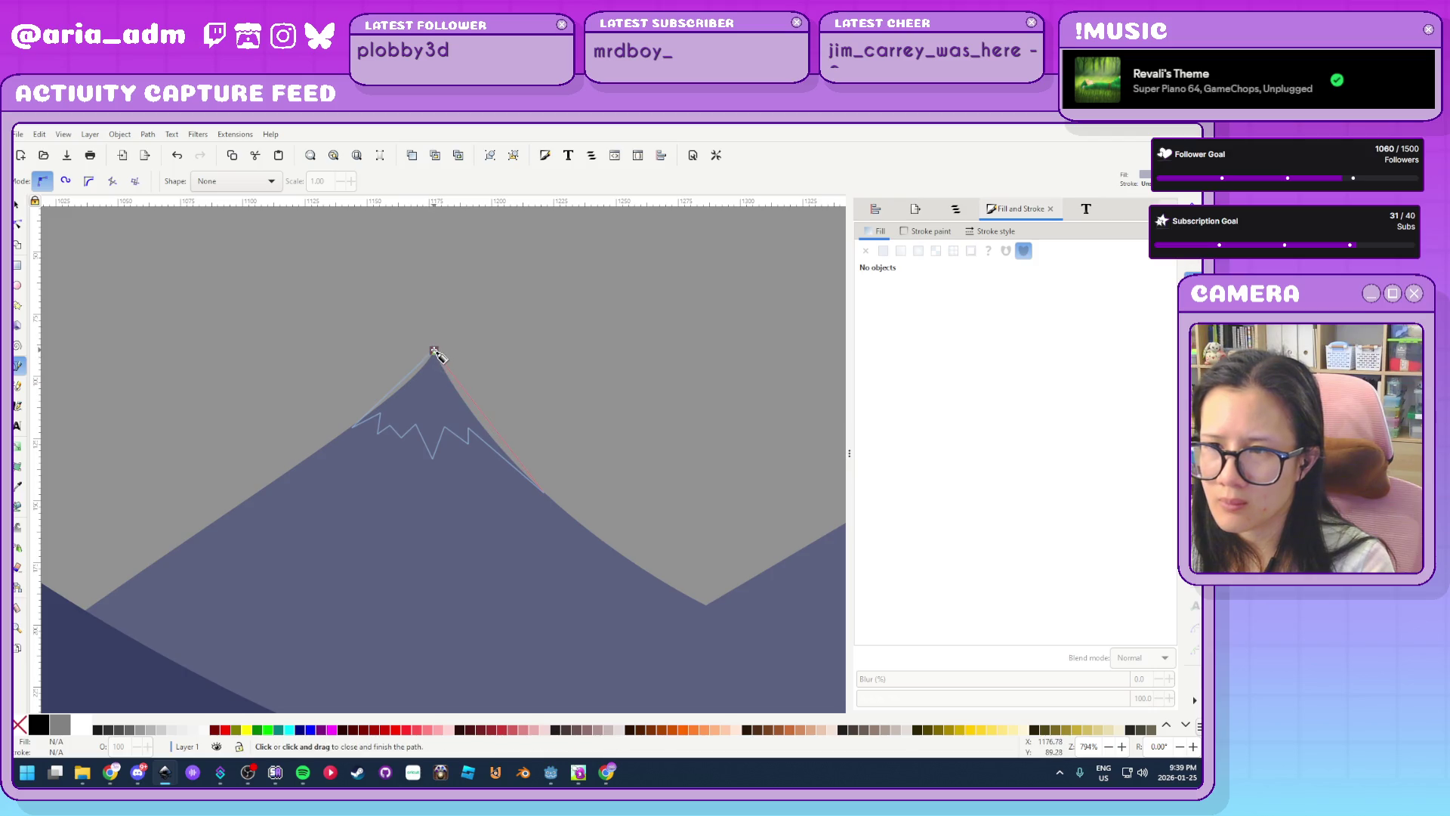
left_click(434, 351)
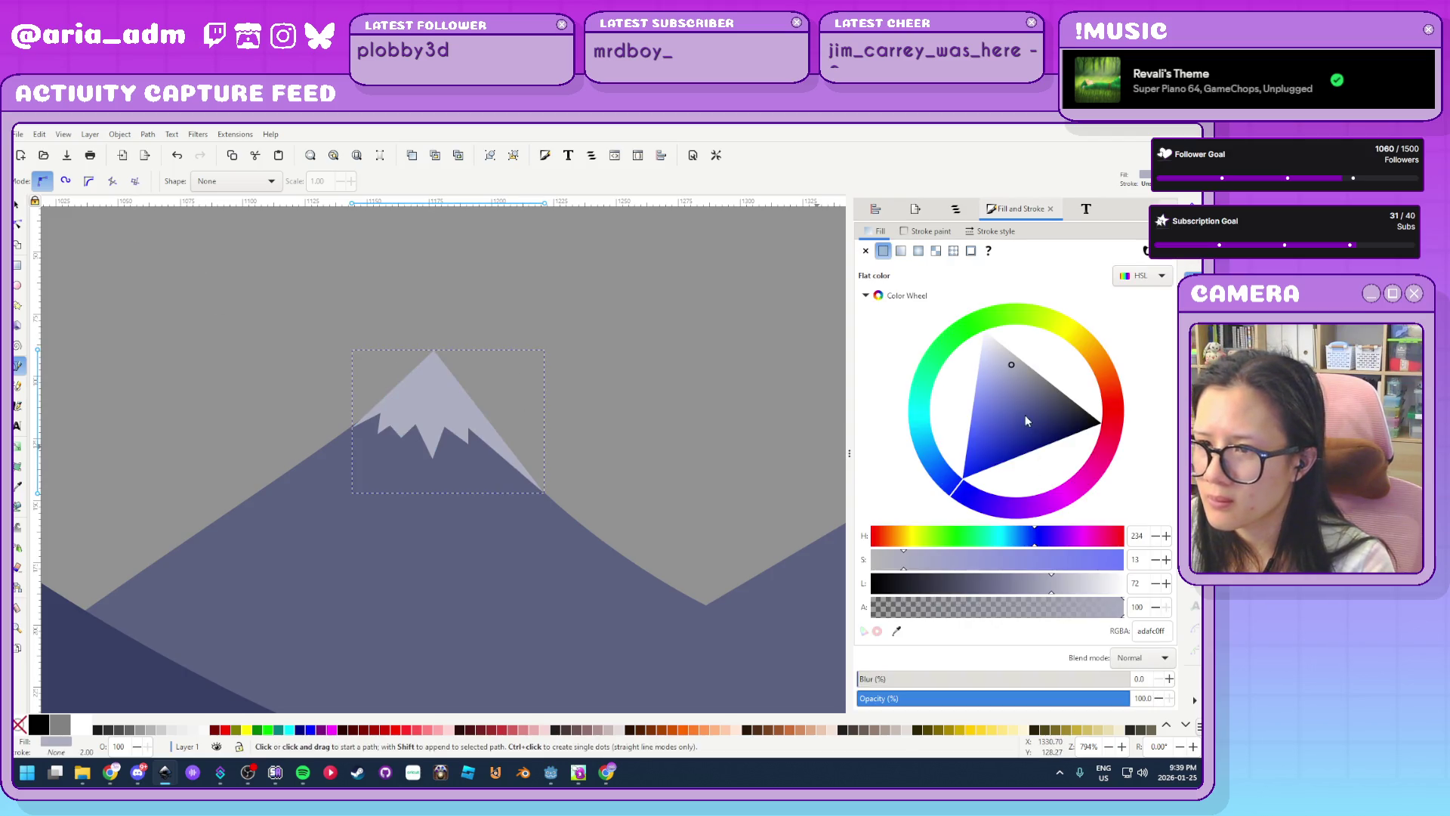
Lighten the snowcap fill to pale lavender-grey and curve its right edge along the slope
left_click_drag(1010, 363, 1003, 354)
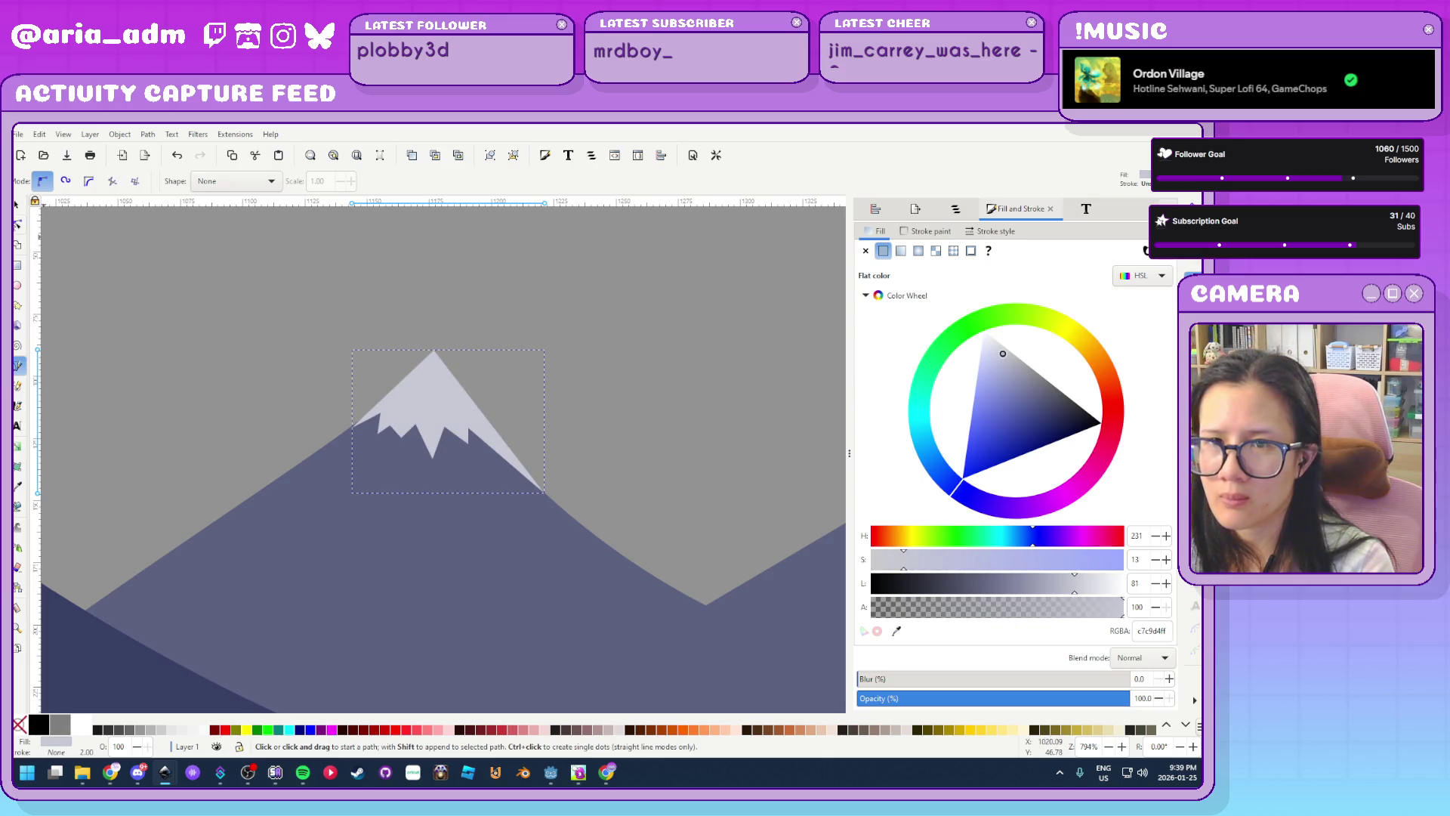
key("n")
scroll(447, 441, "up", 2)
left_click_drag(527, 403, 504, 403)
Nudge the snowcap's lower-left corner so it sits flush on the mountain edge
left_click(389, 495)
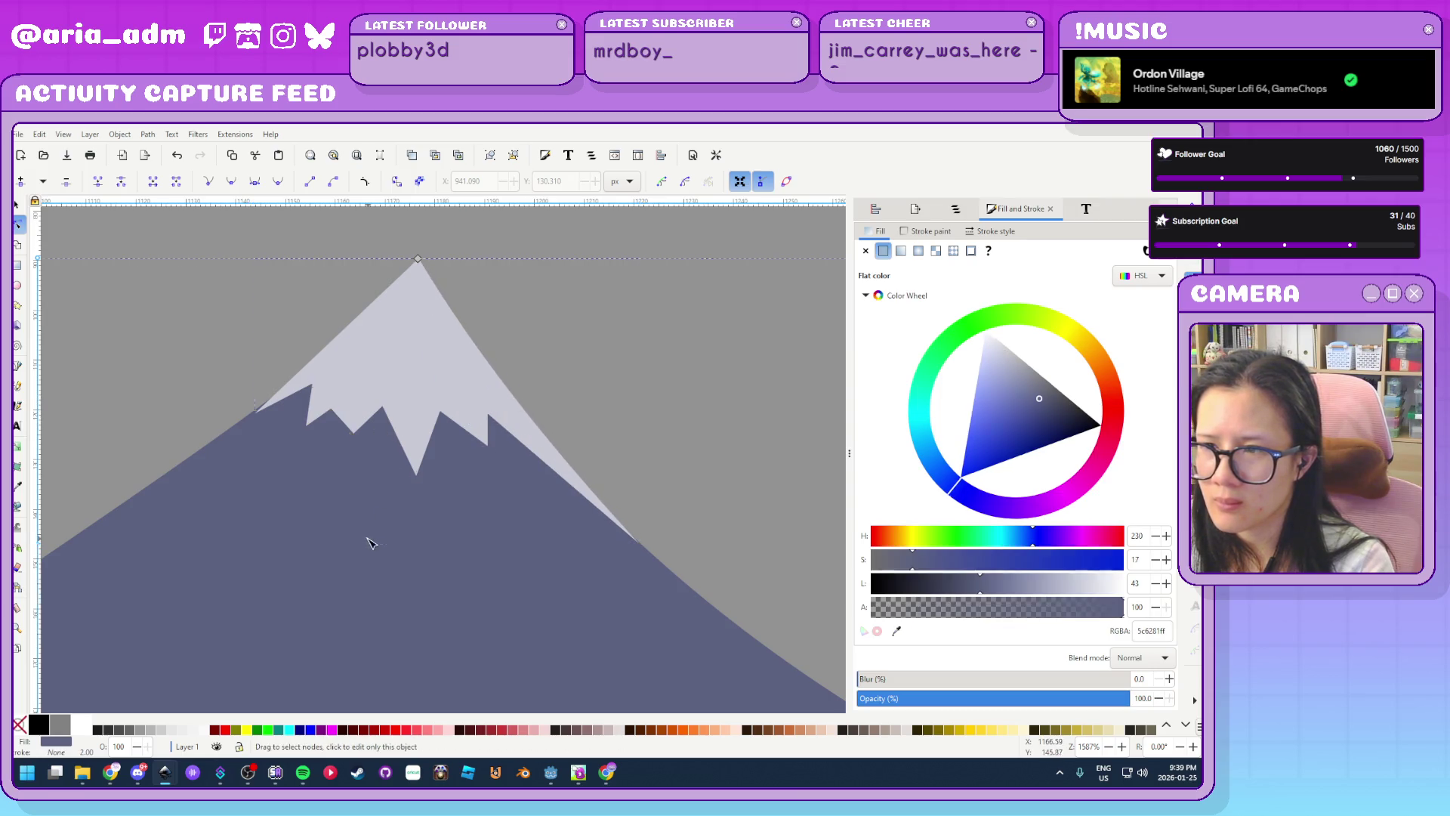
scroll(265, 416, "up", 4)
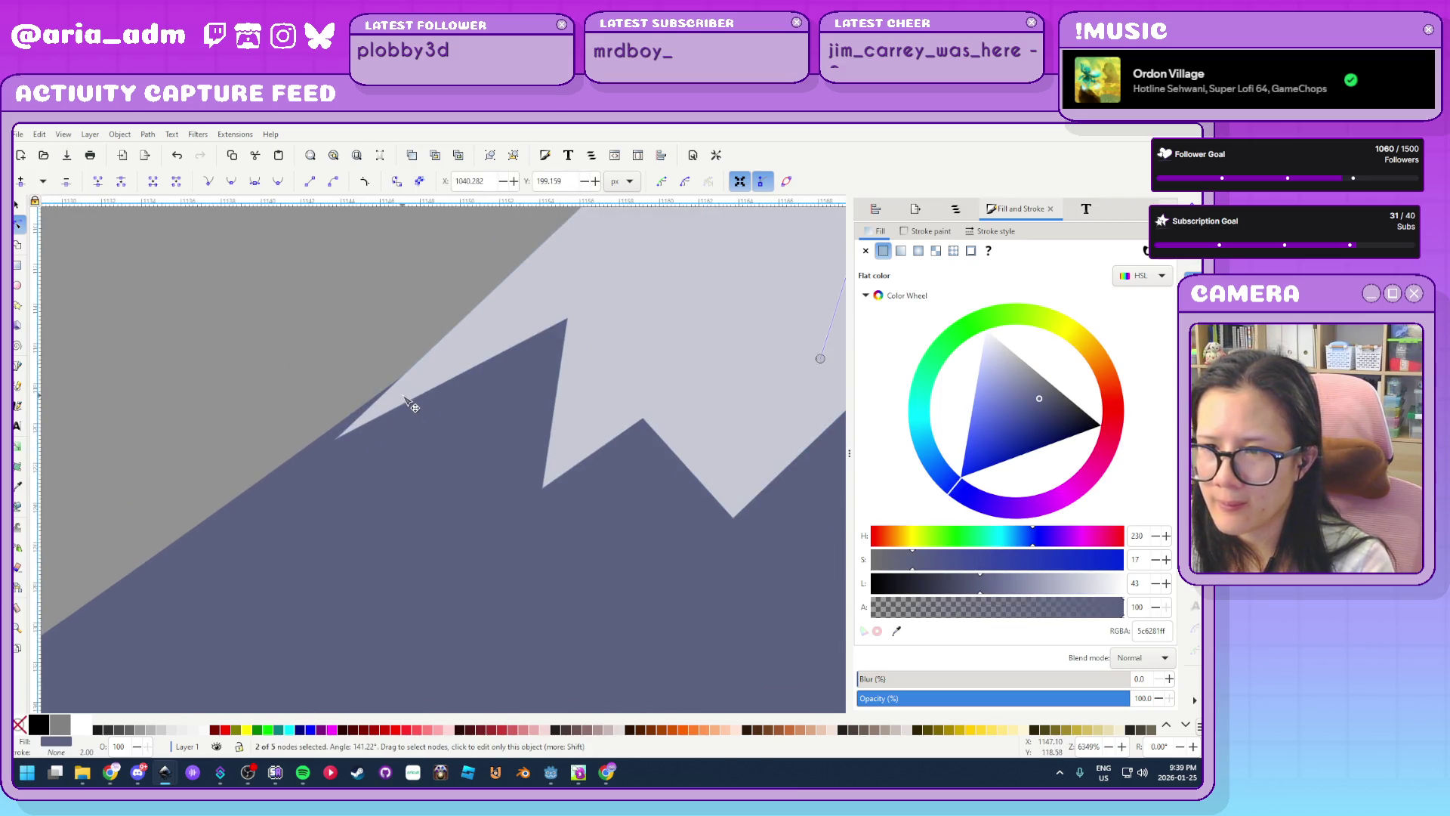
left_click(628, 376)
mouse_move(338, 438)
left_mouse_down()
mouse_move(317, 420)
mouse_move(327, 436)
left_mouse_up()
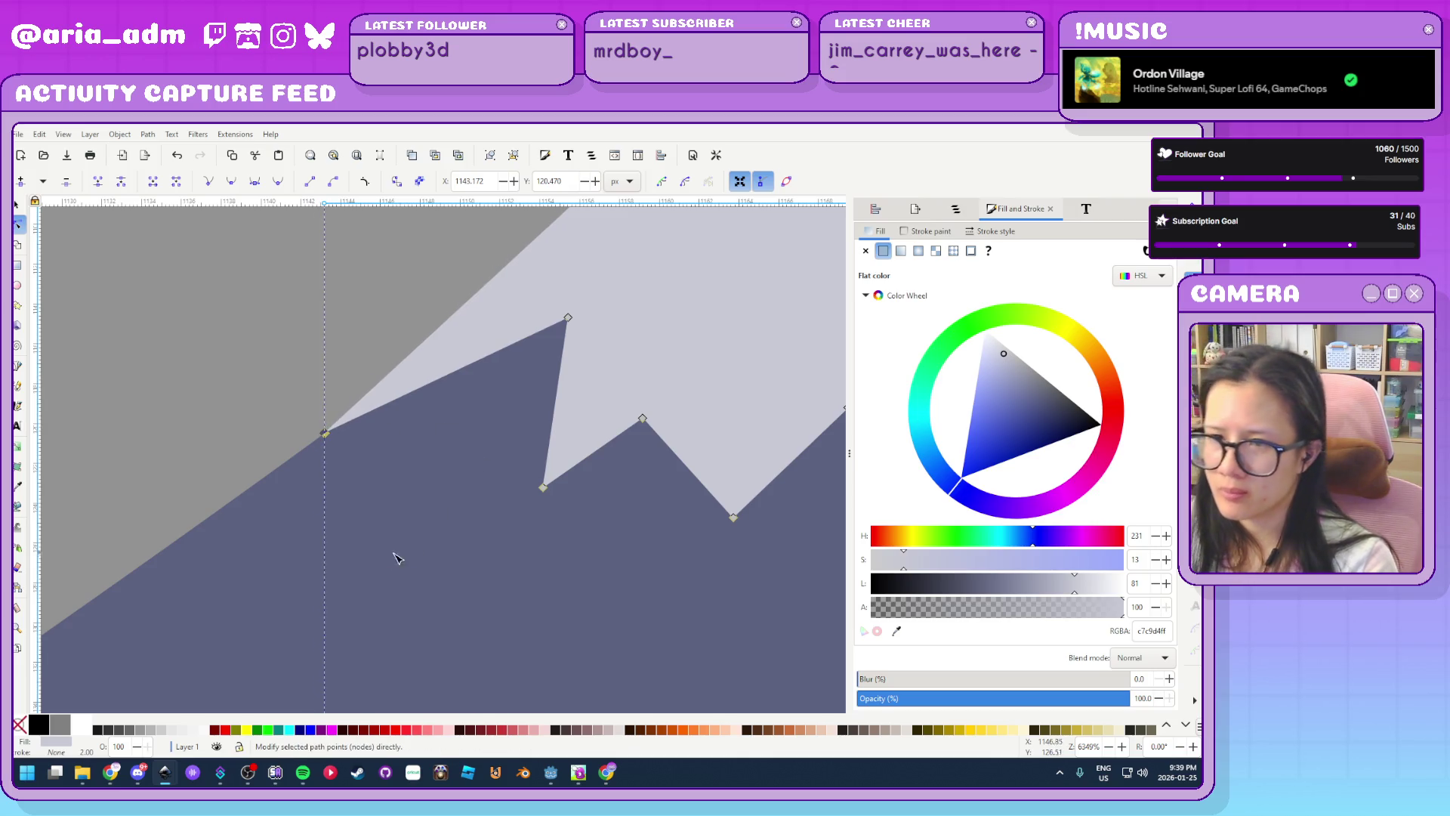
scroll(385, 556, "down", 5)
key("Escape")
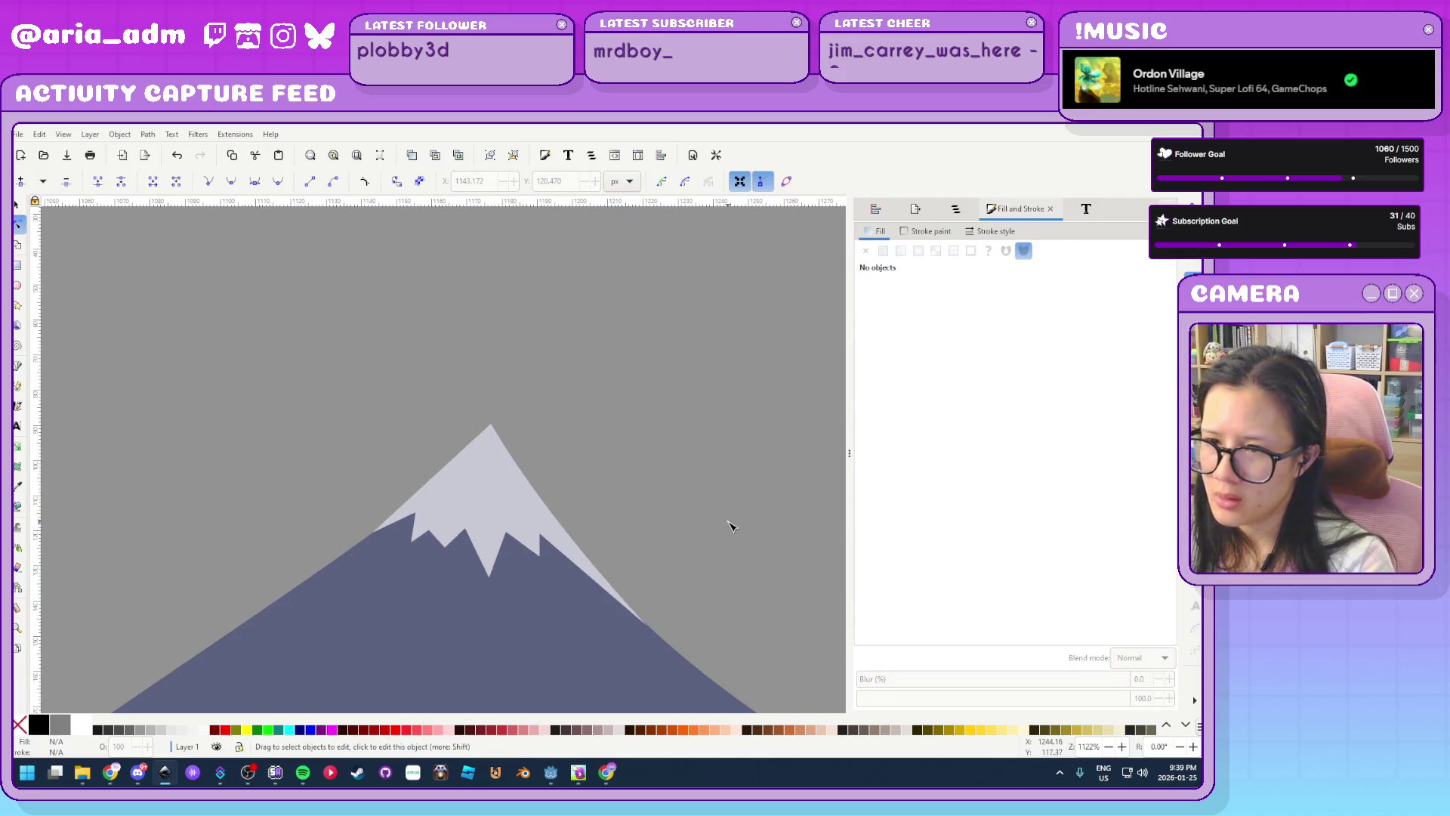
scroll(730, 526, "down", 5)
scroll(360, 424, "up", 2)
scroll(574, 476, "down", 5)
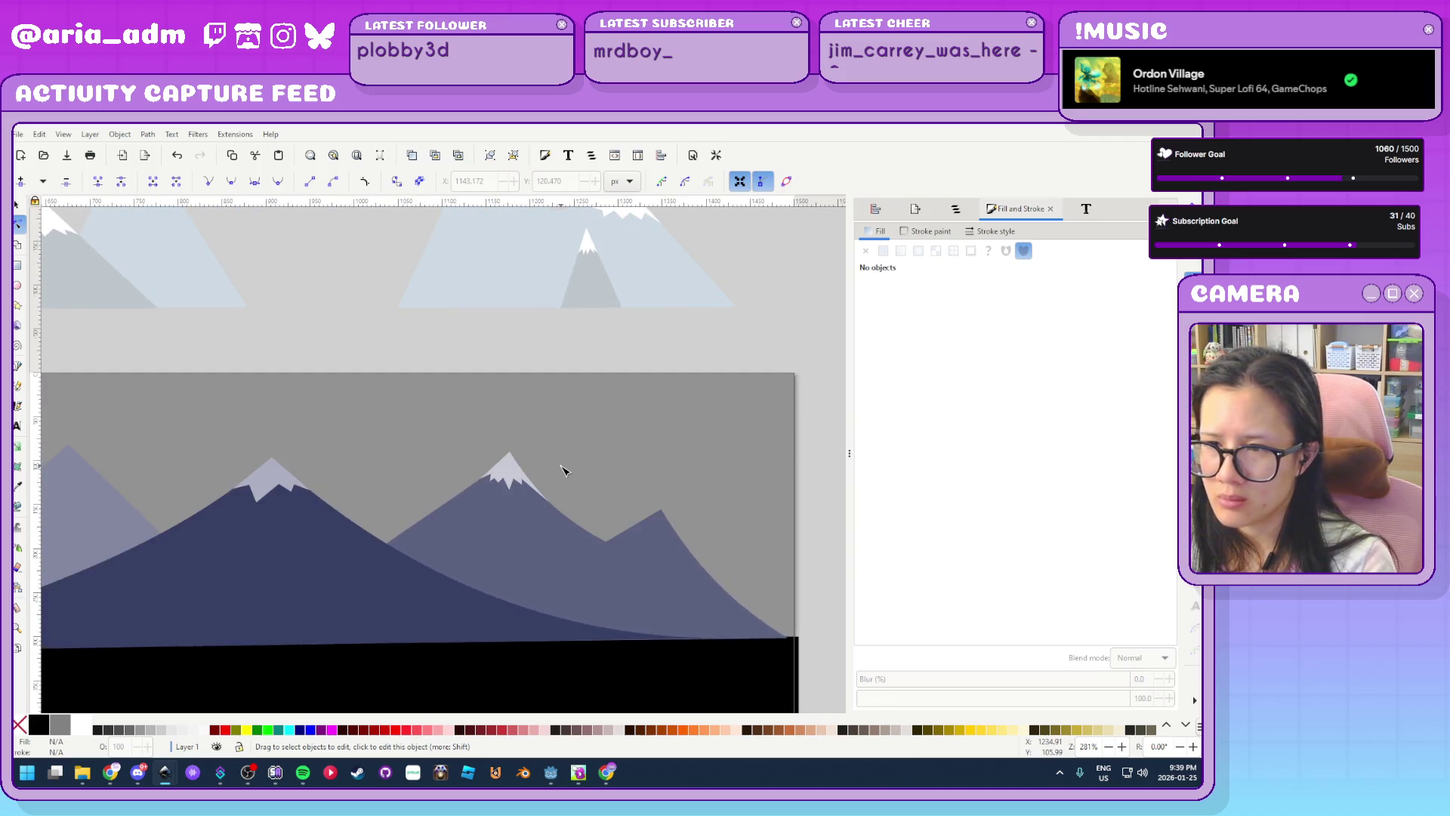
Draw a closed zigzag snowcap path around the next mountain peak with the Pen tool
scroll(591, 482, "up", 2)
scroll(476, 413, "up", 4)
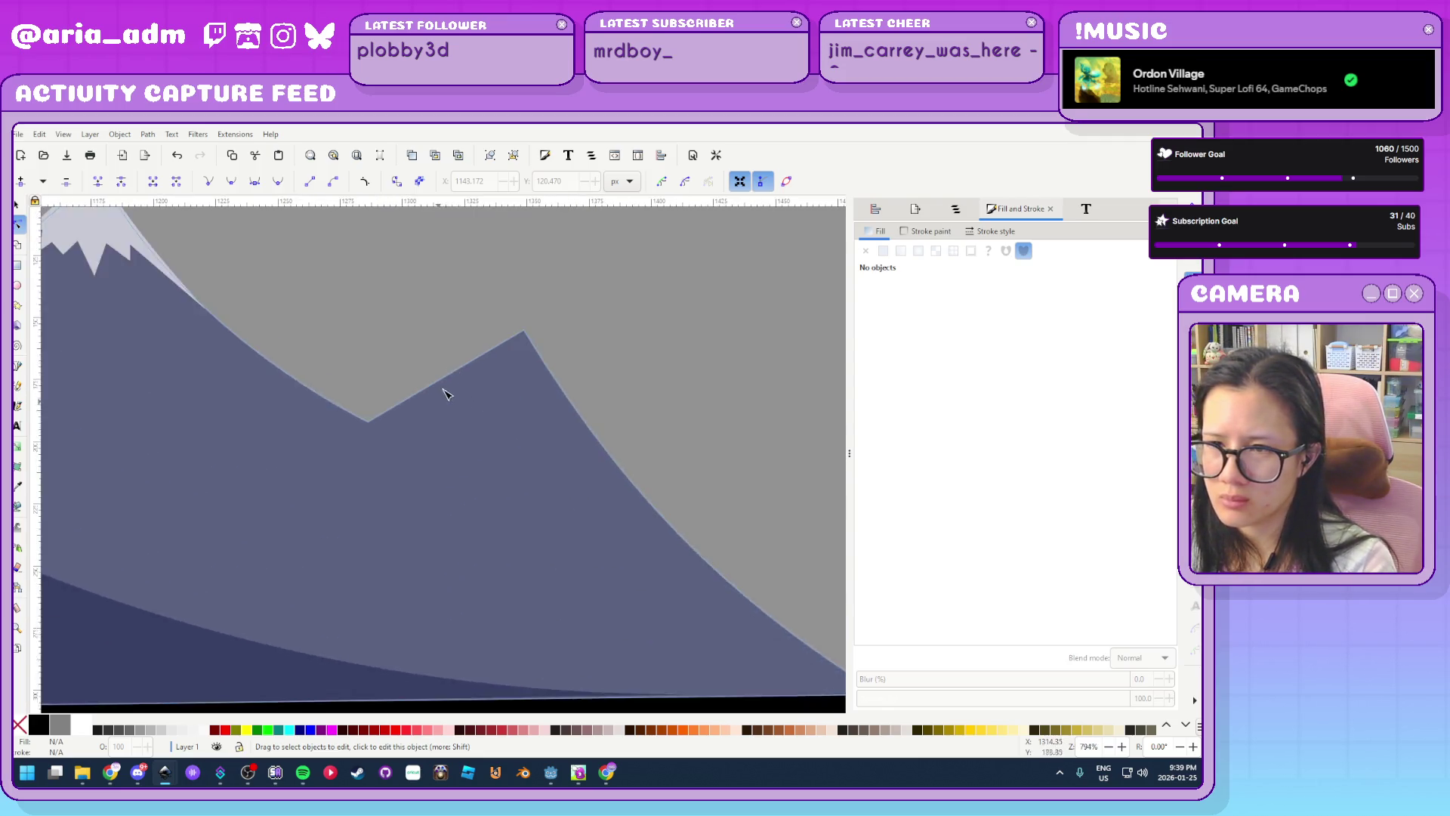
key("b")
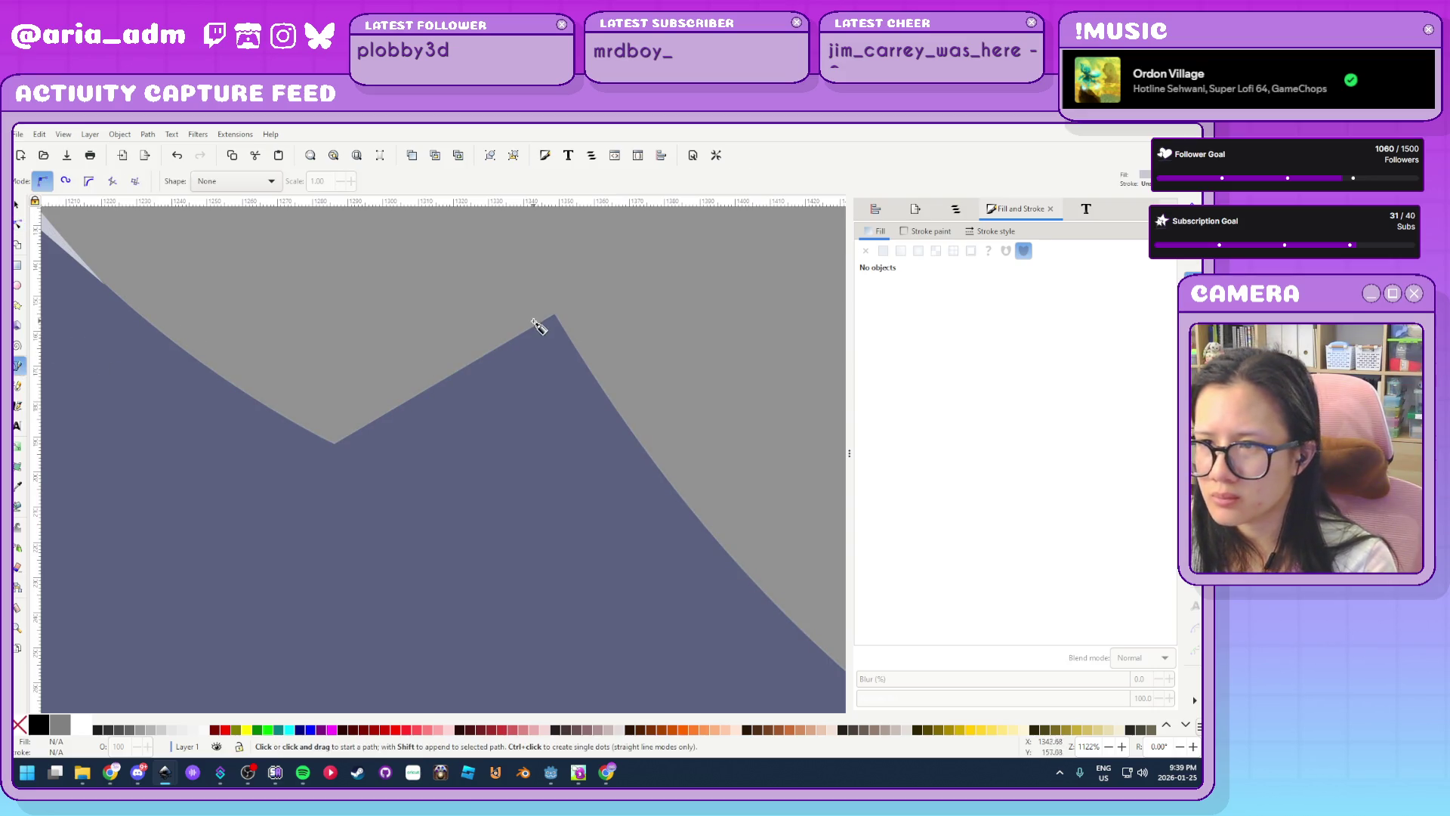
left_click(555, 313)
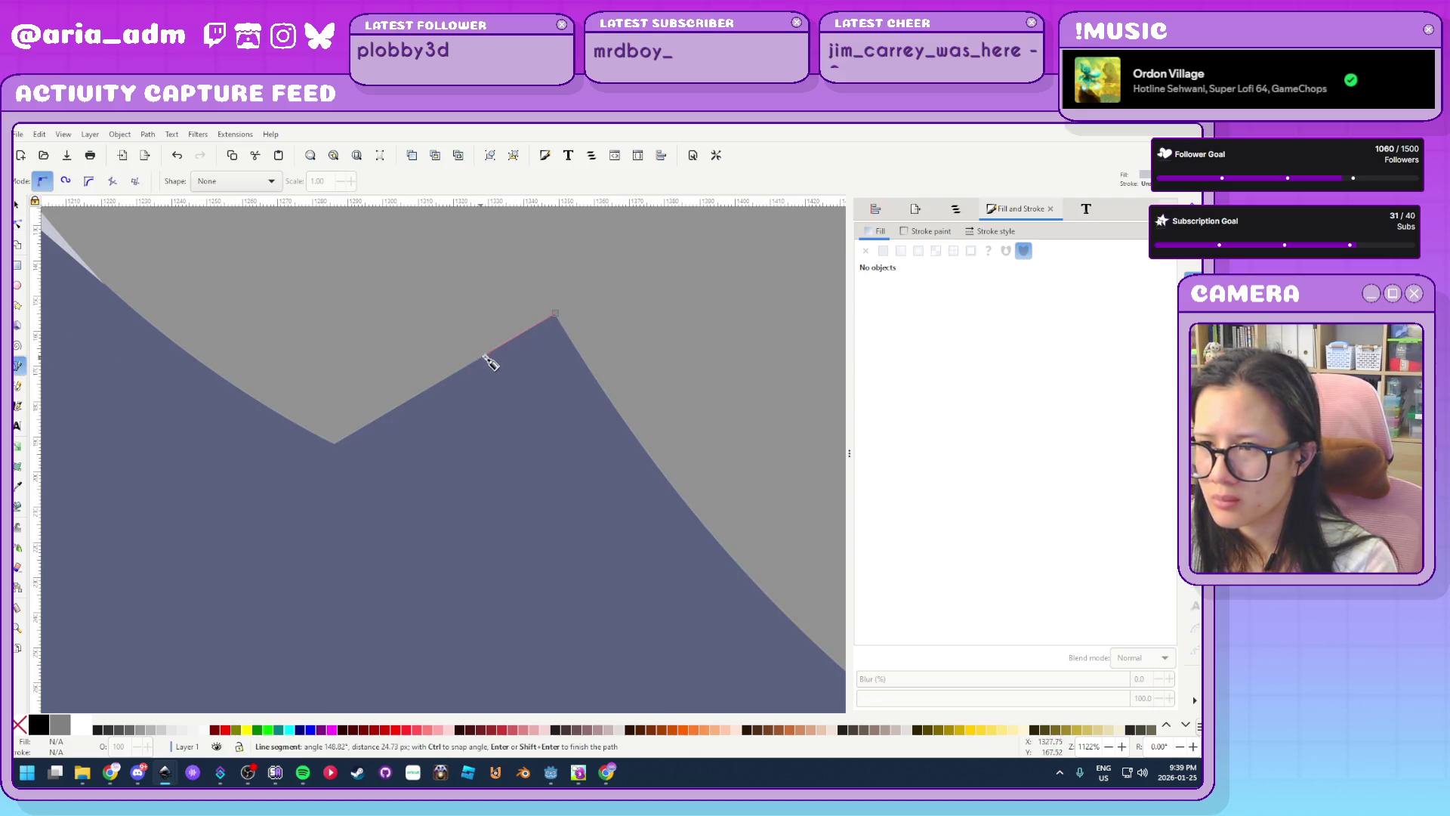
left_click(504, 345)
left_click(521, 346)
left_click(529, 355)
left_click(535, 348)
left_click(543, 361)
left_click(555, 349)
left_click(569, 361)
left_click(586, 364)
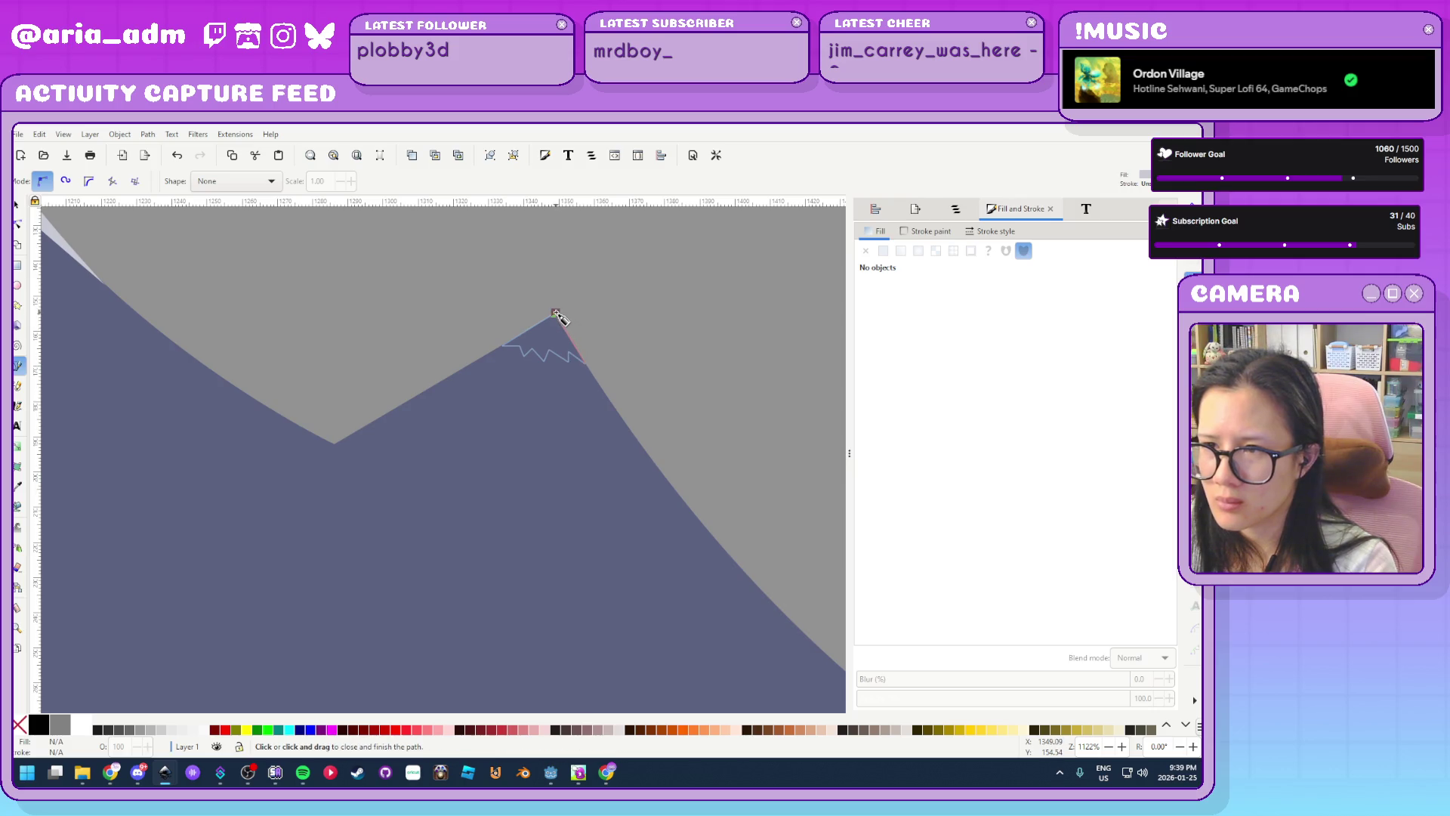
left_click(555, 313)
Drag the snowcap's bottom-right and left corner nodes onto the mountain slopes
key("n")
scroll(633, 378, "up", 4)
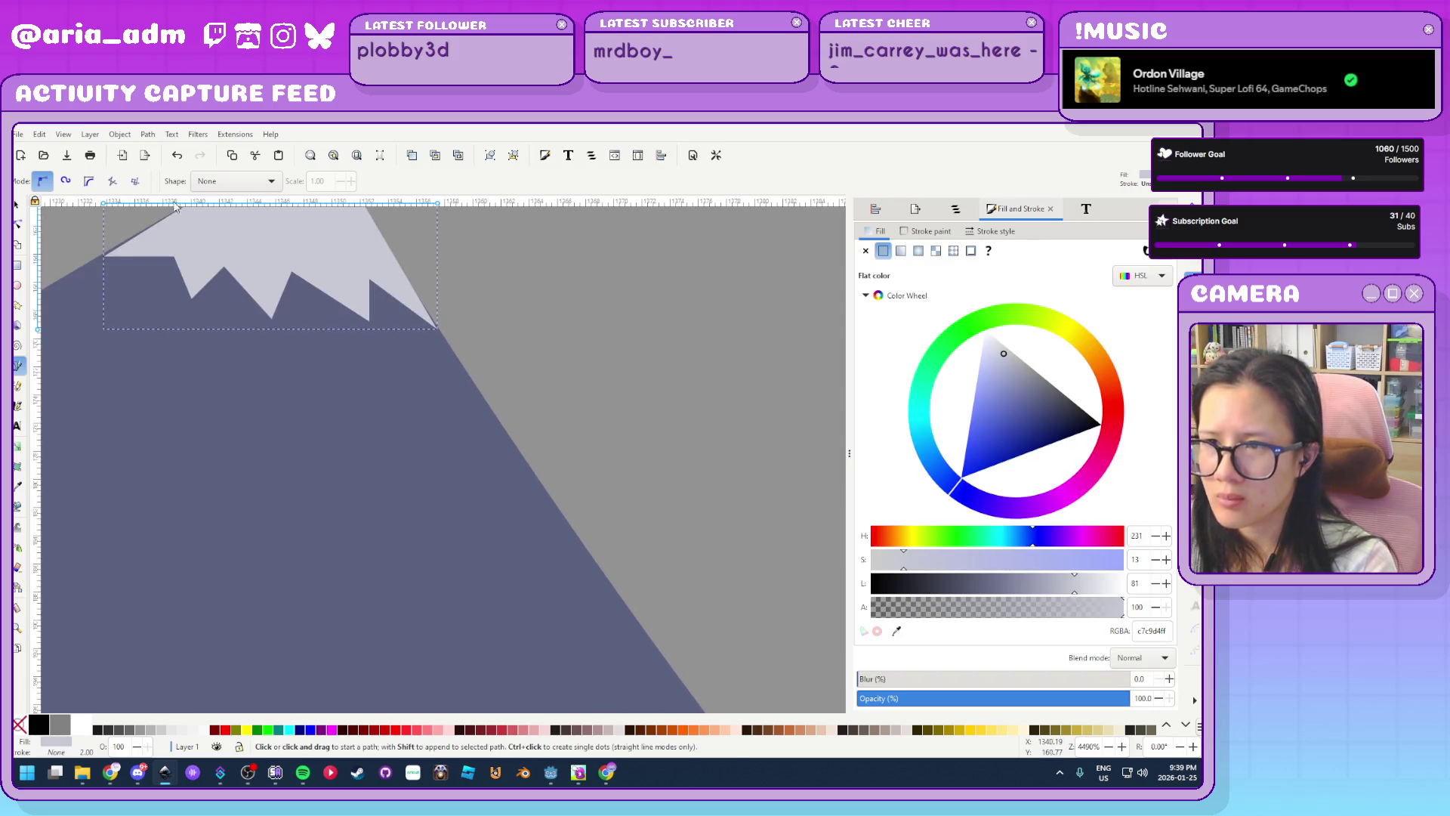
mouse_move(438, 329)
left_mouse_down()
mouse_move(463, 317)
mouse_move(444, 335)
left_mouse_up()
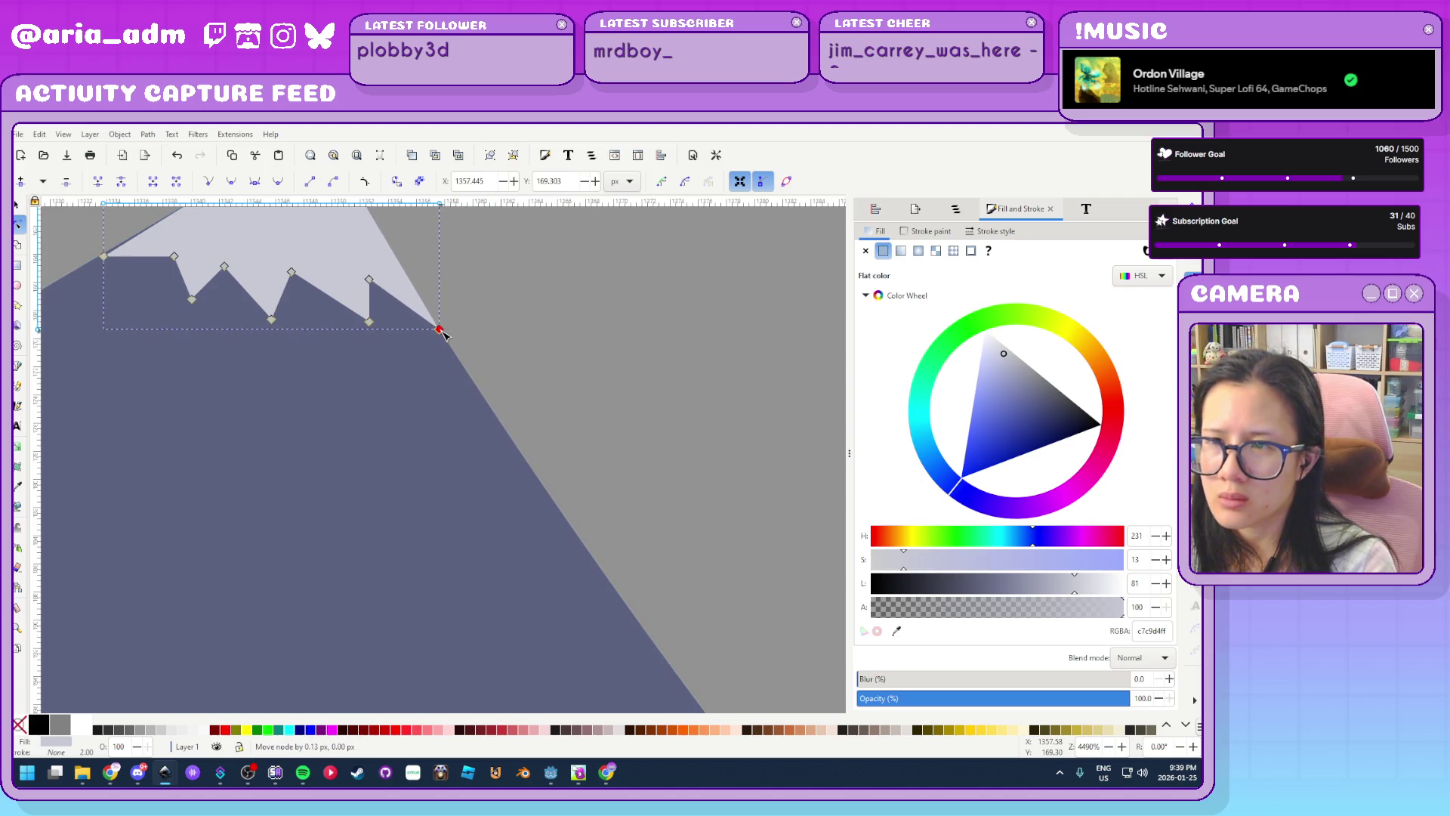
left_click_drag(350, 355, 608, 518)
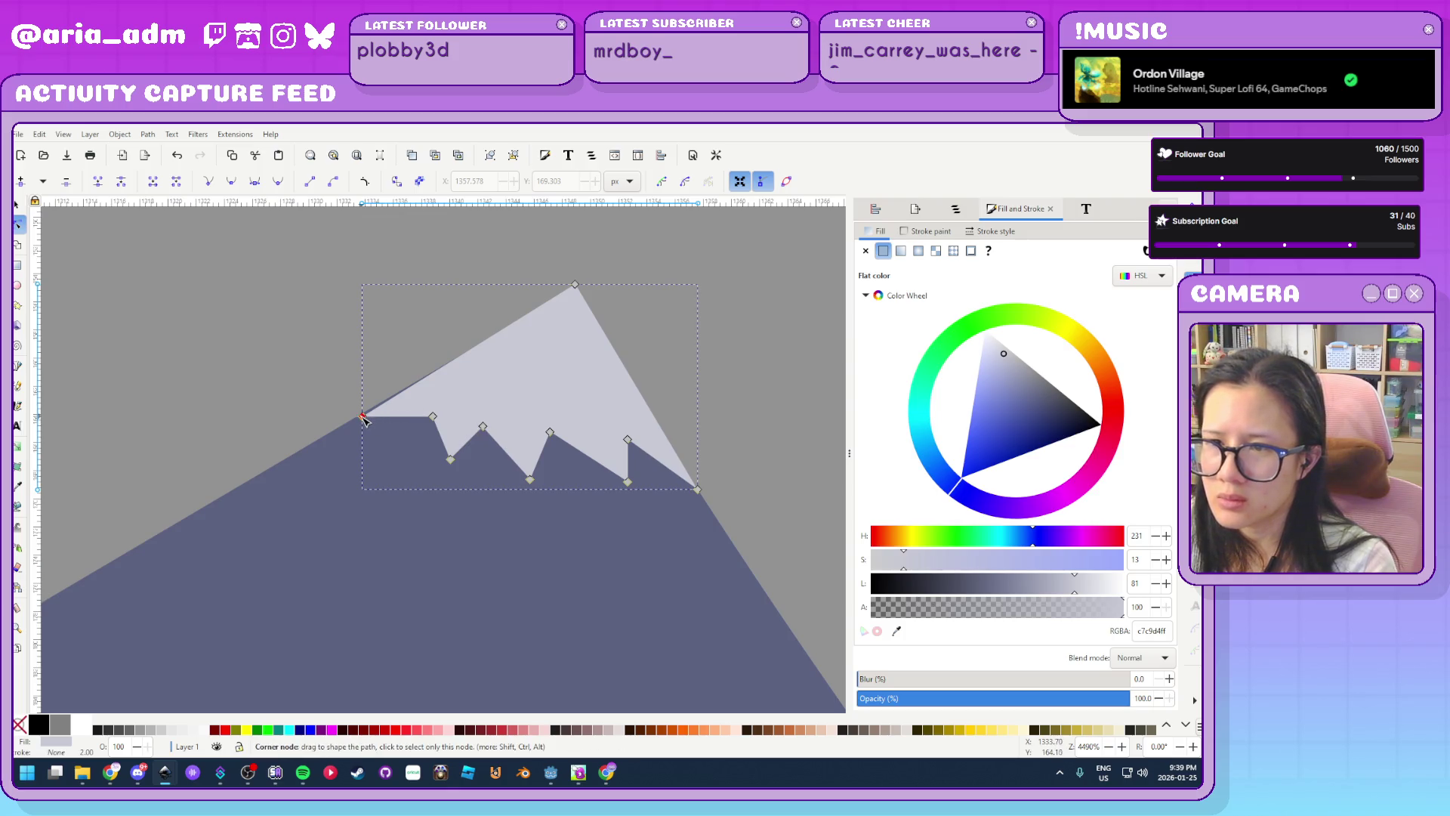
mouse_move(363, 417)
left_mouse_down()
mouse_move(325, 376)
mouse_move(367, 415)
left_mouse_up()
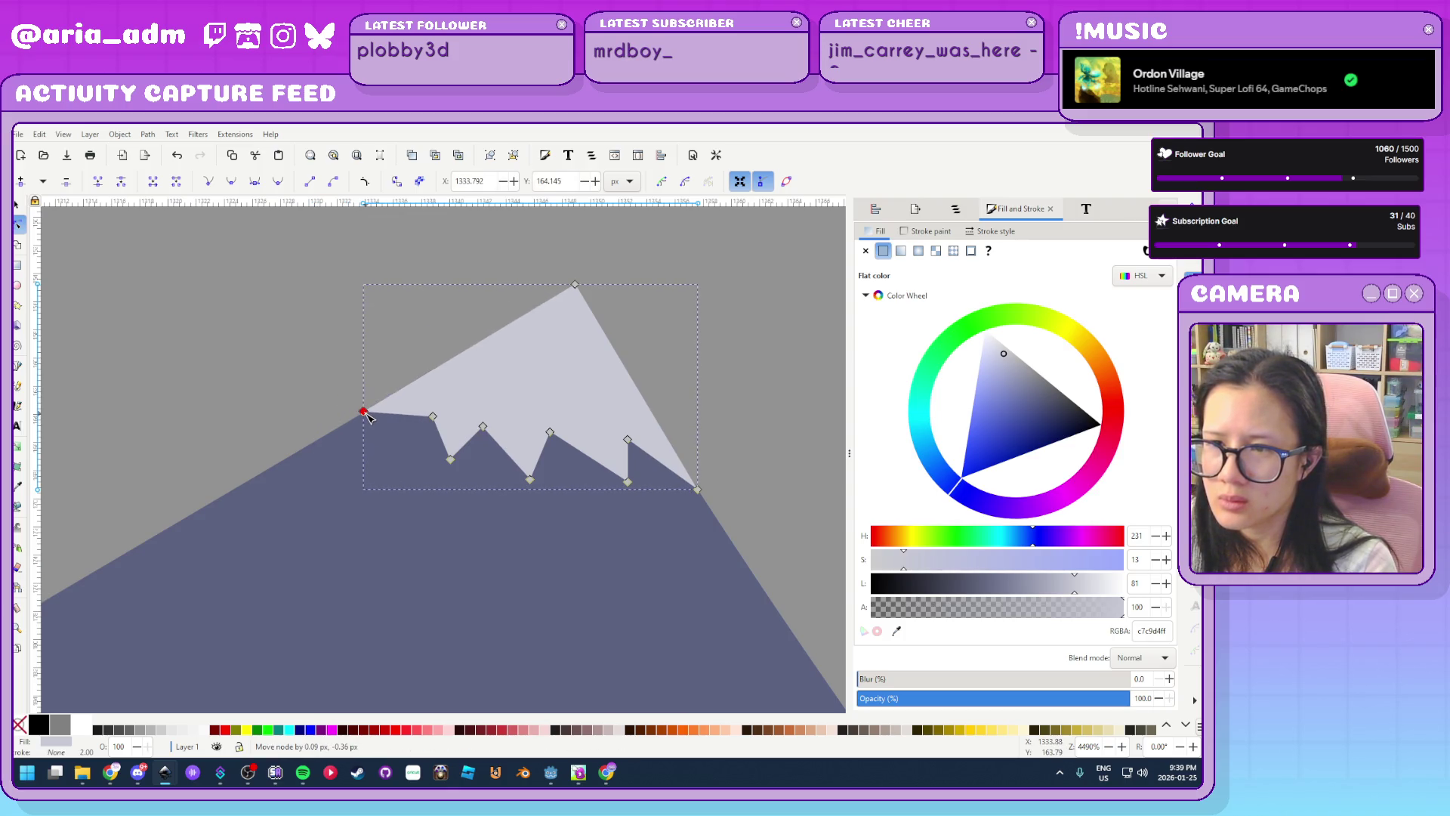
left_click(421, 537)
Zoom out to view the whole drawing with its three snow-capped peaks
key("3")
key("Escape")
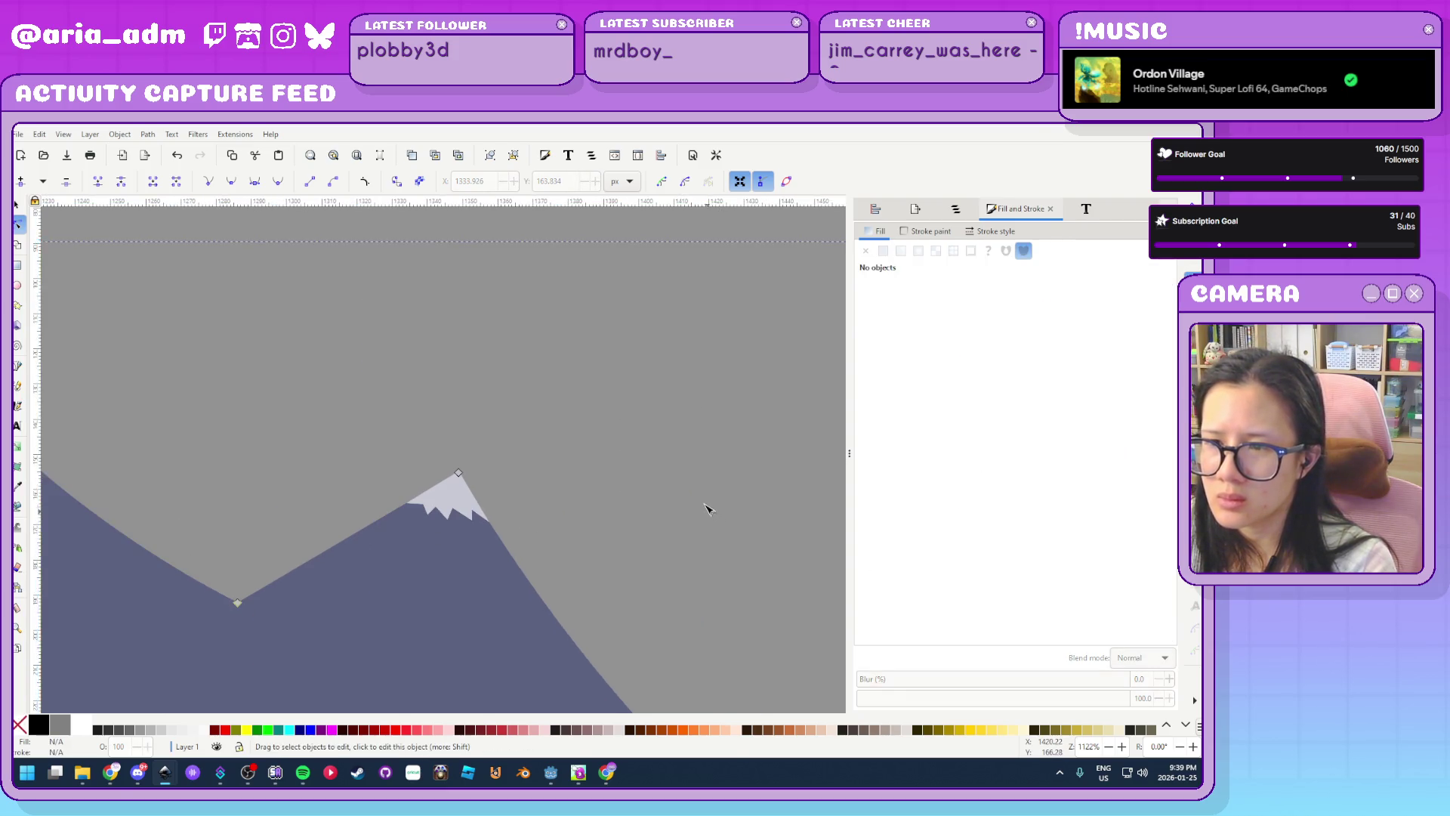
key("5")
scroll(450, 594, "up", 1, "ctrl")
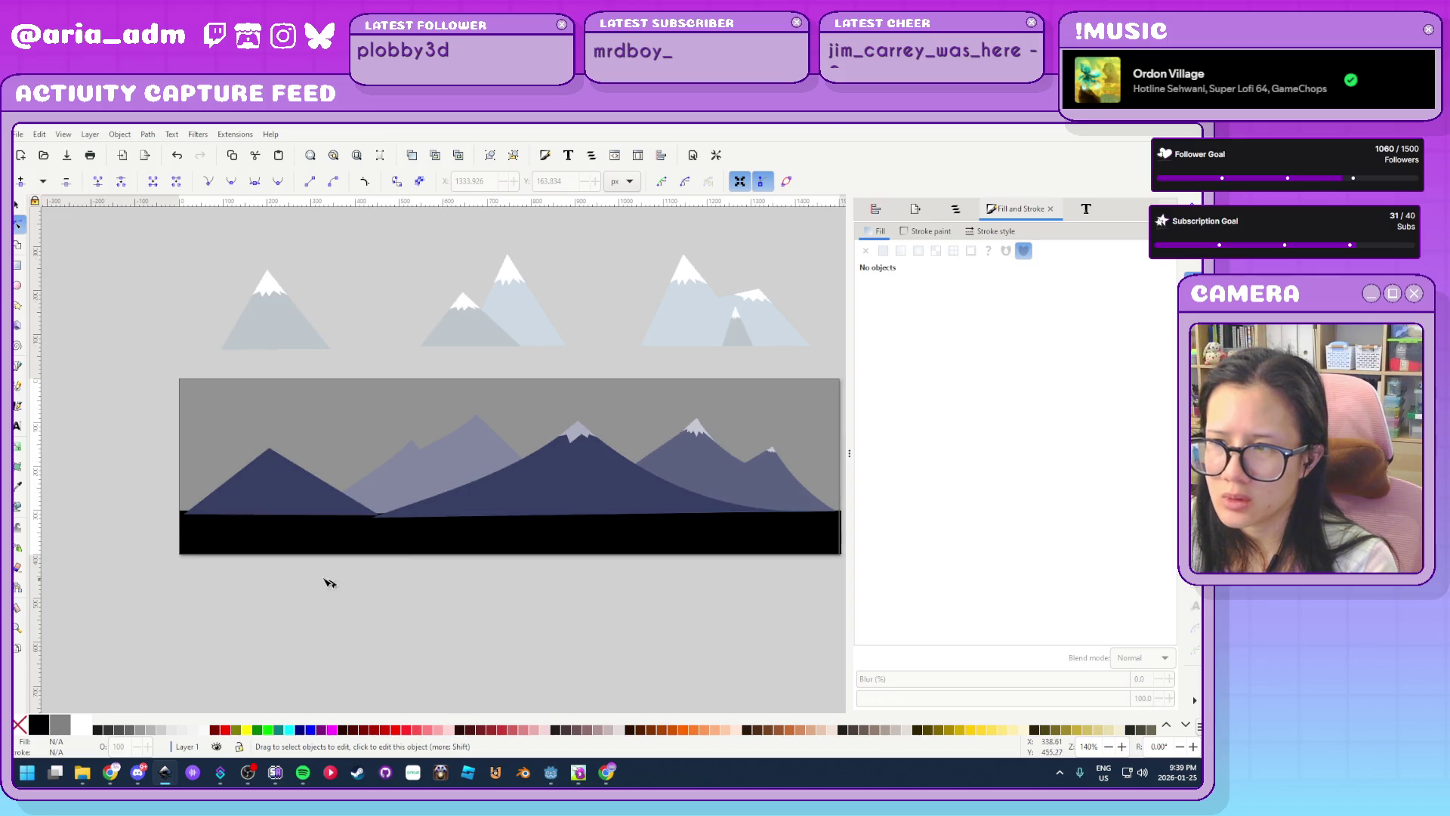
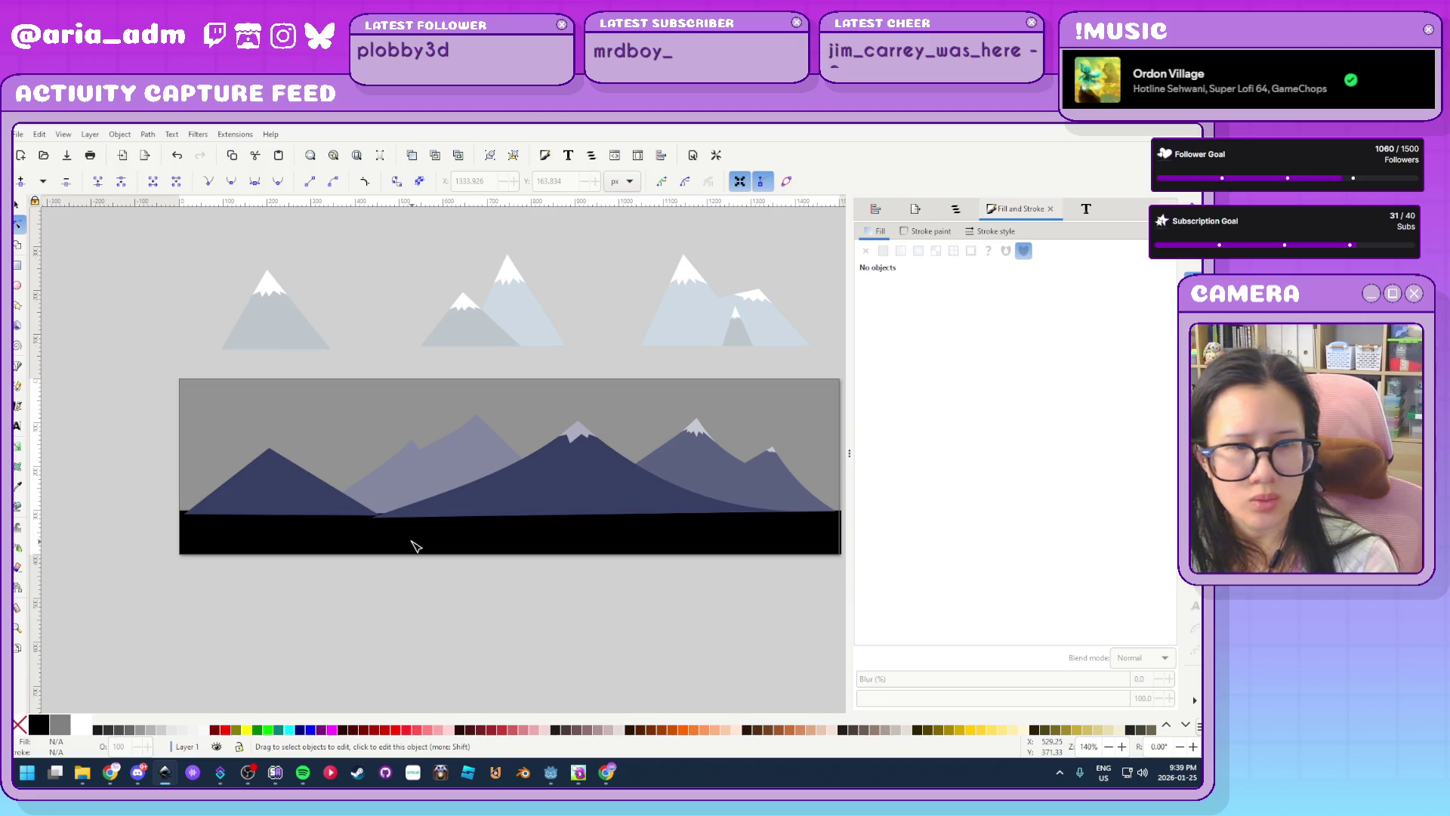
Draw a closed zigzag snowcap outline at the pale middle mountain's peak
scroll(416, 546, "up", 1, "ctrl")
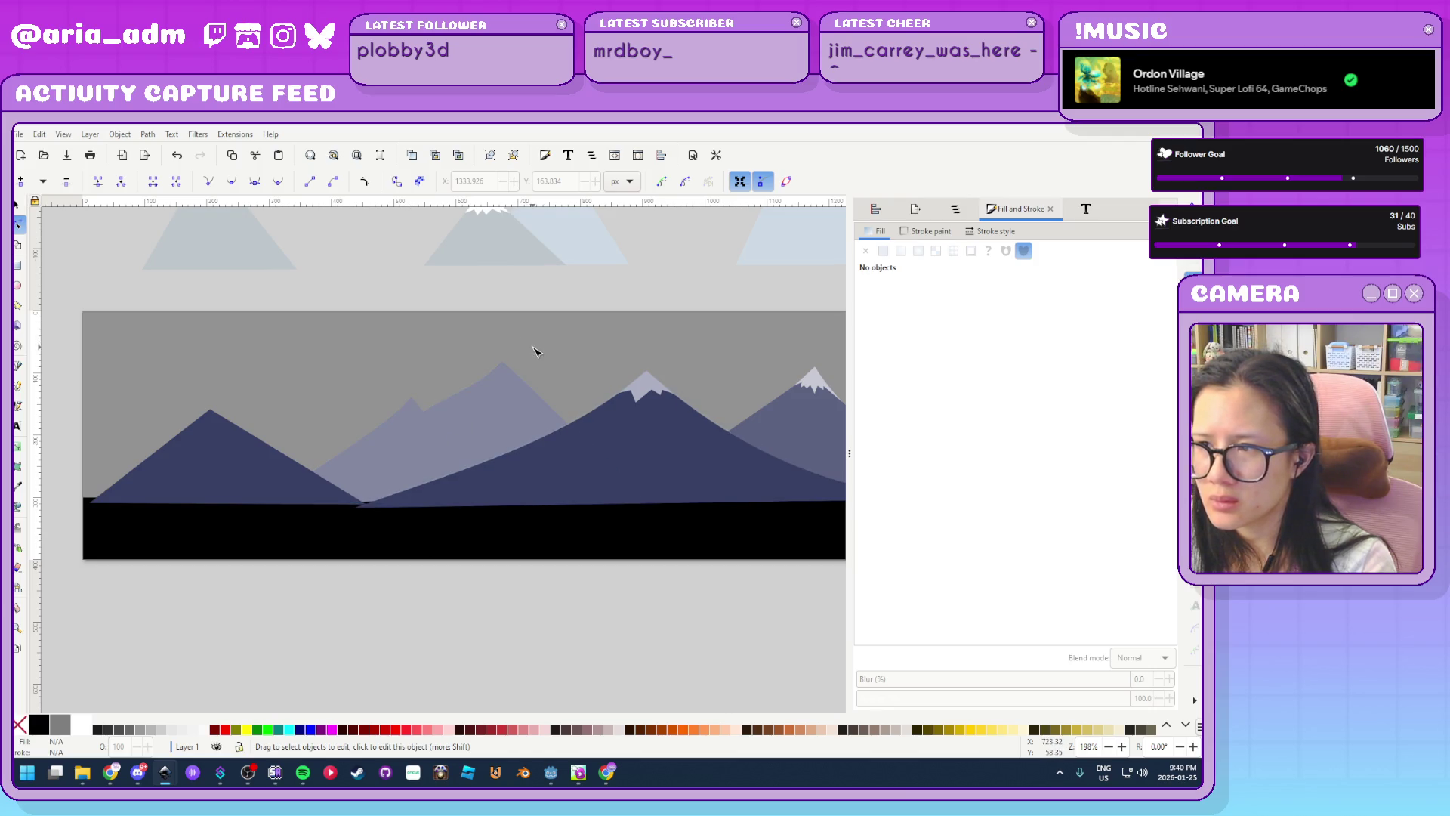
scroll(534, 352, "up", 4, "ctrl")
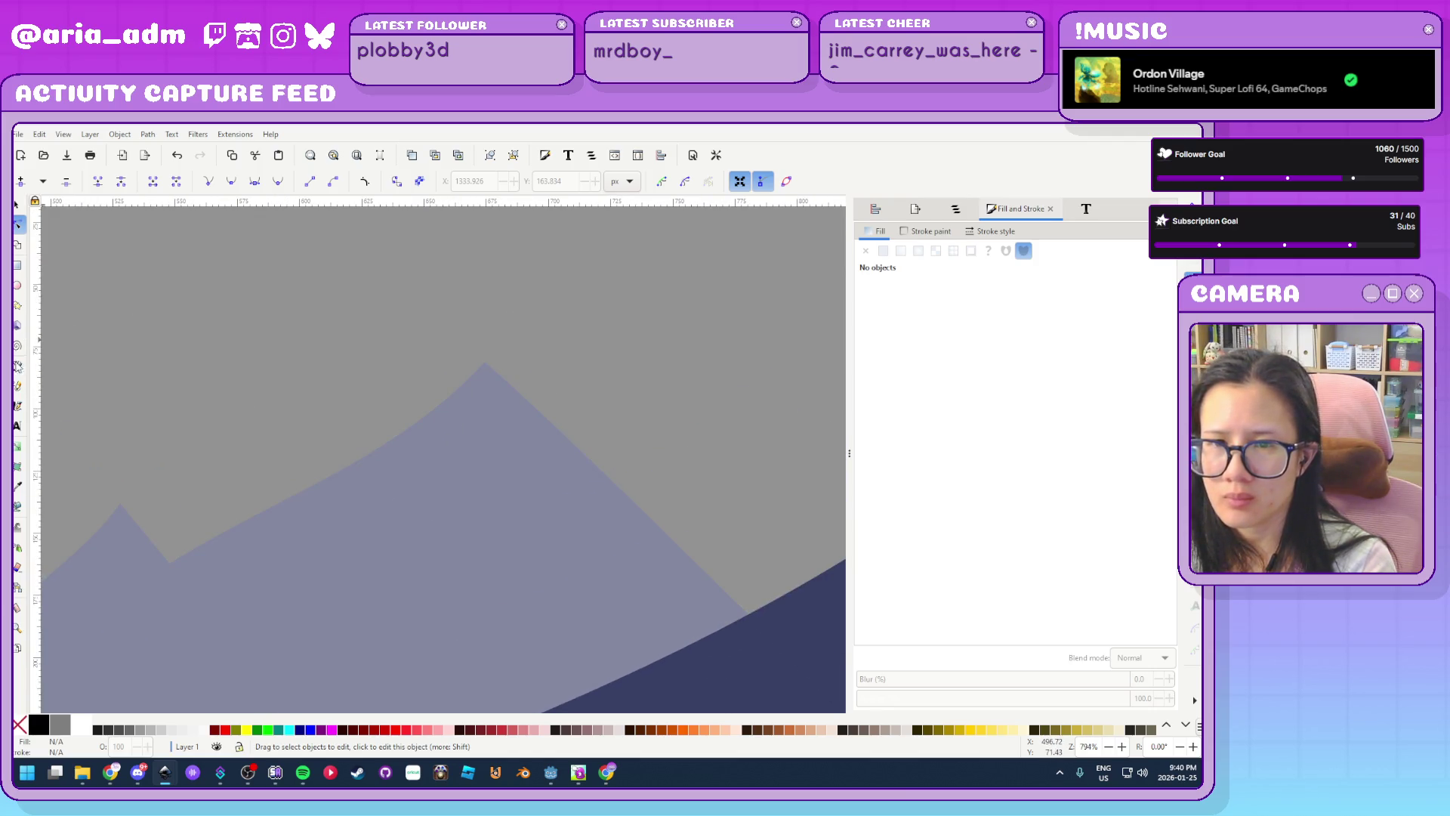
key("b")
left_click(484, 363)
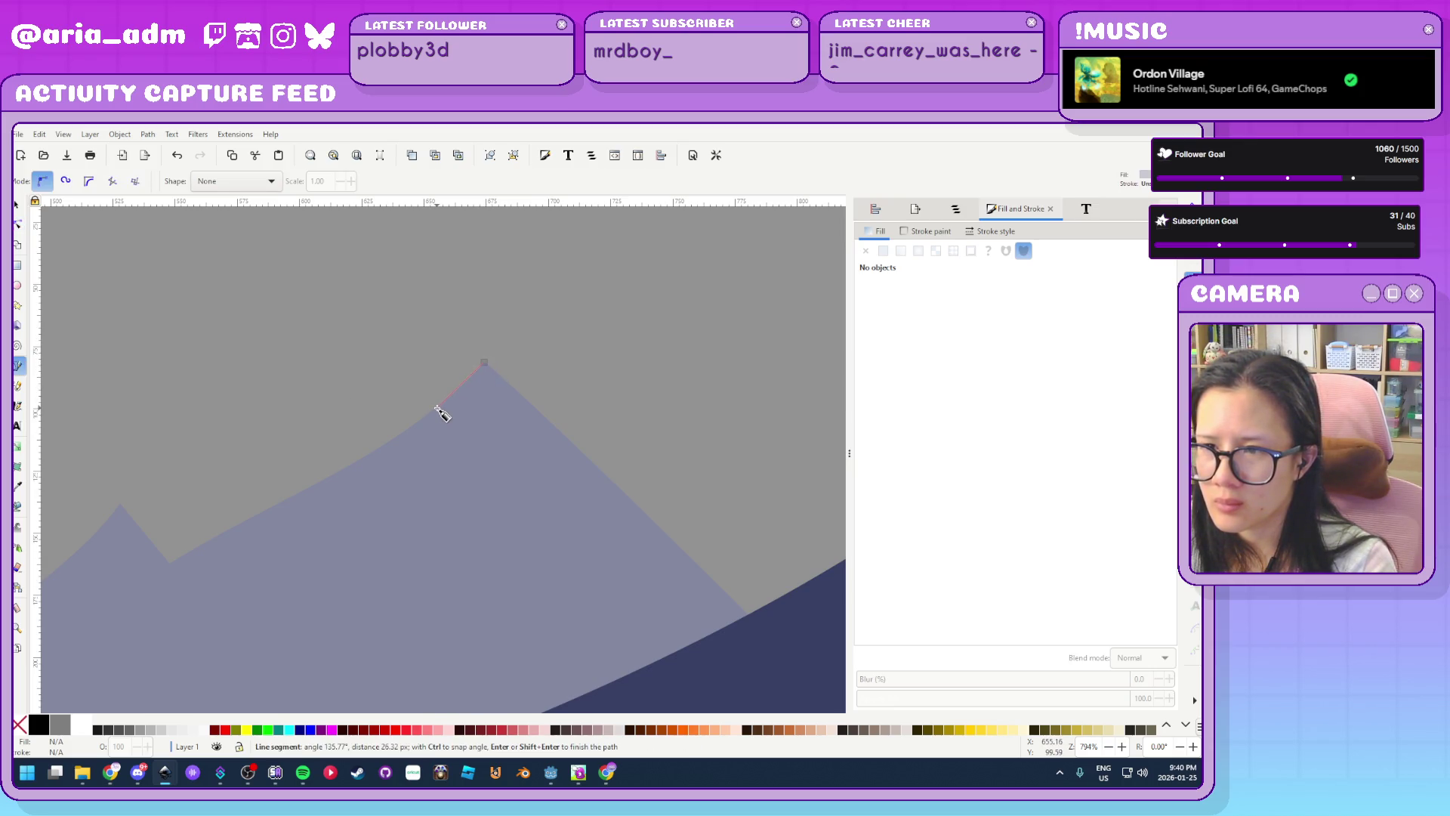
left_click(449, 405)
left_click(425, 469)
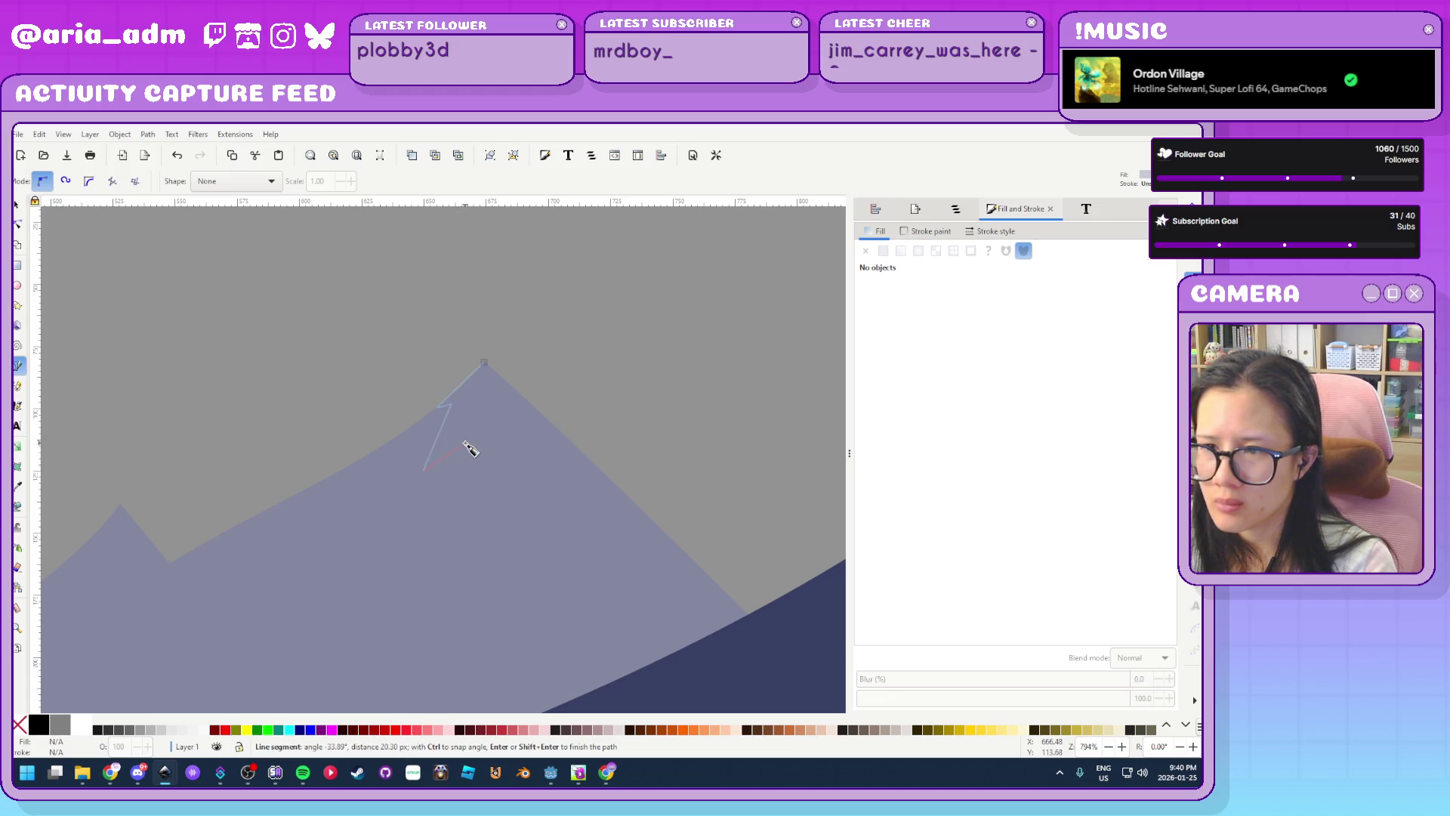
left_click(484, 453)
left_click(520, 435)
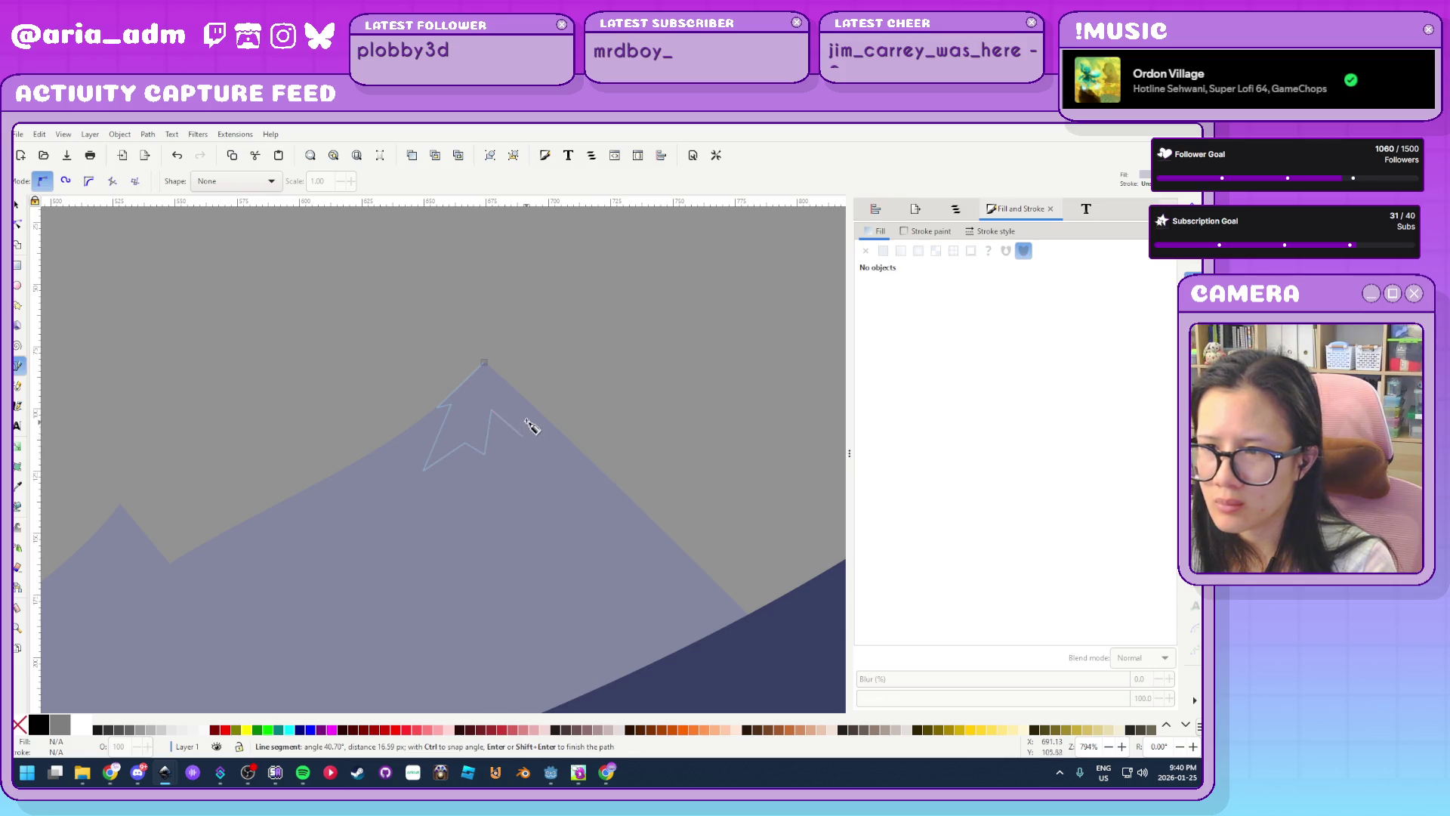
left_click(542, 414)
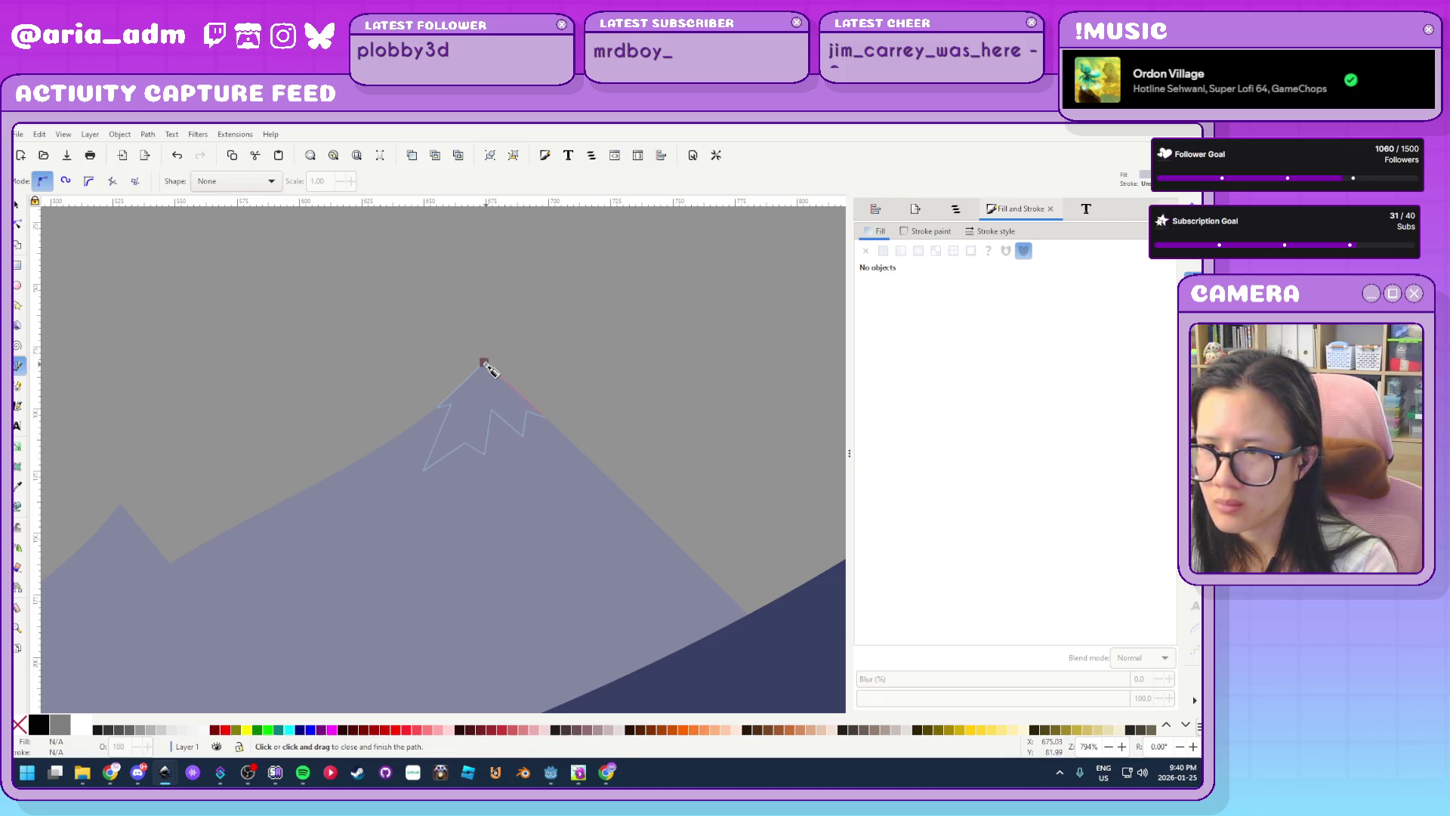
left_click(484, 363)
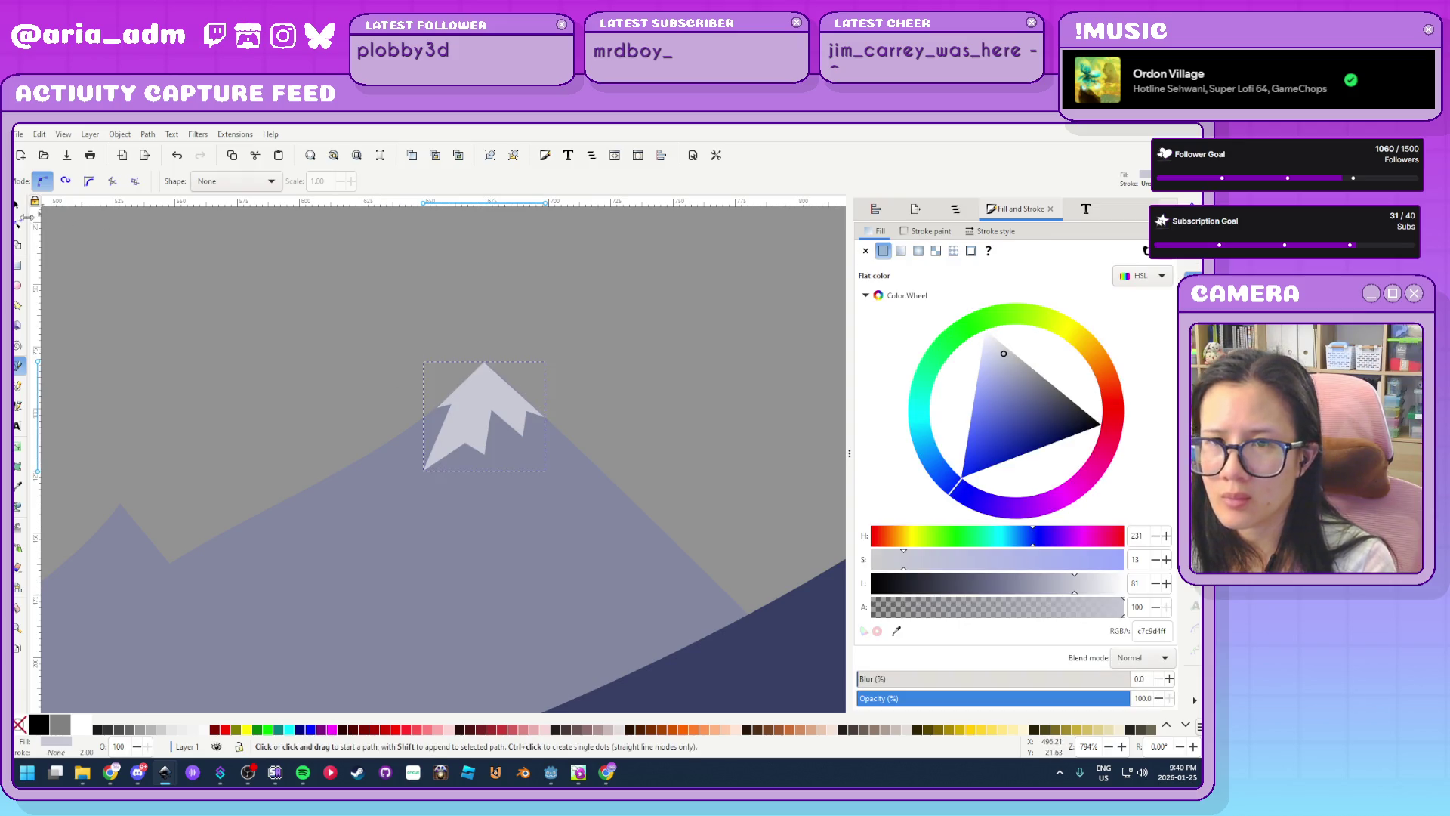
Move the snowcap's top, shoulder and valley nodes so they sit neatly on the slopes
key("n")
scroll(538, 385, "up", 3, "ctrl")
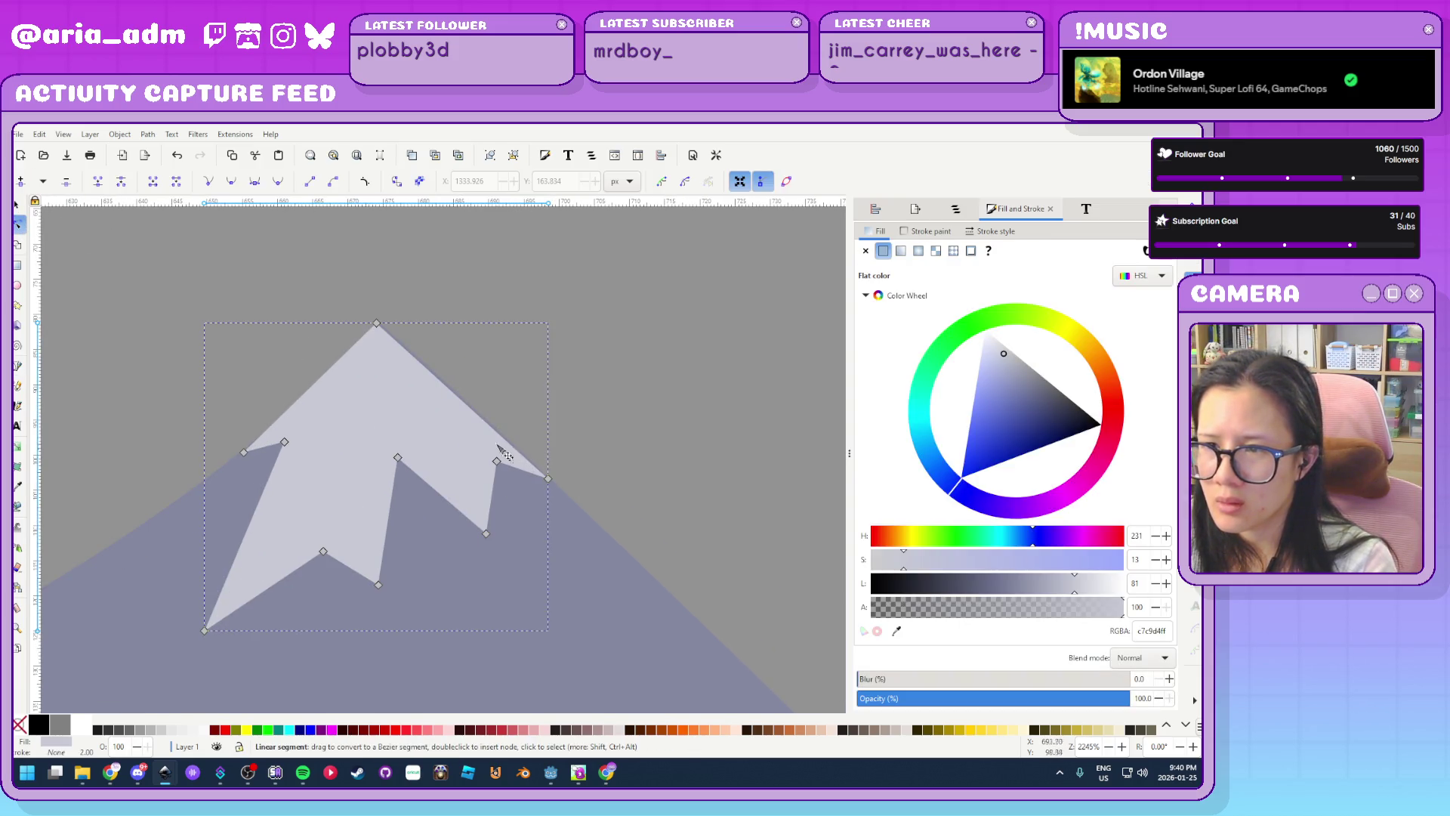
mouse_move(377, 323)
left_mouse_down()
mouse_move(382, 272)
mouse_move(382, 319)
left_mouse_up()
scroll(259, 446, "up", 3, "ctrl")
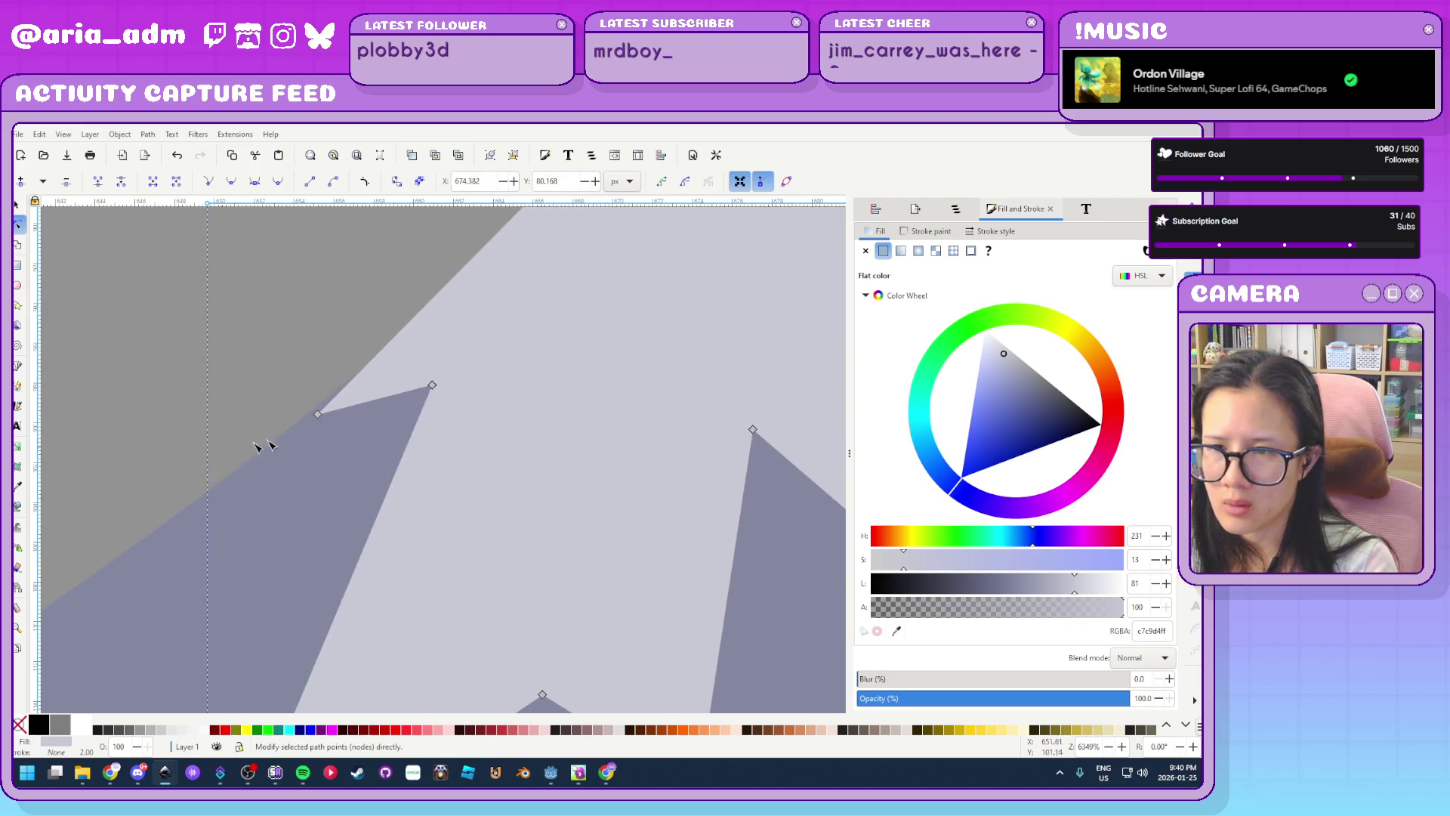
mouse_move(318, 415)
left_mouse_down()
mouse_move(273, 399)
mouse_move(303, 422)
left_mouse_up()
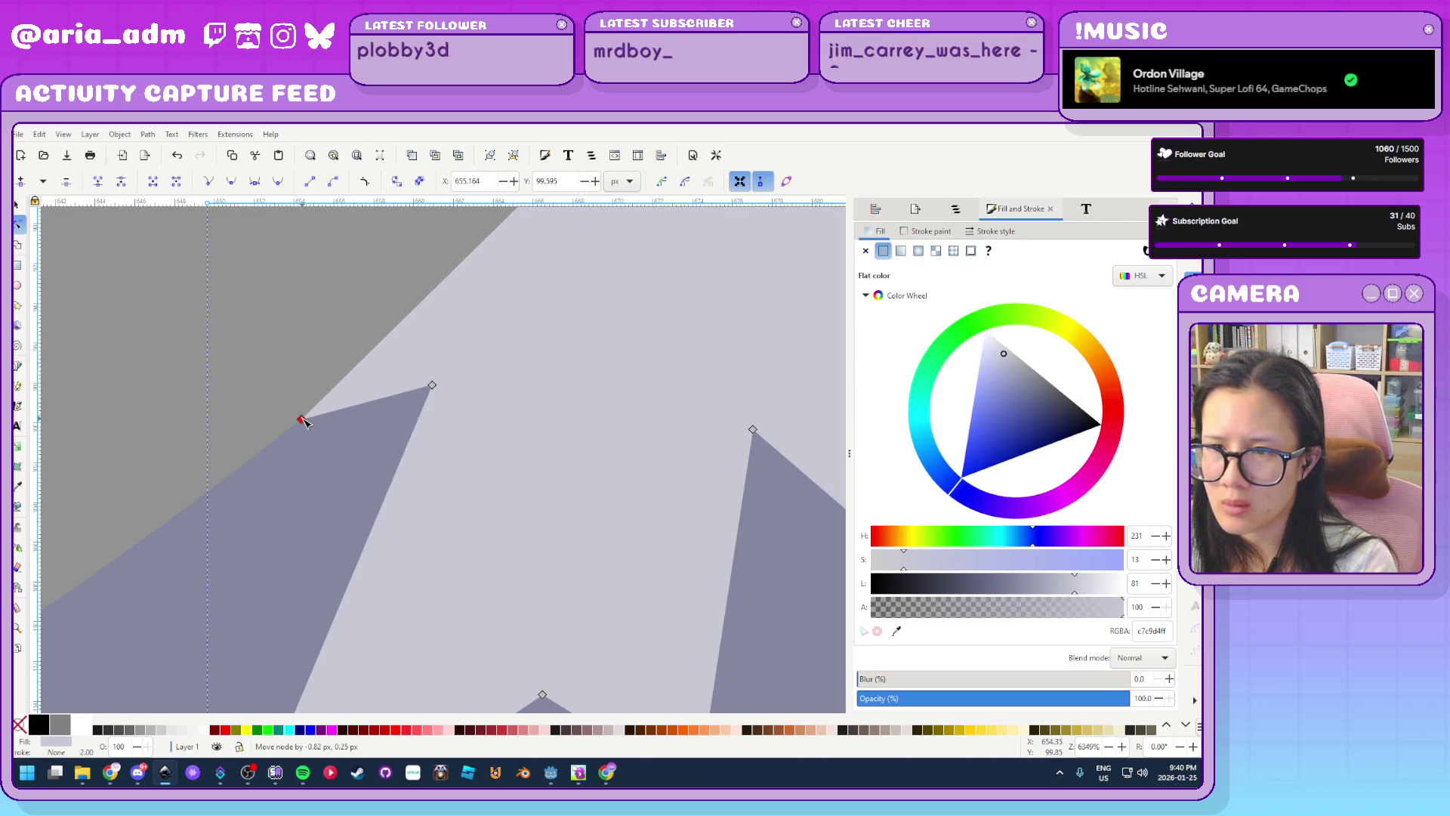
scroll(592, 554, "down", 2, "ctrl")
left_click_drag(572, 621, 590, 536)
left_click_drag(643, 670, 618, 593)
scroll(718, 595, "down", 3, "ctrl")
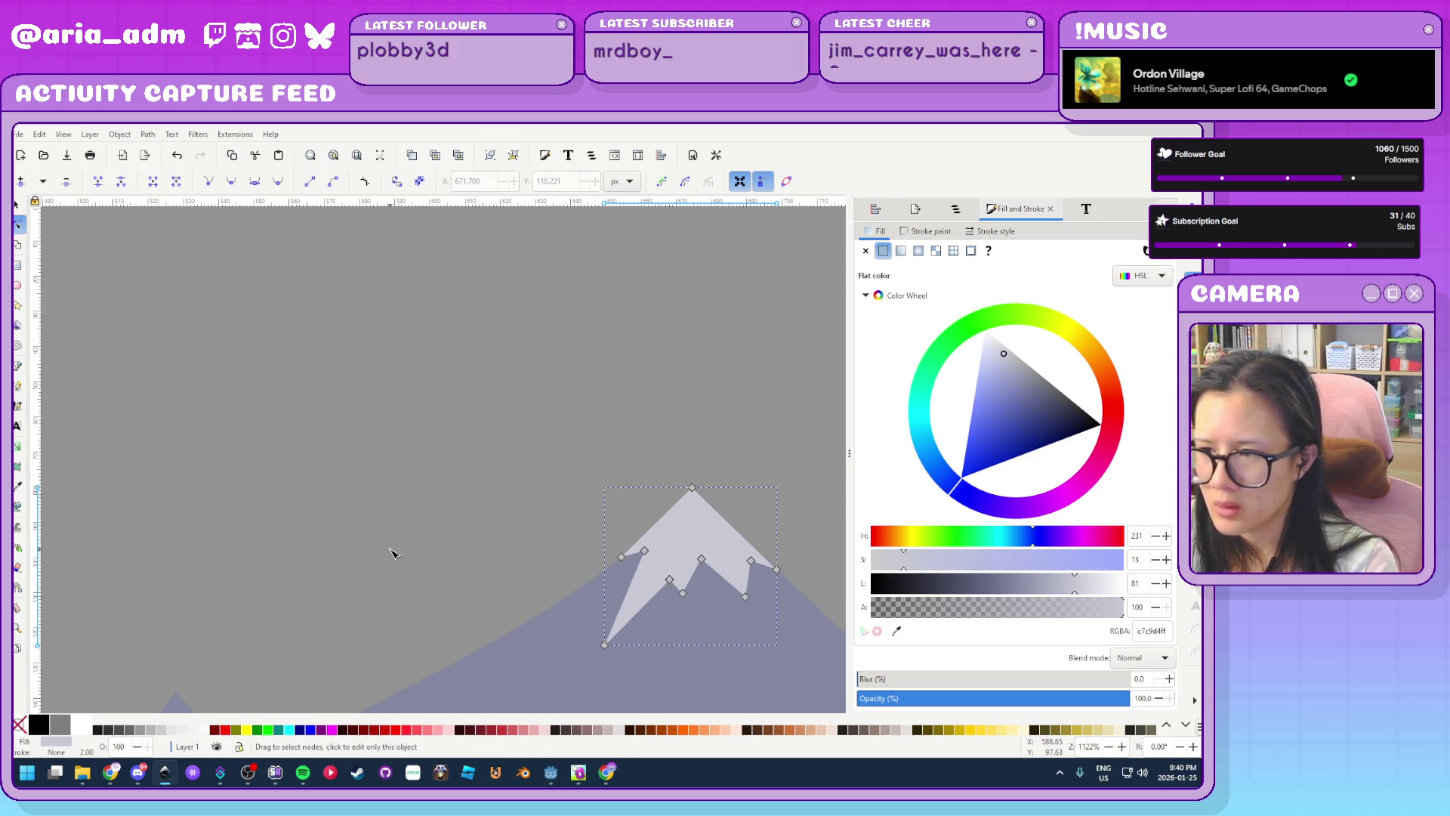
left_click(393, 553)
scroll(393, 554, "down", 7, "ctrl")
Draw a closed zigzag snowcap on the other pale mountain's peak
scroll(294, 627, "up", 2, "ctrl")
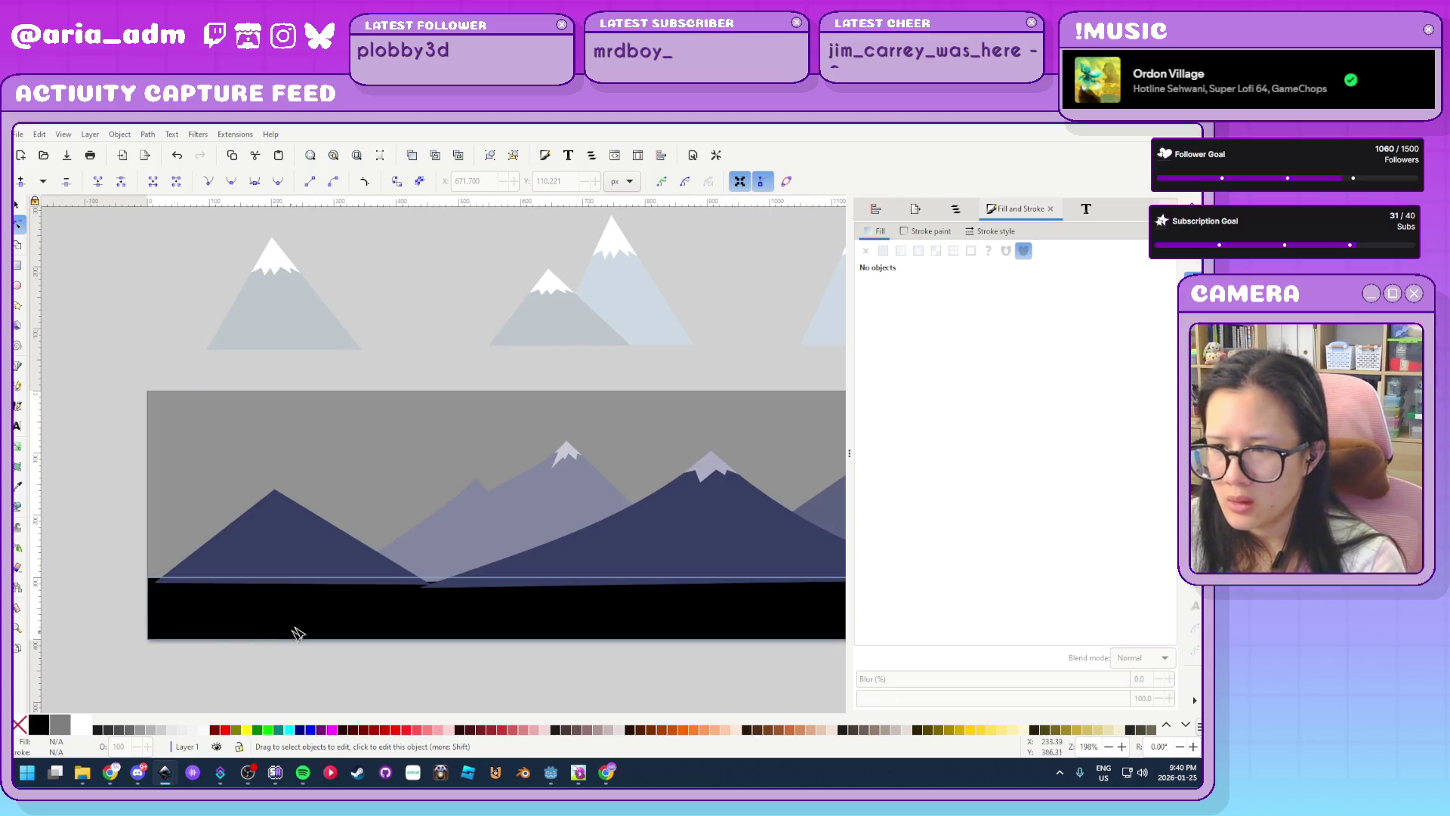
scroll(317, 642, "down", 1)
scroll(323, 661, "up", 1)
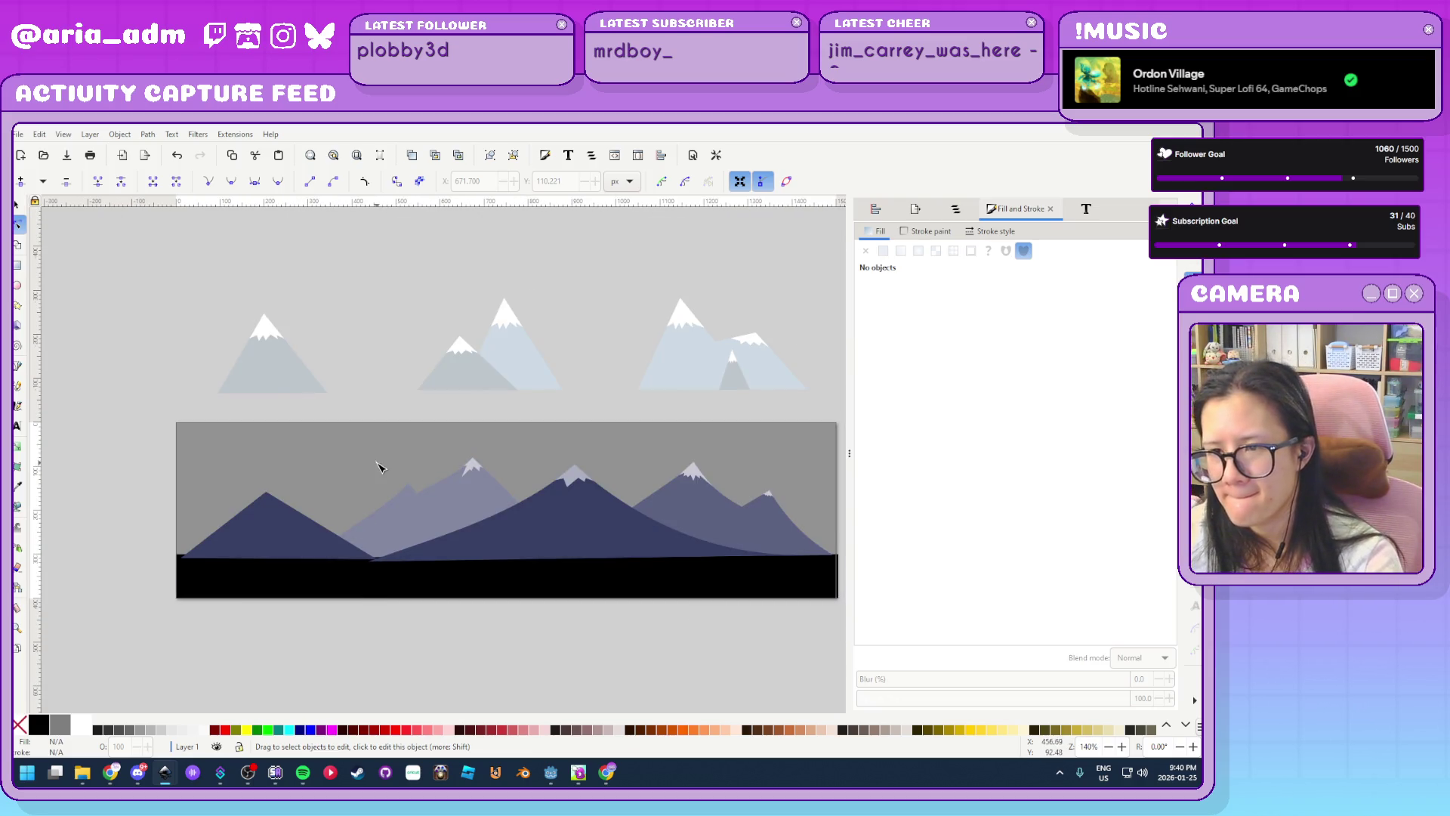
scroll(423, 513, "up", 1)
scroll(449, 544, "up", 3, "ctrl")
scroll(415, 415, "up", 2, "ctrl")
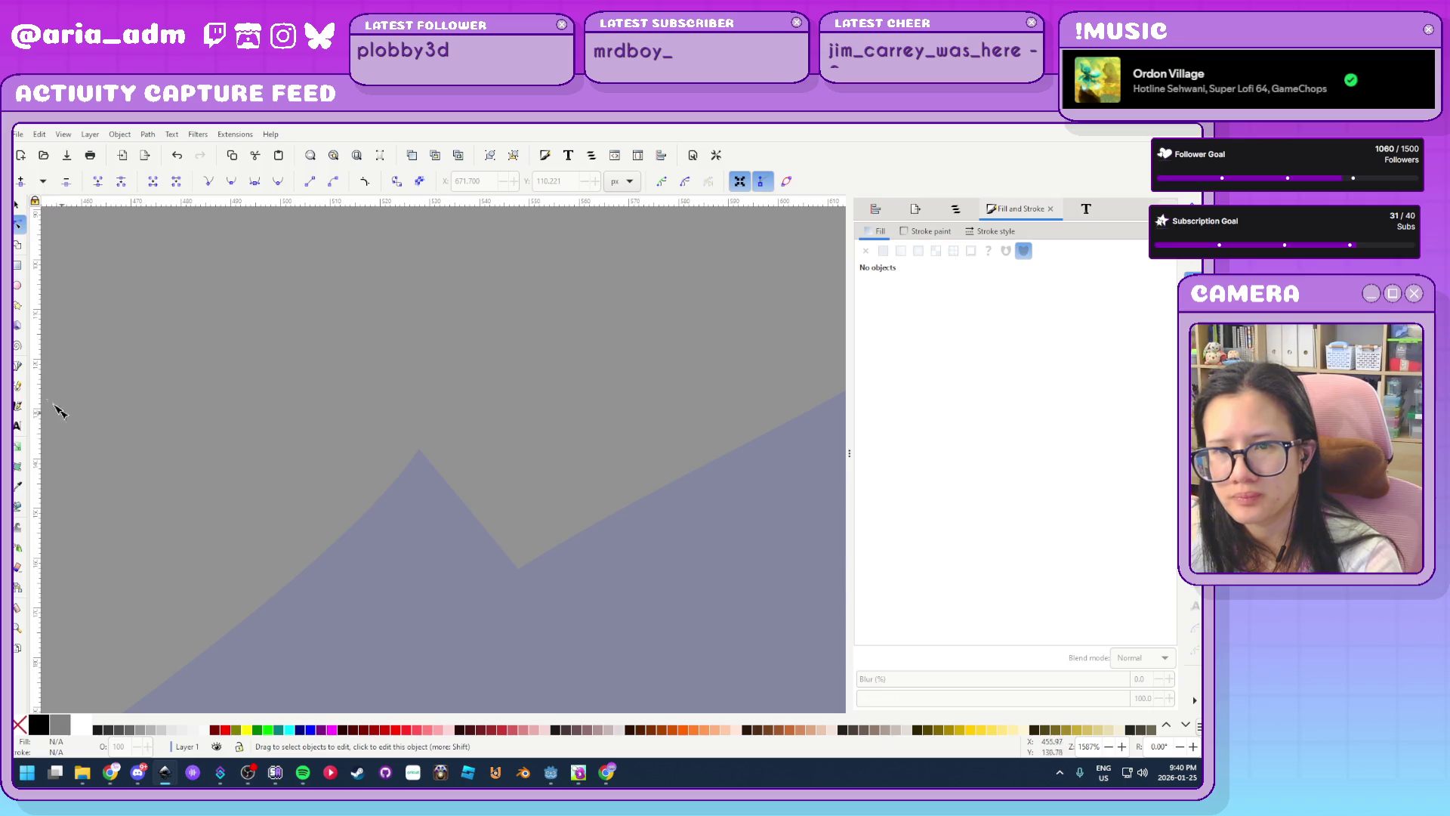
left_click(19, 366)
left_click(420, 448)
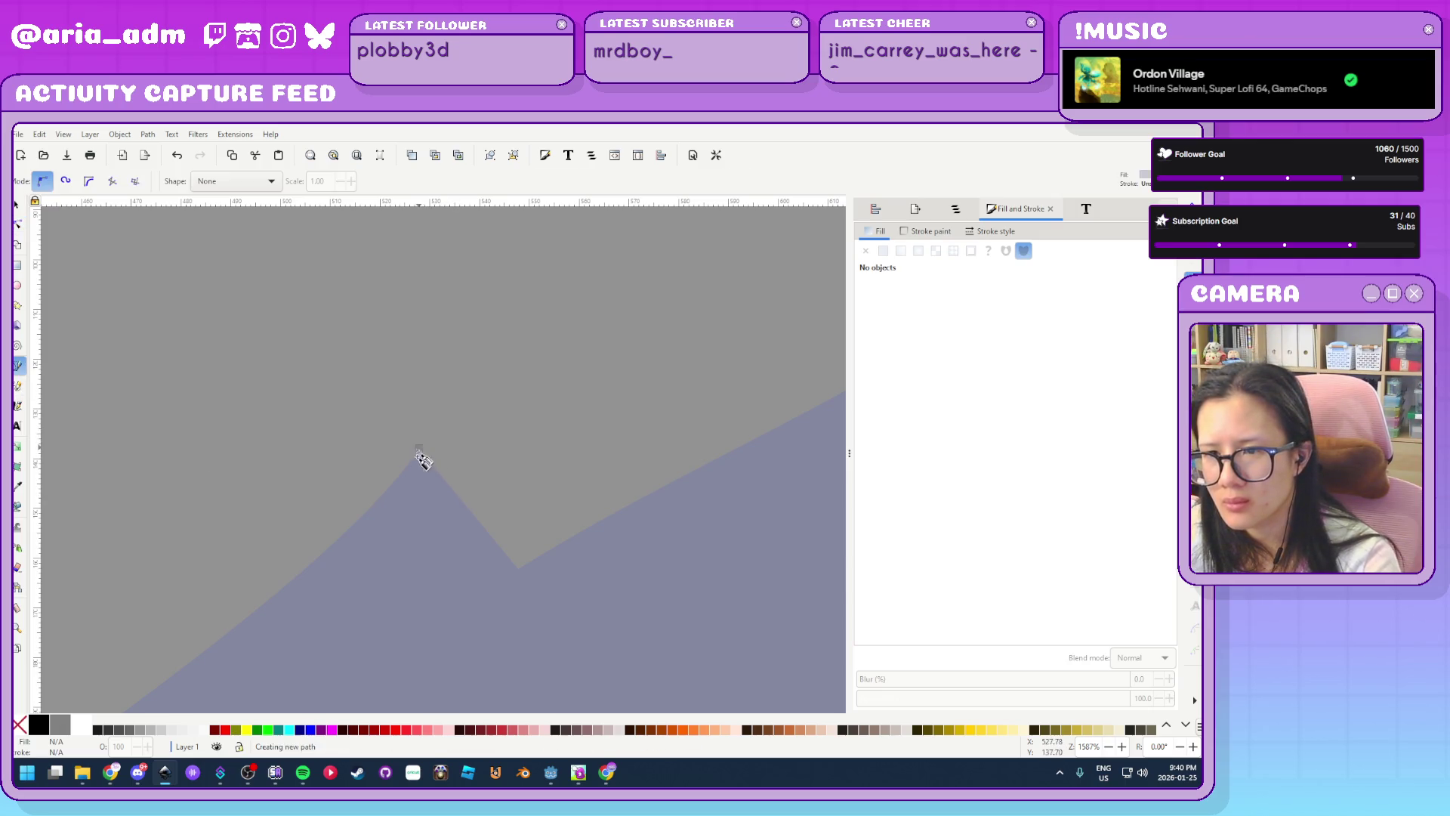
left_click(360, 520)
left_click(391, 508)
left_click(399, 551)
left_click(419, 514)
left_click(439, 536)
left_click(444, 512)
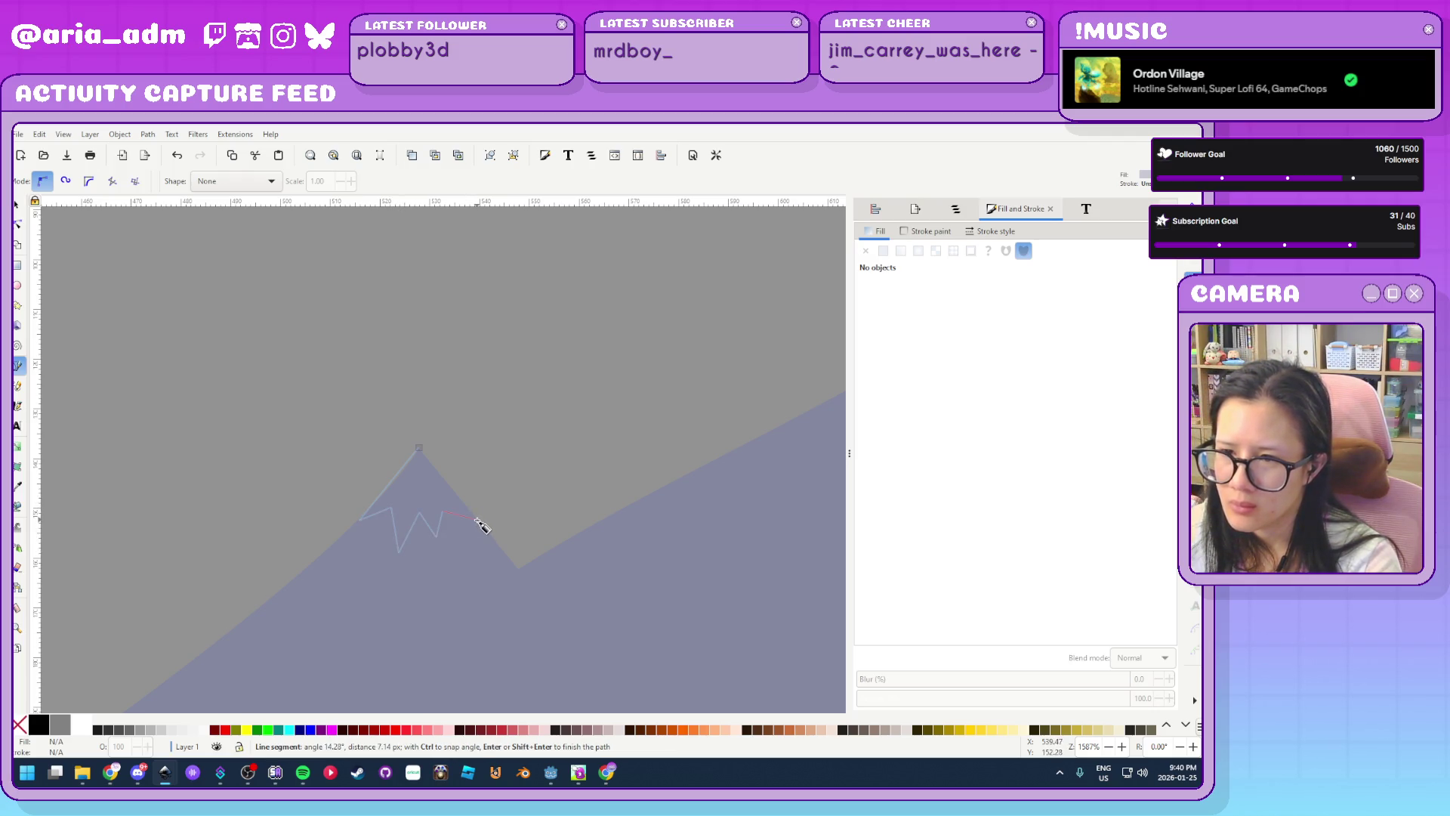
left_click(479, 521)
left_click(420, 449)
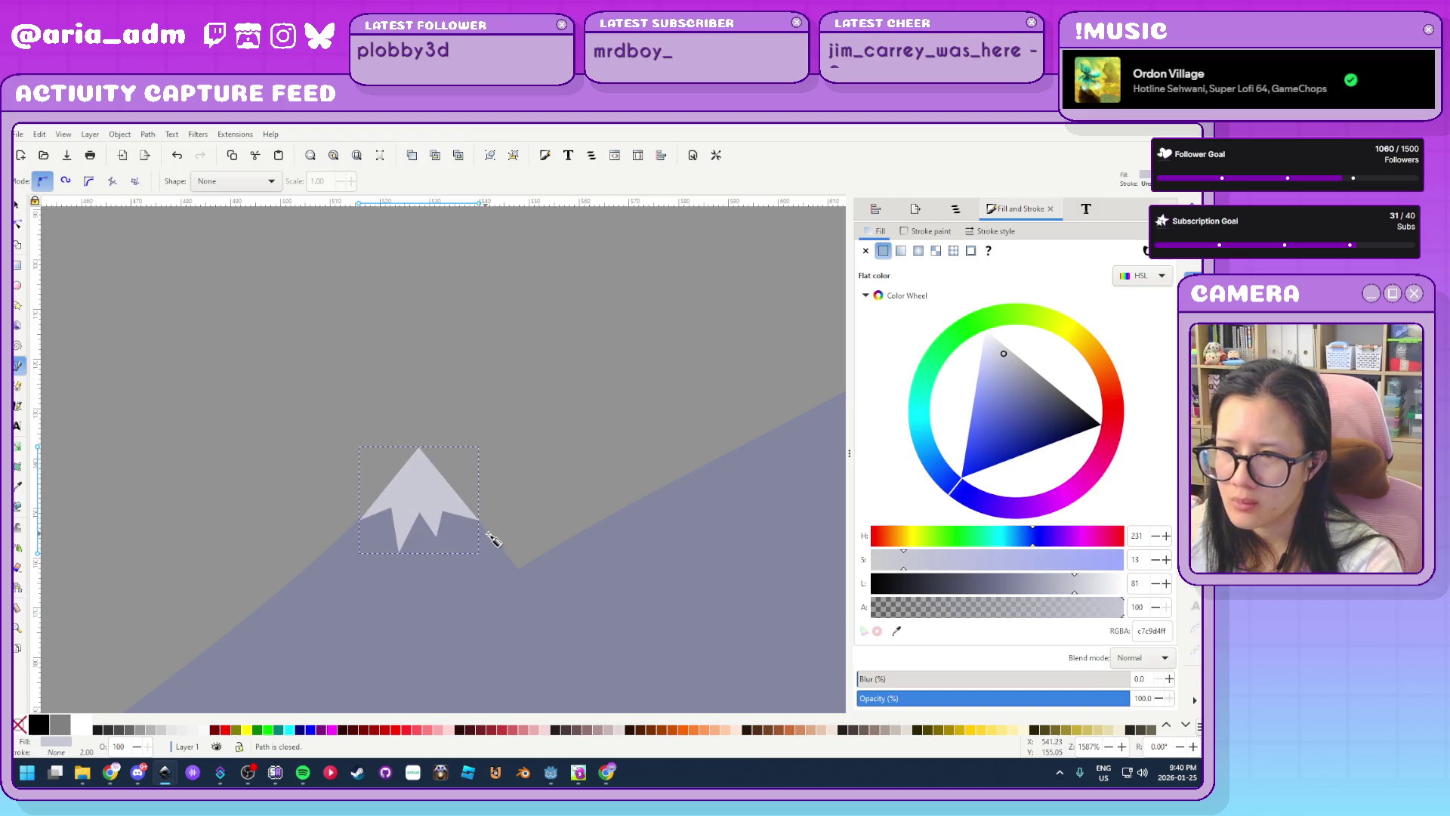
Draw a closed zigzag snowcap on the dark navy mountain's peak, then deselect it
scroll(630, 542, "down", 6)
scroll(726, 366, "up", 4)
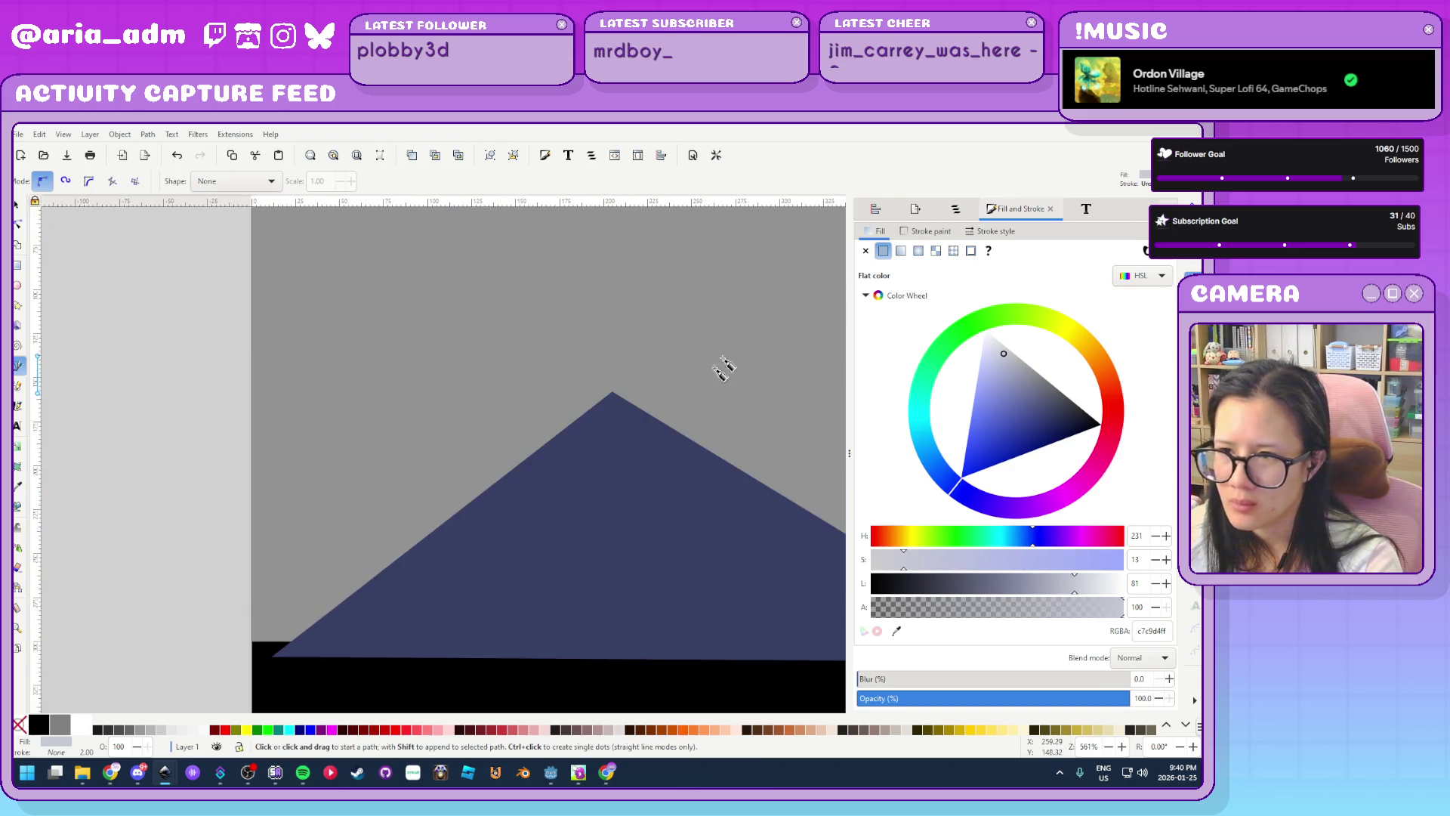
scroll(574, 396, "up", 1)
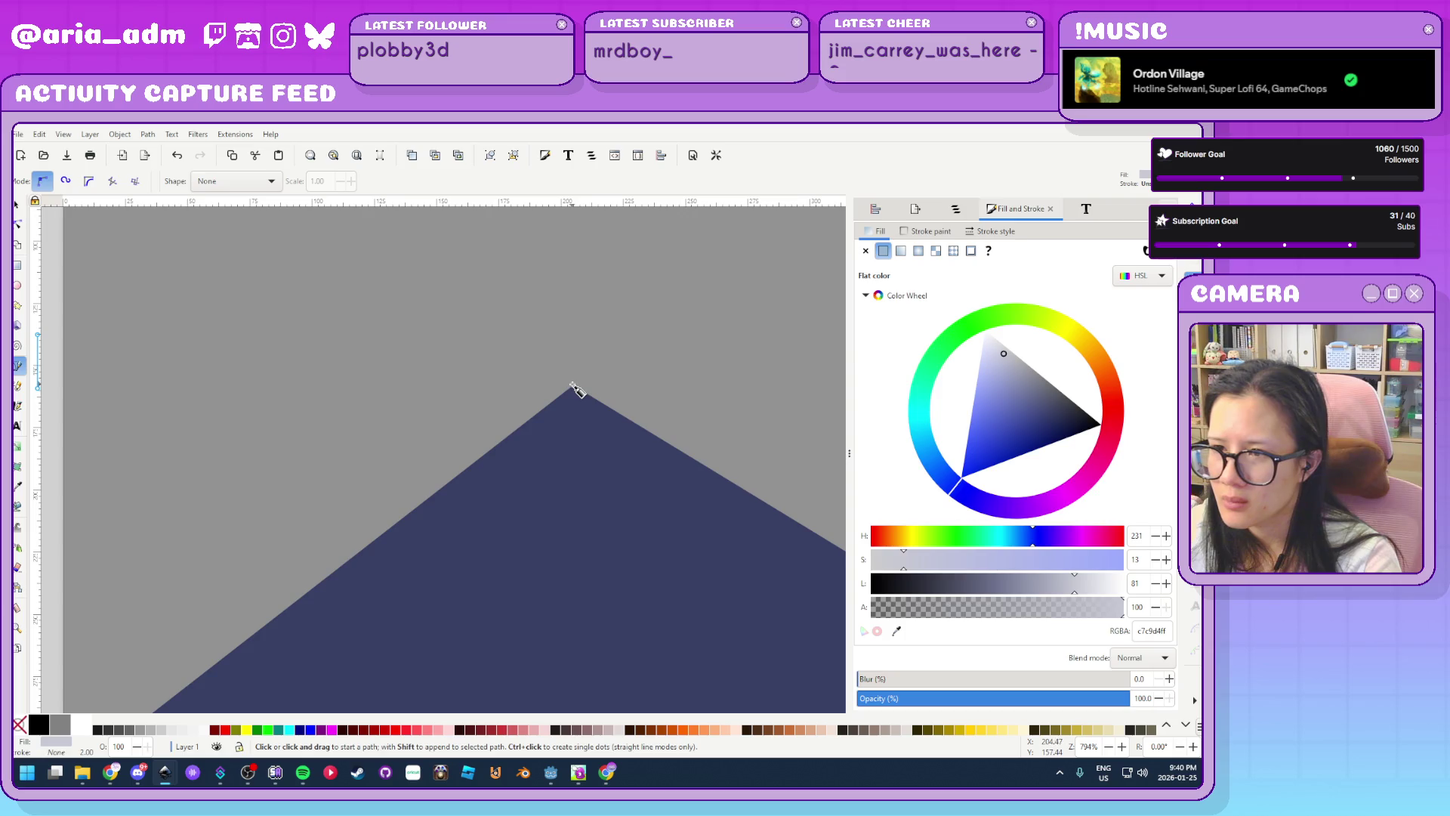
left_click(574, 386)
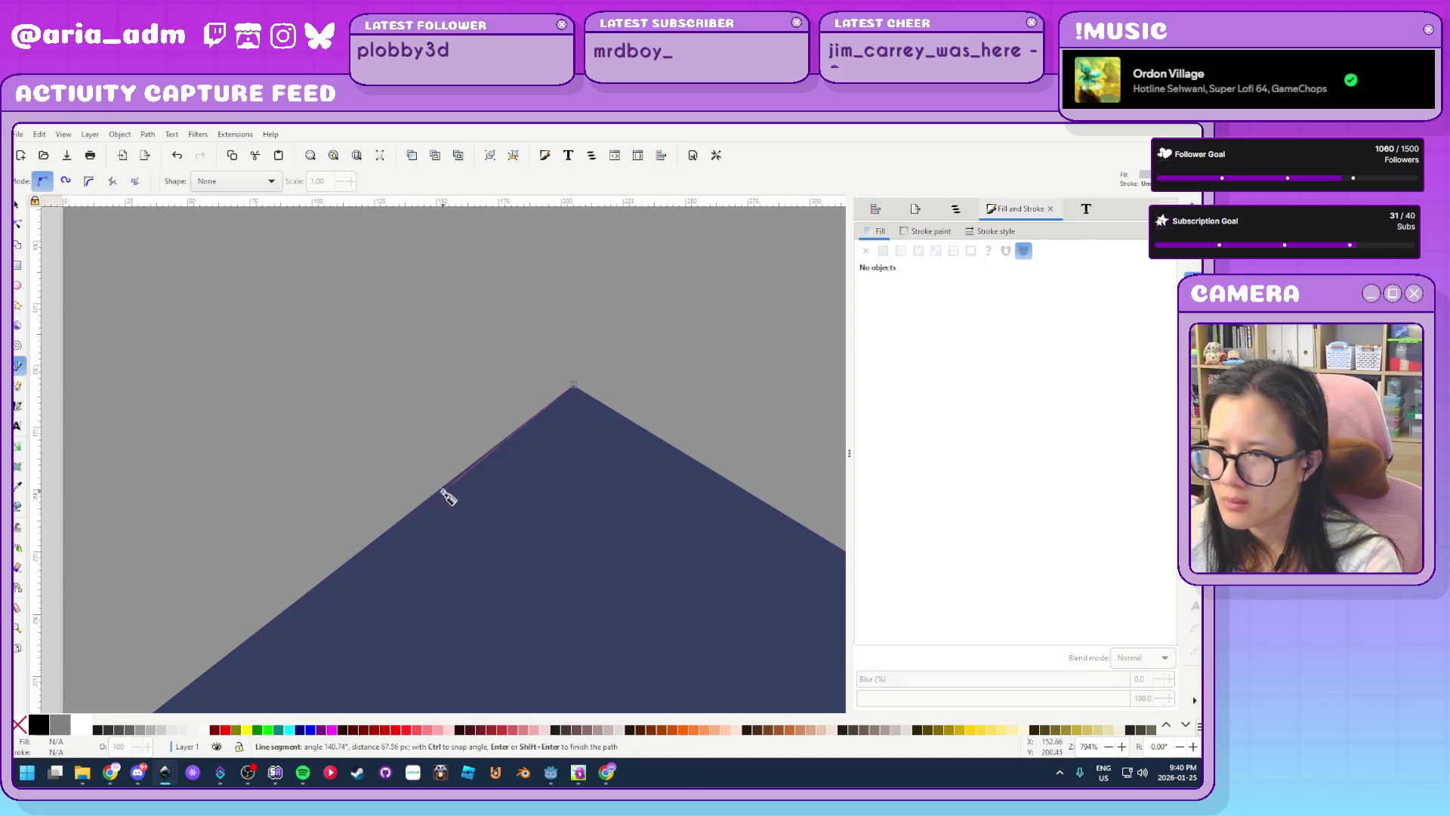
left_click(504, 437)
left_click(528, 436)
left_click(532, 463)
left_click(553, 444)
left_click(589, 488)
left_click(607, 451)
left_click(638, 443)
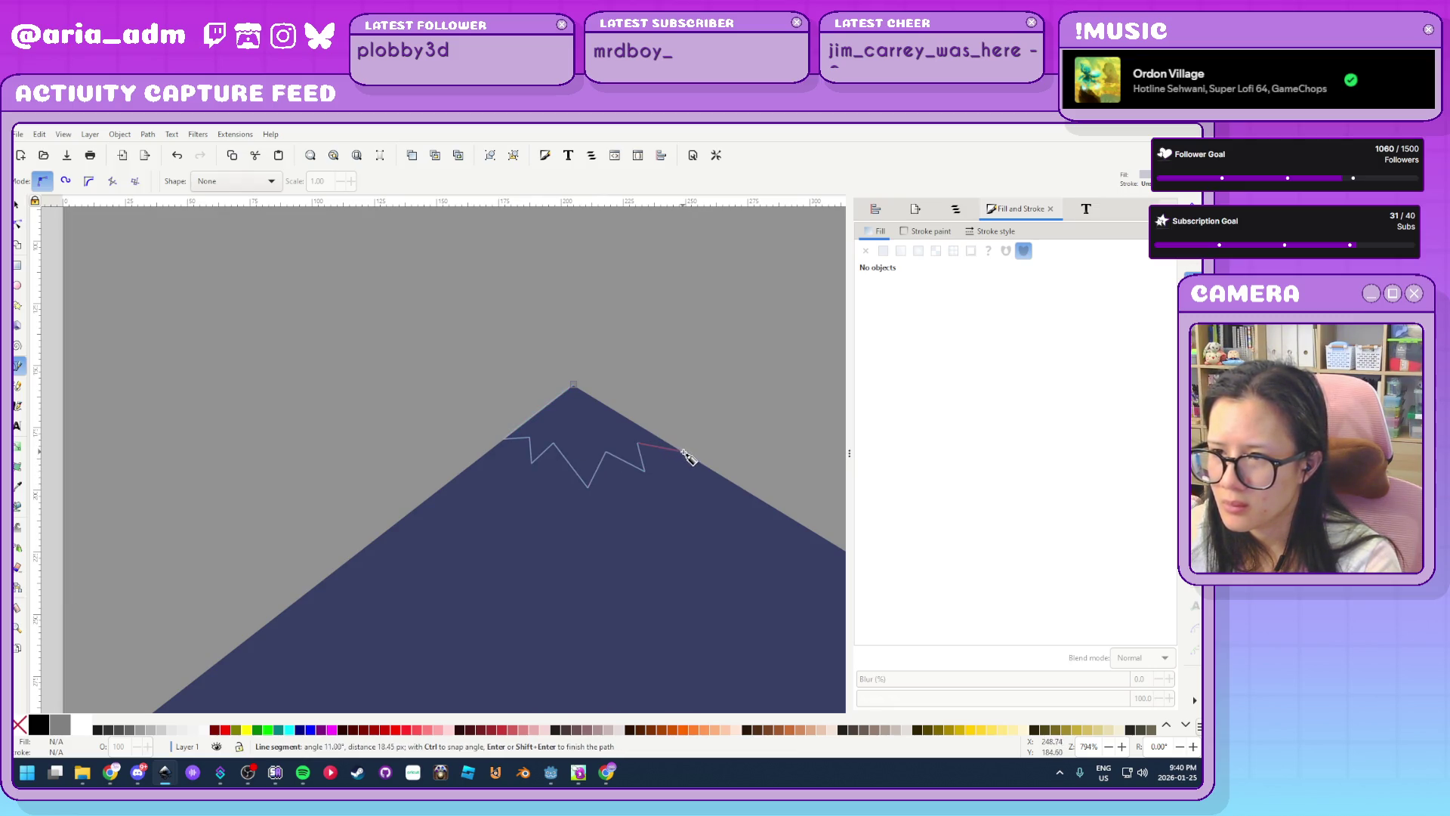
left_click(682, 452)
left_click(574, 386)
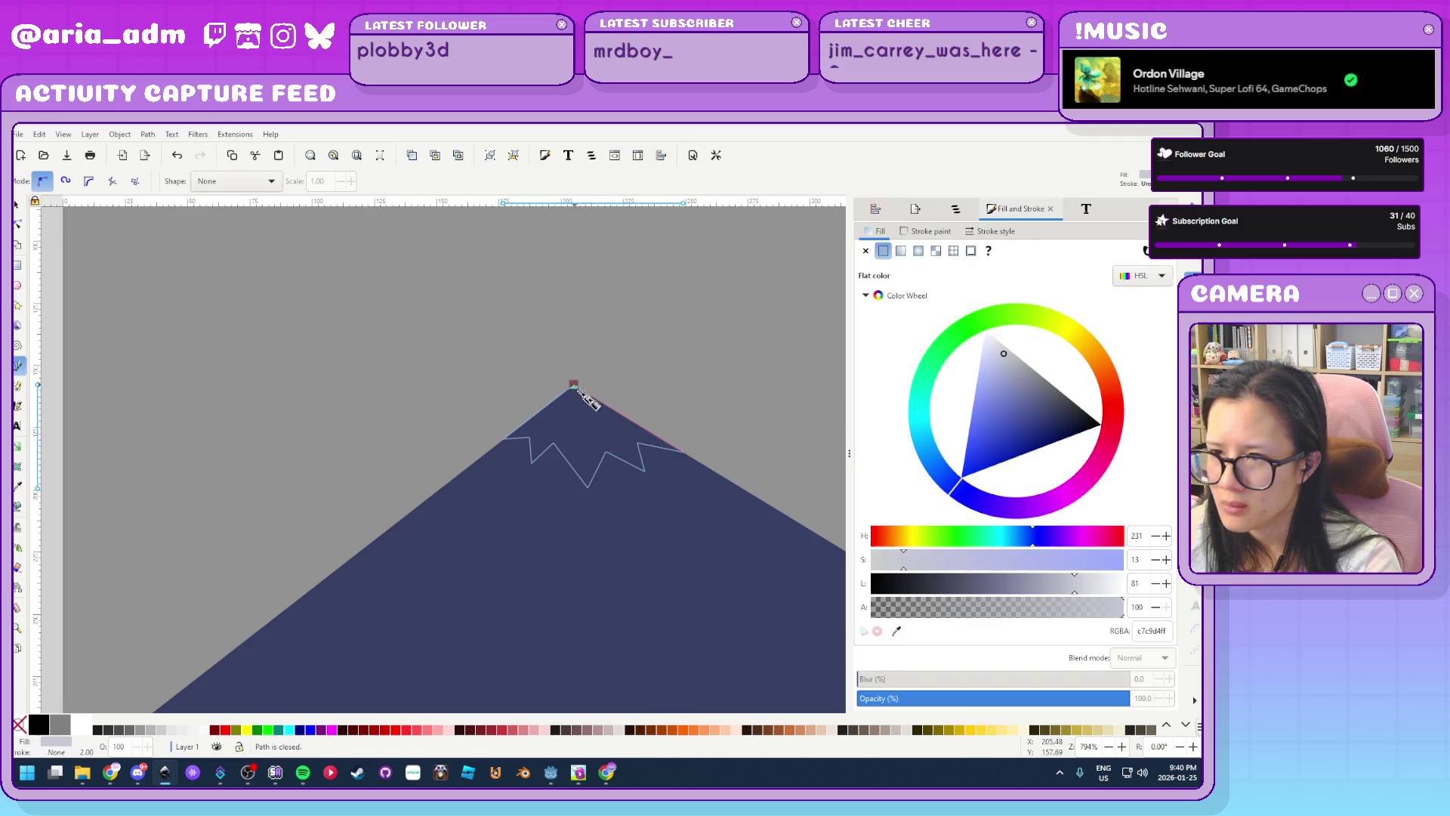
left_click(18, 206)
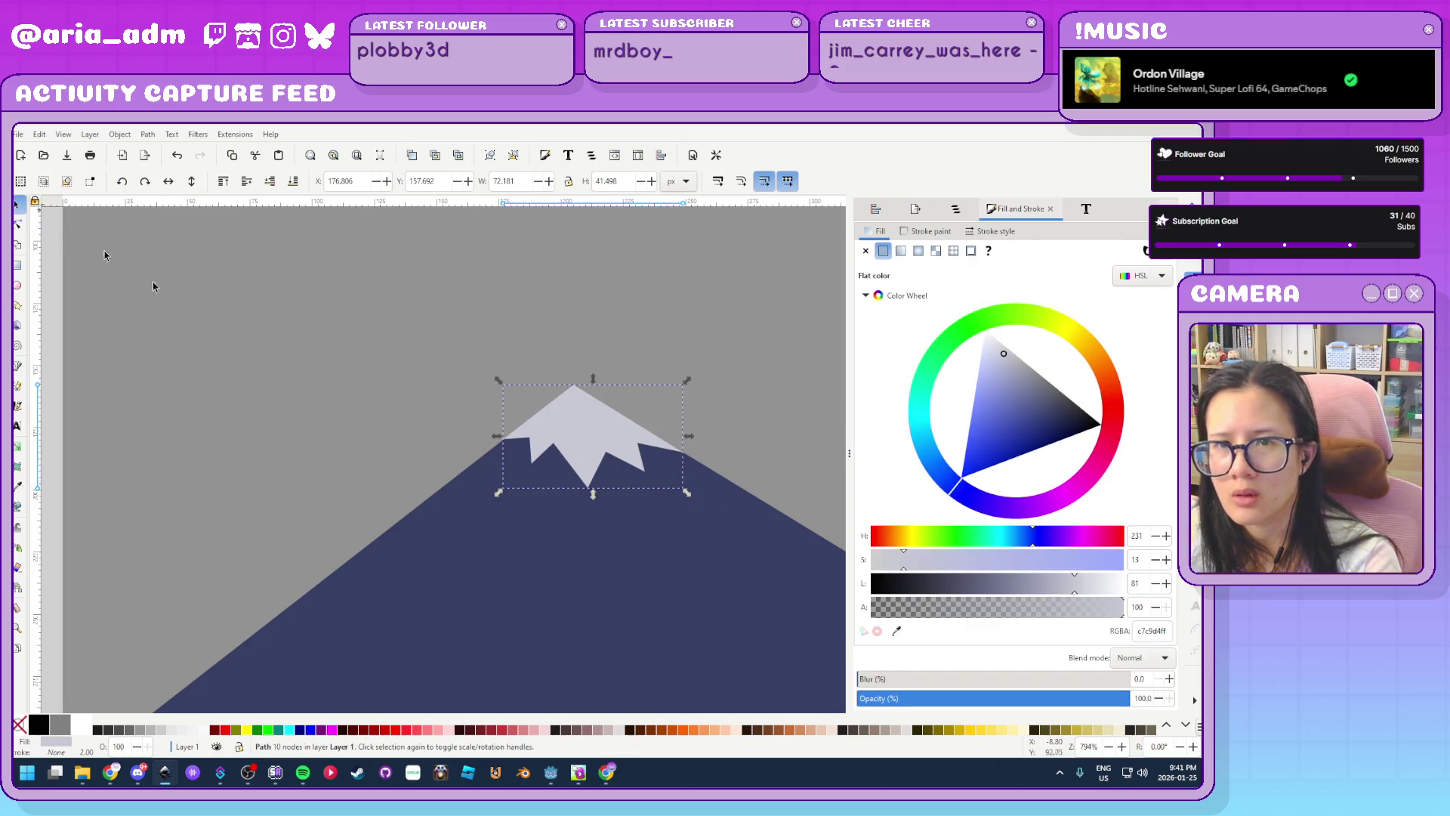
scroll(326, 464, "down", 4, "ctrl")
scroll(325, 464, "down", 2, "ctrl")
left_click(392, 604)
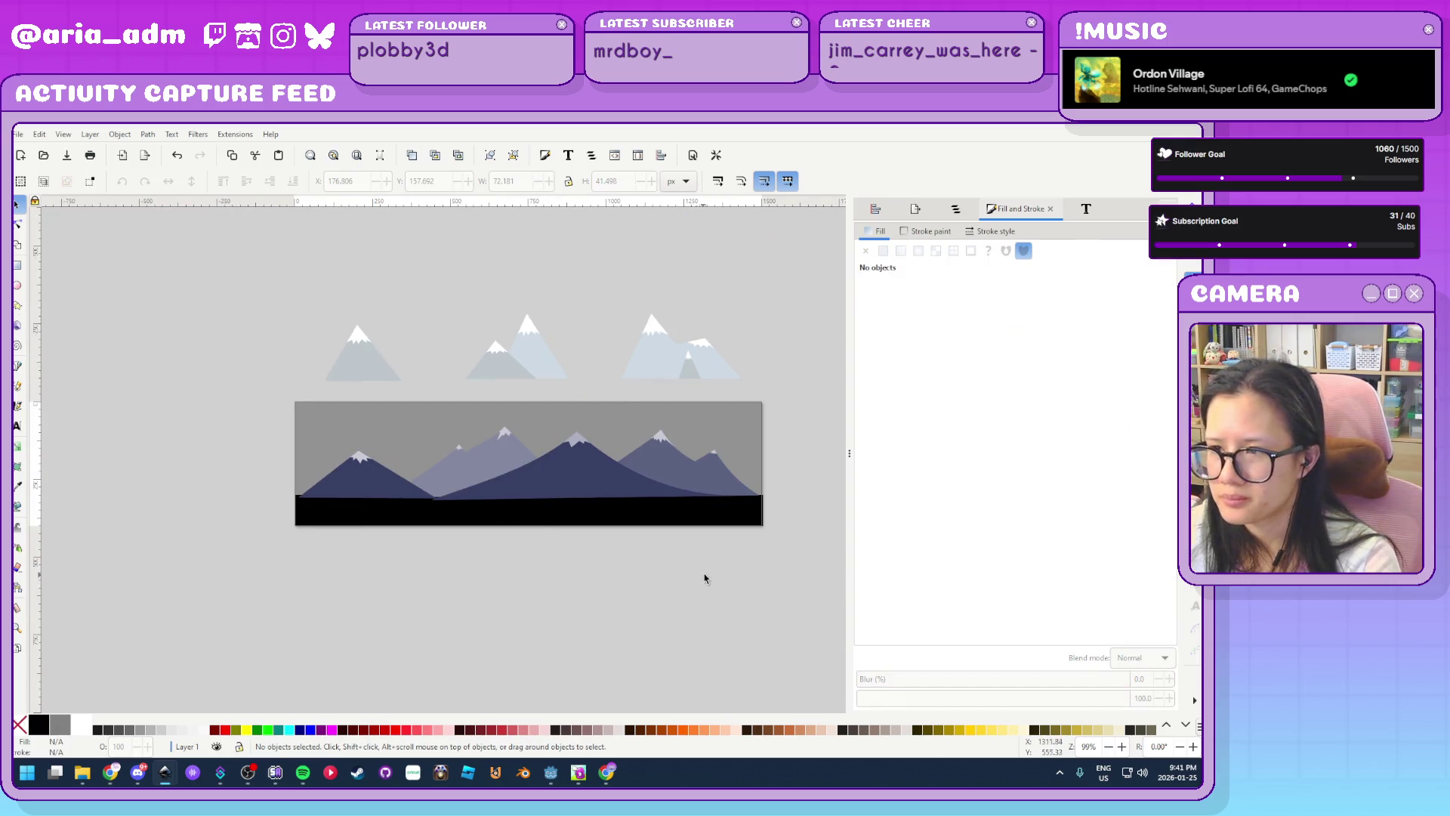
Add a node to the back mountain's curved edge and reshape it into a shoulder bump
scroll(705, 578, "up", 1, "ctrl")
scroll(803, 509, "up", 1, "ctrl")
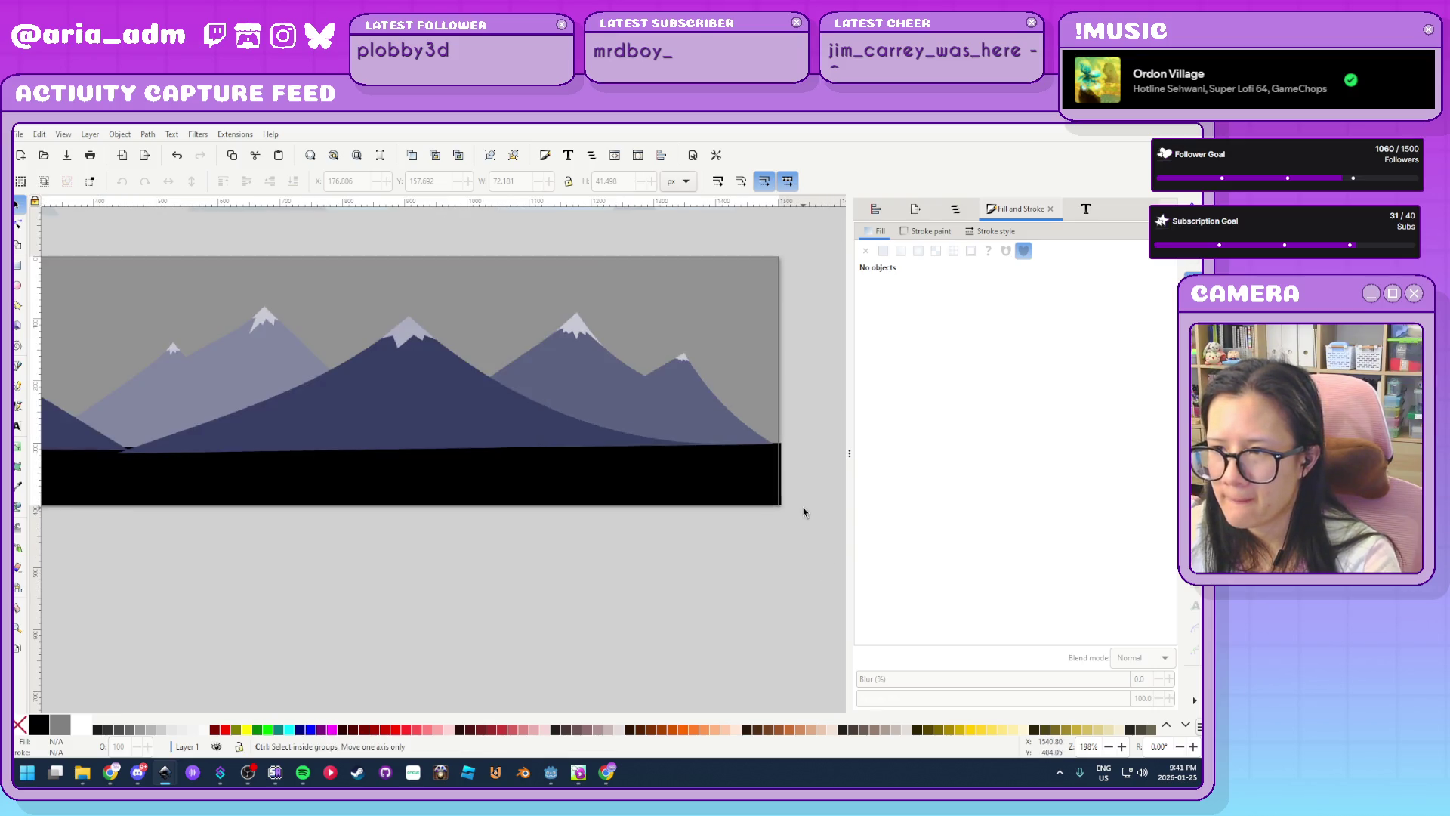
scroll(793, 427, "up", 3, "ctrl")
scroll(794, 428, "up", 1, "ctrl")
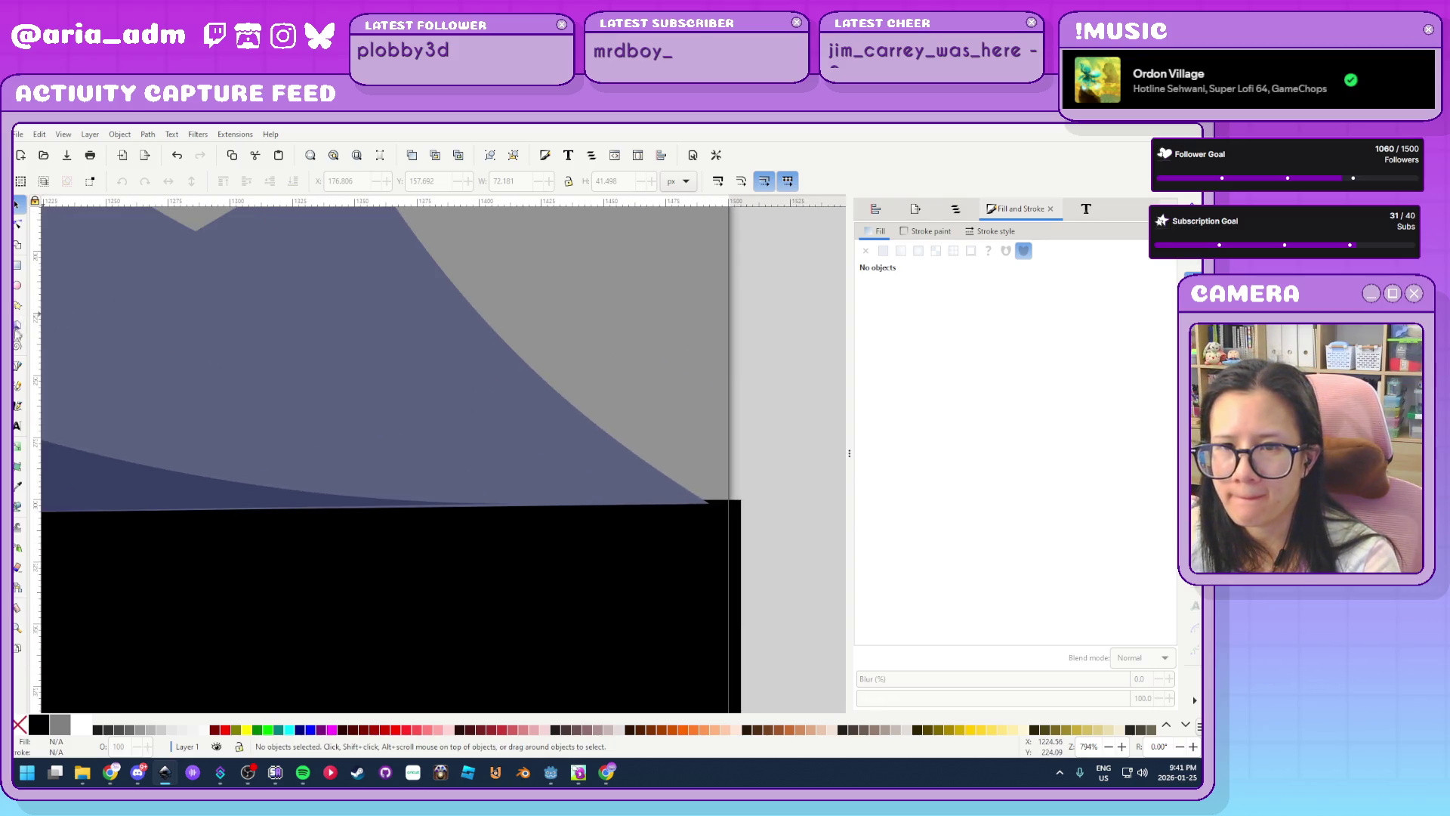
double_click(500, 332)
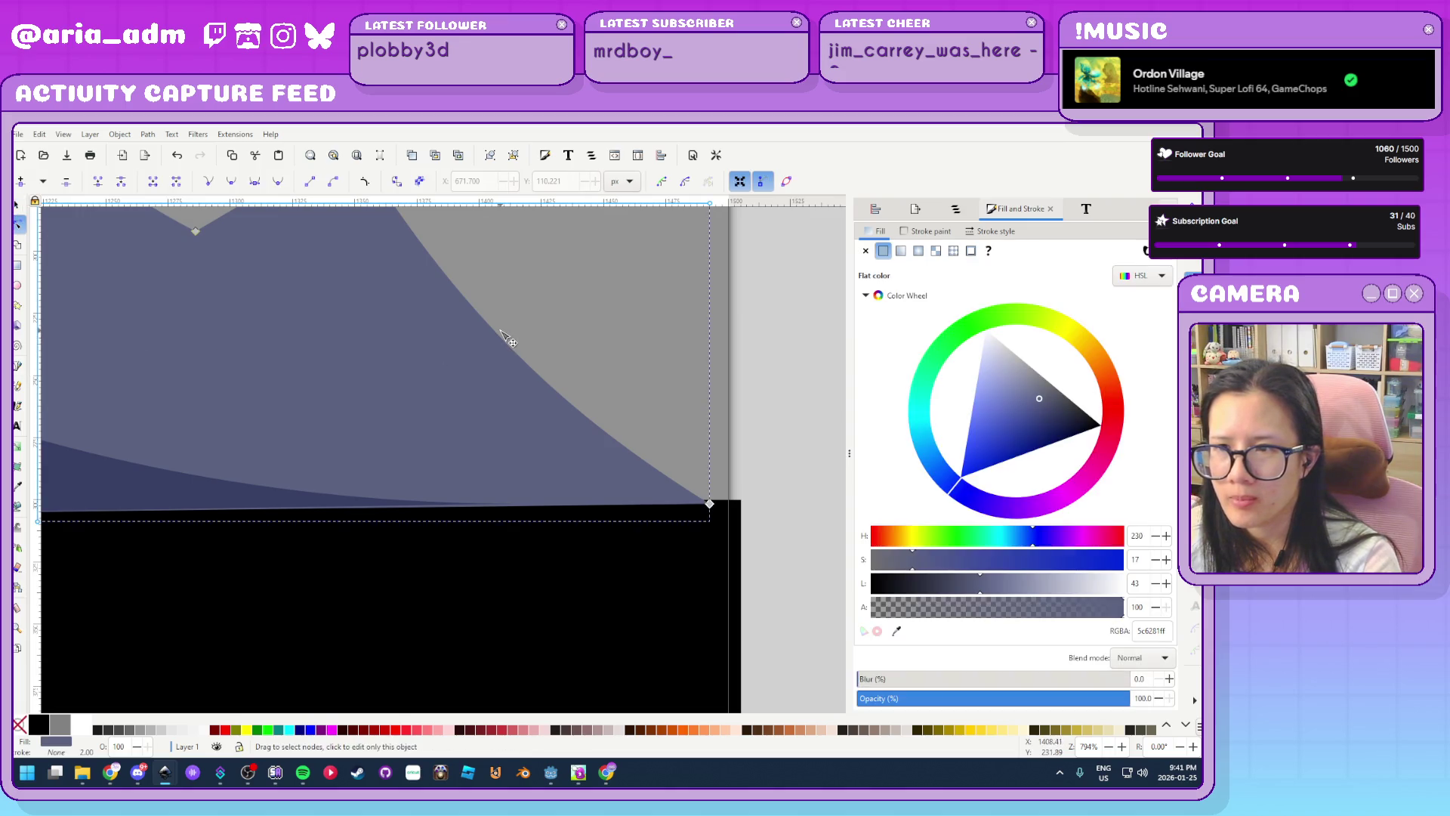
left_click(497, 333)
double_click(523, 360)
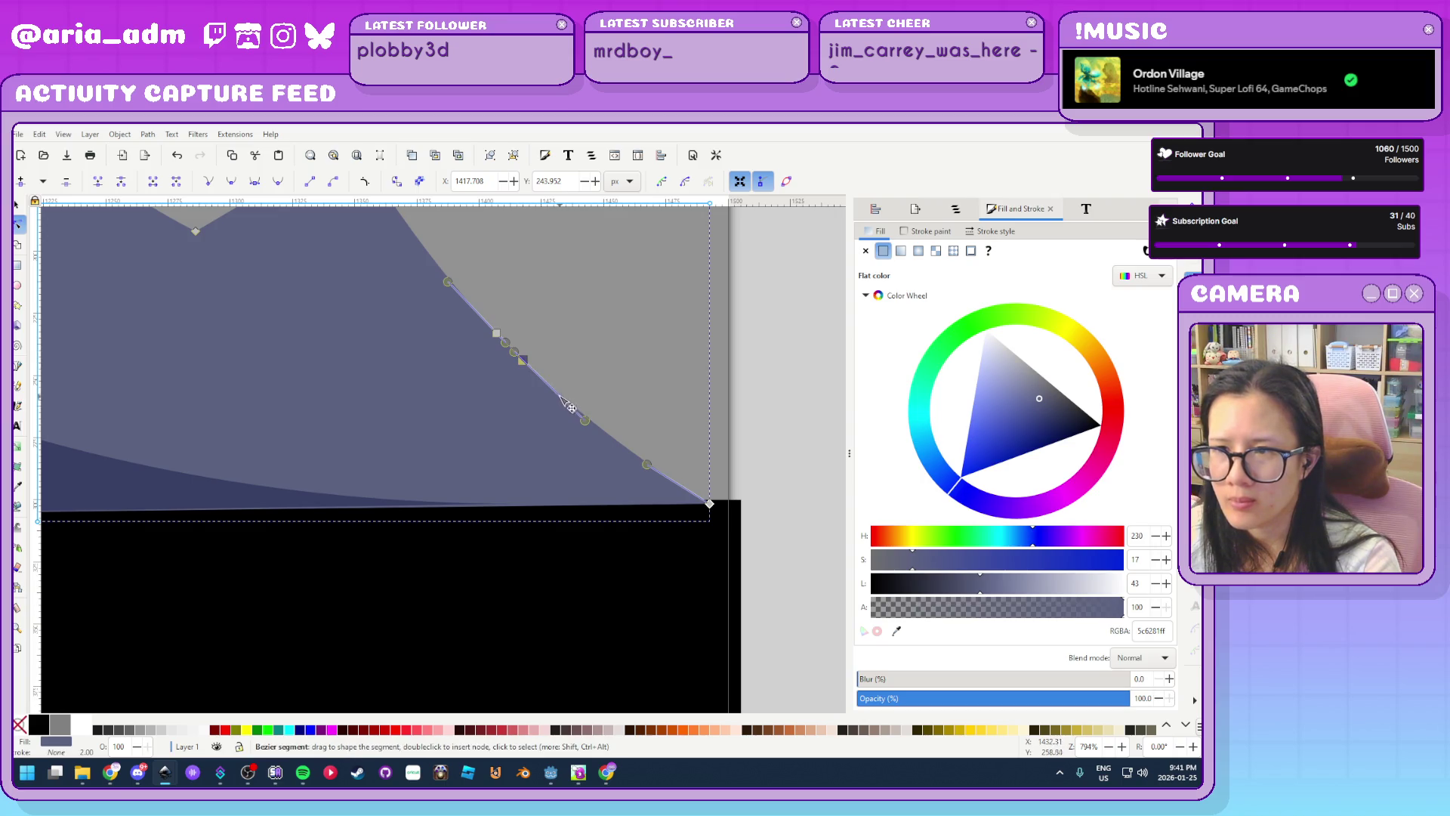
mouse_move(524, 360)
left_mouse_down()
mouse_move(557, 333)
mouse_move(540, 350)
left_mouse_up()
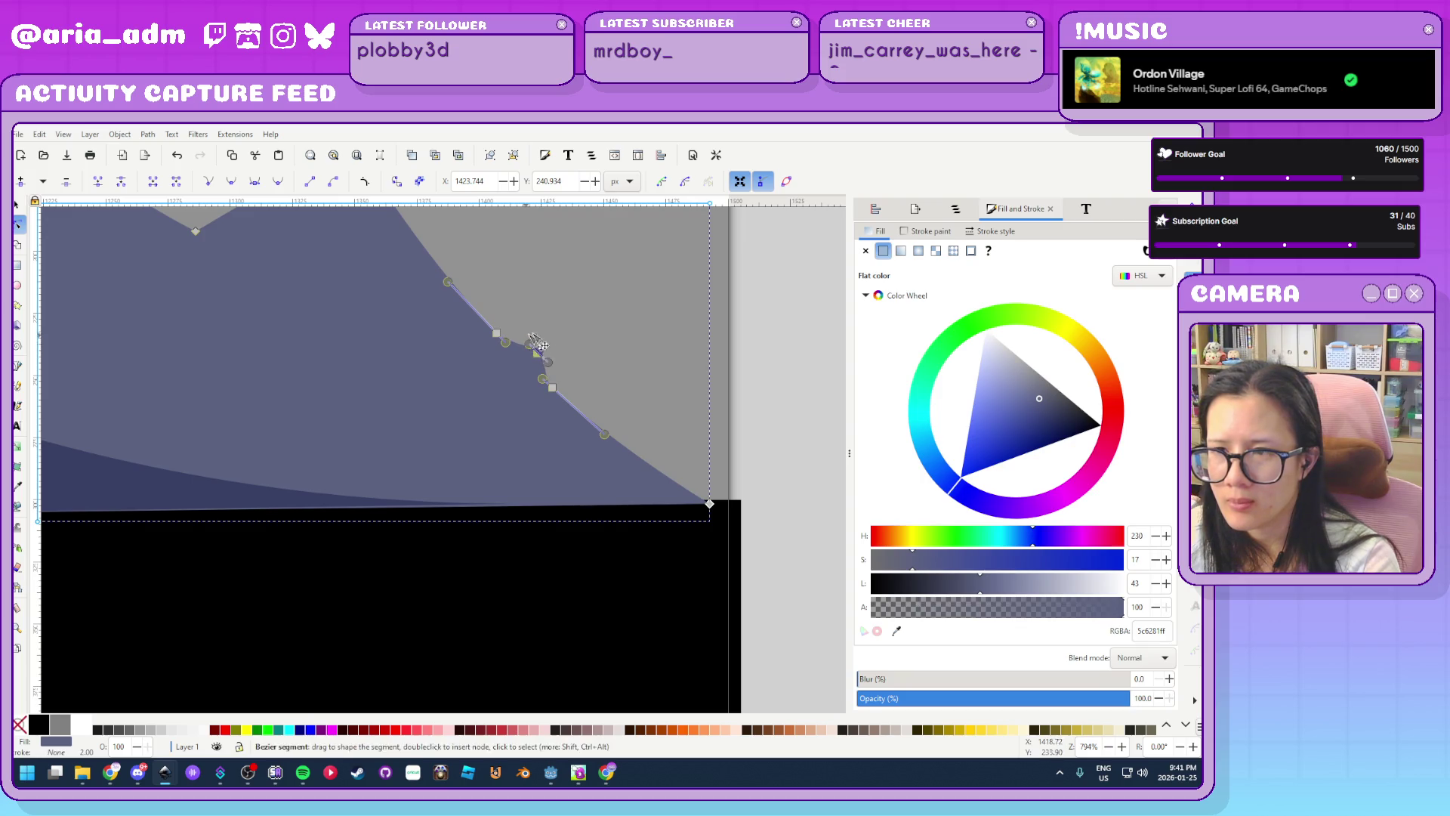
scroll(539, 353, "down", 2)
scroll(544, 408, "up", 4)
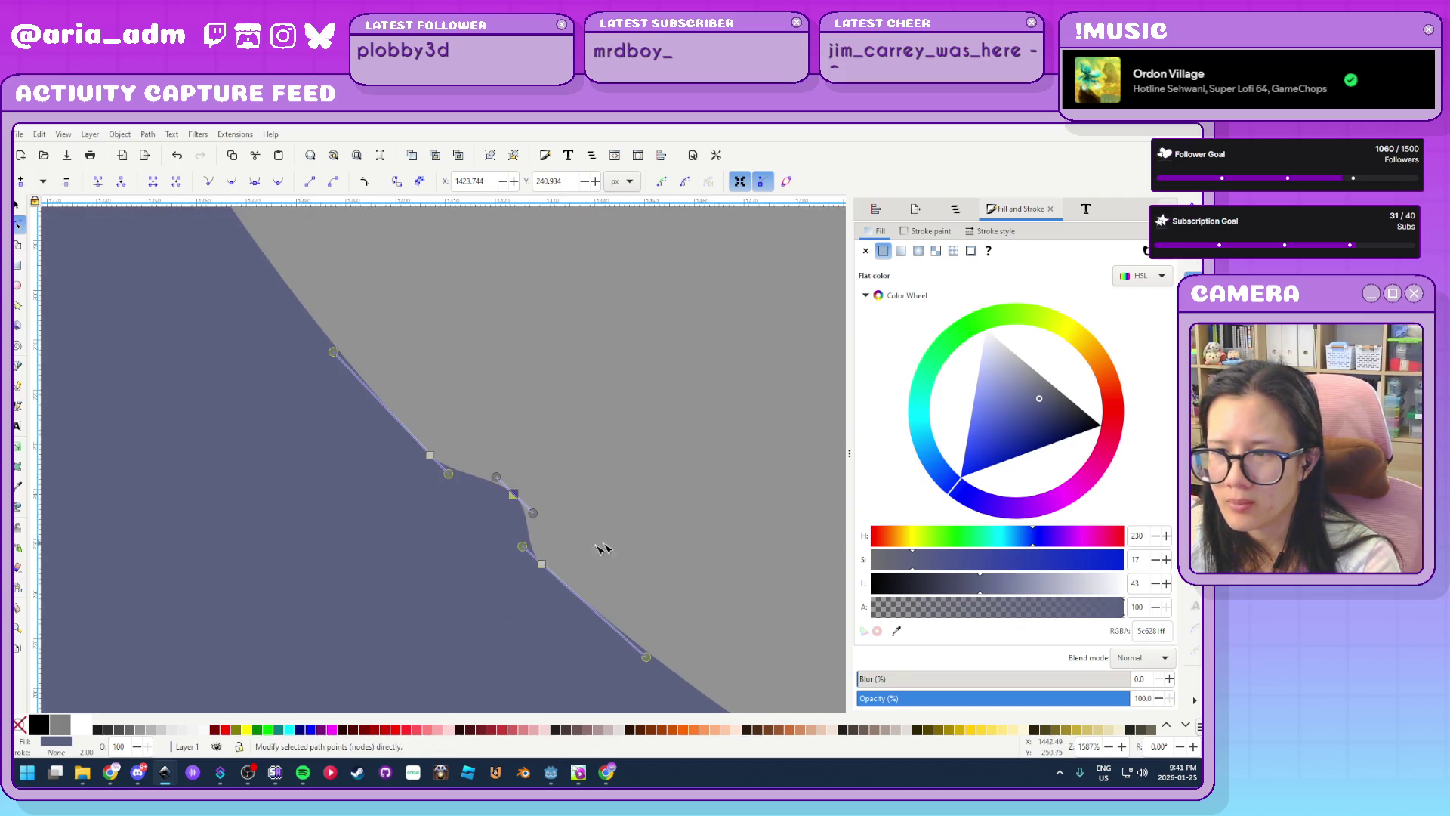
mouse_move(531, 512)
left_mouse_down()
mouse_move(572, 518)
mouse_move(561, 502)
left_mouse_up()
Draw a small closed zigzag snow sliver along the reshaped mountain edge
left_click(19, 365)
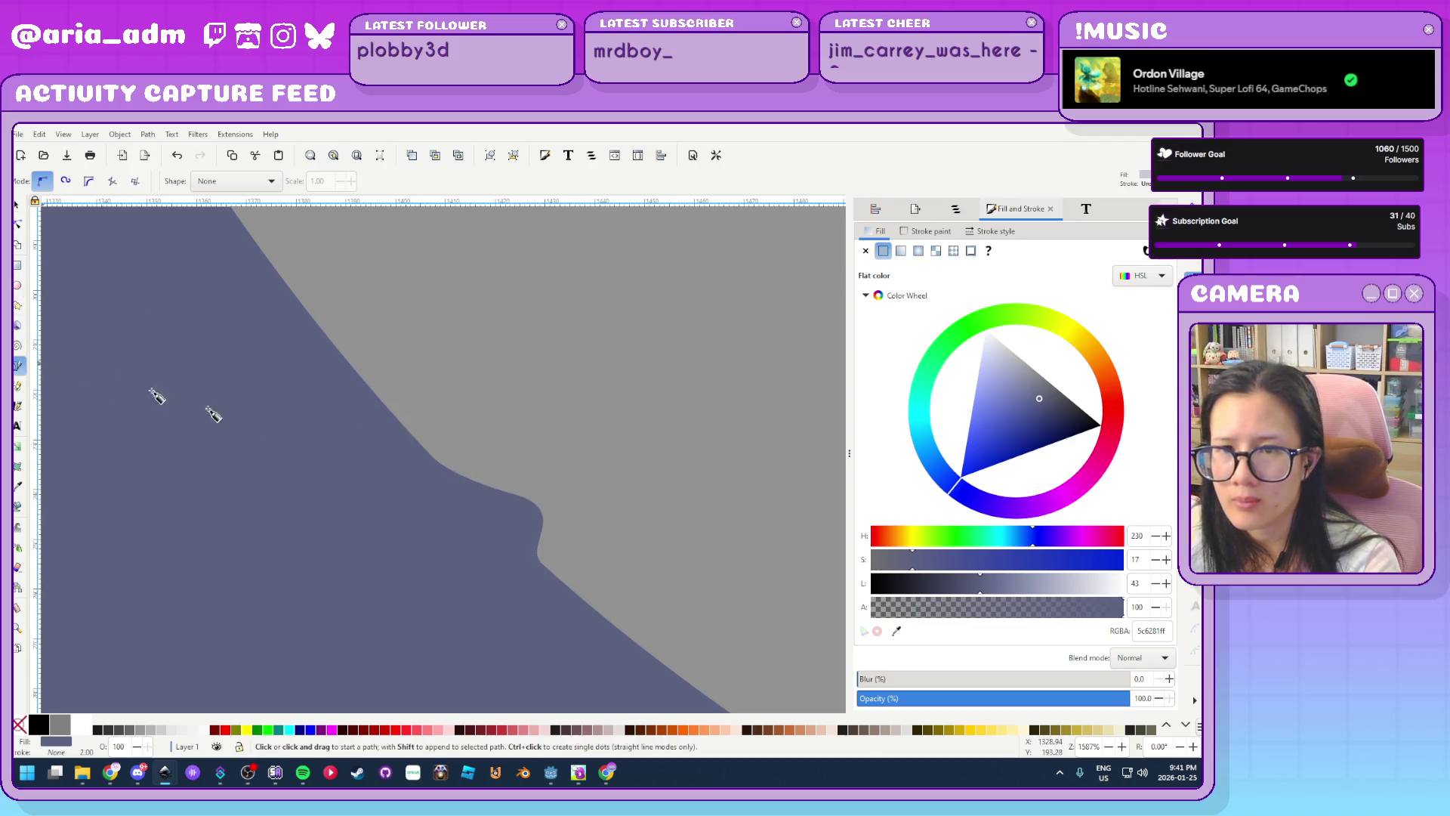
left_click(435, 461)
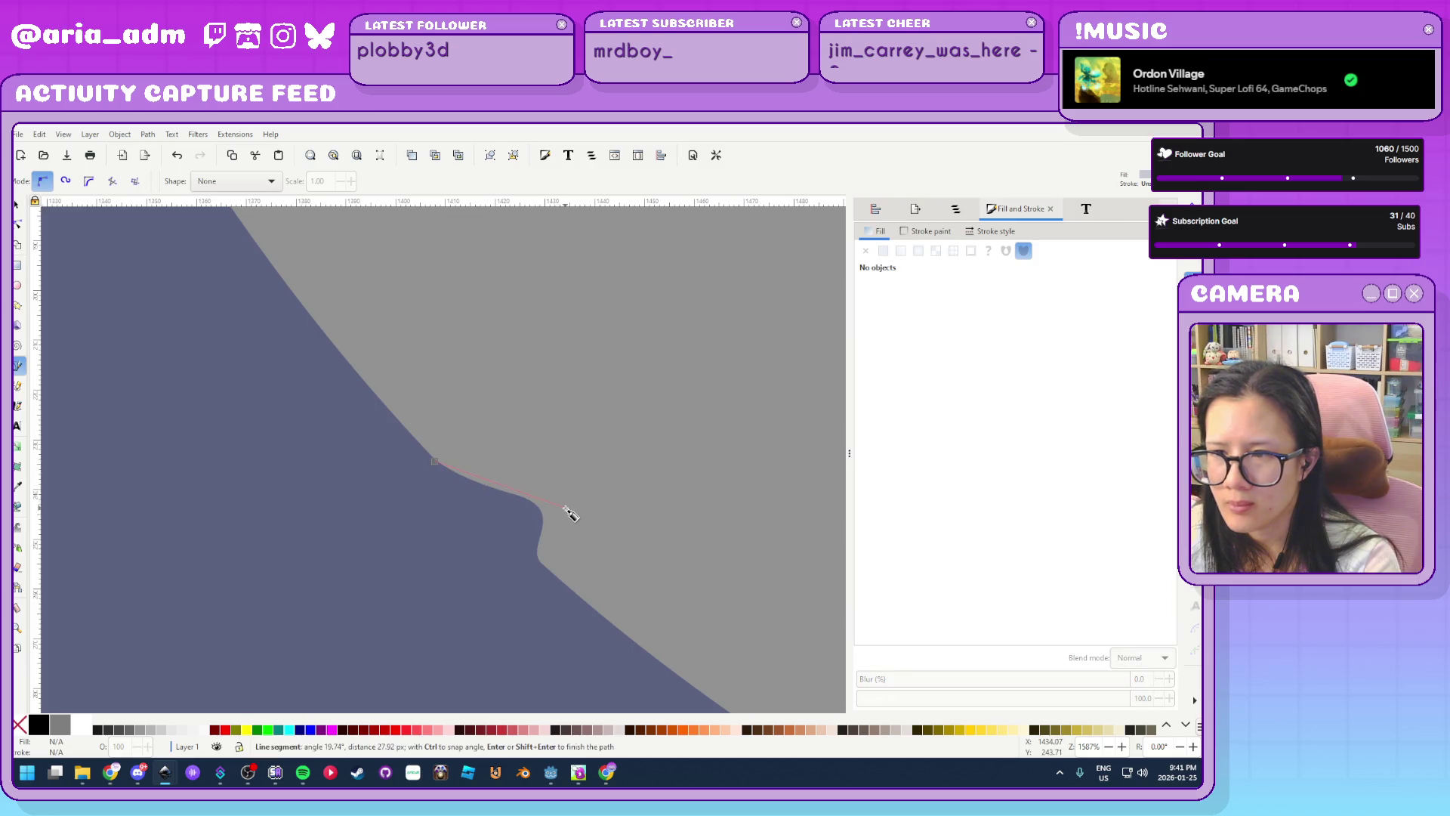
left_click(565, 508)
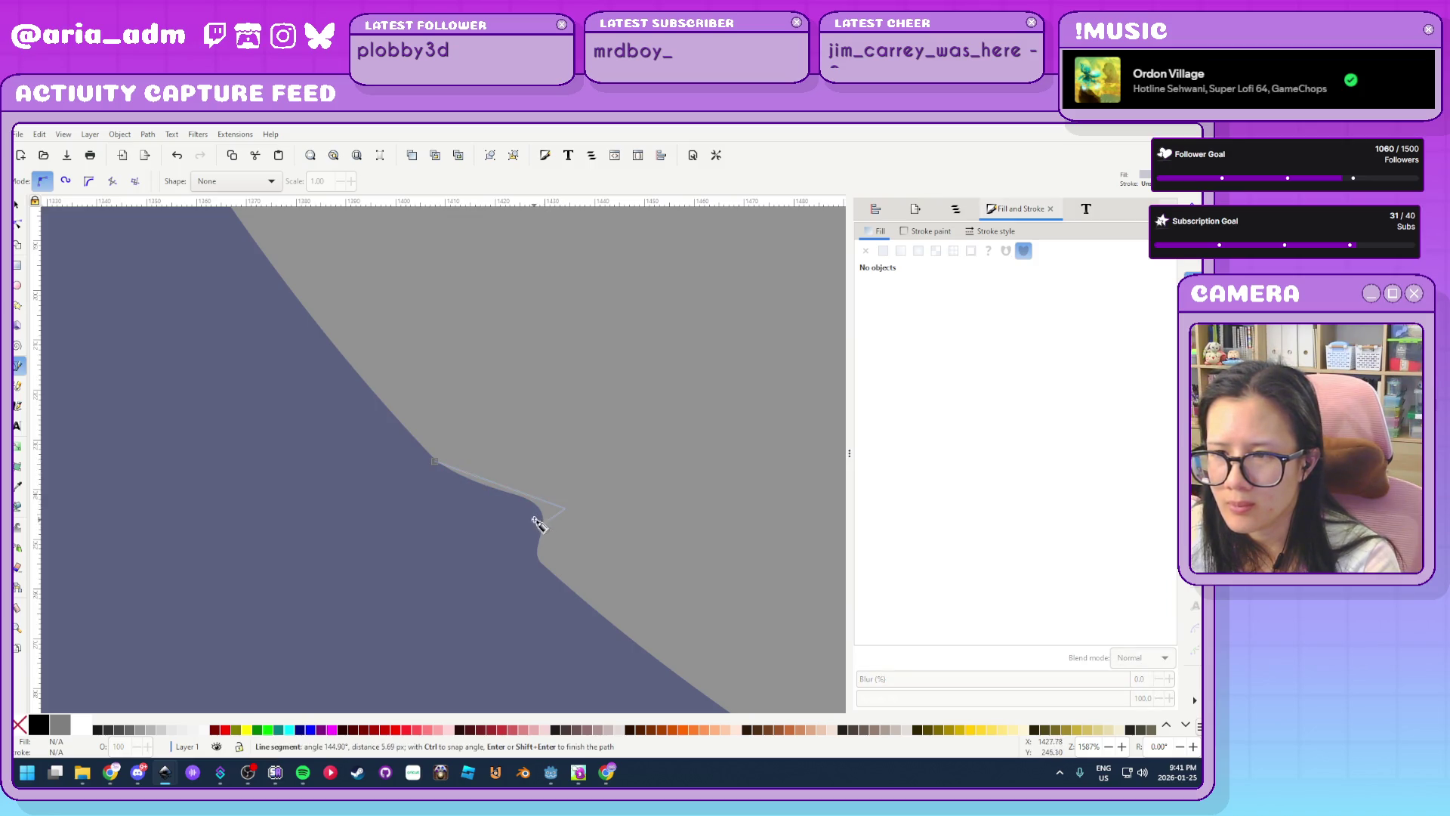
left_click(541, 524)
left_click(520, 511)
left_click(514, 497)
left_click(495, 498)
left_click(436, 462)
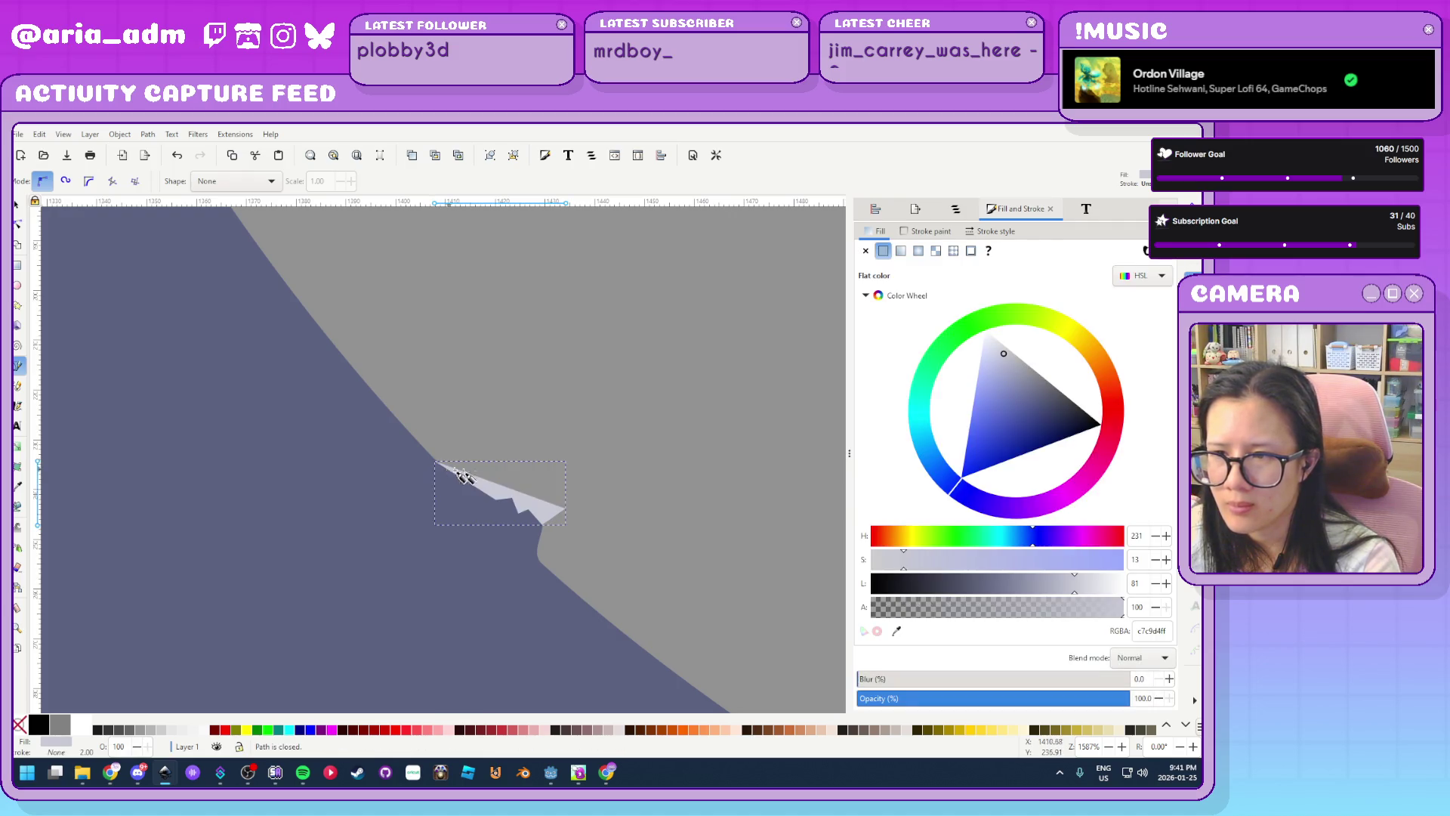
key("grave")
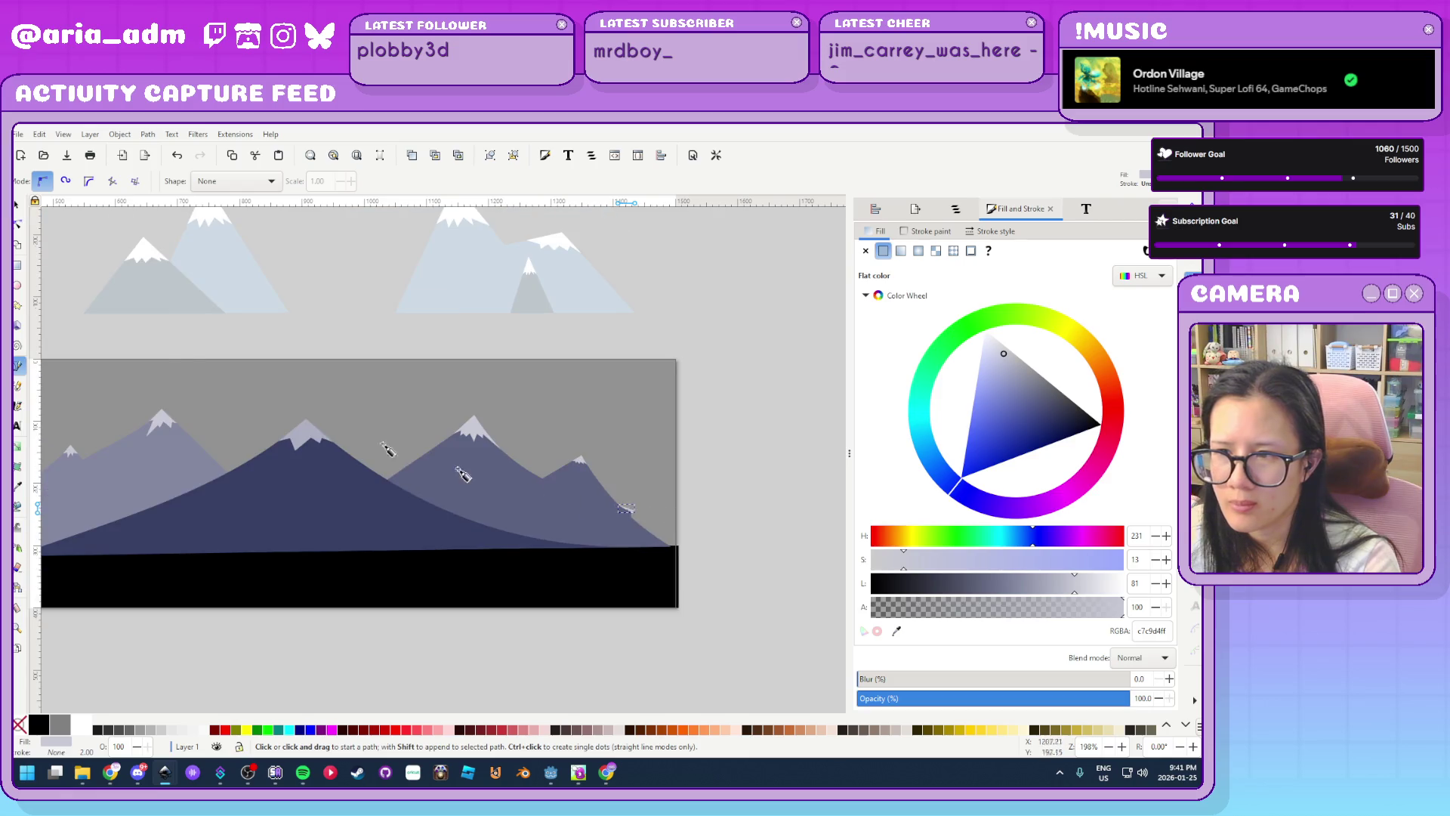
Draw a jagged closed snow streak across the mountain slope
scroll(297, 495, "up", 4)
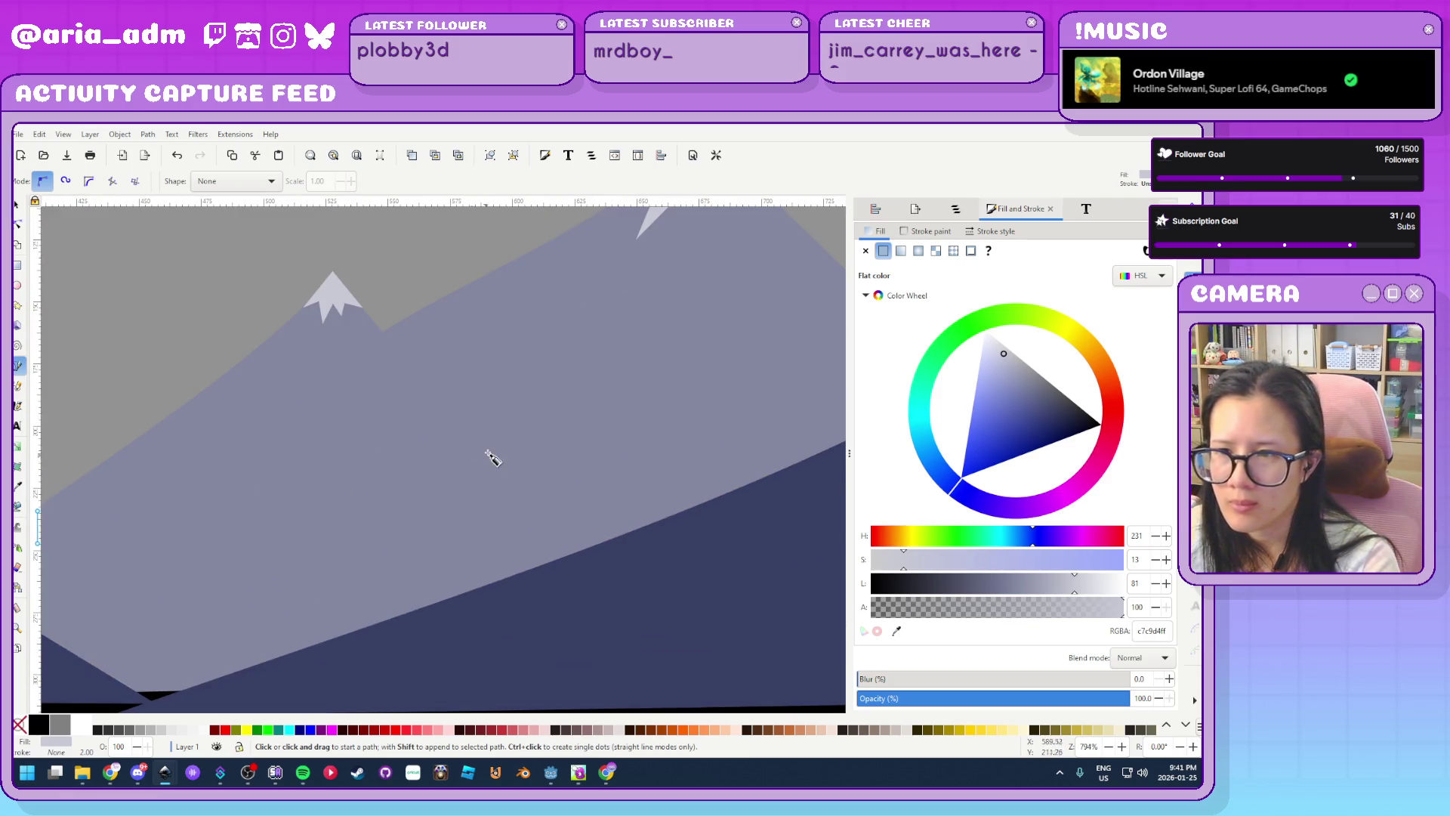
left_click(513, 439)
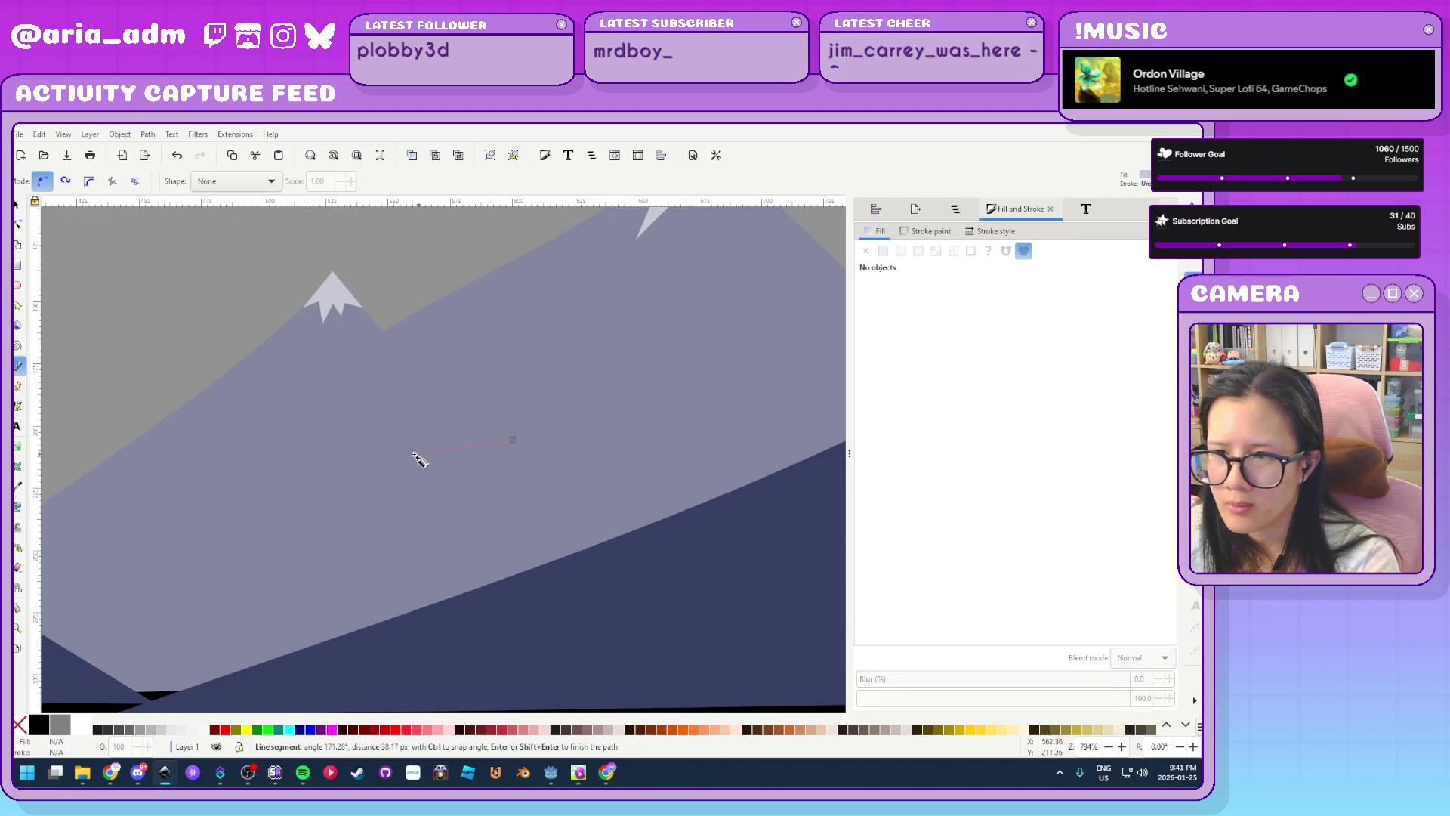
left_click(399, 449)
left_click(408, 457)
left_click(420, 454)
left_click(424, 466)
left_click(429, 455)
left_click(435, 461)
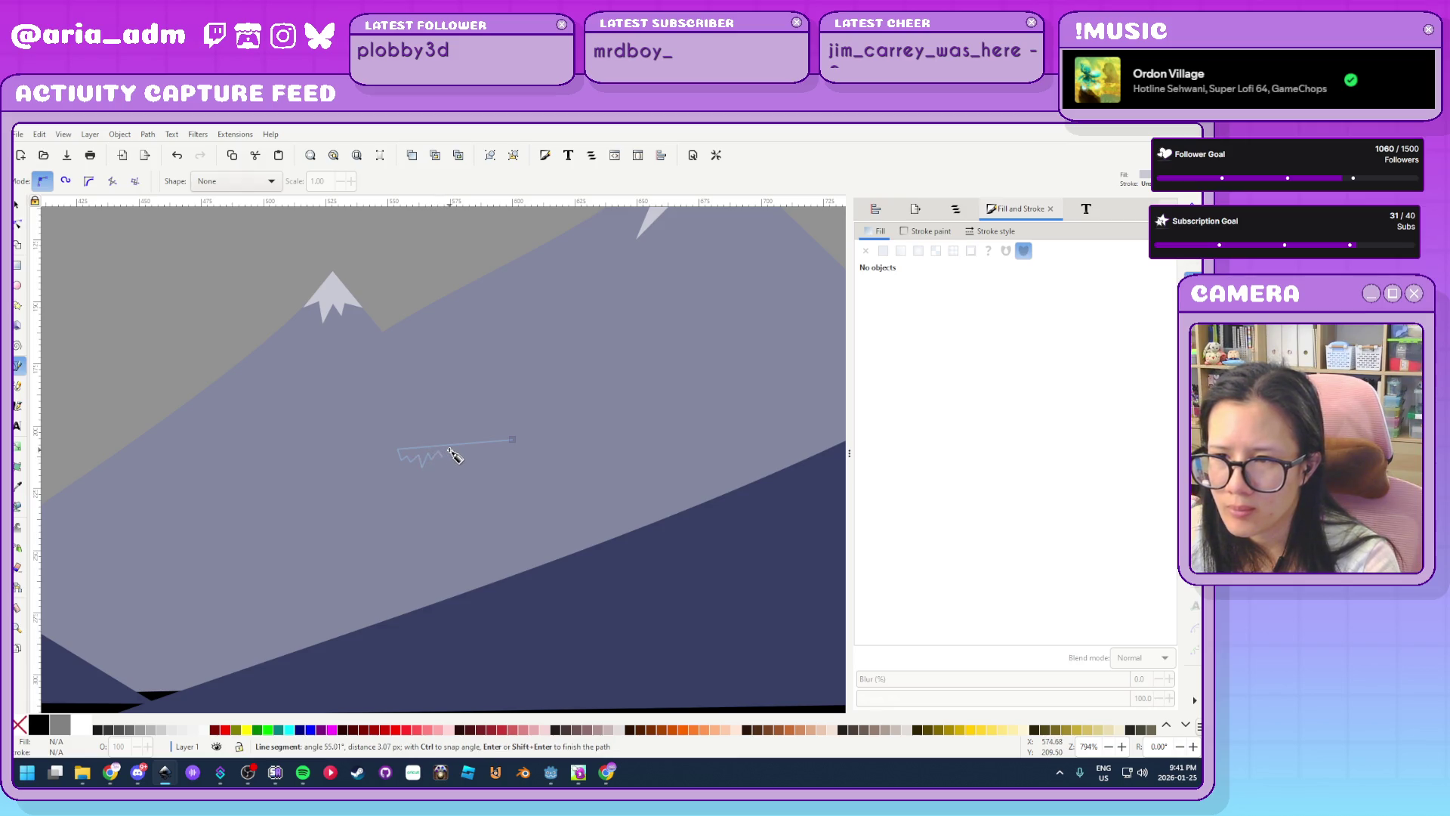
left_click(513, 439)
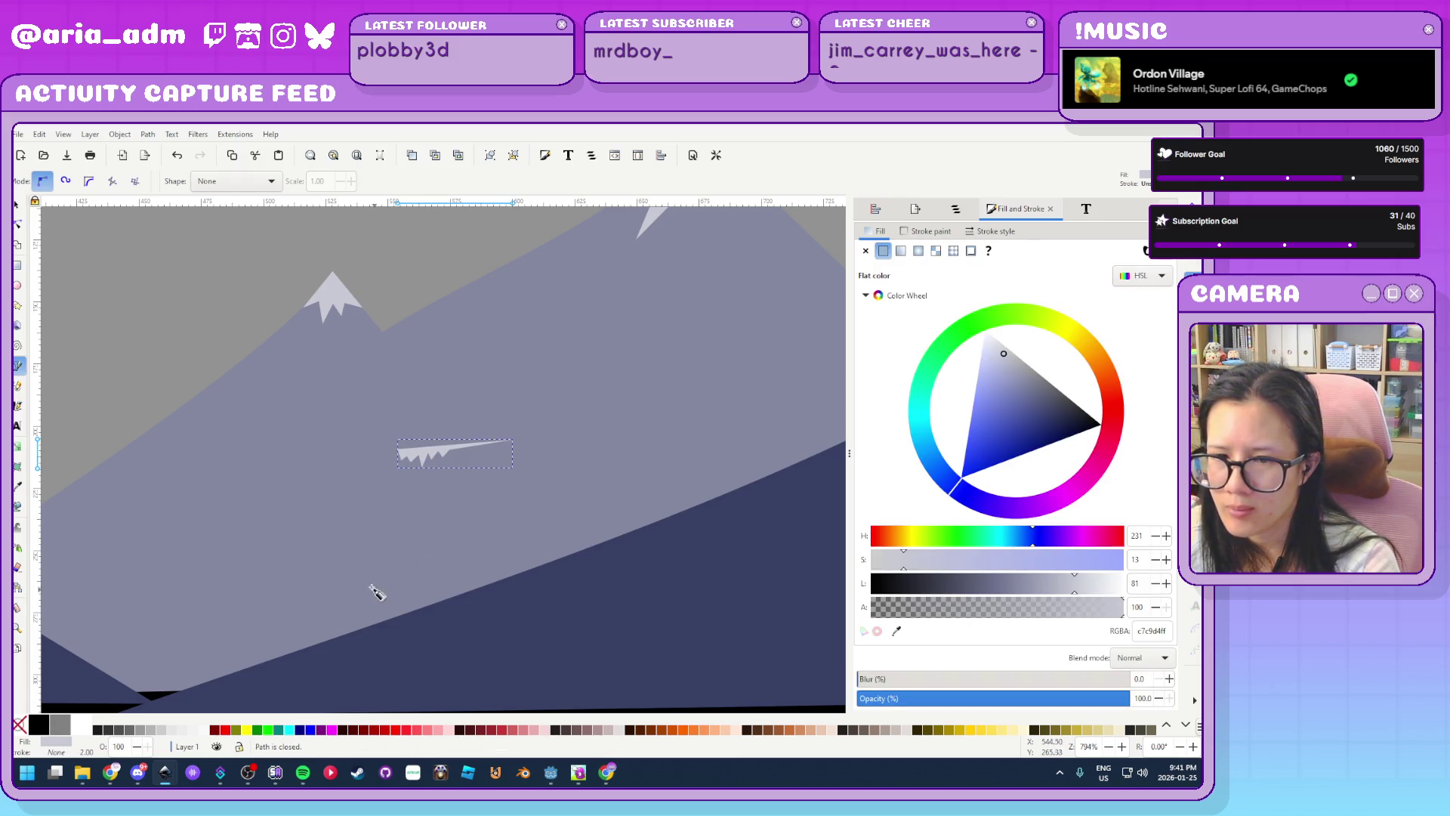
Add a small triangular snow streak on the central mountain
scroll(373, 592, "down", 6, "ctrl")
scroll(253, 577, "up", 1, "ctrl")
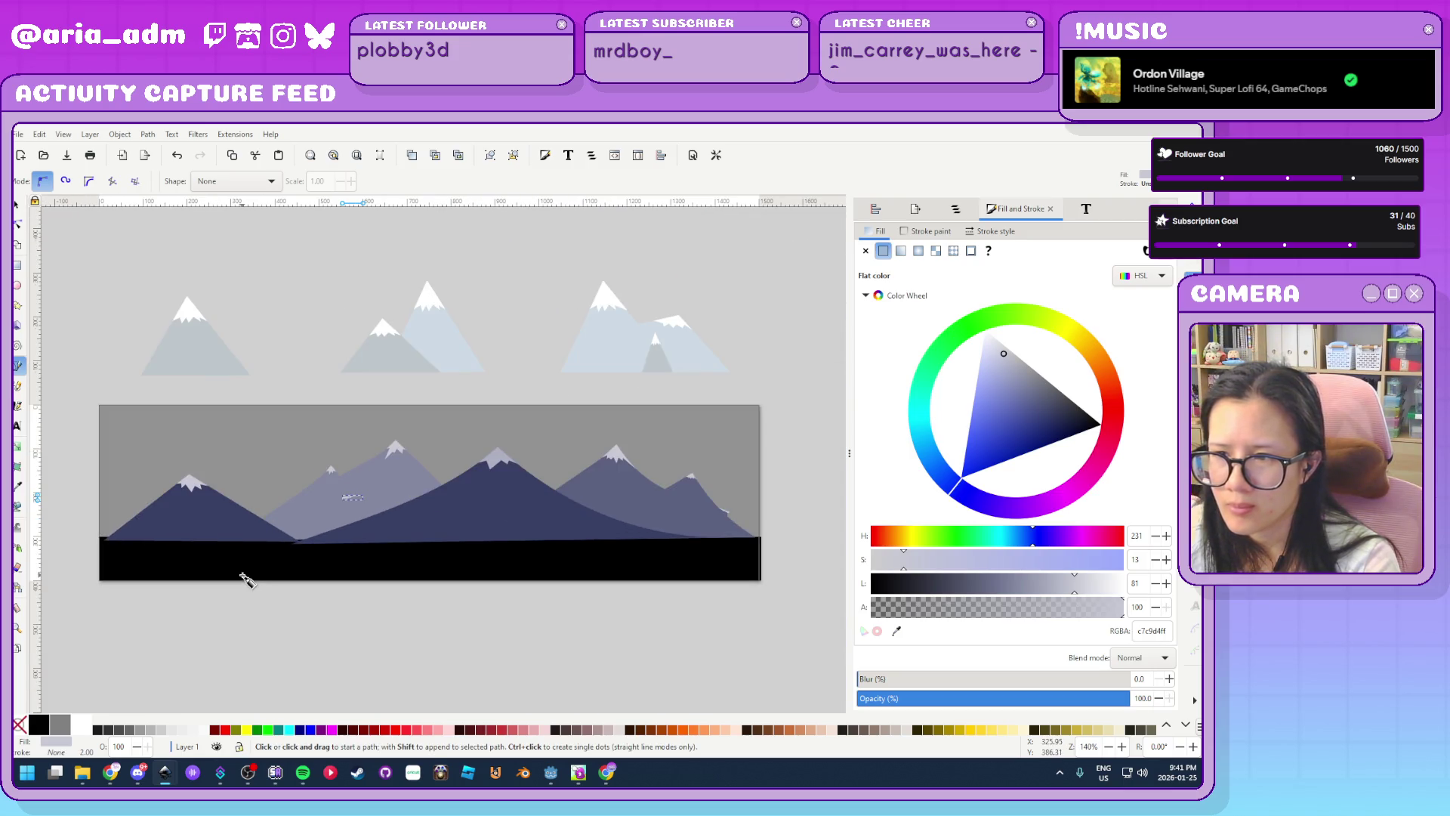
scroll(541, 568, "up", 2, "ctrl")
scroll(380, 414, "up", 1, "ctrl")
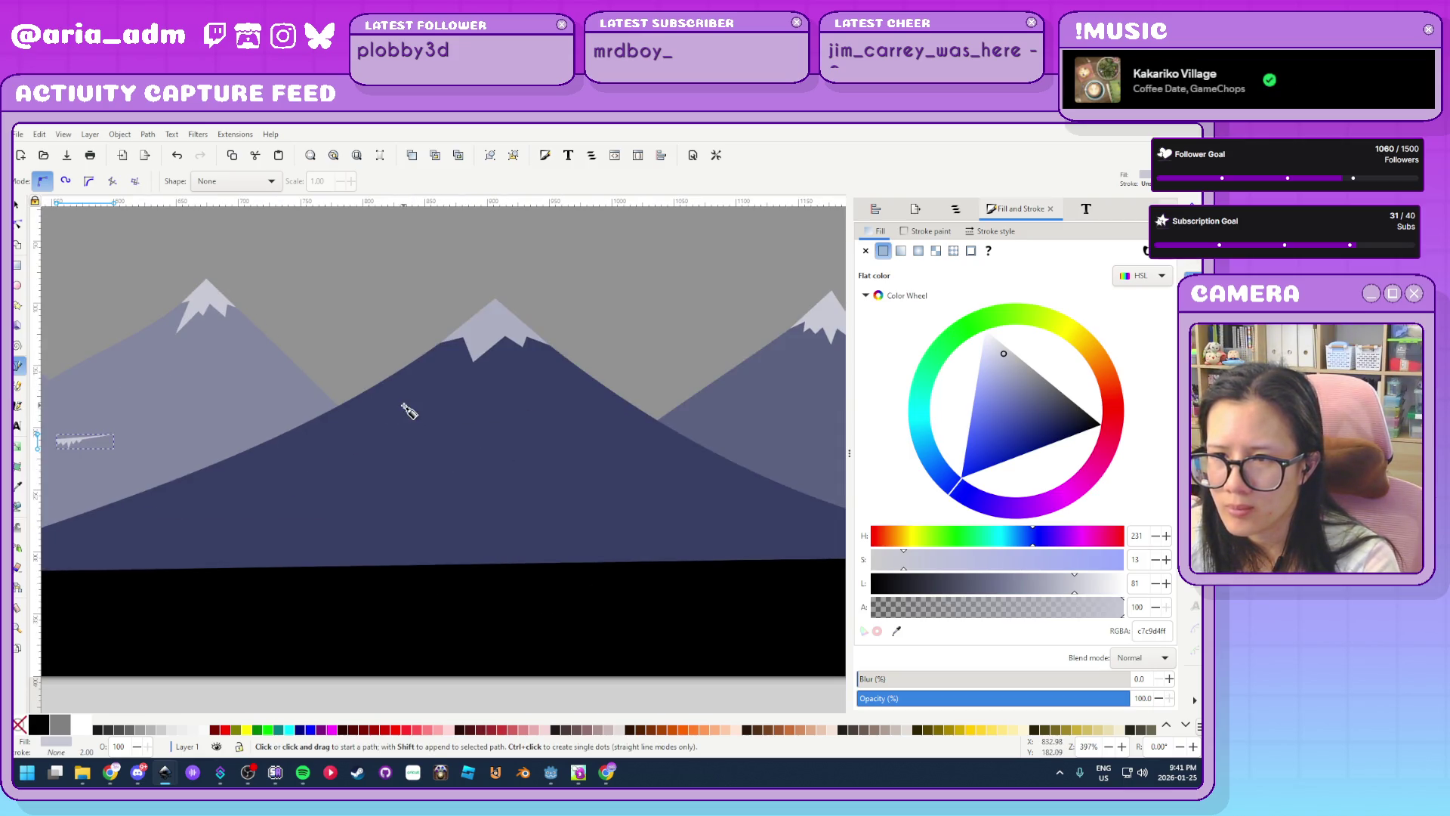
left_click(397, 397)
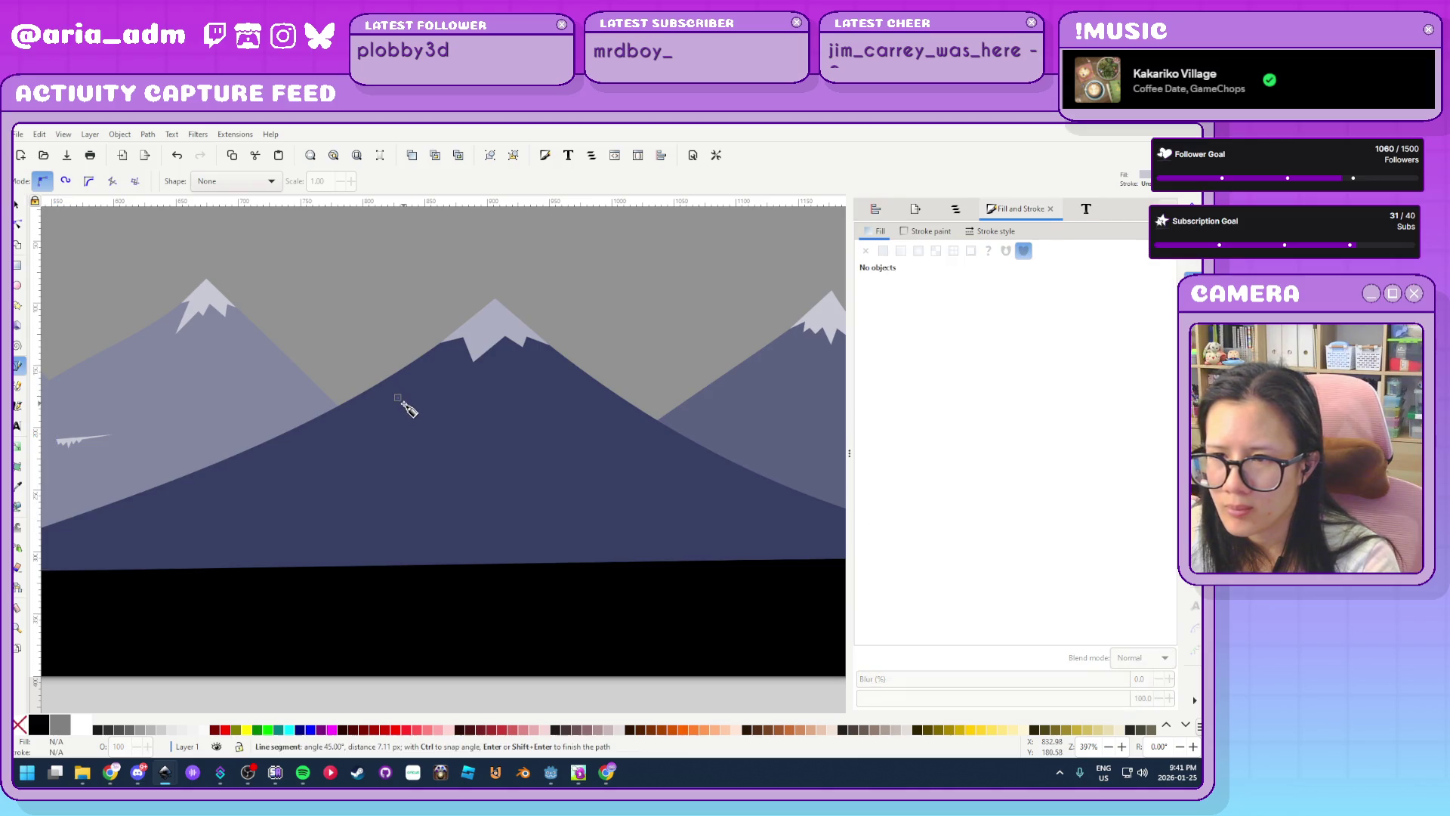
left_click(448, 394)
left_click(408, 401)
left_click(397, 397)
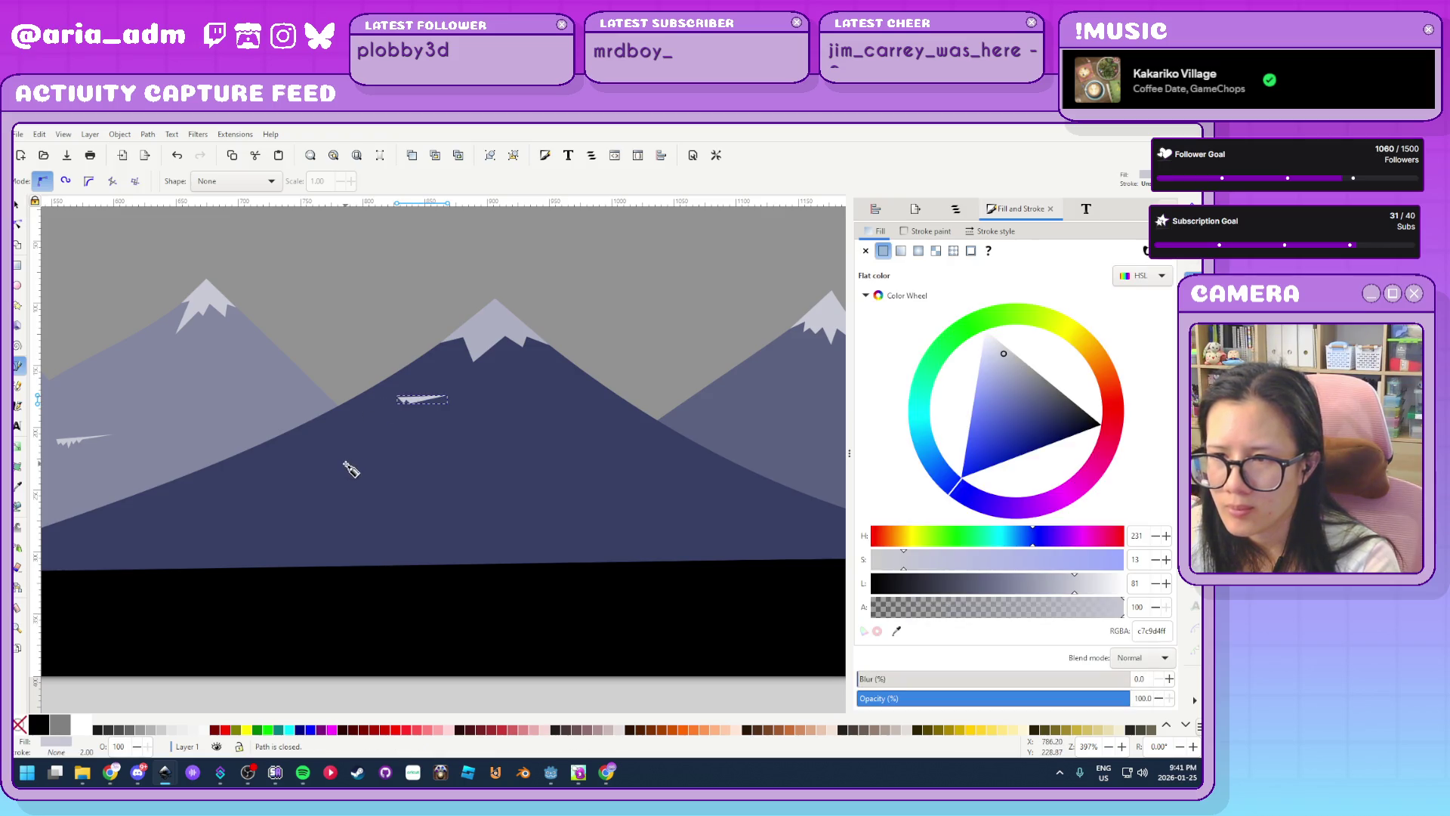
Notch the dark left mountain's edge by adding nodes and pulling one inward
scroll(355, 470, "down", 3)
scroll(452, 459, "up", 3)
scroll(456, 451, "down", 3)
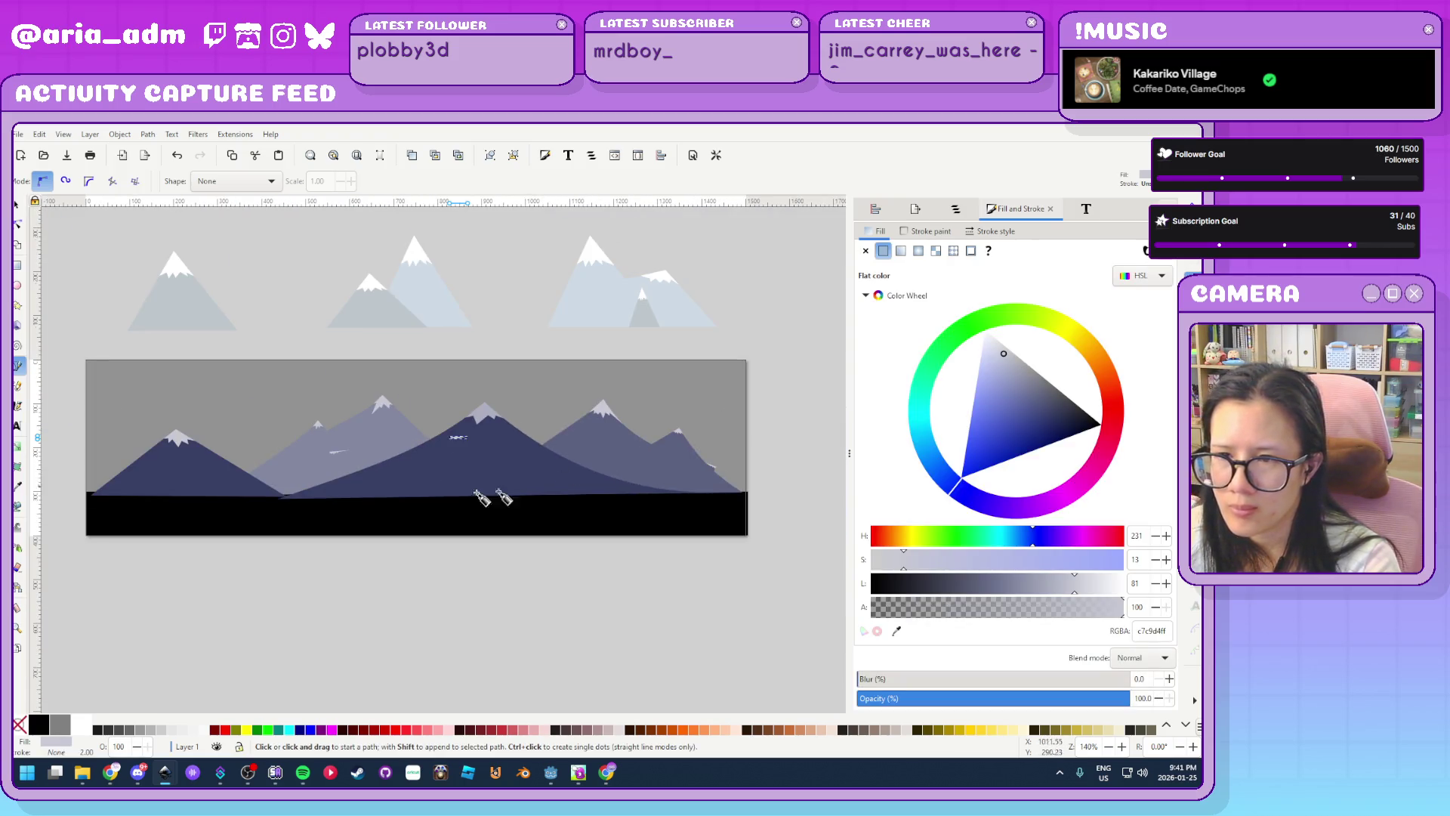
scroll(143, 472, "up", 3)
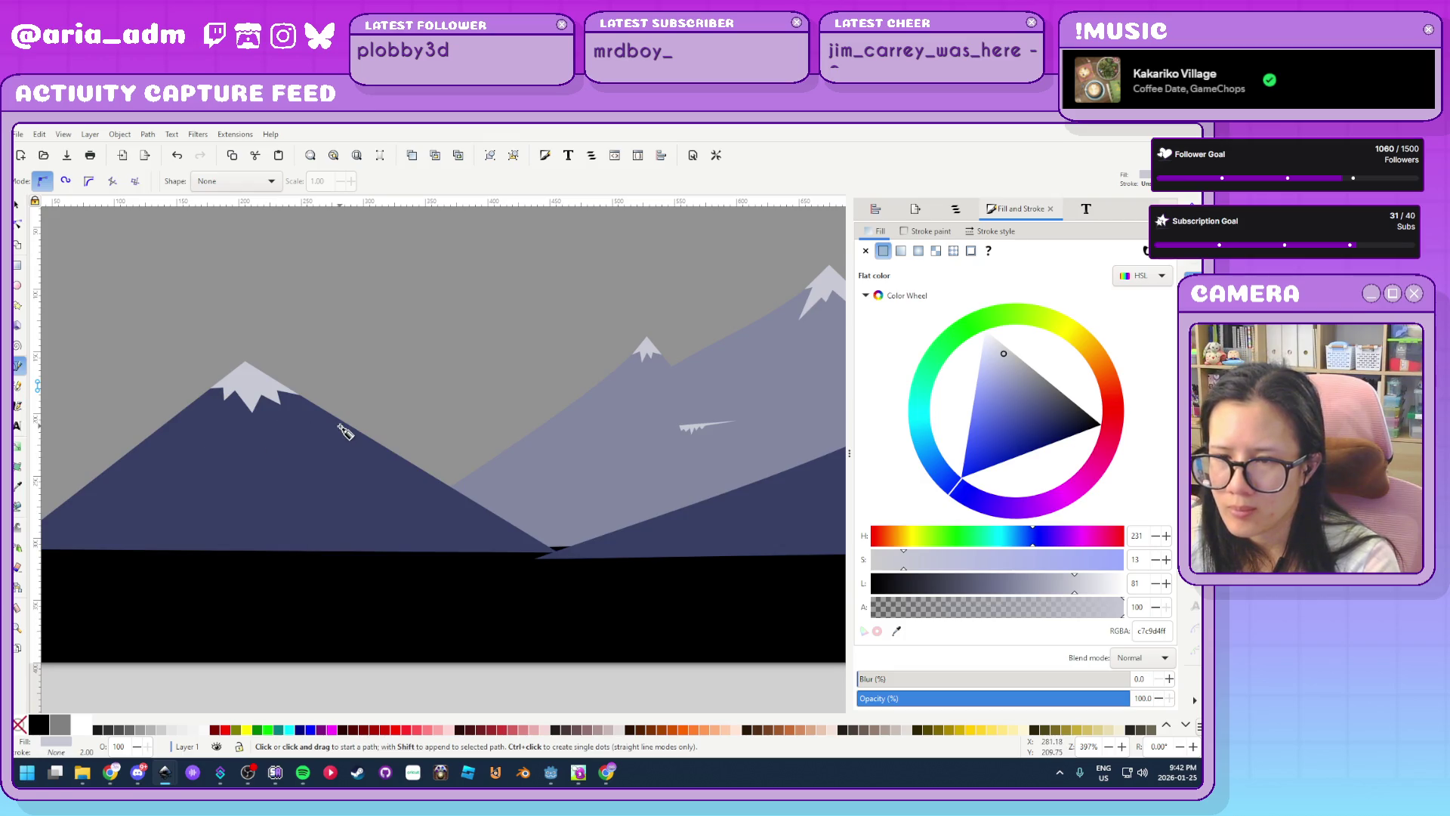
scroll(332, 442, "up", 2)
left_click(17, 224)
left_click(387, 436)
double_click(388, 427)
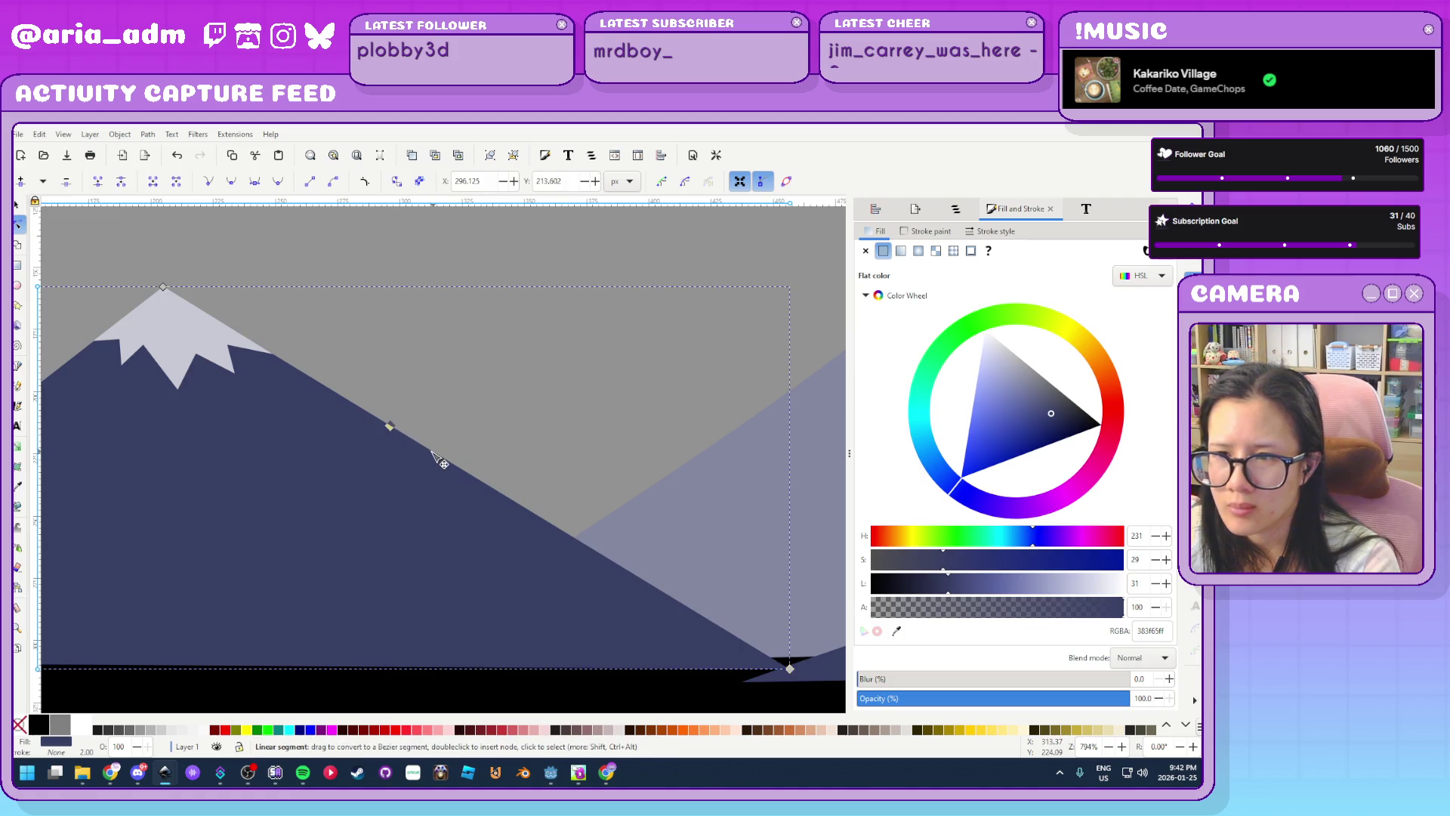
mouse_move(390, 426)
left_mouse_down()
mouse_move(431, 451)
mouse_move(429, 416)
mouse_move(416, 422)
left_mouse_up()
double_click(372, 414)
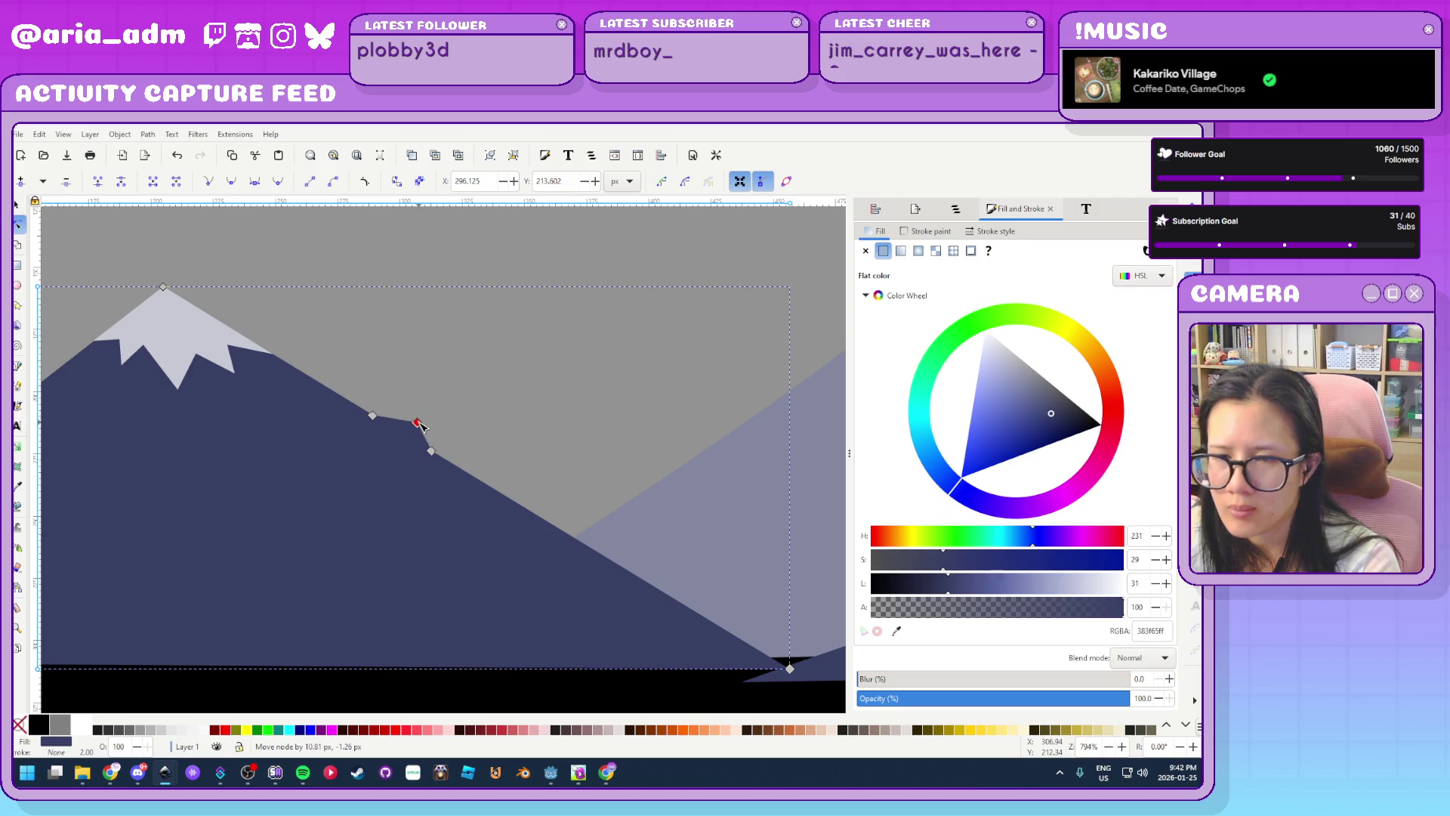
Draw a small zigzag snow patch at the notch on the left mountain's slope
key("b")
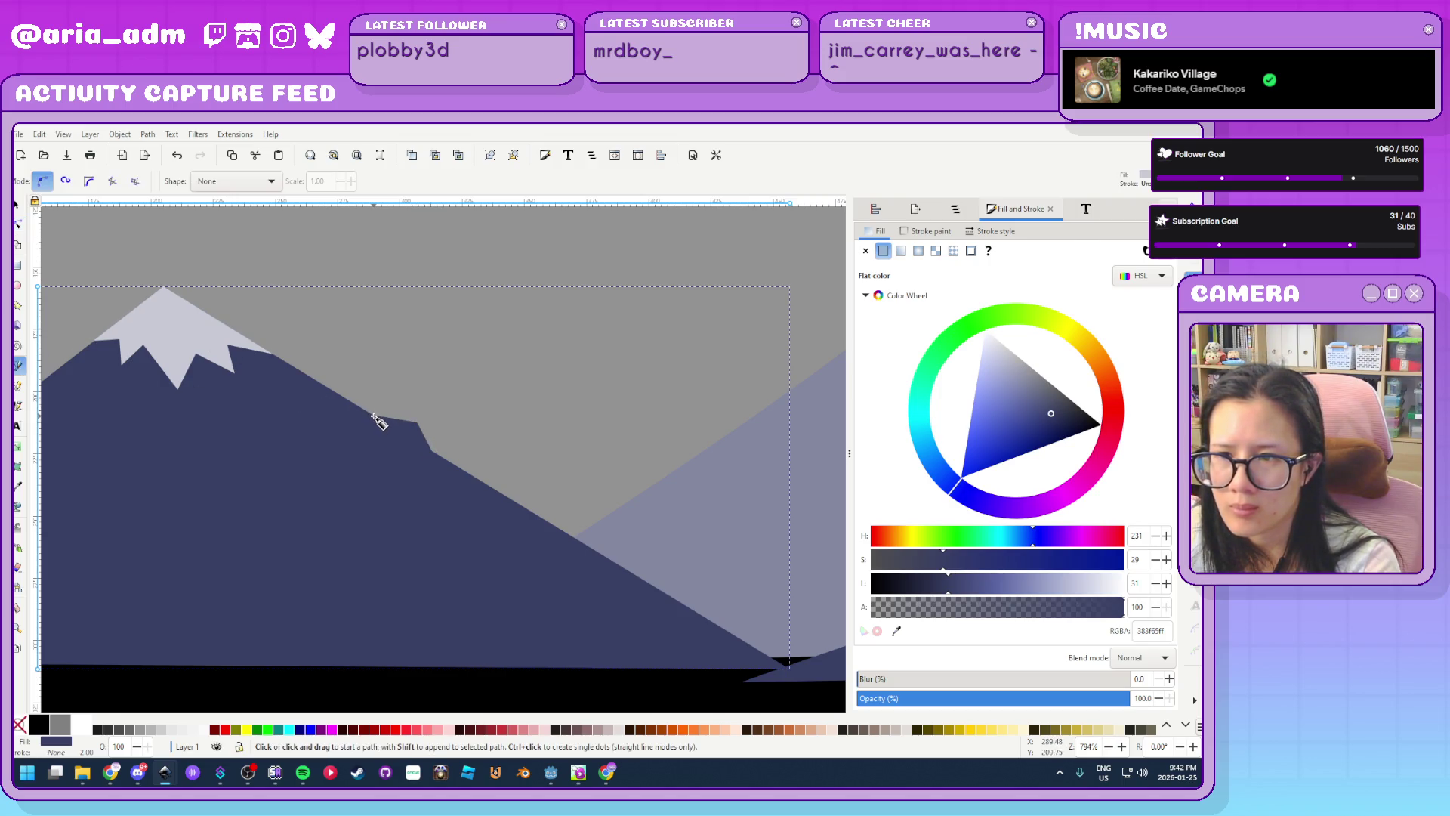
left_click(374, 415)
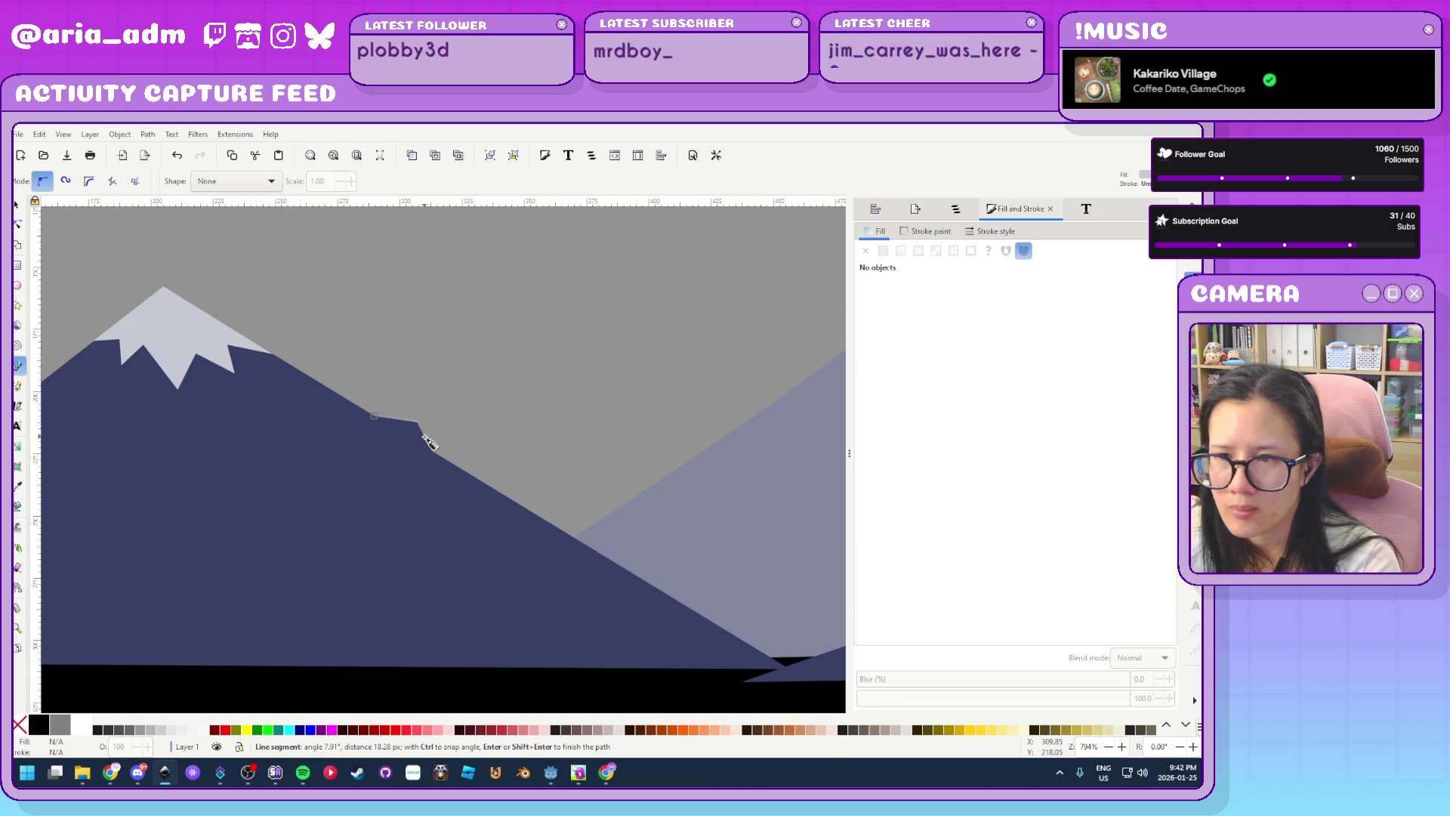
left_click(415, 431)
left_click(408, 427)
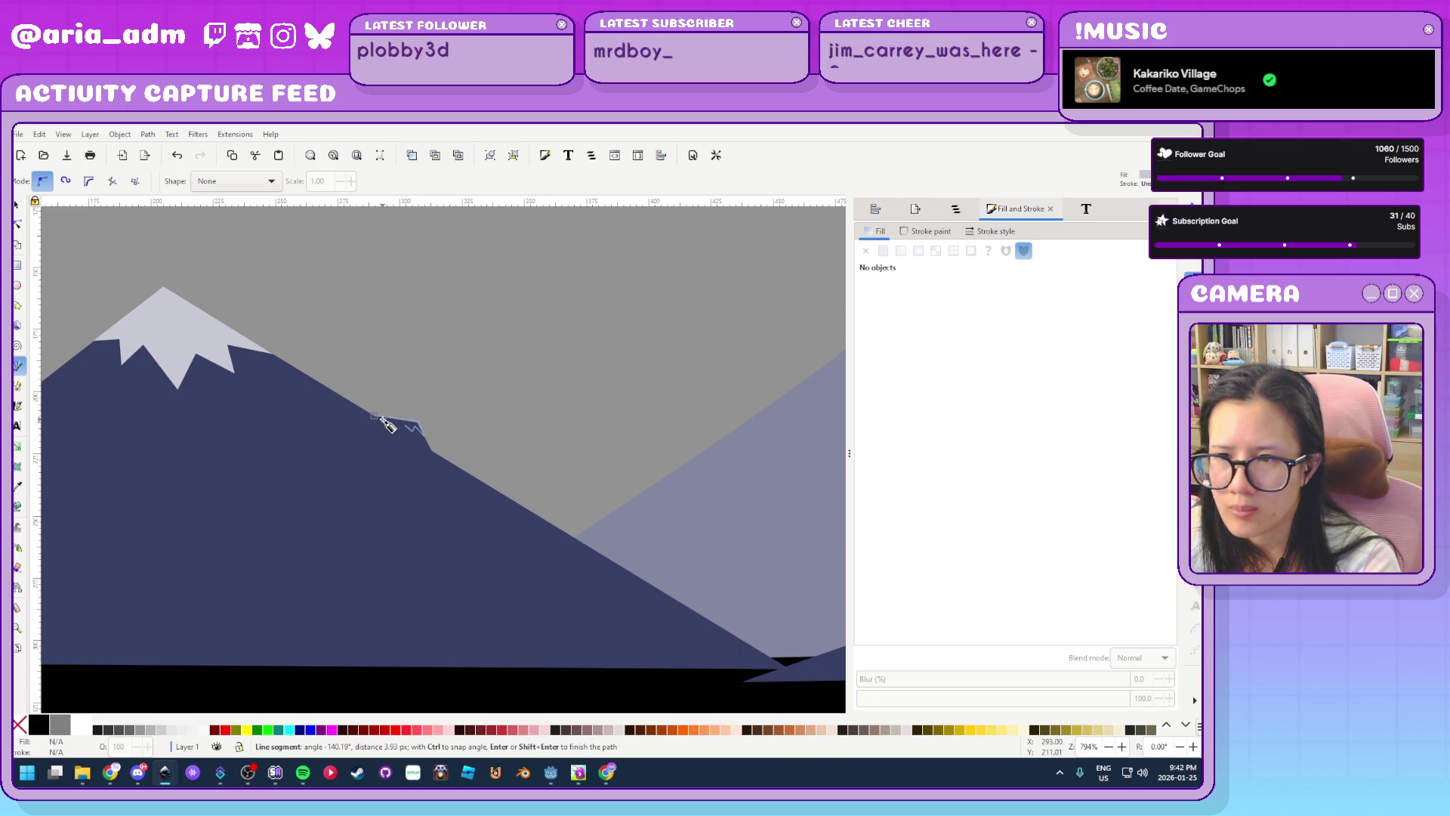
left_click(374, 416)
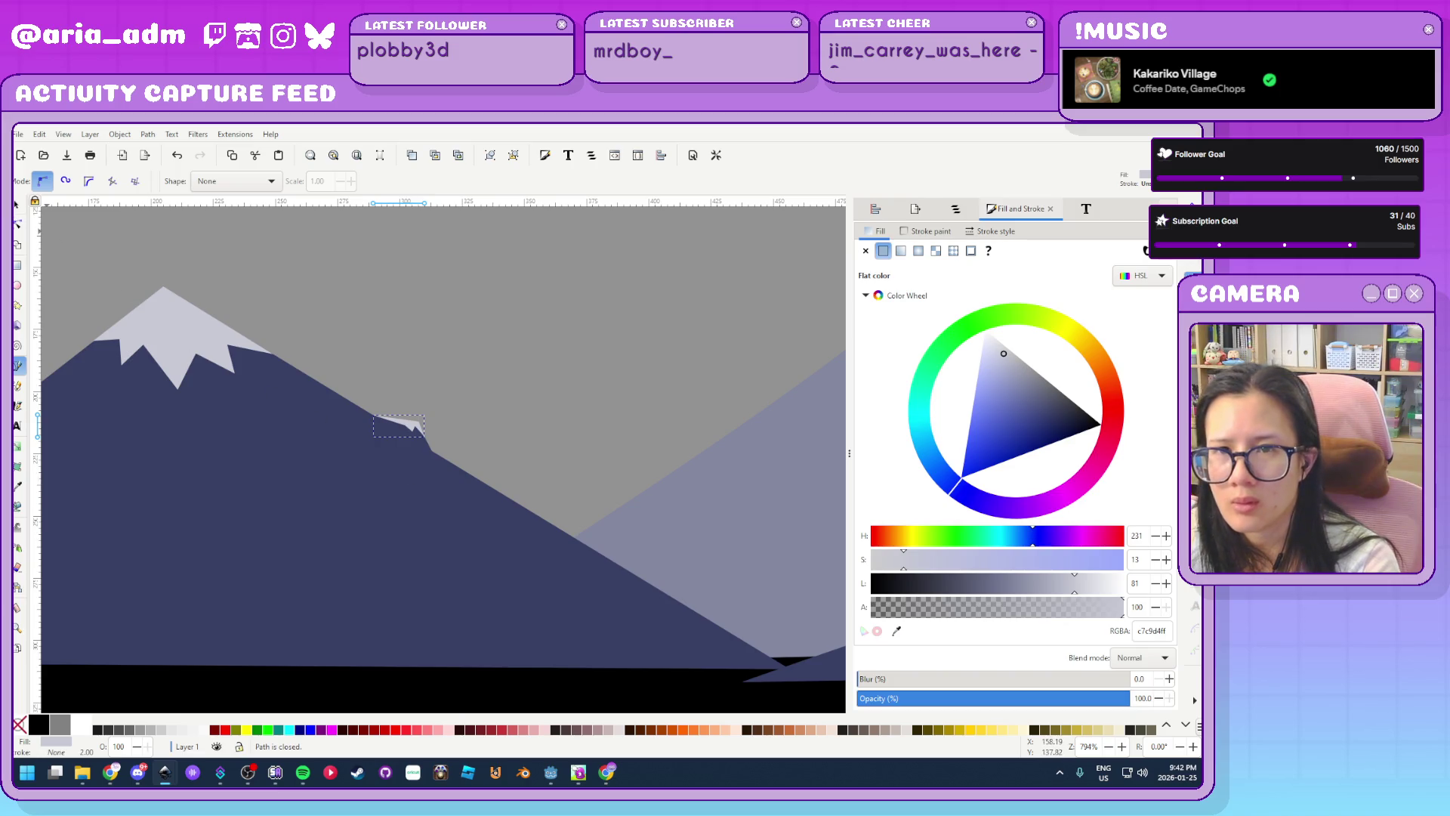
Deselect, recentre the view and save the drawing as bg-mountains.svg
key("s")
scroll(409, 479, "down", 6)
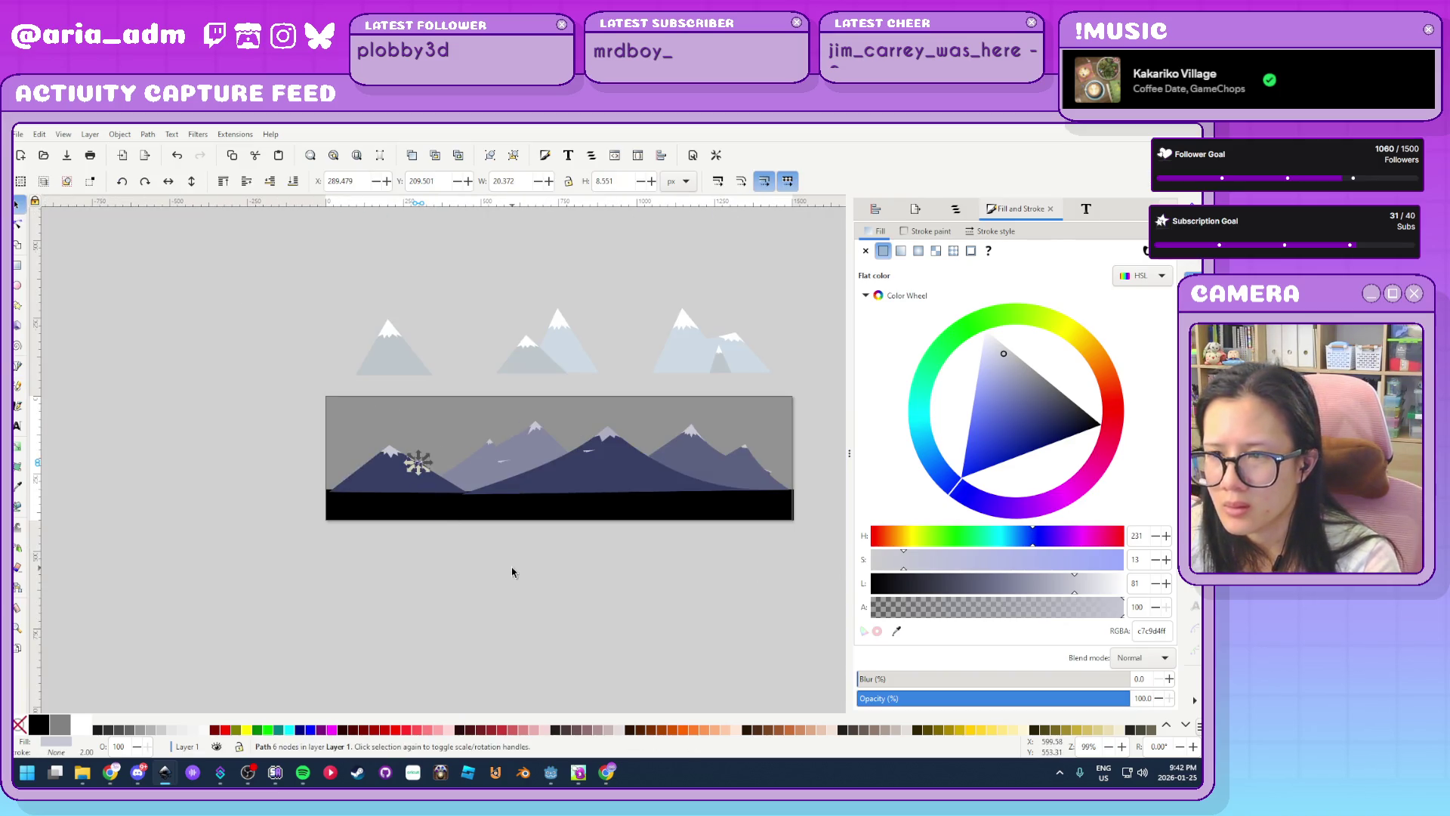
left_click(724, 612)
mouse_move(724, 611)
left_mouse_down()
mouse_move(544, 625)
mouse_move(587, 641)
left_mouse_up()
key("ctrl+s")
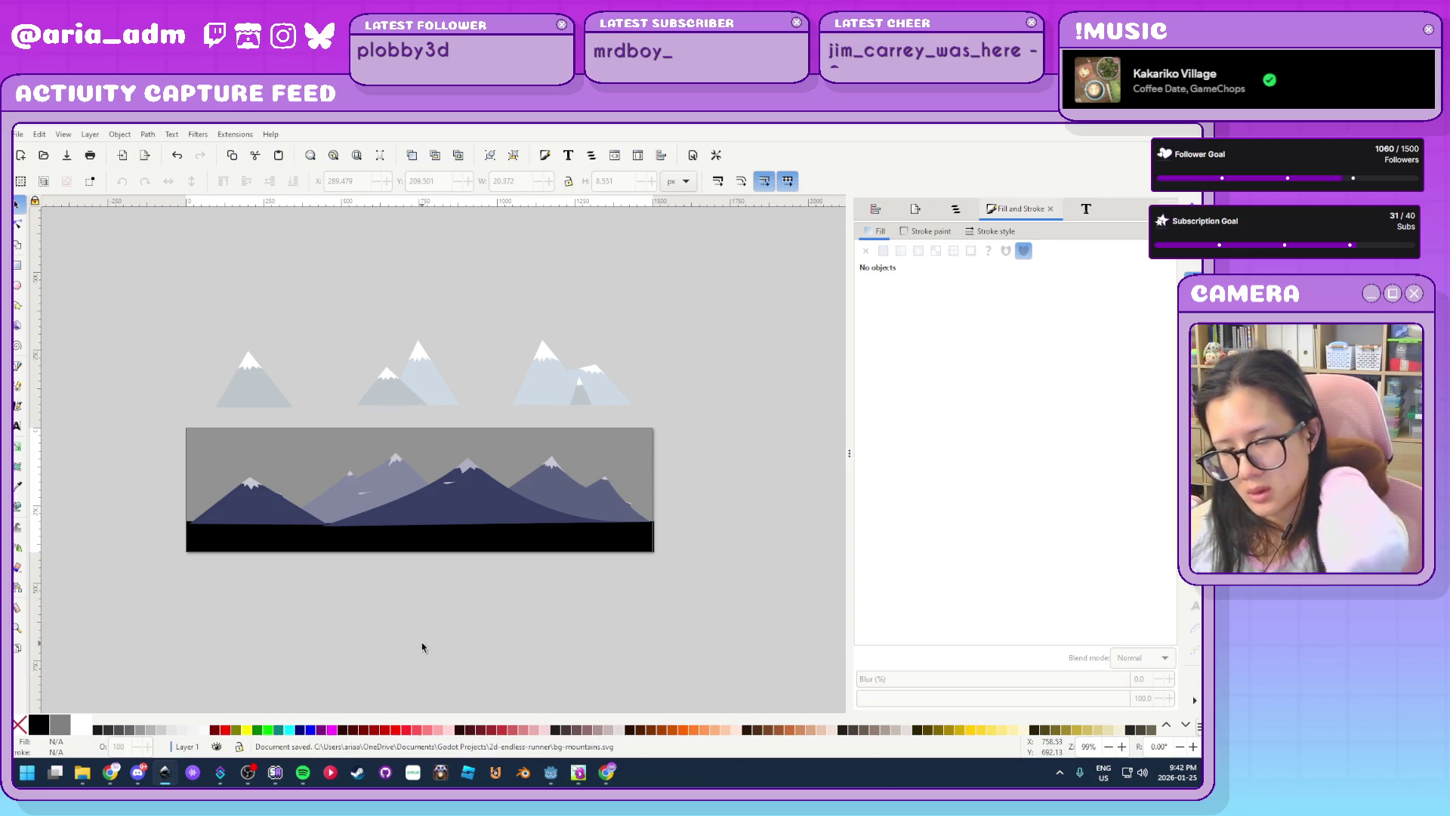
left_click(550, 772)
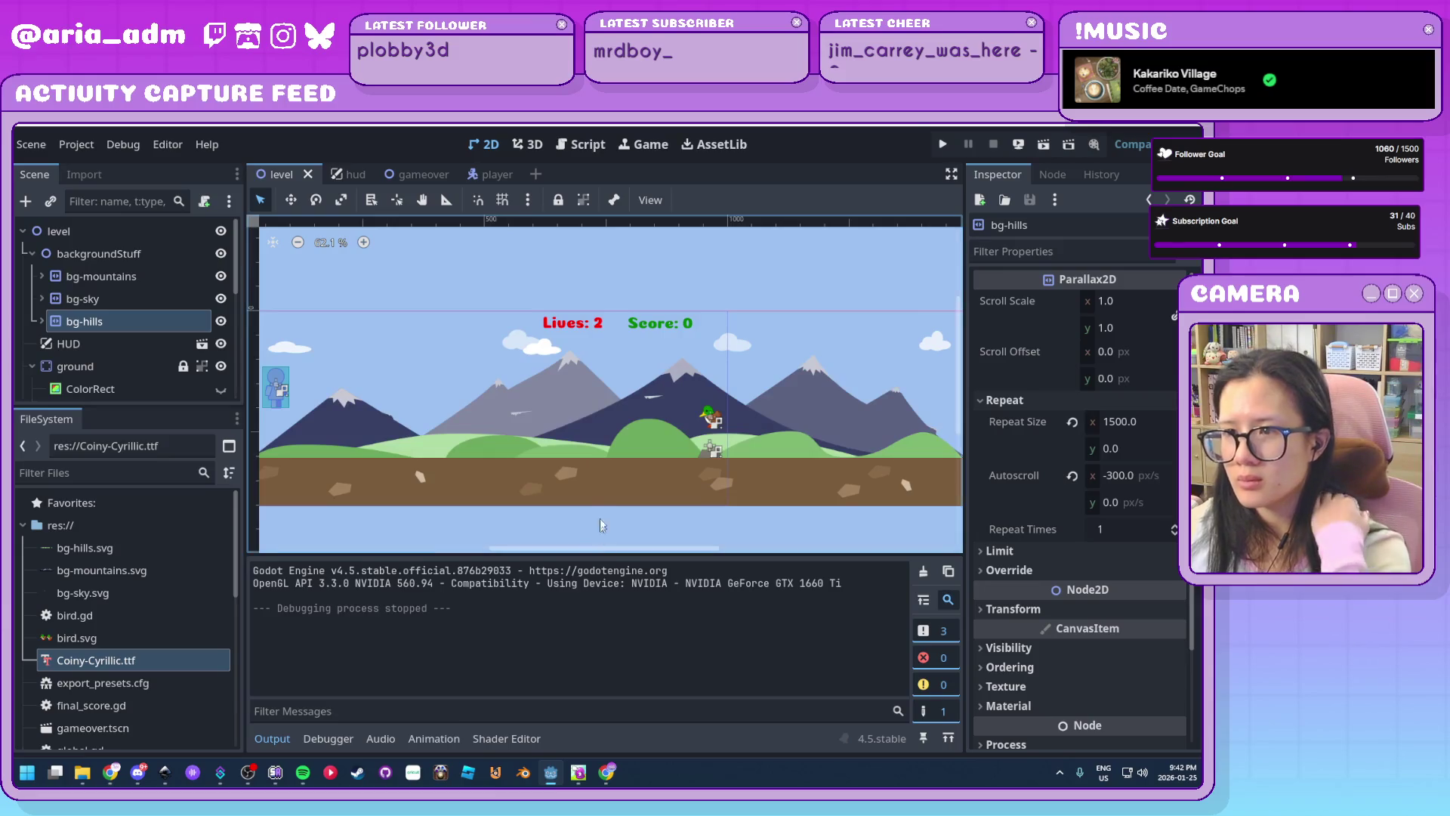
scroll(601, 478, "down", 5)
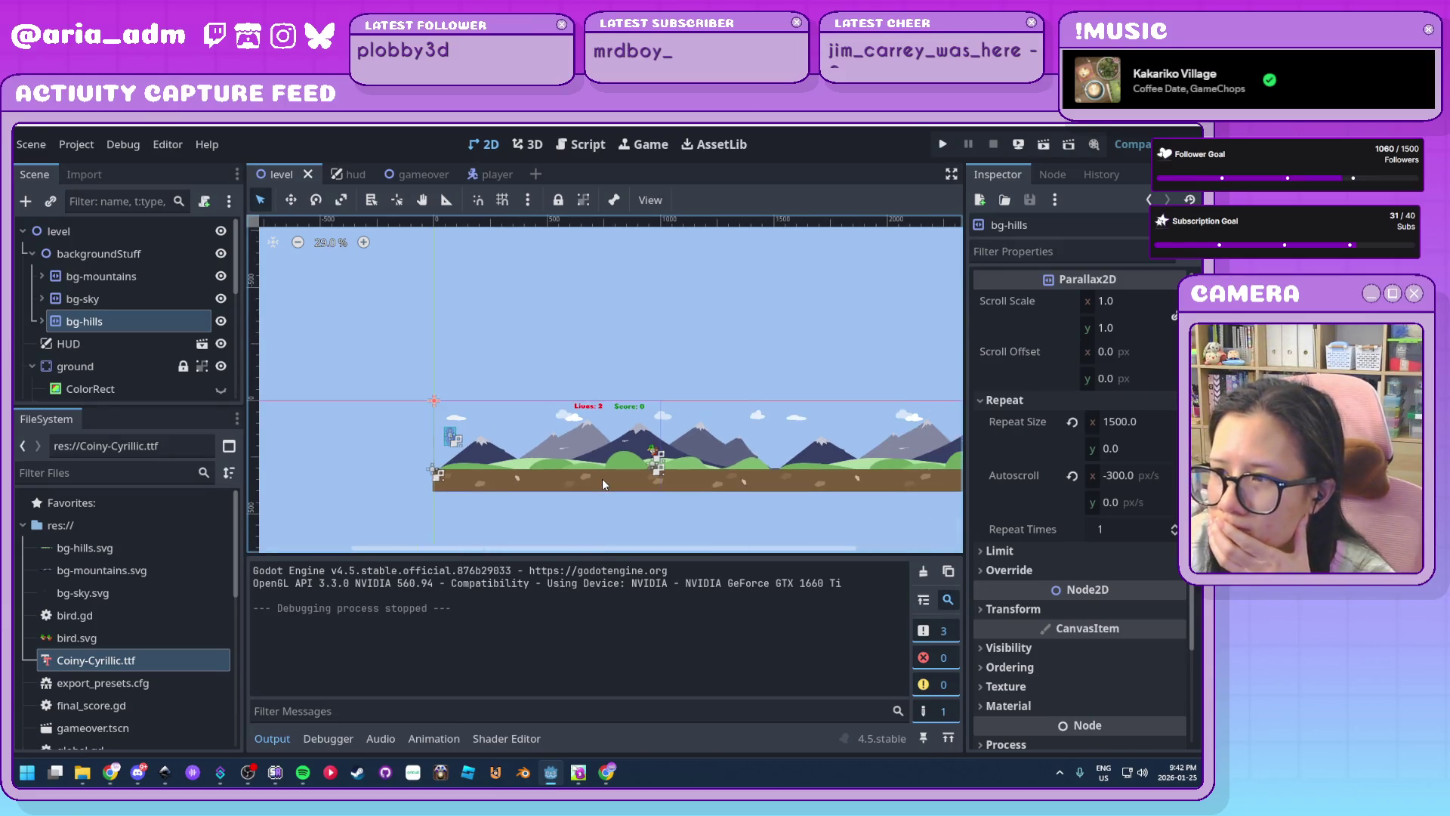
scroll(758, 521, "up", 2)
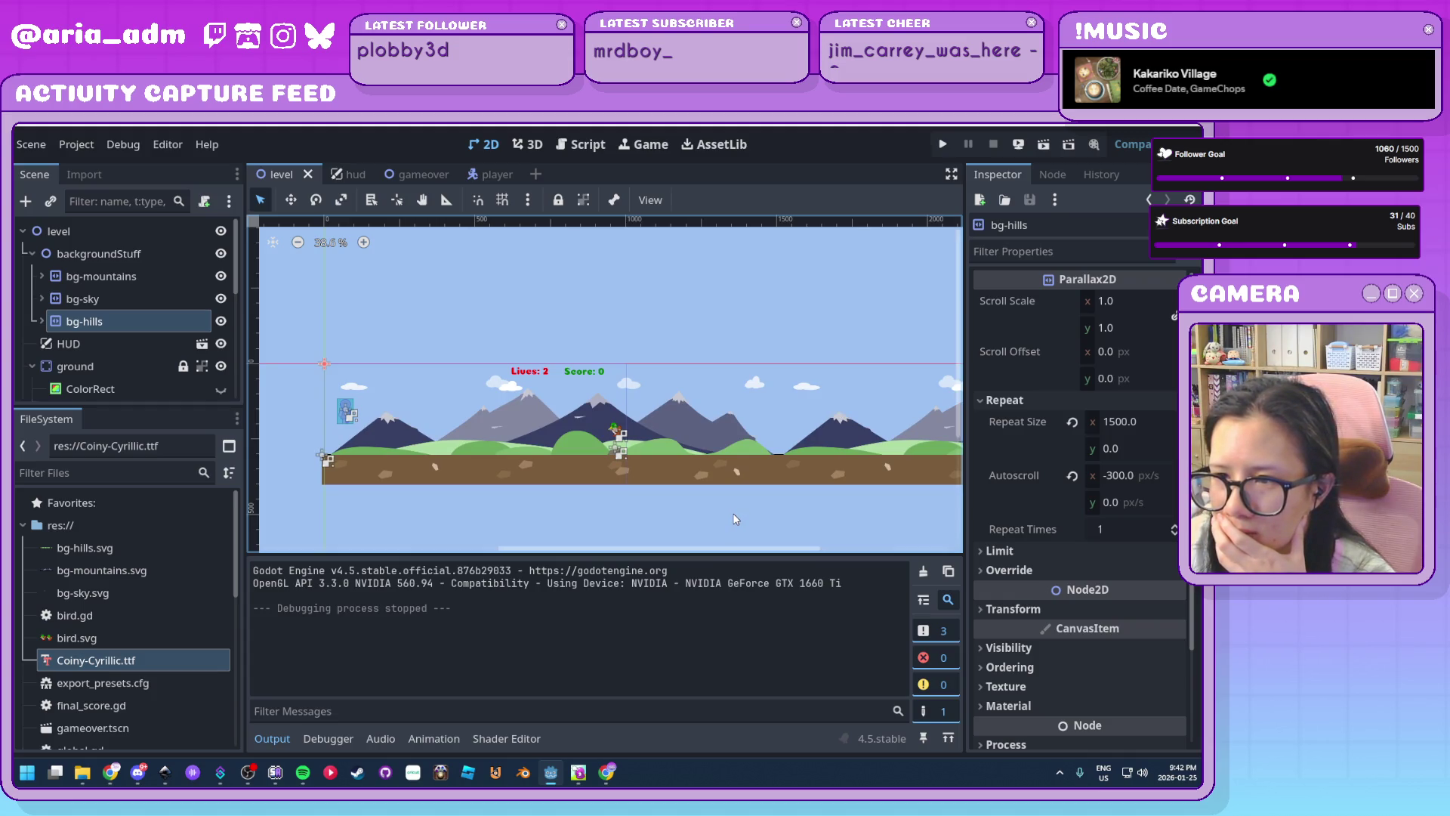
left_click(164, 772)
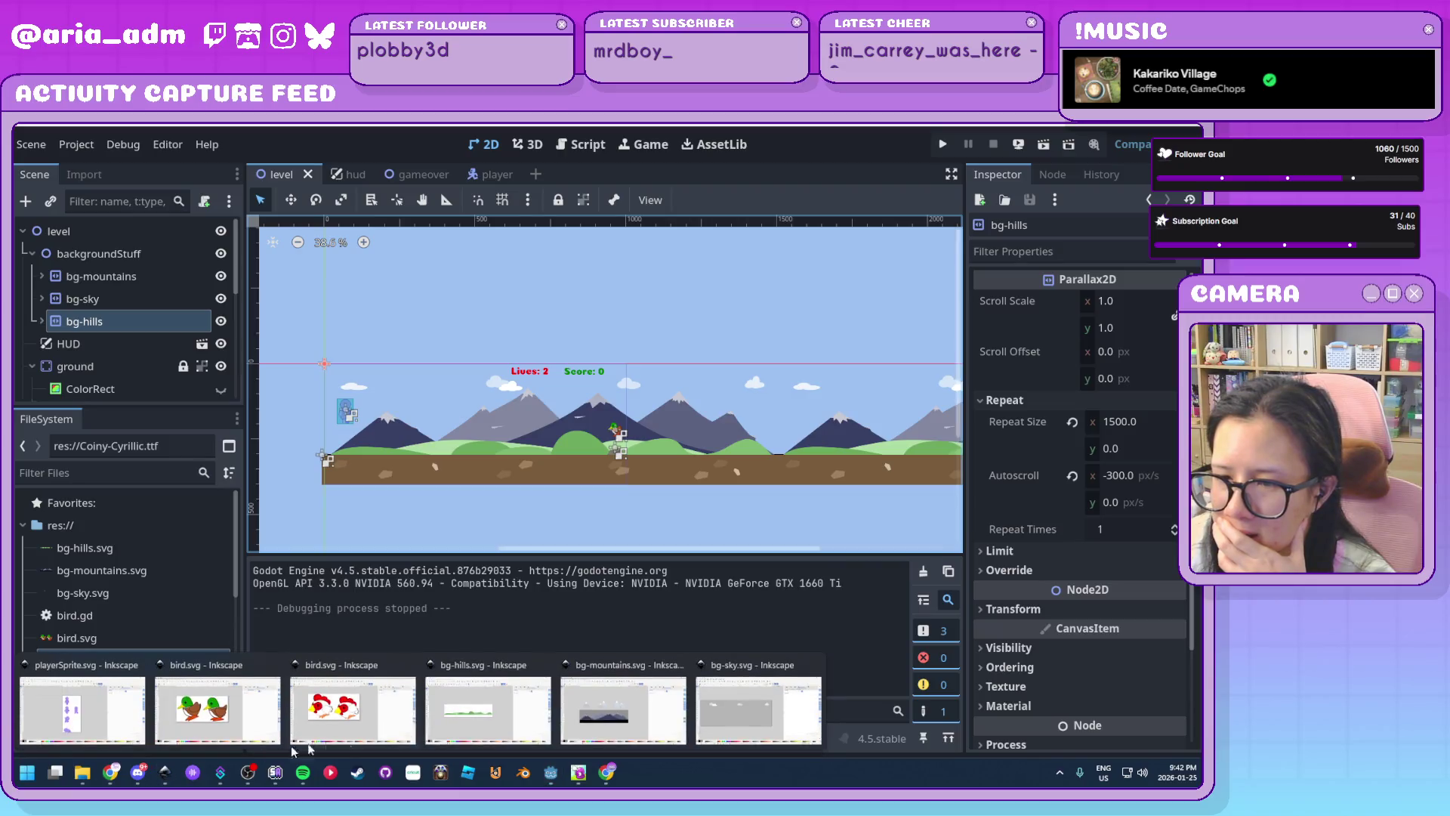
left_click(597, 737)
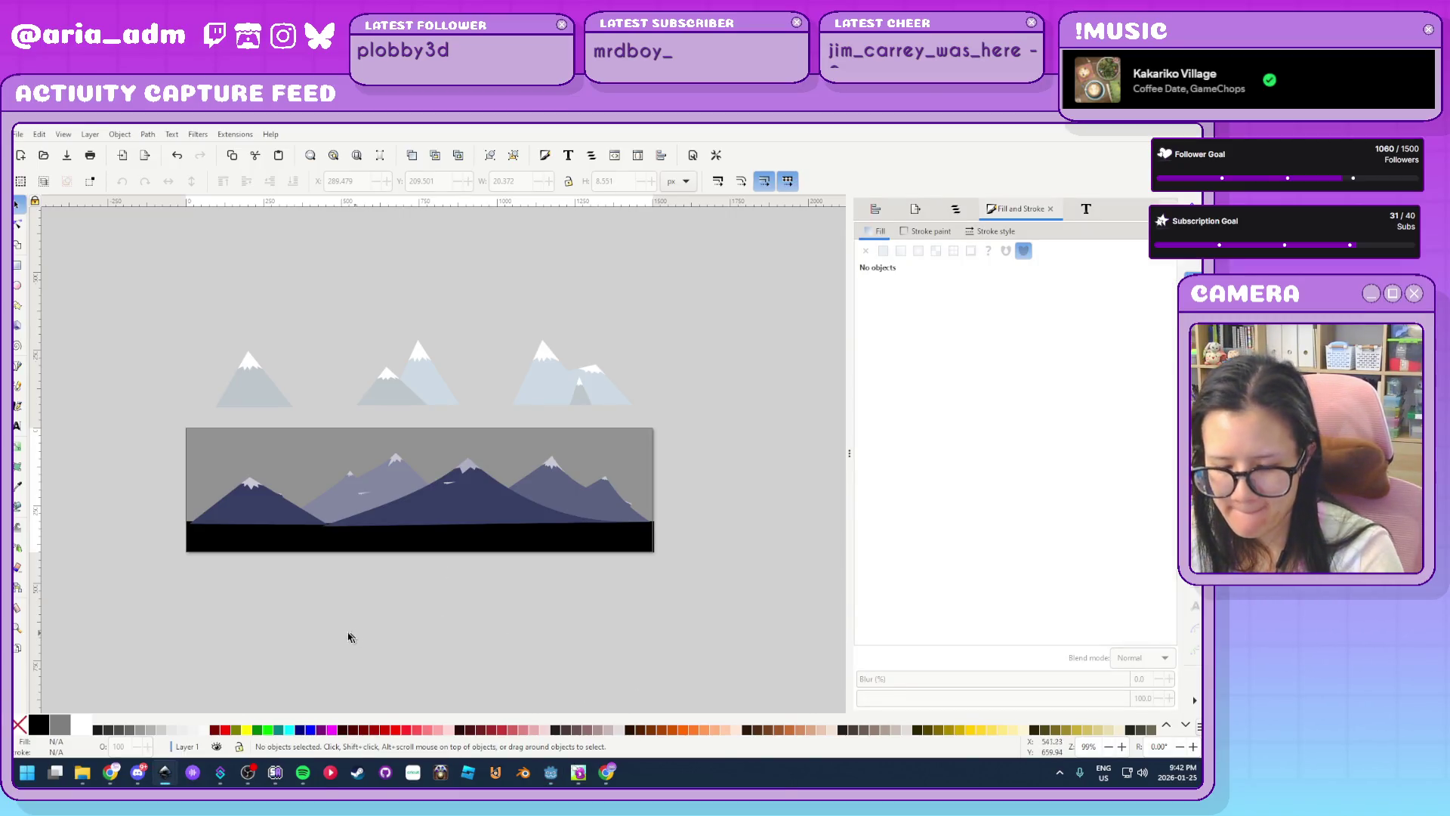
Draw a closed triangle mountain shape at the drawing's left edge
scroll(332, 636, "up", 2)
left_click(17, 366)
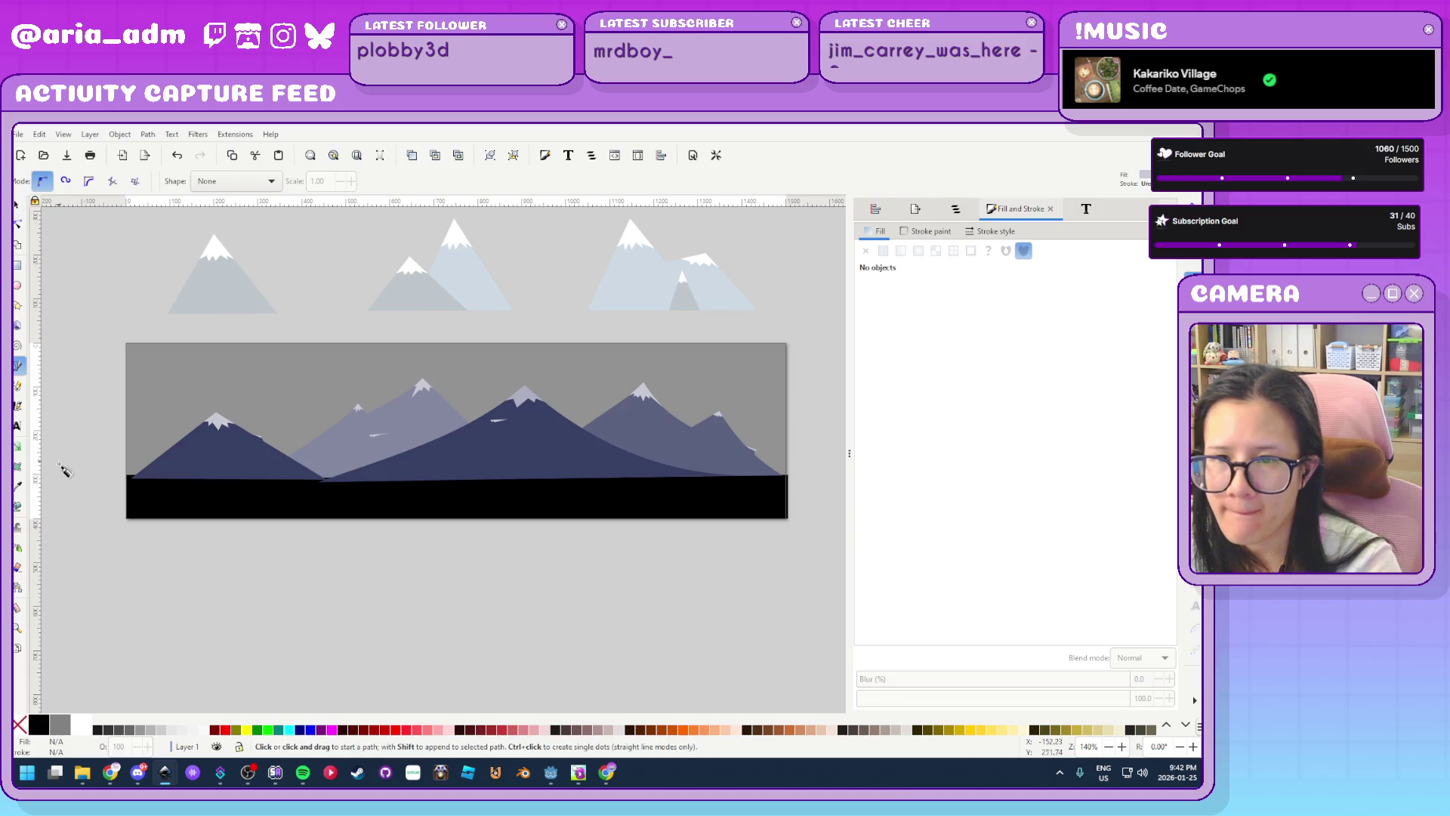
left_click(63, 477)
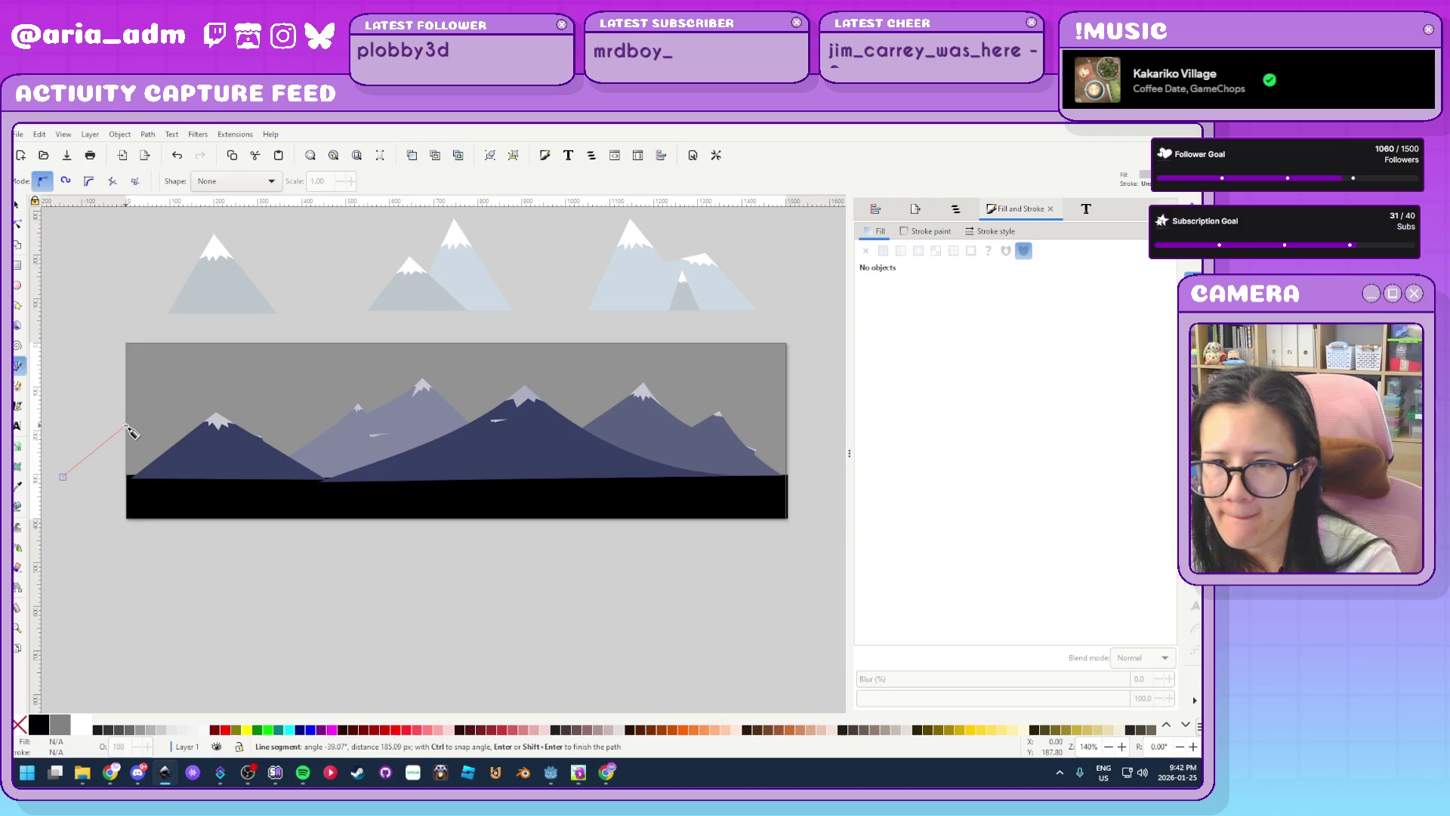
left_click(127, 426)
left_click(225, 481)
left_click(63, 477)
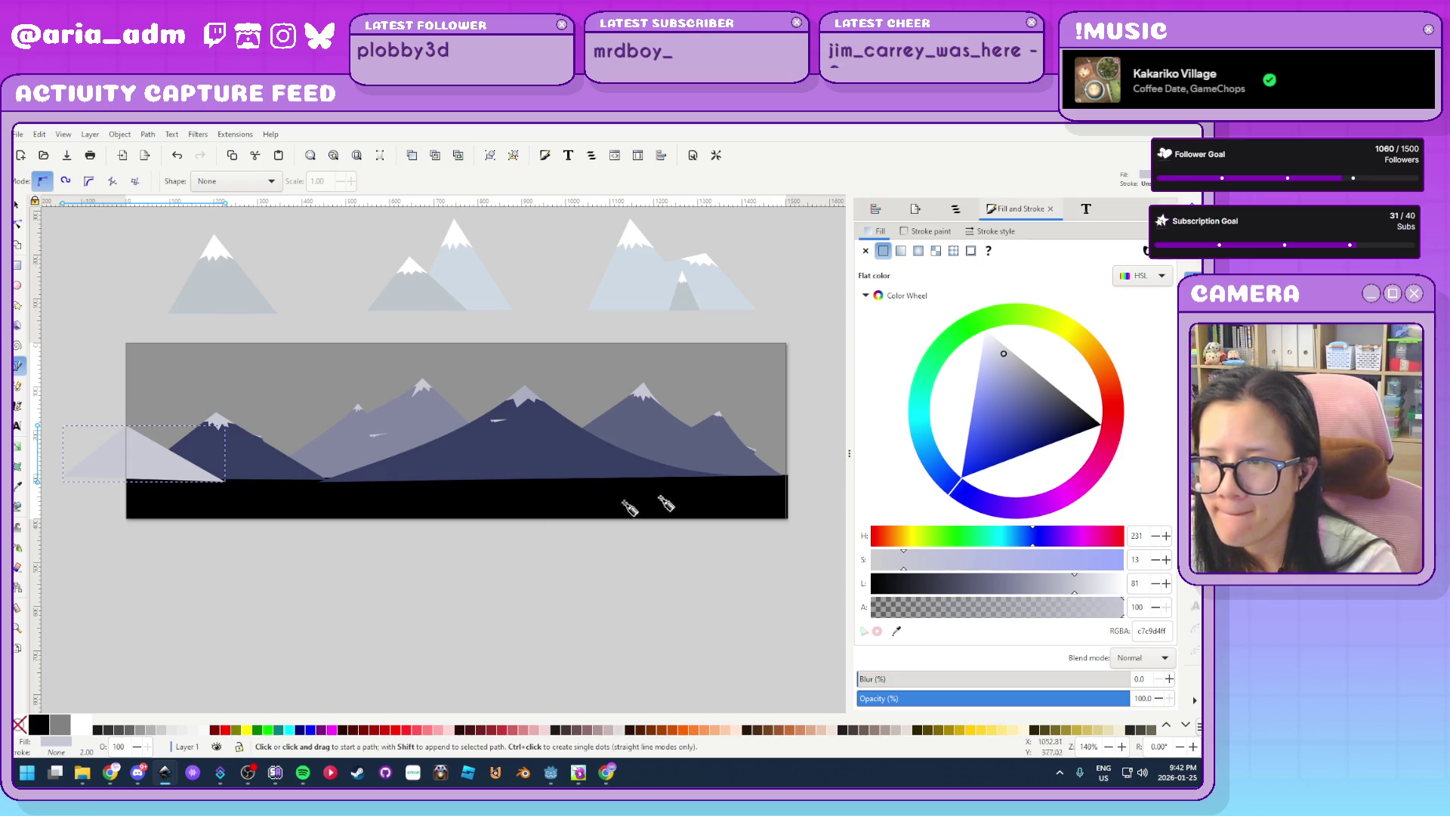
Fill the triangle with the sampled slate colour, lightened to pale lavender-grey a4a9c1ff
left_click(897, 631)
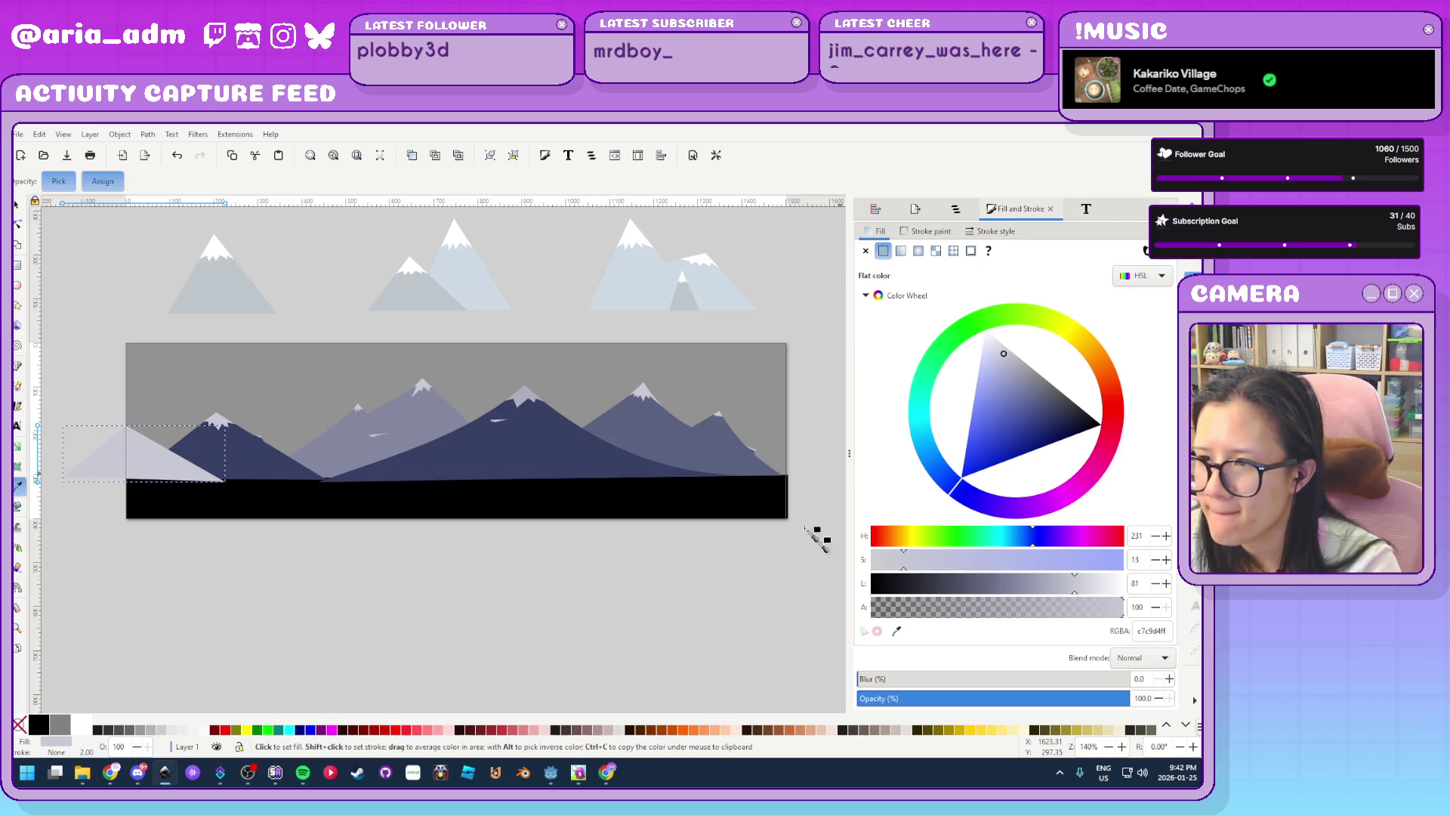
left_click(737, 480)
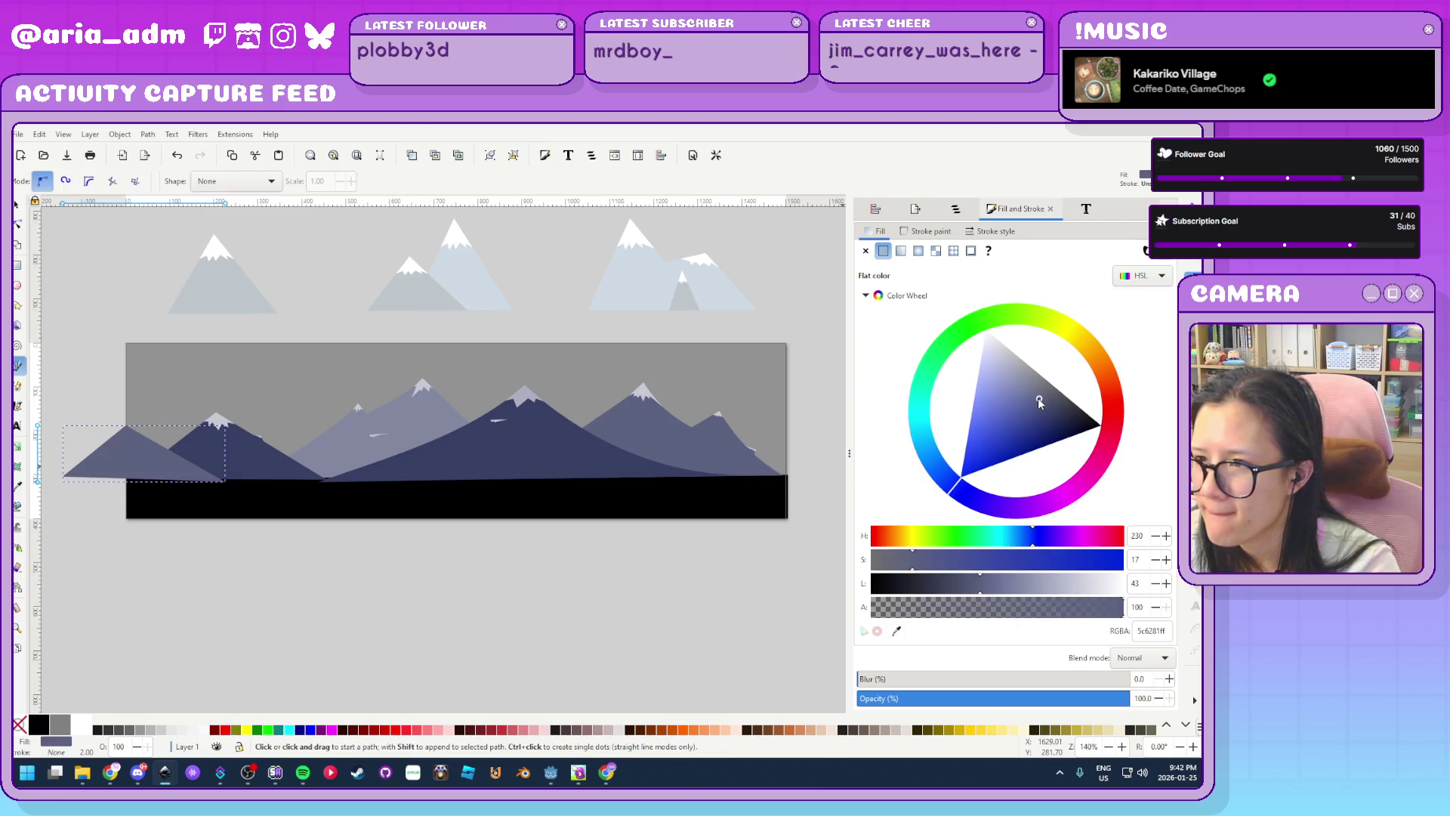
left_click_drag(1038, 401, 1013, 370)
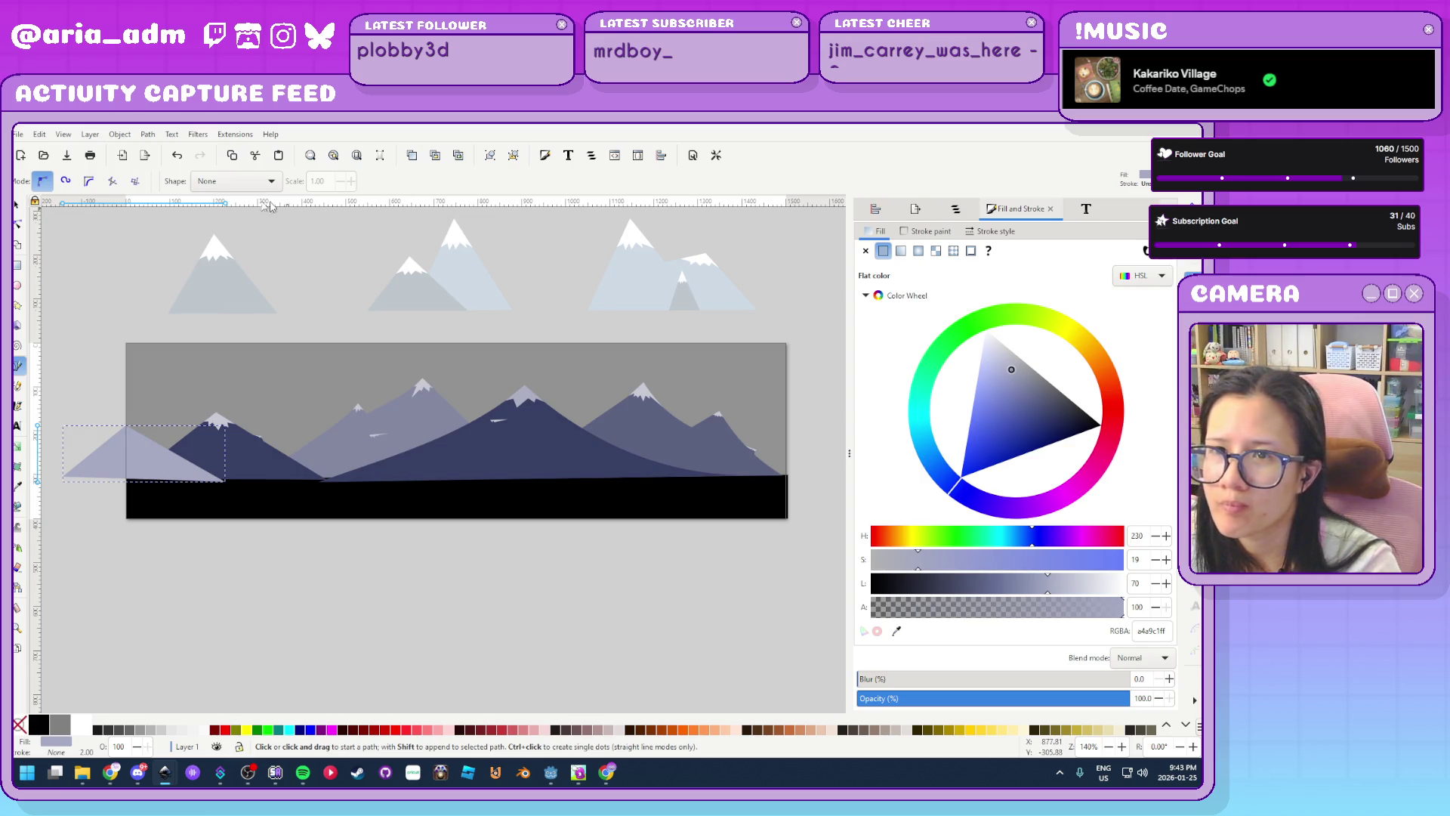
scroll(64, 499, "up", 3, "ctrl")
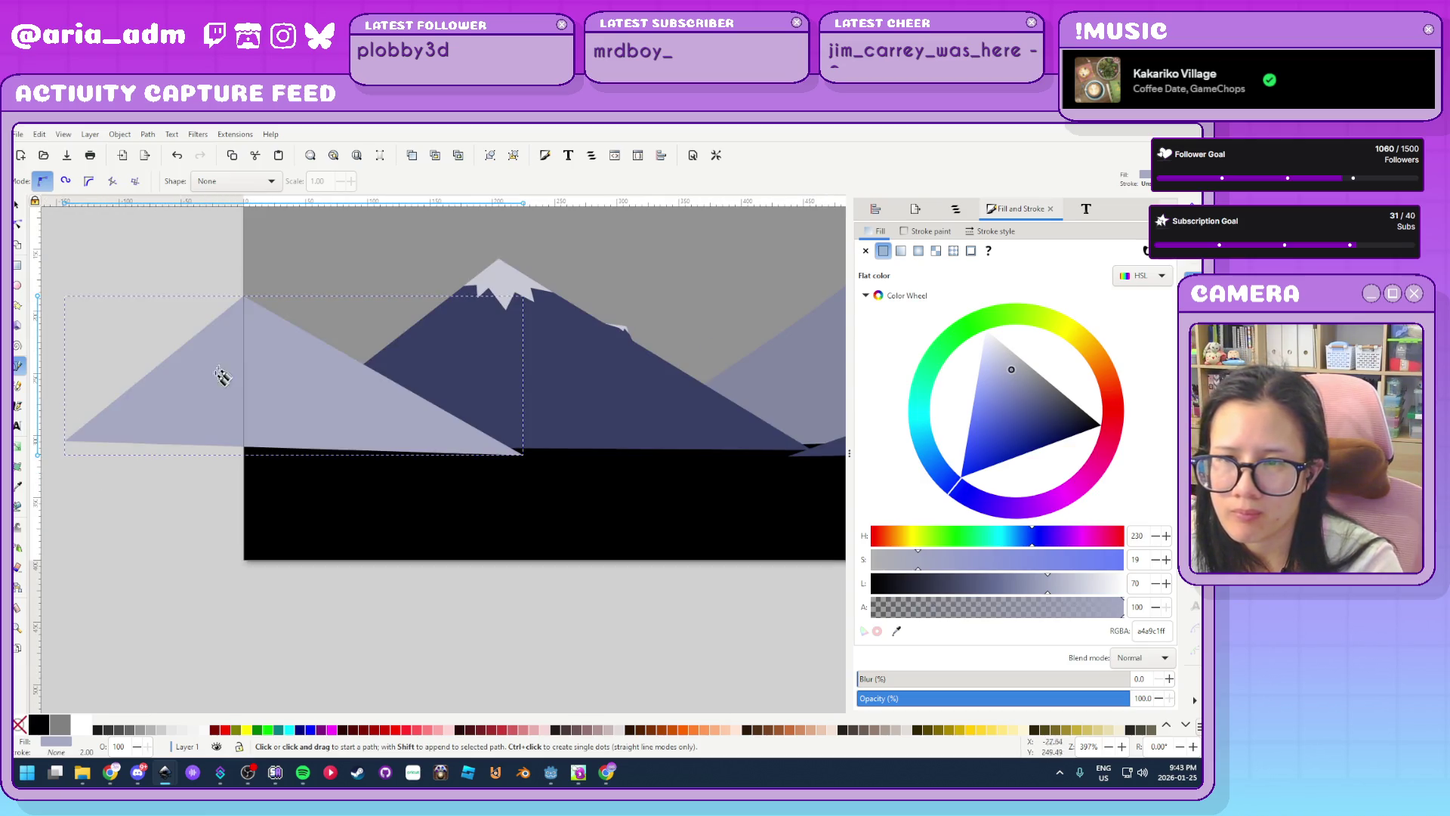
Draw a jagged closed snow-cap shape at the new left mountain's peak
mouse_move(187, 398)
left_mouse_down()
mouse_move(182, 434)
mouse_move(183, 420)
left_mouse_up()
key("Escape")
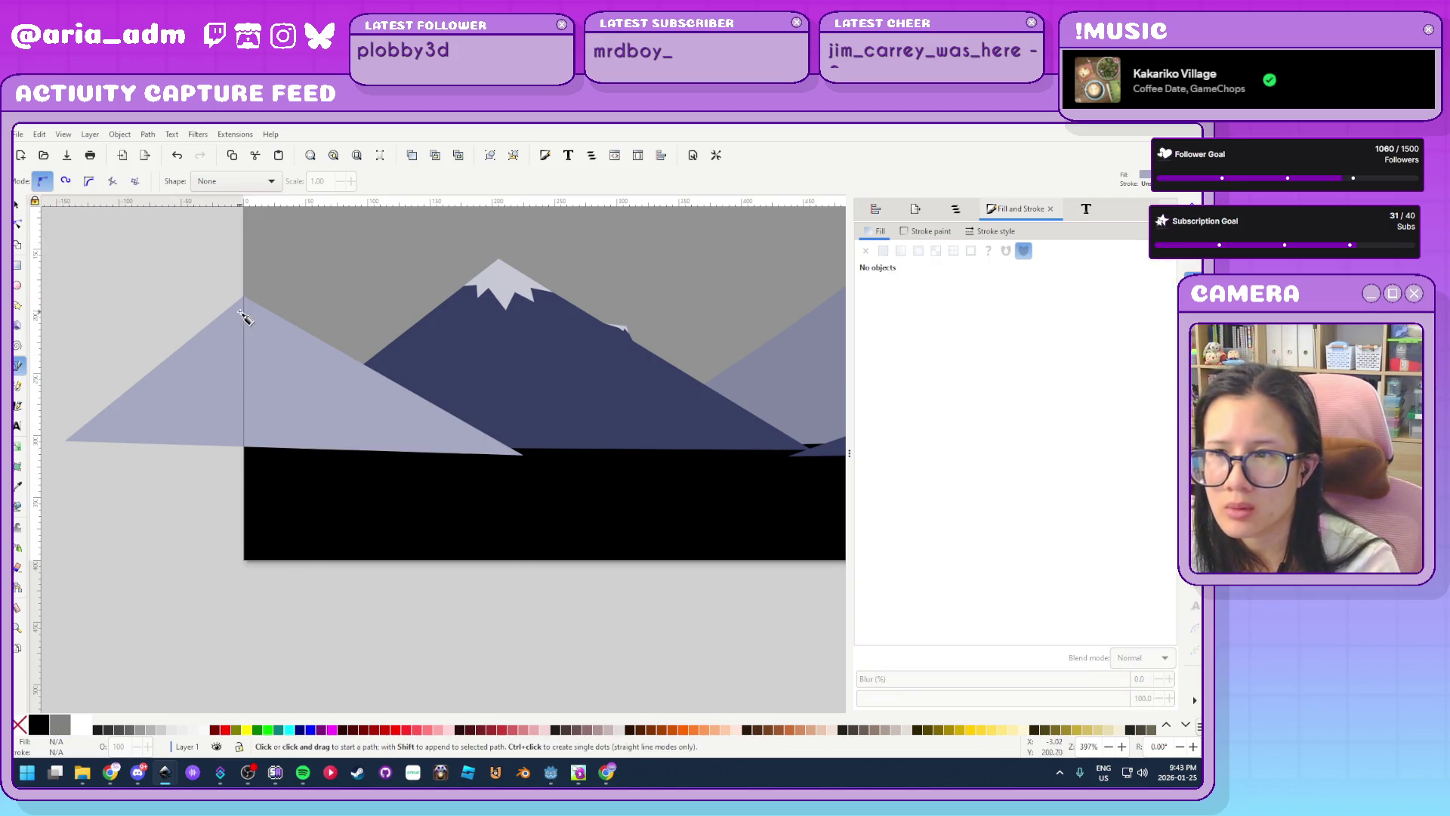
scroll(242, 312, "up", 3, "ctrl")
left_click(252, 269)
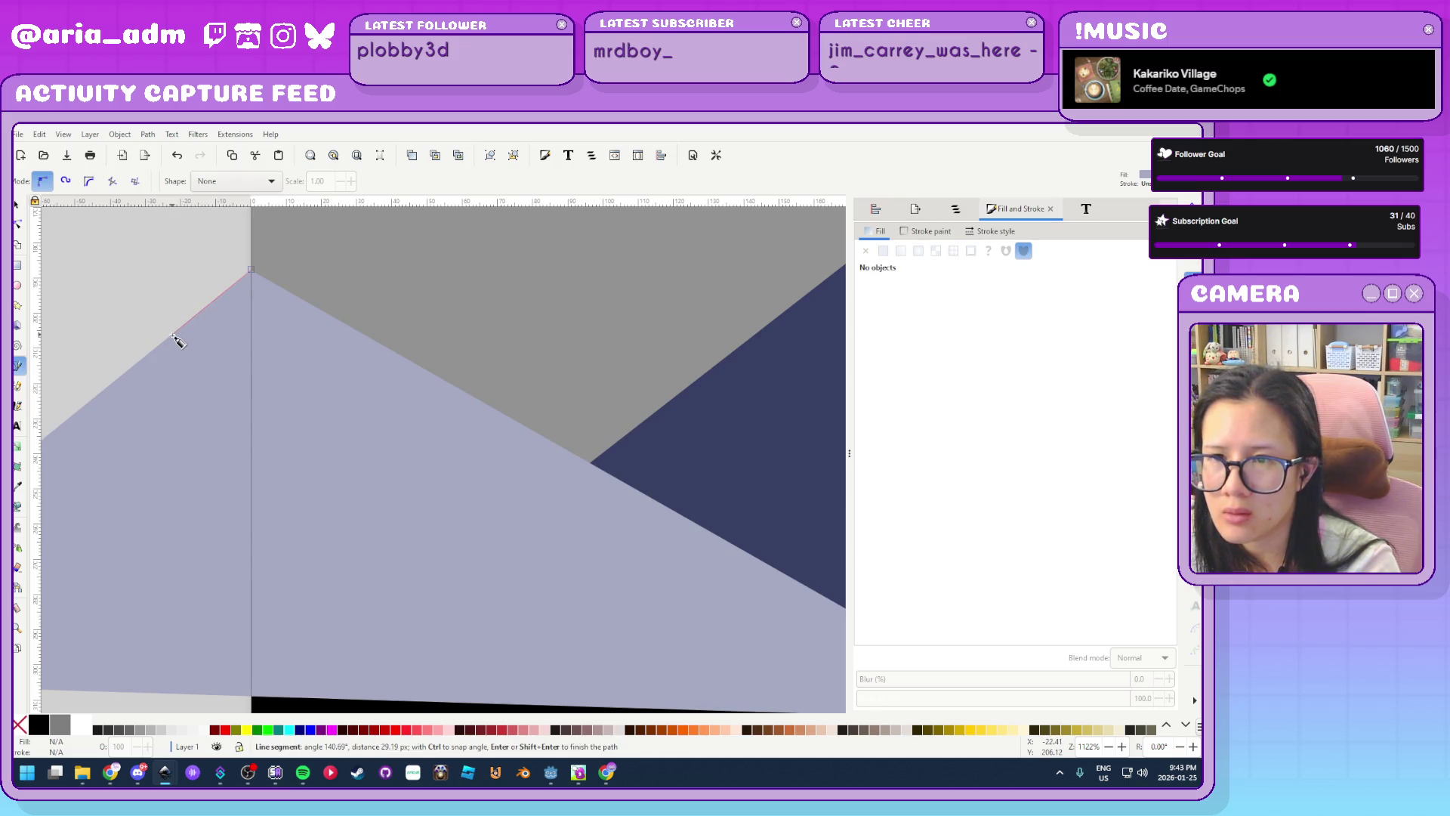
left_click(251, 343)
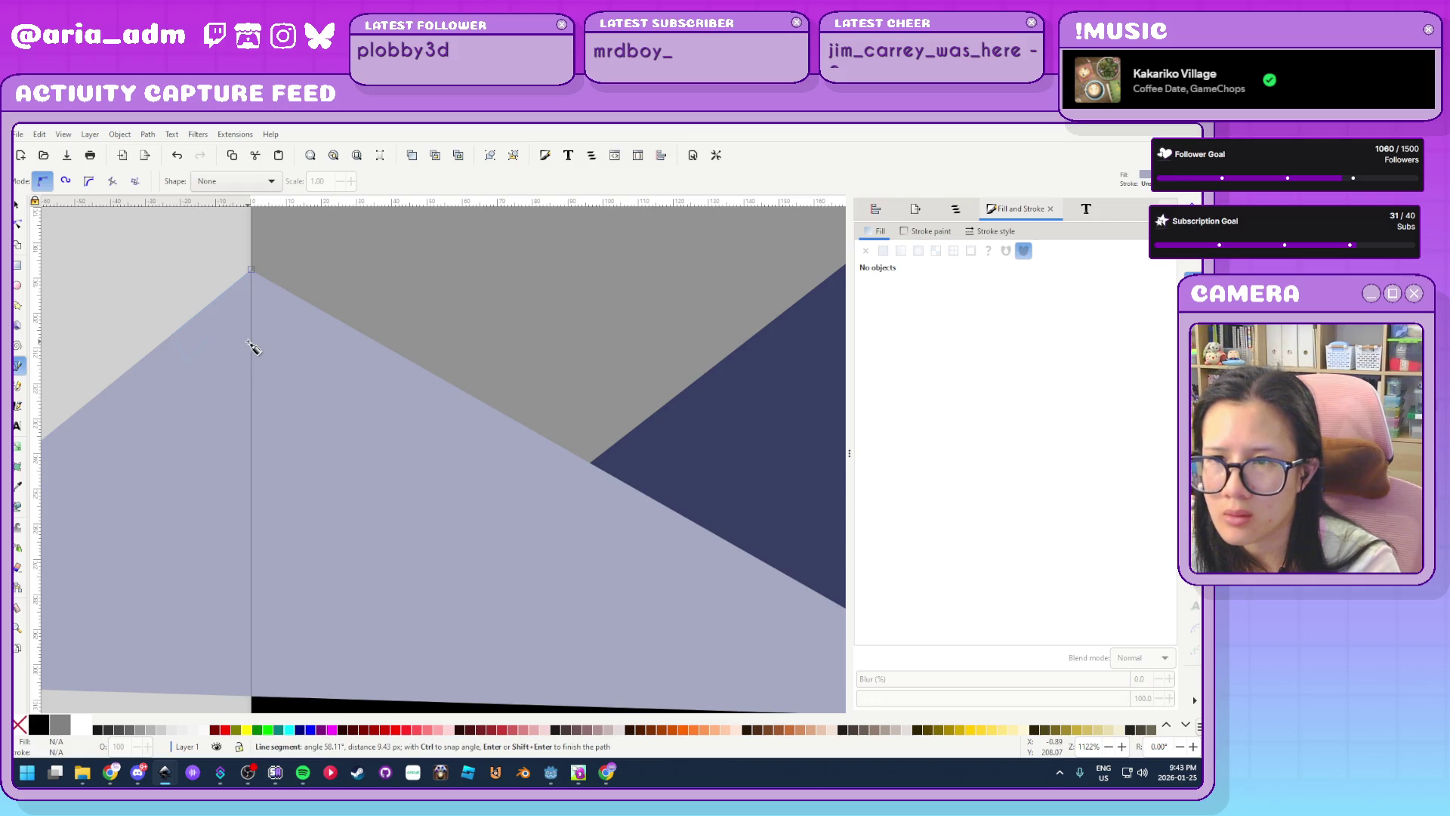
left_click(342, 346)
left_click(421, 368)
left_click(252, 270)
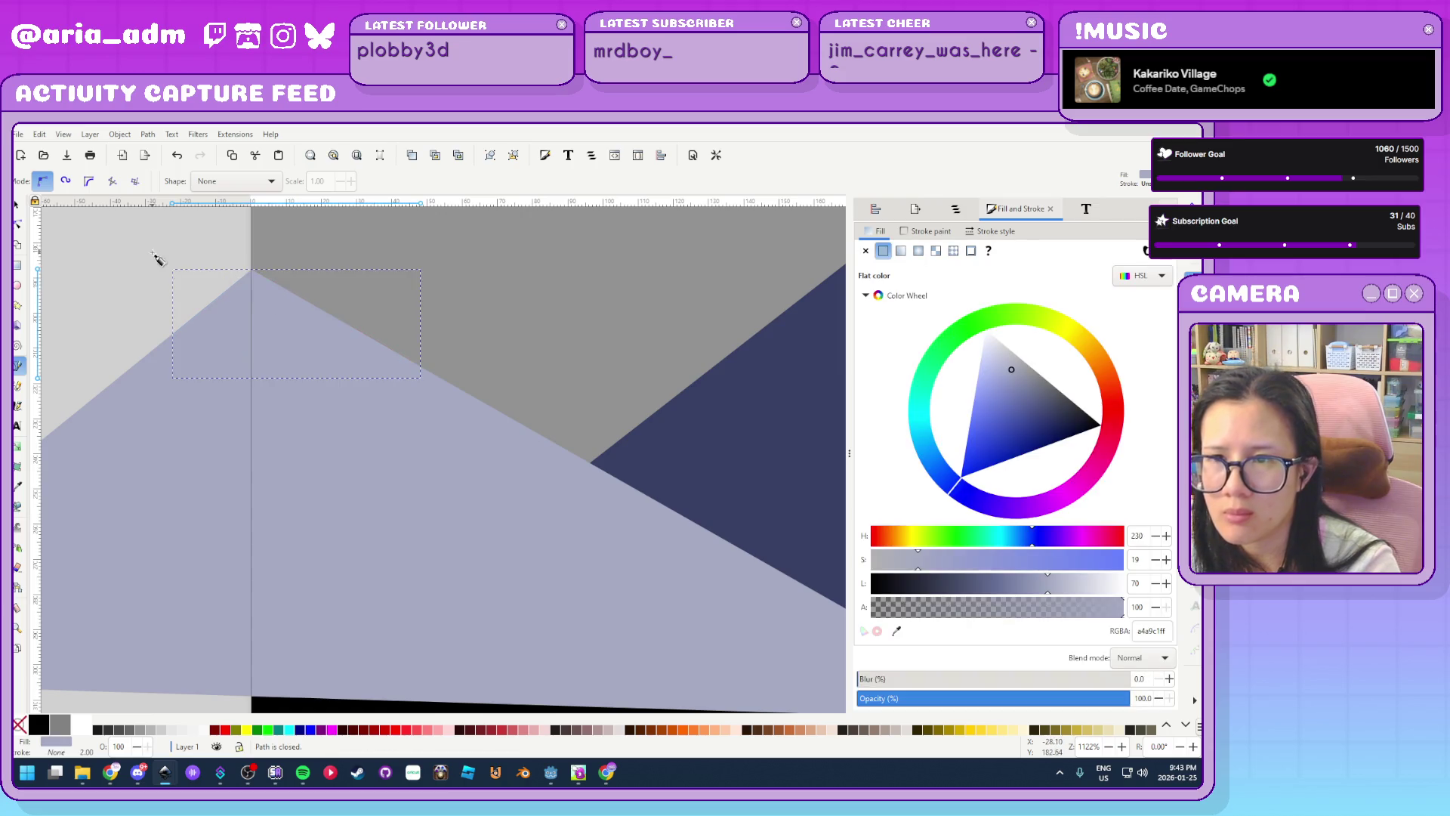
Make the snow cap near-white and select it together with the pale mountain
mouse_move(1011, 368)
left_mouse_down()
mouse_move(981, 336)
mouse_move(984, 351)
left_mouse_up()
left_click(16, 204)
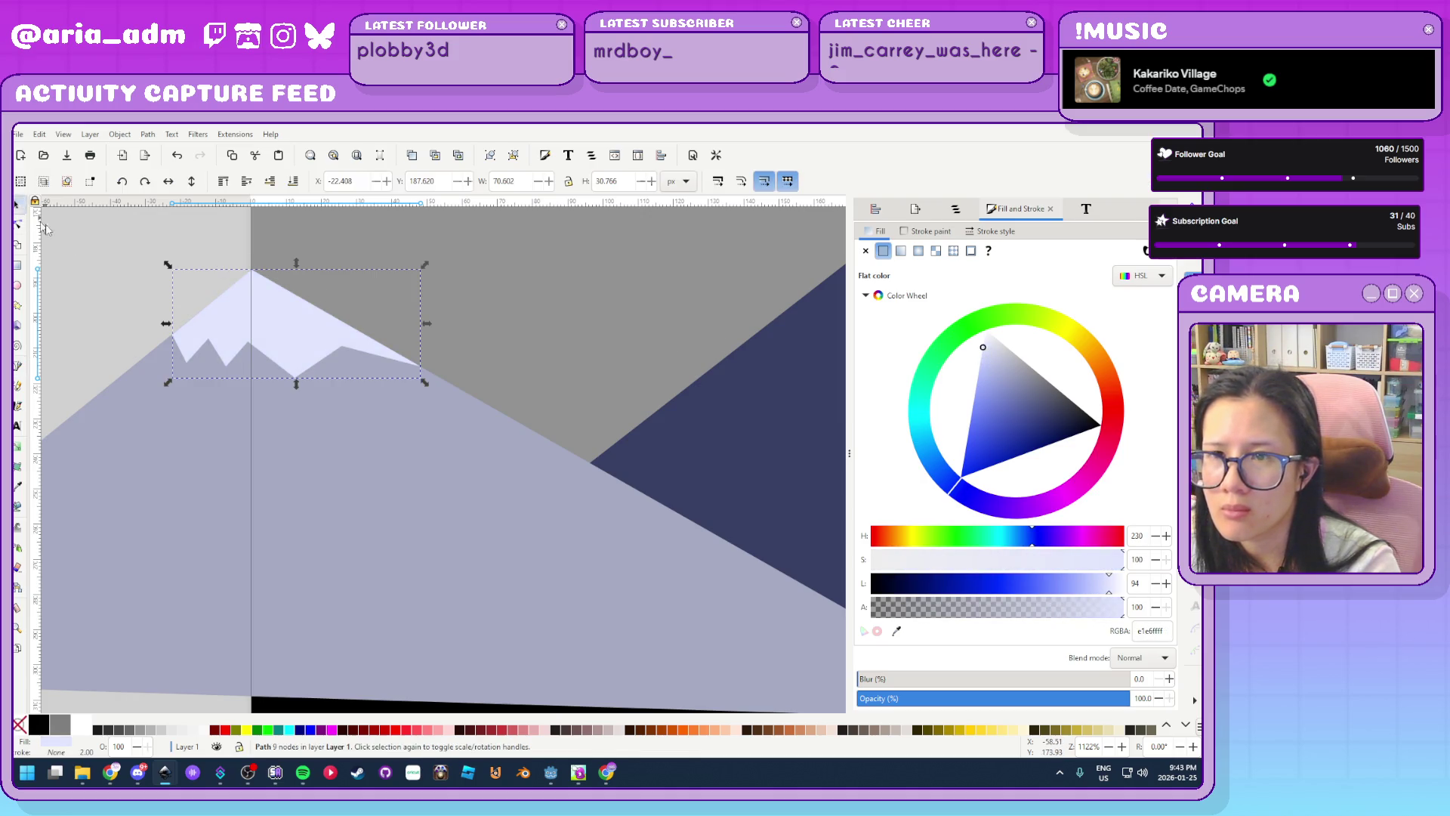
scroll(90, 285, "down", 4, "ctrl")
left_click(168, 370, "shift")
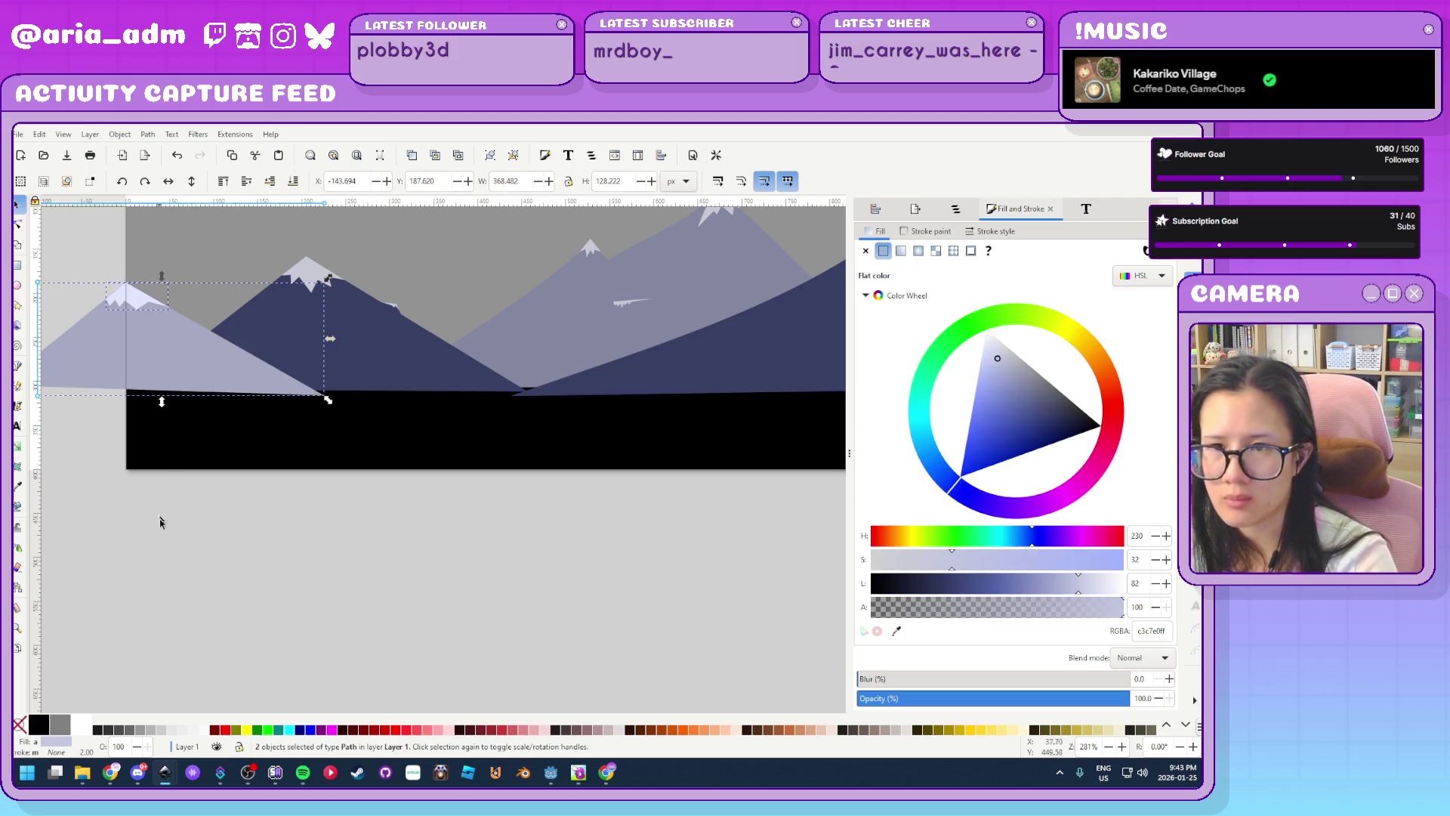
Move the copied snow-capped mountain to the scene's right edge and group it with its cap
scroll(174, 519, "down", 4, "ctrl")
left_click_drag(136, 513, 477, 513)
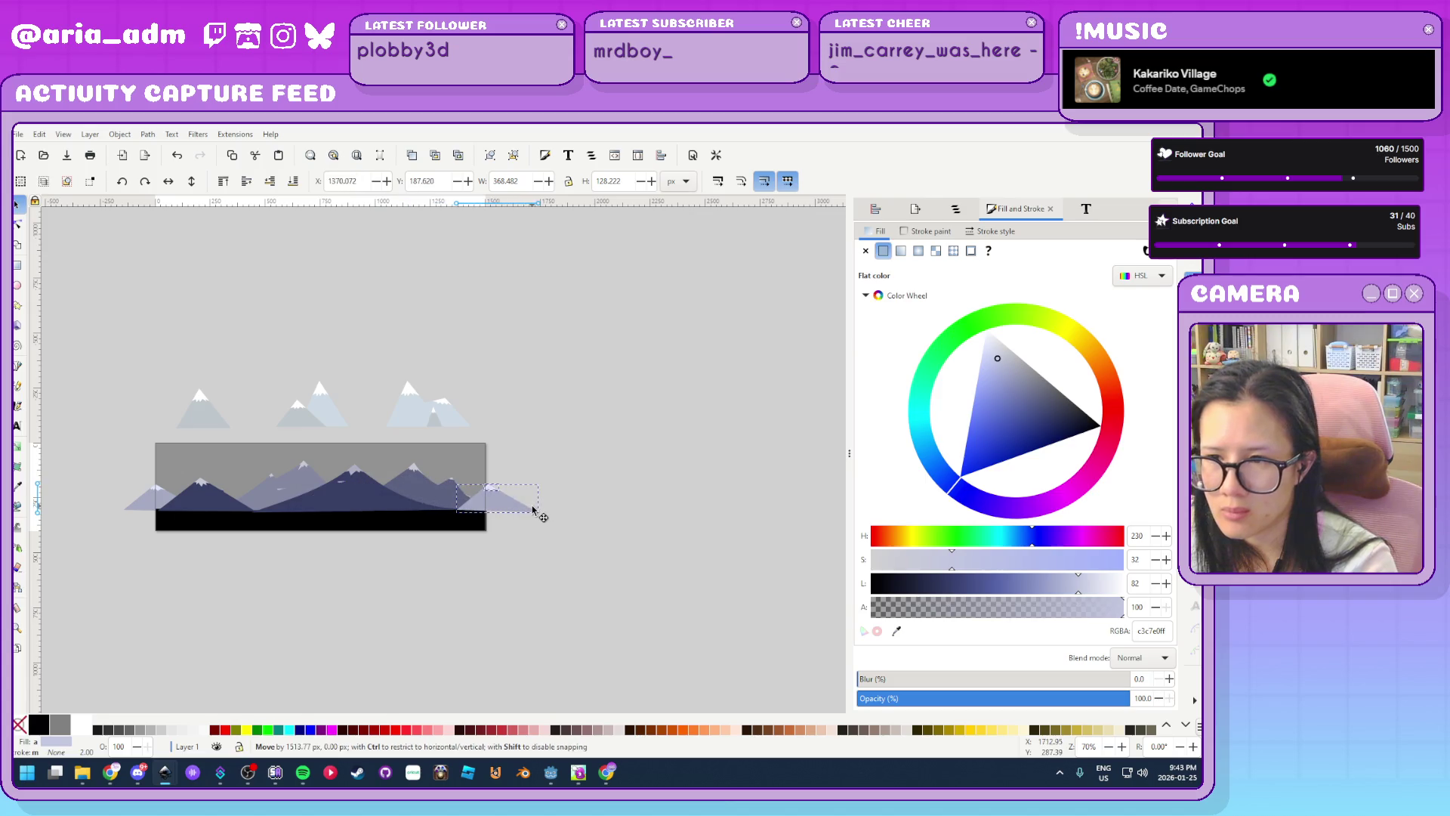
scroll(525, 518, "up", 4, "ctrl")
scroll(339, 377, "up", 4, "ctrl")
mouse_move(563, 548)
left_mouse_down()
mouse_move(673, 570)
mouse_move(601, 560)
left_mouse_up()
key("5")
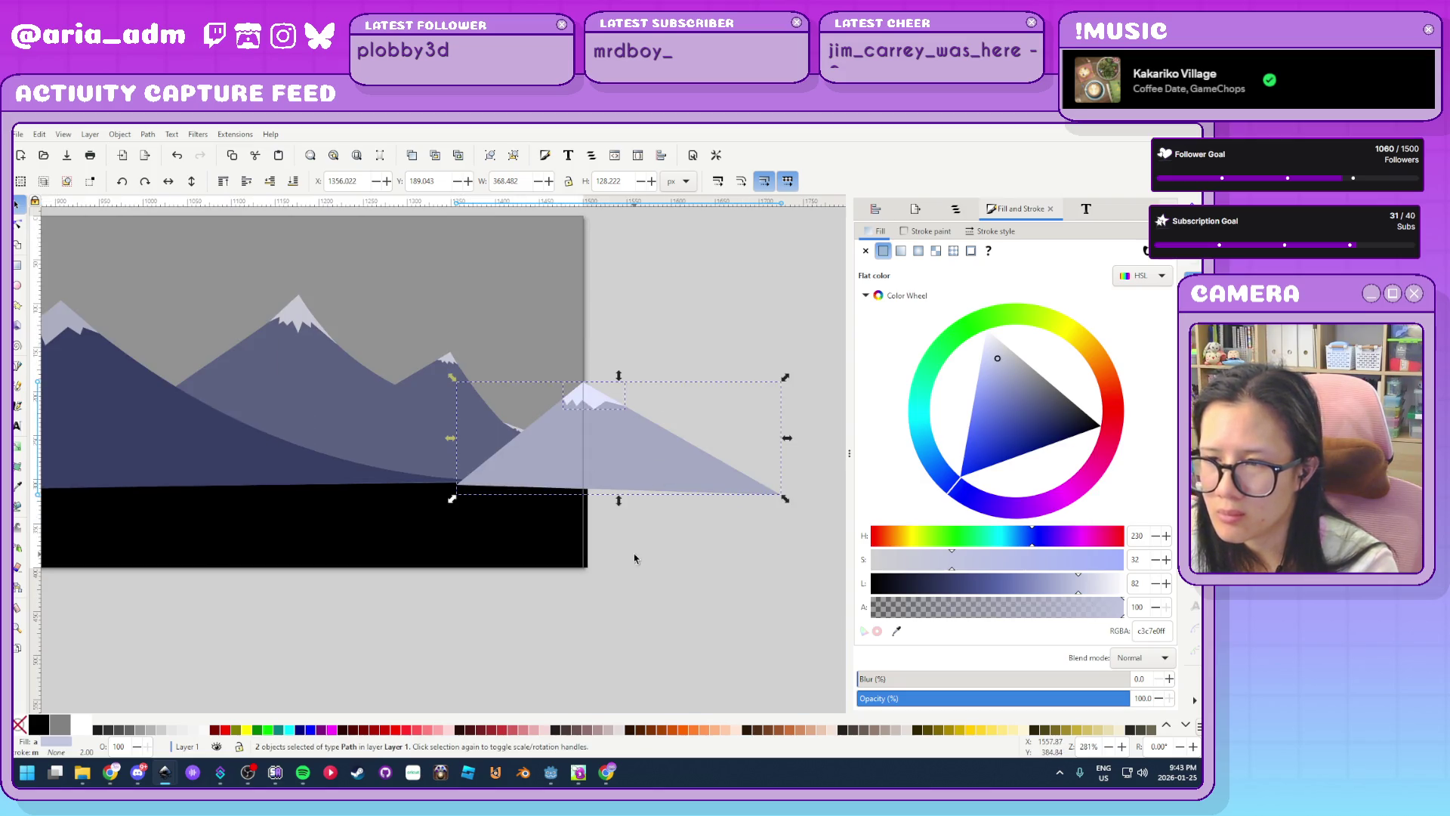
scroll(675, 610, "up", 2, "ctrl")
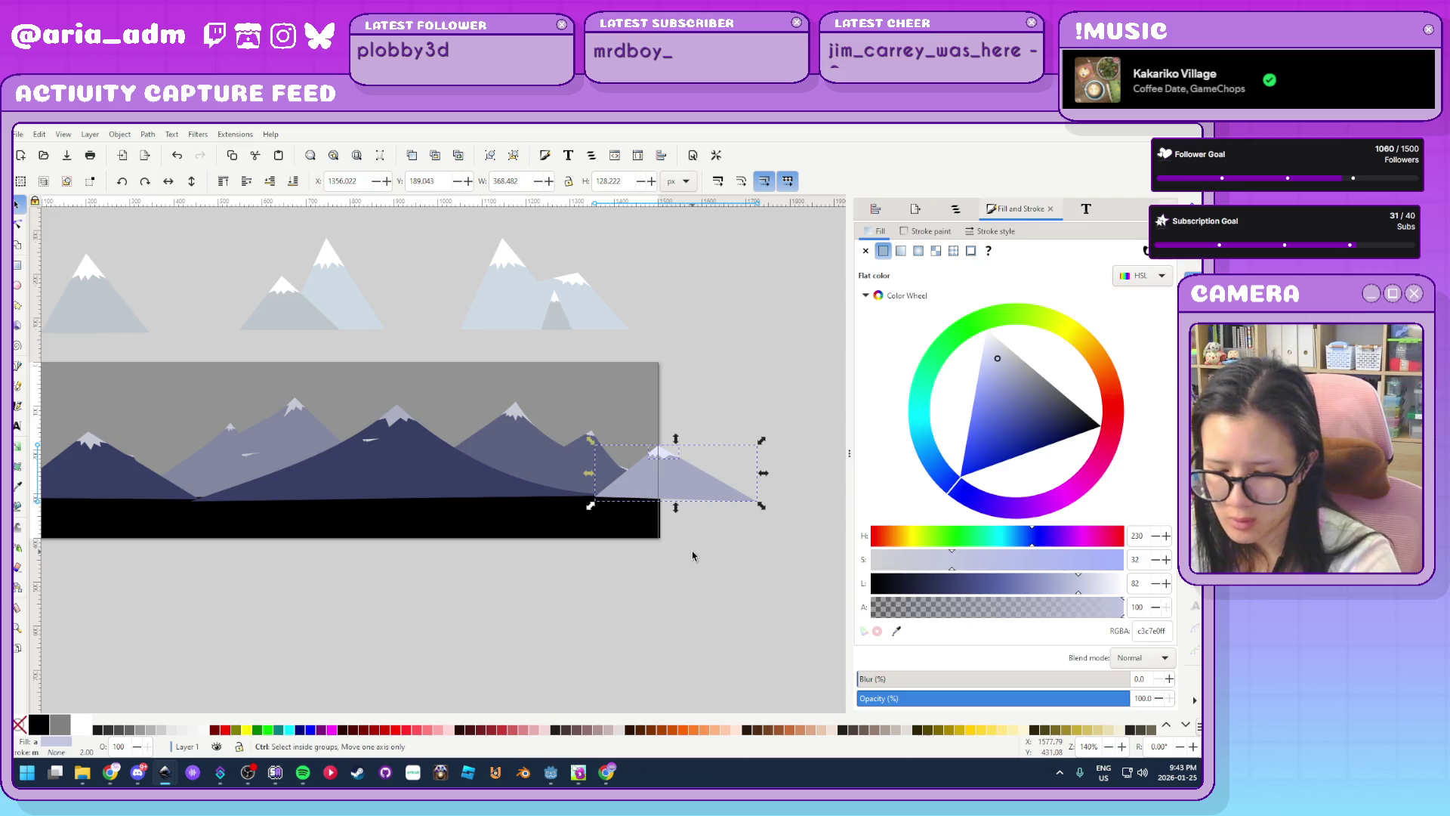
key("ctrl+g")
Group the left pale mountain with its snow cap, undoing an accidental combined group
left_click_drag(345, 589, 486, 578)
left_click(170, 446, "shift")
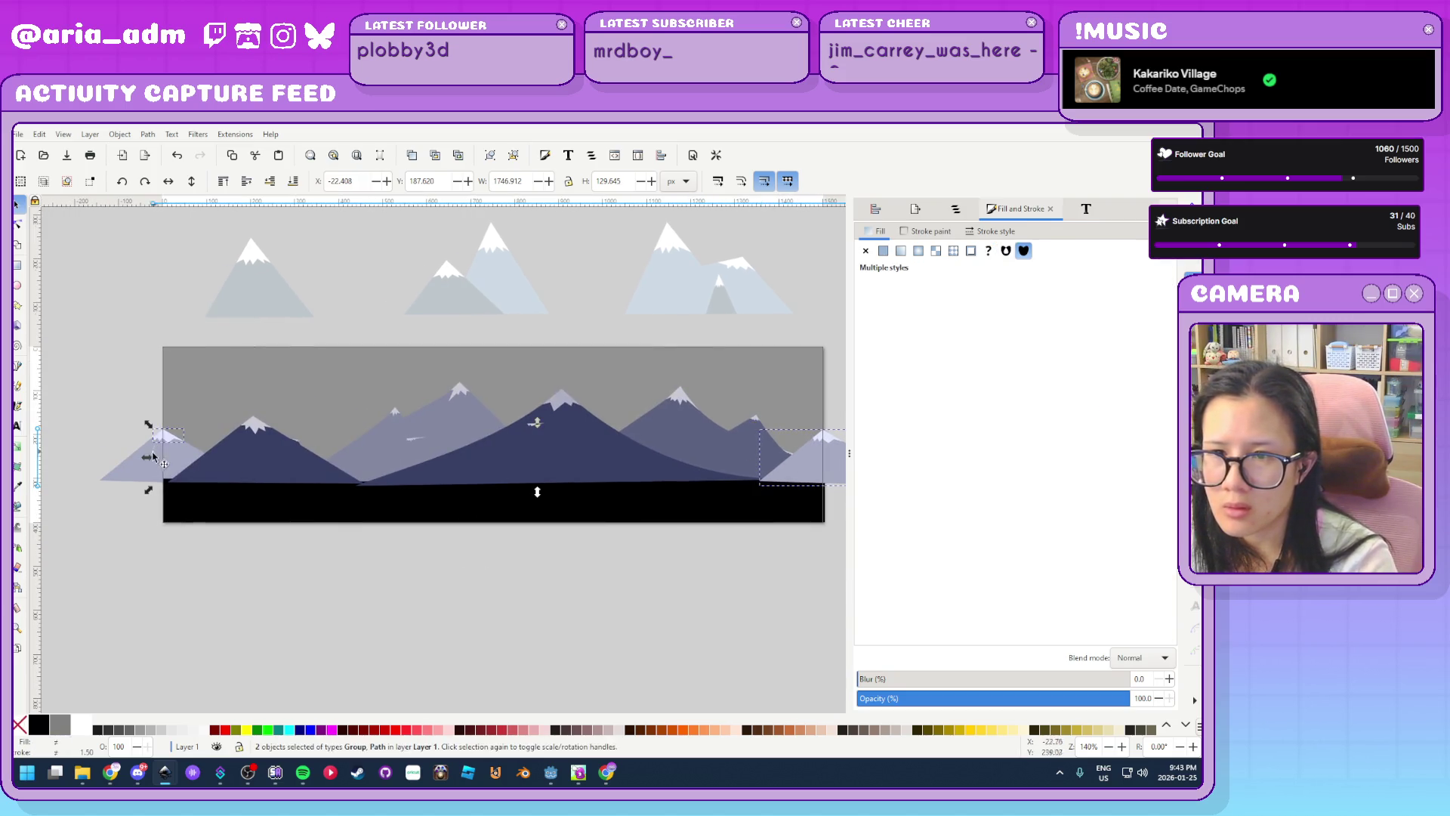
left_click_drag(146, 465, 92, 464)
key("ctrl+g")
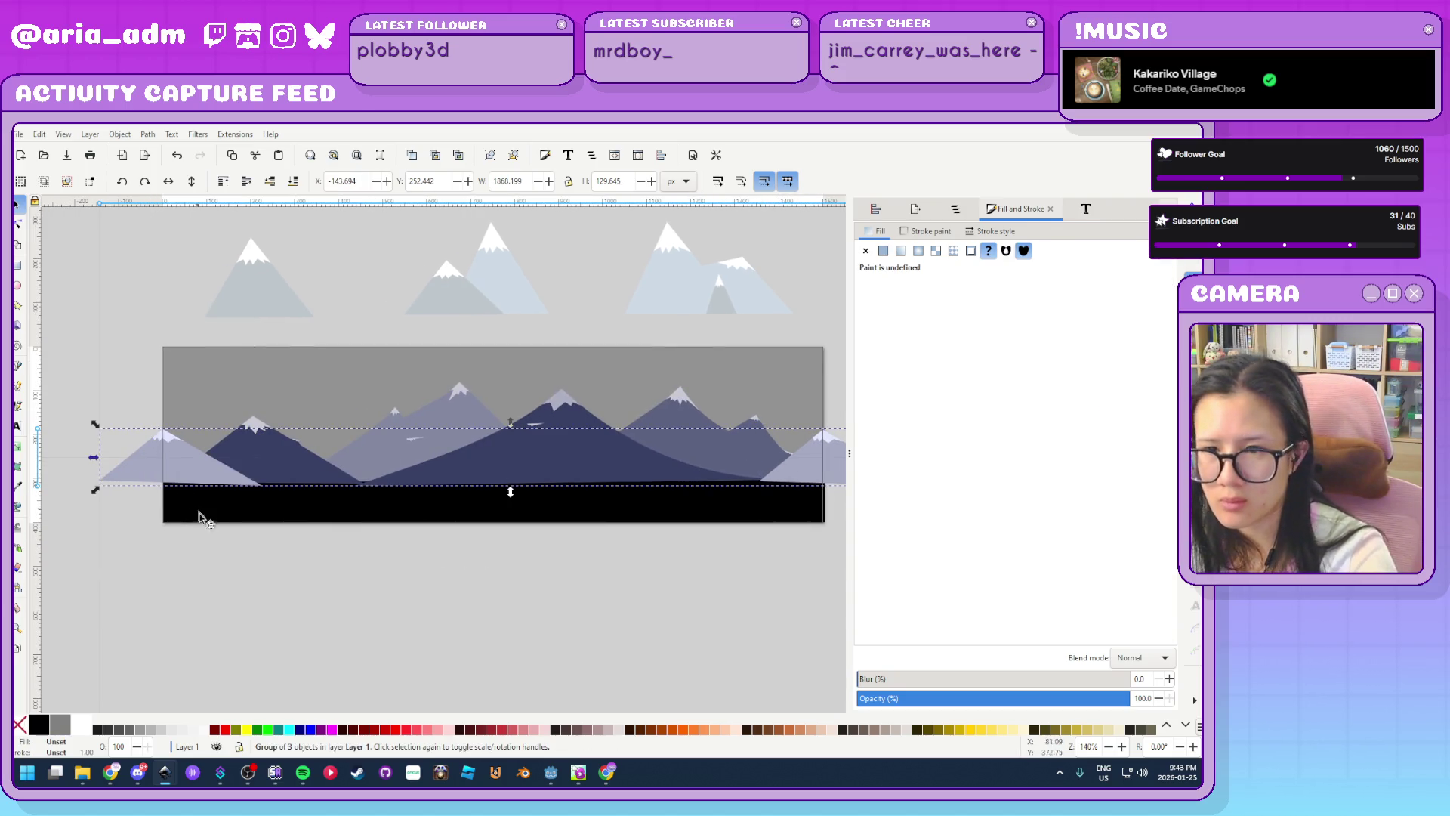
scroll(332, 596, "down", 1, "ctrl")
left_click(377, 599)
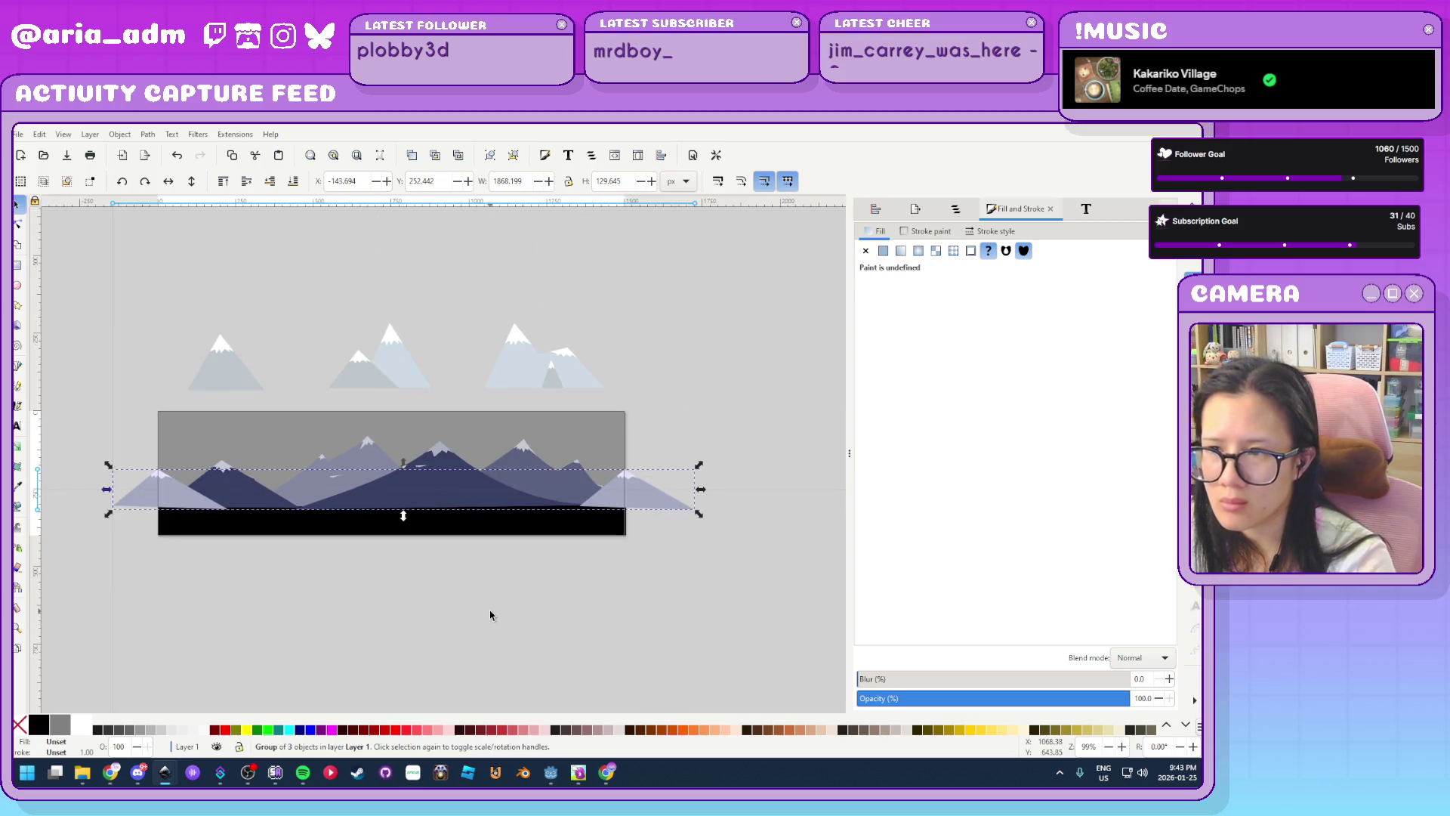
left_click(652, 500)
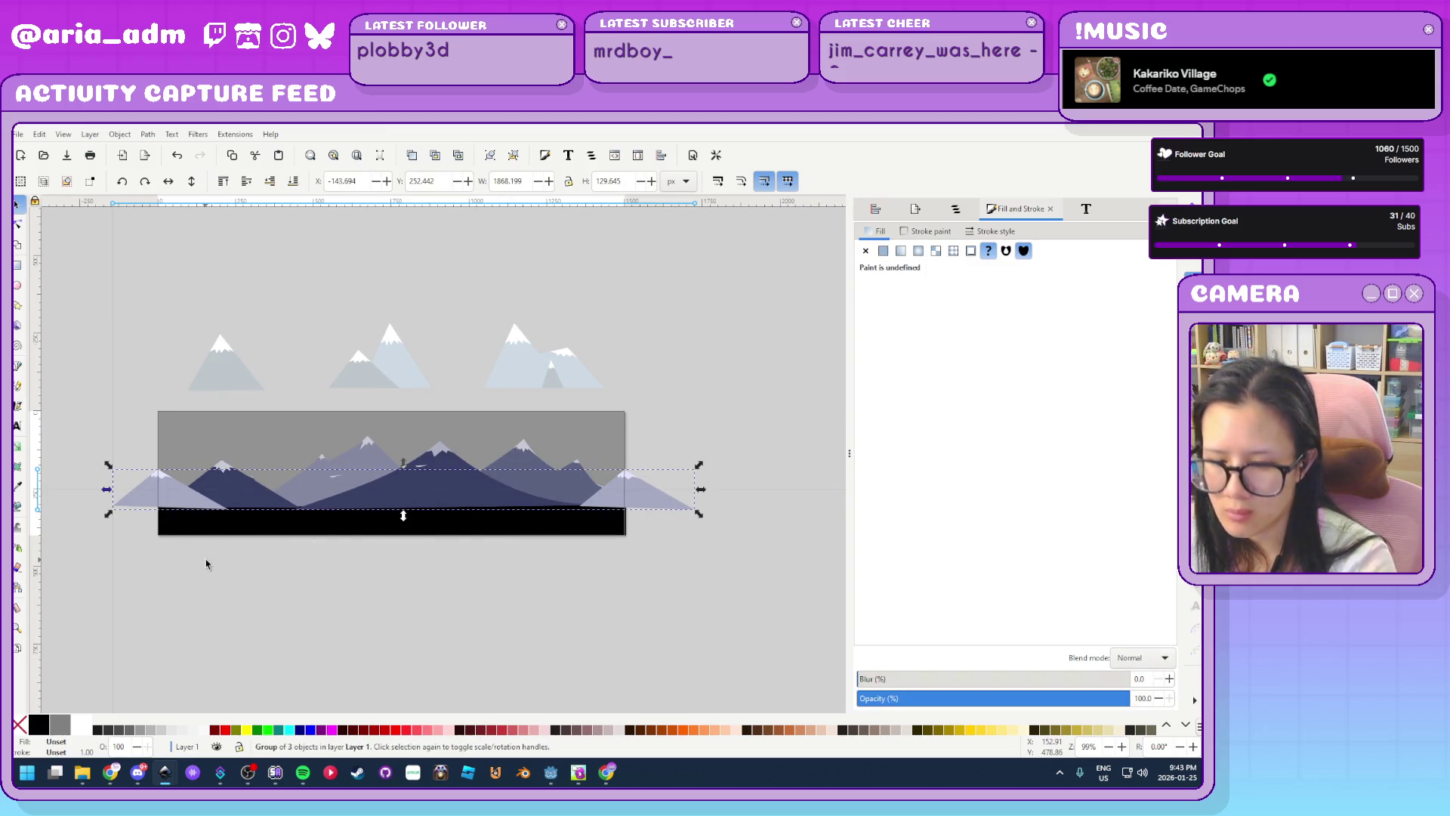
key("ctrl+shift+g")
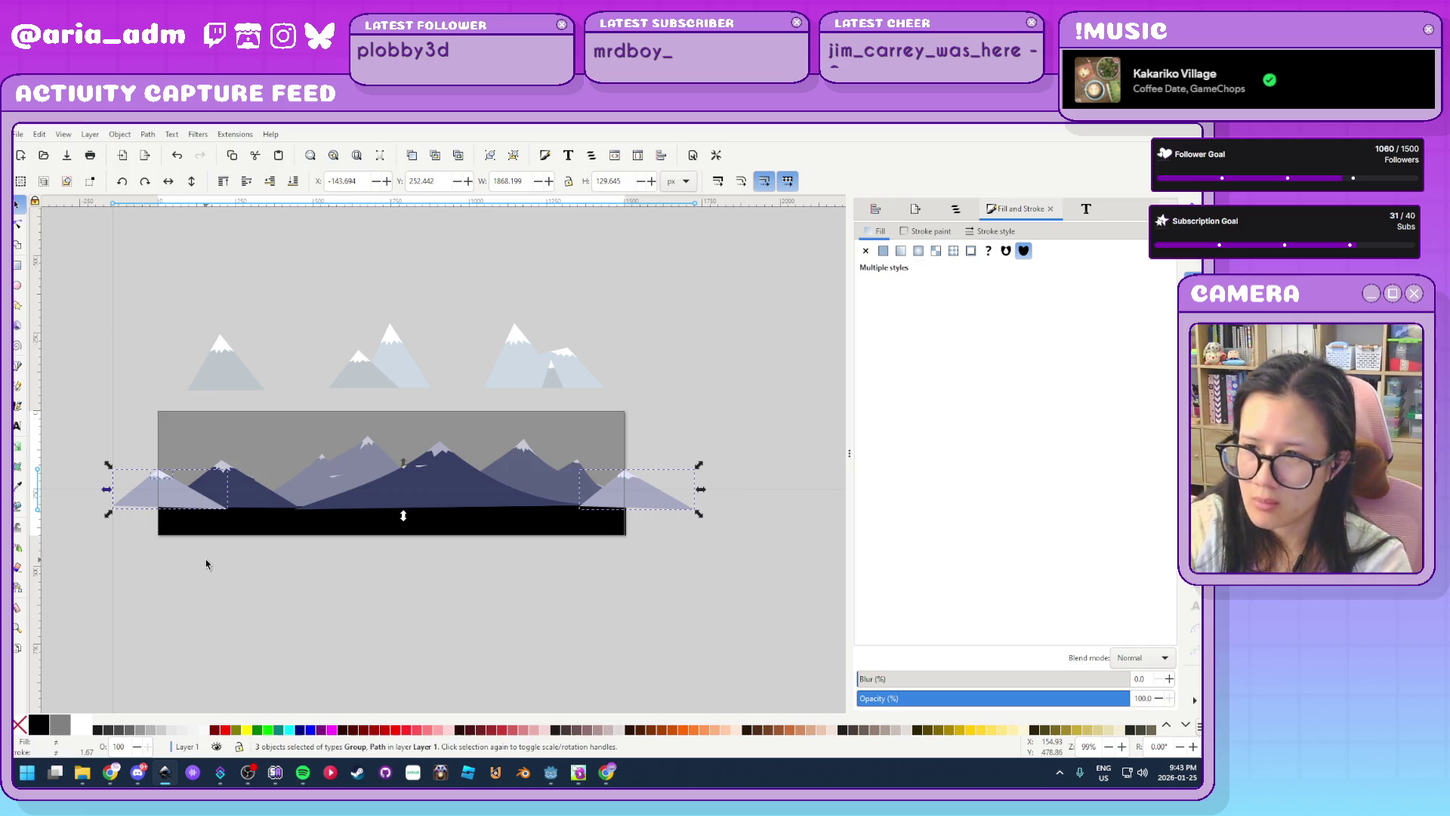
left_click_drag(67, 545, 192, 458)
left_click(132, 507)
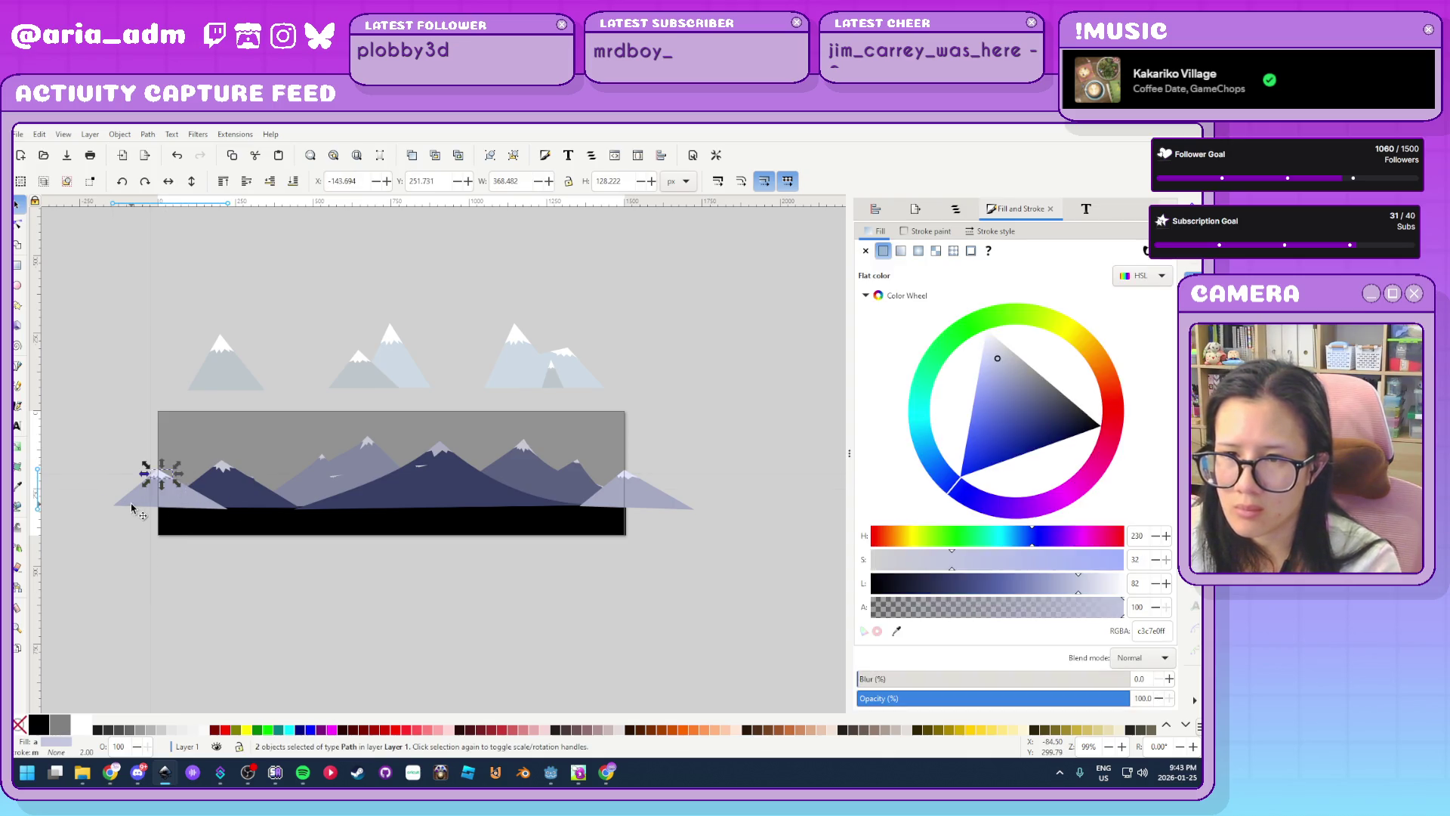
key("ctrl+g")
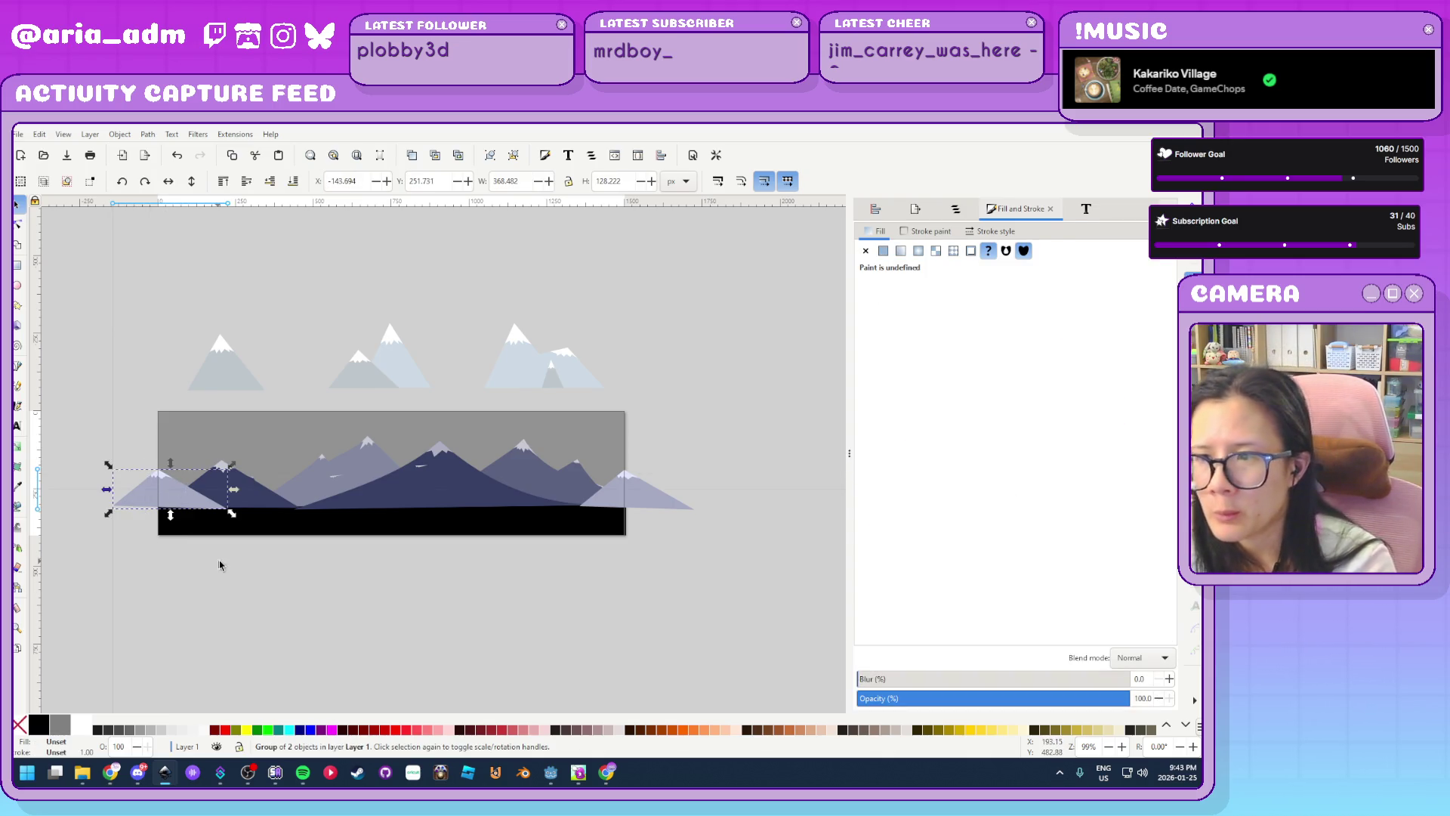
Select both pale mountain groups and bring up Align and Distribute
left_click(661, 504)
left_click(143, 500, "shift")
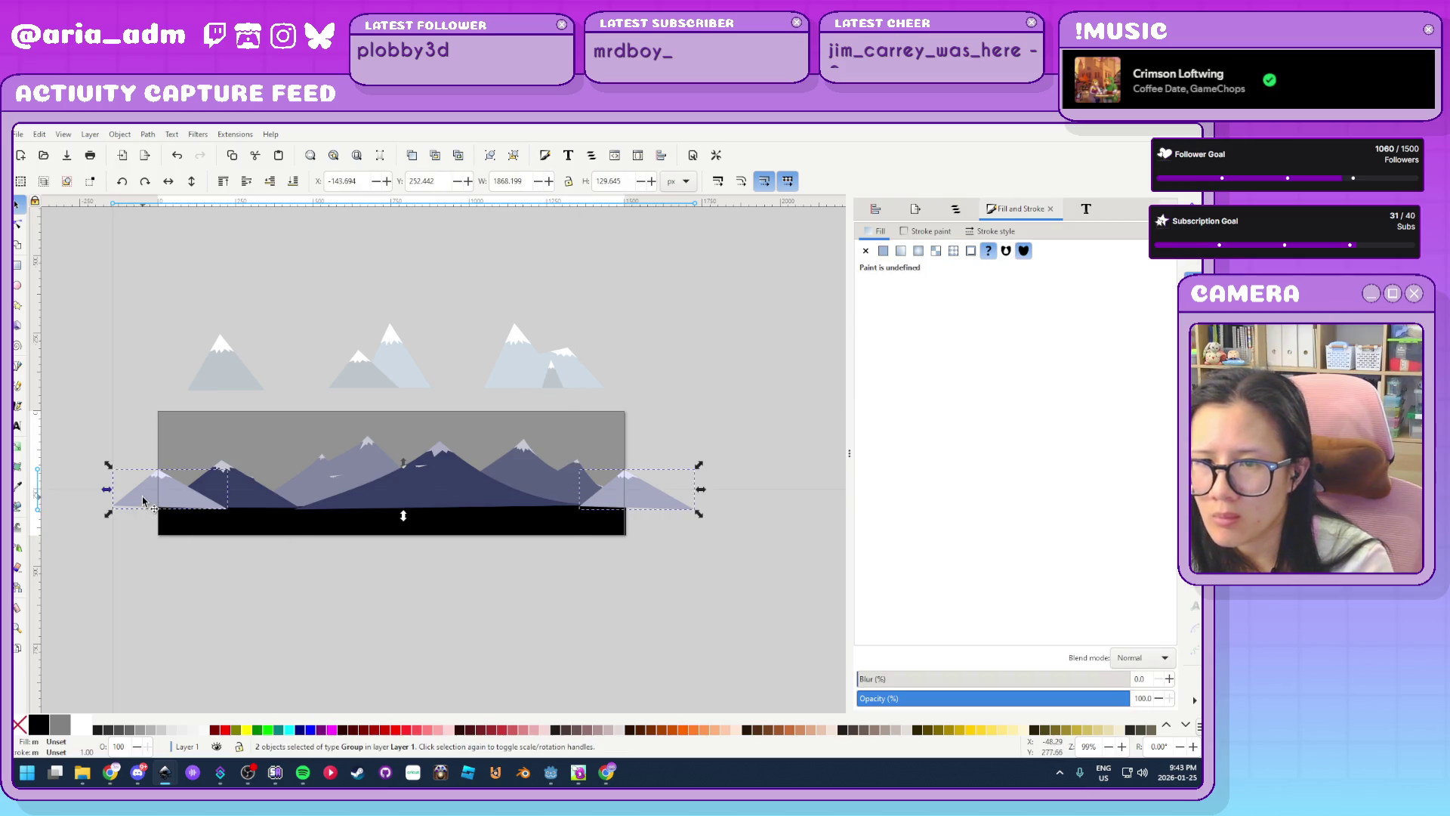
key("ctrl+shift+a")
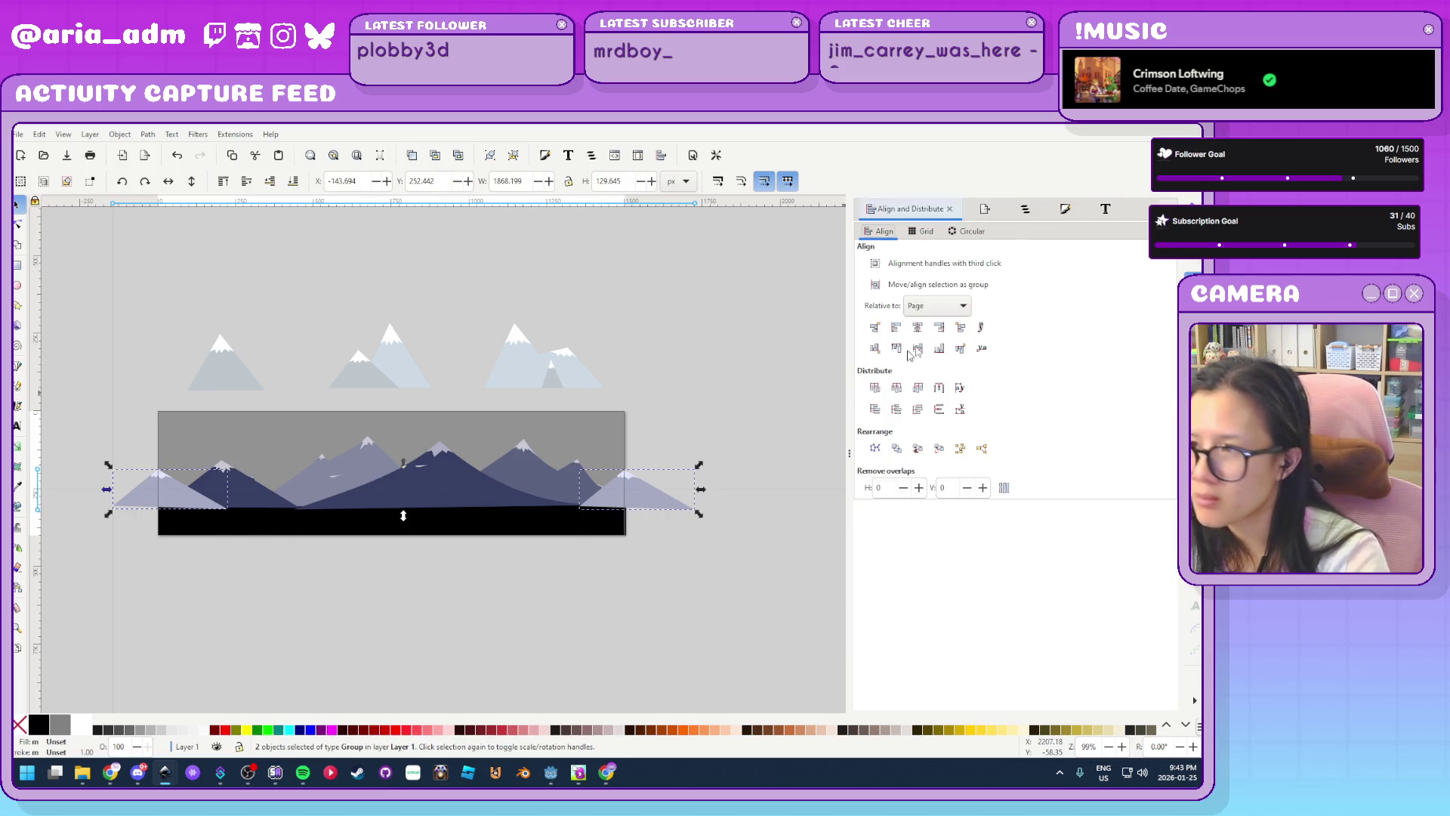
Set alignment relative to the last selected object, deselect, and save the drawing
left_click(935, 306)
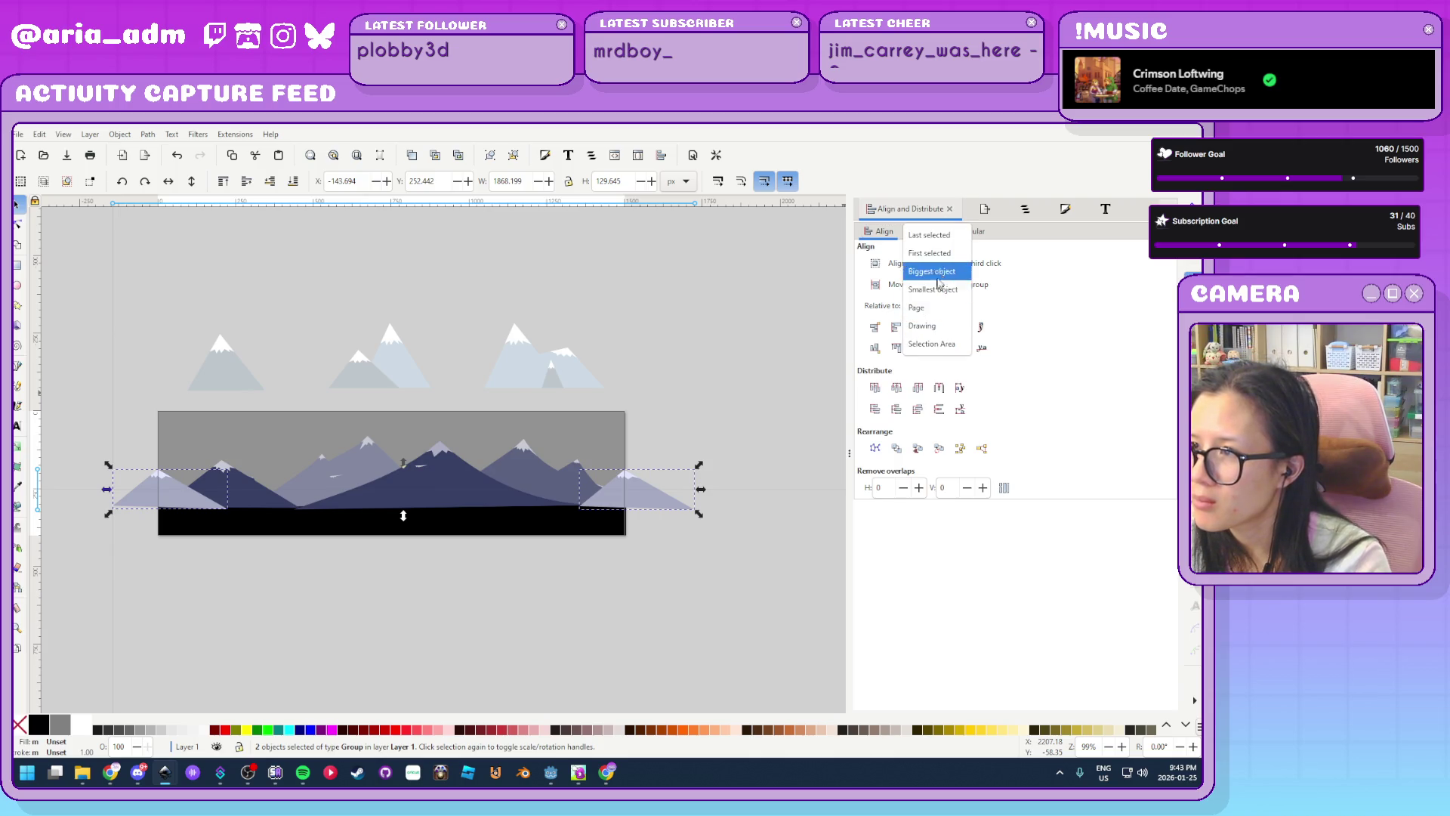
left_click(928, 232)
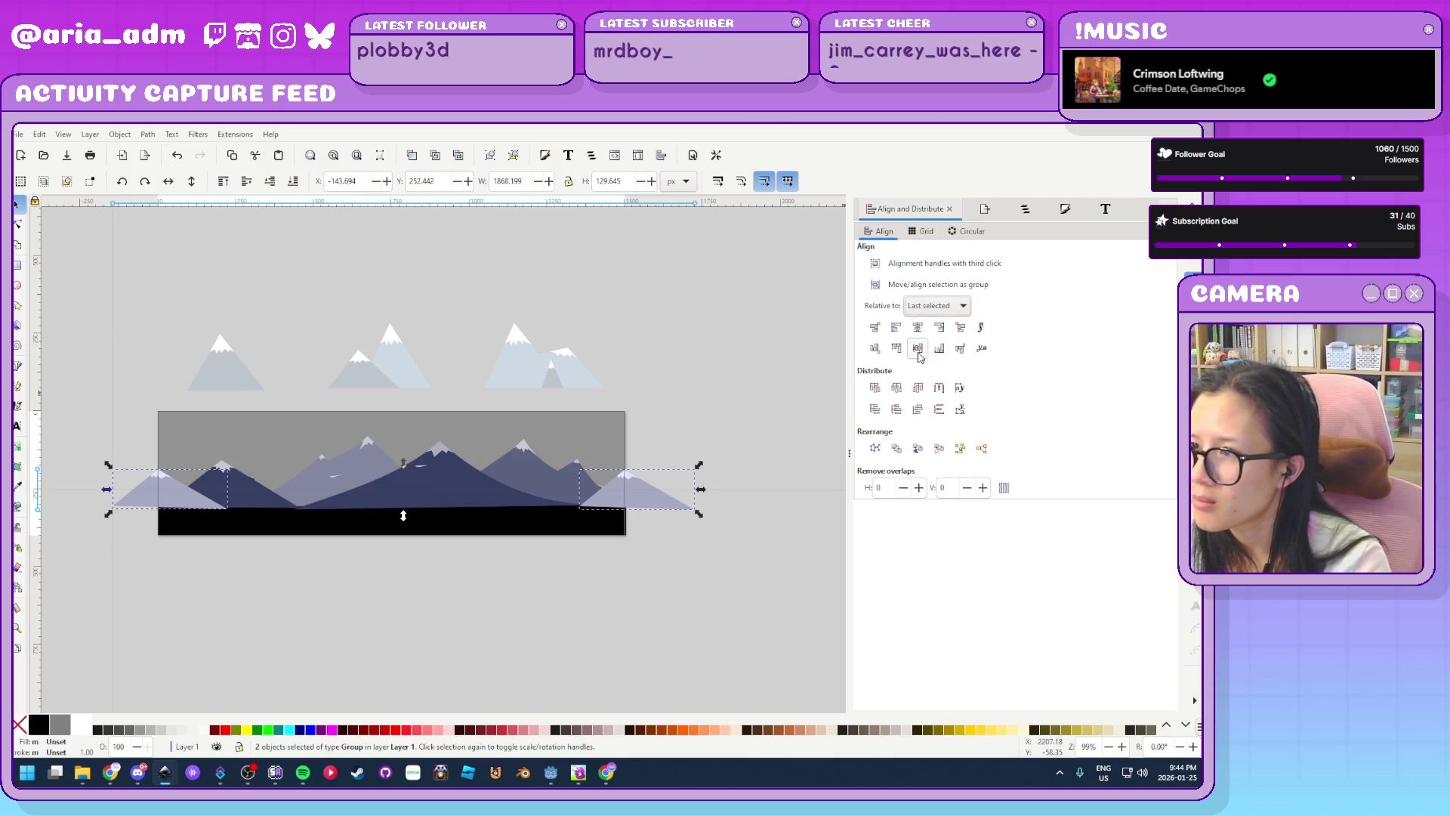
key("Escape")
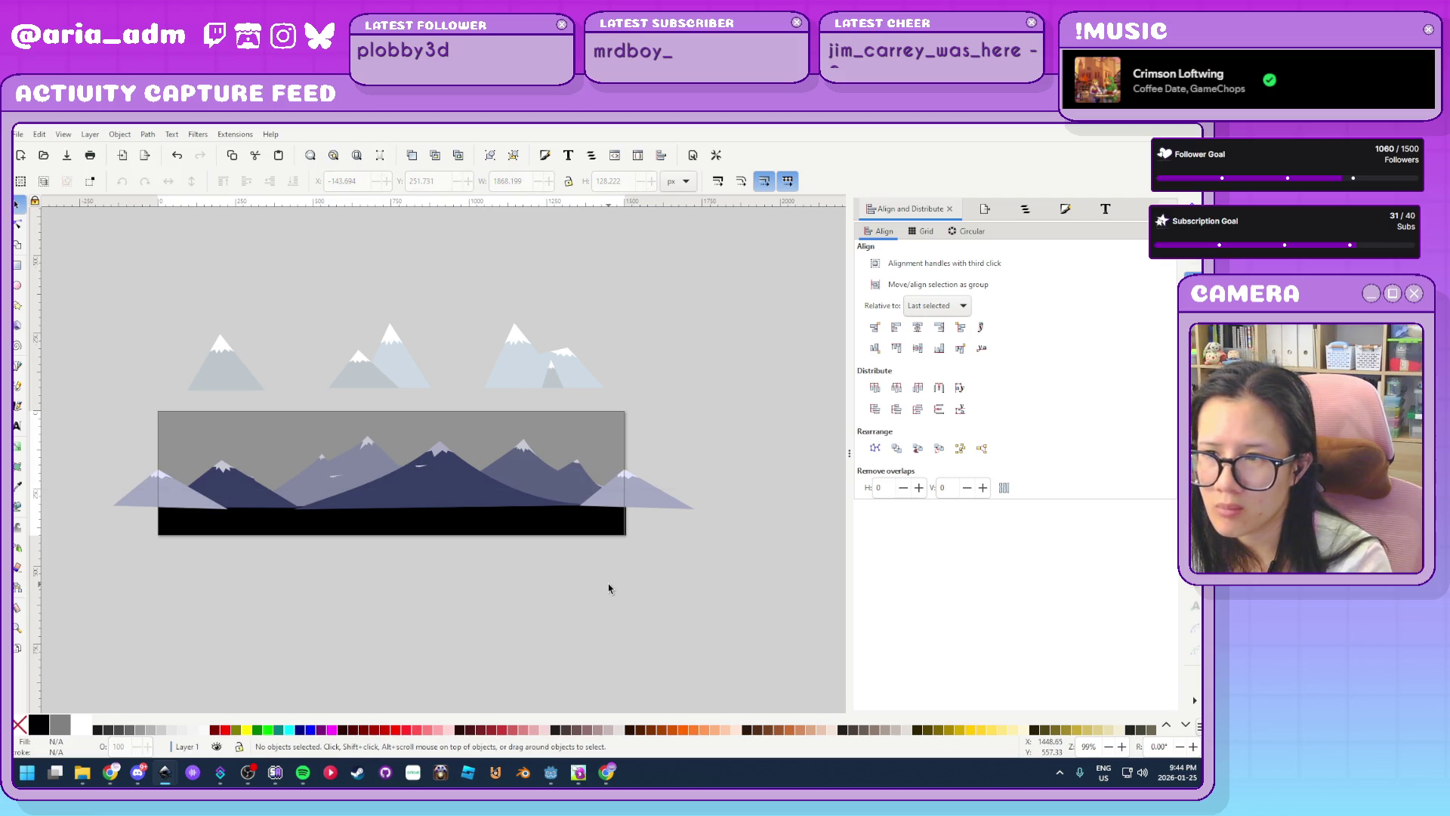
scroll(688, 548, "up", 3)
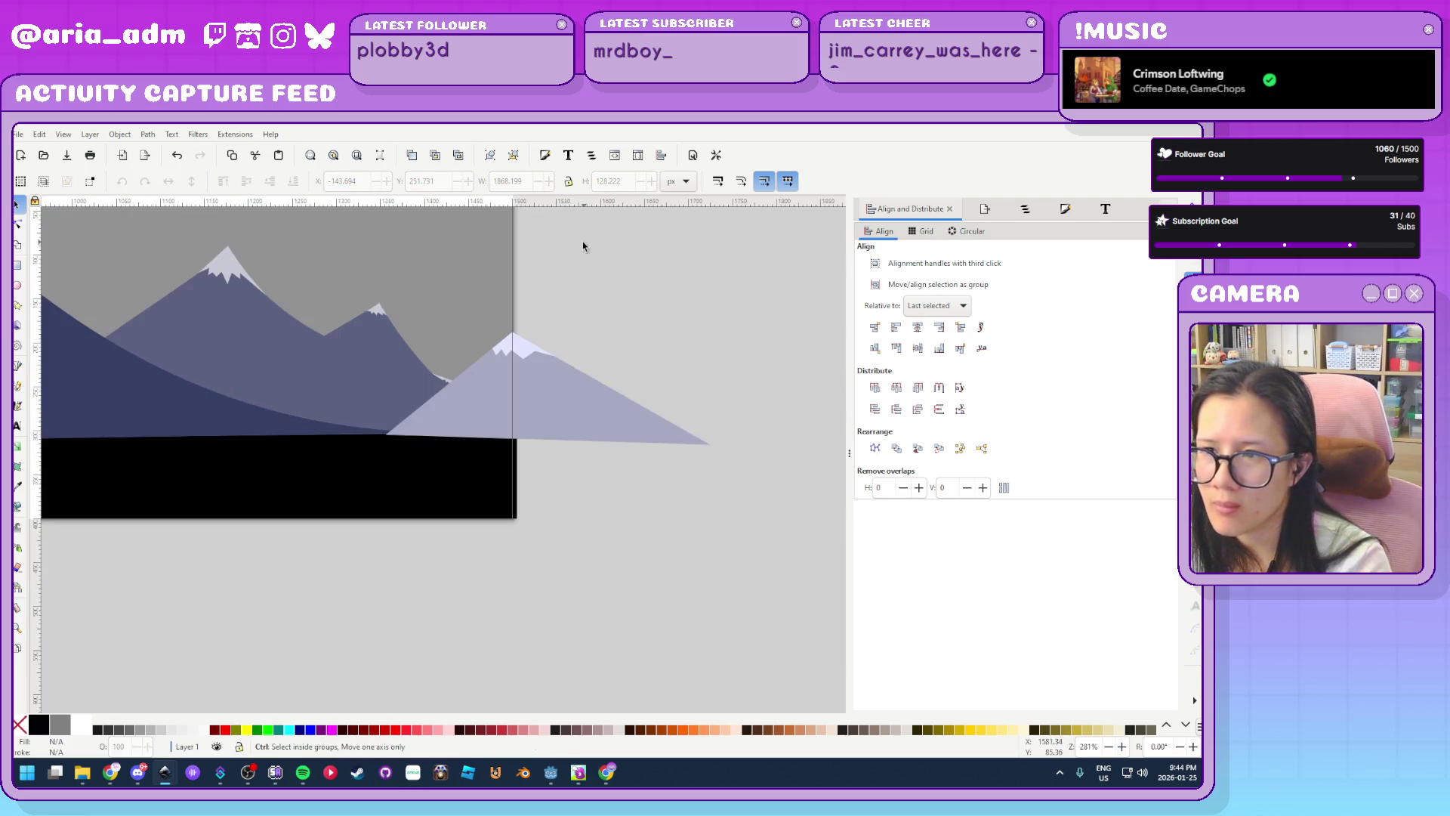
scroll(665, 291, "down", 3)
scroll(486, 450, "up", 5)
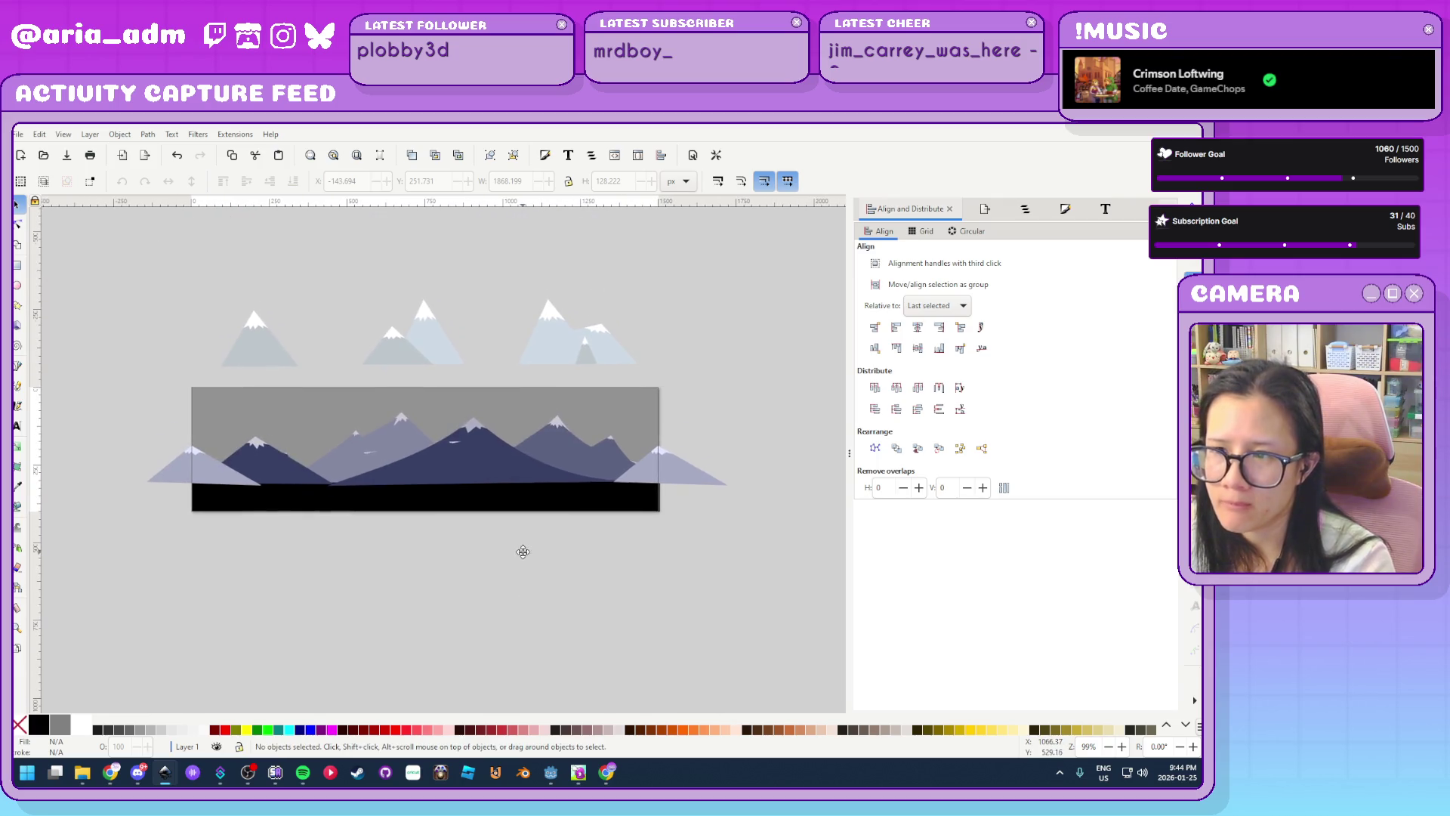
key("ctrl+s")
Recheck both mountain groups and re-save bg-mountains.svg, then return to Godot
left_click(691, 476)
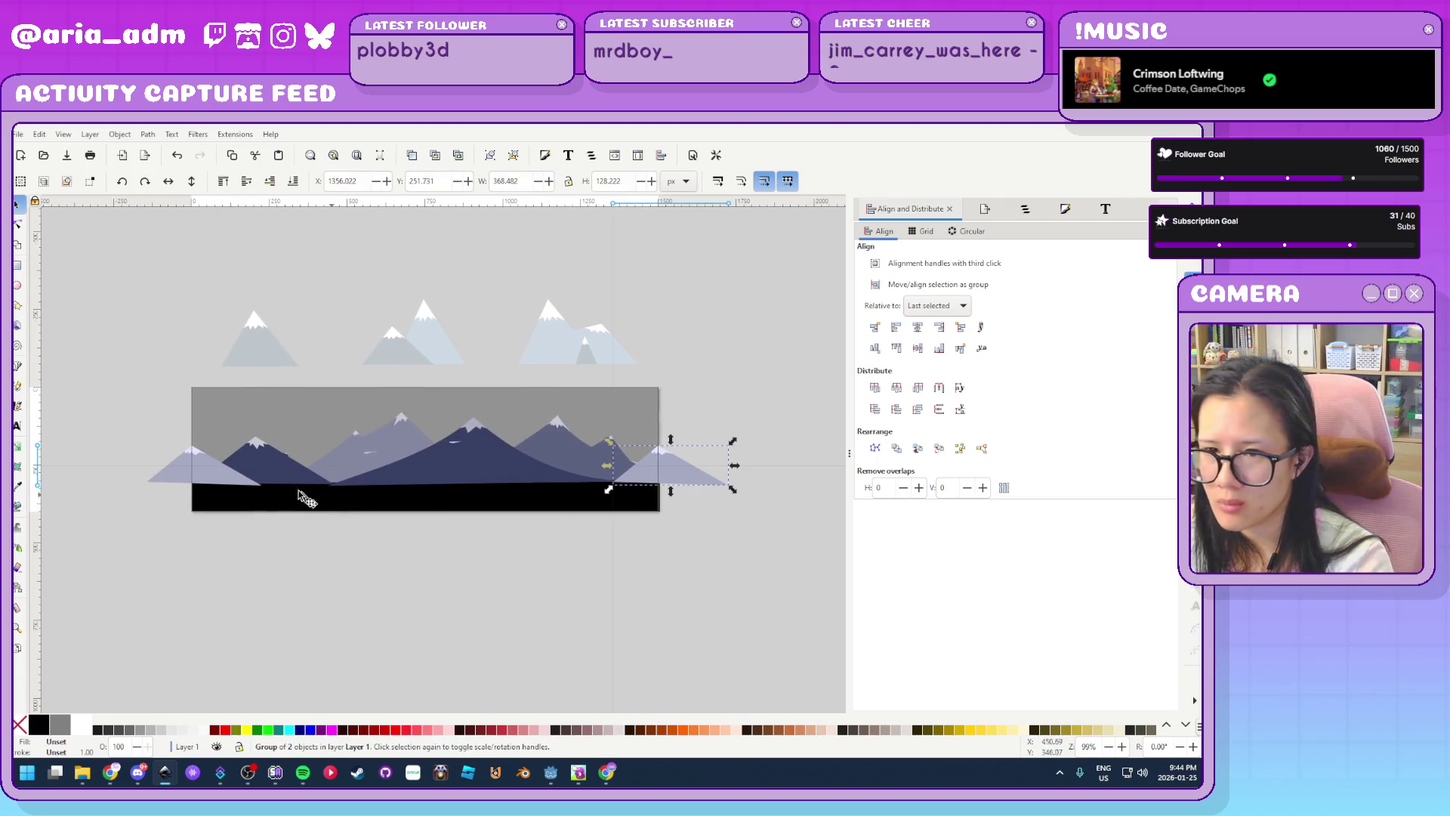
left_click(189, 478, "shift")
left_click(421, 607)
scroll(596, 594, "up", 3)
scroll(596, 594, "down", 3)
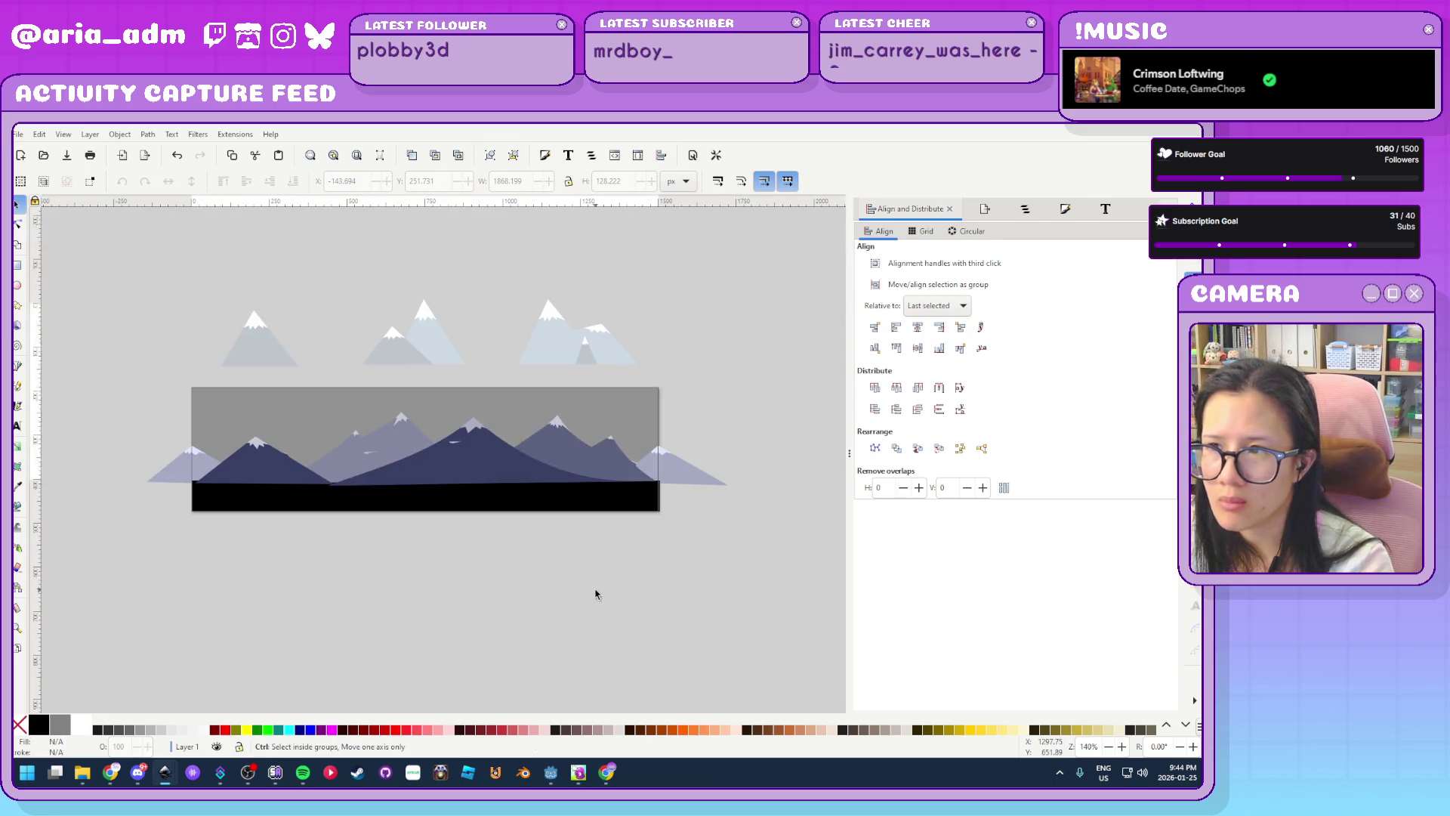
key("ctrl+s")
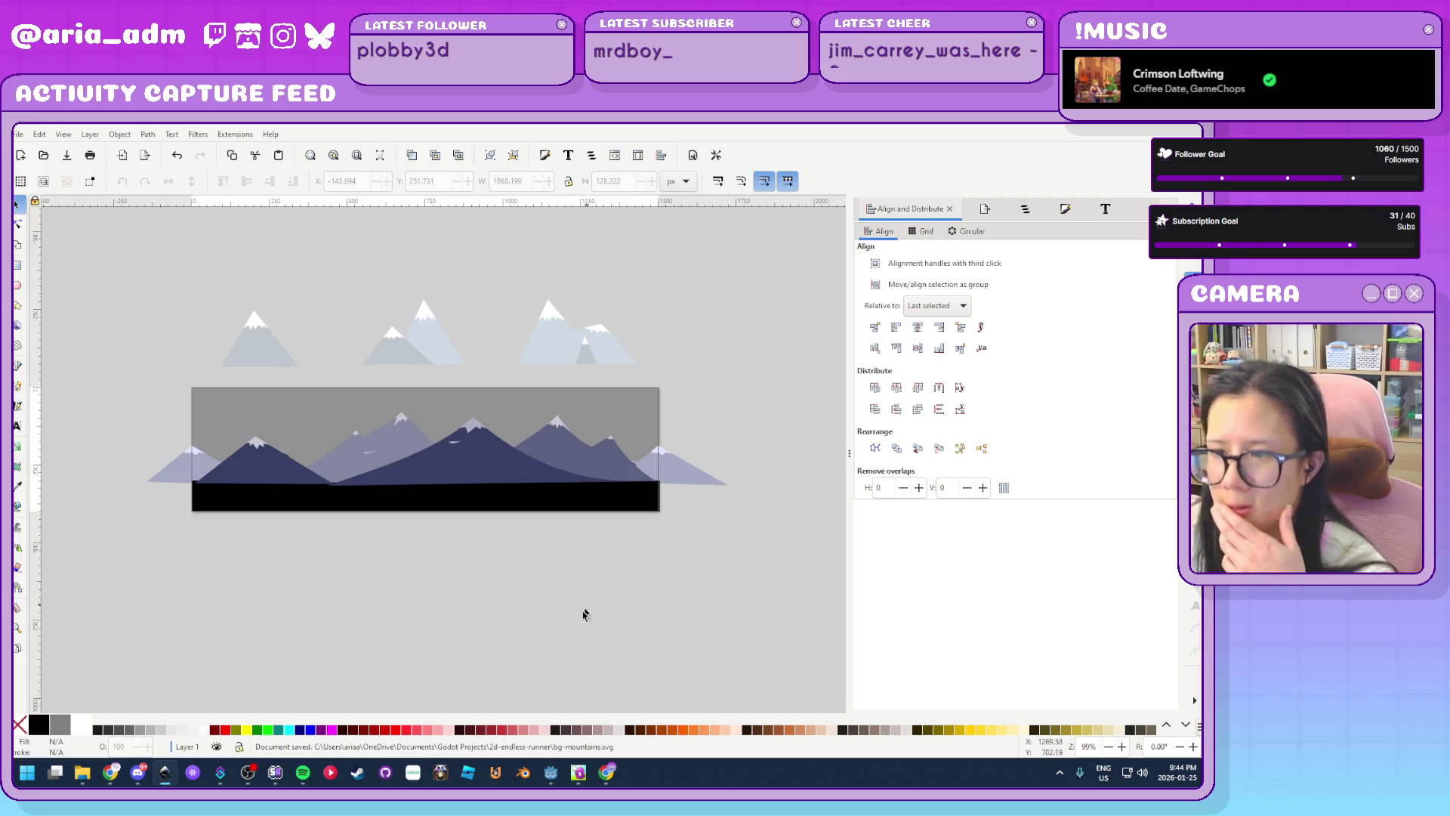
left_click(552, 772)
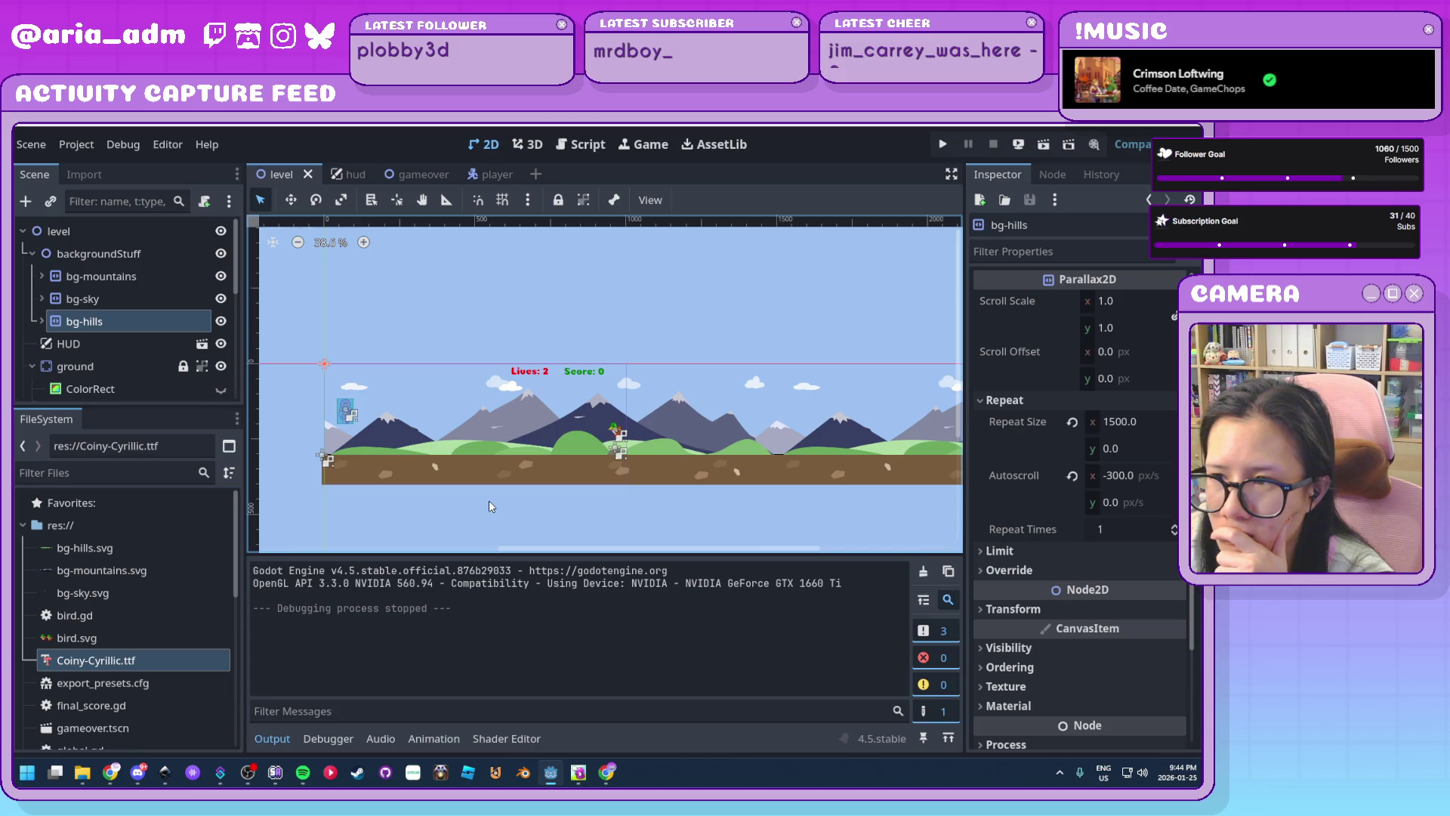
Run the endless-runner game, jumping and ducking obstacles until Game Over at score 80, then replay
left_click(944, 145)
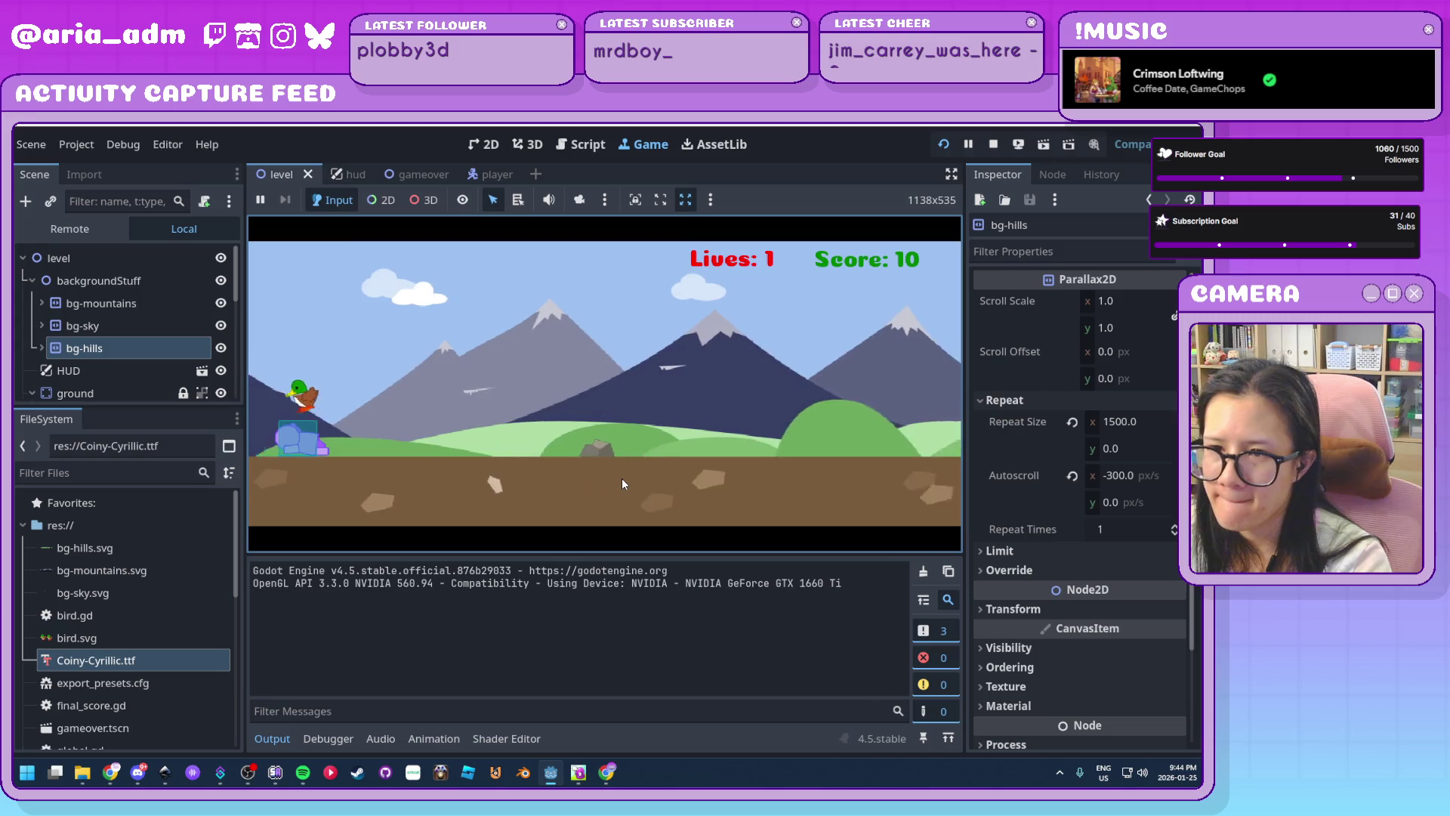
key("space")
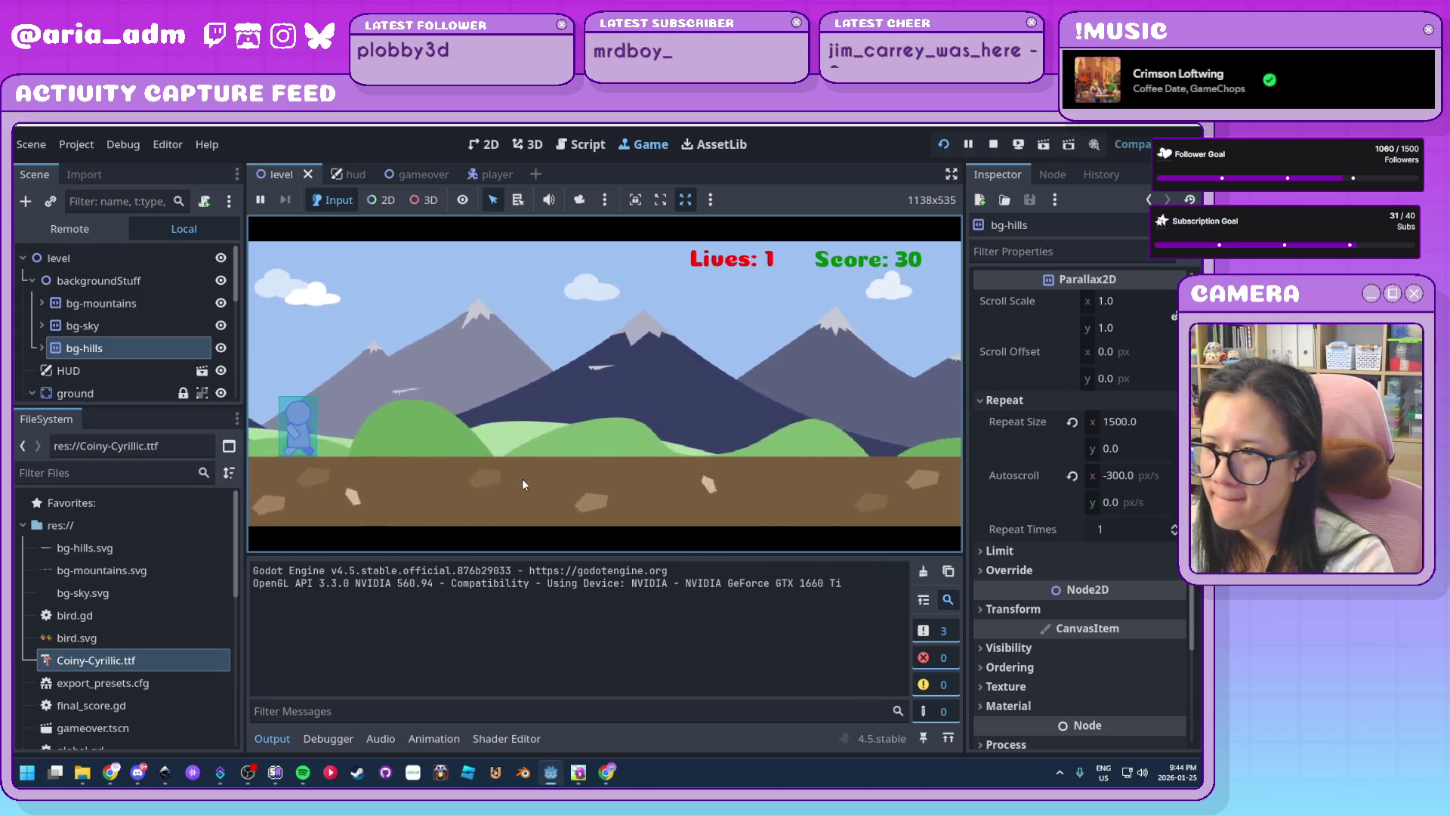
key("Down")
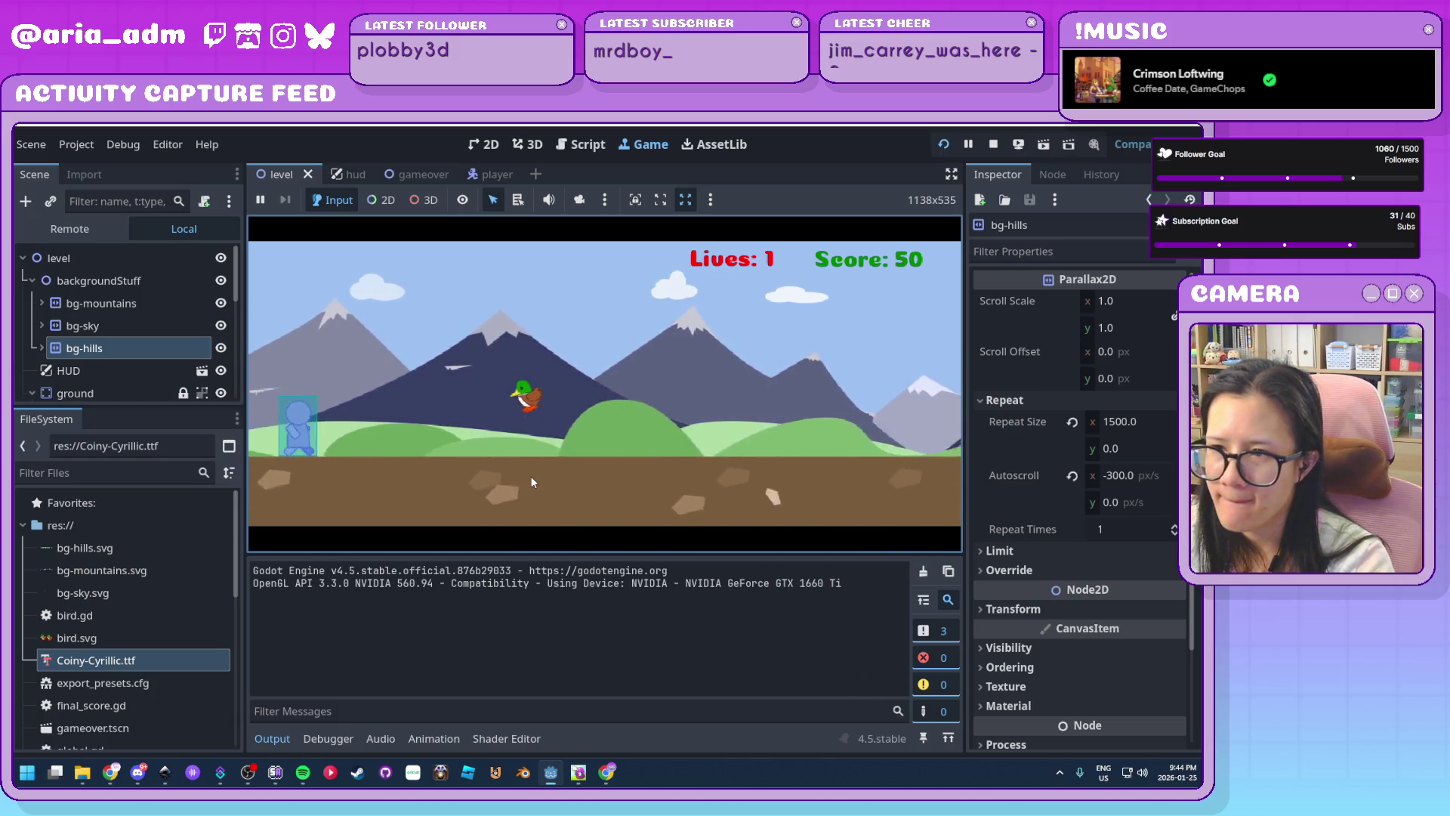
key("Down")
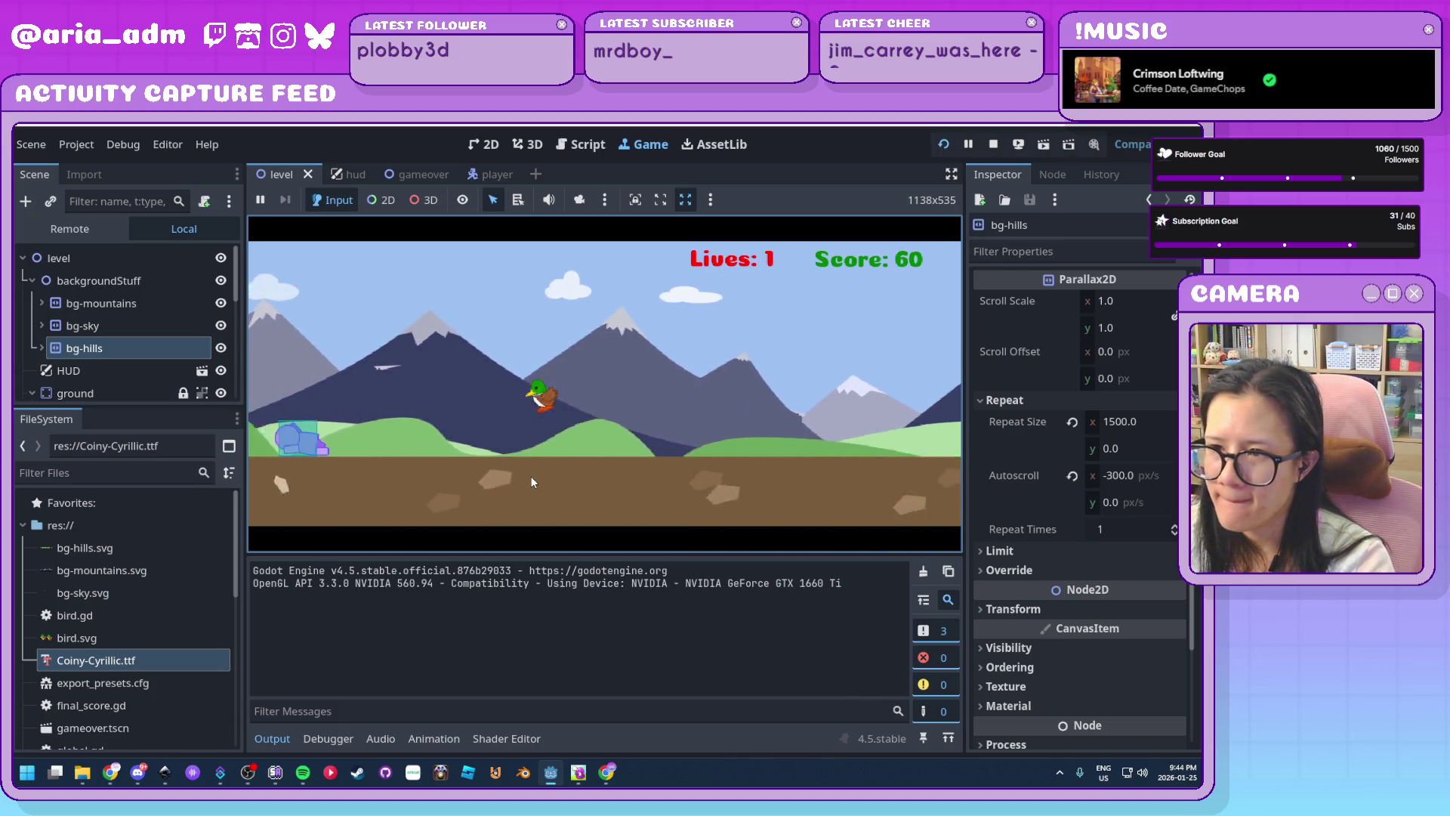
key("Up")
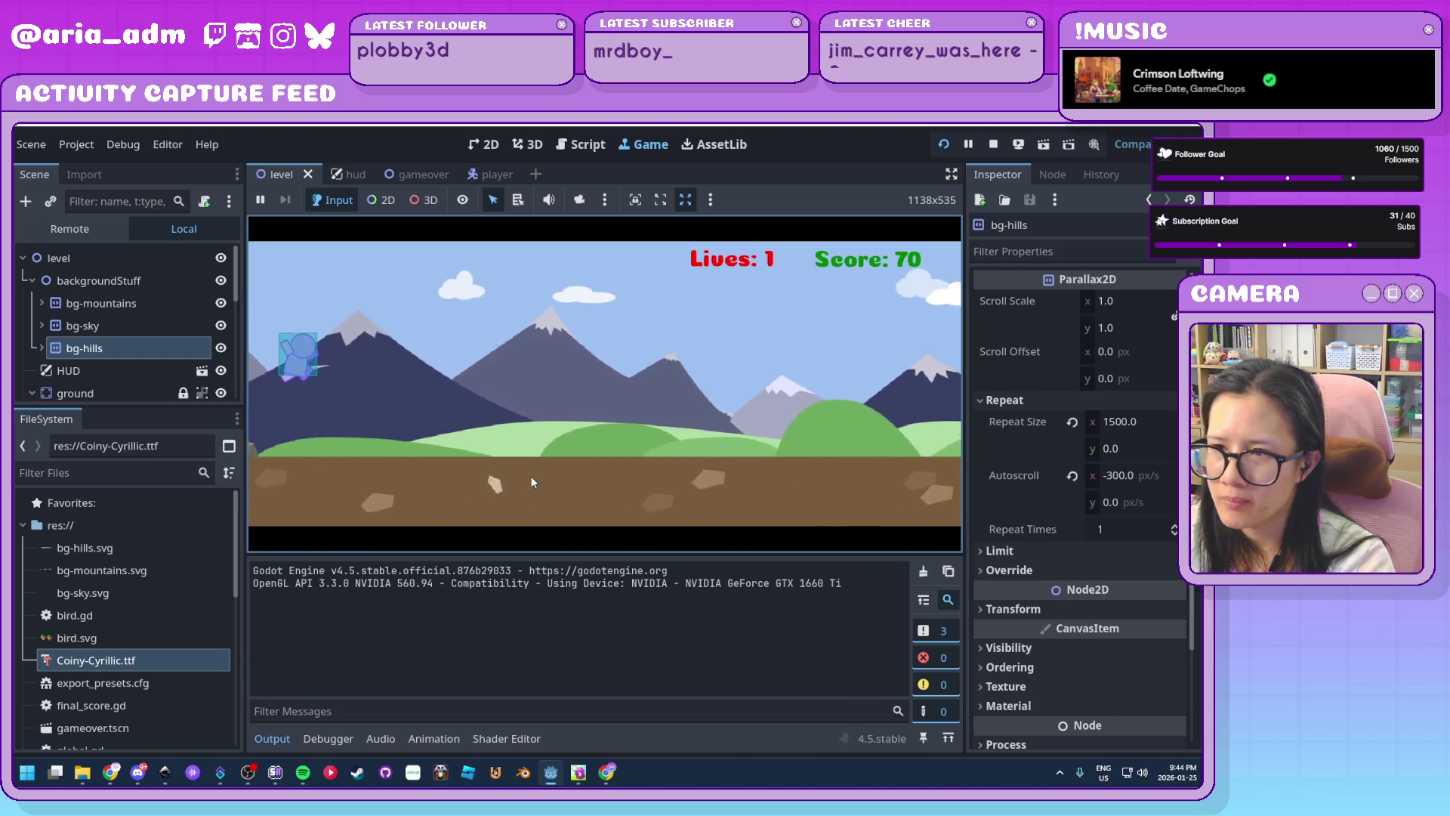
key("Up")
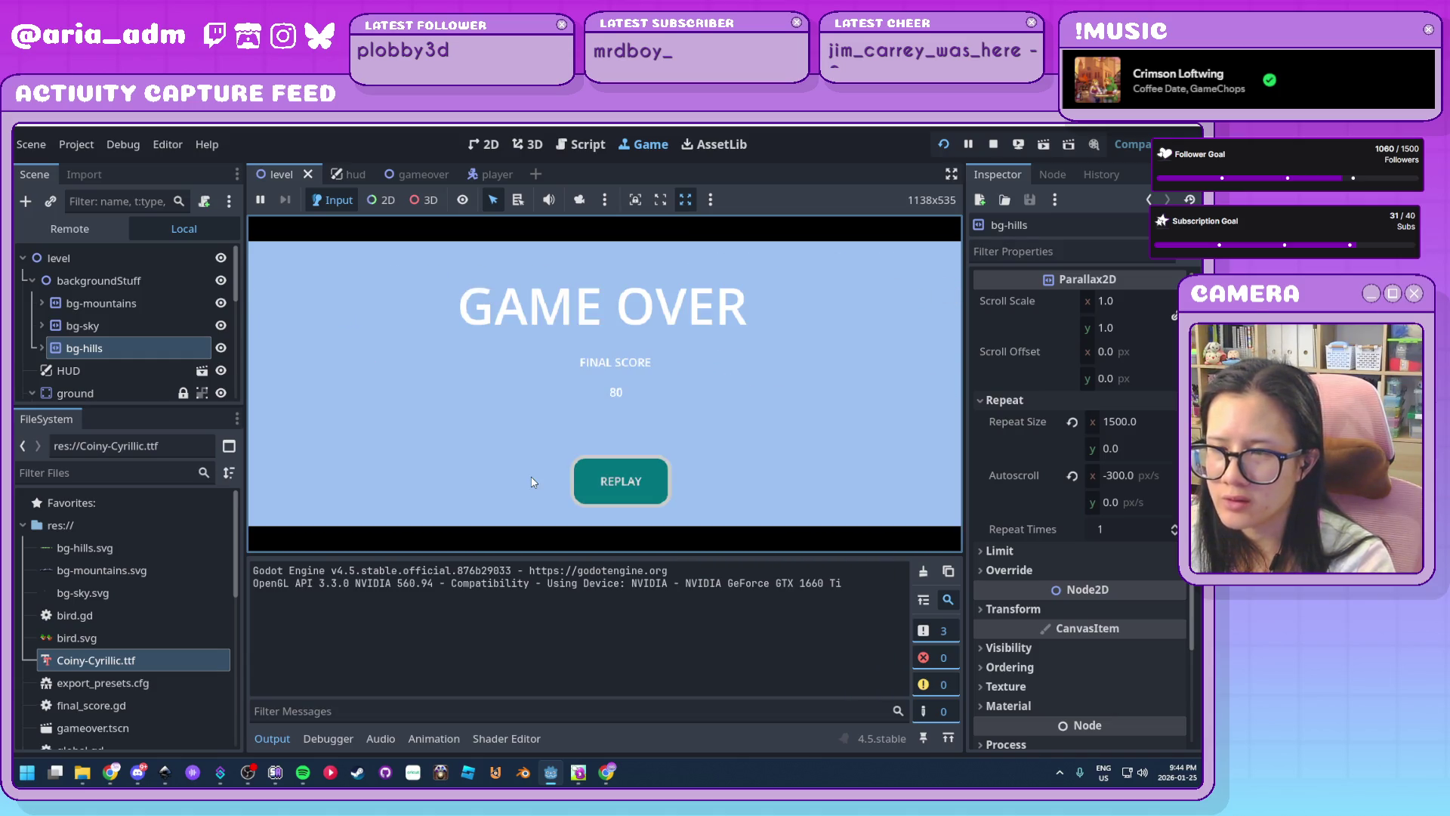
left_click(629, 484)
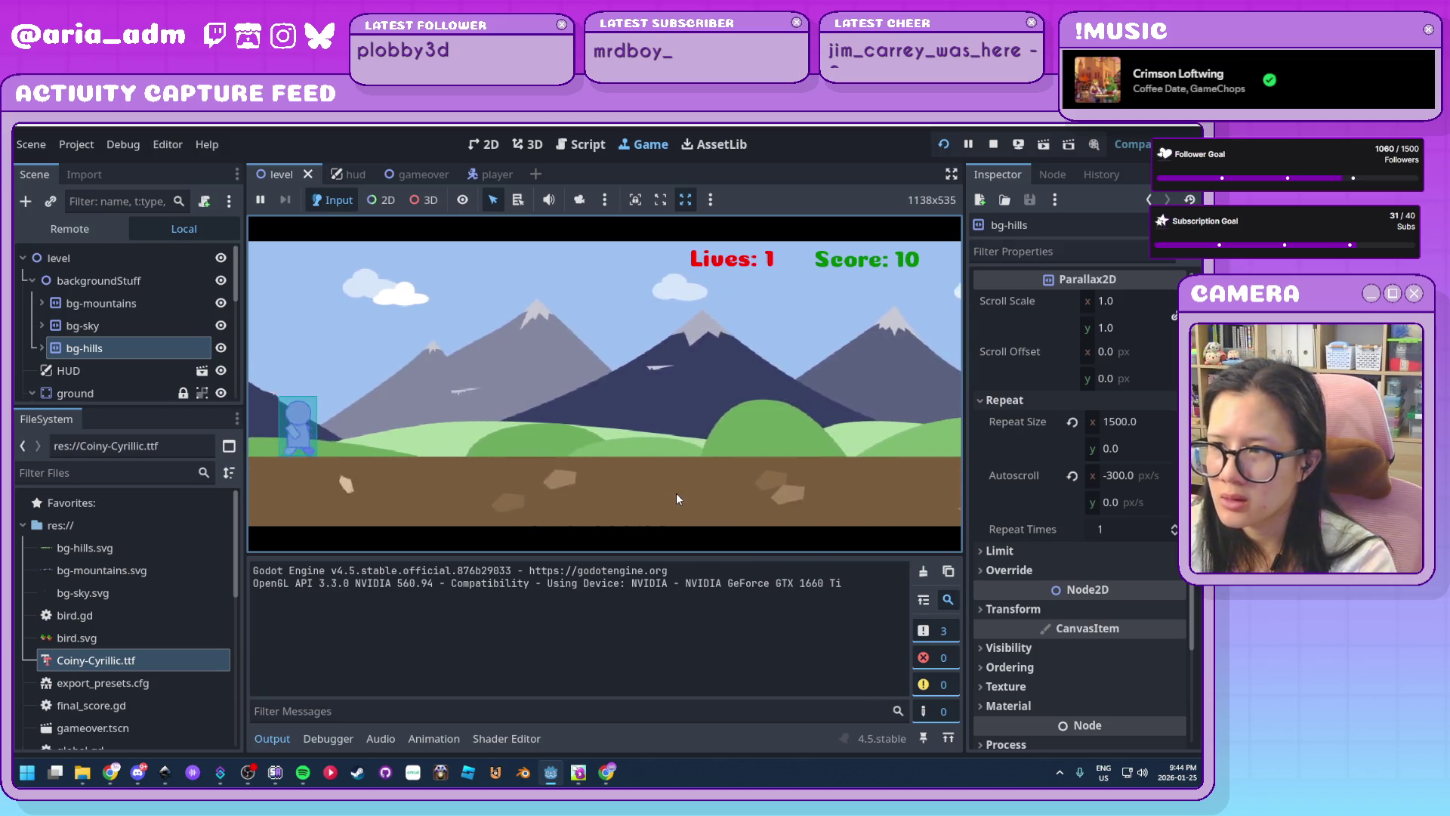
Play a round dodging birds, ducks and rocks to a score of 180, then return to Inkscape
key("Down")
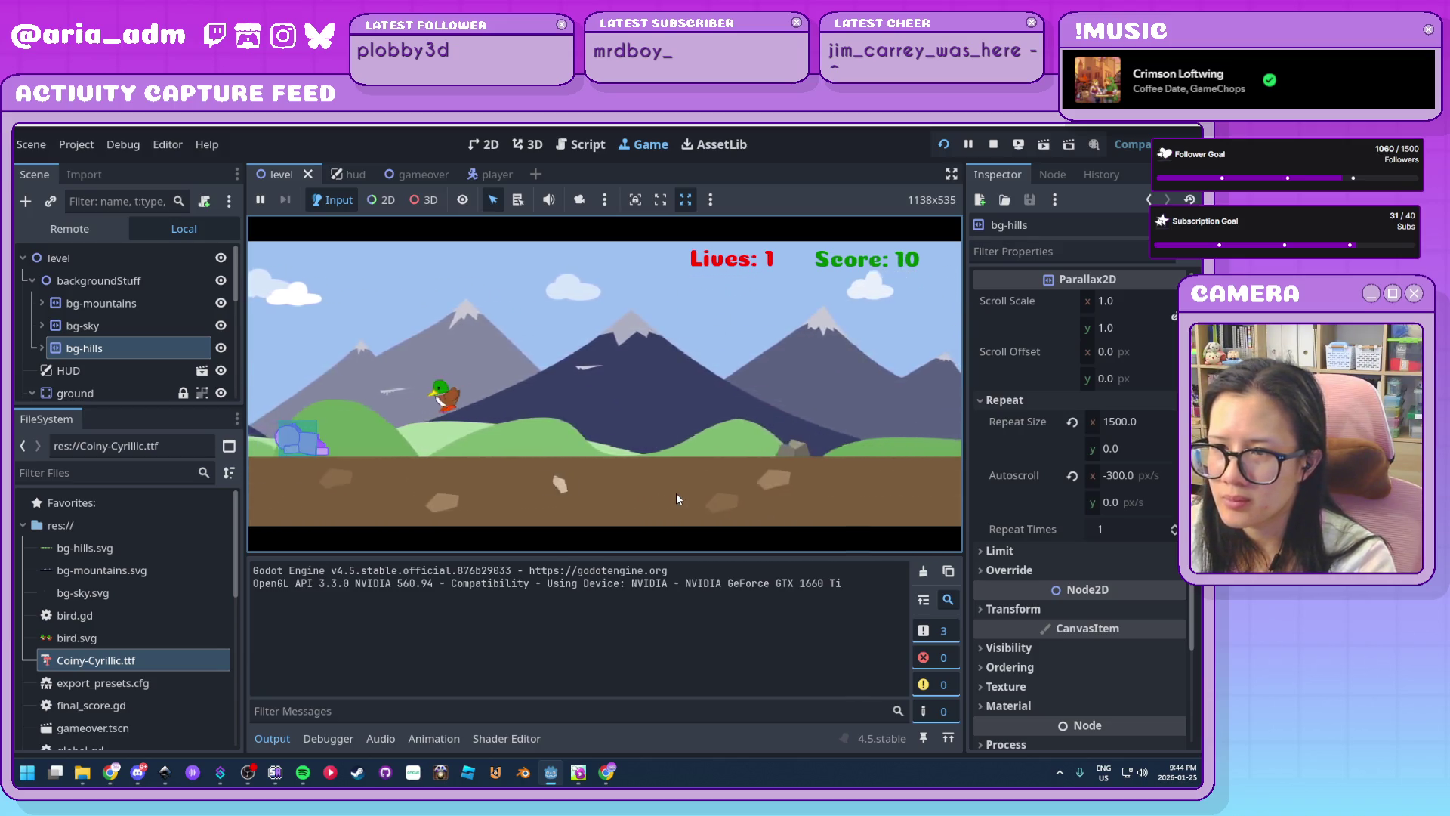
key("Up")
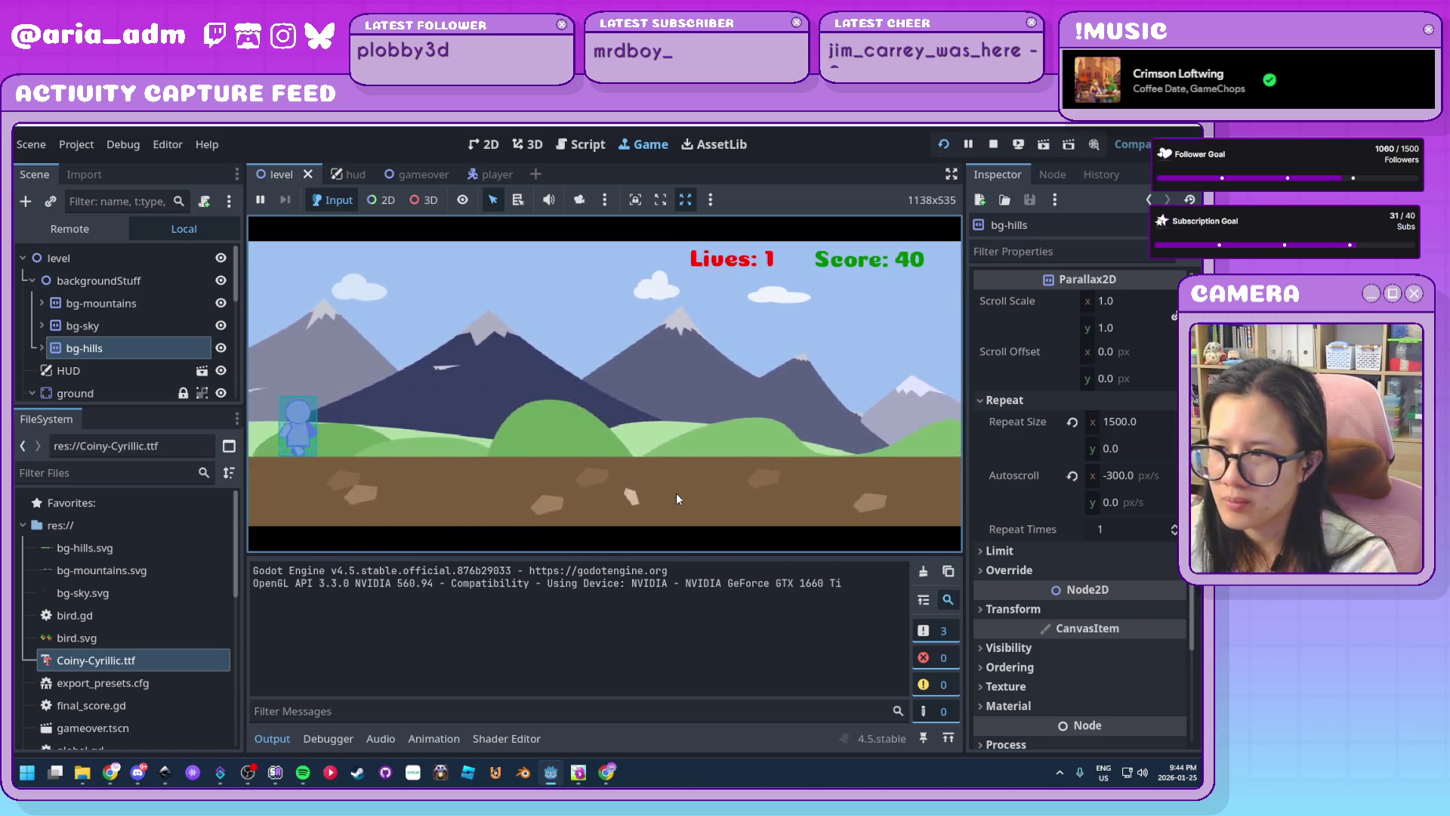
key("Up")
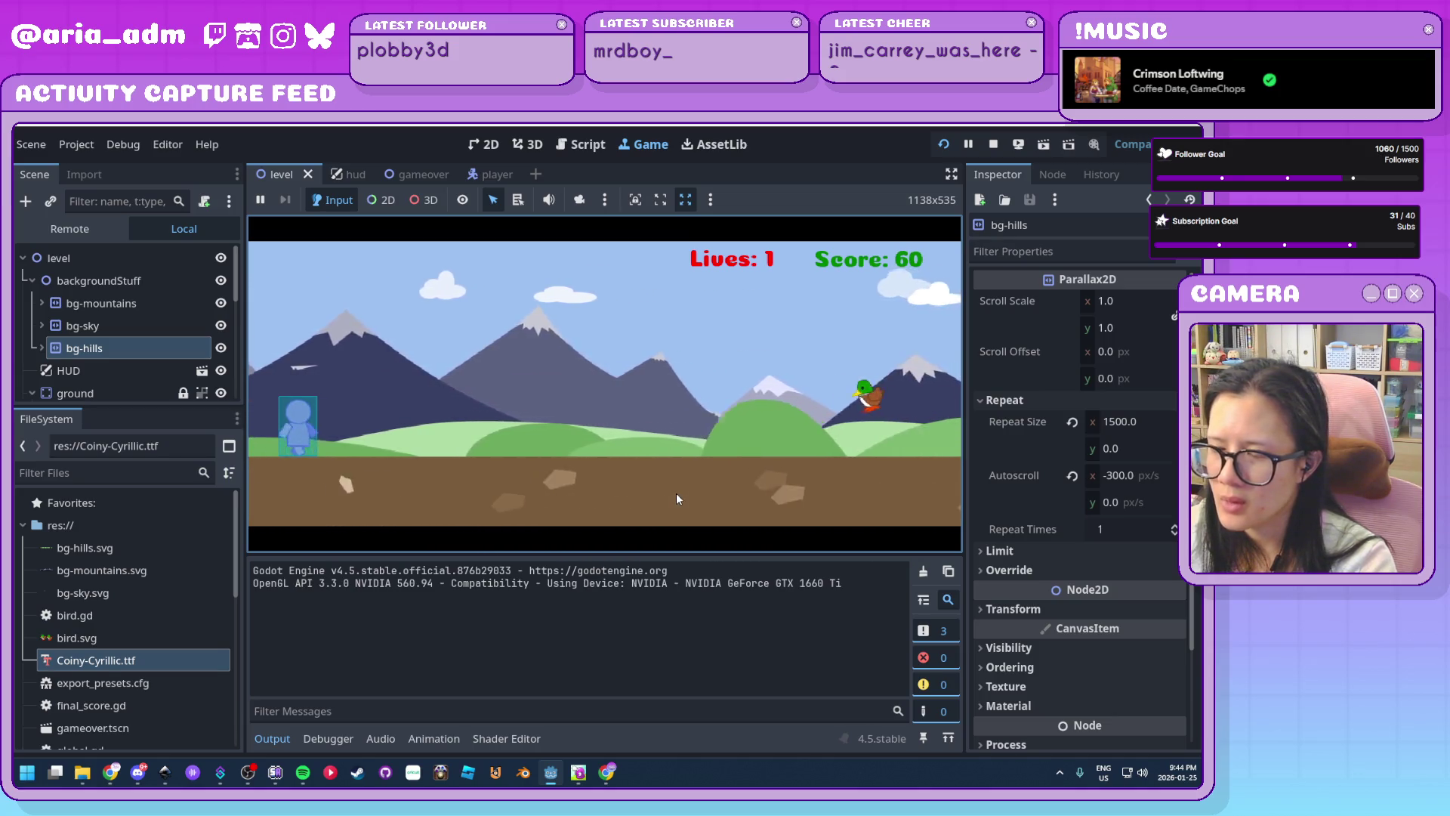
key("Down")
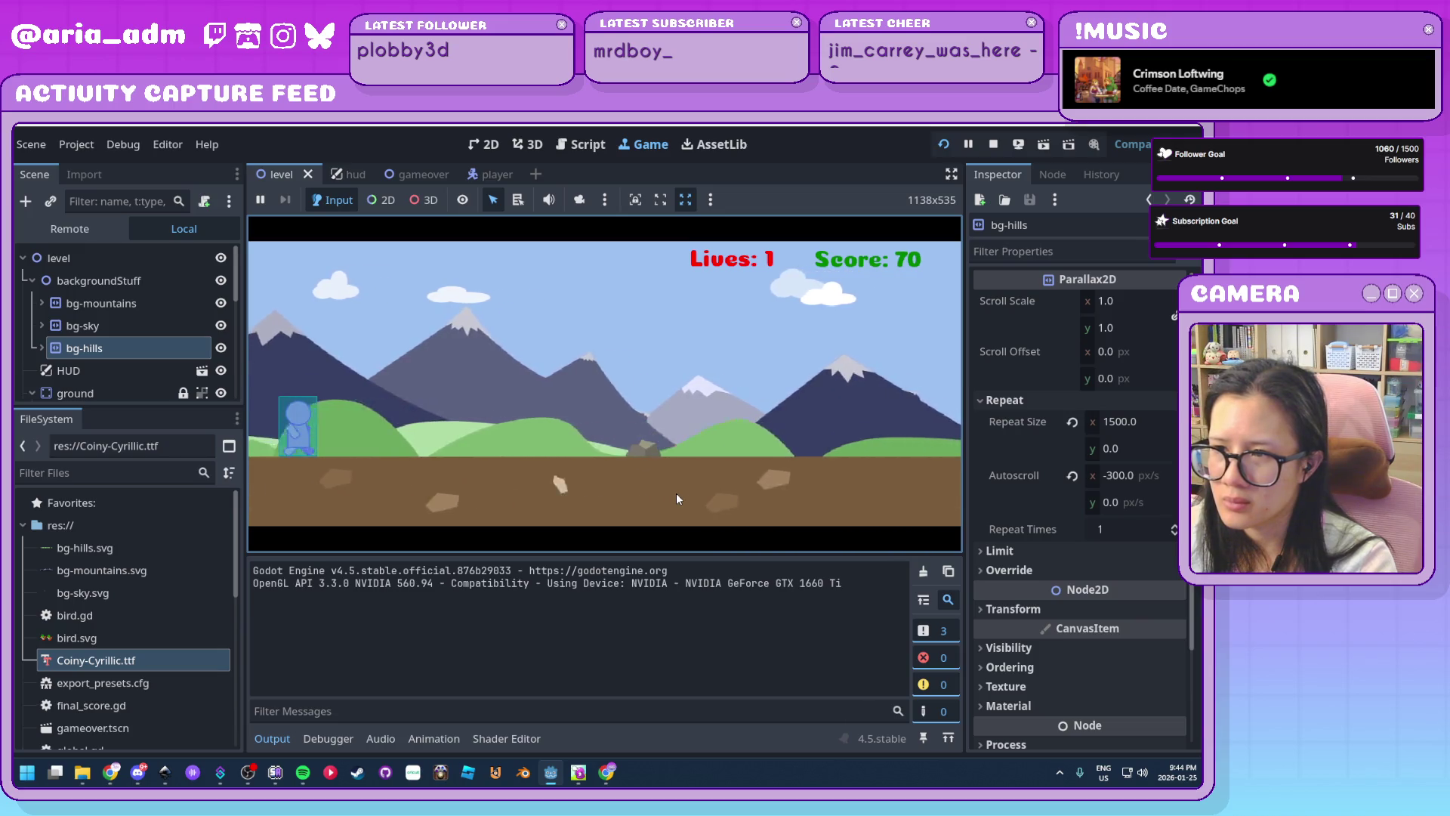
key("space")
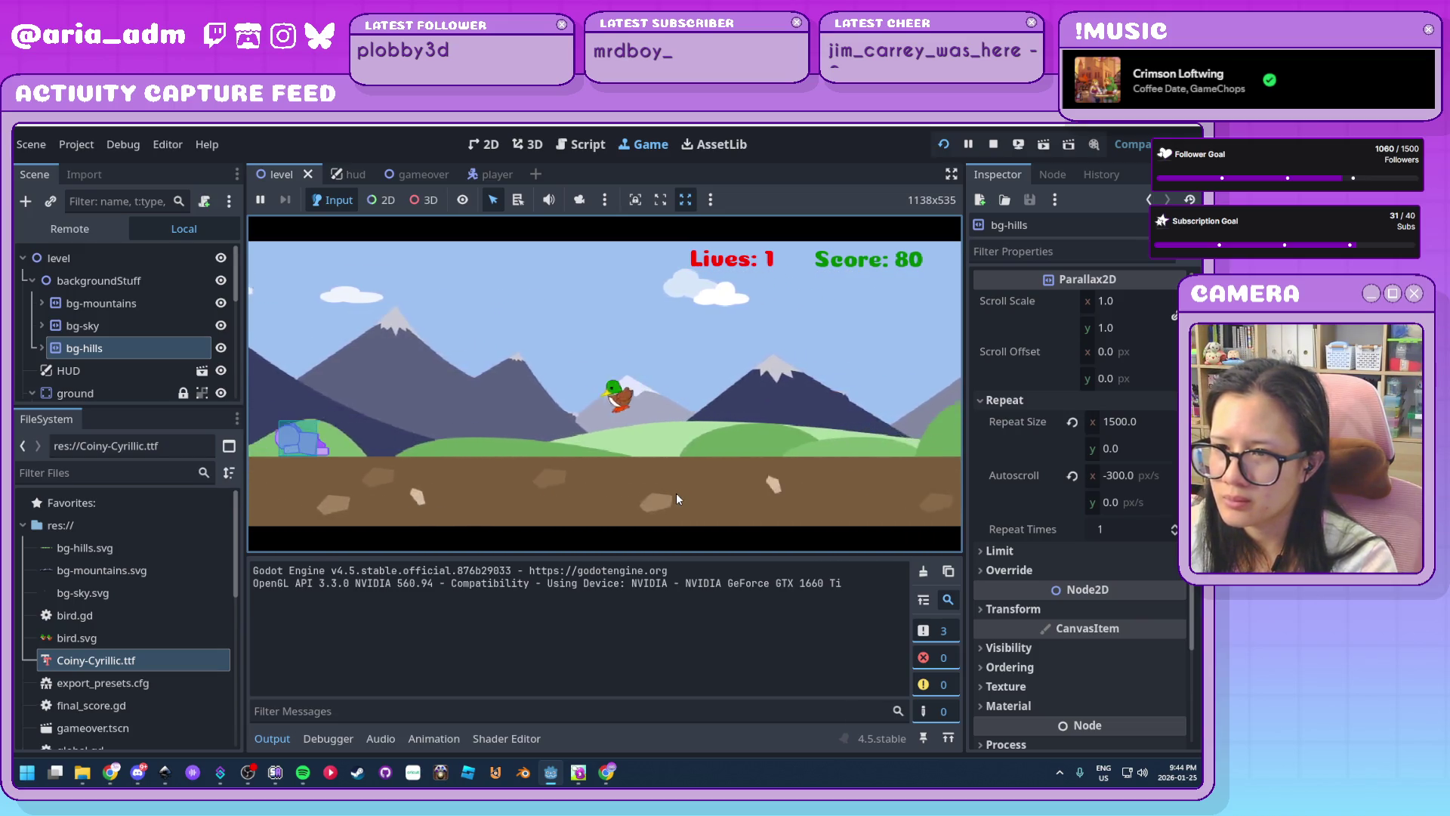
key("space")
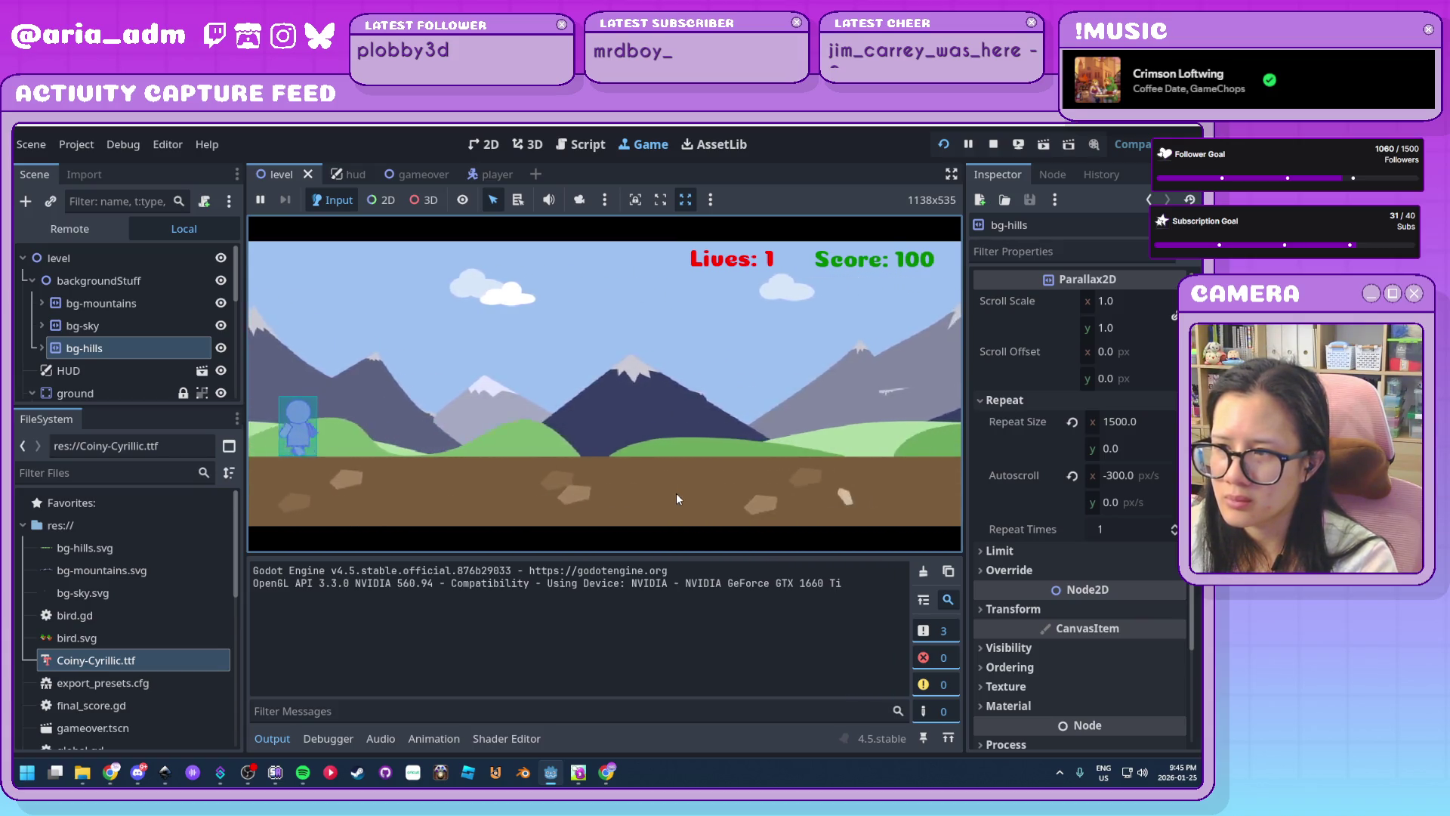
key("Down")
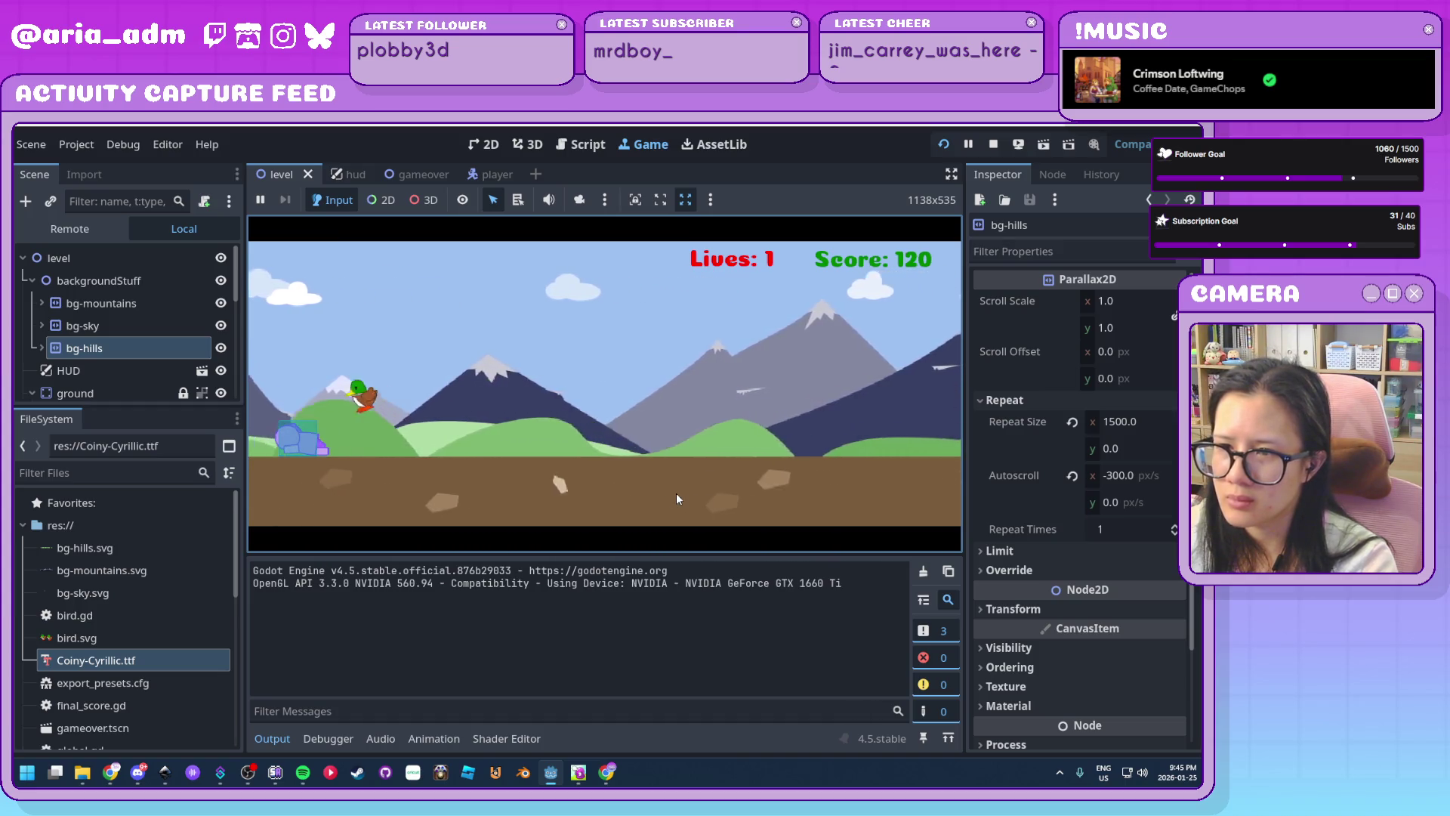
key("Up")
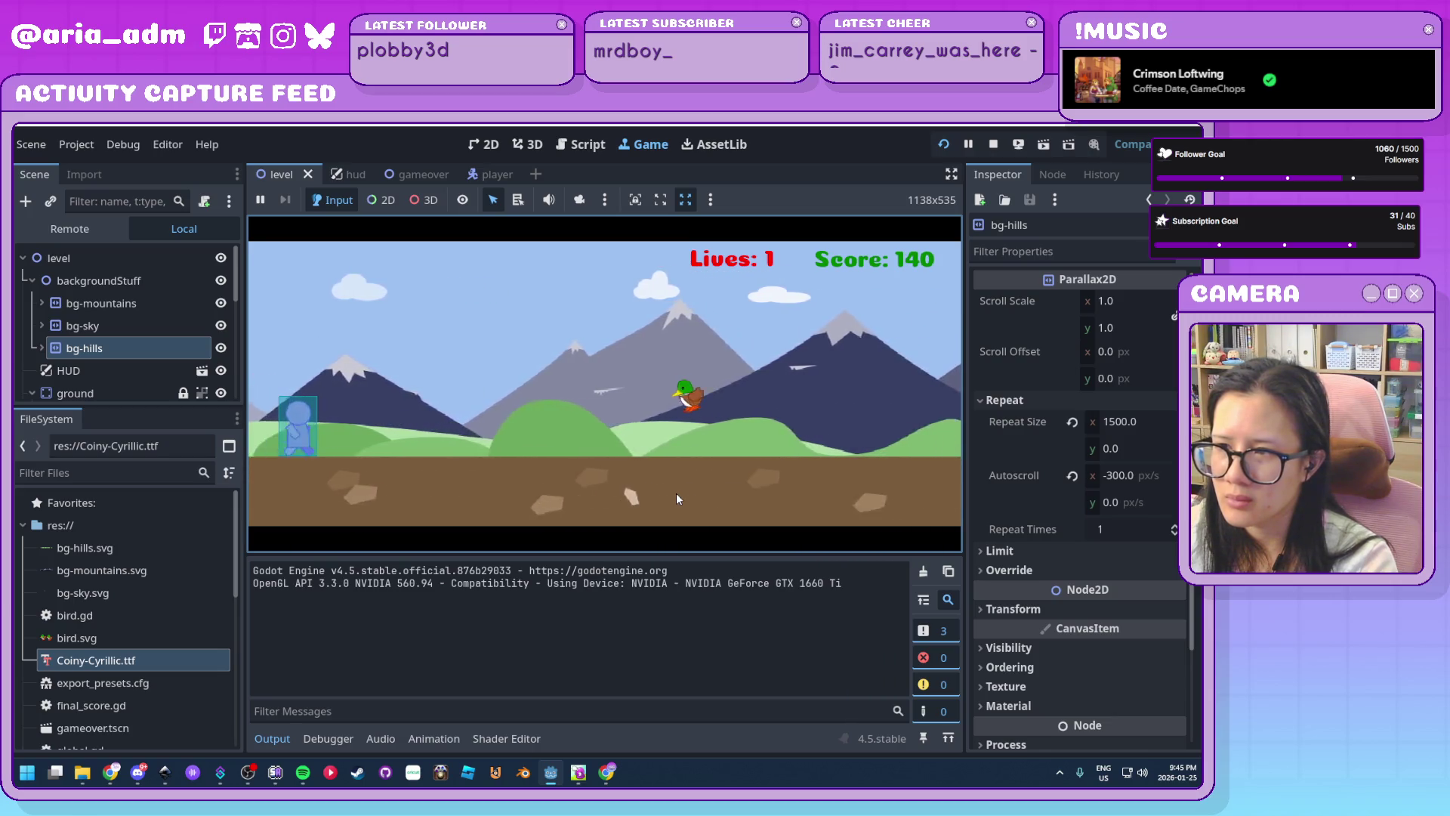
key("Down")
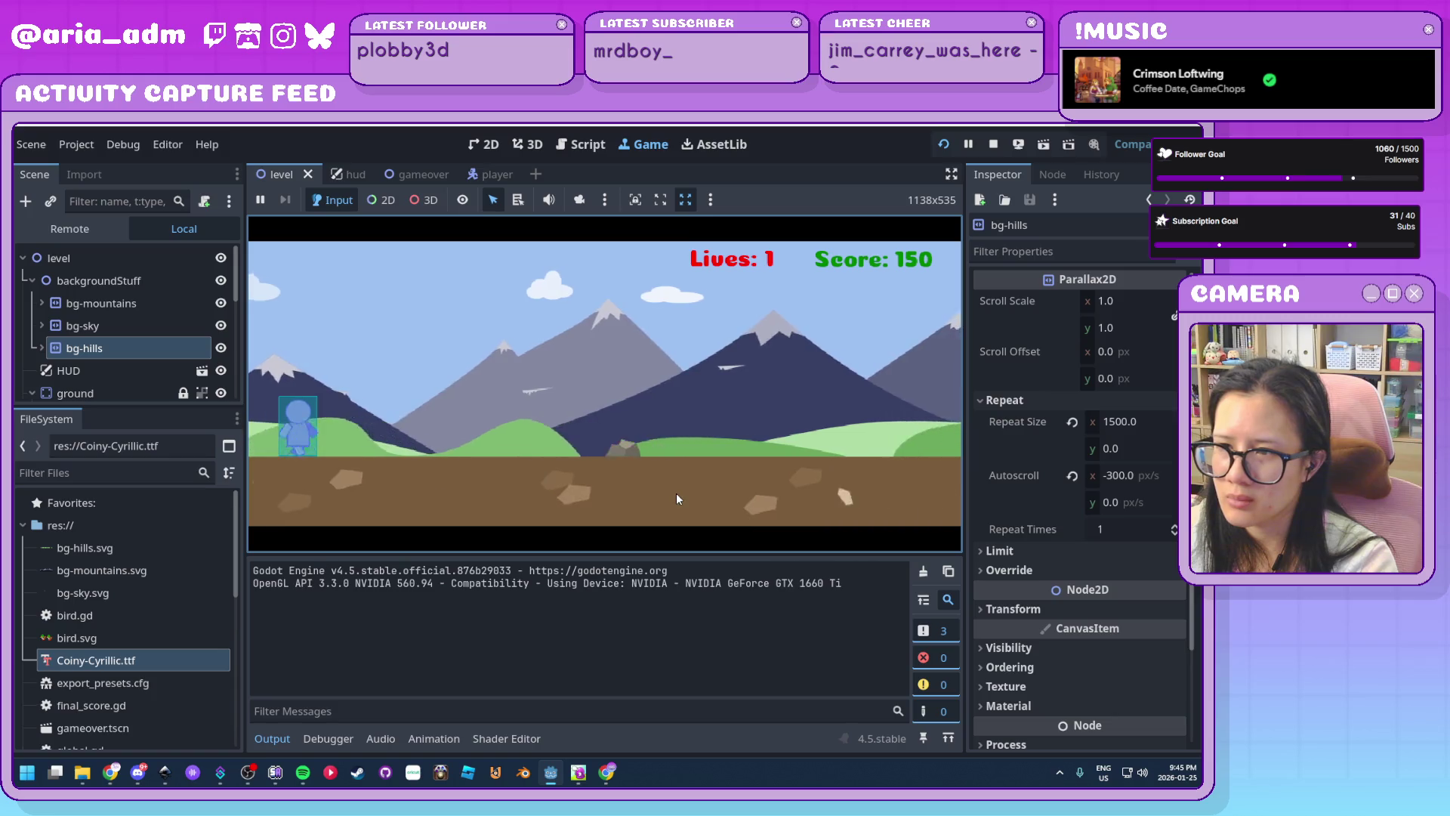
key("Up")
key("Down")
key("Up")
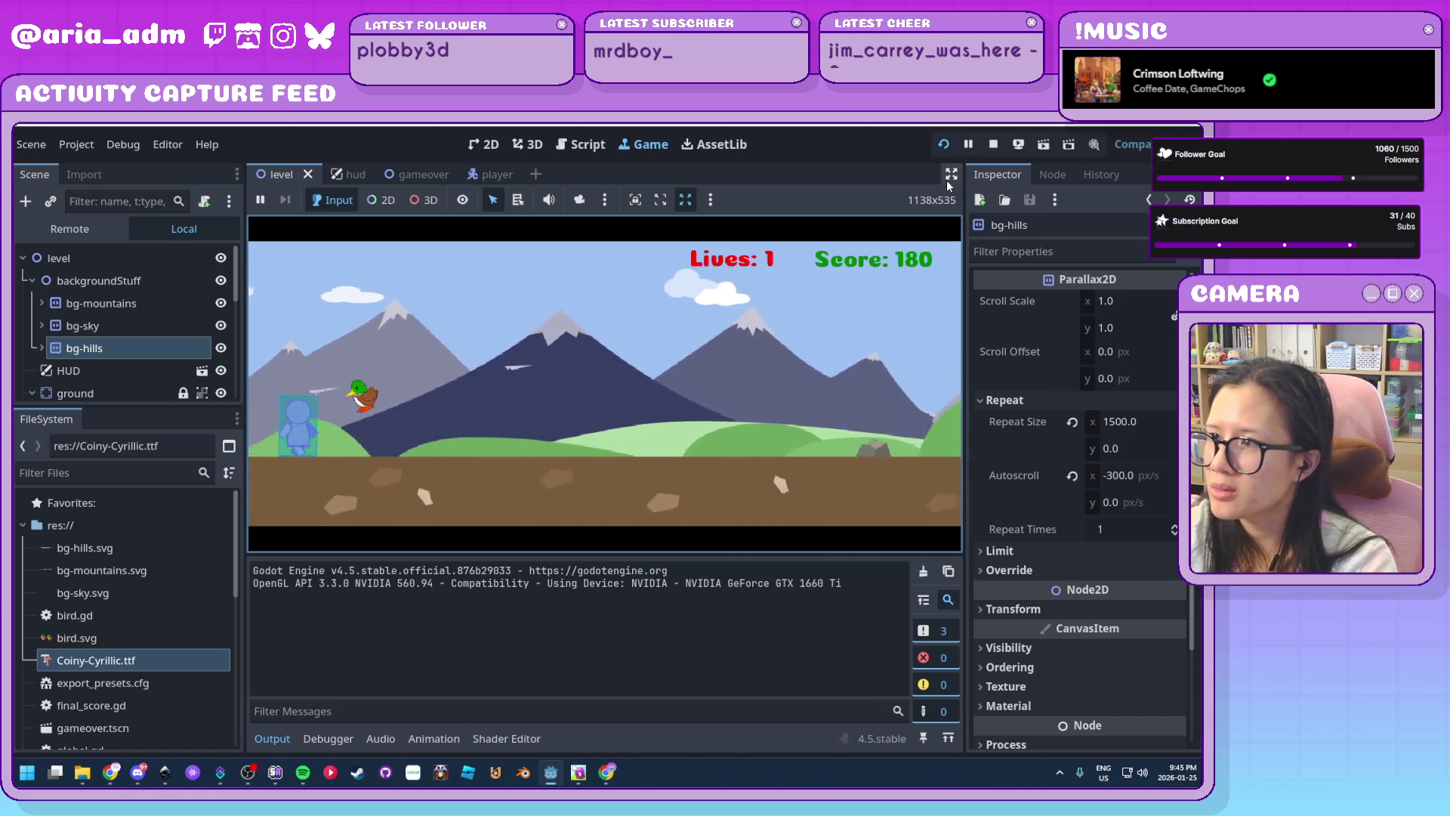
key("alt+Tab")
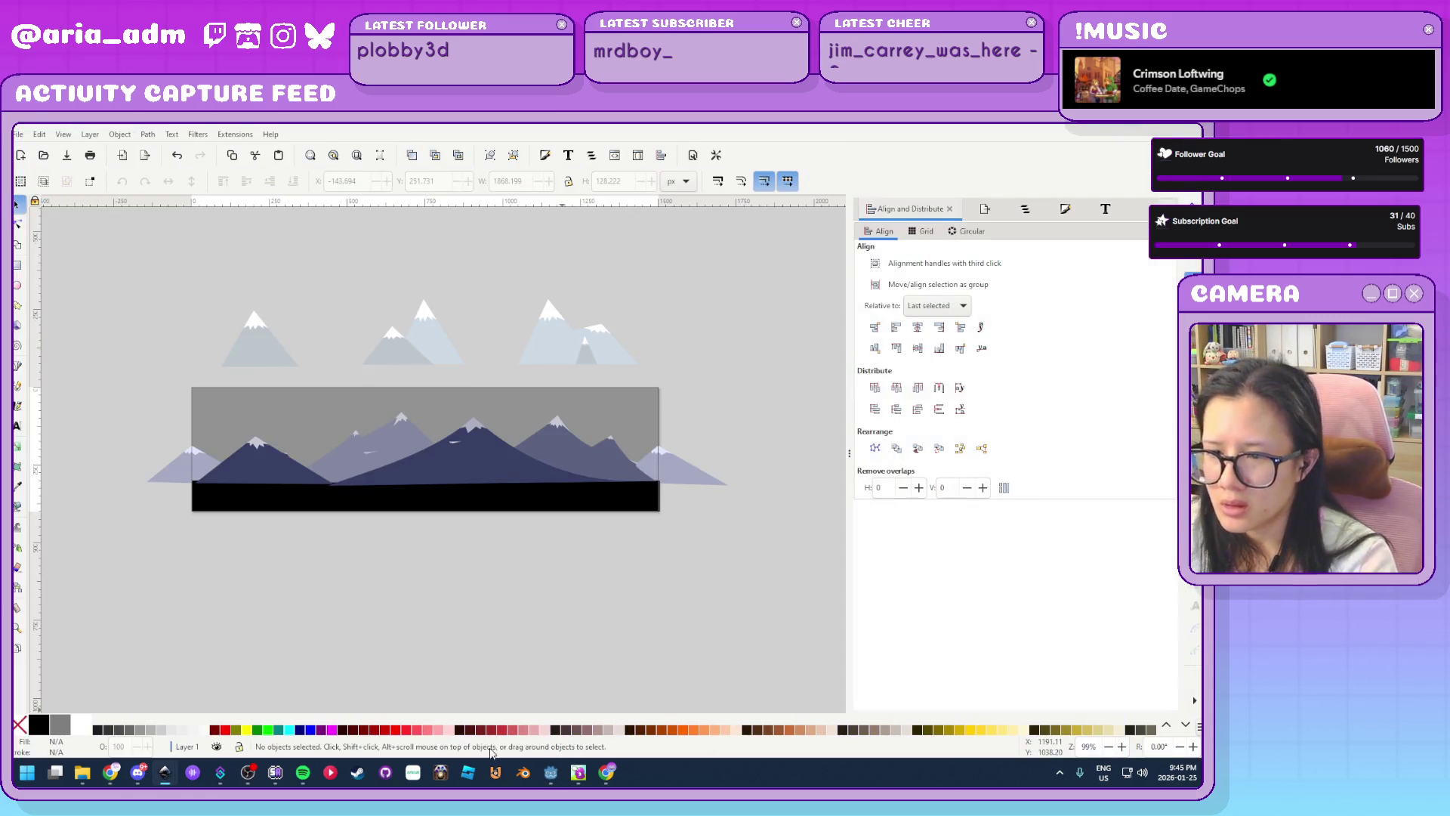
Change the bg-hills autoscroll x from -300 to -100 px/s and restart the game
left_click(552, 773)
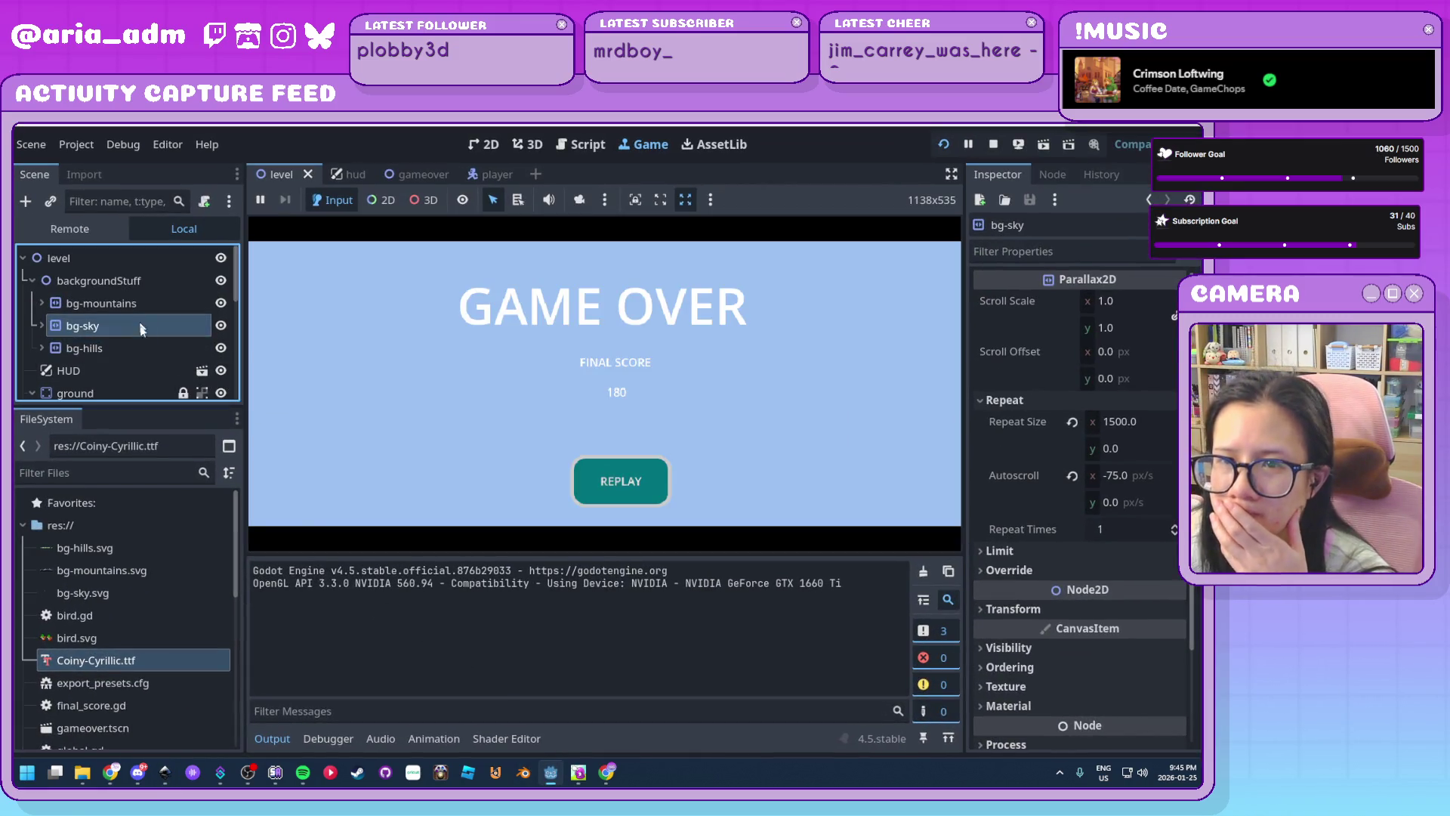
left_click(1134, 475)
type("-100")
key("Return")
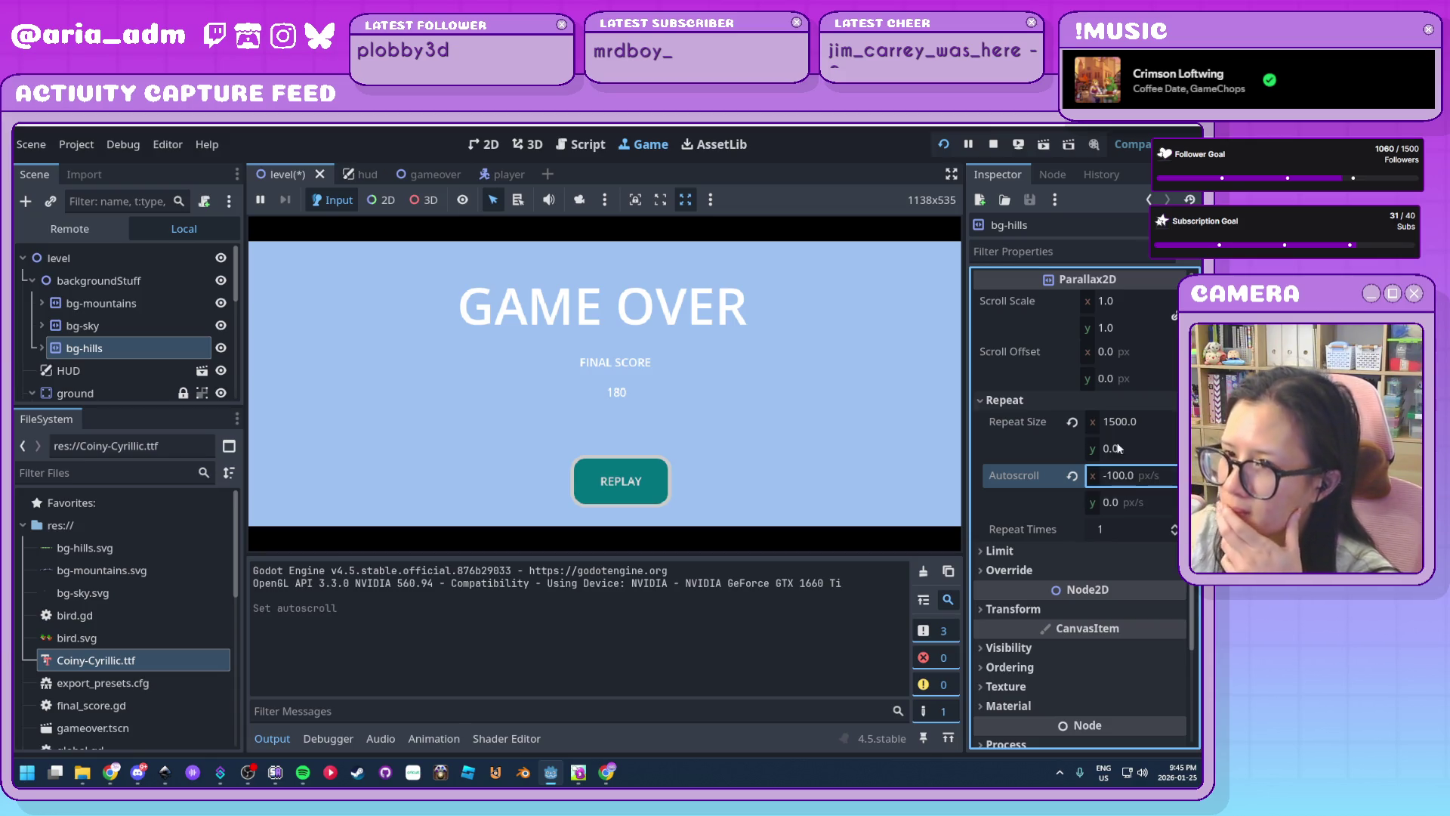
left_click(117, 306)
left_click(105, 349)
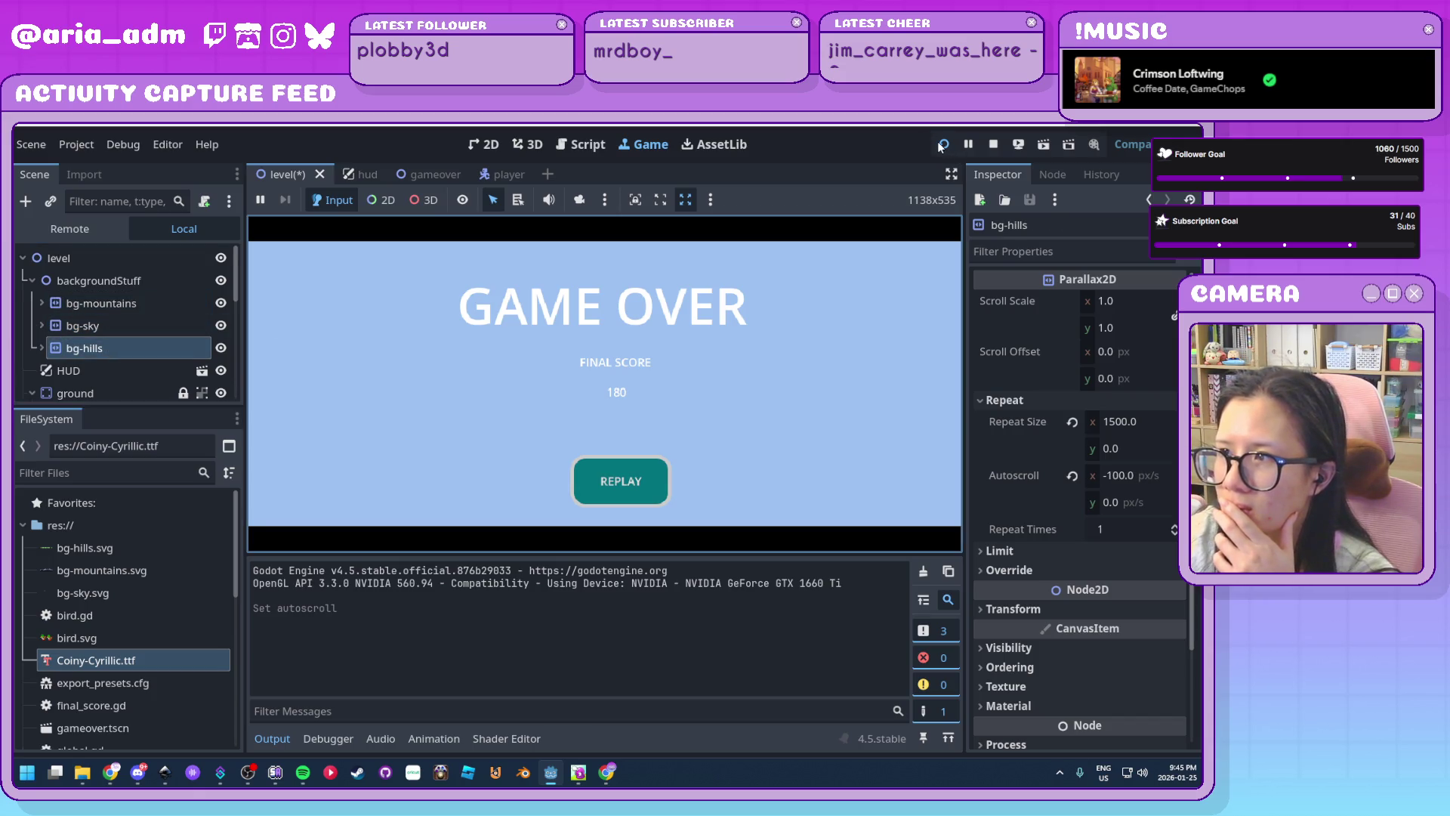
left_click(942, 145)
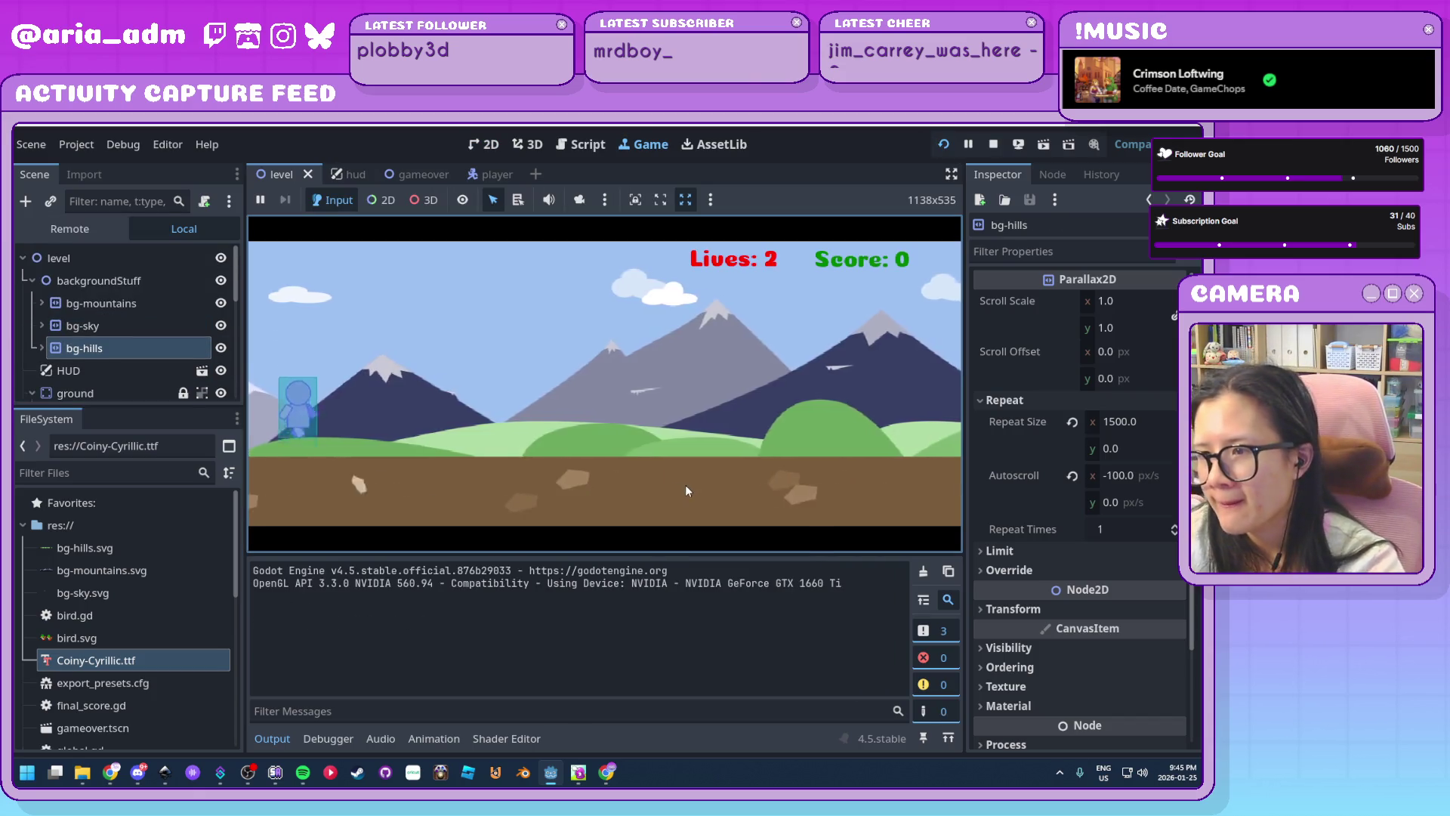
Jump over incoming ducks through a run reaching score 150, then stop the game with F8
key("space")
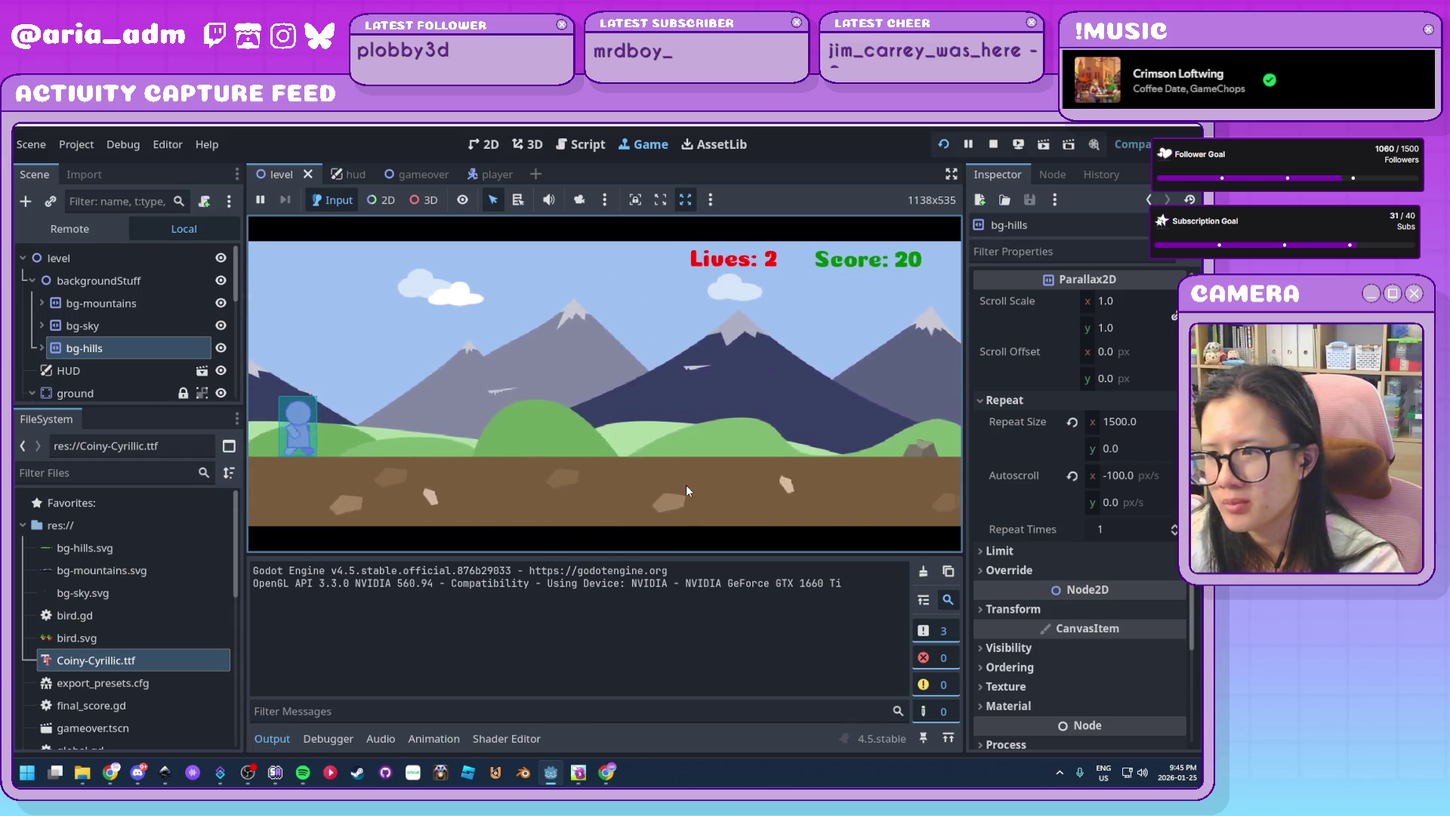
key("space")
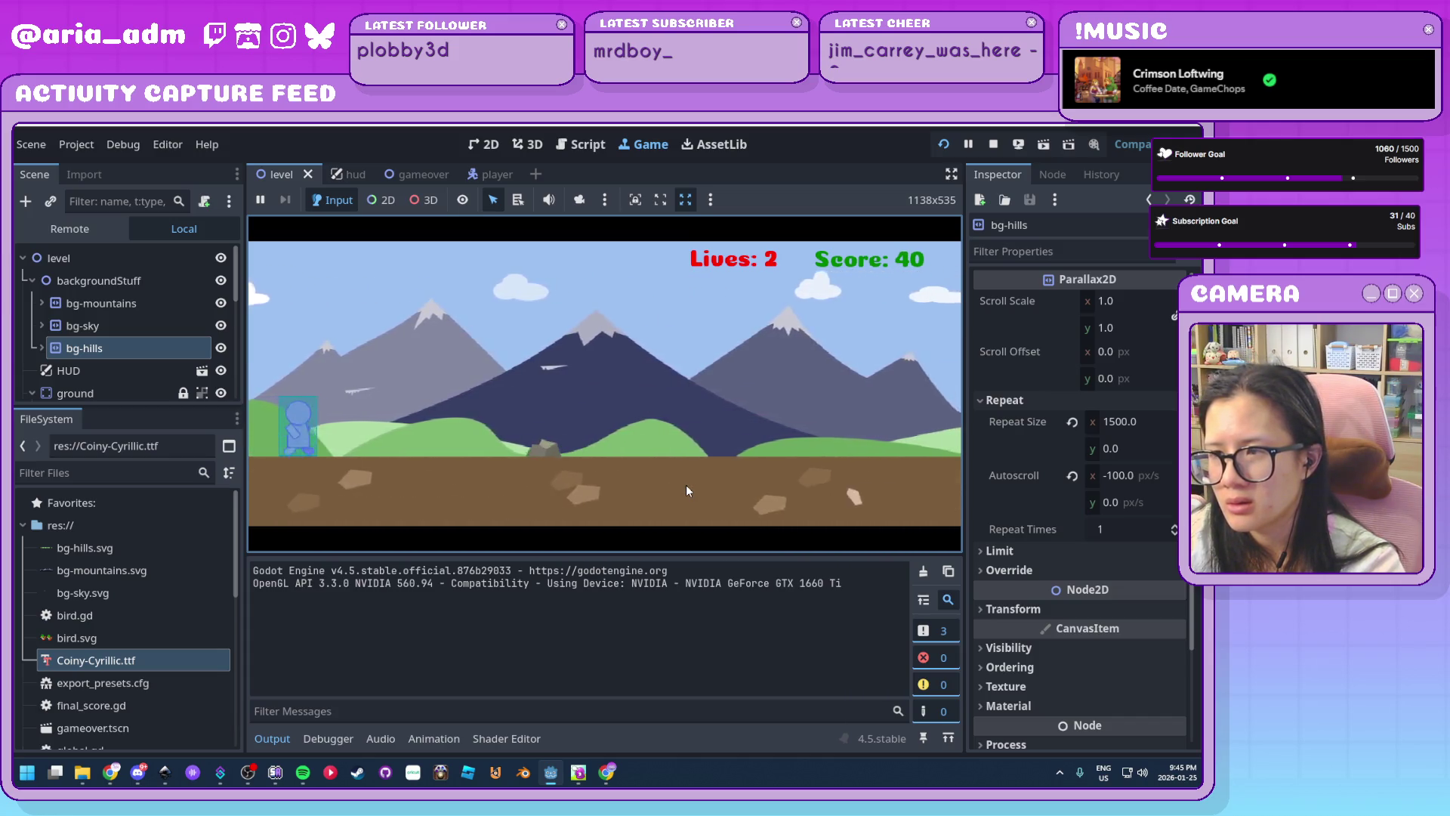
key("space")
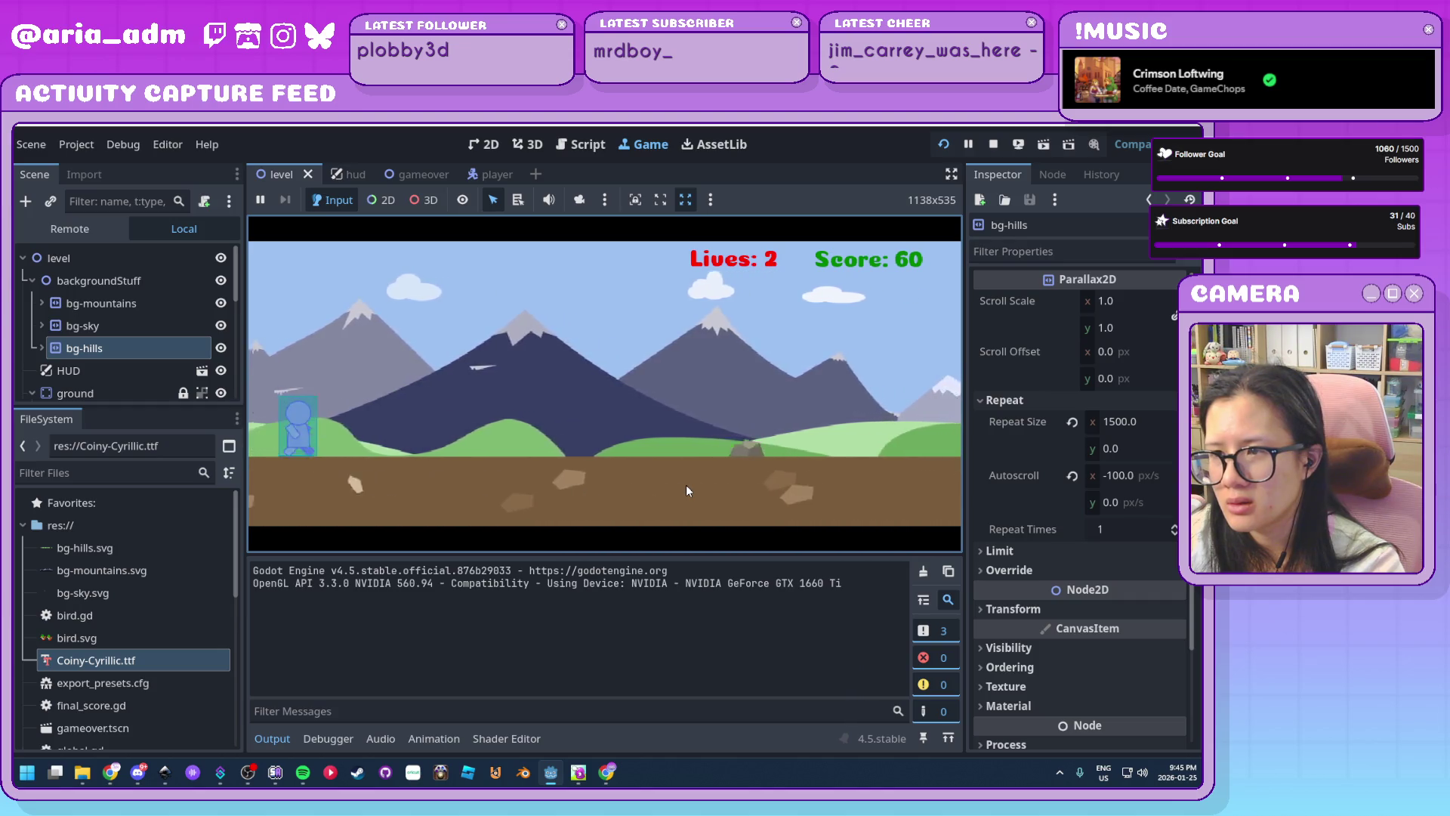
key("space")
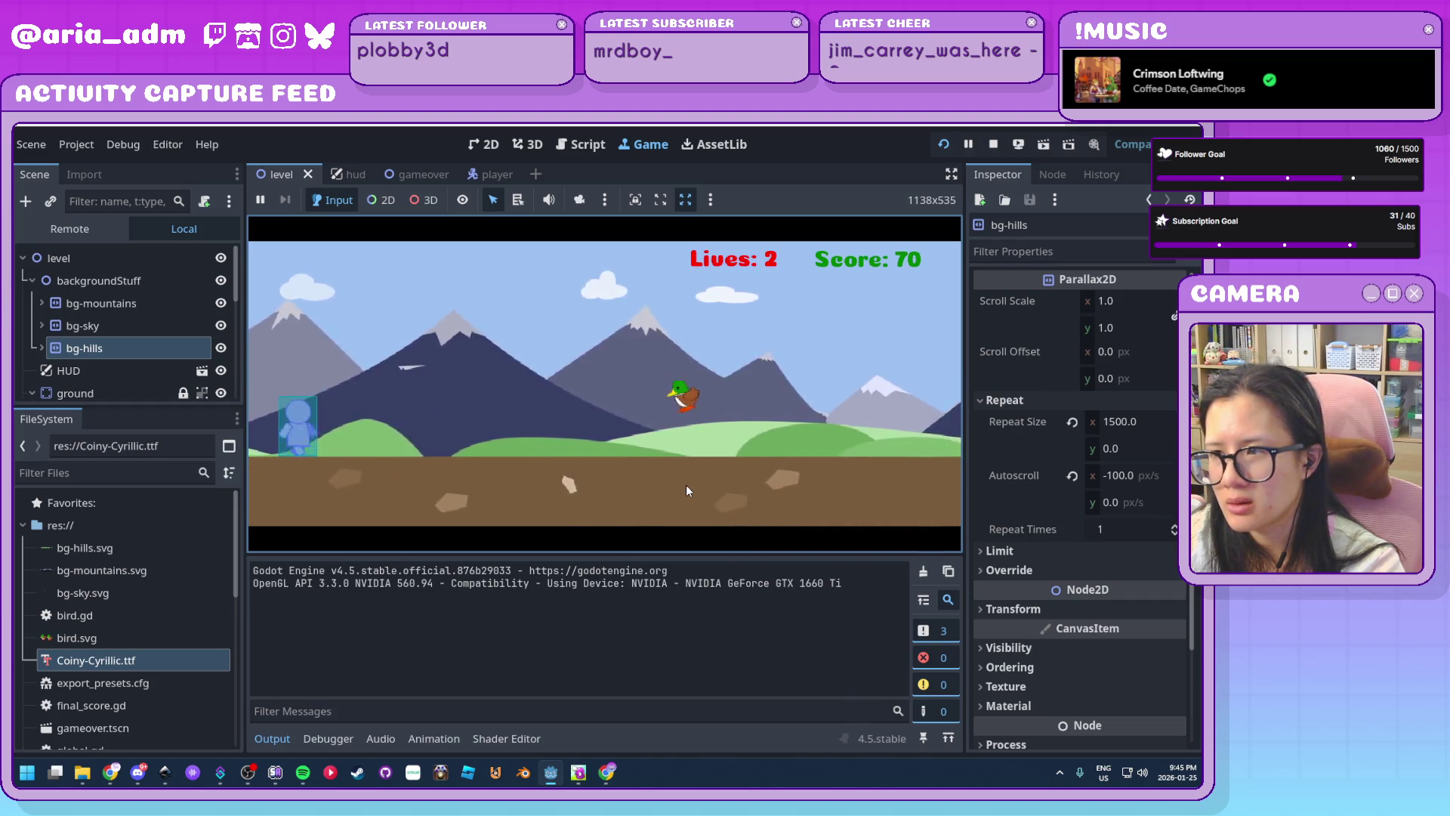
key("space")
key("space")
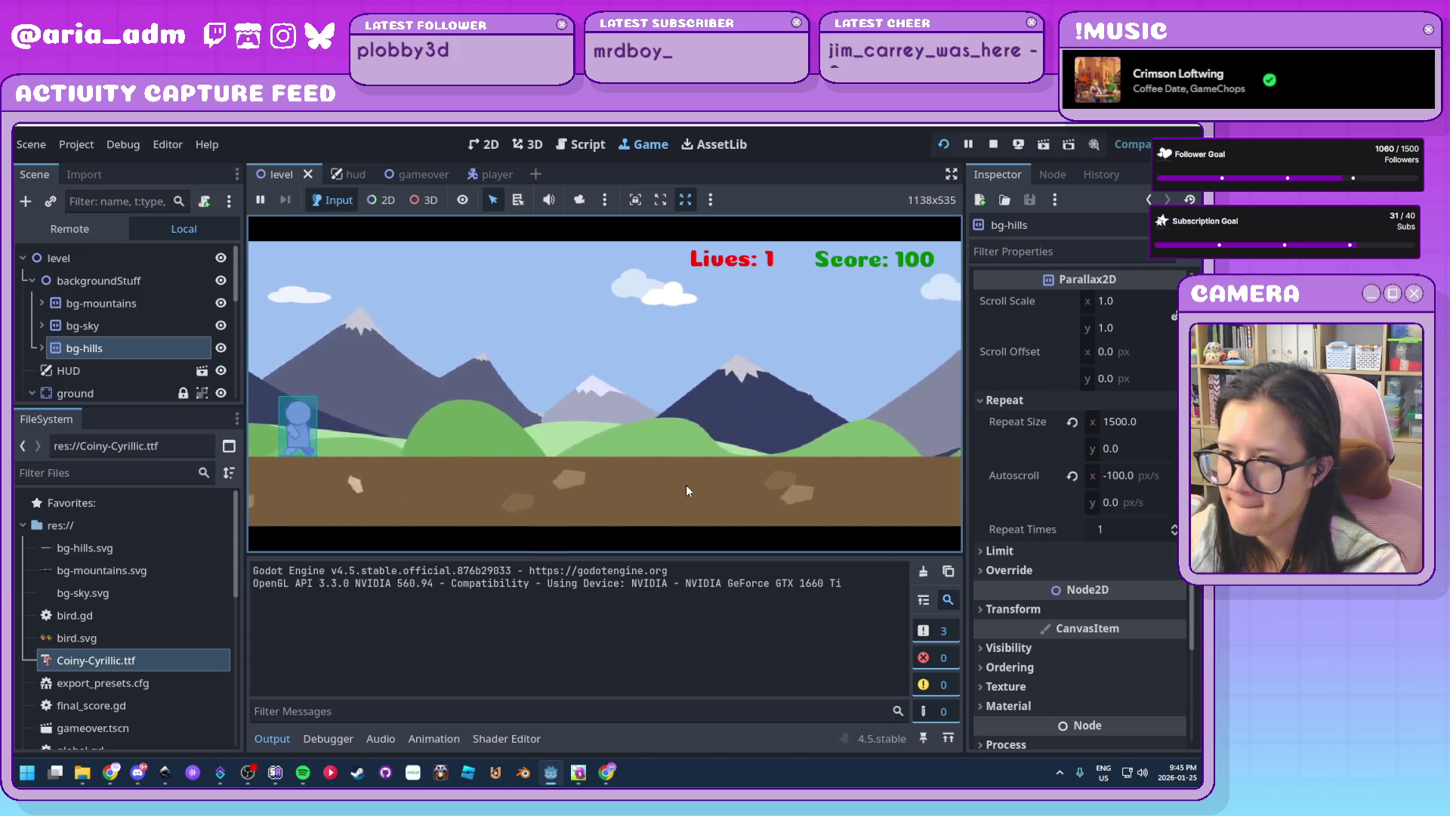
key("Down")
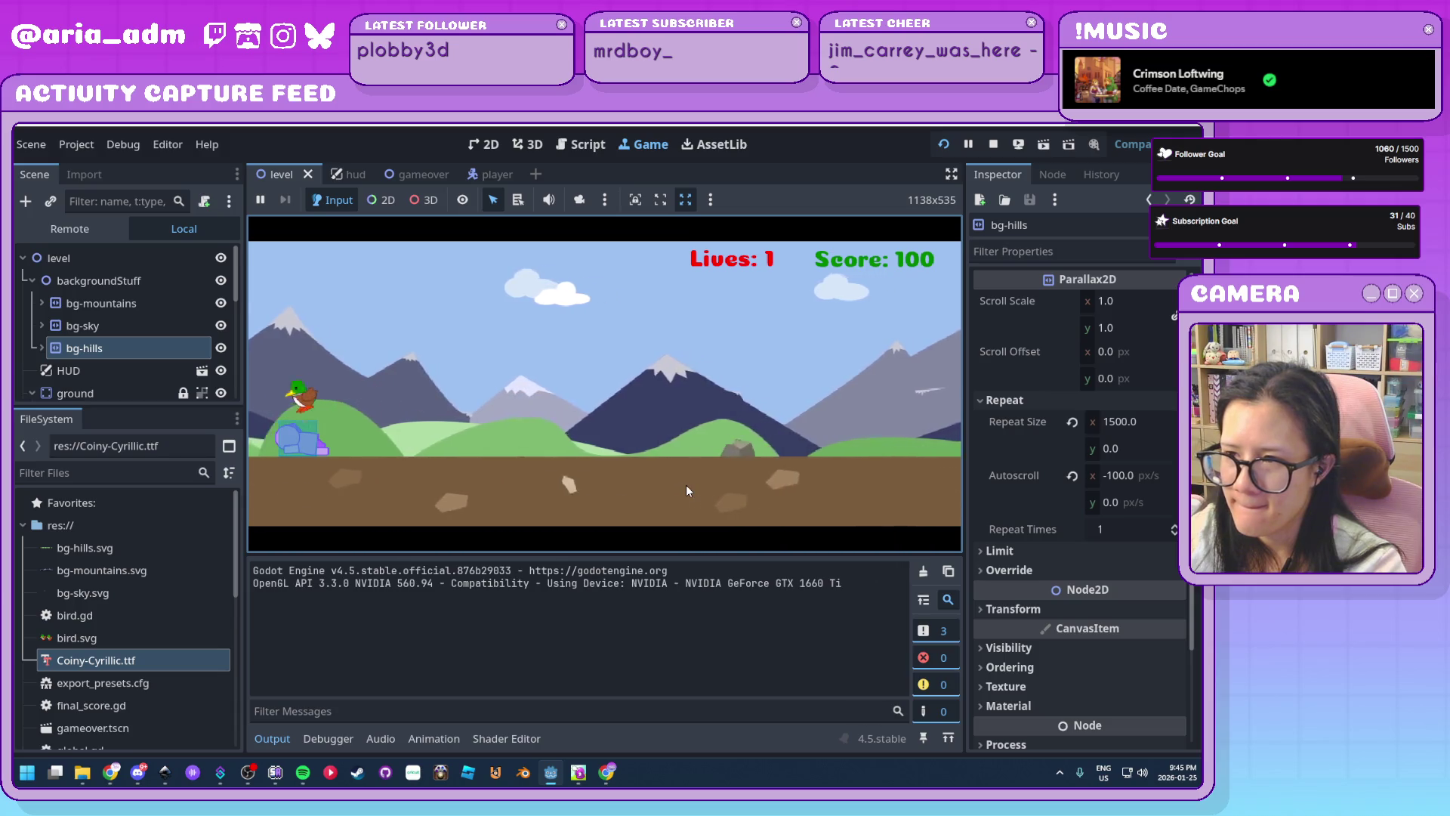
key("space")
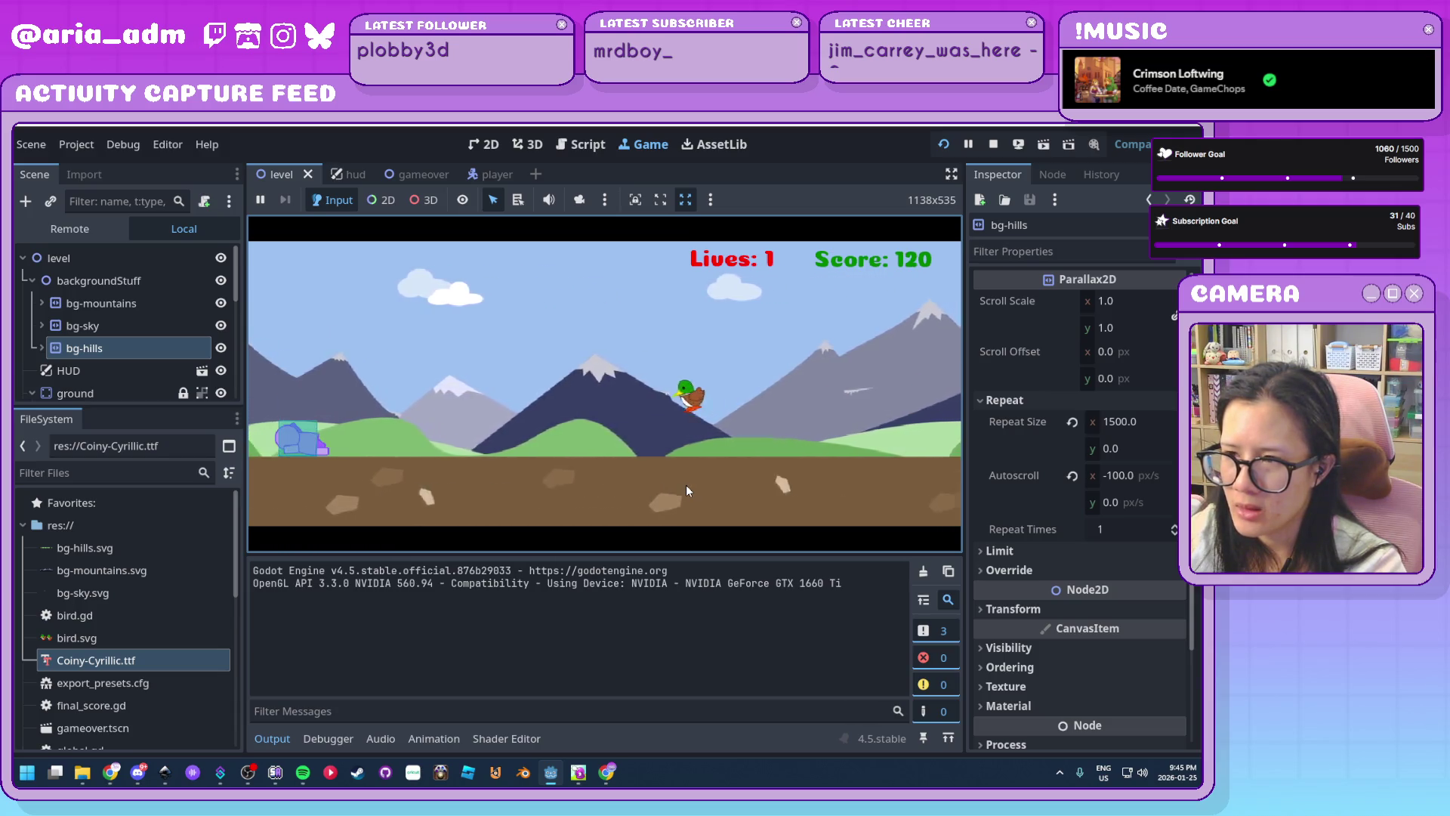
key("space")
key("space")
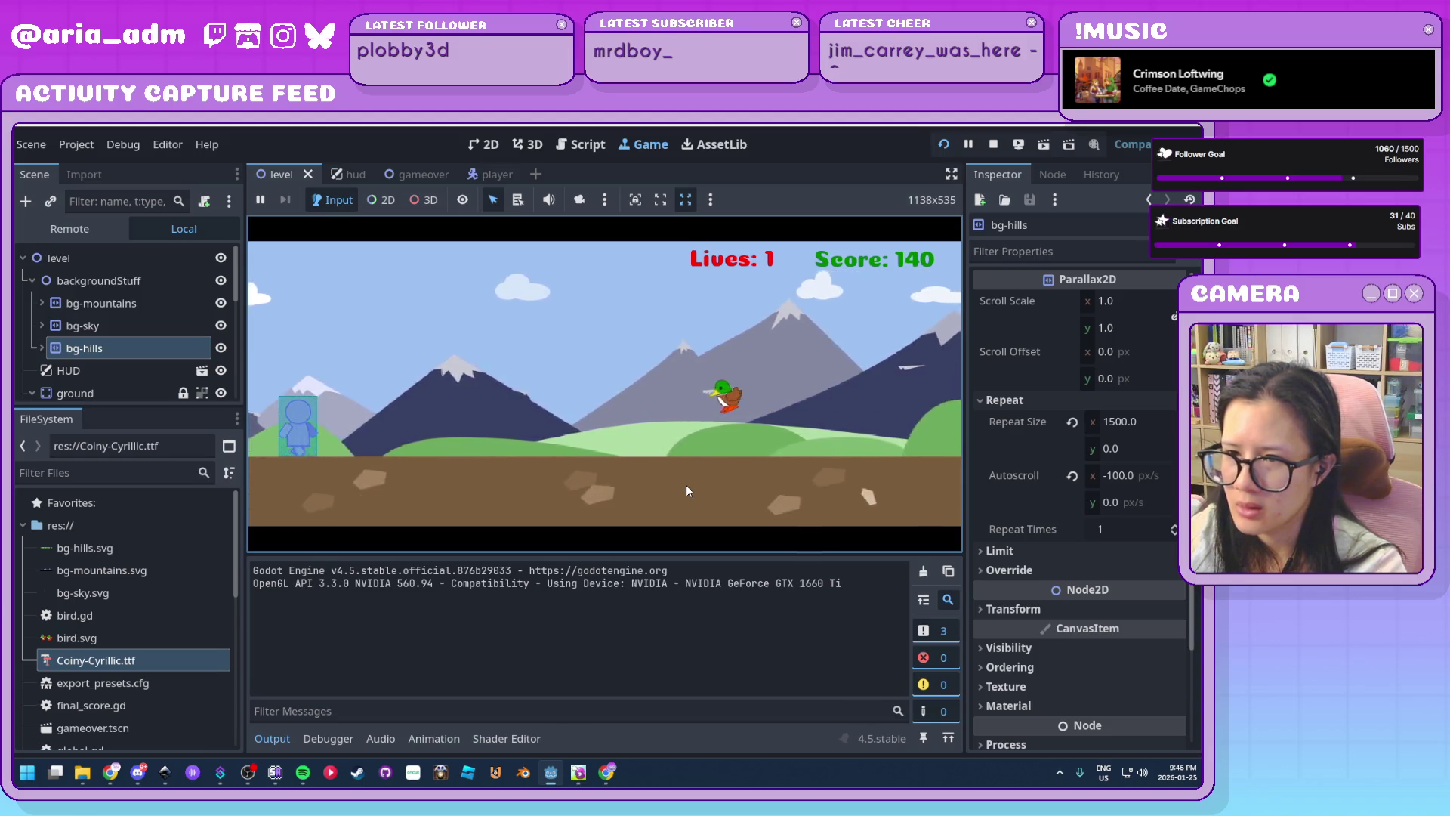
key("space")
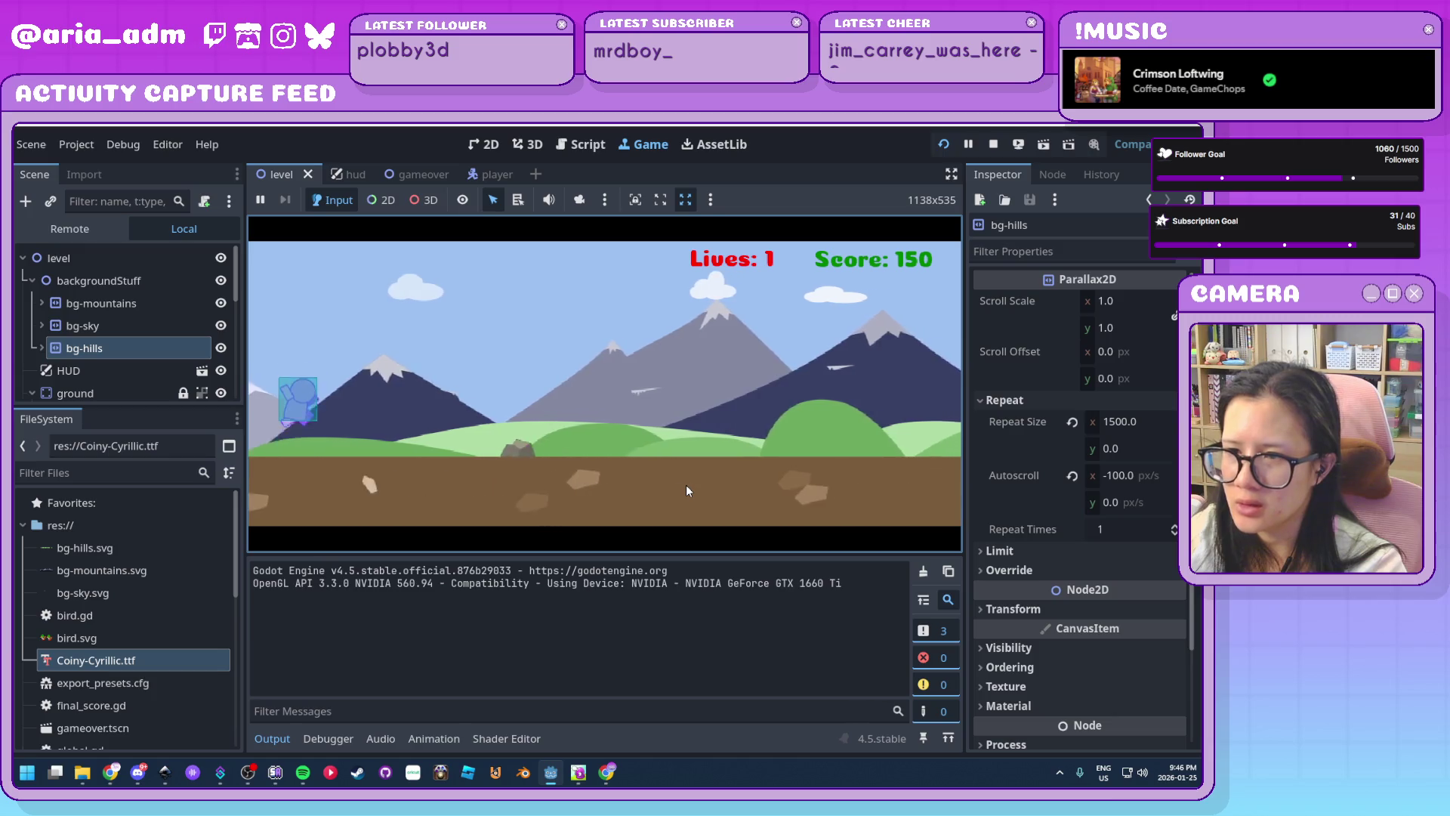
key("F8")
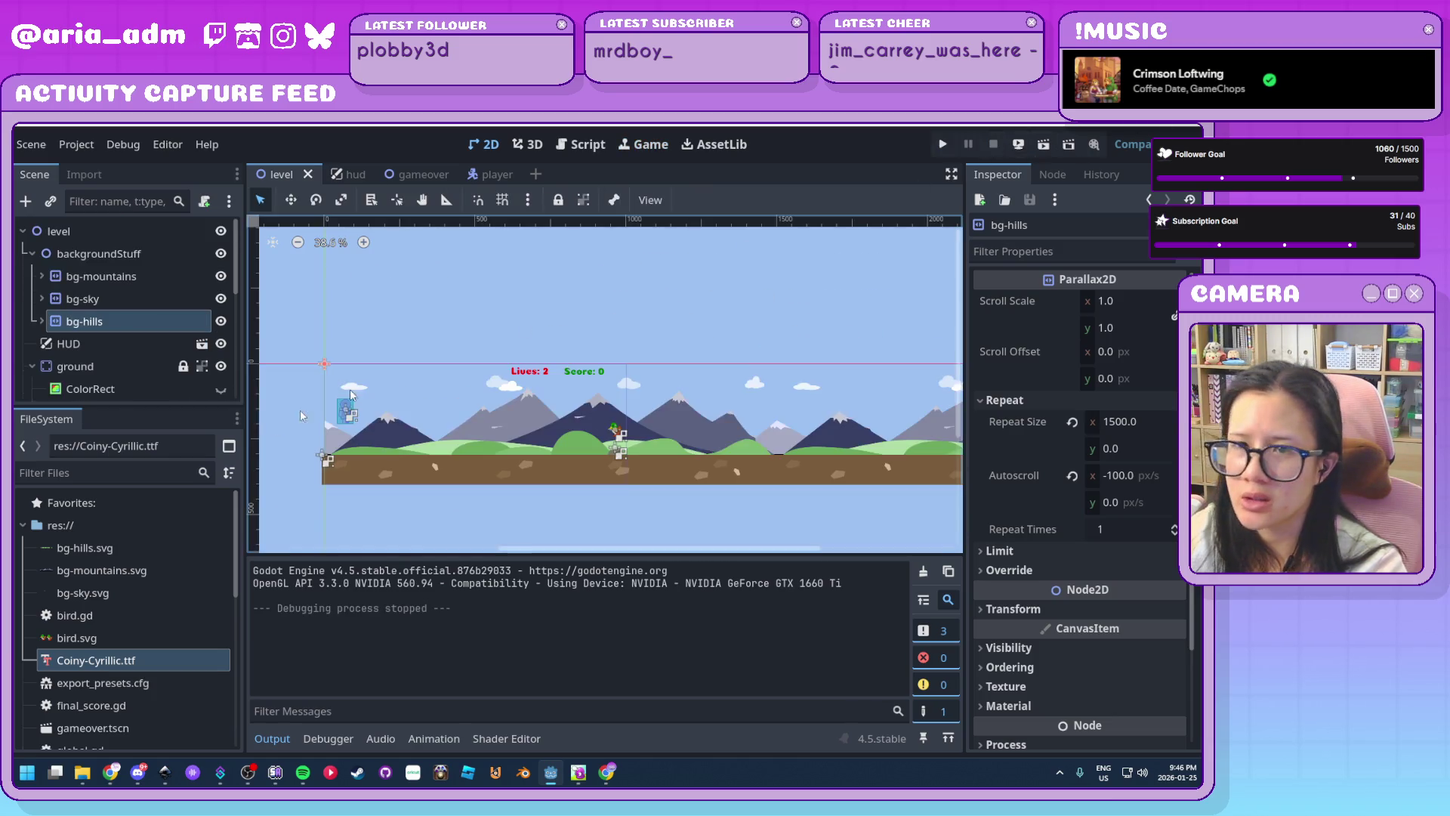
Change the obstacle speed on line 12 of obstacle.gd from 10 to 5
scroll(161, 284, "down", 3)
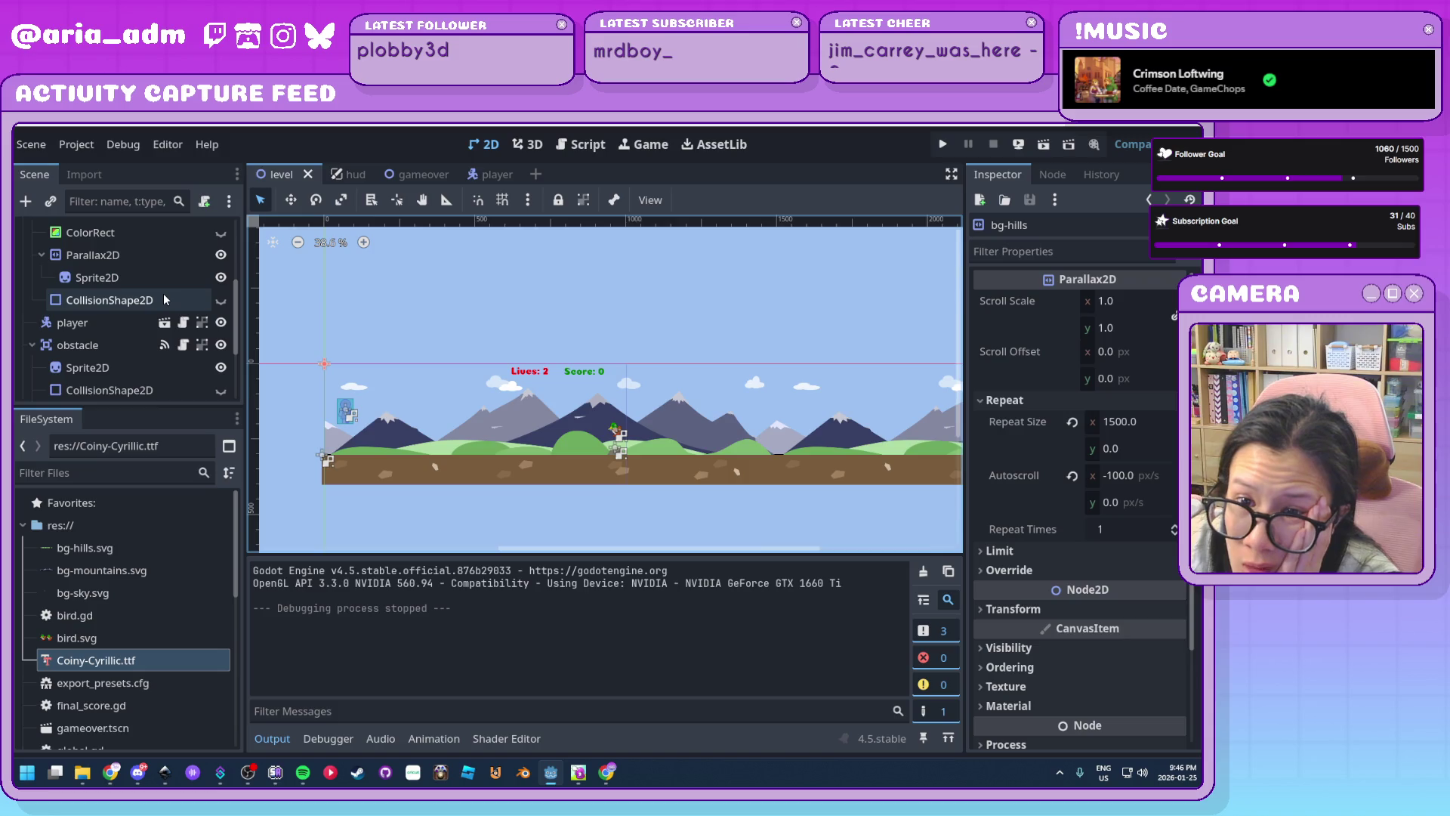
left_click(184, 346)
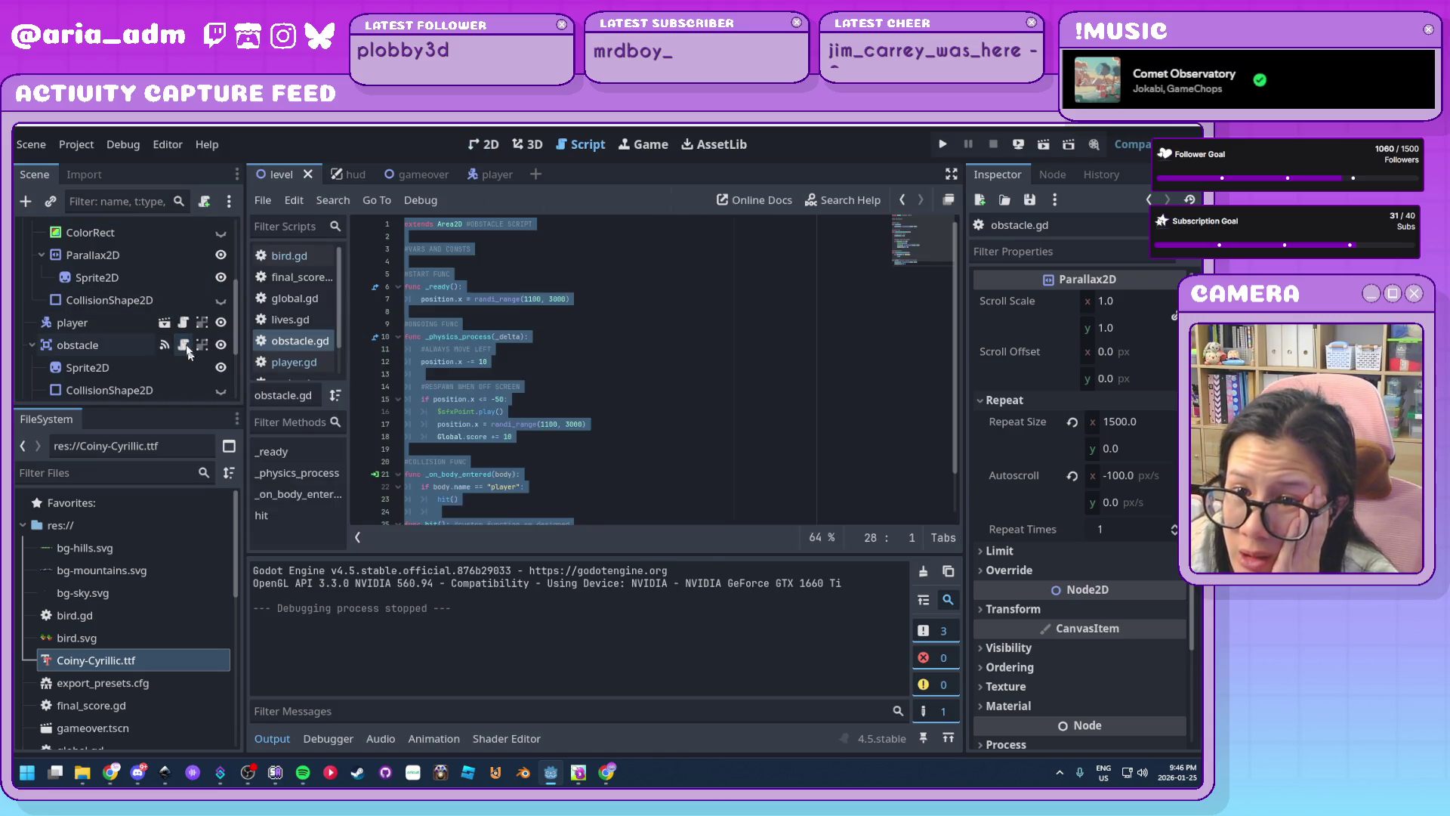
left_click(646, 401)
left_click(486, 362)
type("5")
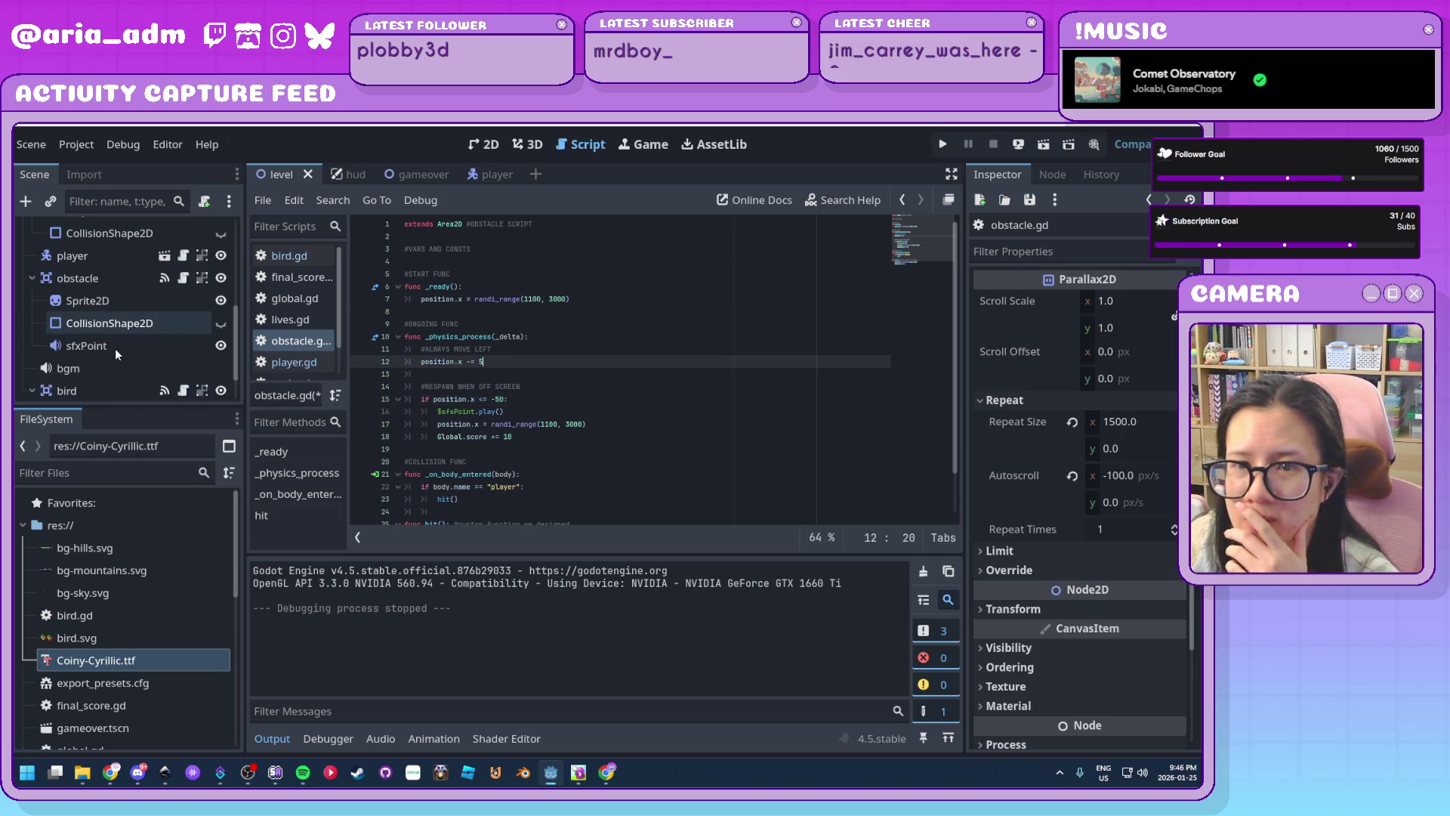
Set the ground Parallax2D's autoscroll x to -300 px/s
left_click(127, 255)
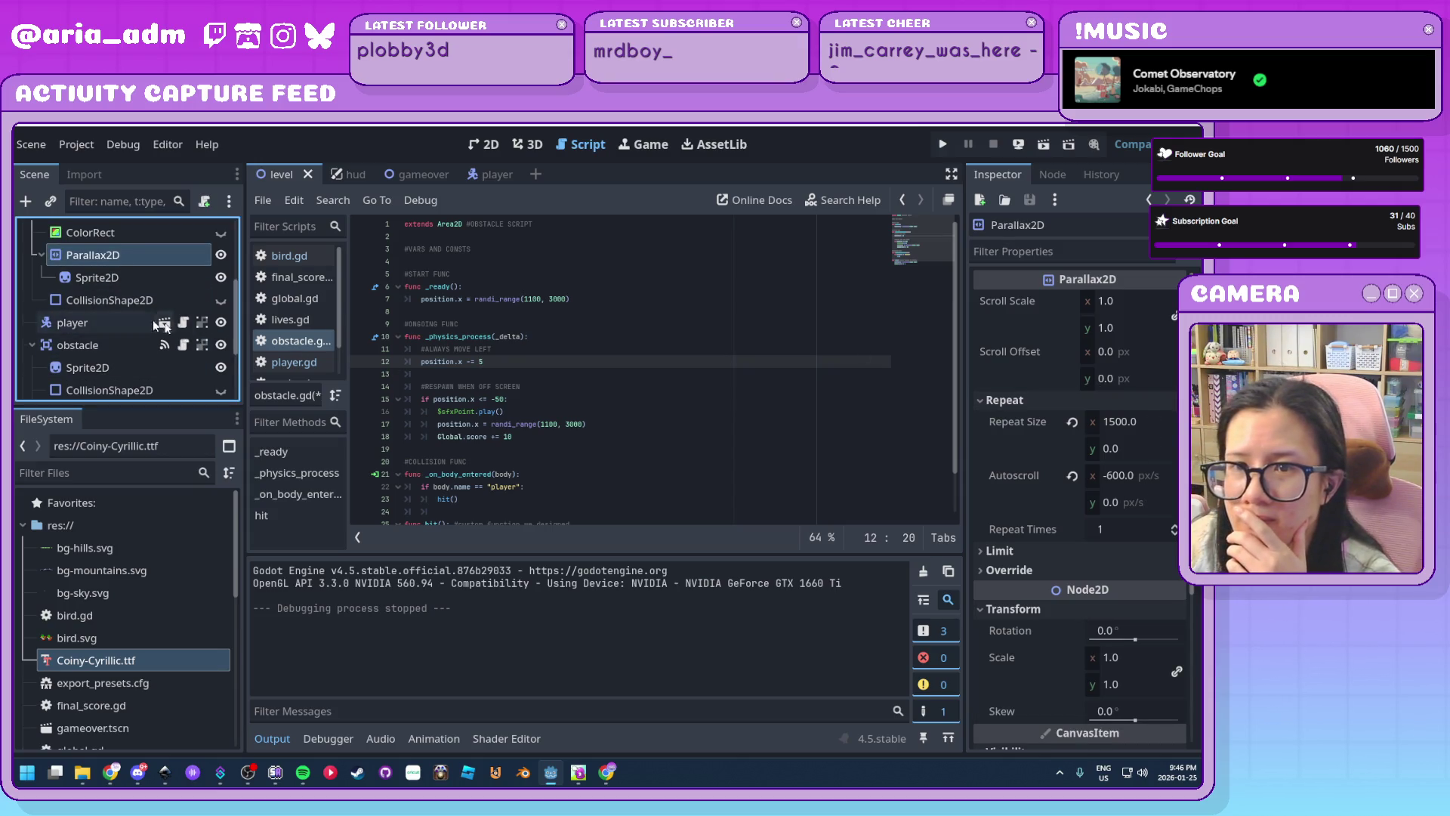
scroll(120, 321, "up", 3)
scroll(121, 321, "down", 2)
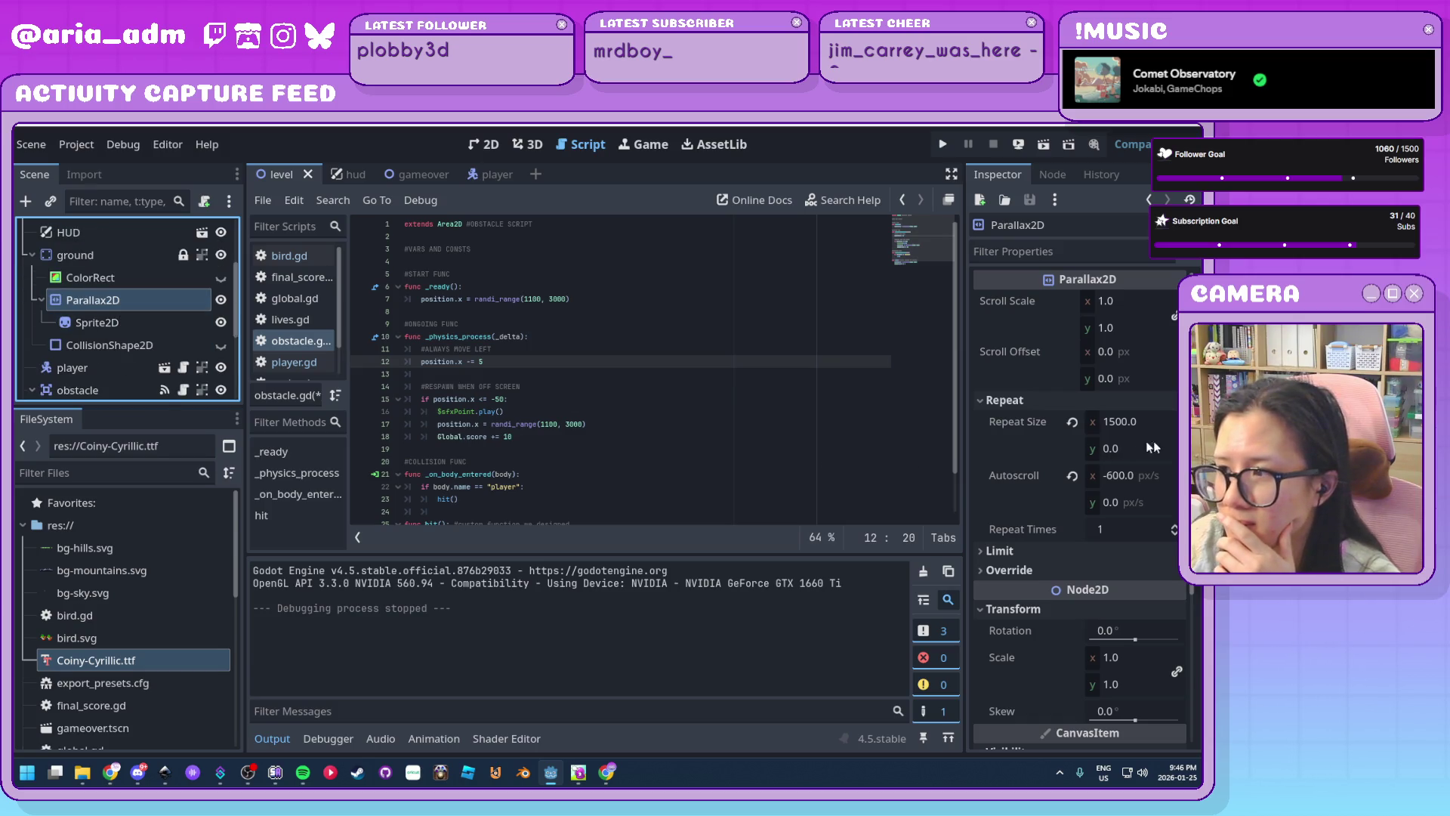
left_click(1157, 476)
type("-")
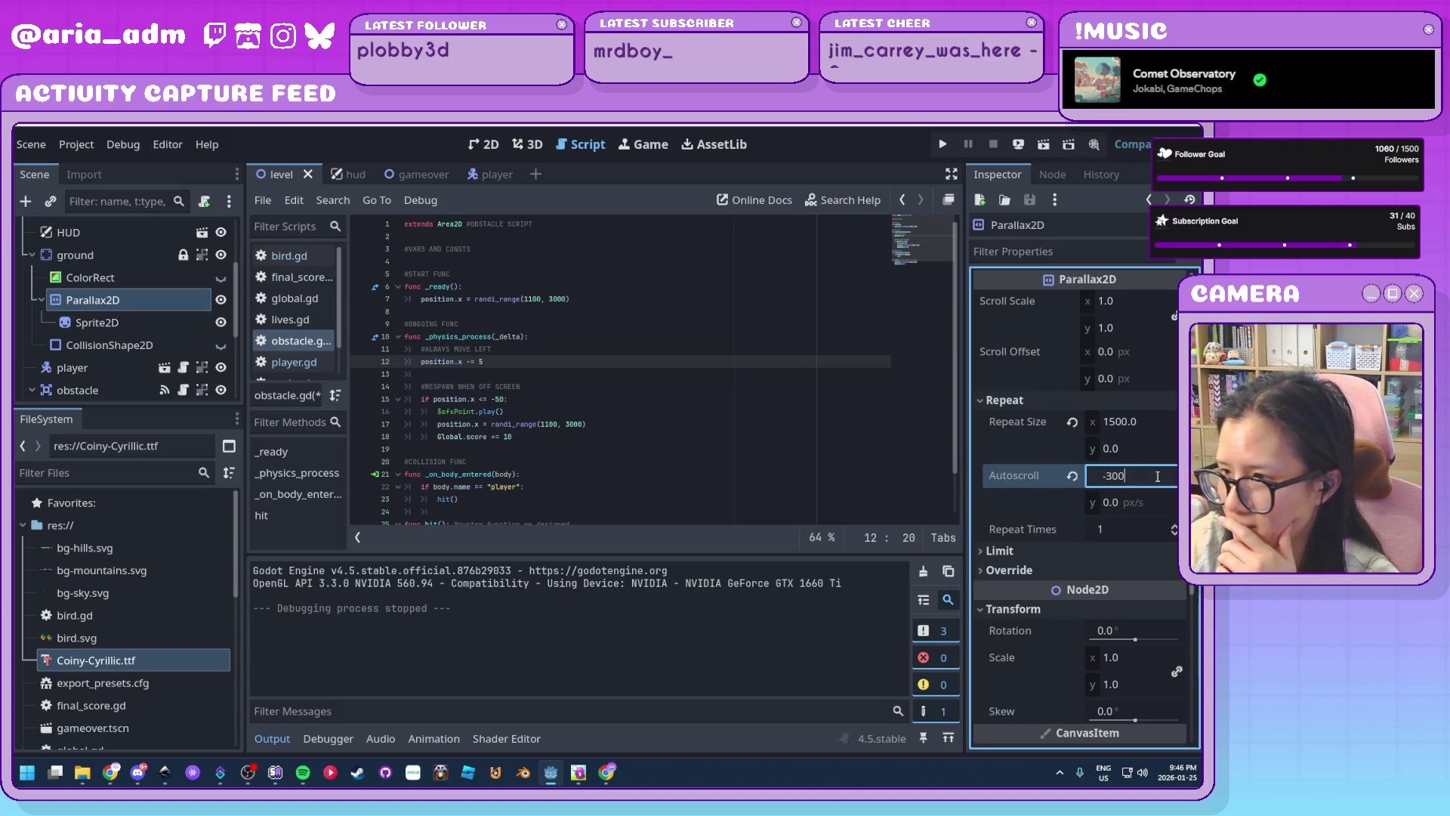
key("Return")
left_click(939, 144)
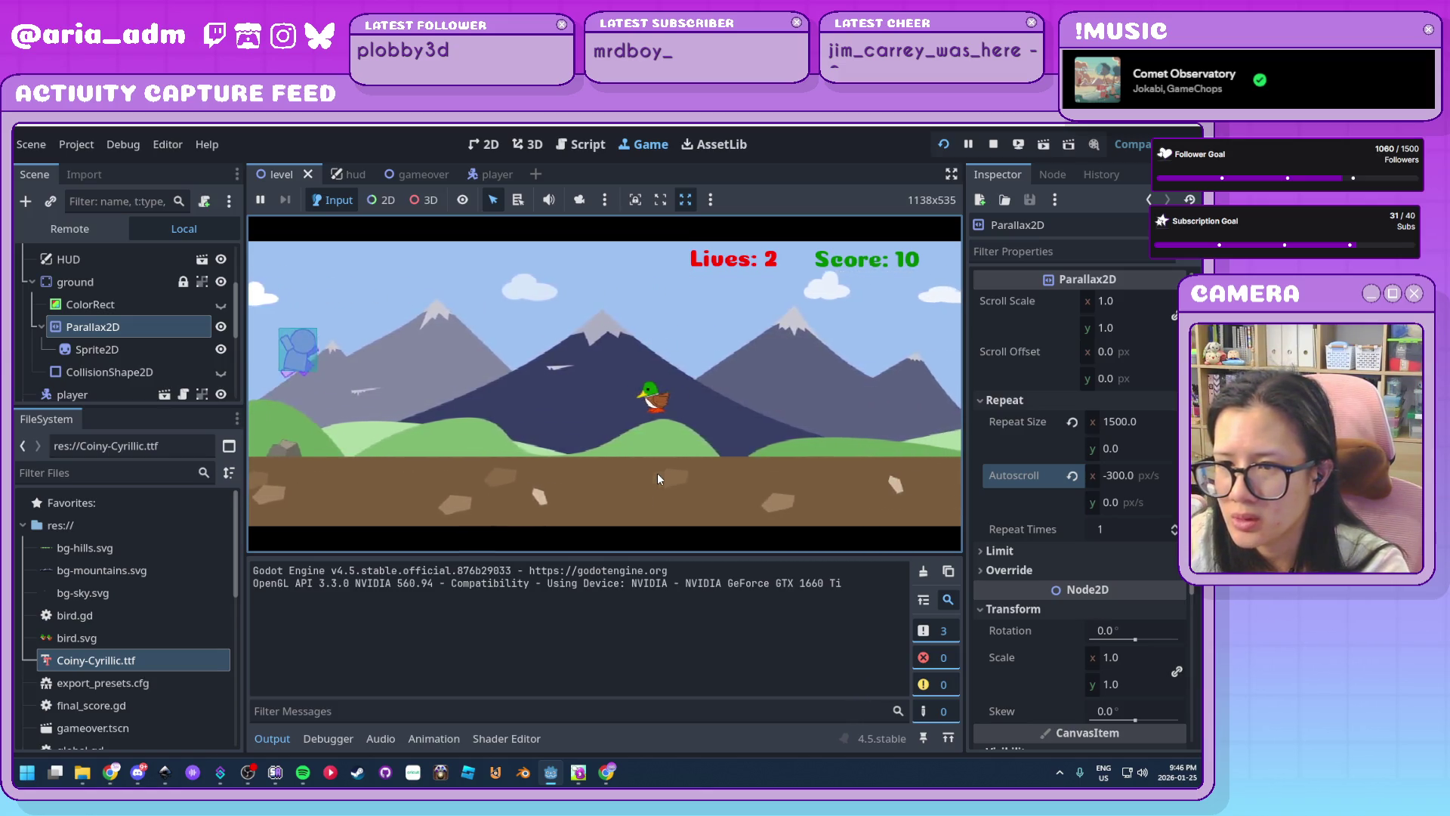
left_click(998, 142)
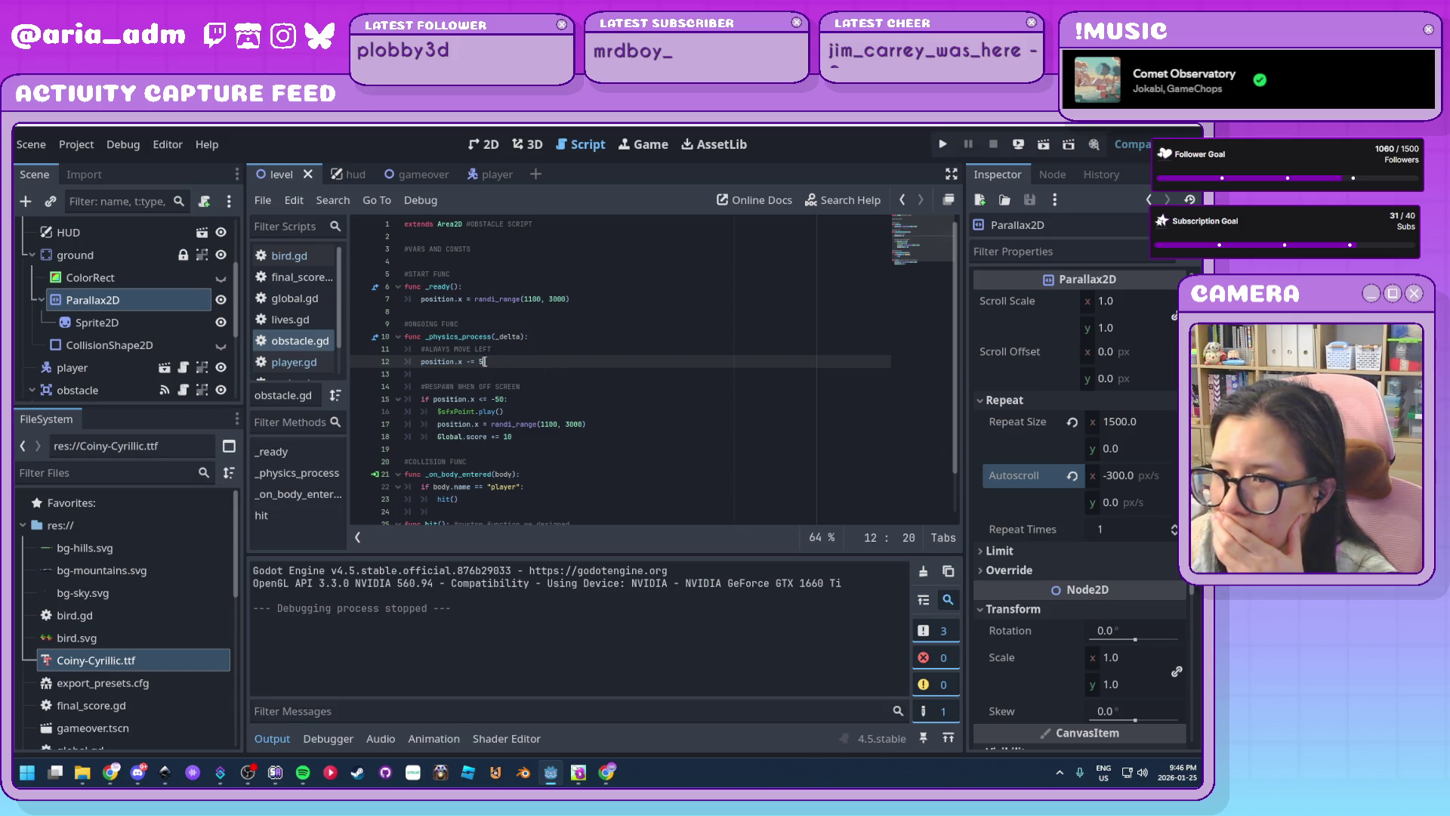
Restore the obstacle speed to 10, set ground autoscroll to -500, and test-run the game
type("10")
left_click(663, 400)
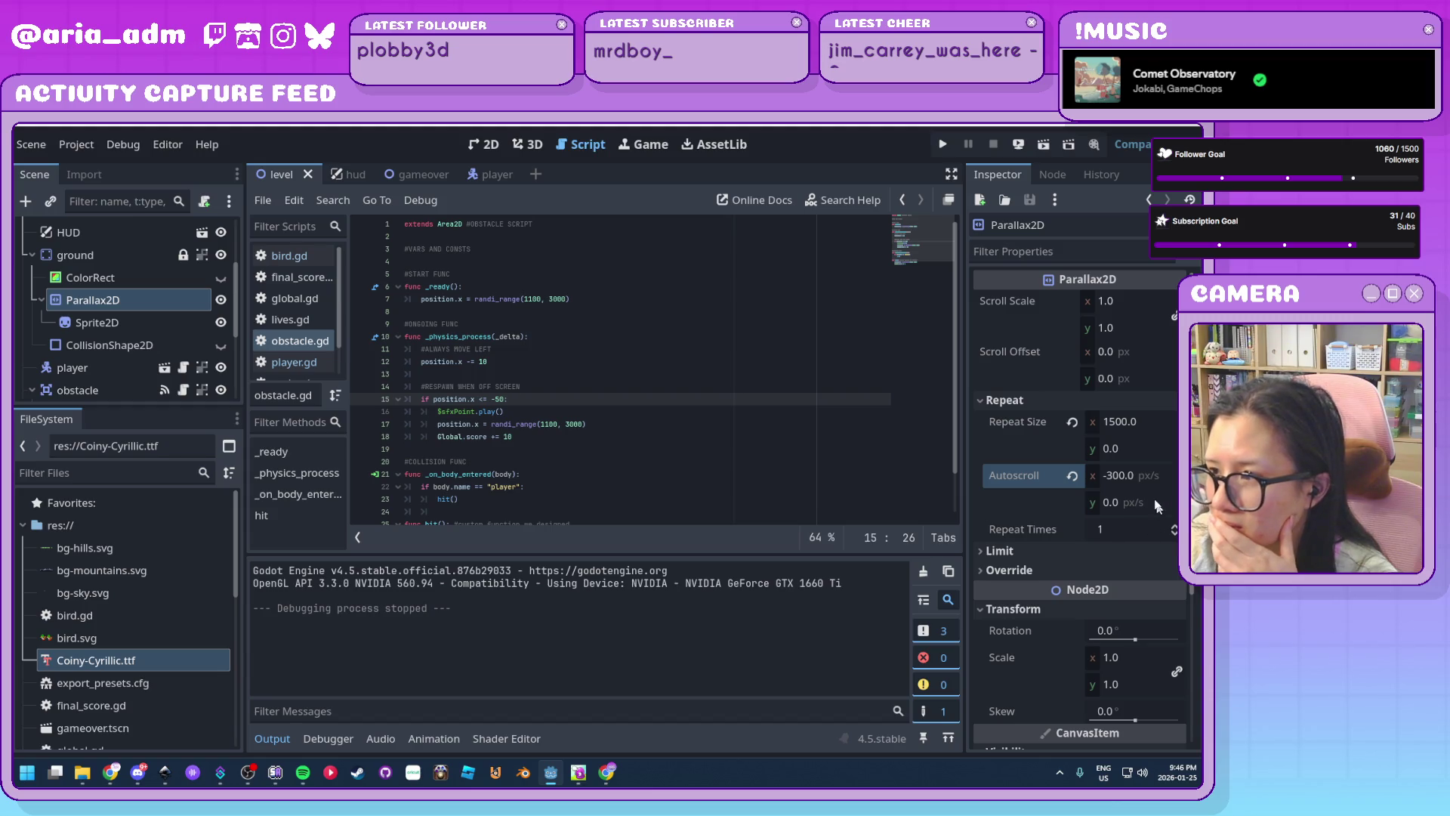
left_click(1146, 476)
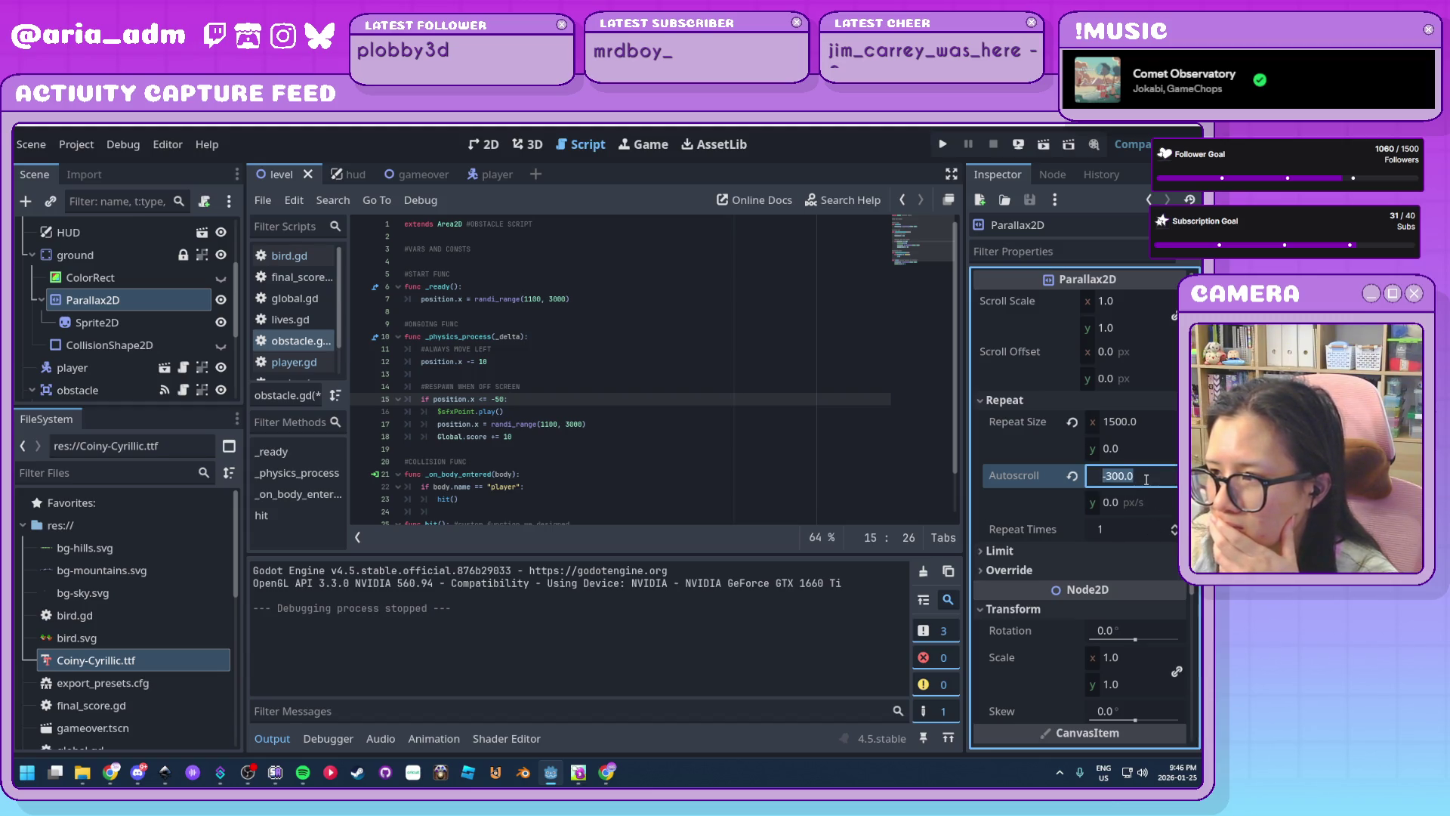
type("-")
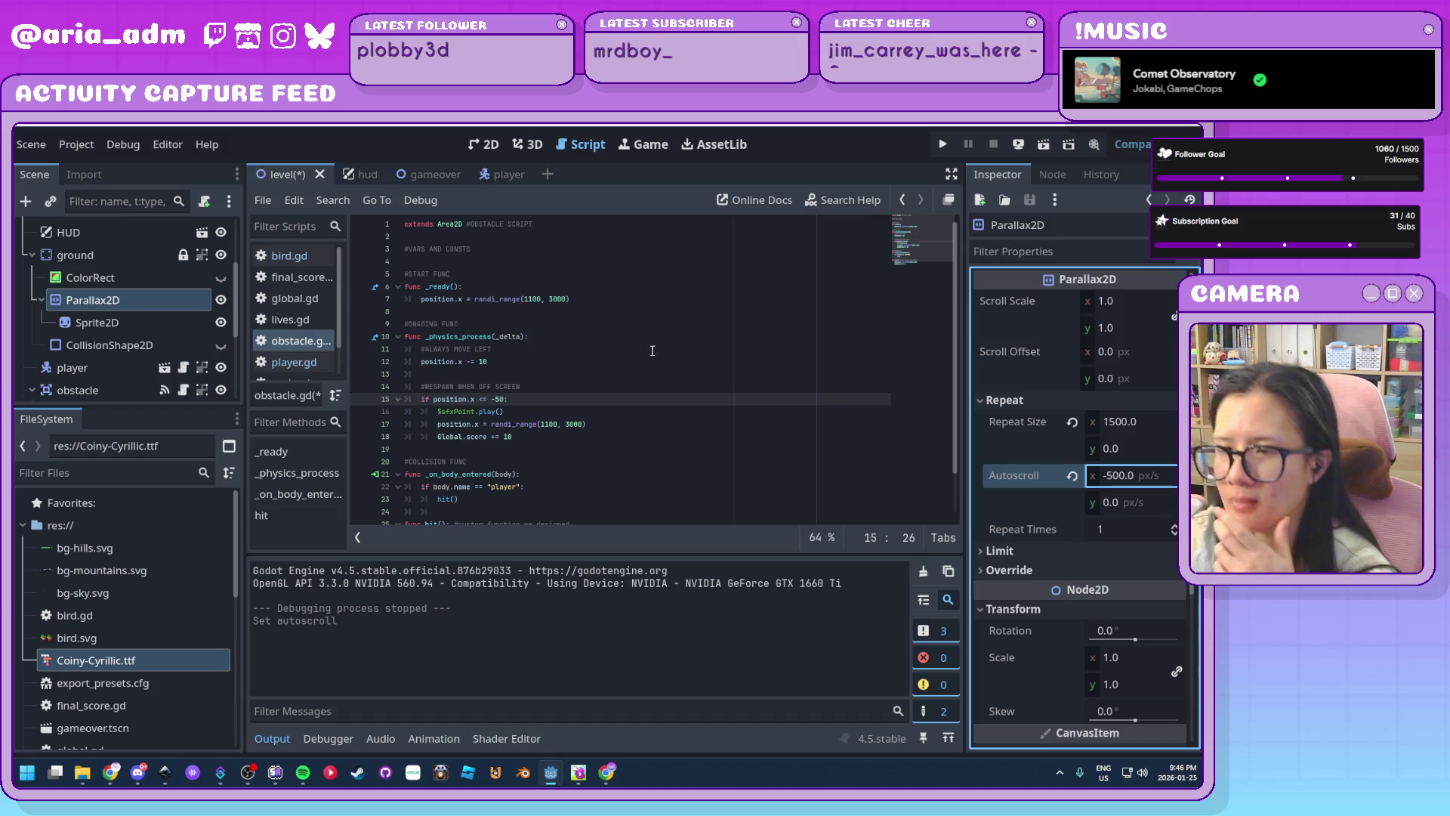
left_click(942, 147)
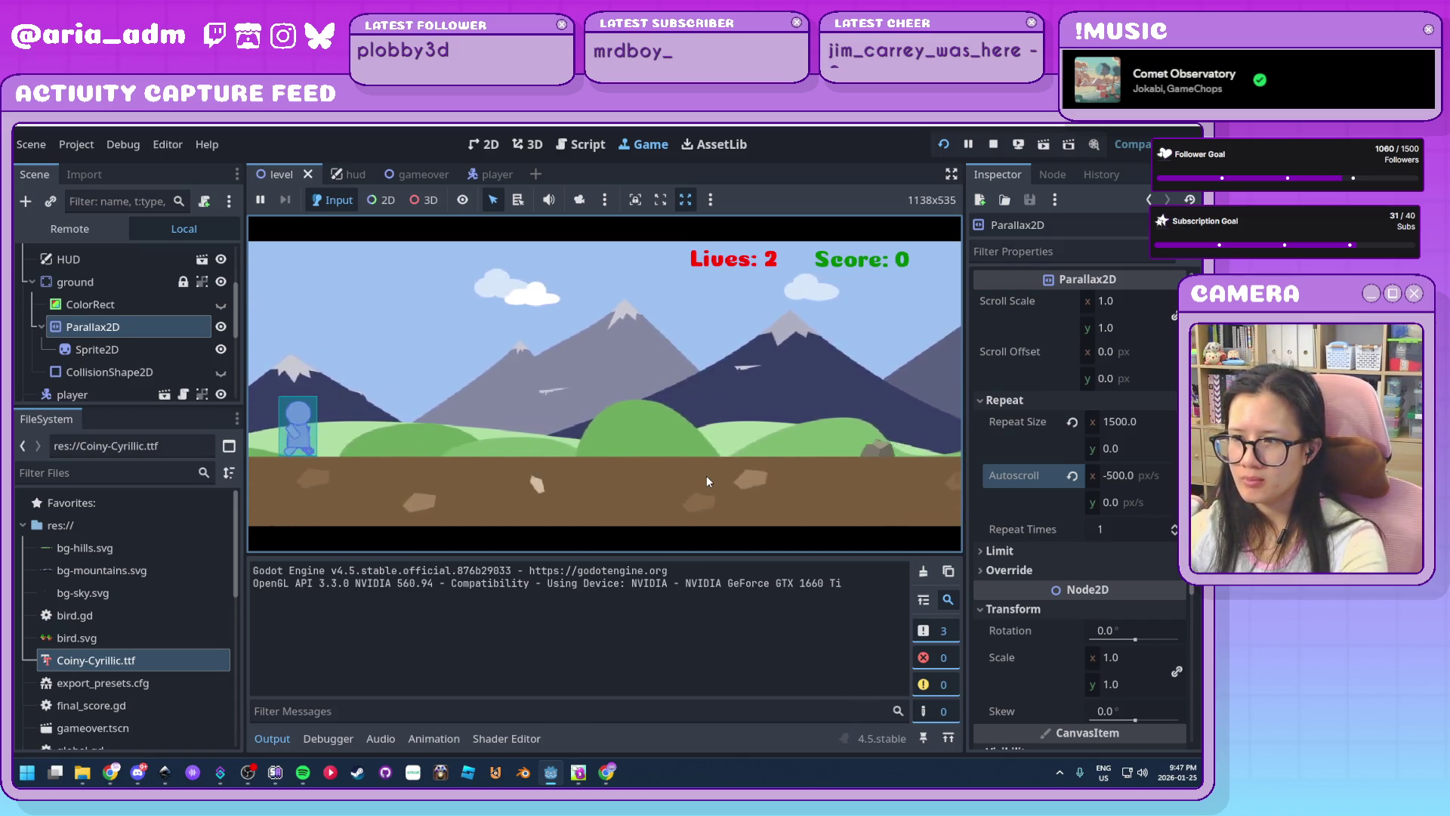
key("space")
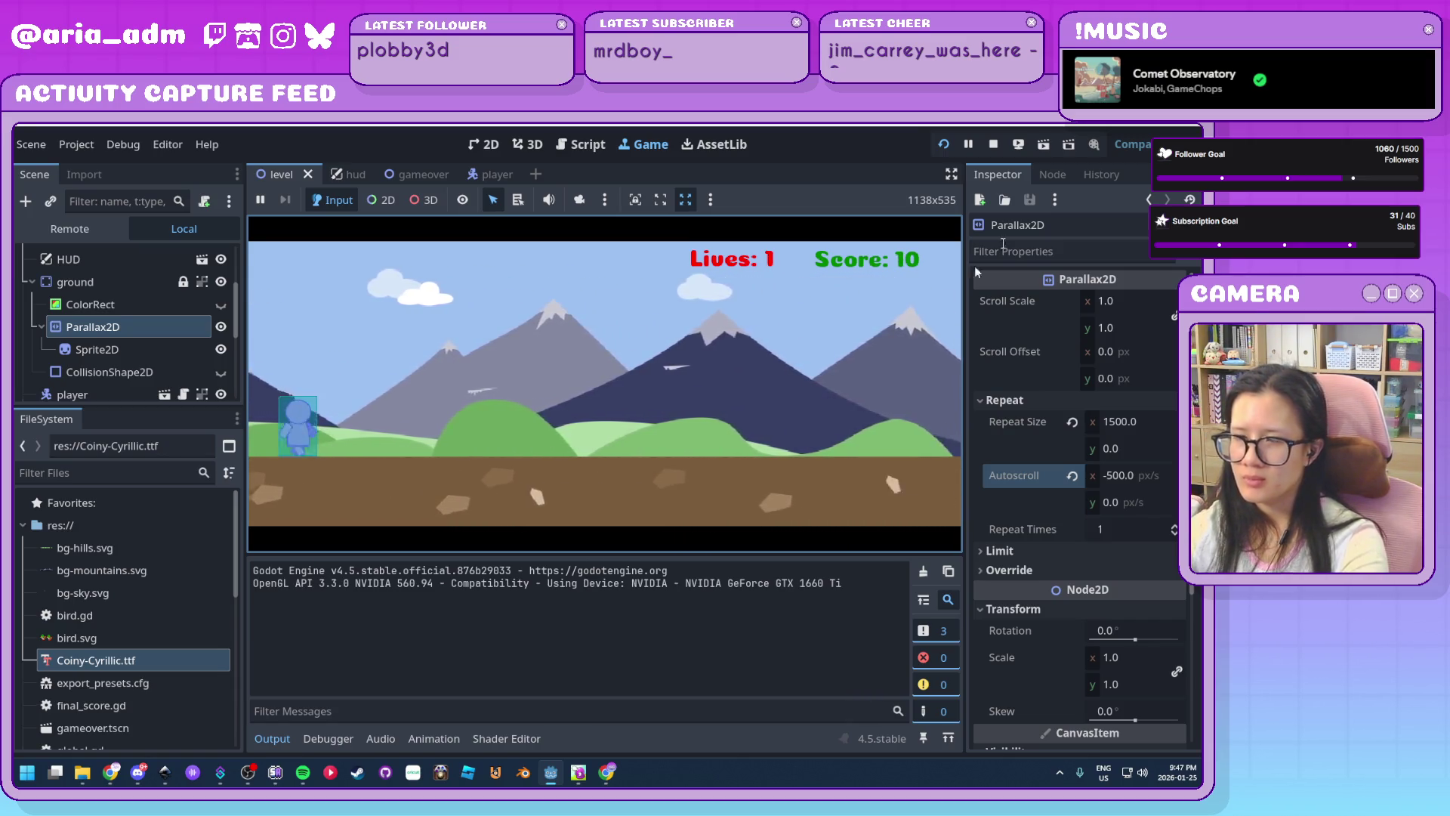
left_click(993, 144)
Set the ground autoscroll to -600 px/s and return to the obstacle script
left_click(1149, 476)
type("-600")
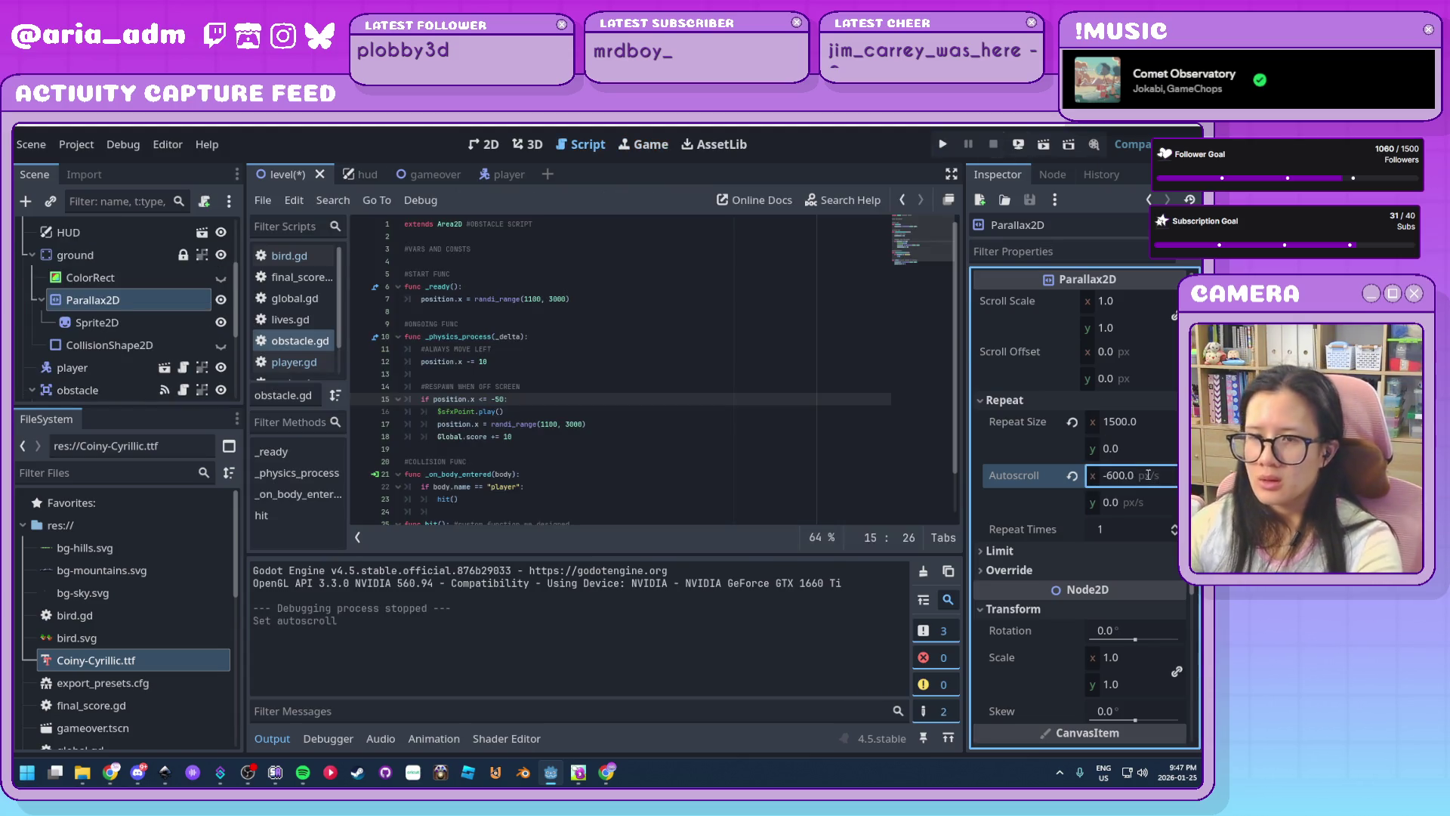
left_click(759, 511)
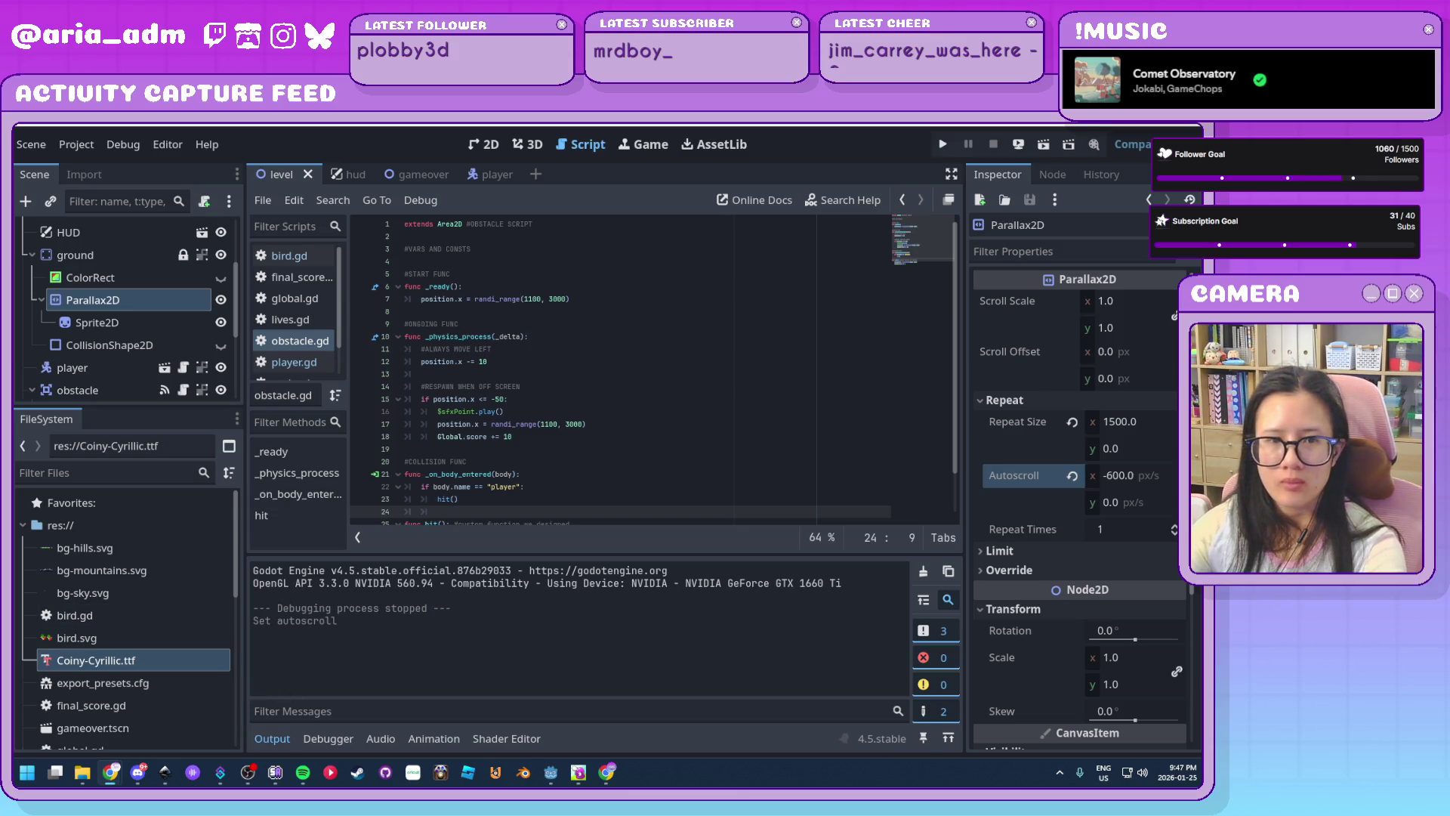
scroll(626, 485, "down", 2)
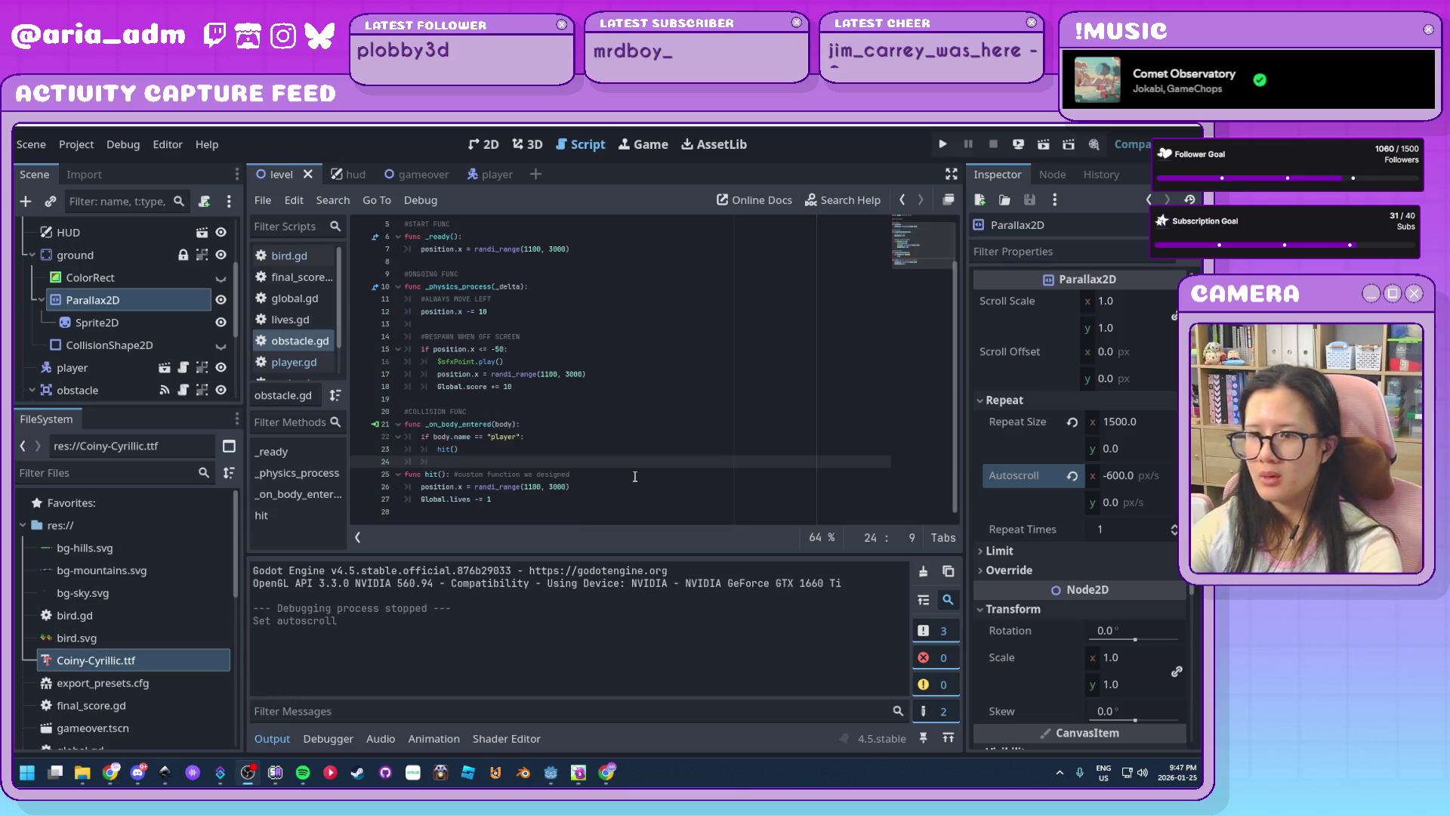
Go to the hit function, then view the HUD scene's labels in 2D
left_click(635, 477)
left_click(354, 174)
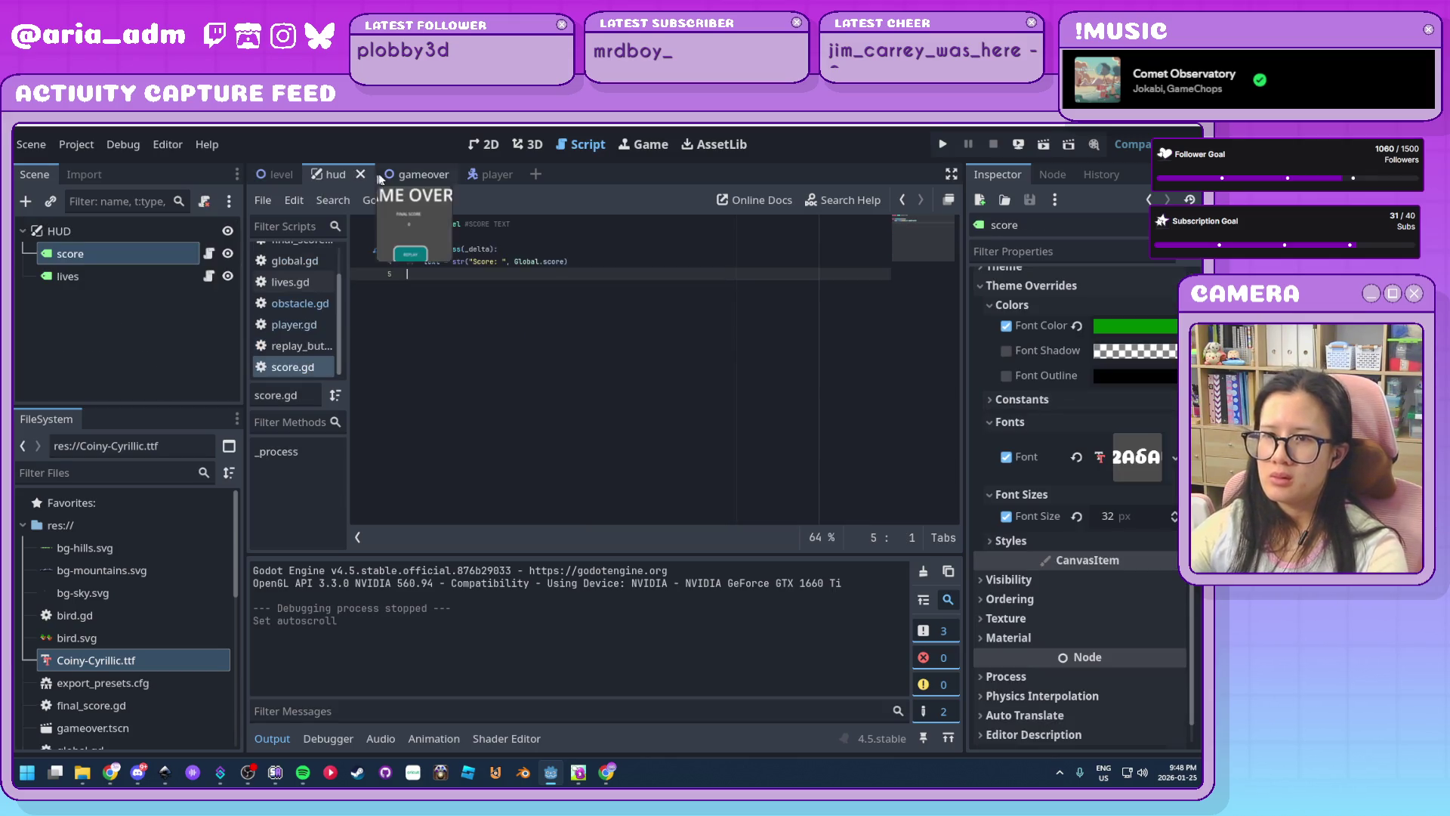
left_click(491, 145)
scroll(750, 326, "down", 2)
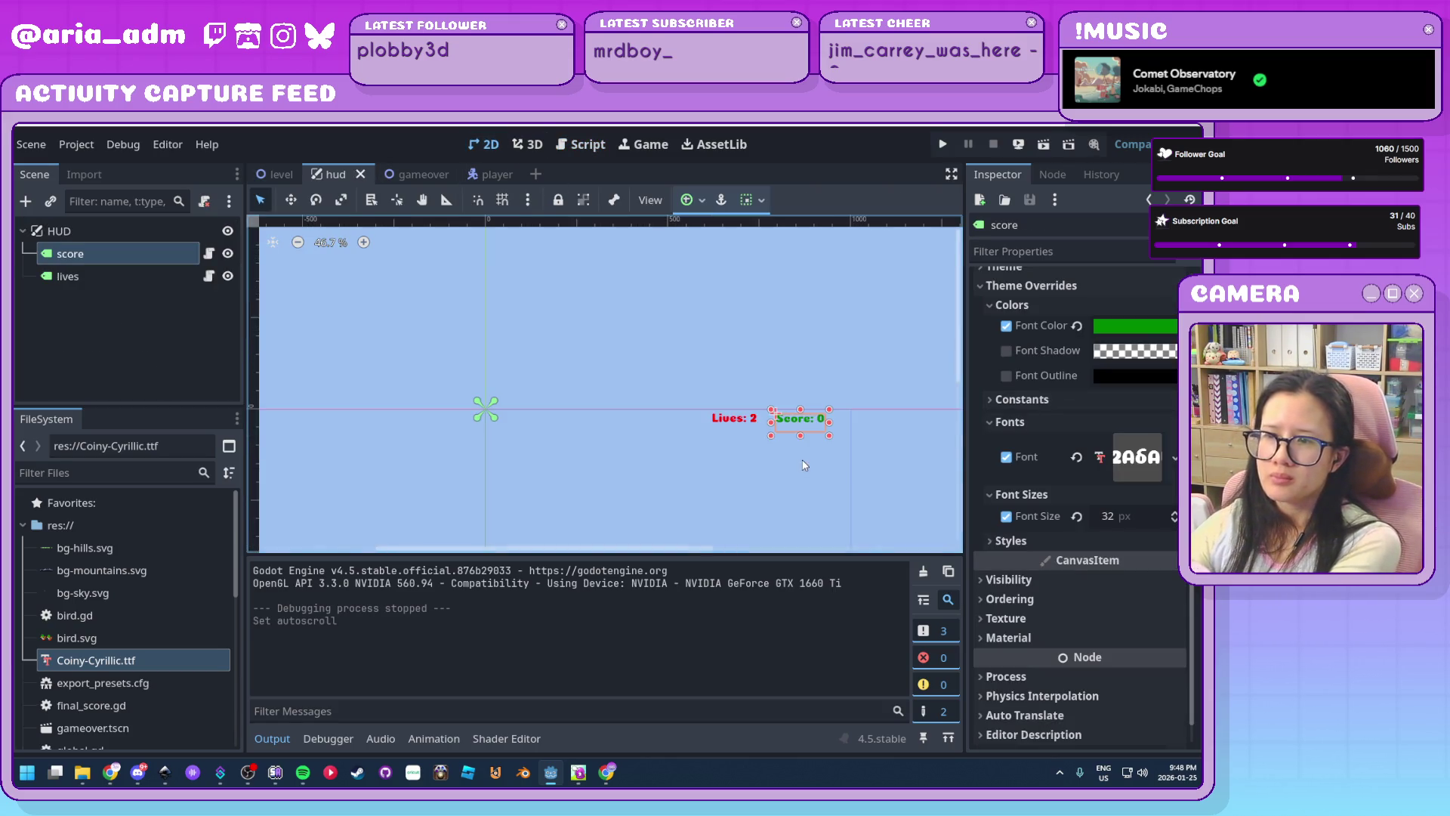
Zoom and pan around the level scene, then switch to the Inkscape hills drawing
left_click(280, 175)
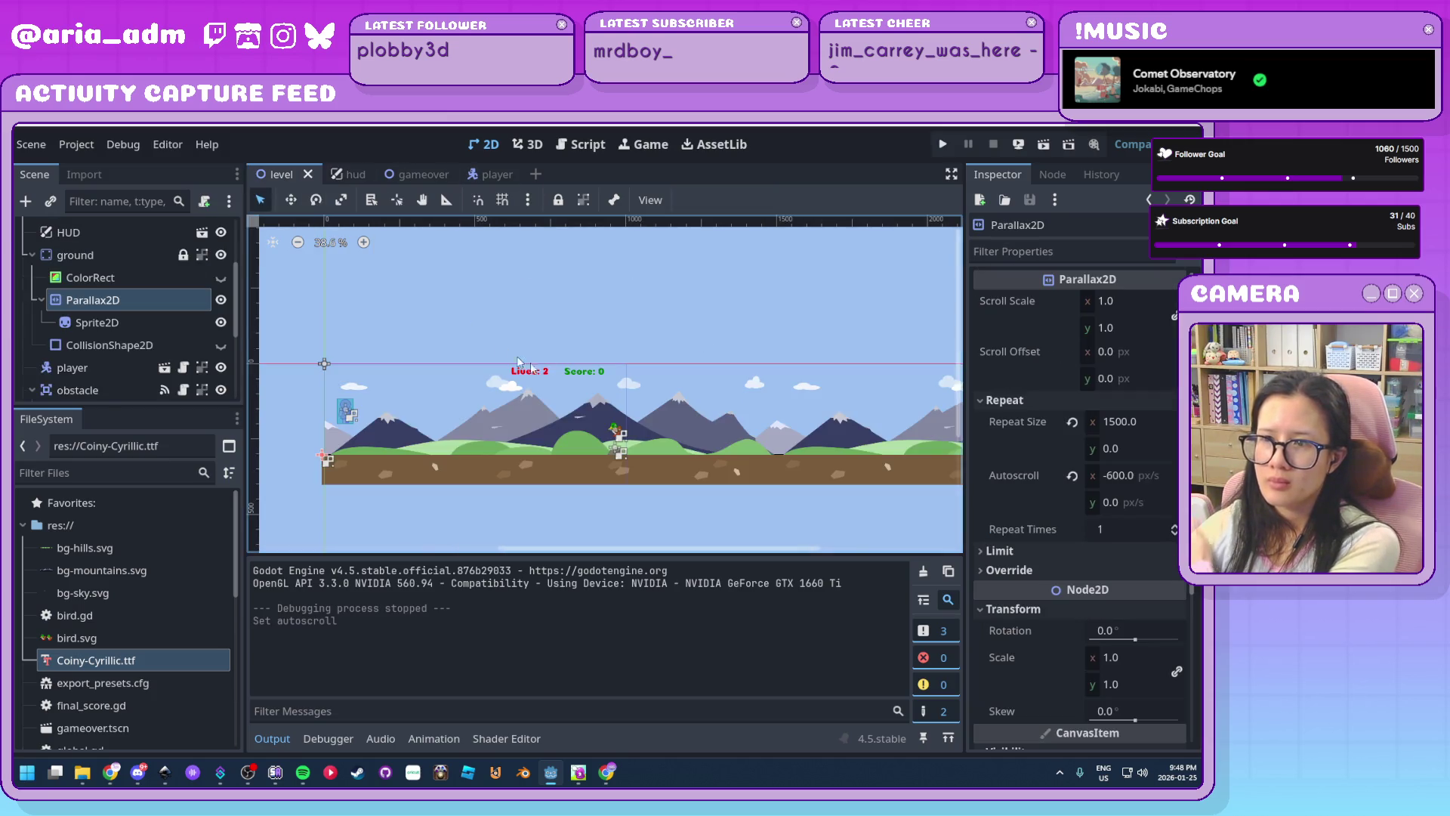
scroll(321, 439, "up", 4)
scroll(568, 337, "up", 4)
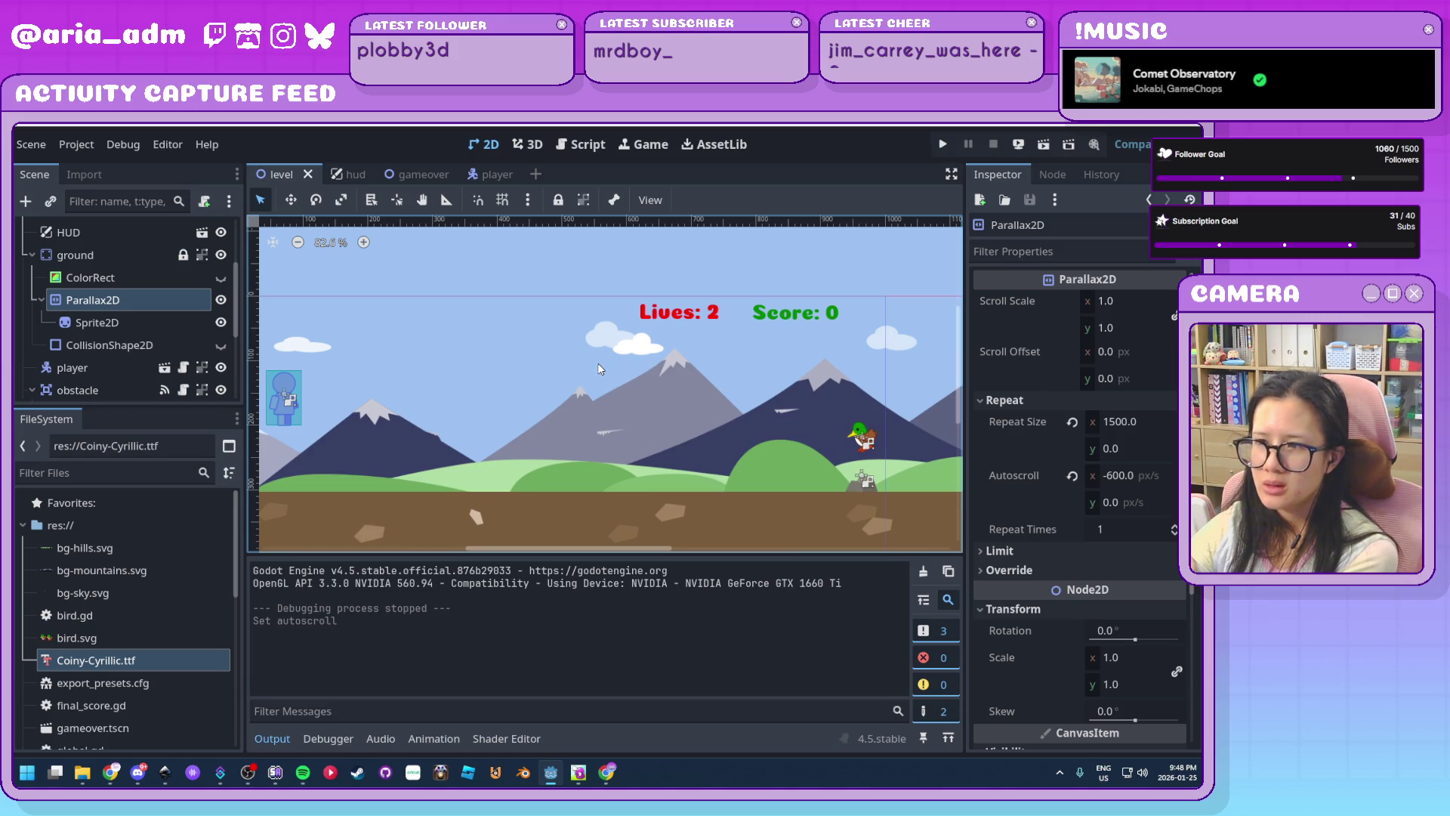
scroll(599, 368, "down", 5)
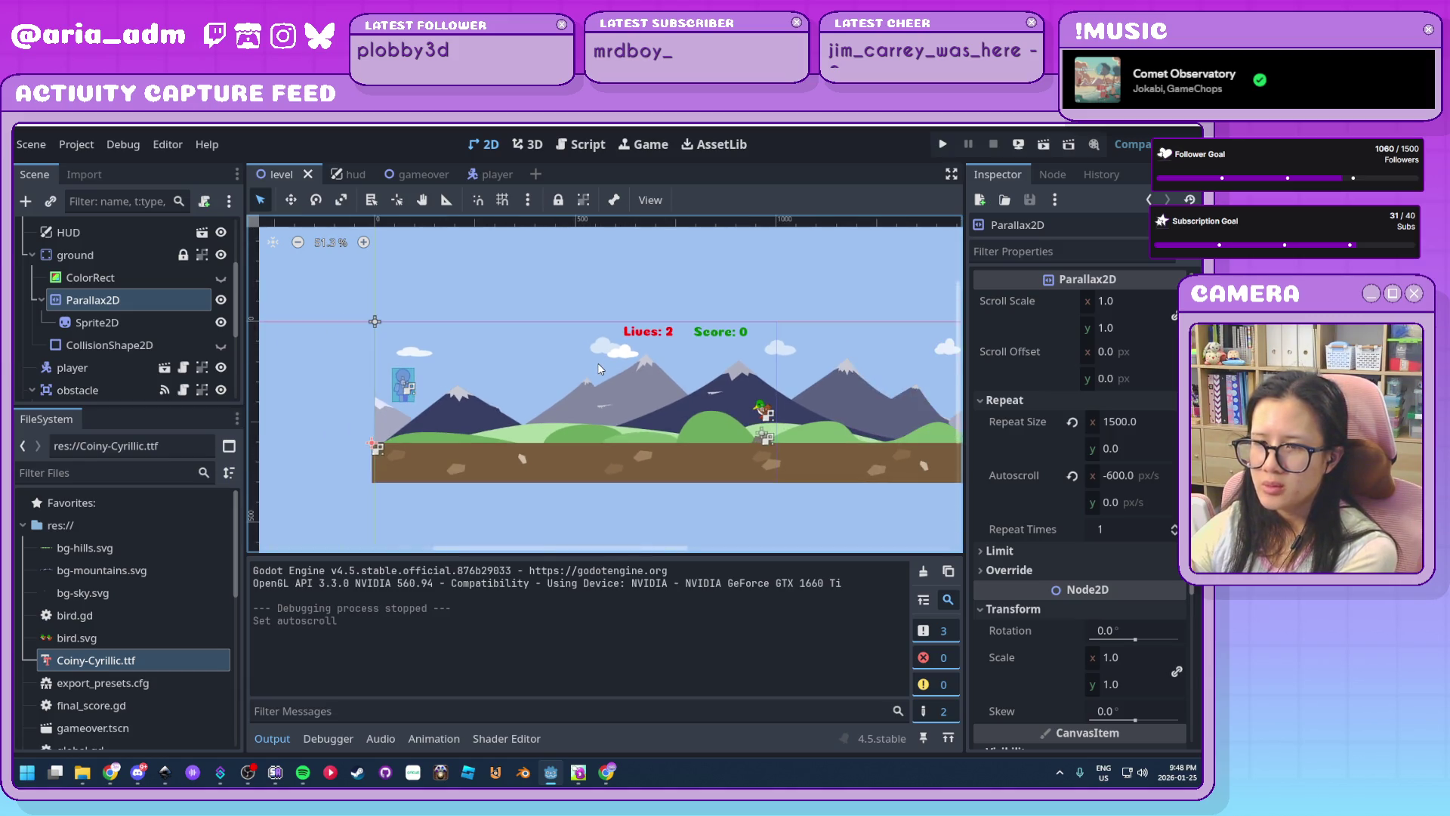
mouse_move(864, 451)
left_mouse_down()
mouse_move(552, 424)
mouse_move(778, 442)
left_mouse_up()
scroll(507, 446, "right", 10)
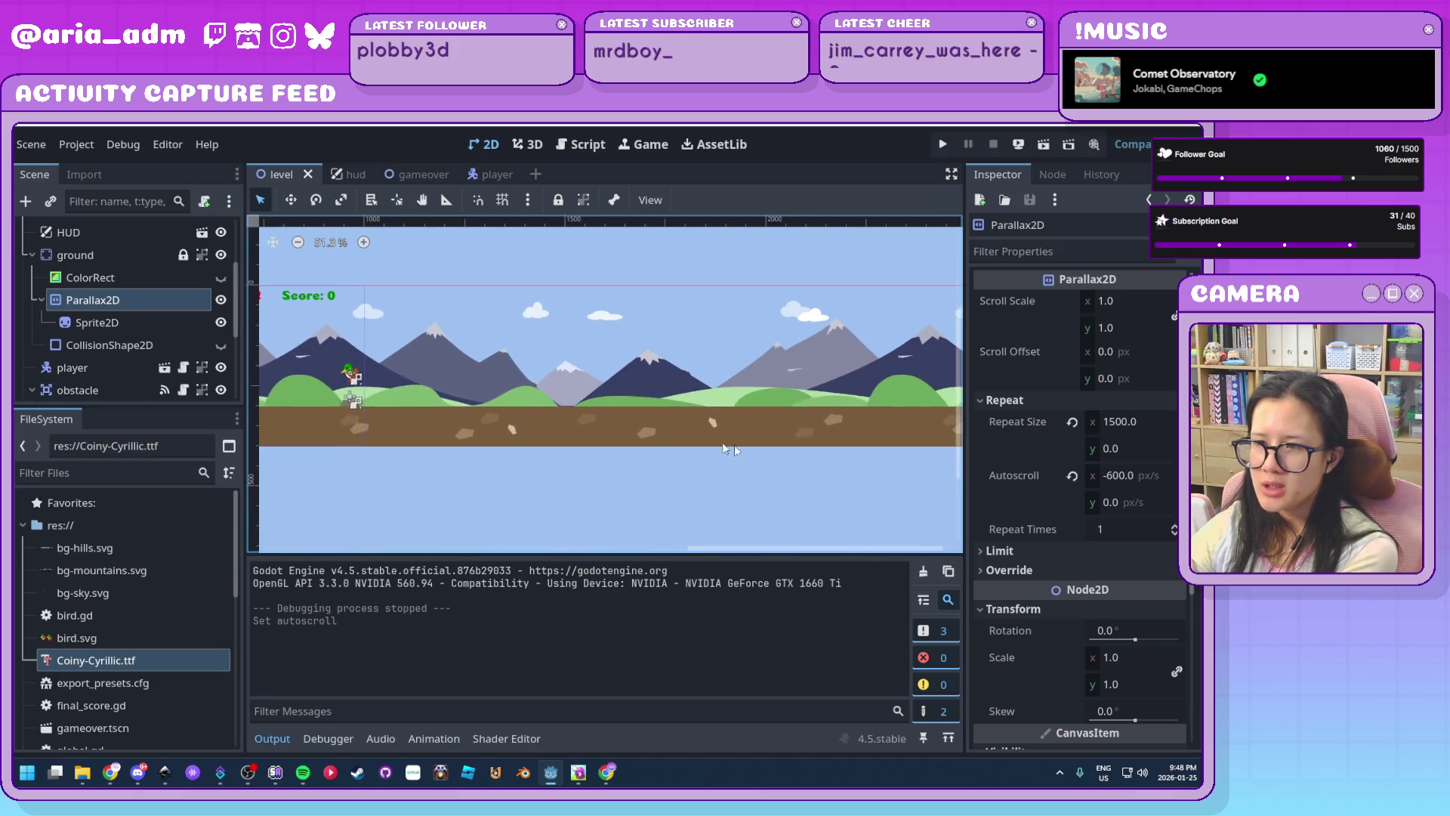
scroll(507, 452, "left", 15)
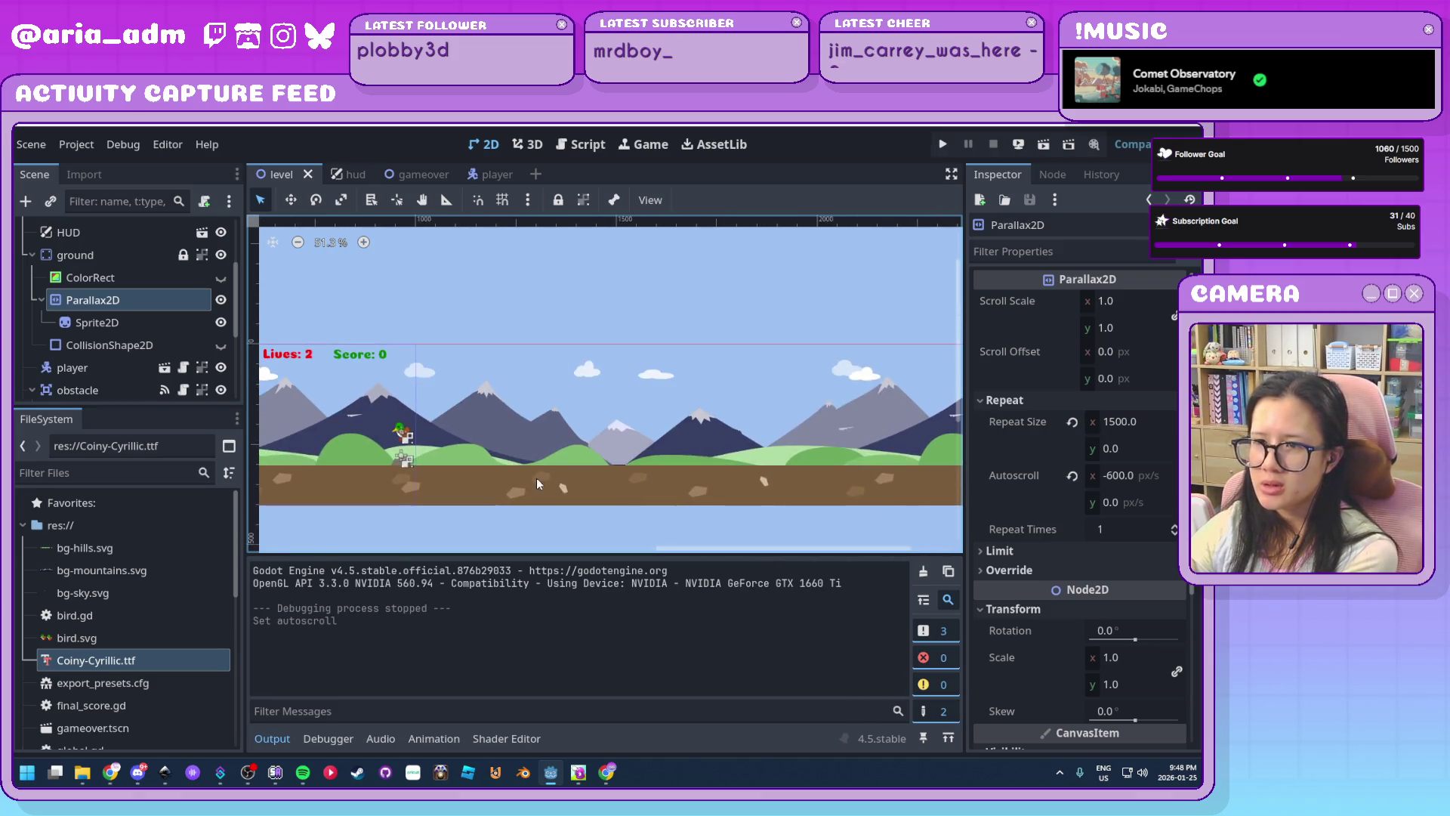
scroll(678, 440, "left", 3)
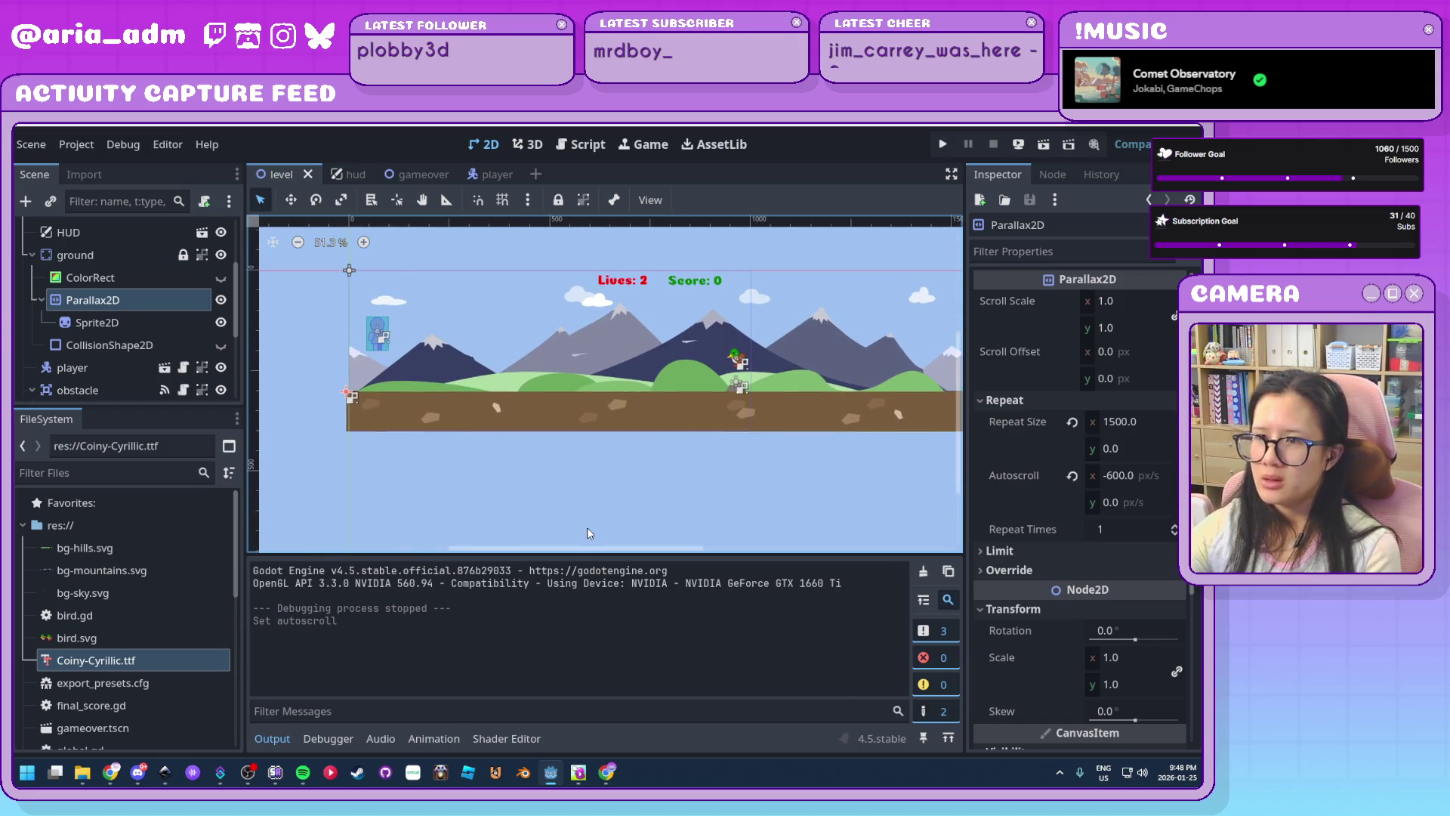
left_click(164, 771)
left_click(505, 692)
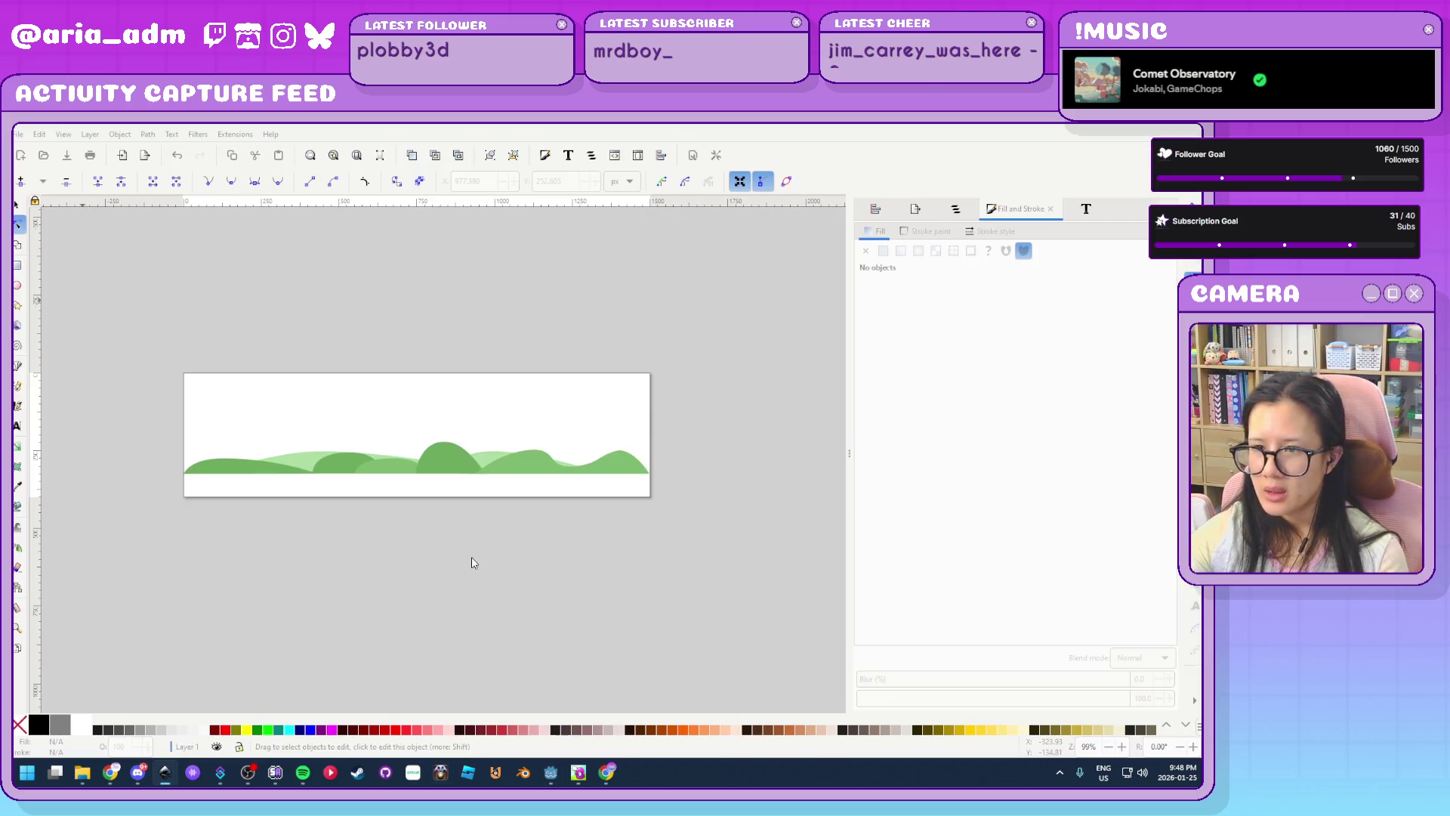
Lower the central green hill's peak by dragging its top node down
scroll(444, 499, "up", 5)
scroll(453, 625, "down", 3)
scroll(479, 472, "up", 4)
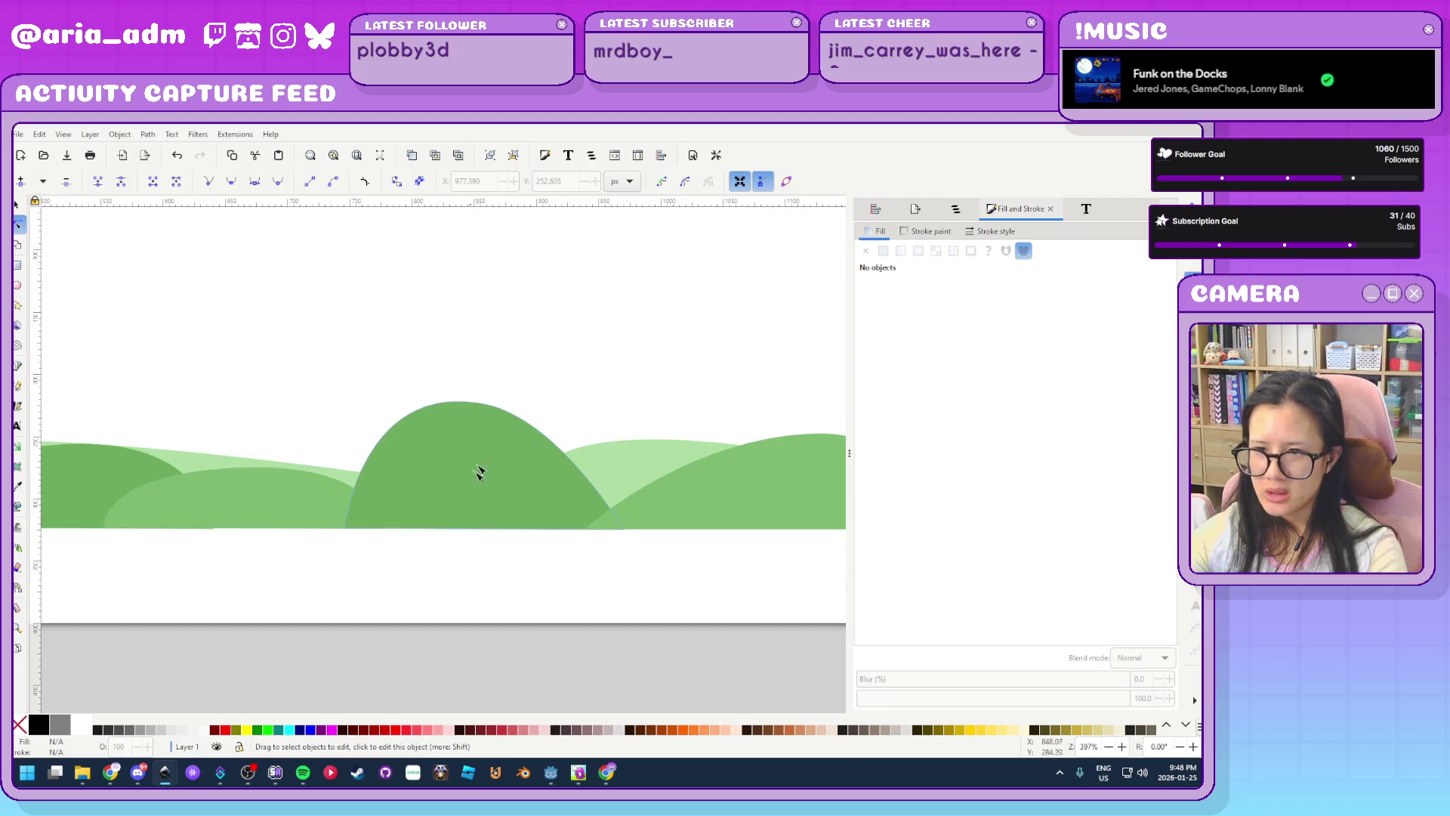
left_click(477, 408)
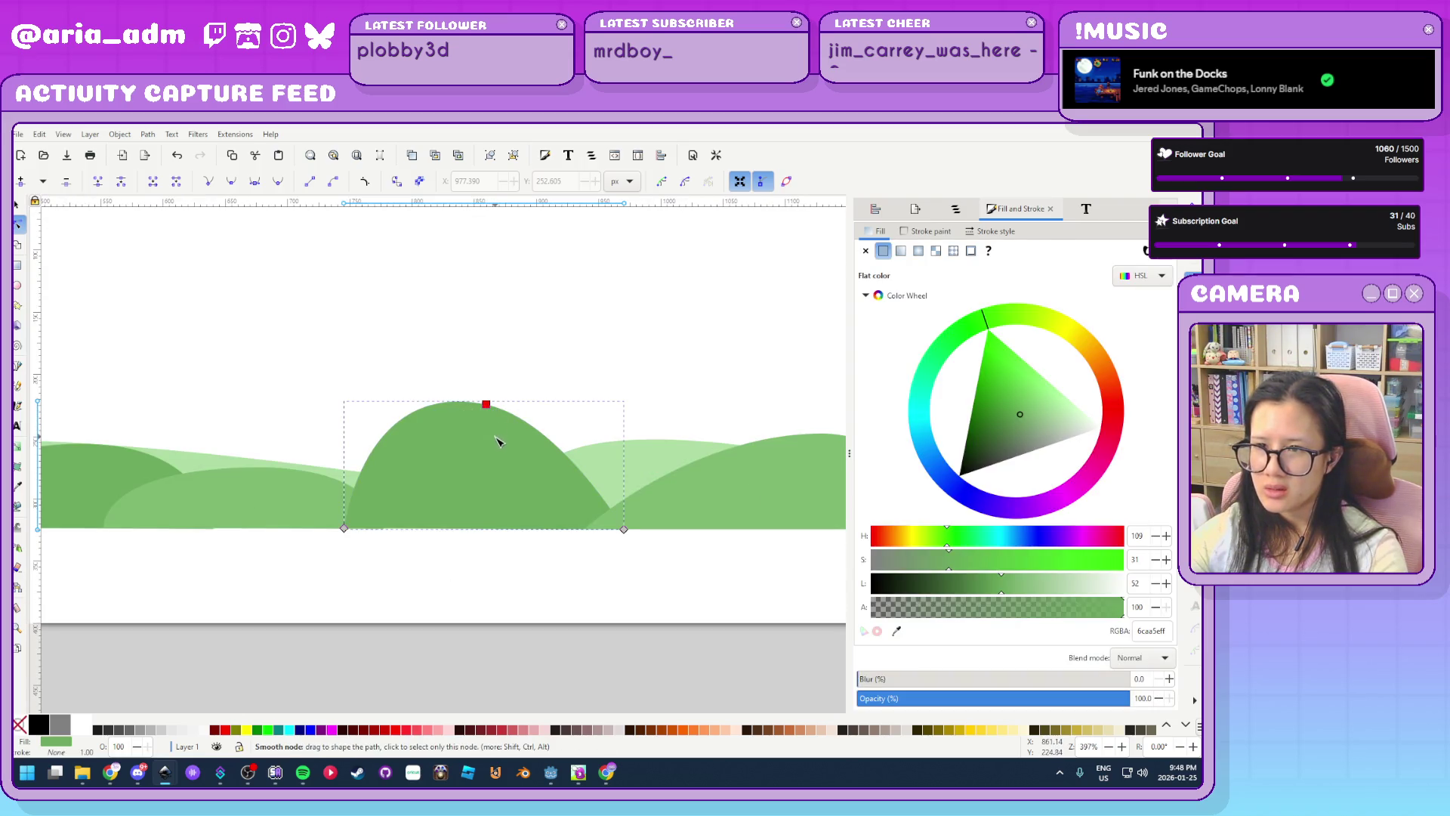
left_click_drag(487, 405, 497, 437)
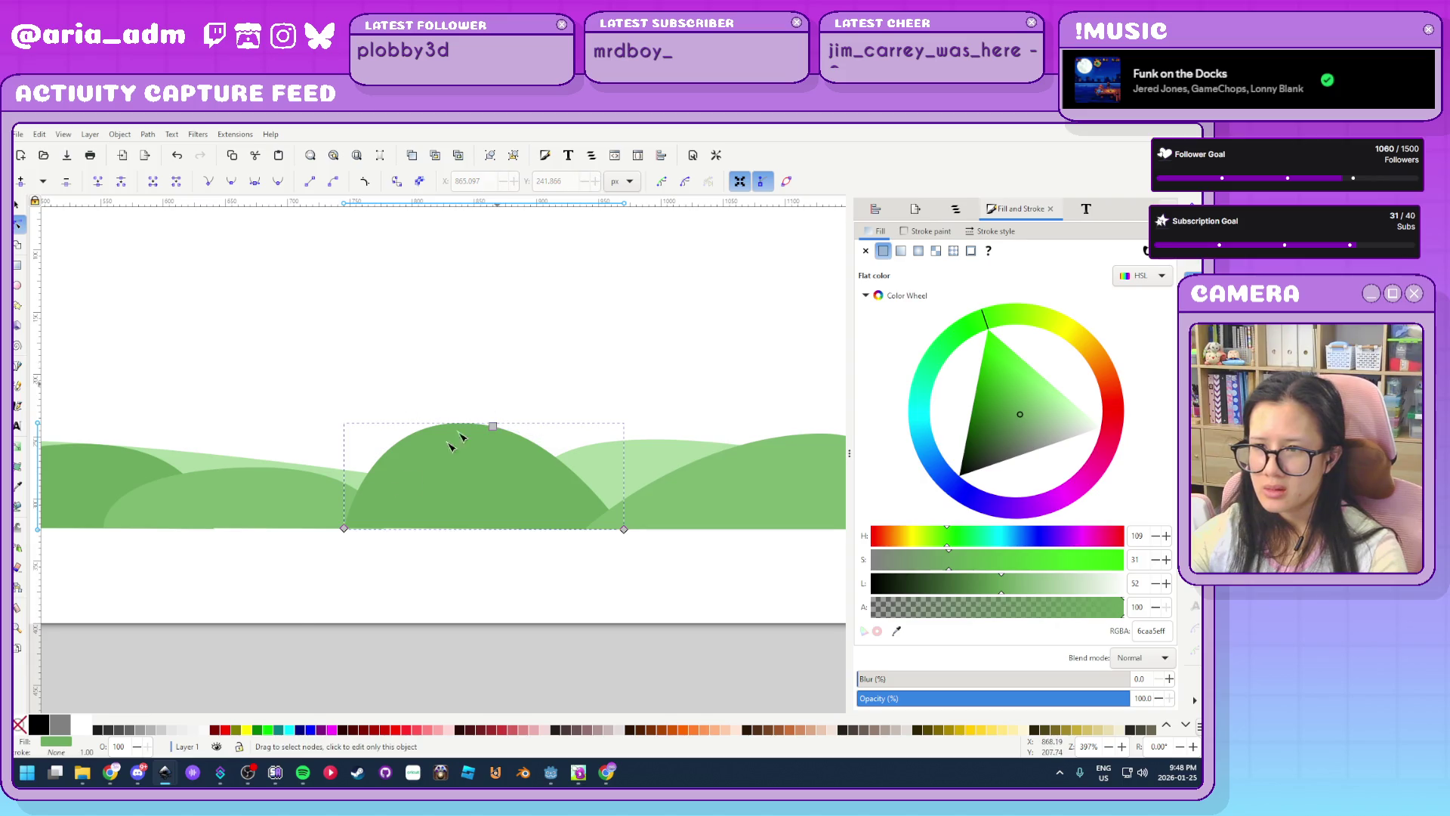
Make the selected hills a brighter, lighter green
scroll(452, 446, "down", 4)
scroll(246, 660, "left", 2)
scroll(264, 650, "up", 1)
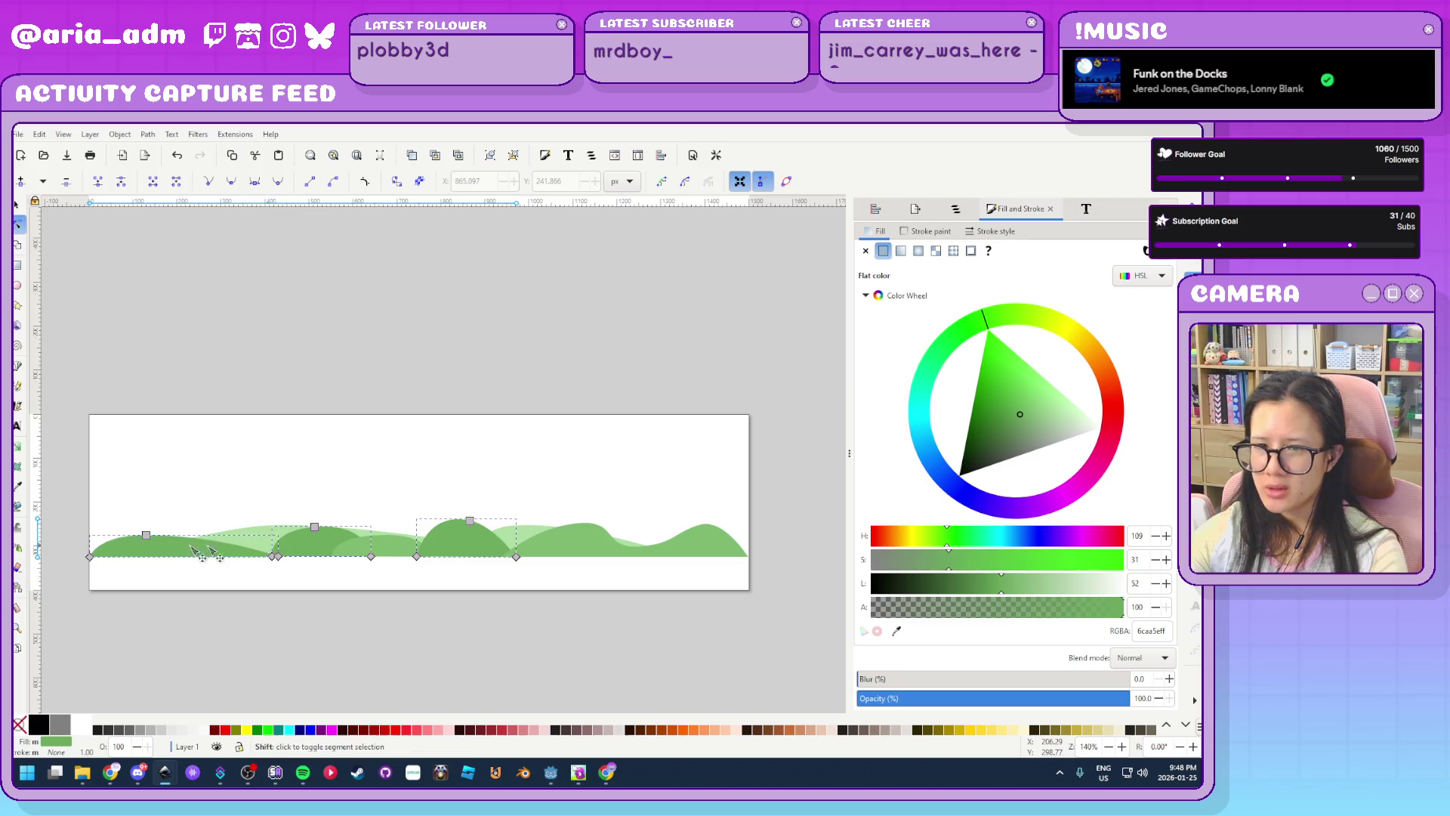
mouse_move(1019, 410)
left_mouse_down()
mouse_move(1003, 389)
mouse_move(1002, 406)
mouse_move(1027, 412)
left_mouse_up()
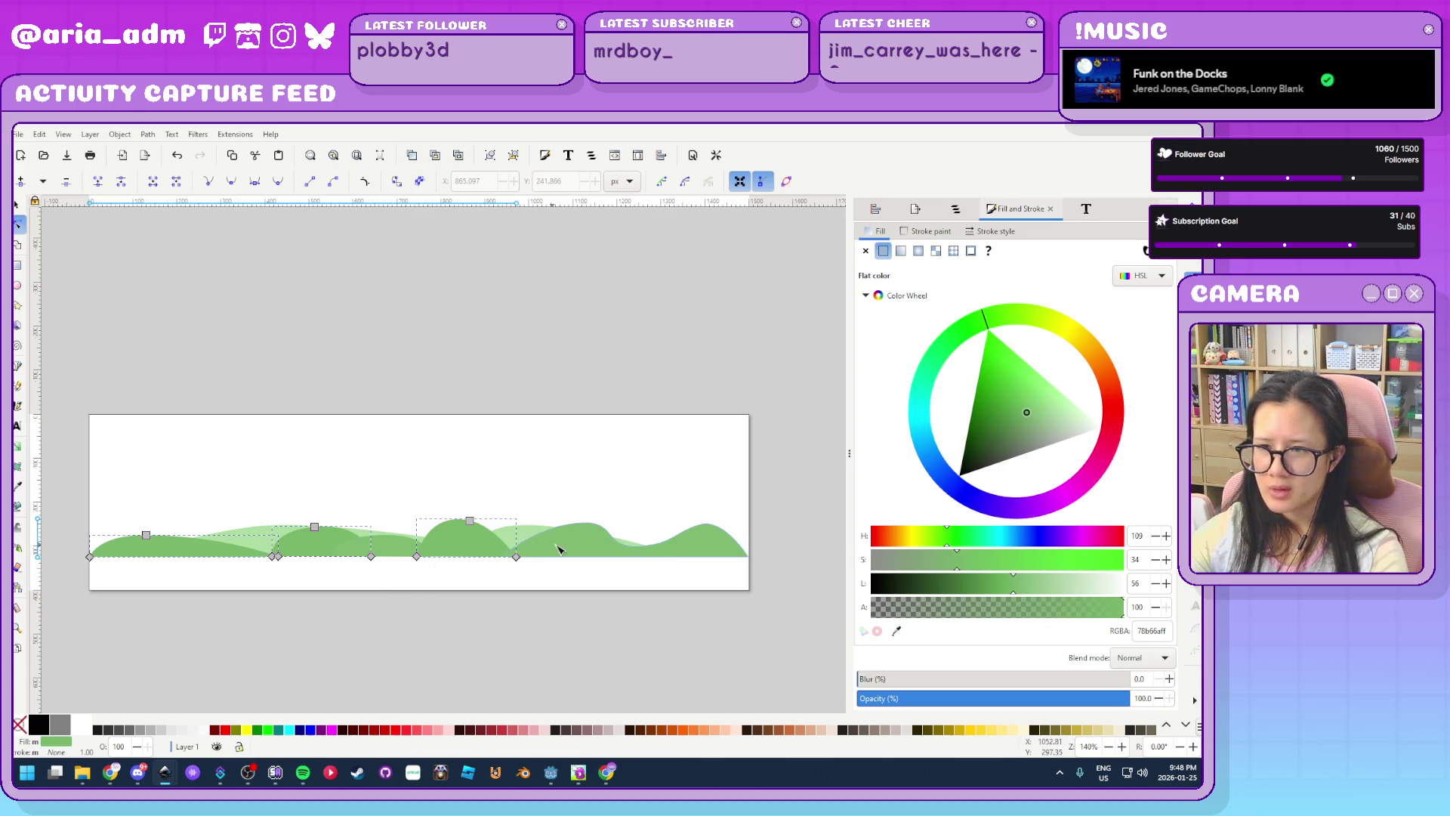
left_click_drag(1031, 410, 1048, 417)
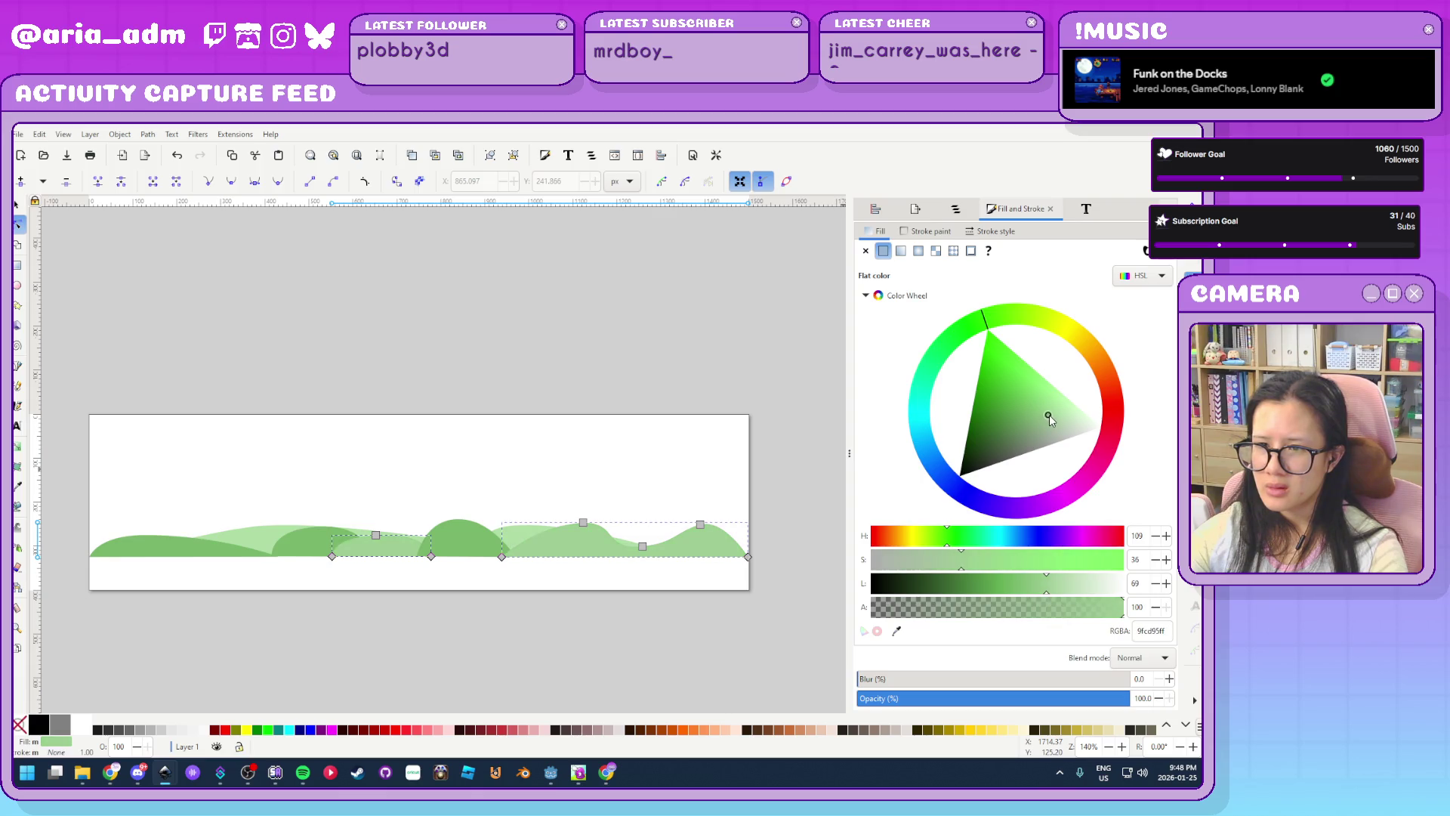
Darken the greens of the light hill, the middle and left hills, and the right hill
left_click(611, 459)
left_click(524, 535)
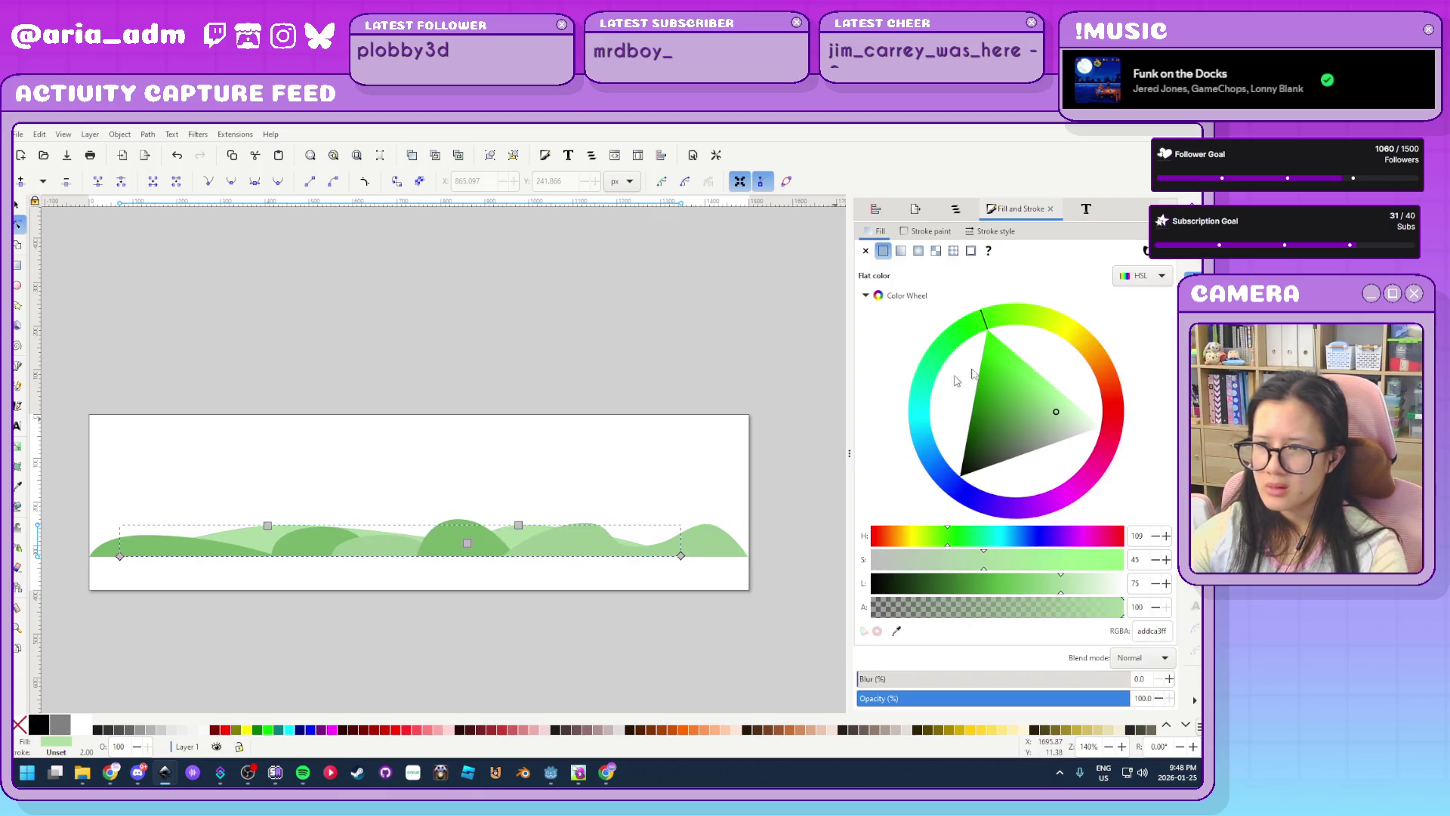
left_click_drag(1057, 414, 1058, 422)
left_click(431, 589)
left_click(479, 551)
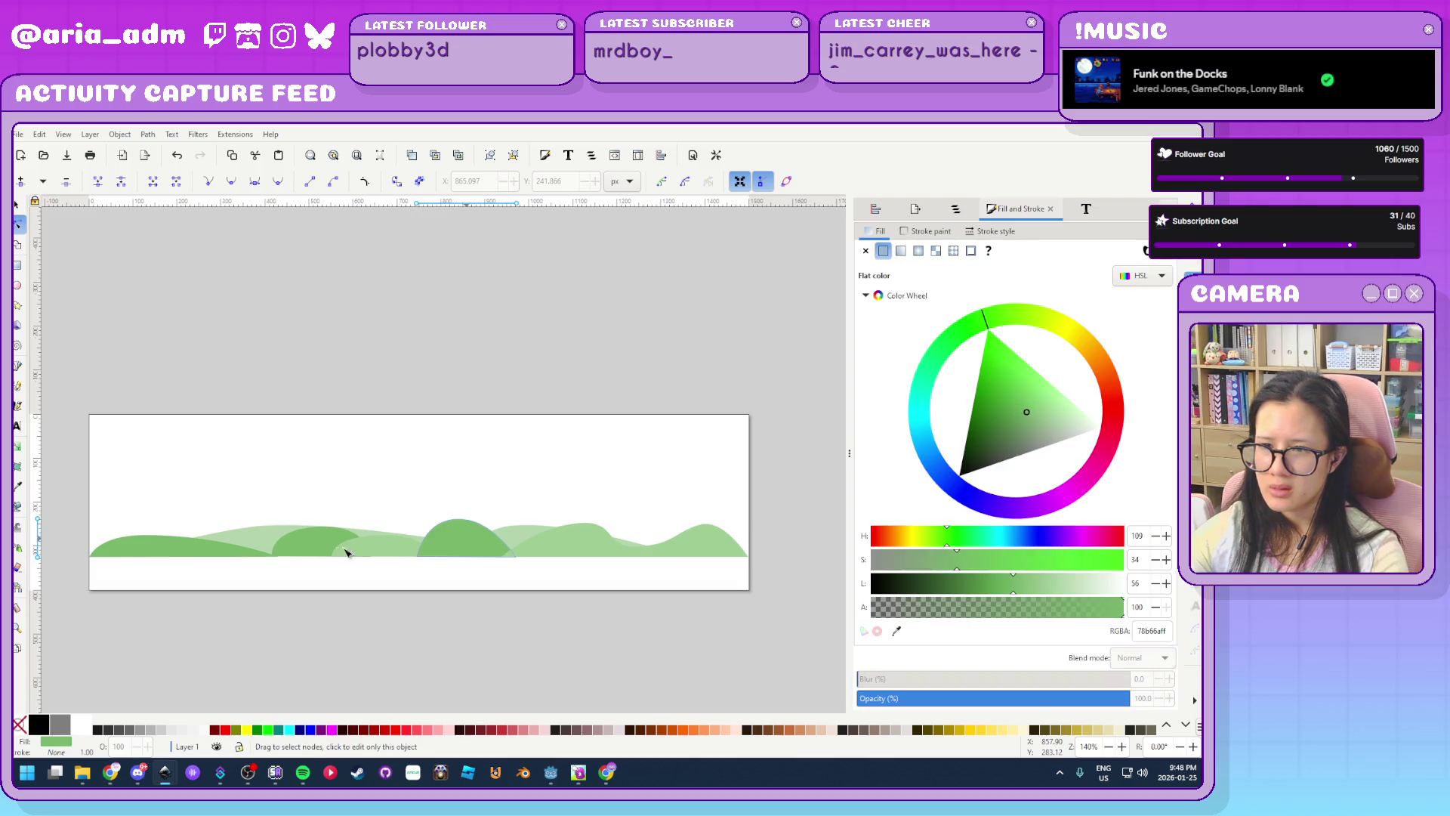
left_click(196, 558, "shift")
left_click_drag(1017, 410, 1016, 423)
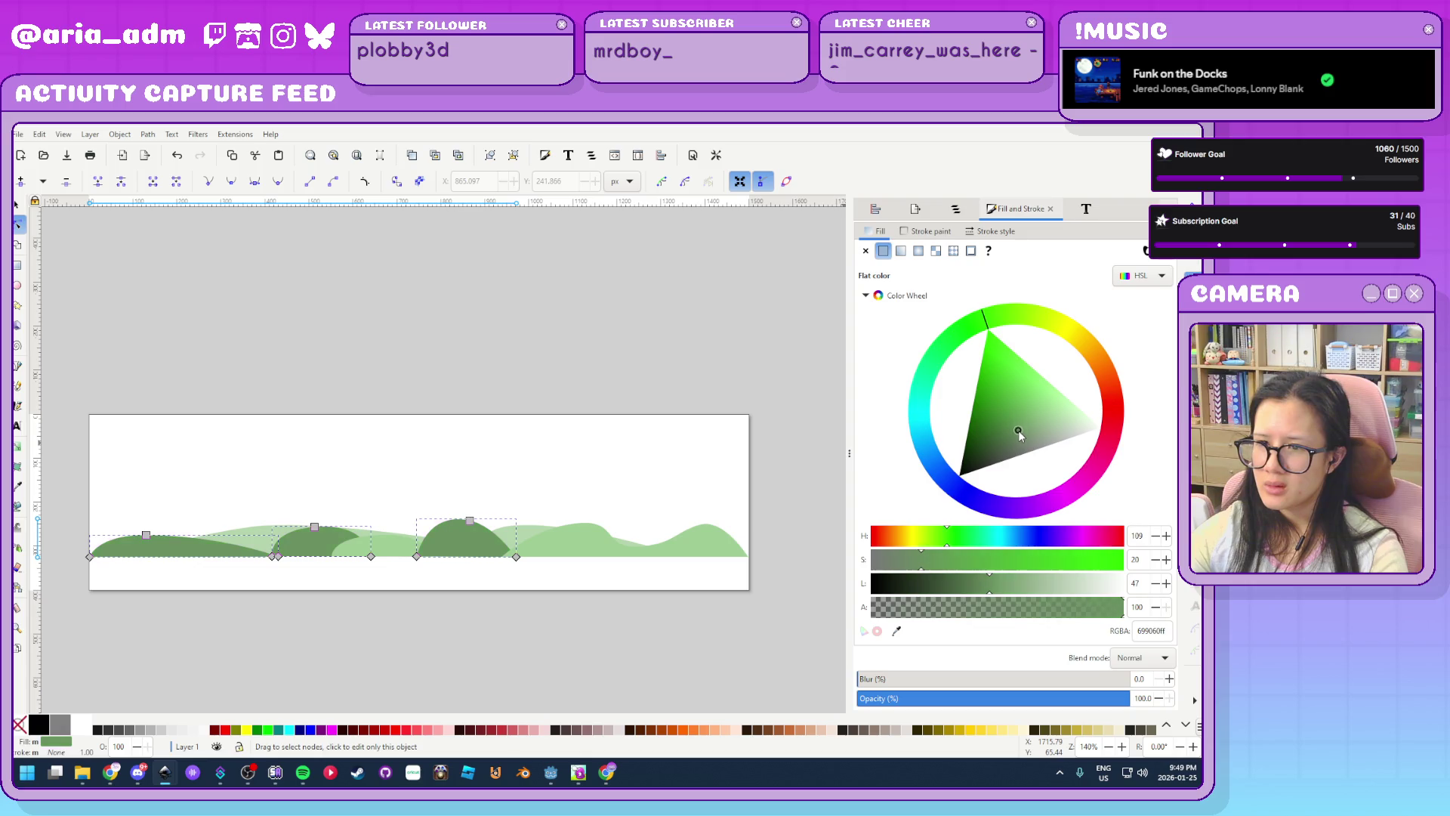
left_click(609, 551)
left_click_drag(1044, 416, 1030, 416)
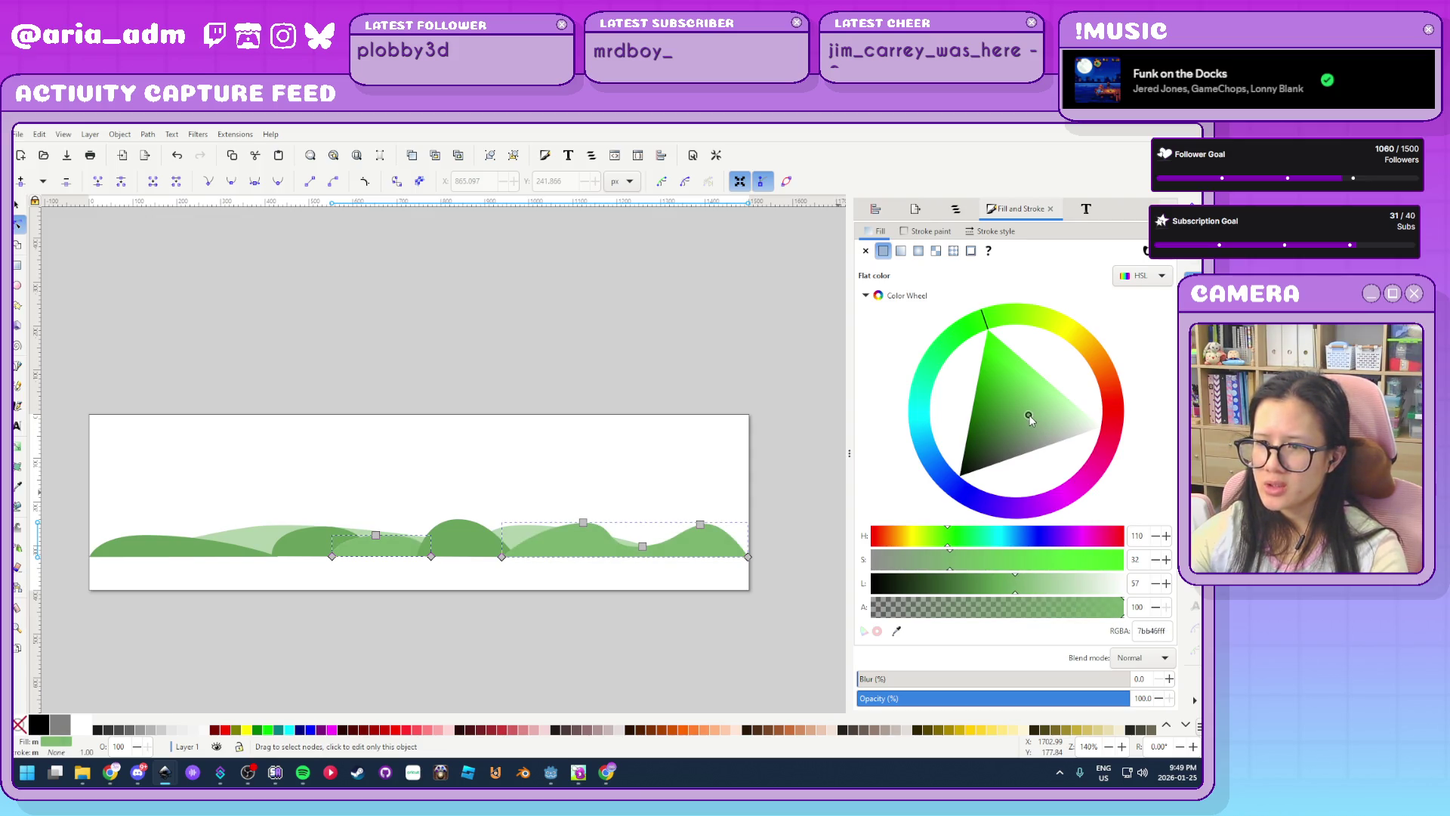
left_click(516, 535)
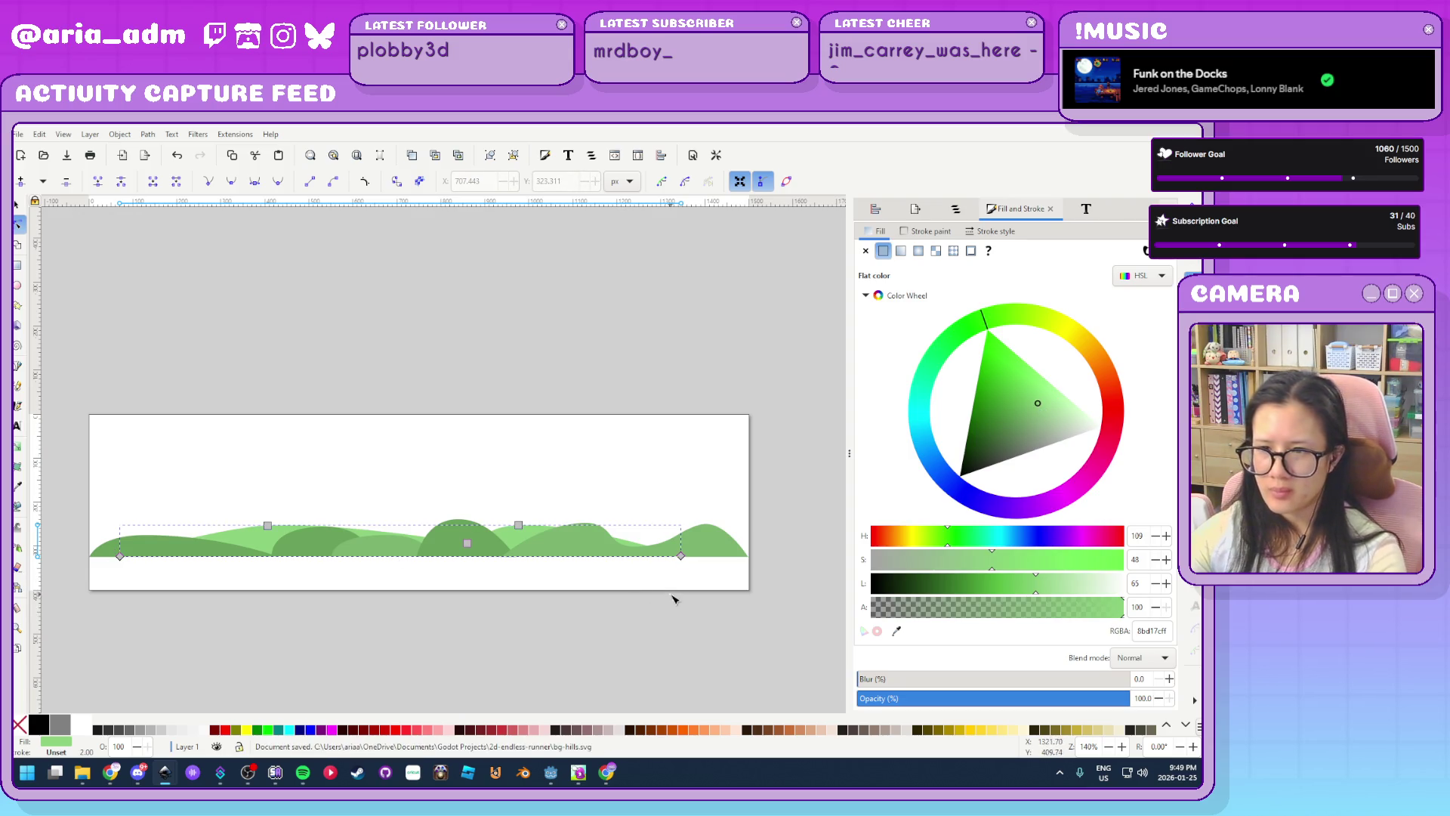
Preview the recoloured hills in the Godot level view
left_click(551, 772)
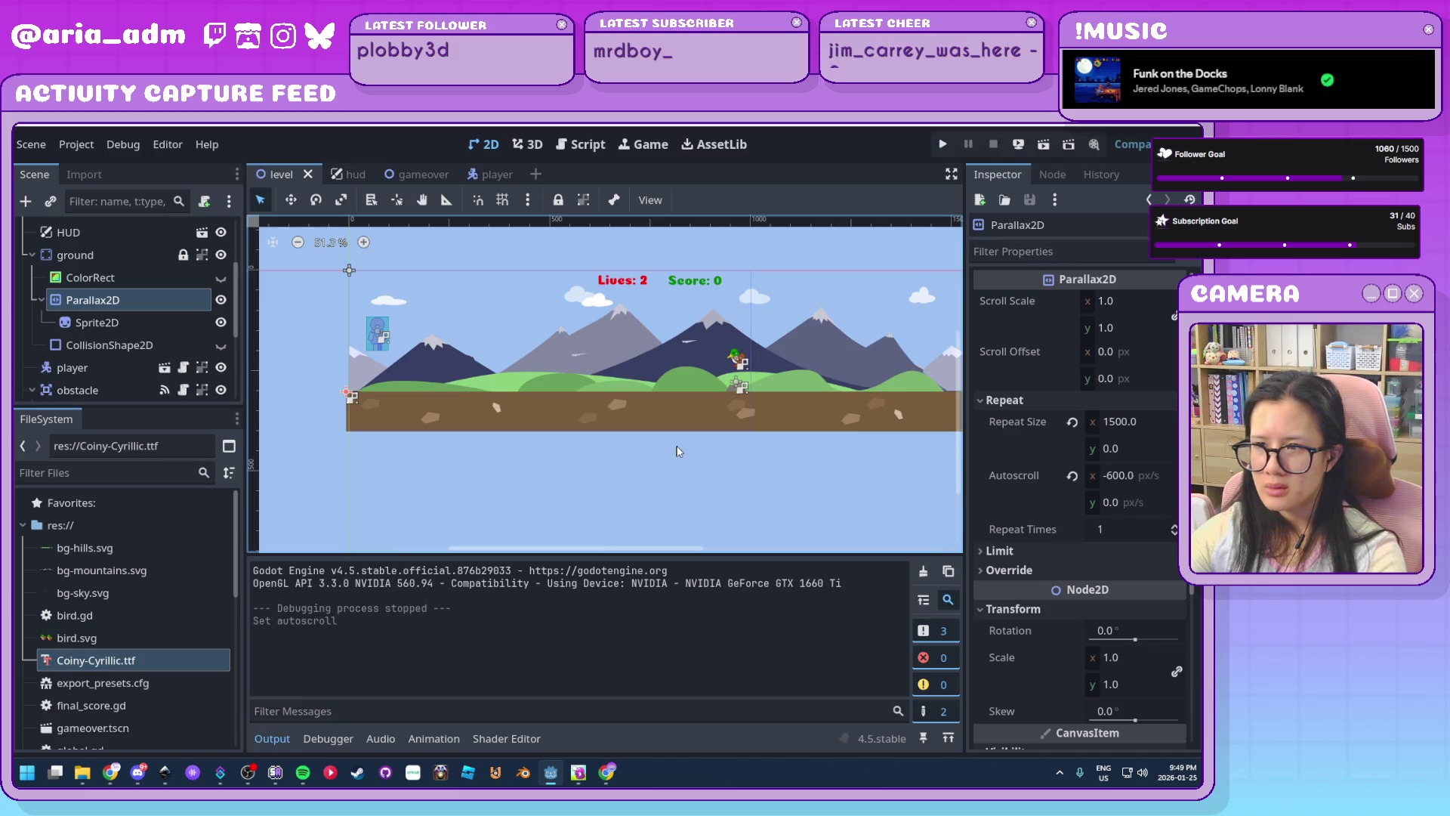
scroll(679, 451, "up", 2)
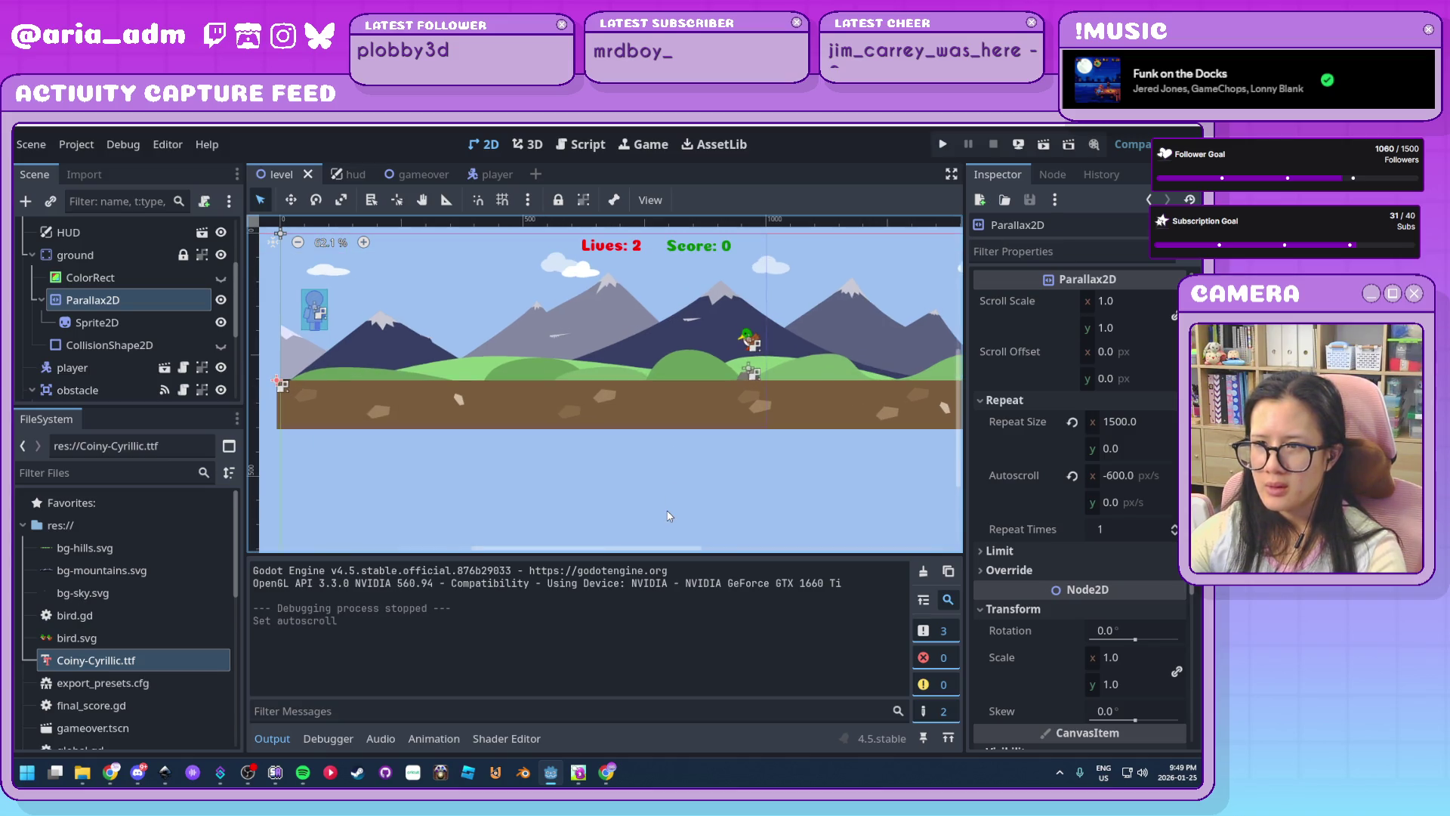
scroll(668, 510, "up", 1)
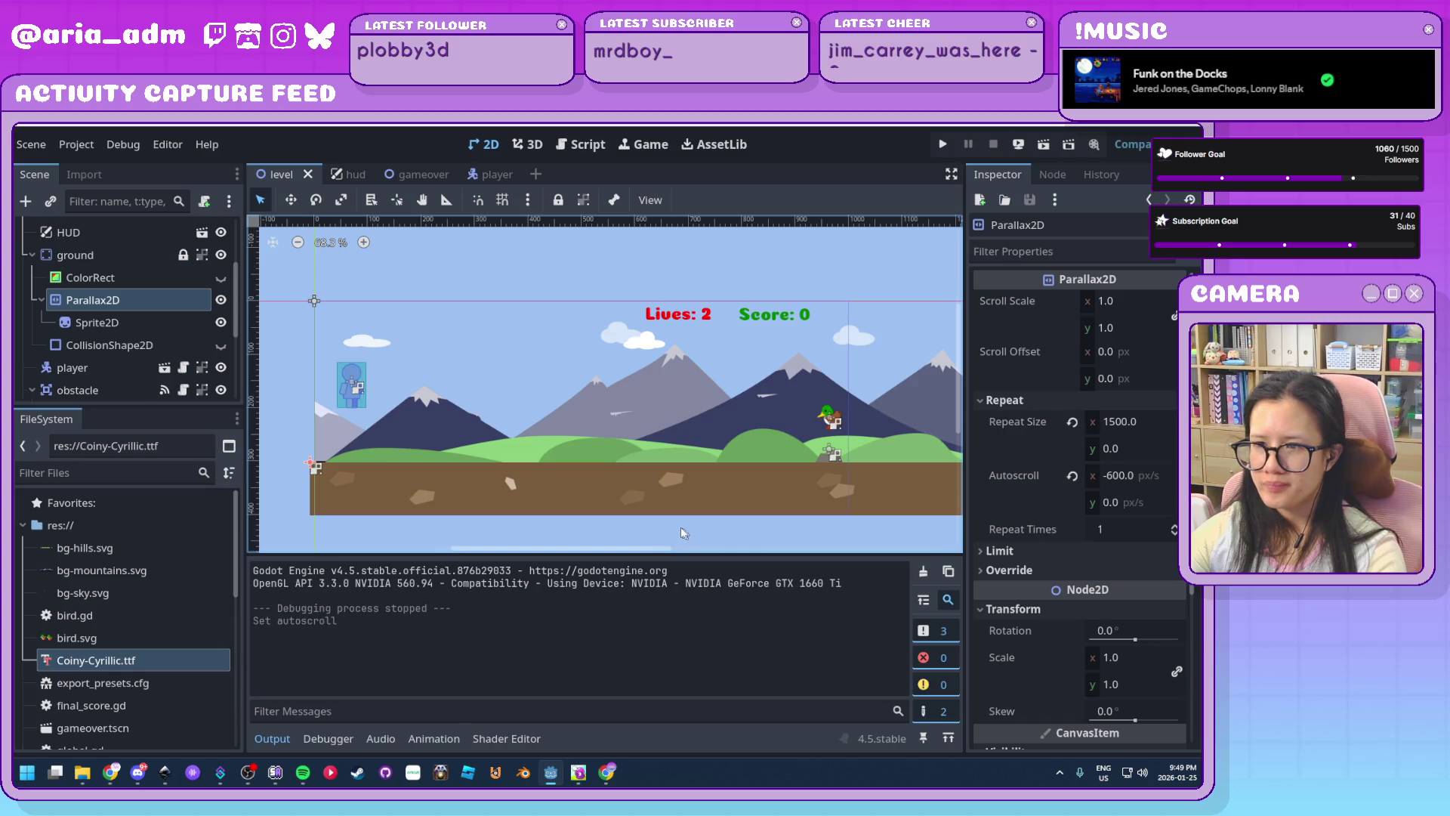
Make the middle green hill a more saturated green
mouse_move(166, 774)
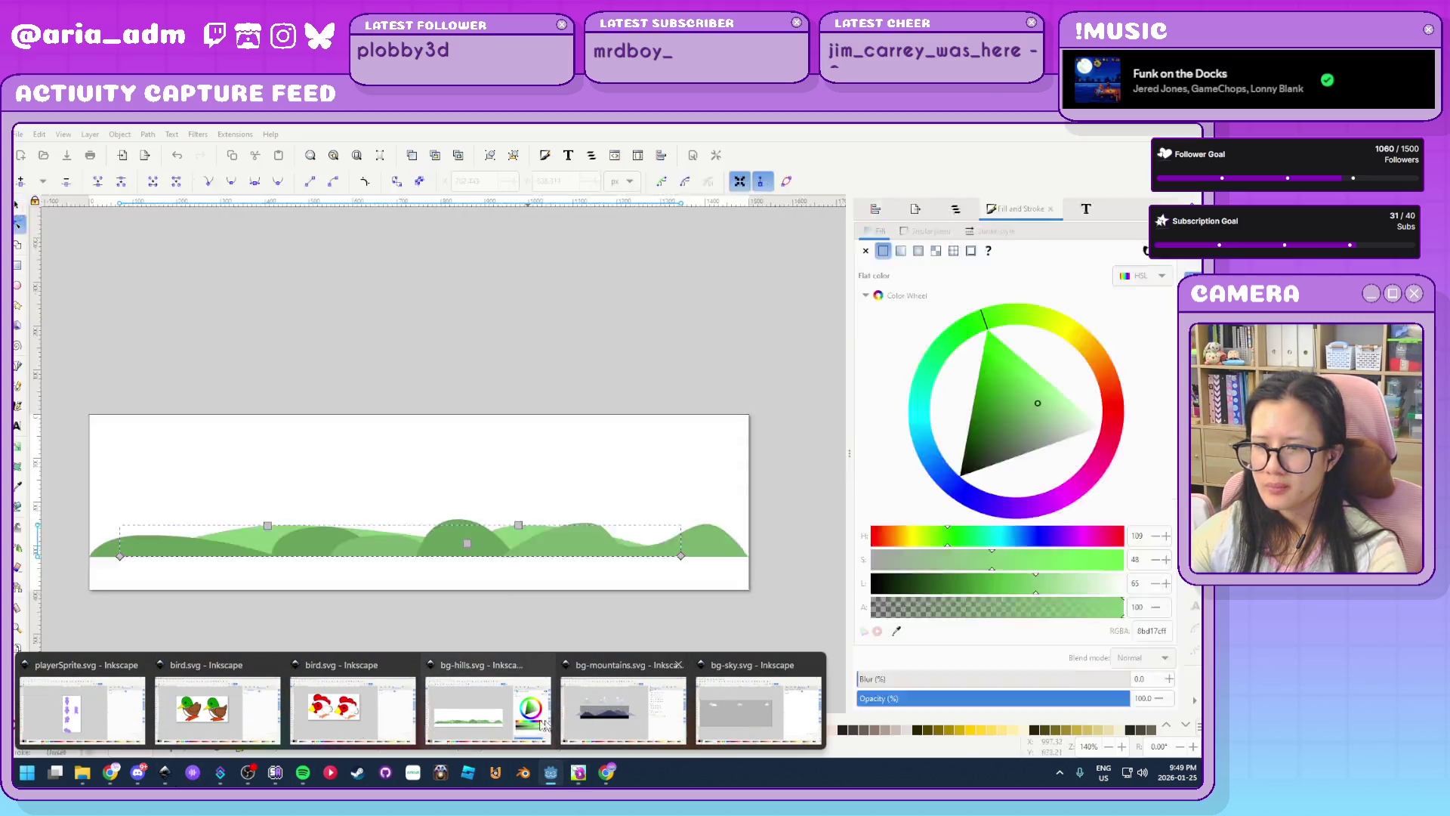
left_click(624, 699)
left_click(692, 585)
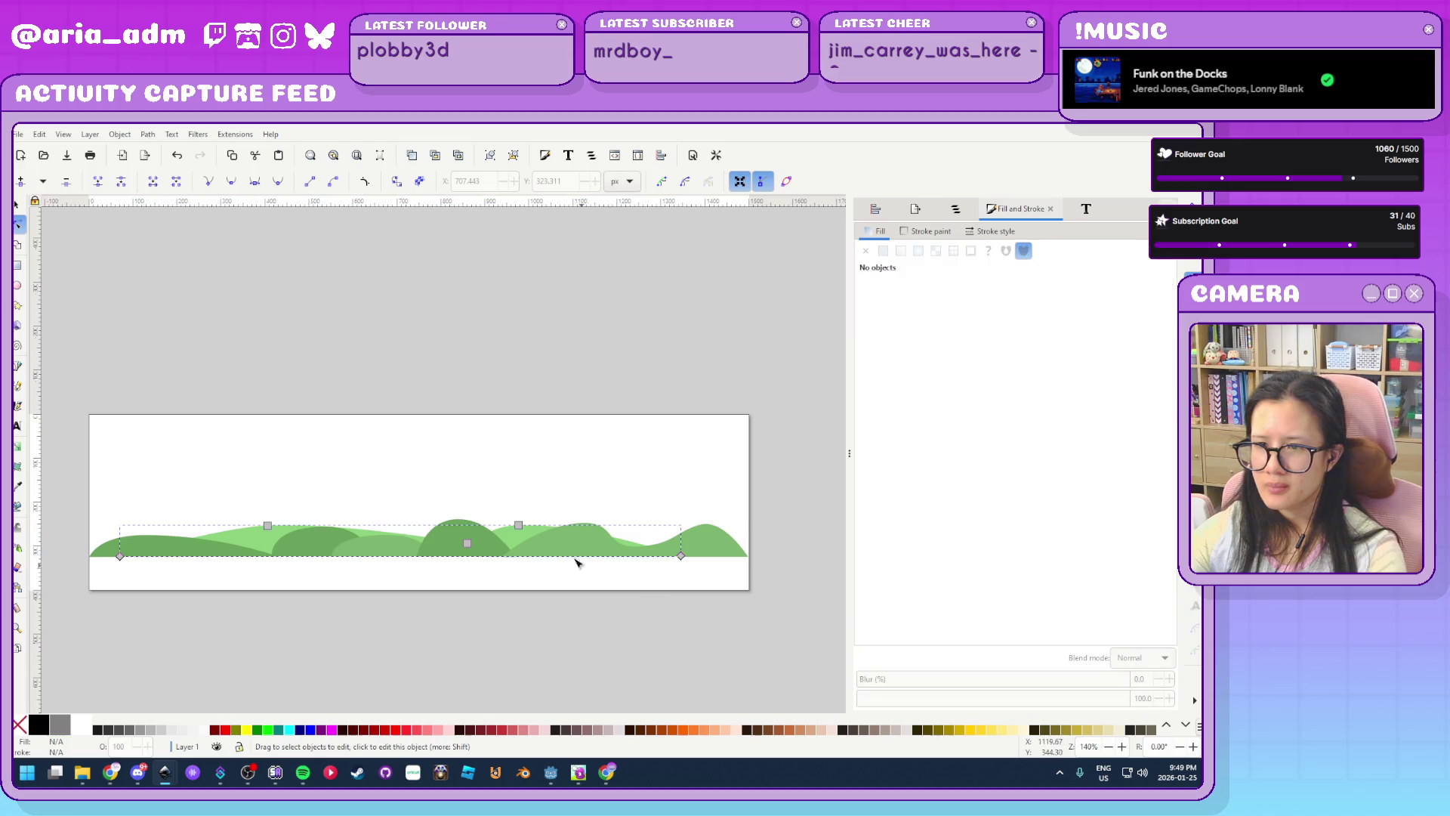
left_click(482, 548)
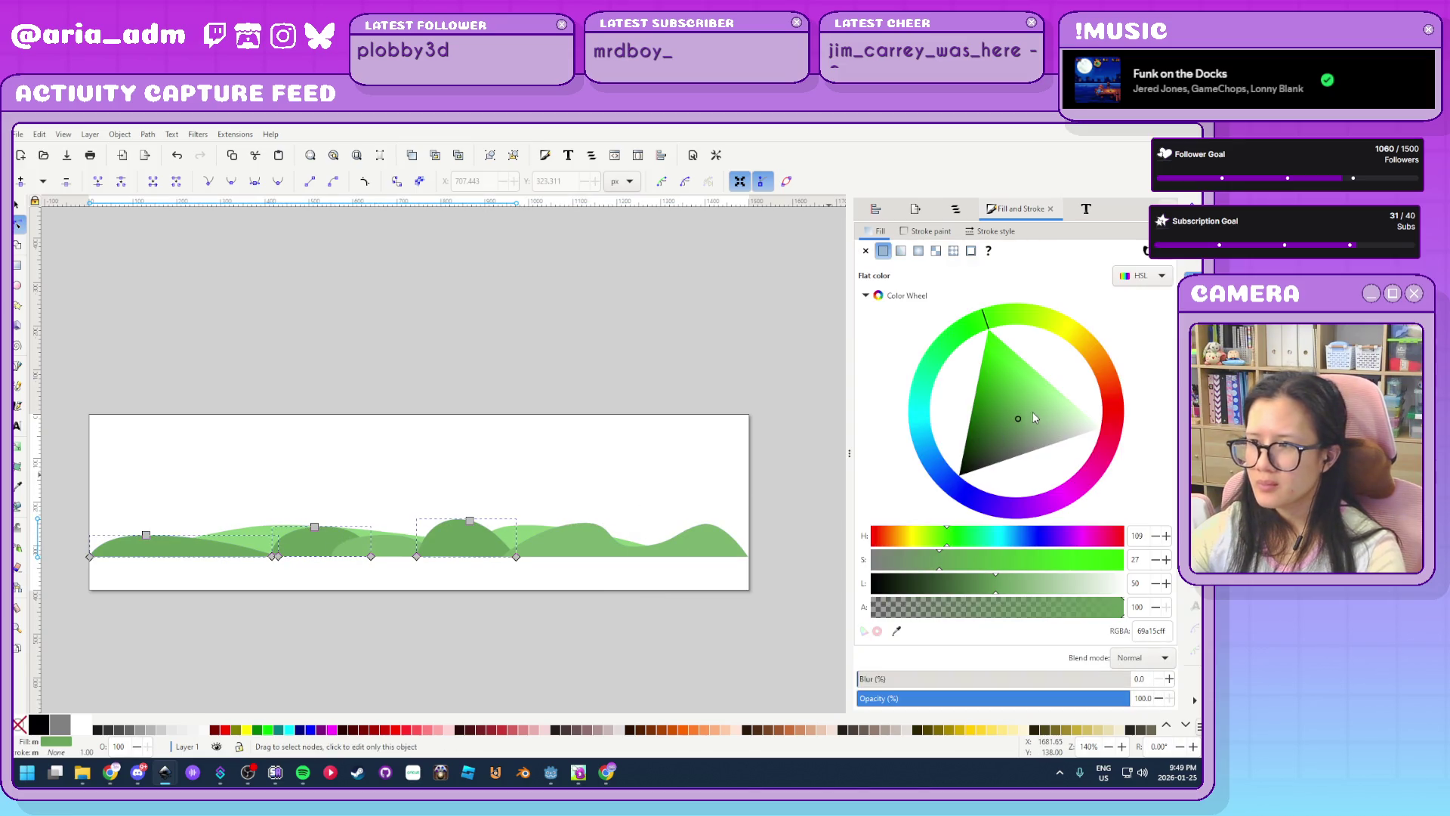
left_click_drag(1016, 414, 997, 398)
Recolour the right light-green hill a richer, brighter green
left_click(592, 547)
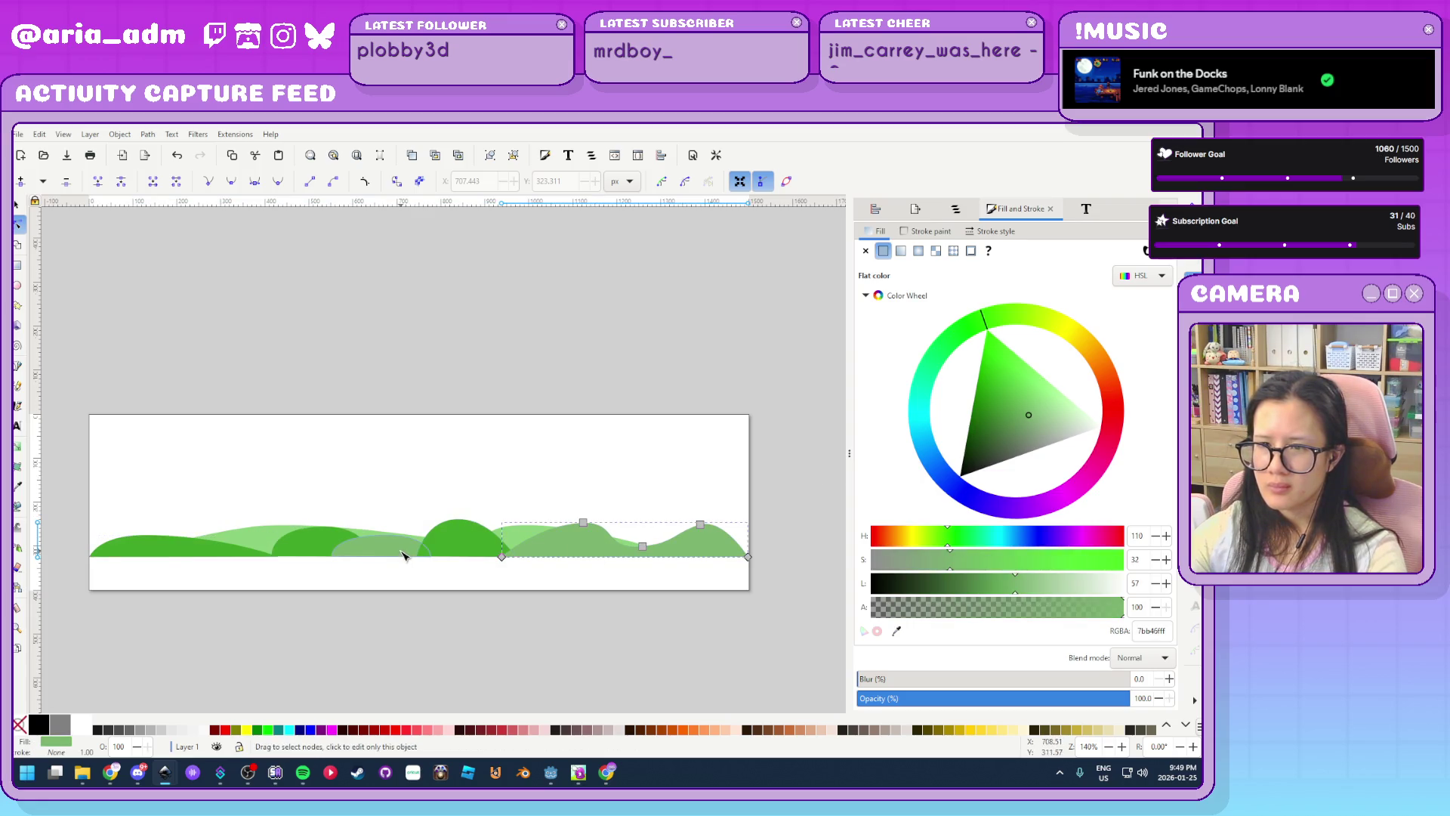
left_click(996, 398)
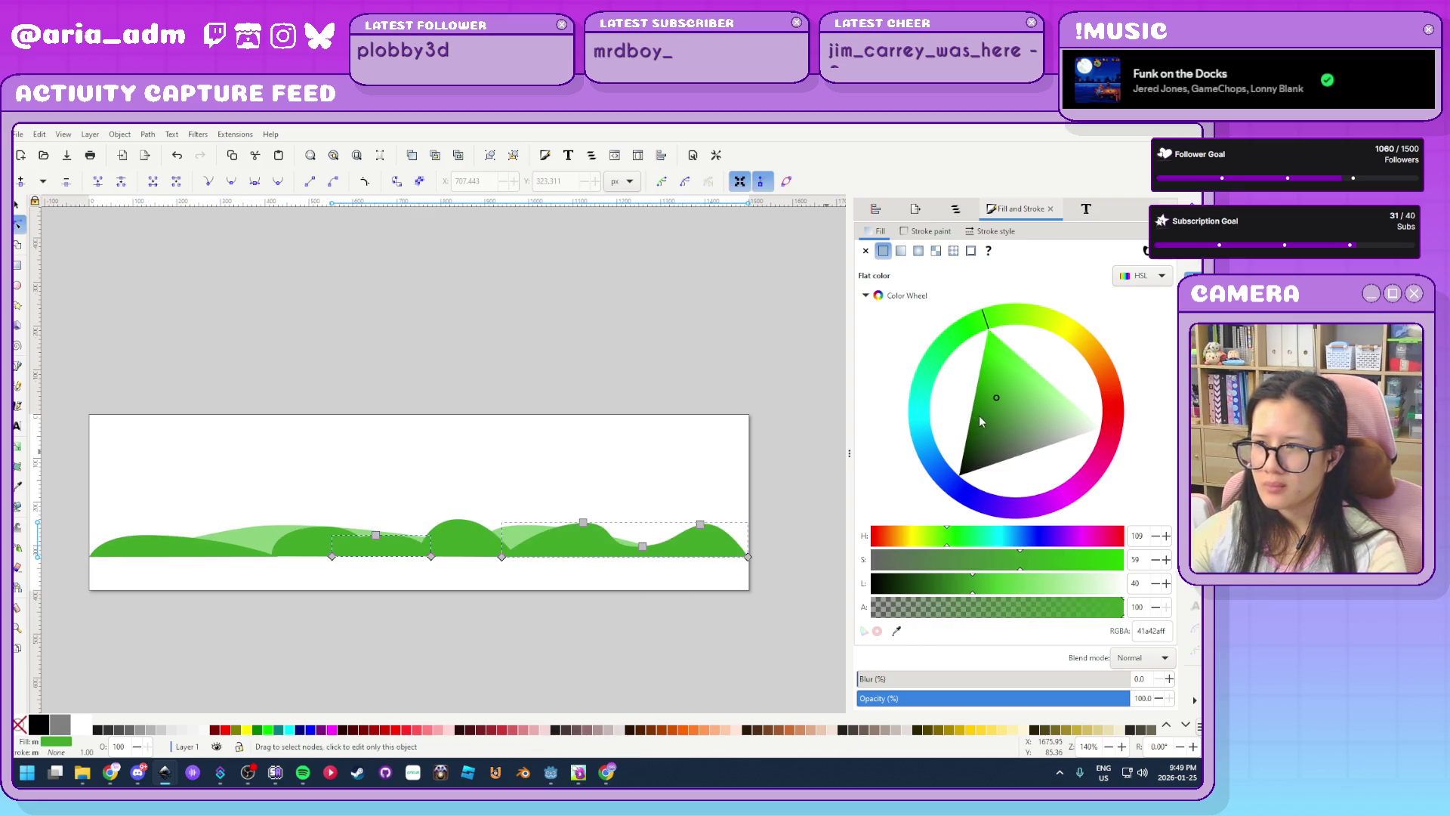
left_click(1008, 414)
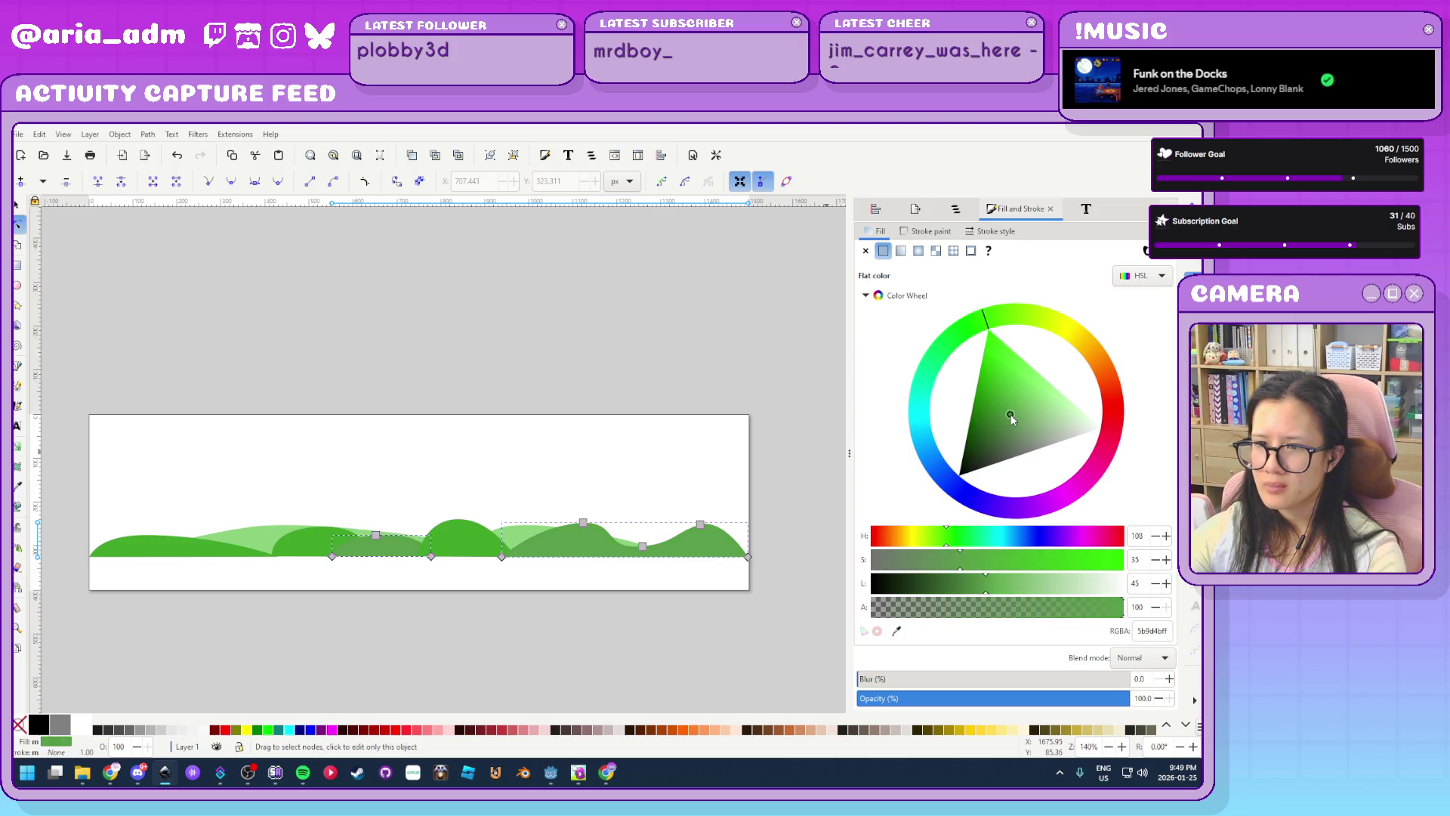
left_click_drag(1015, 411, 1019, 399)
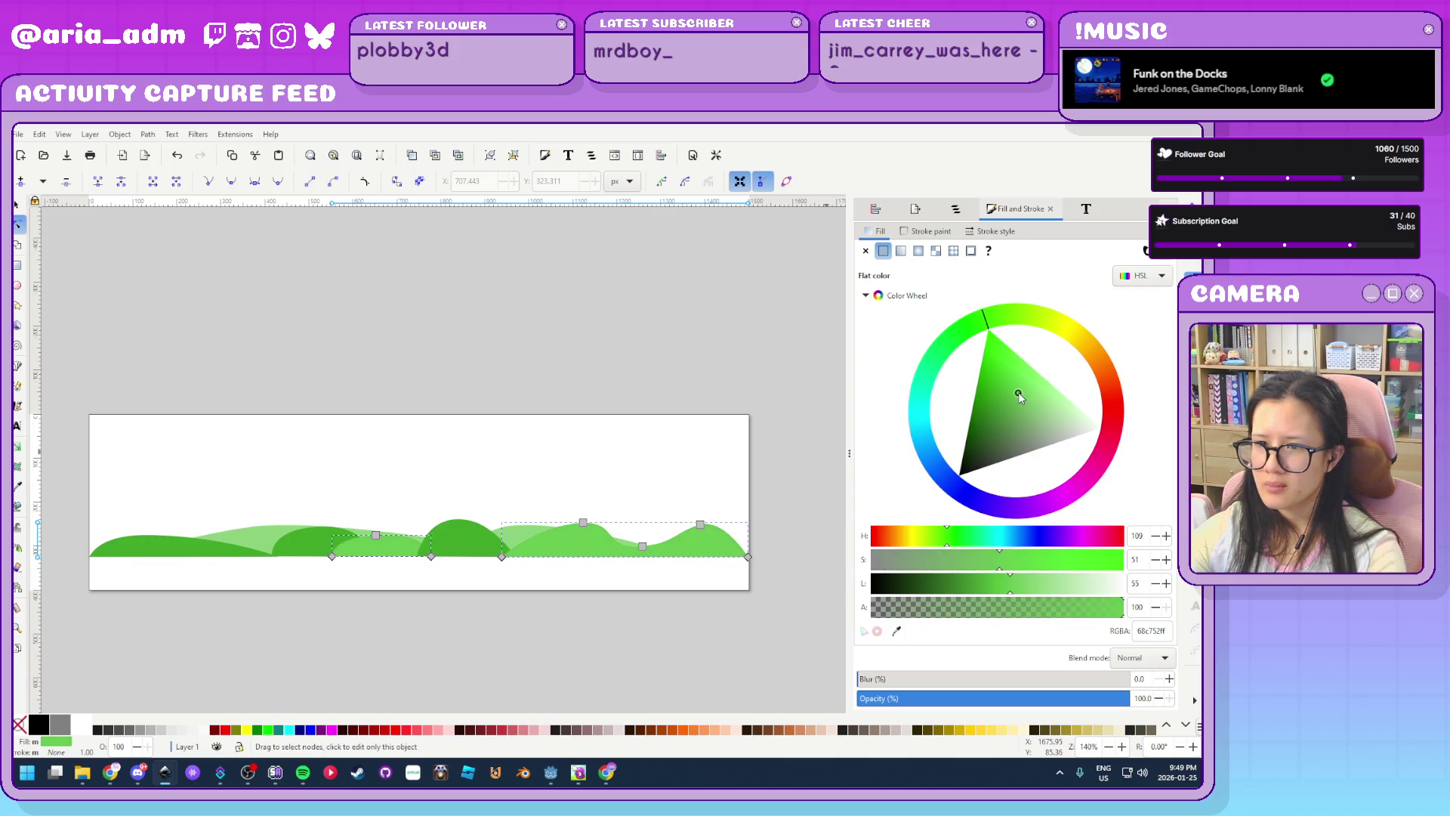
Brighten the remaining light-green hill's colour, then deselect and go back to Godot
key("Escape")
left_click(531, 534)
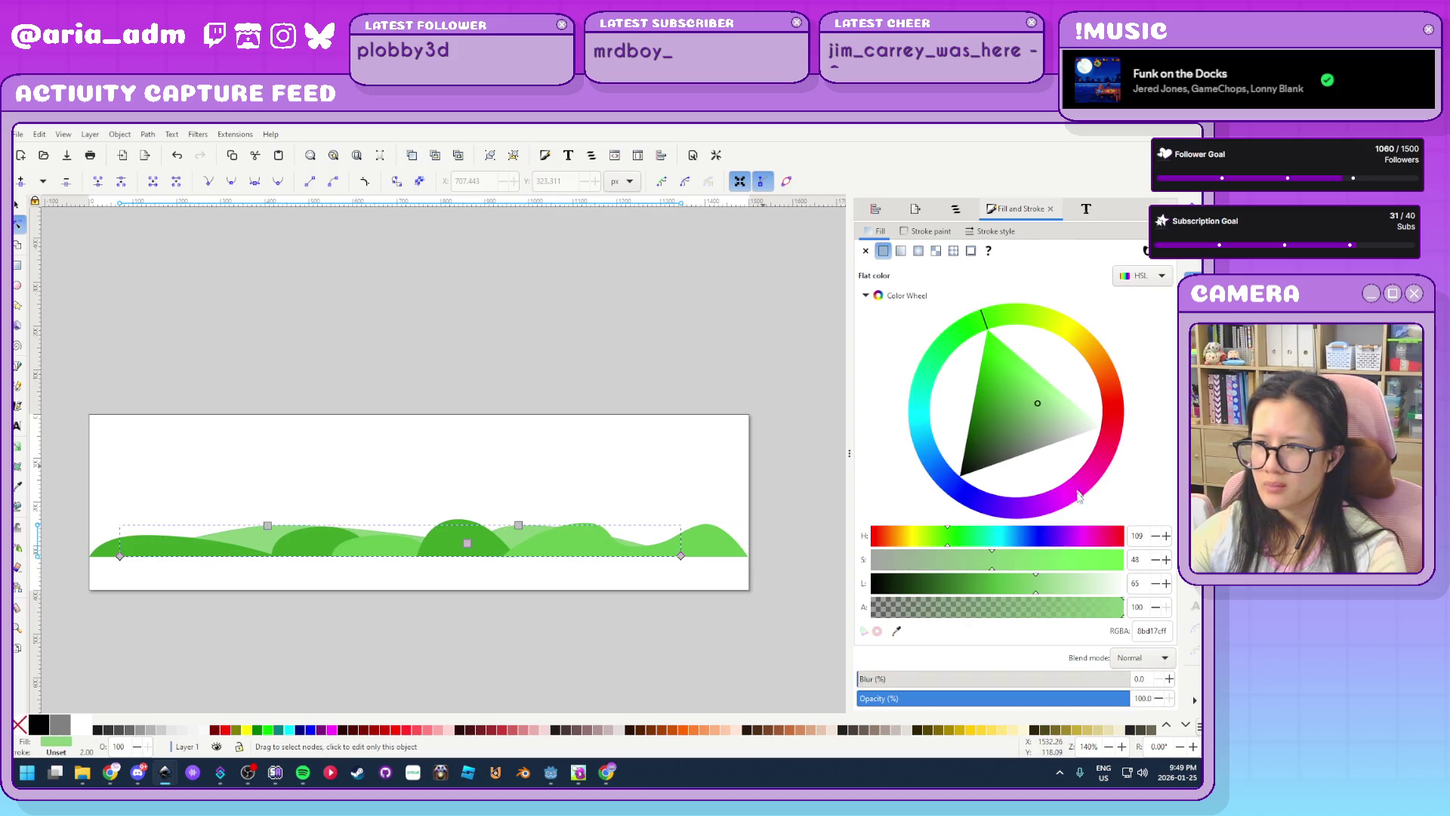
left_click(898, 633)
left_click(469, 533)
mouse_move(995, 397)
left_mouse_down()
mouse_move(1005, 381)
mouse_move(1039, 394)
left_mouse_up()
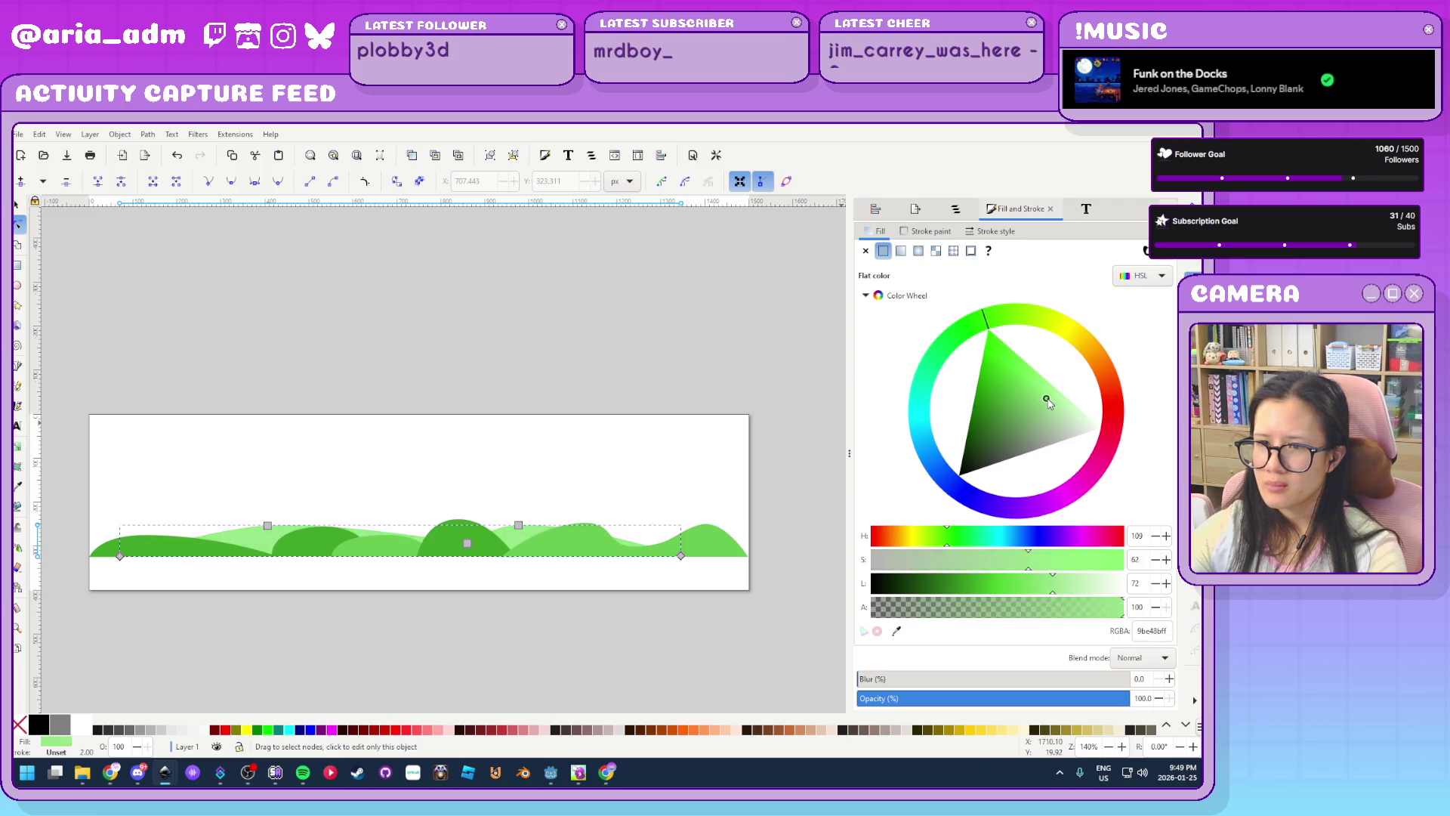
left_click(692, 456)
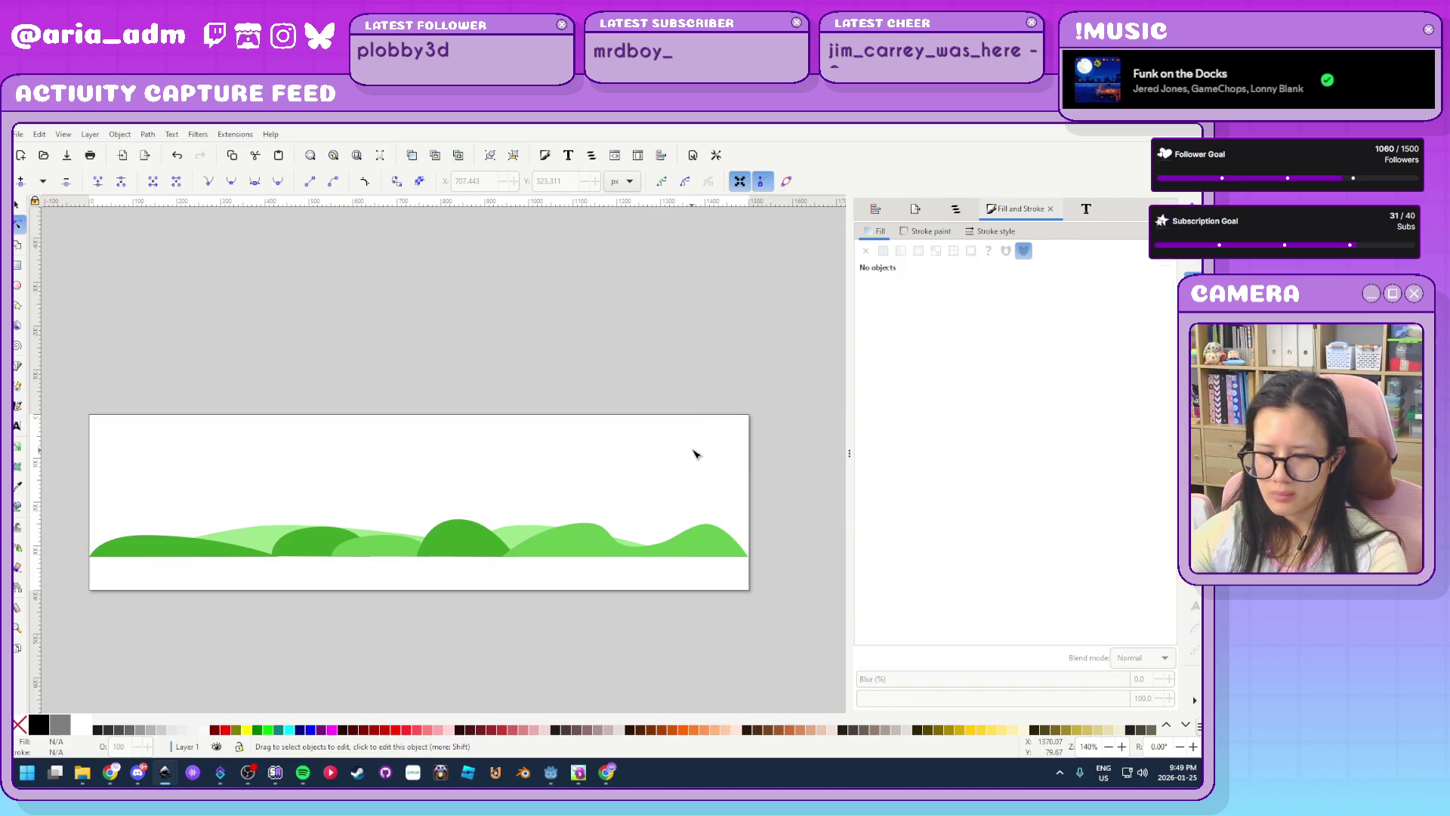
left_click(551, 775)
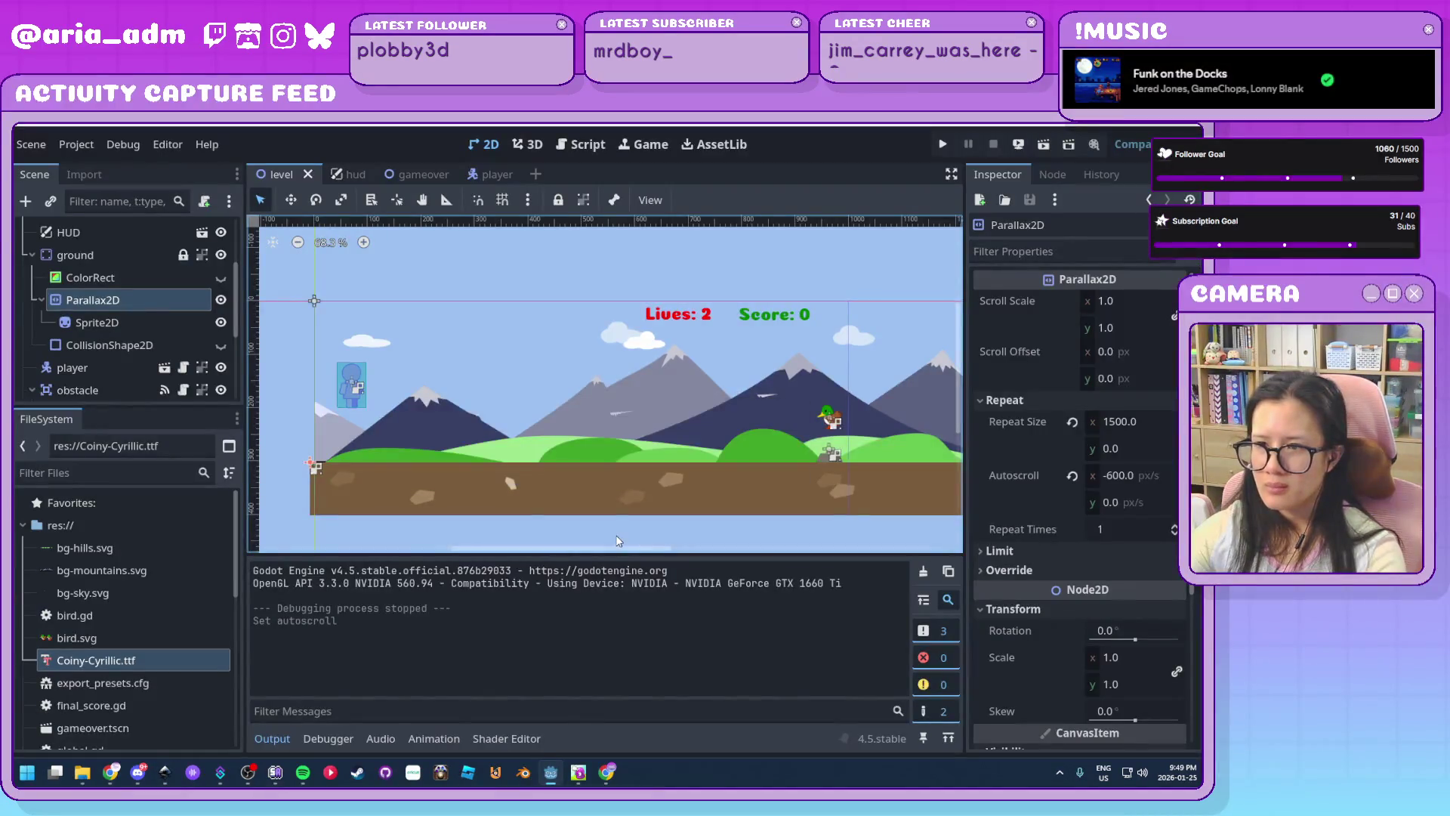
Run the game and dodge obstacles and ducks by jumping and crouching
left_click(945, 143)
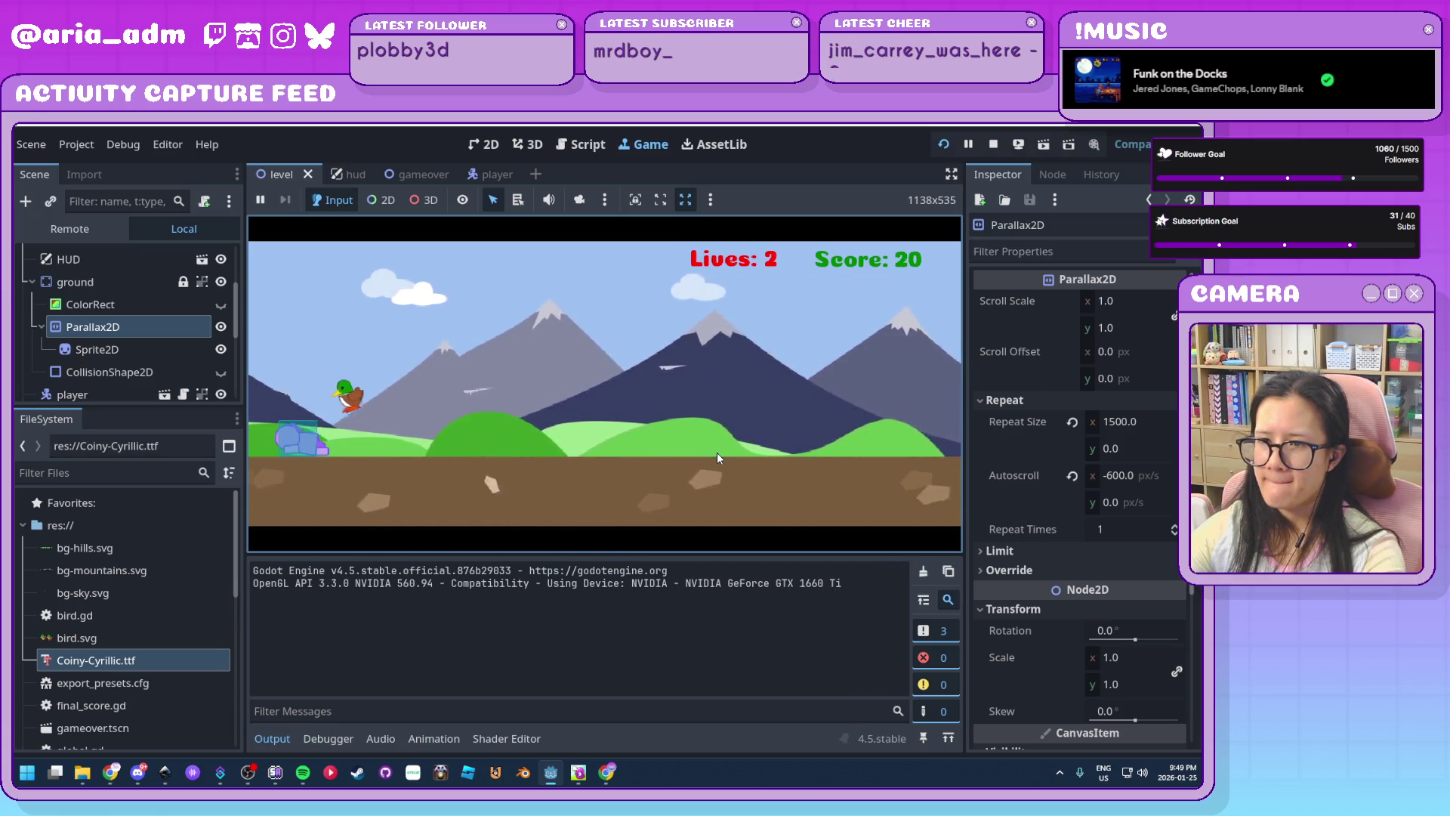
key("space")
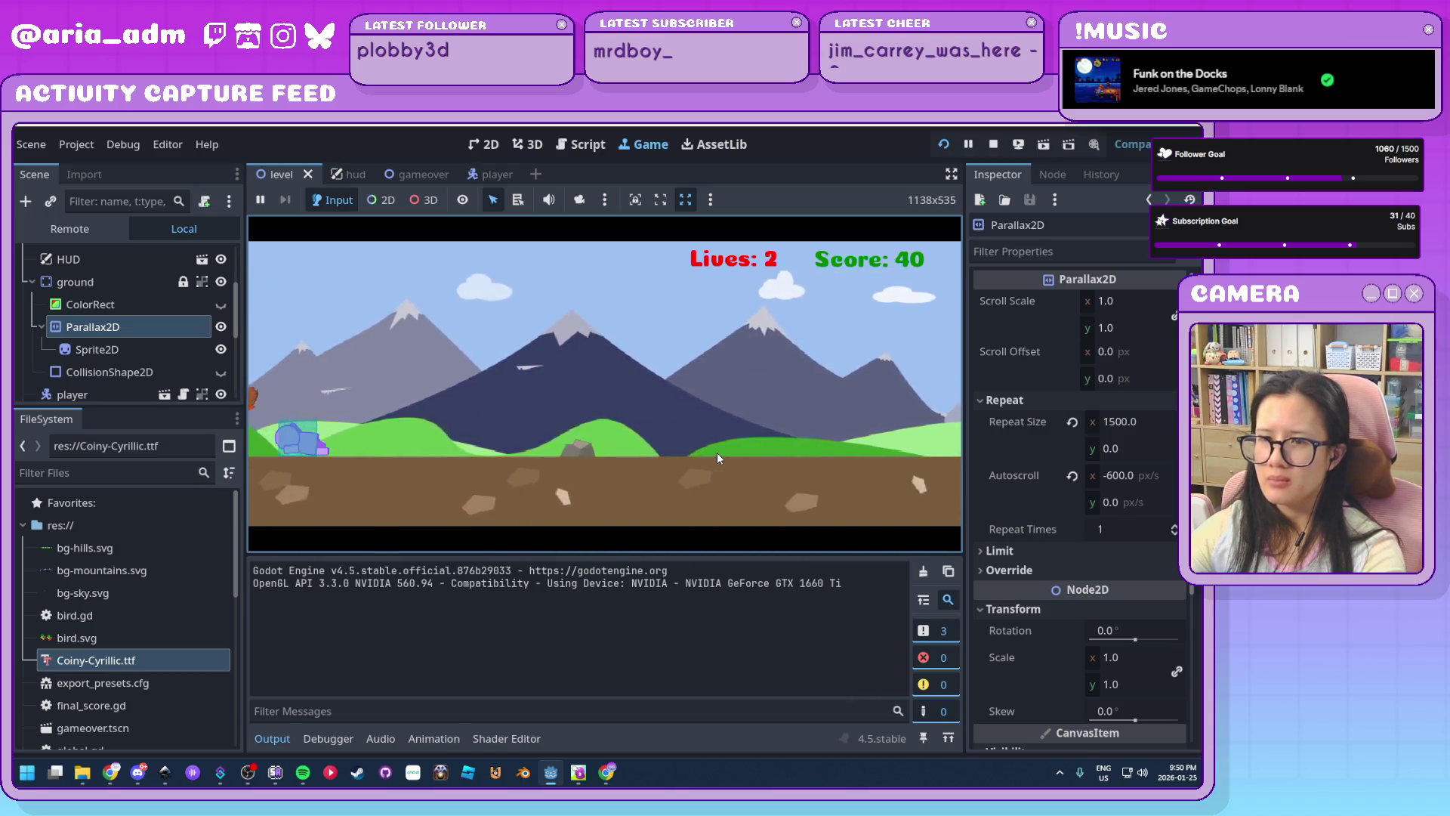
key("space")
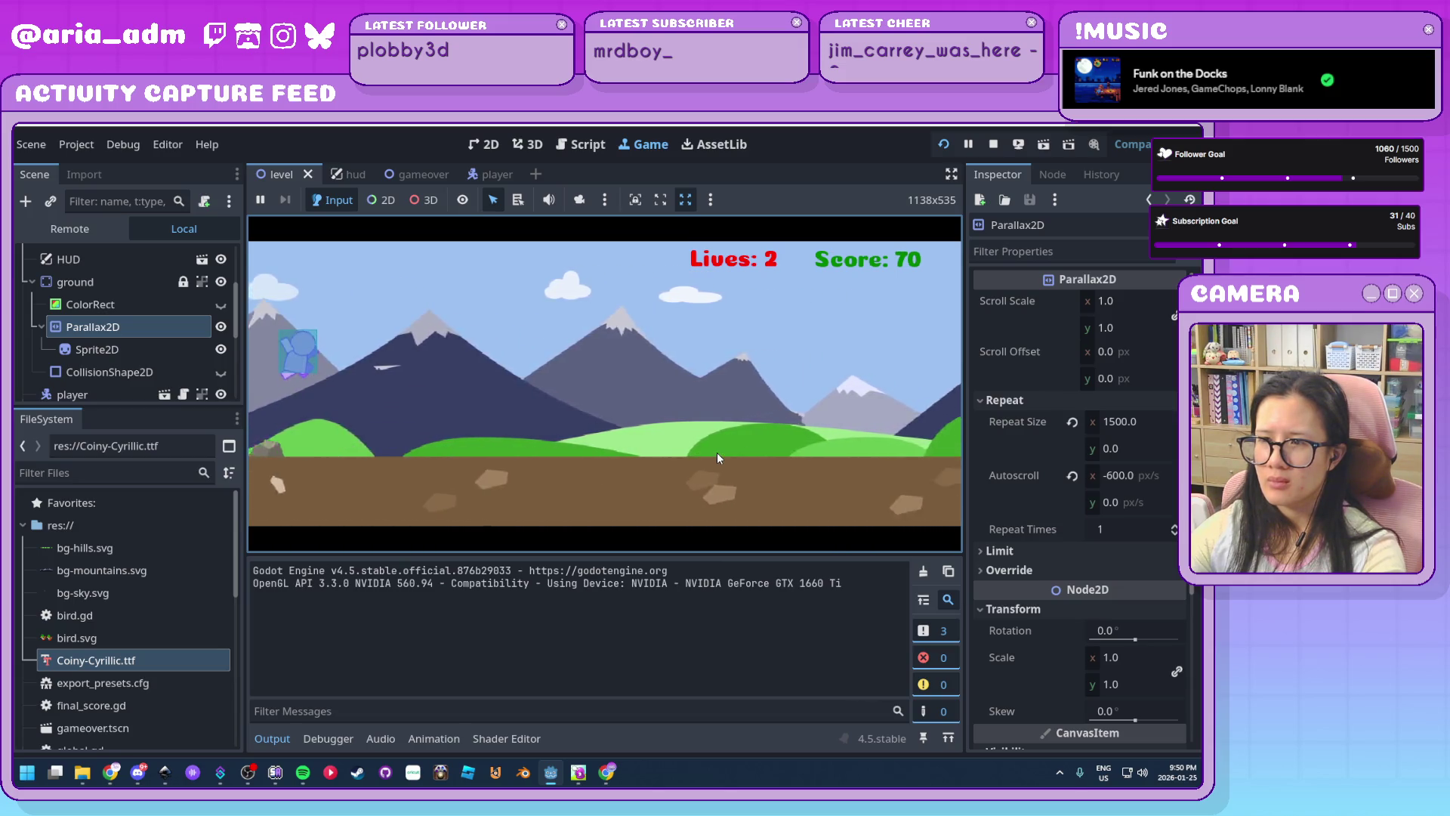
key("Down")
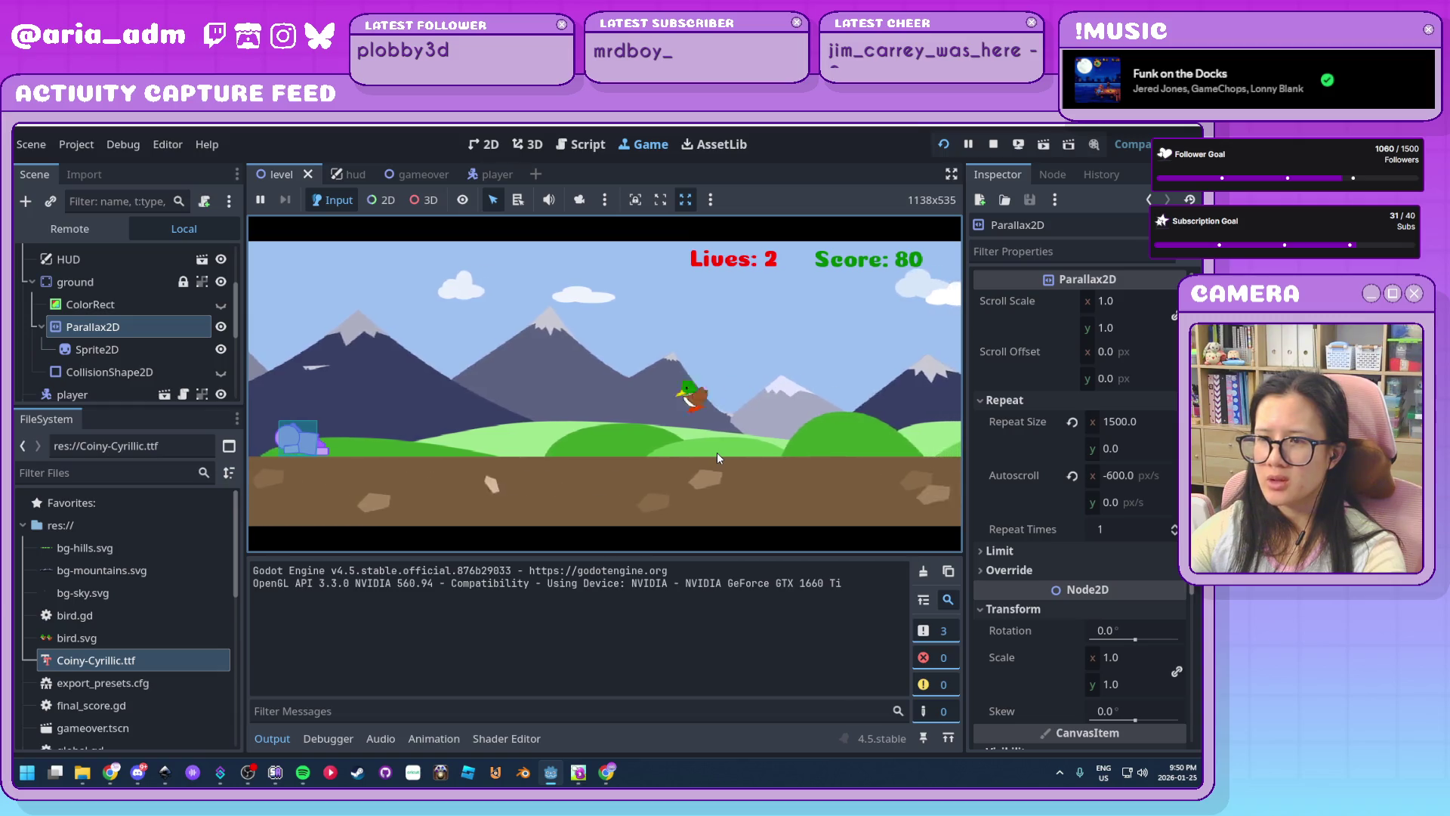
key("Up")
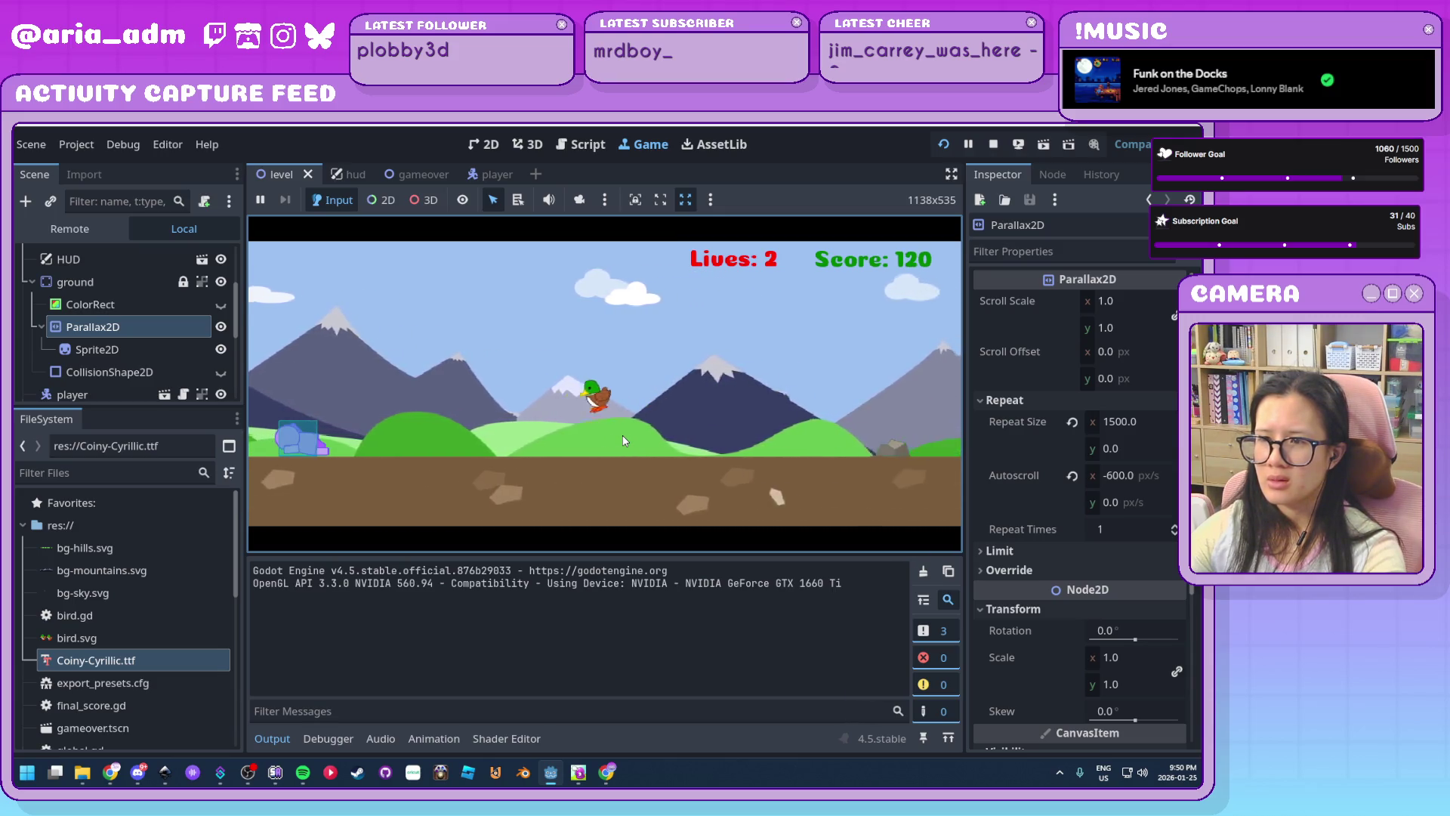
key("Down")
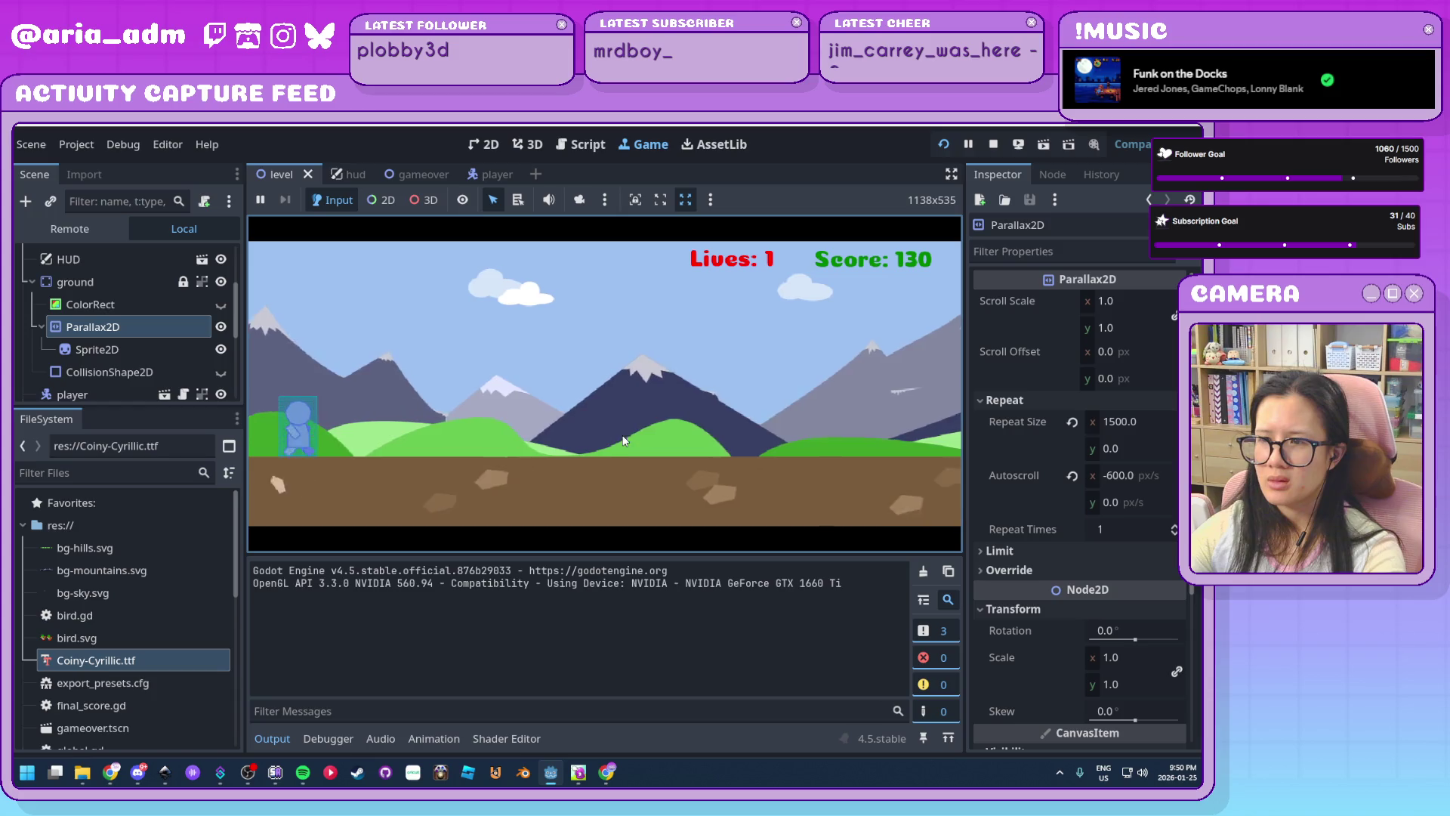
key("Up")
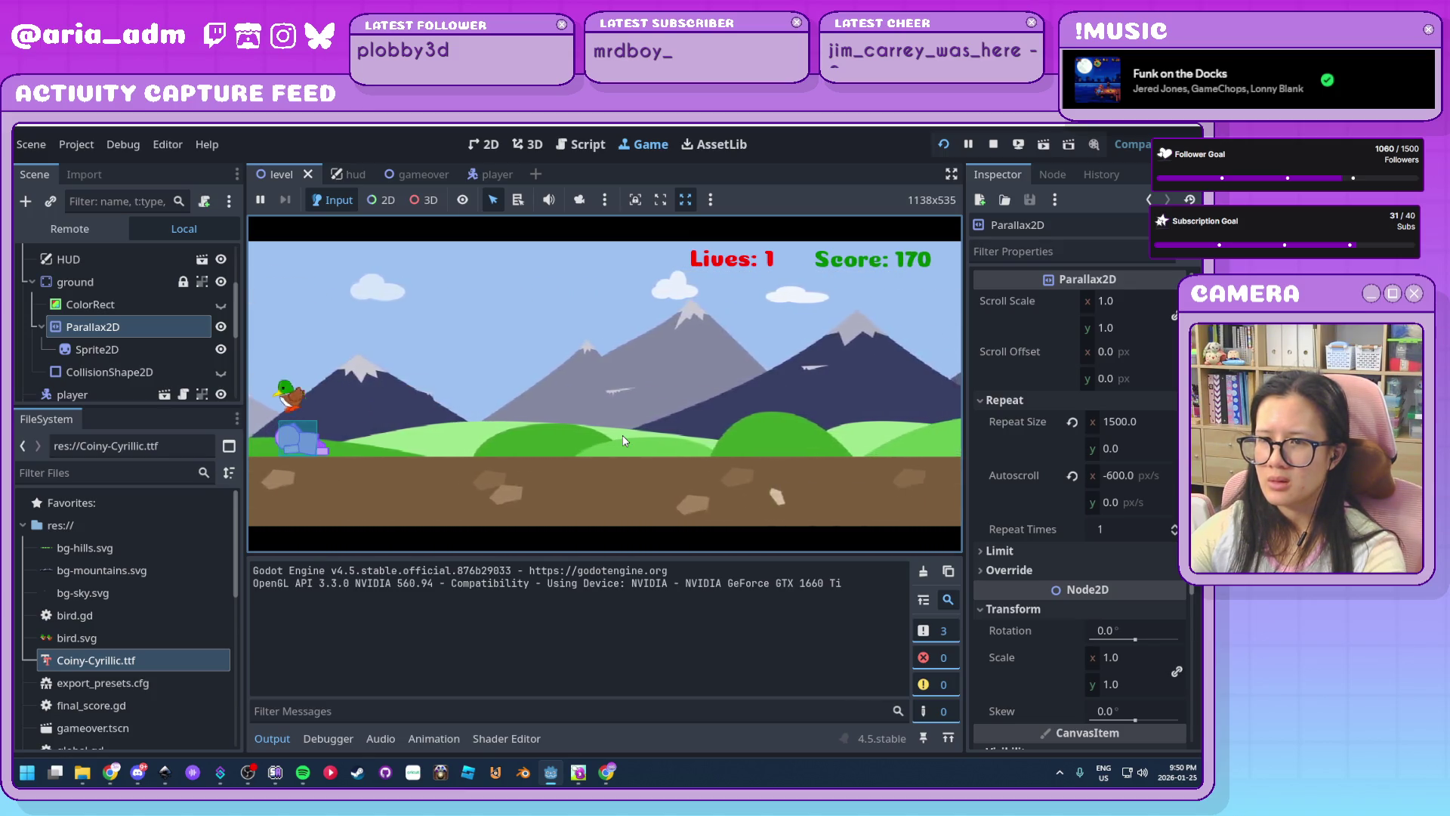
key("space")
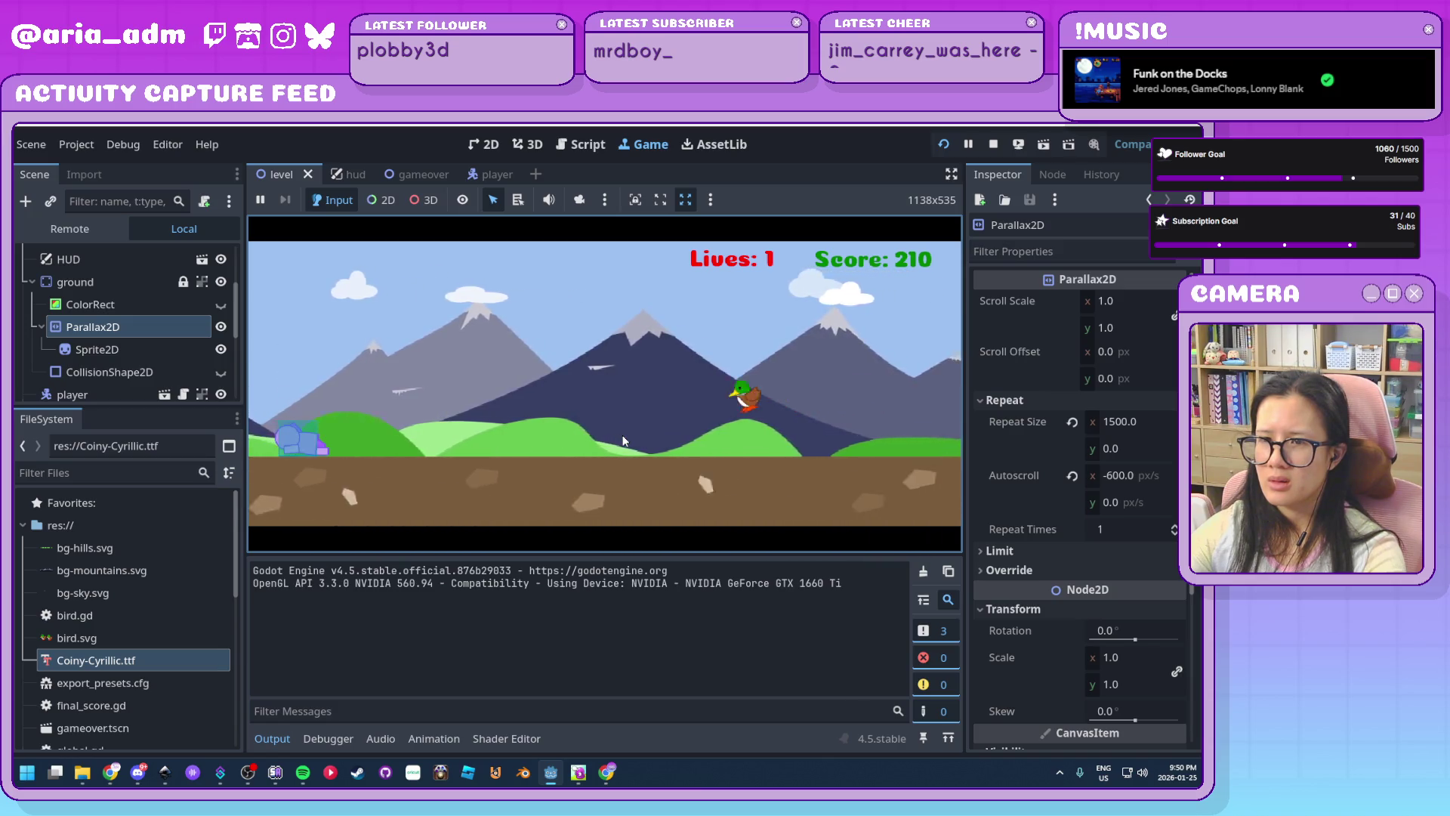
key("Down")
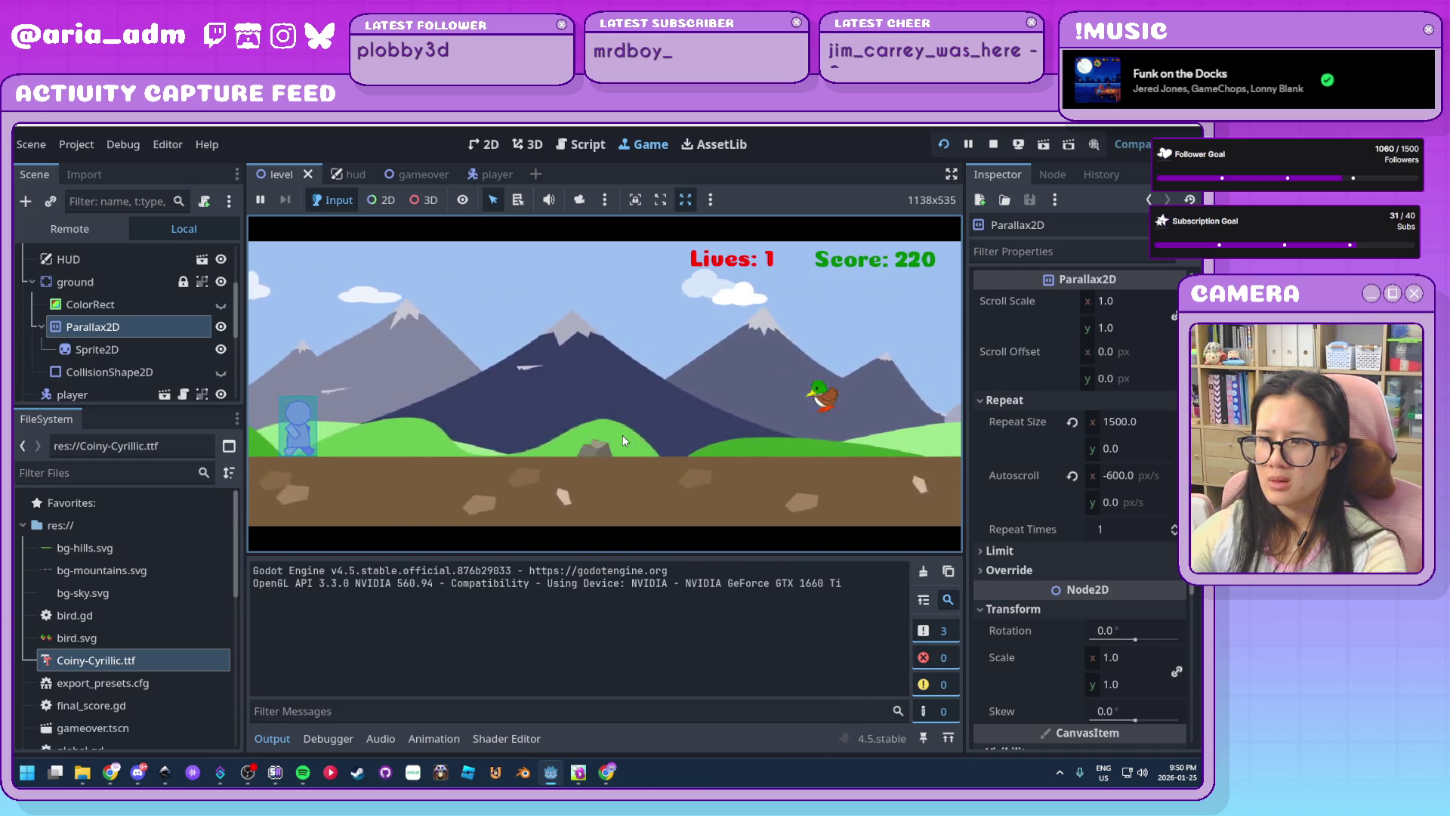
key("space")
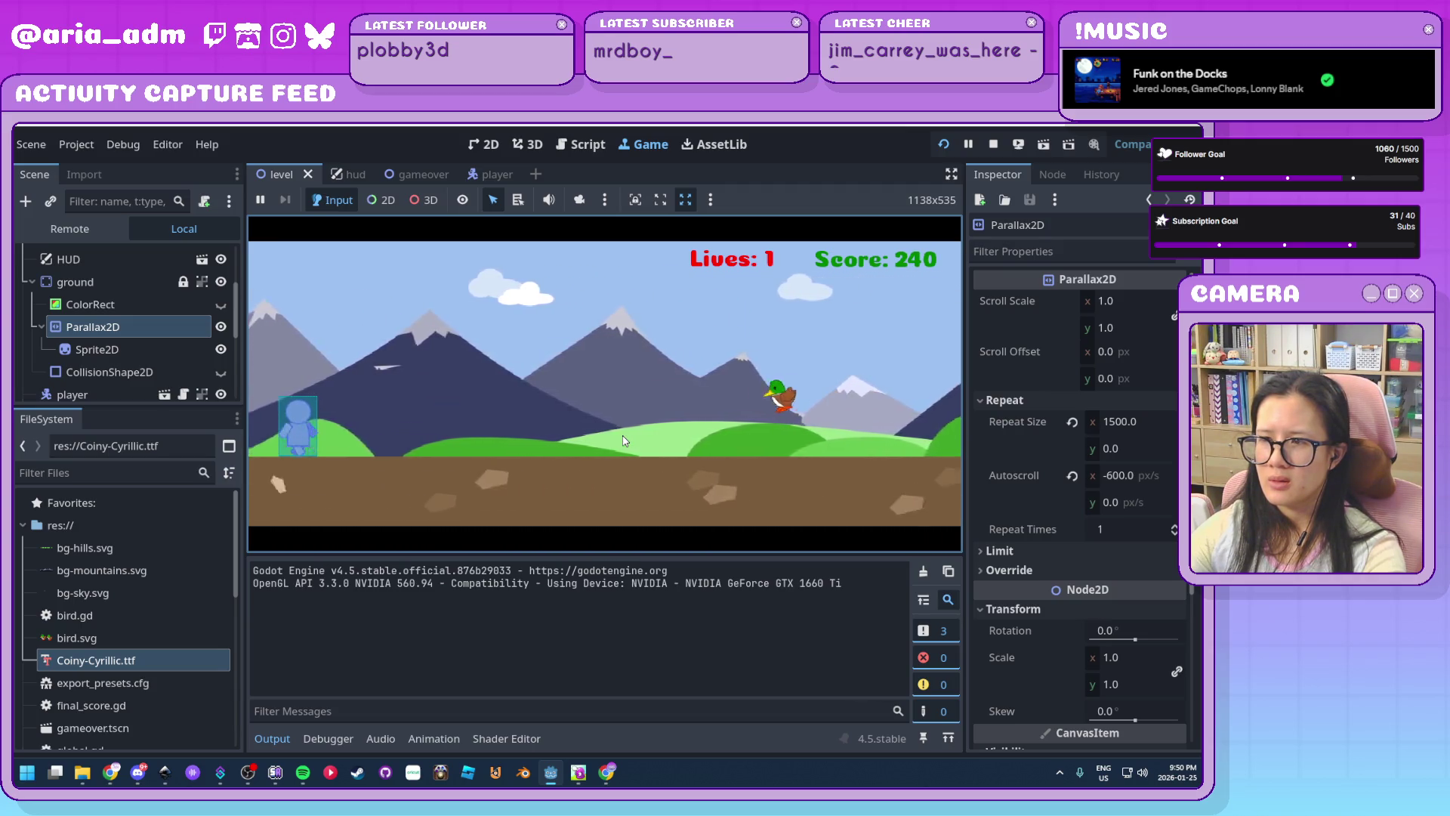
key("Down")
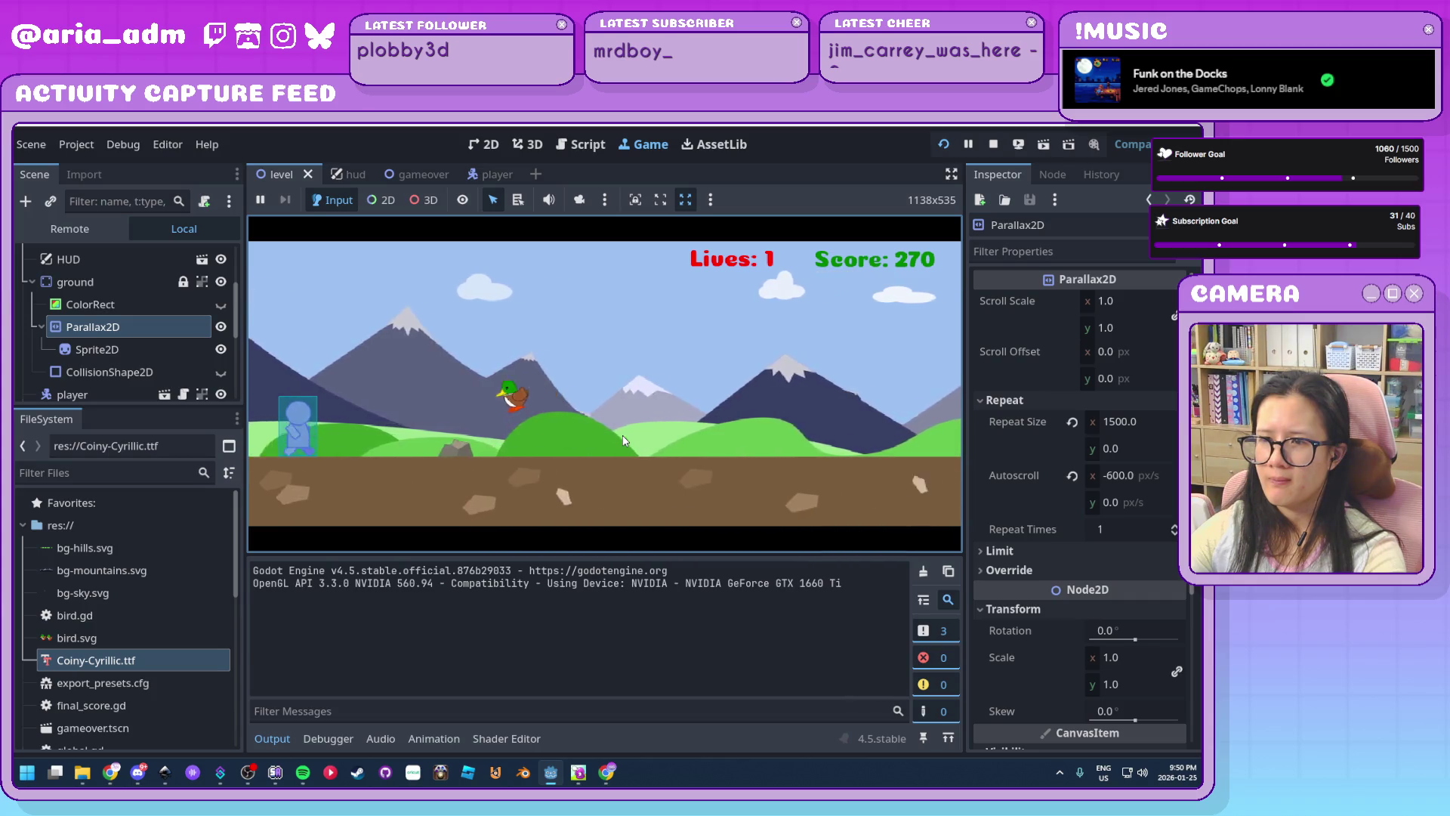
Keep jumping past obstacles until score 470, then stop the game with F8
key("space")
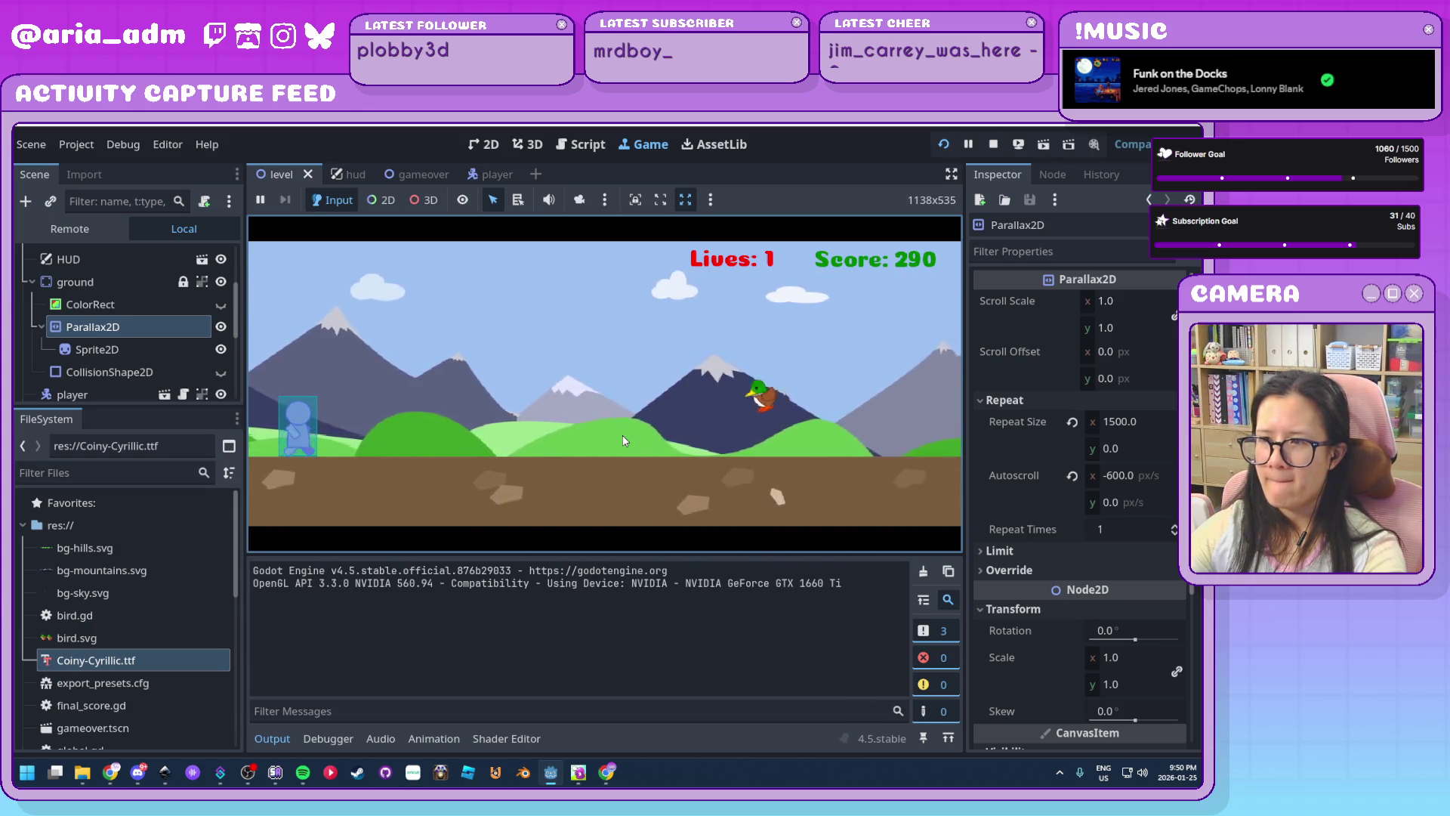
key("space")
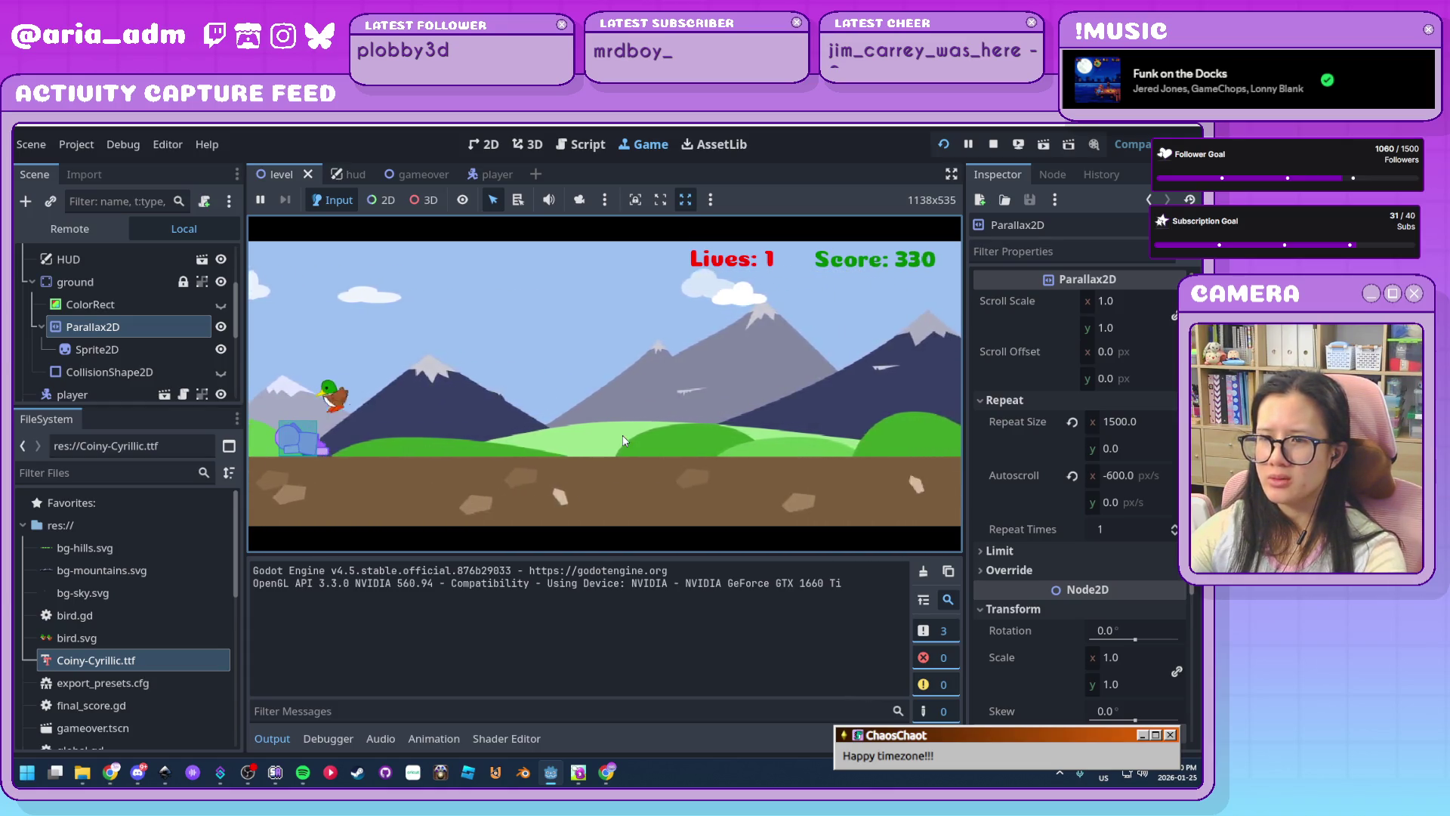
key("space")
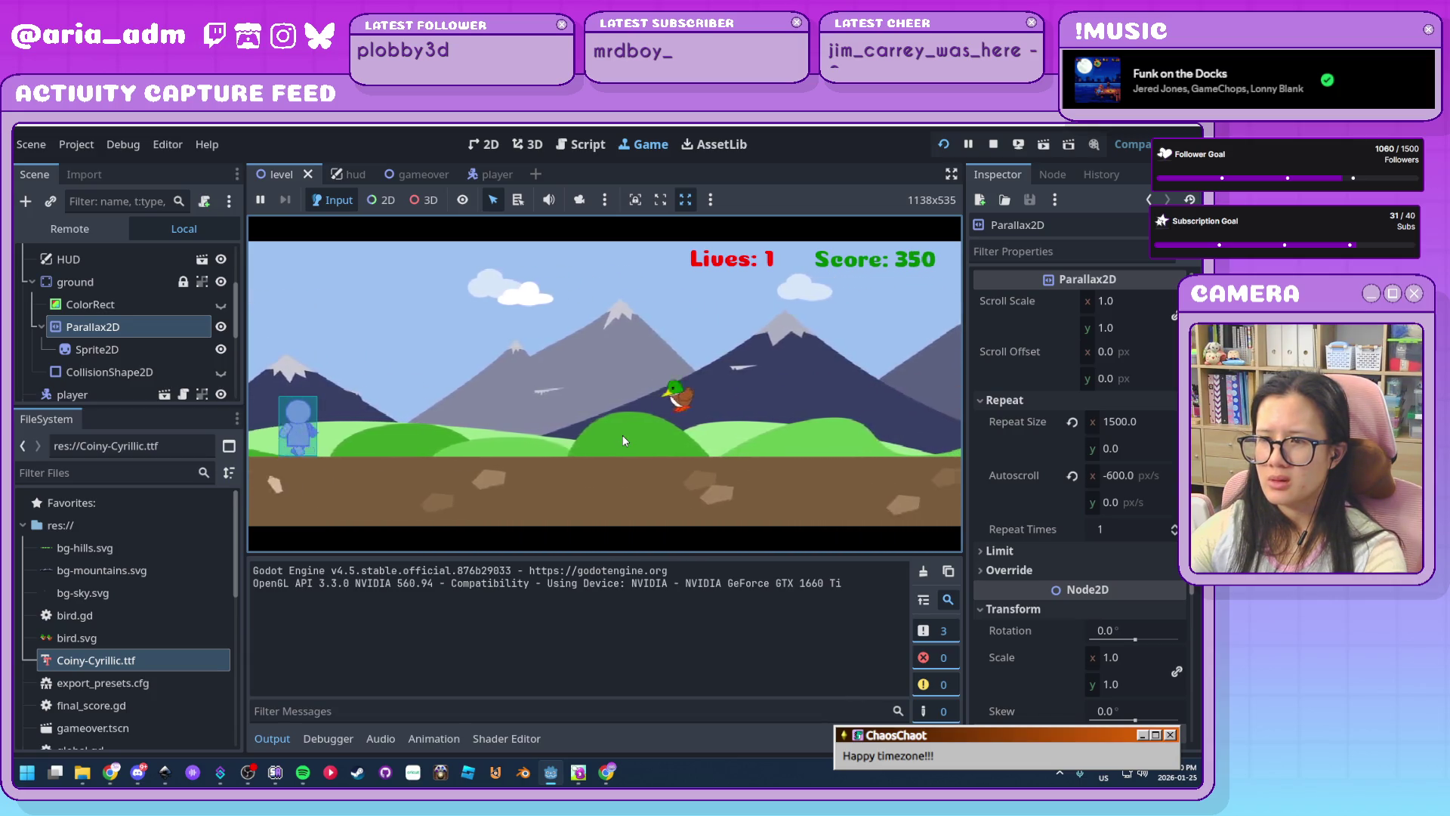
key("space")
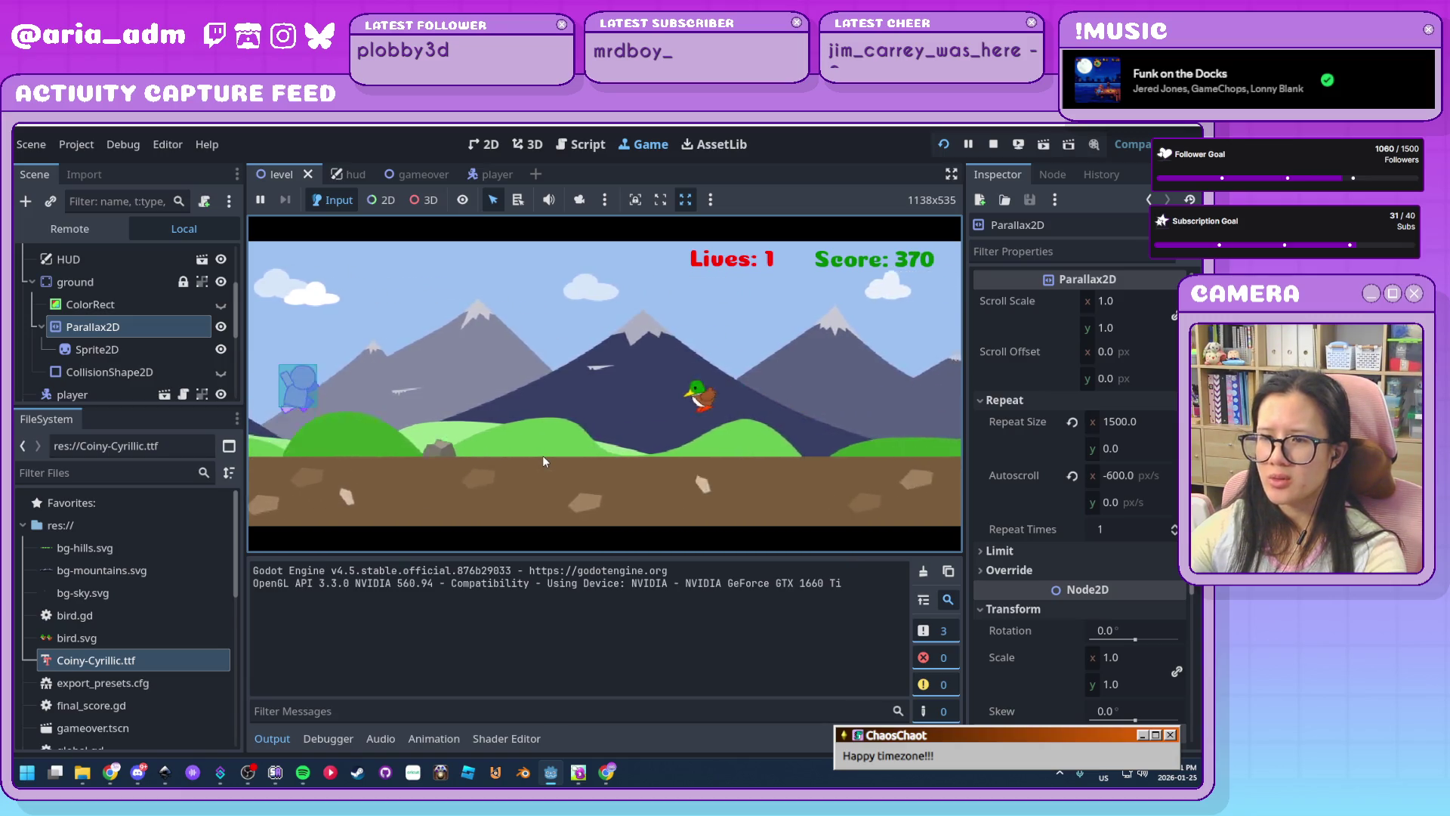
key("space")
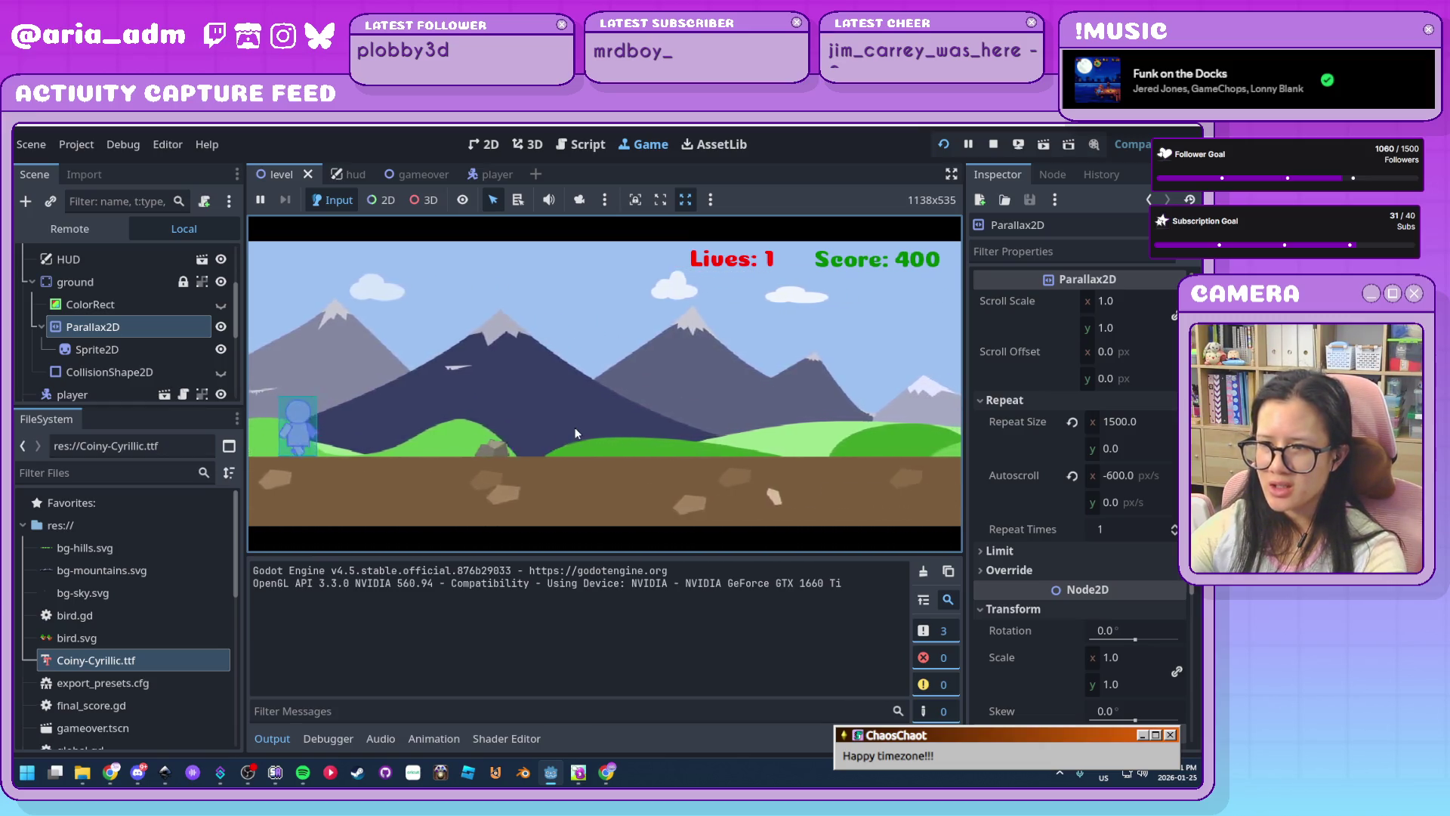
key("space")
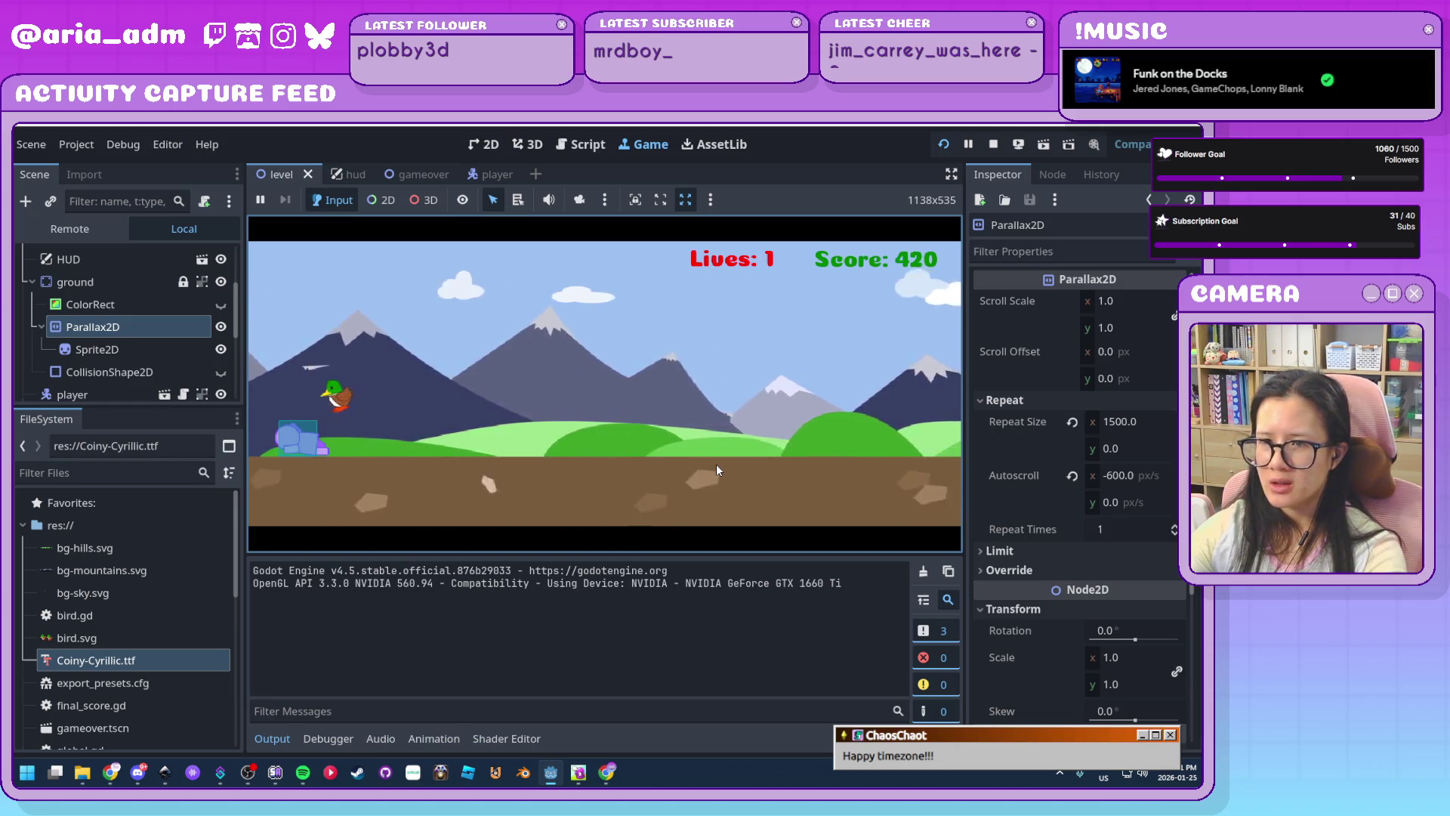
key("space")
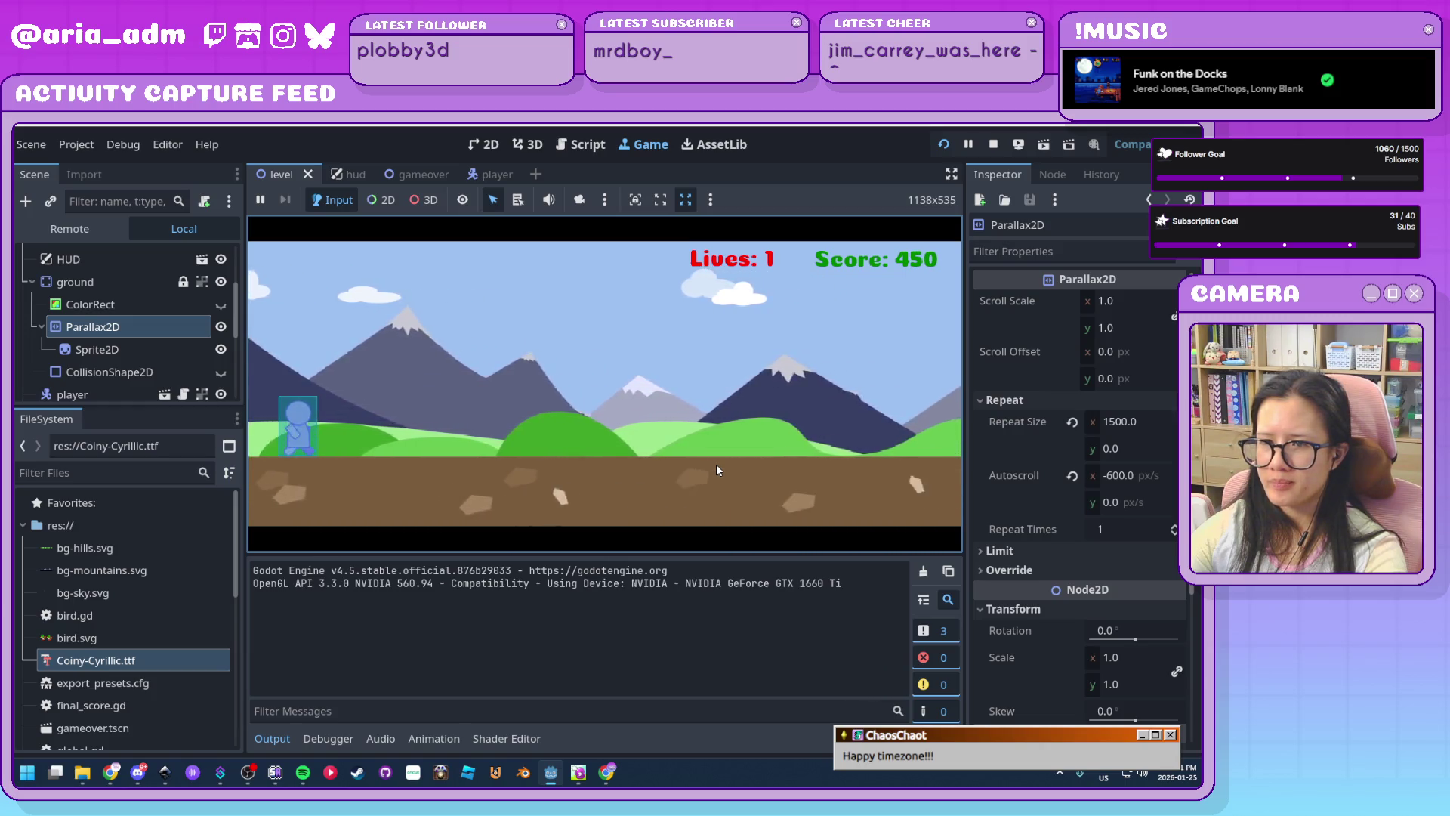
key("space")
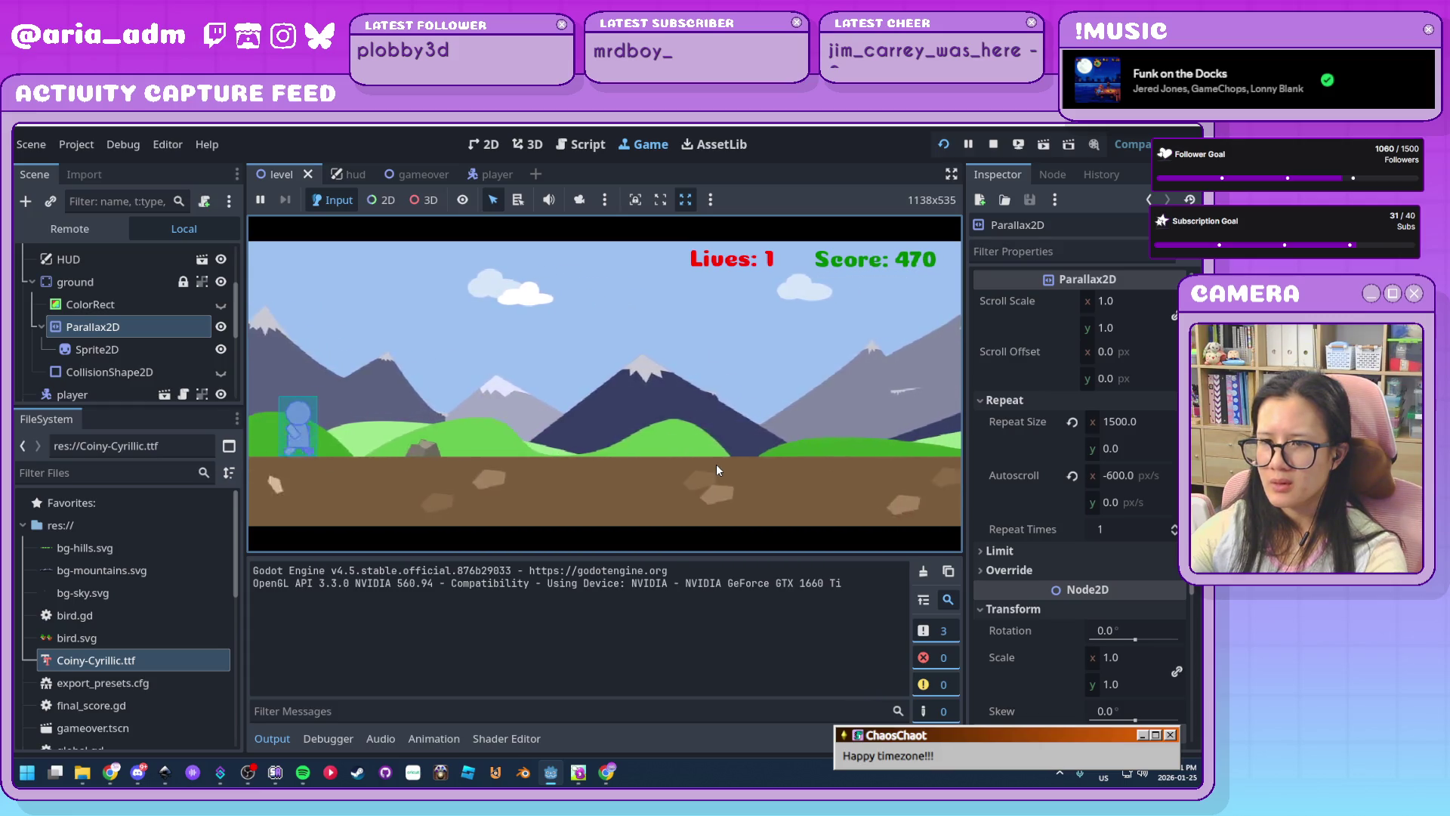
key("space")
key("F8")
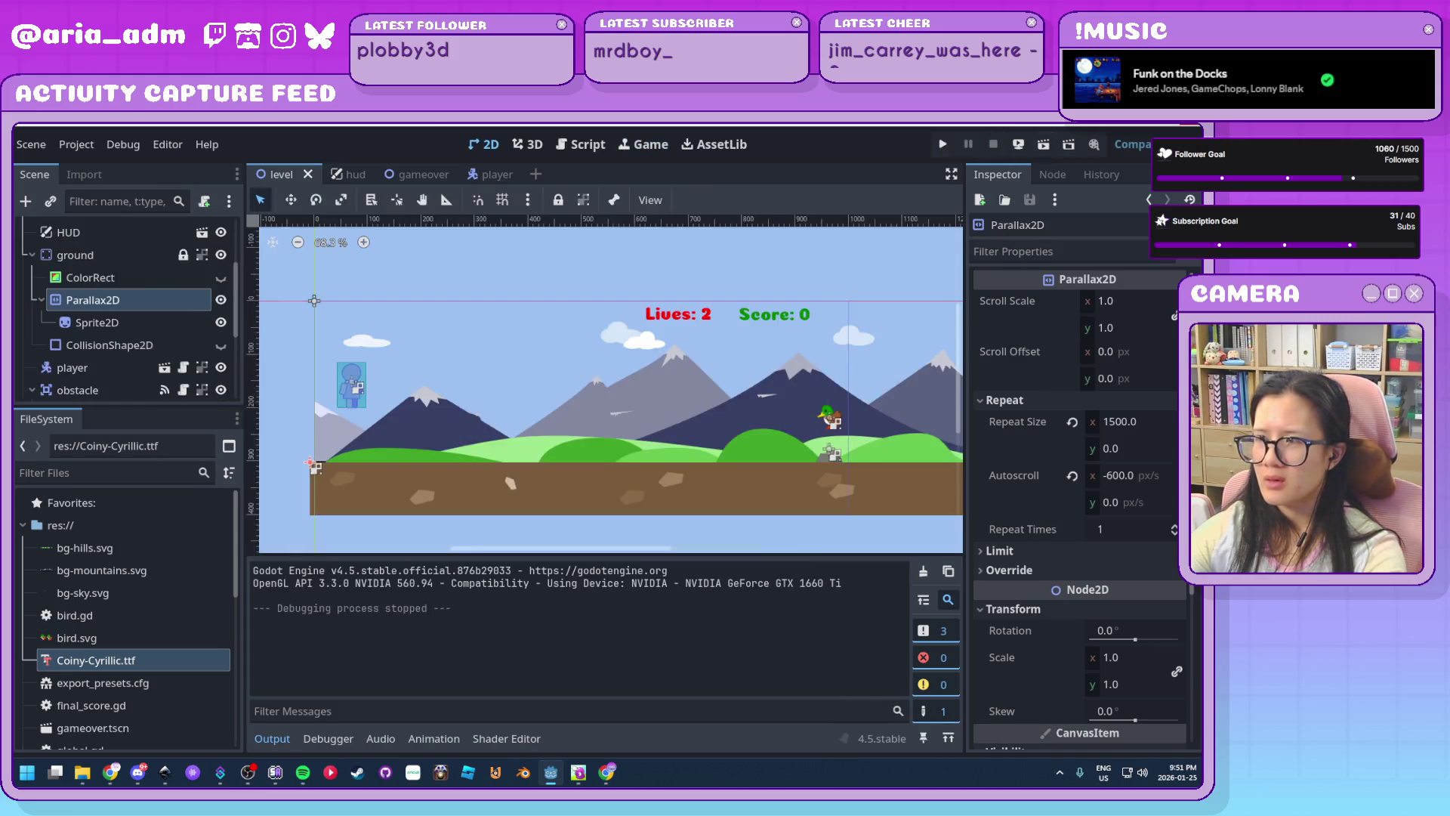
Reload the 2D Endless Runner project from the Godot Project Manager
key("alt+Tab")
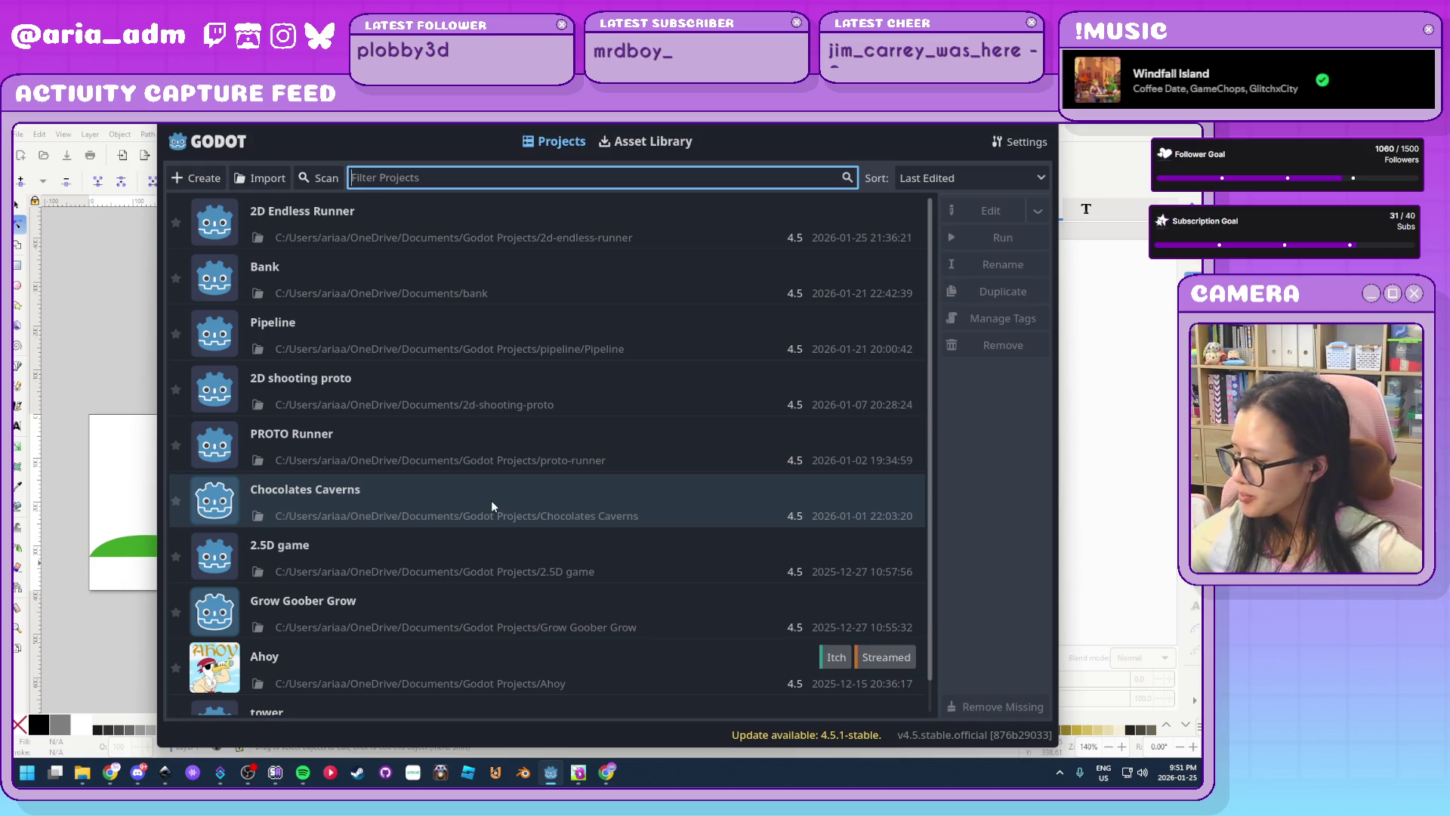
double_click(420, 217)
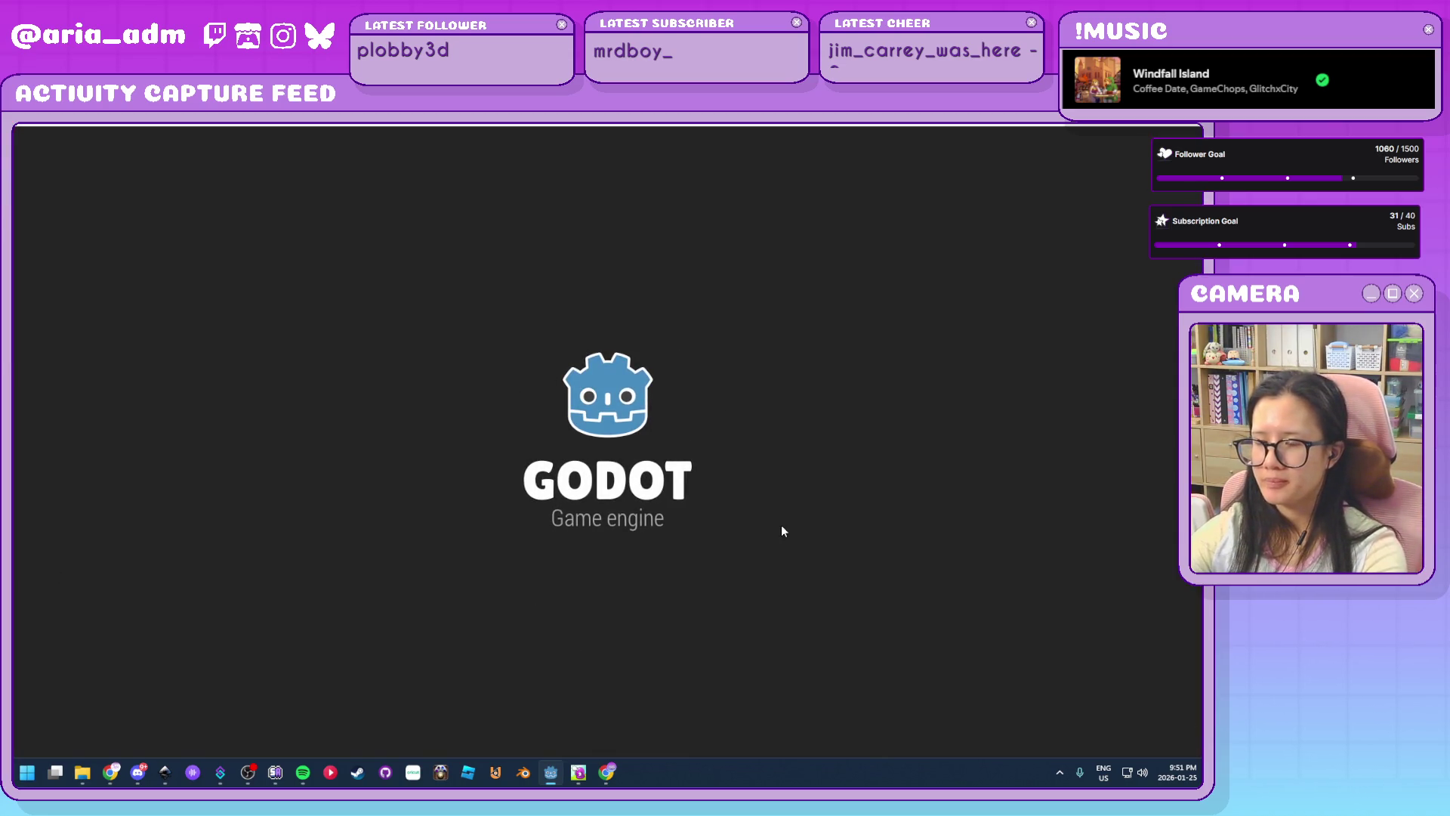
scroll(698, 507, "up", 5)
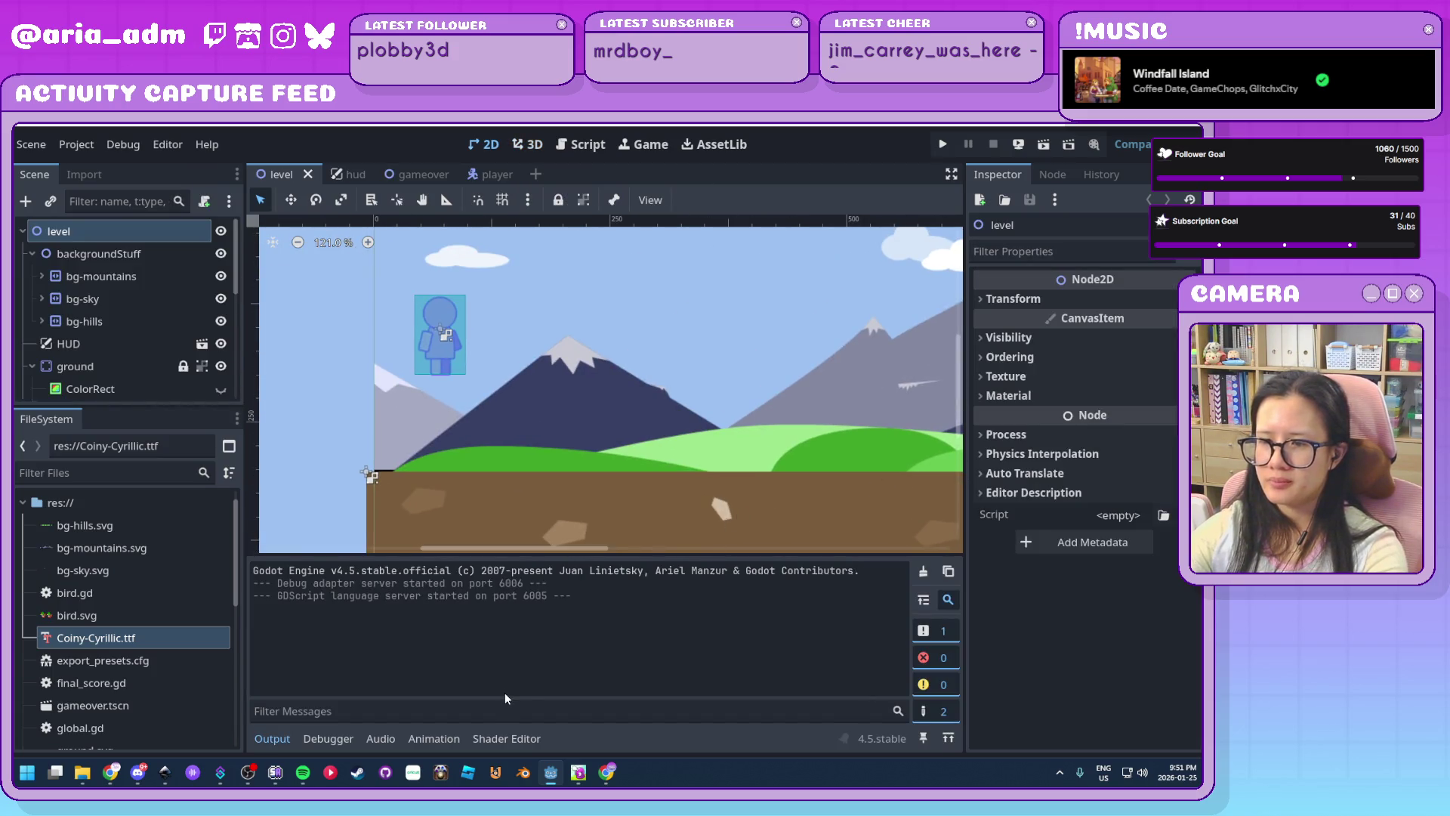
Save the mountains drawing as a copy named bg-grass.svg
mouse_move(165, 777)
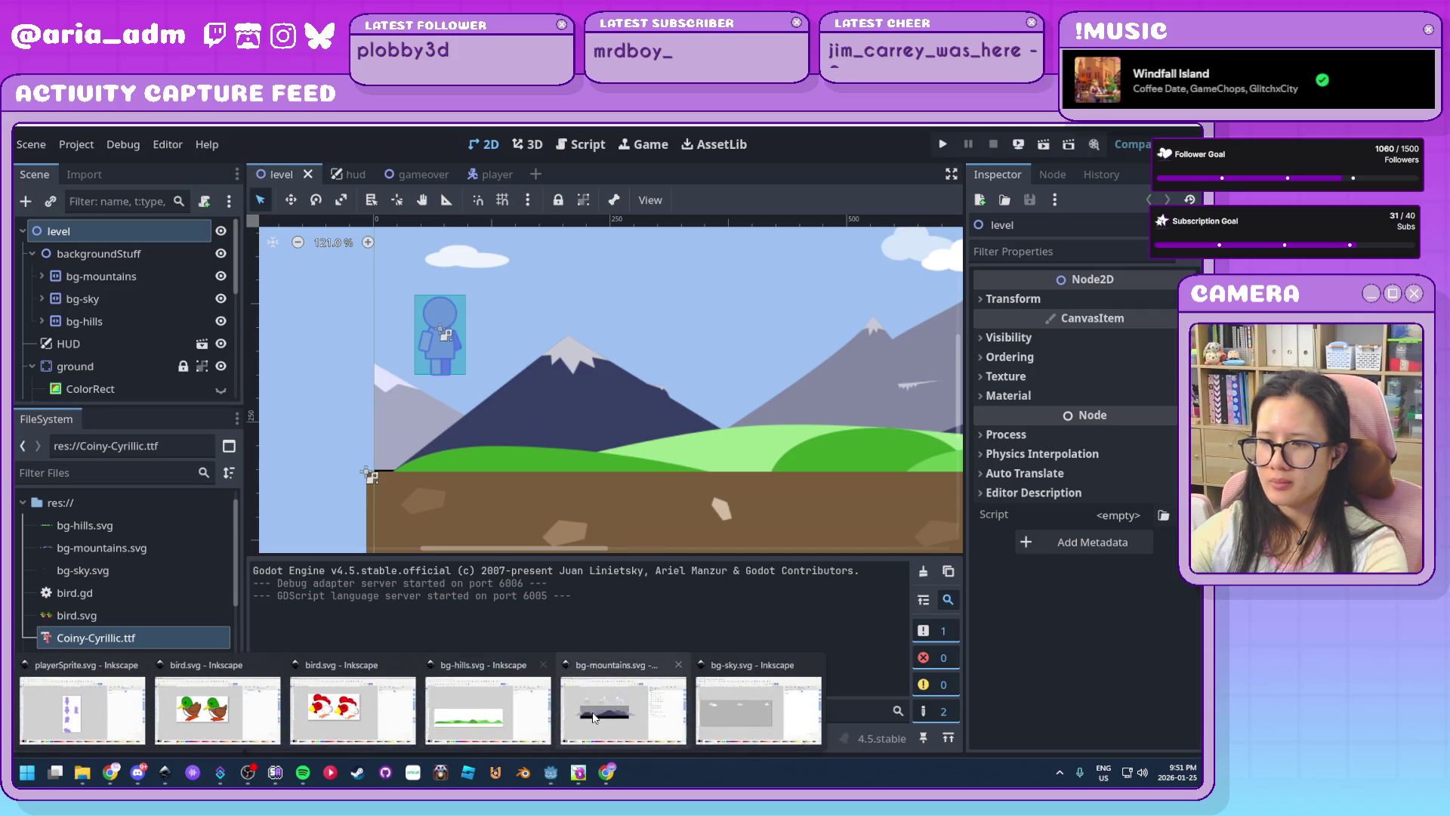
left_click(623, 703)
key("ctrl+shift+s")
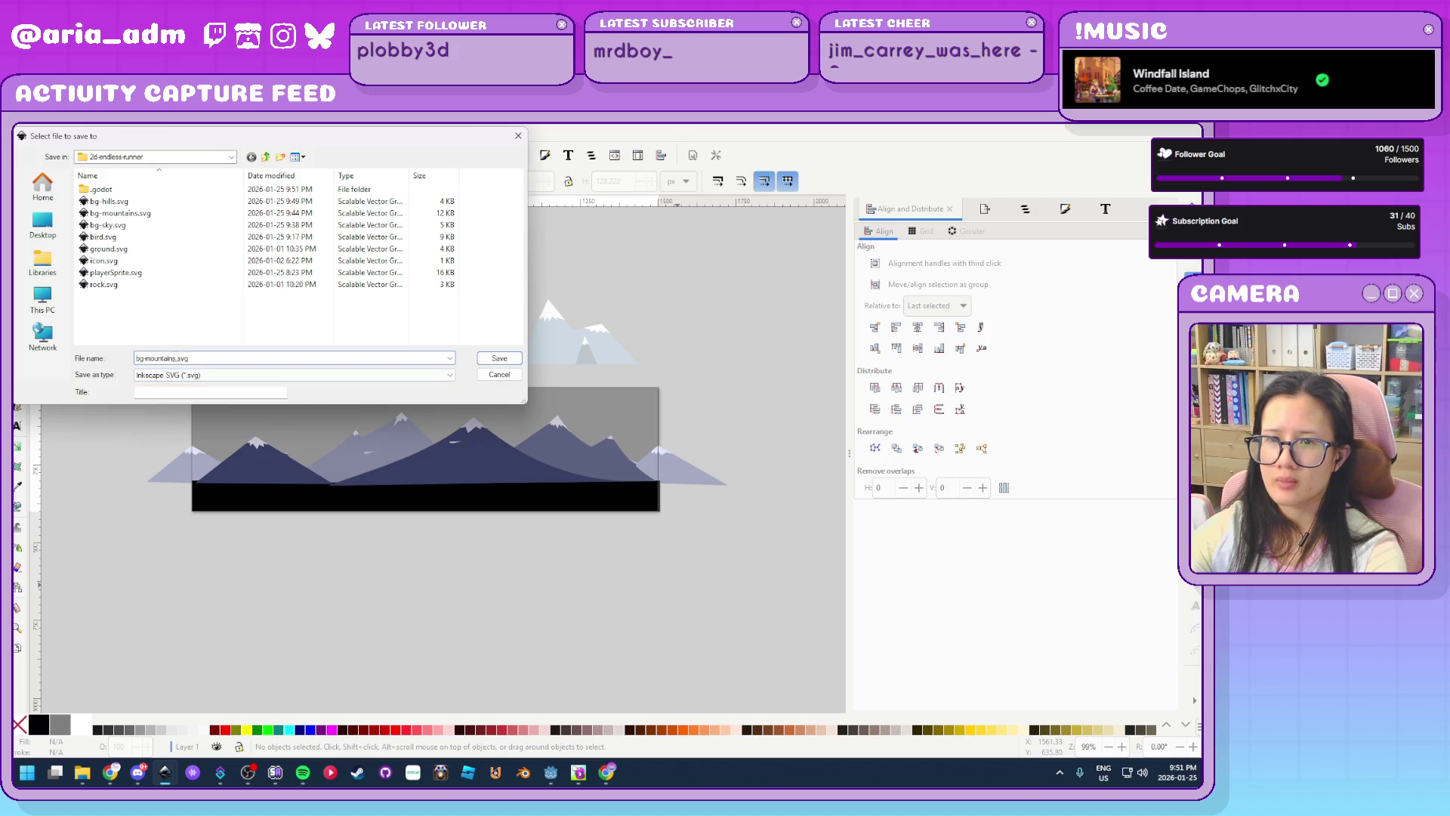
type("gras")
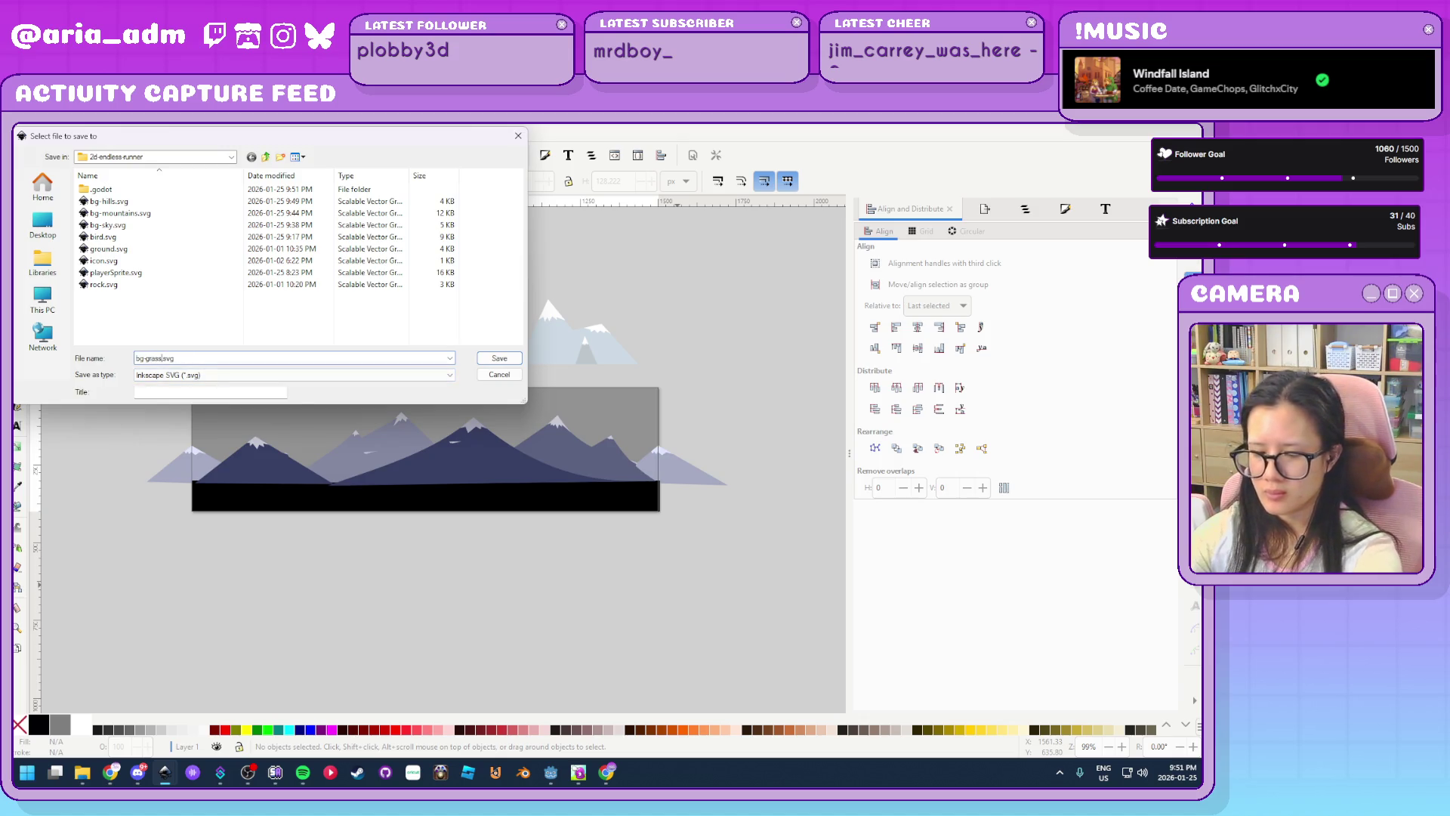
key("Return")
scroll(599, 544, "up", 2)
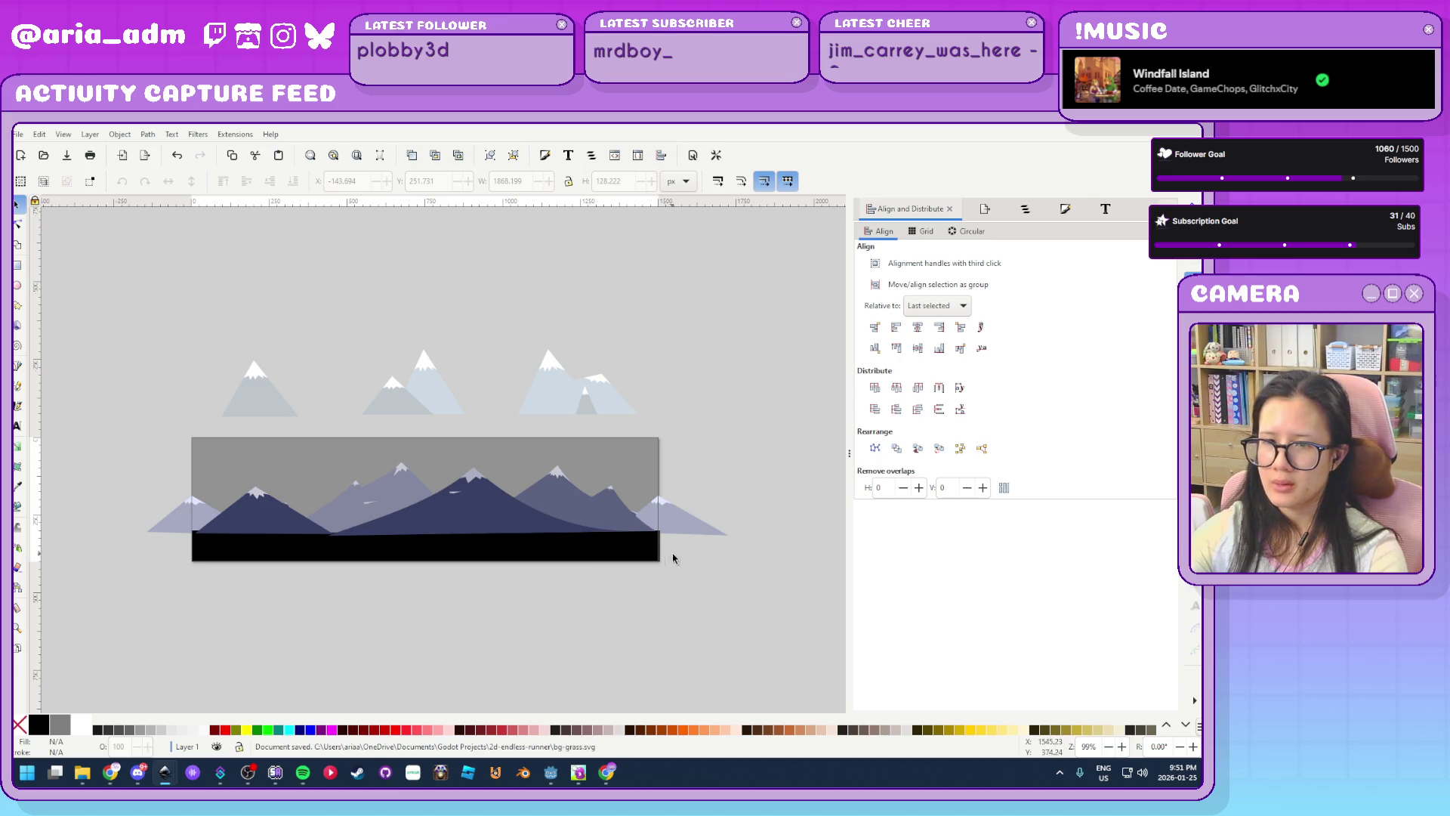
Delete both the dark and light mountain layers from the drawing
mouse_move(757, 547)
left_mouse_down()
mouse_move(166, 499)
mouse_move(106, 453)
left_mouse_up()
key("Delete")
mouse_move(696, 343)
left_mouse_down()
mouse_move(75, 426)
mouse_move(72, 446)
left_mouse_up()
key("Delete")
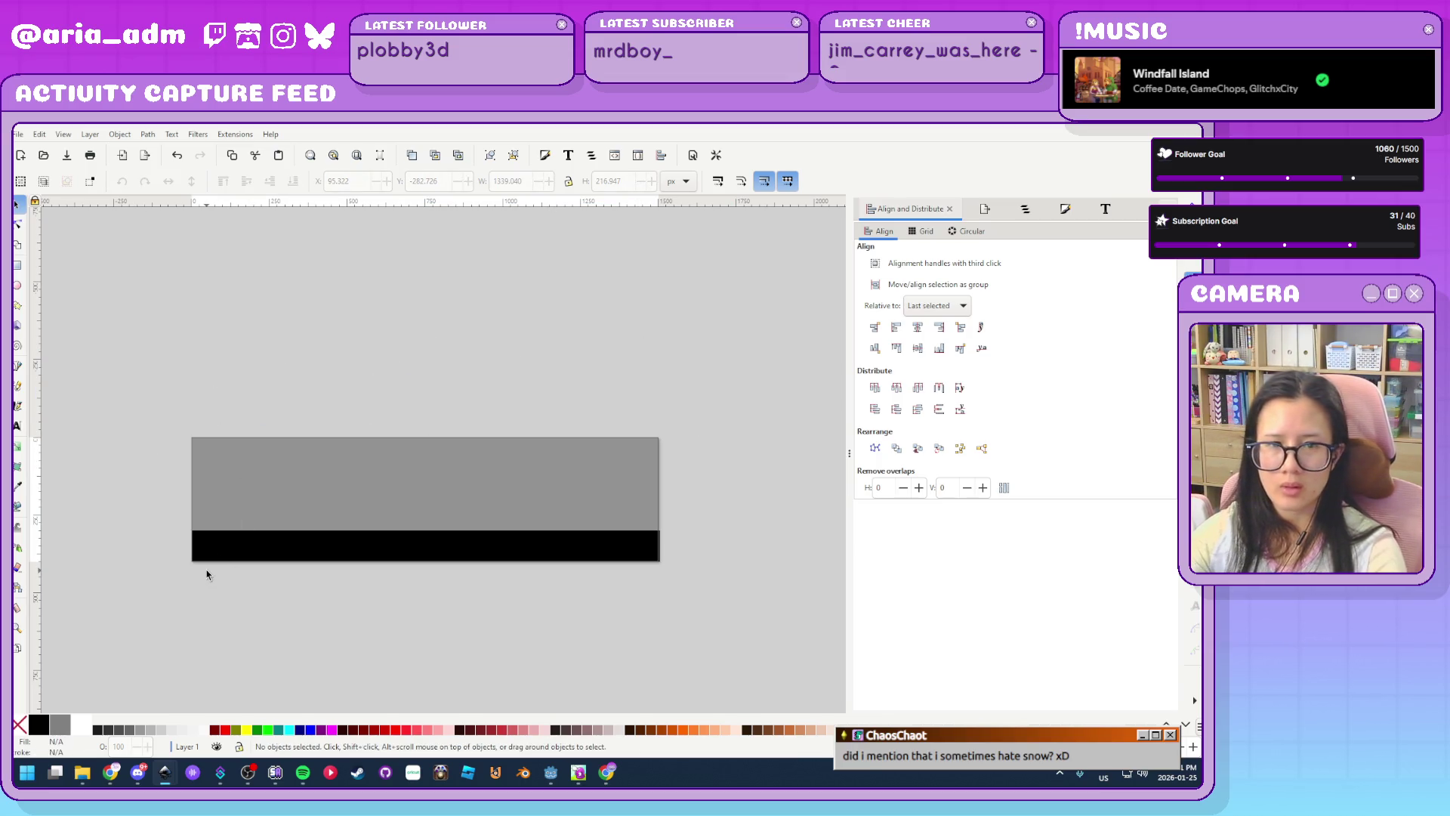
Zoom in and start a Pen path at the black band's top-left corner
scroll(263, 630, "up", 2)
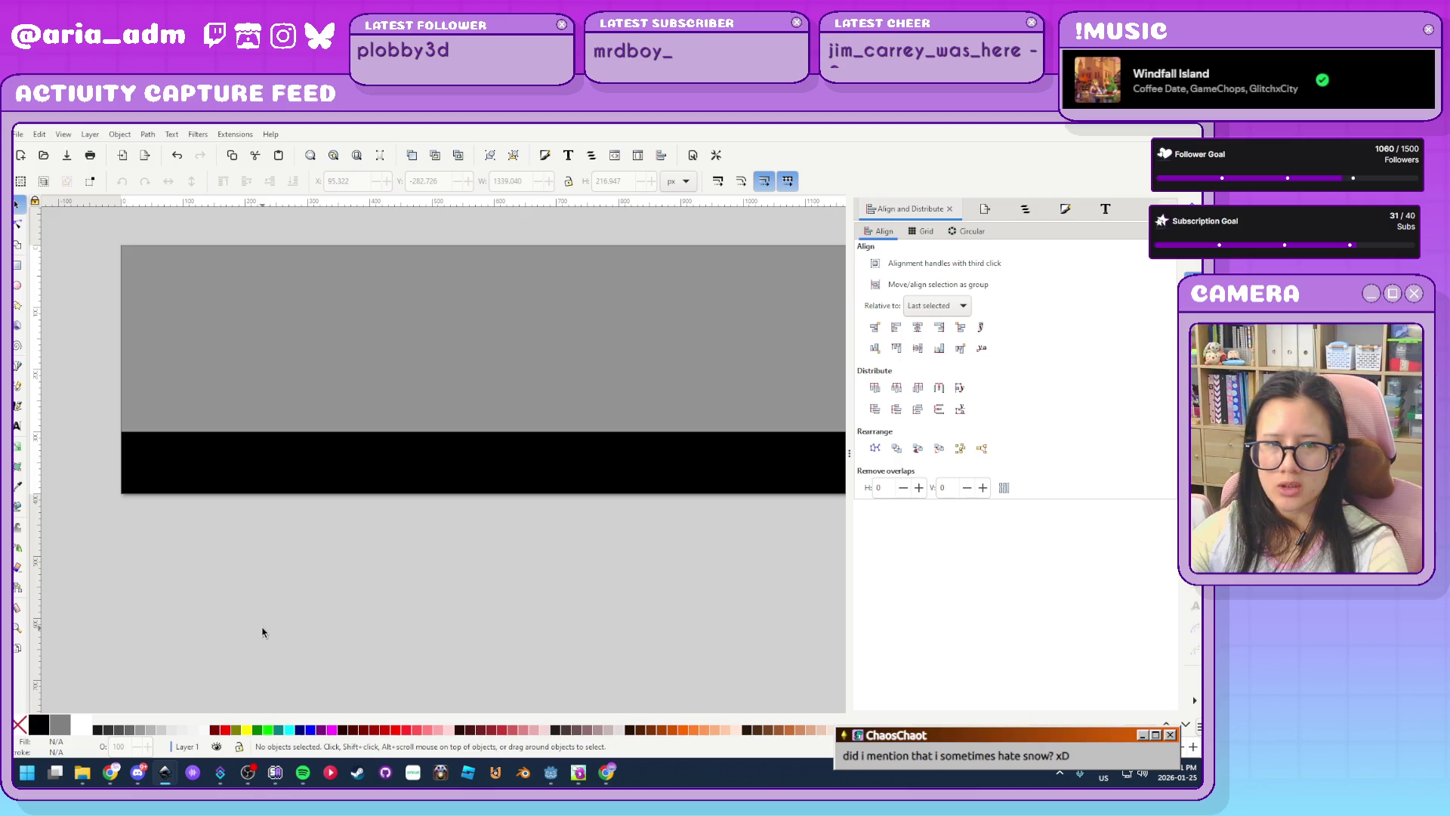
scroll(263, 631, "up", 1)
scroll(236, 596, "up", 1)
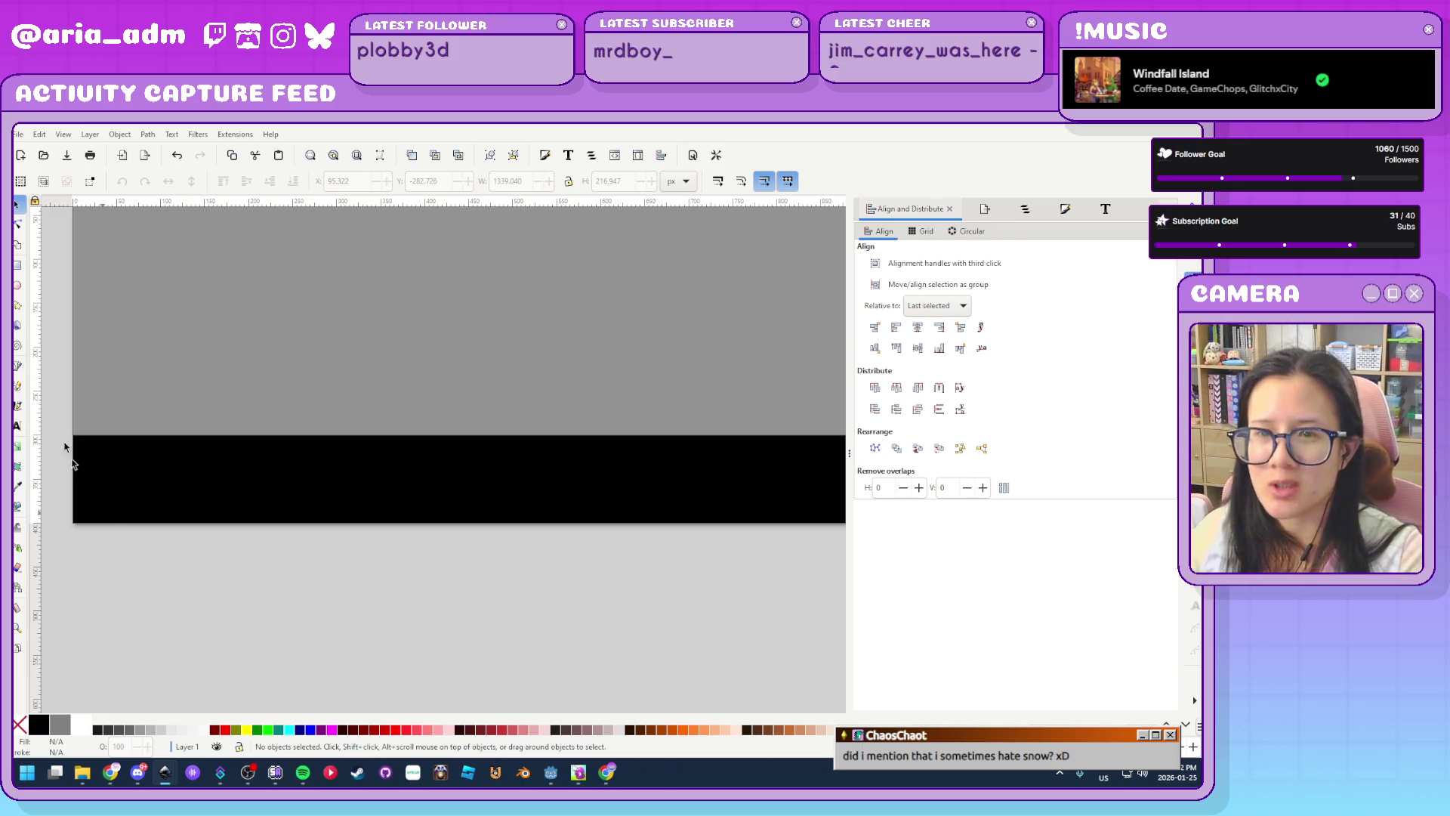
left_click(17, 366)
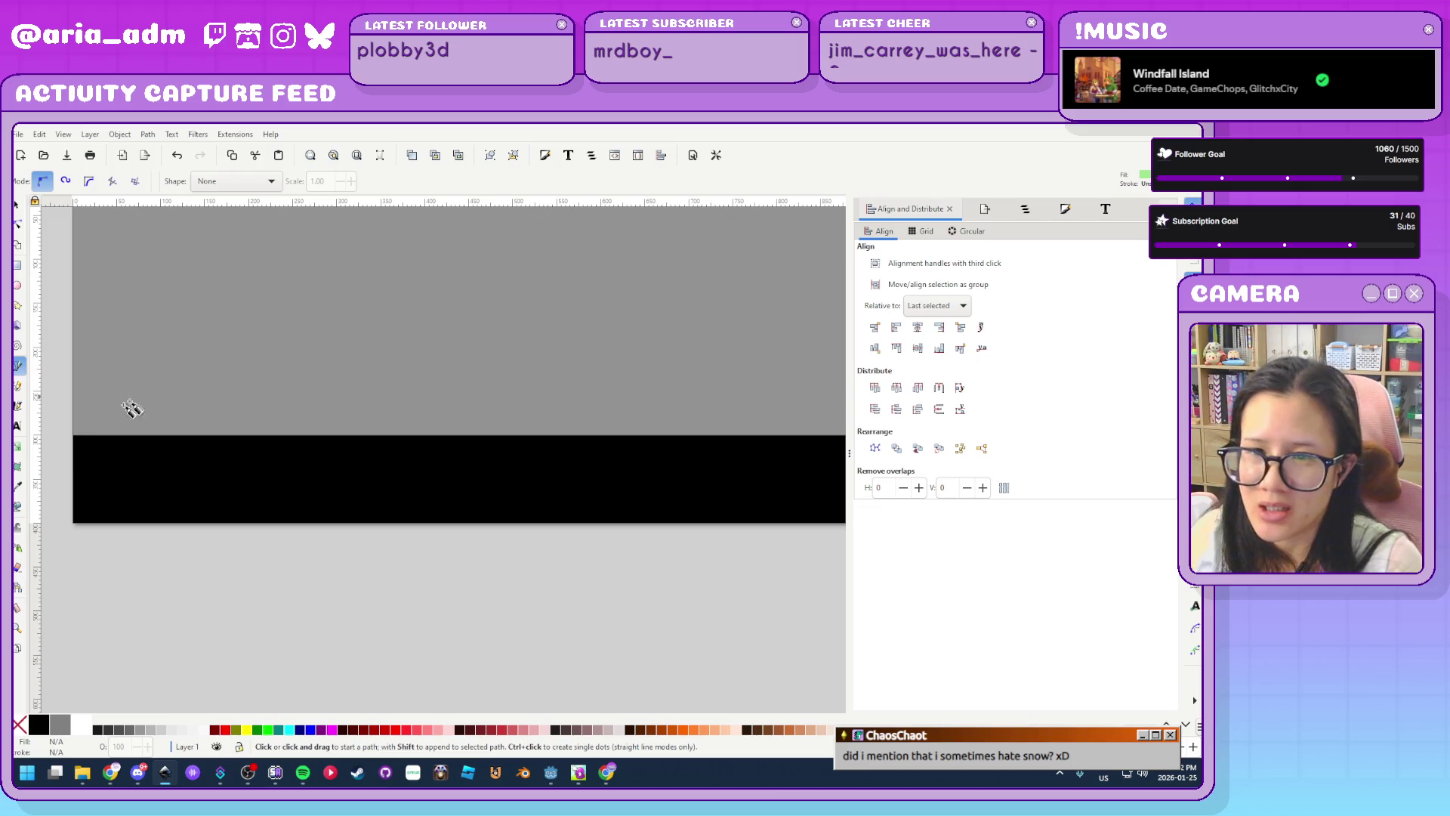
left_click(73, 435)
Restart the path and zigzag grass-blade peaks and valleys along the band's left stretch
key("Escape")
left_click(74, 415)
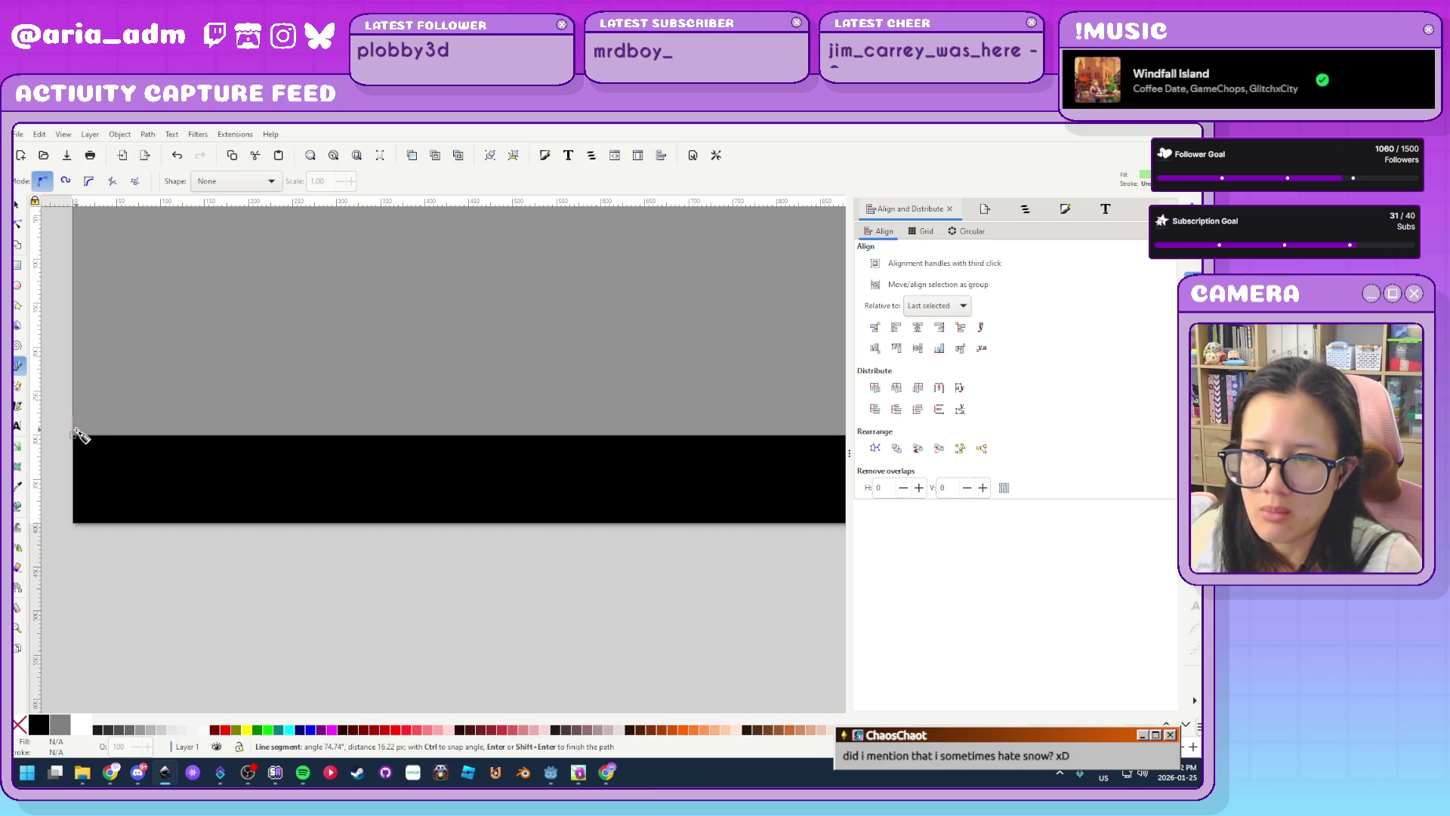
left_click(84, 430)
left_click(91, 416)
left_click(96, 430)
left_click(103, 415)
left_click(112, 414)
left_click(119, 431)
left_click(125, 416)
left_click(130, 428)
left_click(138, 421)
left_click(152, 432)
left_click(159, 417)
left_click(168, 432)
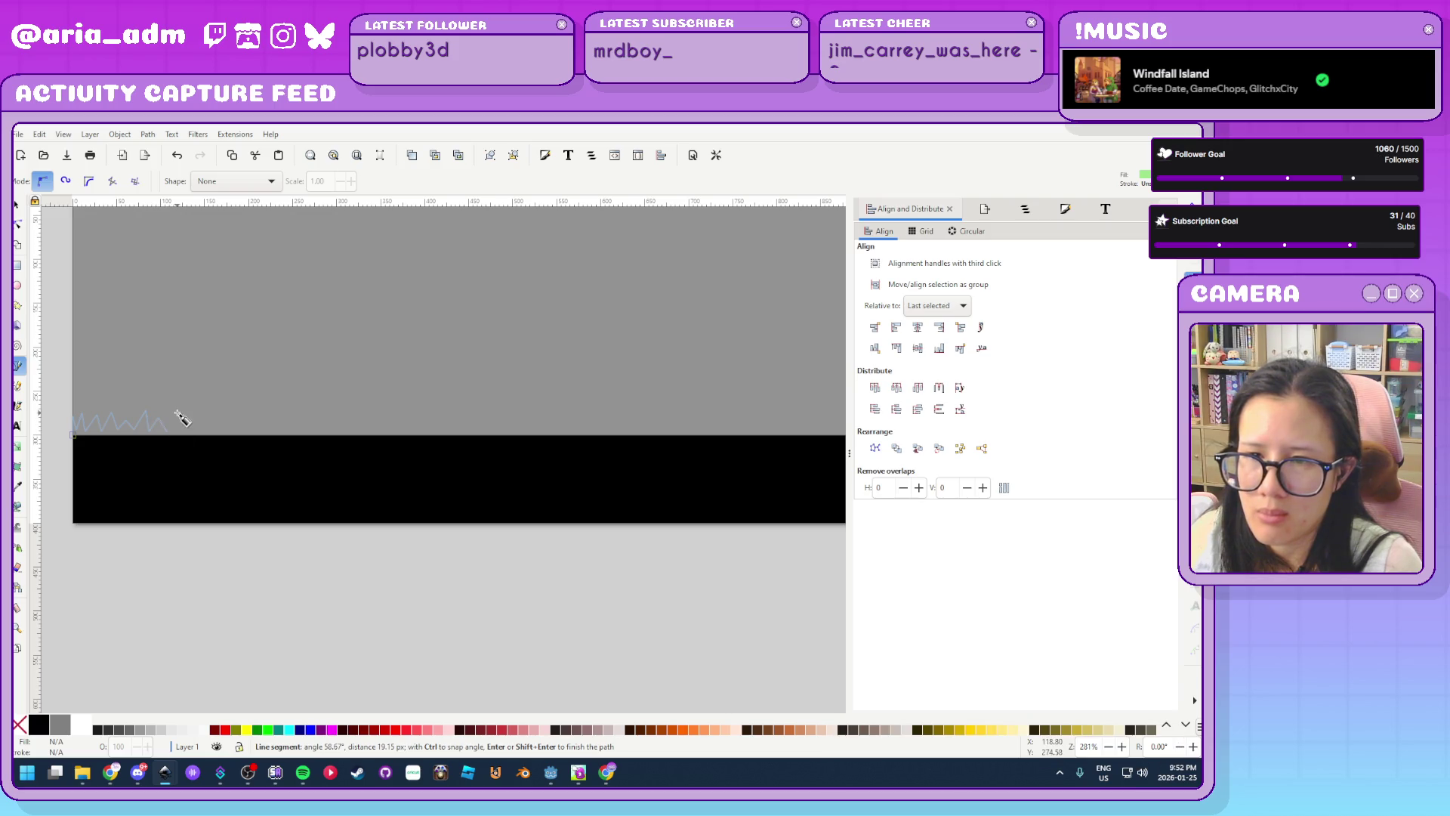
left_click(173, 415)
left_click(179, 432)
left_click(184, 416)
left_click(189, 432)
left_click(193, 415)
left_click(199, 433)
left_click(203, 415)
left_click(209, 433)
left_click(214, 414)
left_click(219, 433)
left_click(225, 415)
left_click(231, 432)
left_click(235, 414)
left_click(241, 433)
left_click(246, 414)
left_click(251, 432)
left_click(258, 415)
left_click(264, 432)
left_click(270, 414)
left_click(275, 432)
left_click(281, 414)
left_click(287, 432)
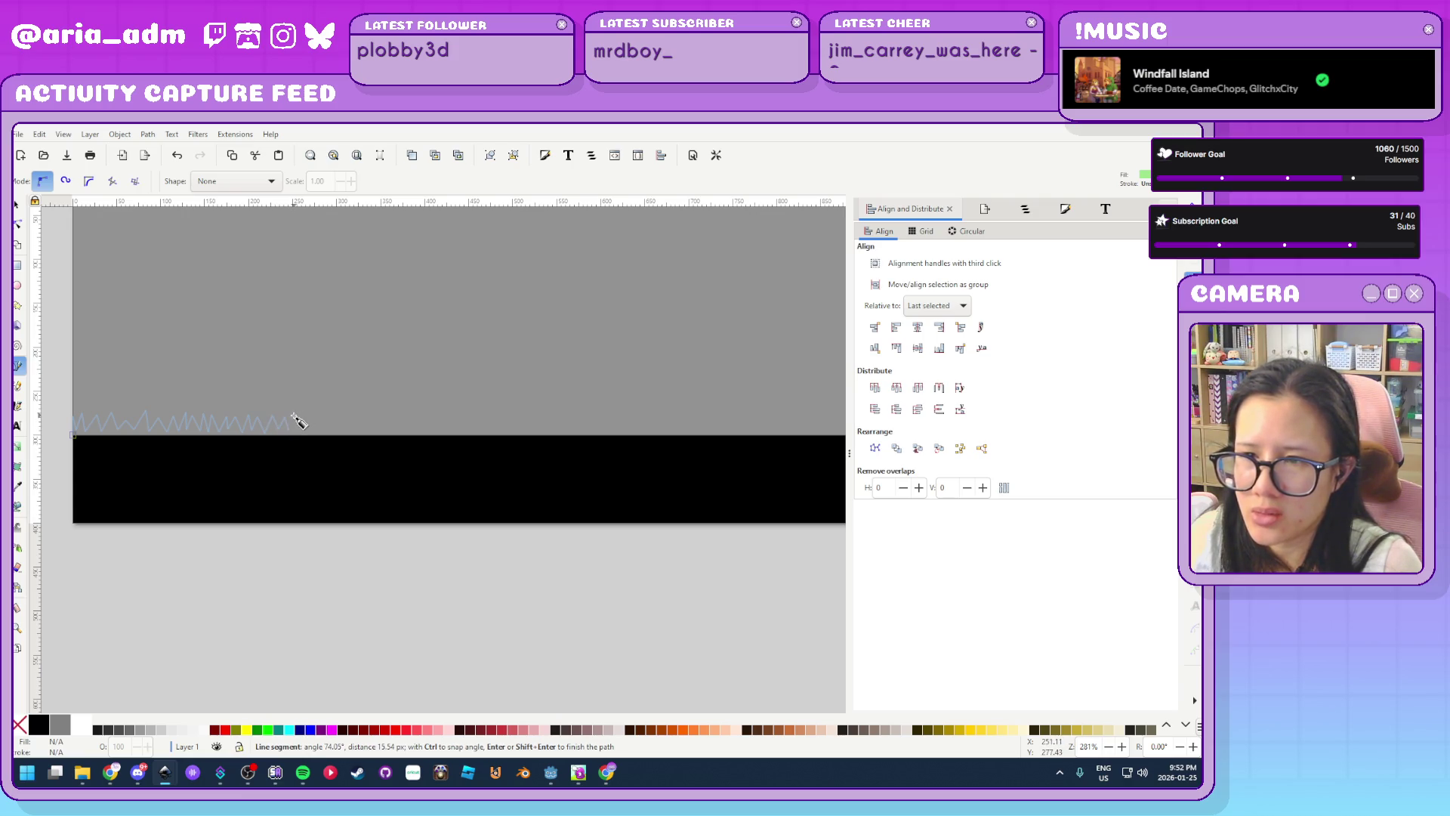
left_click(294, 415)
left_click(300, 433)
left_click(303, 414)
left_click(304, 432)
Continue adding spiky grass-blade points further right along the band's top edge
scroll(303, 434, "right", 5)
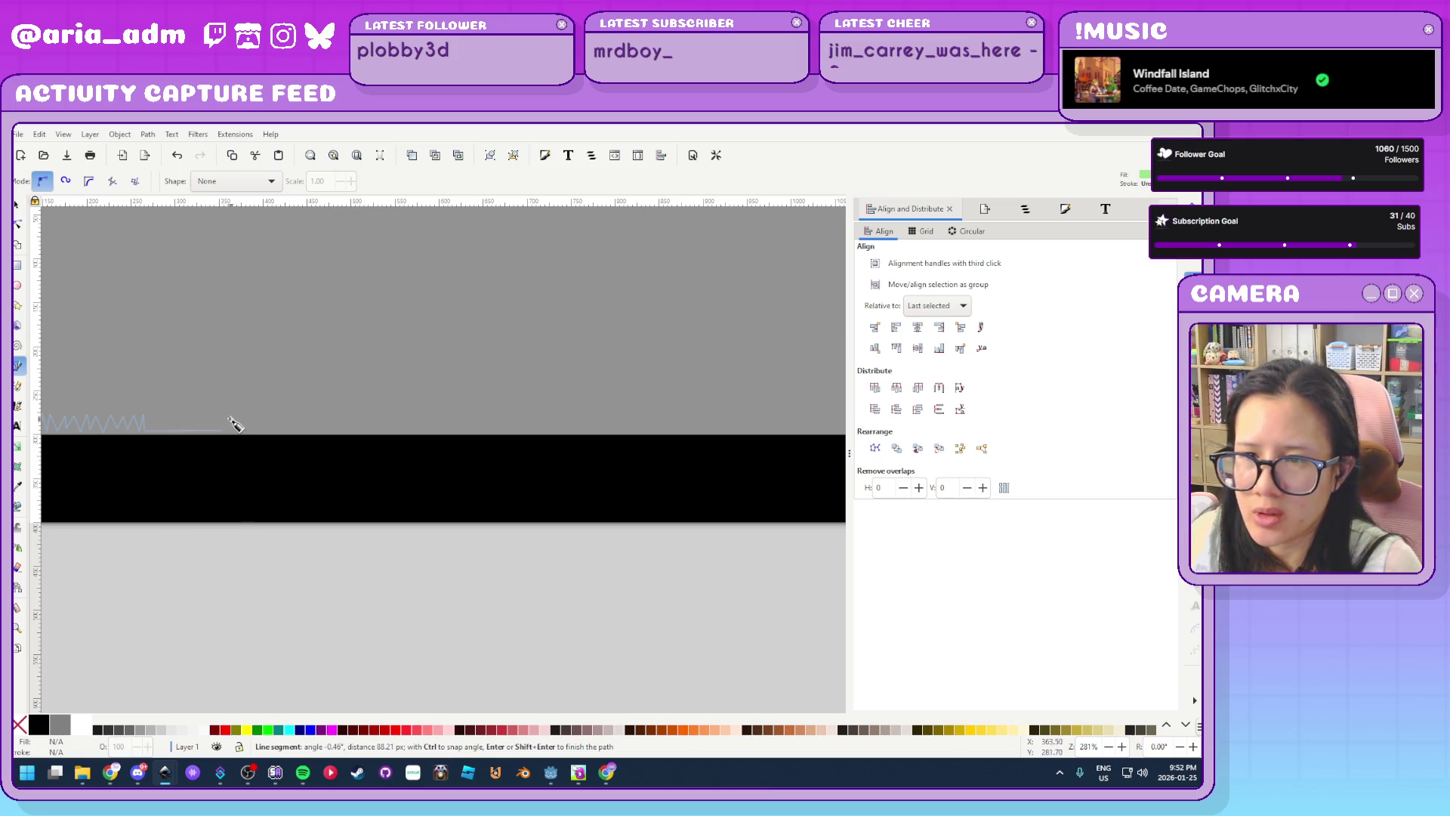
left_click(222, 429)
left_click(225, 431)
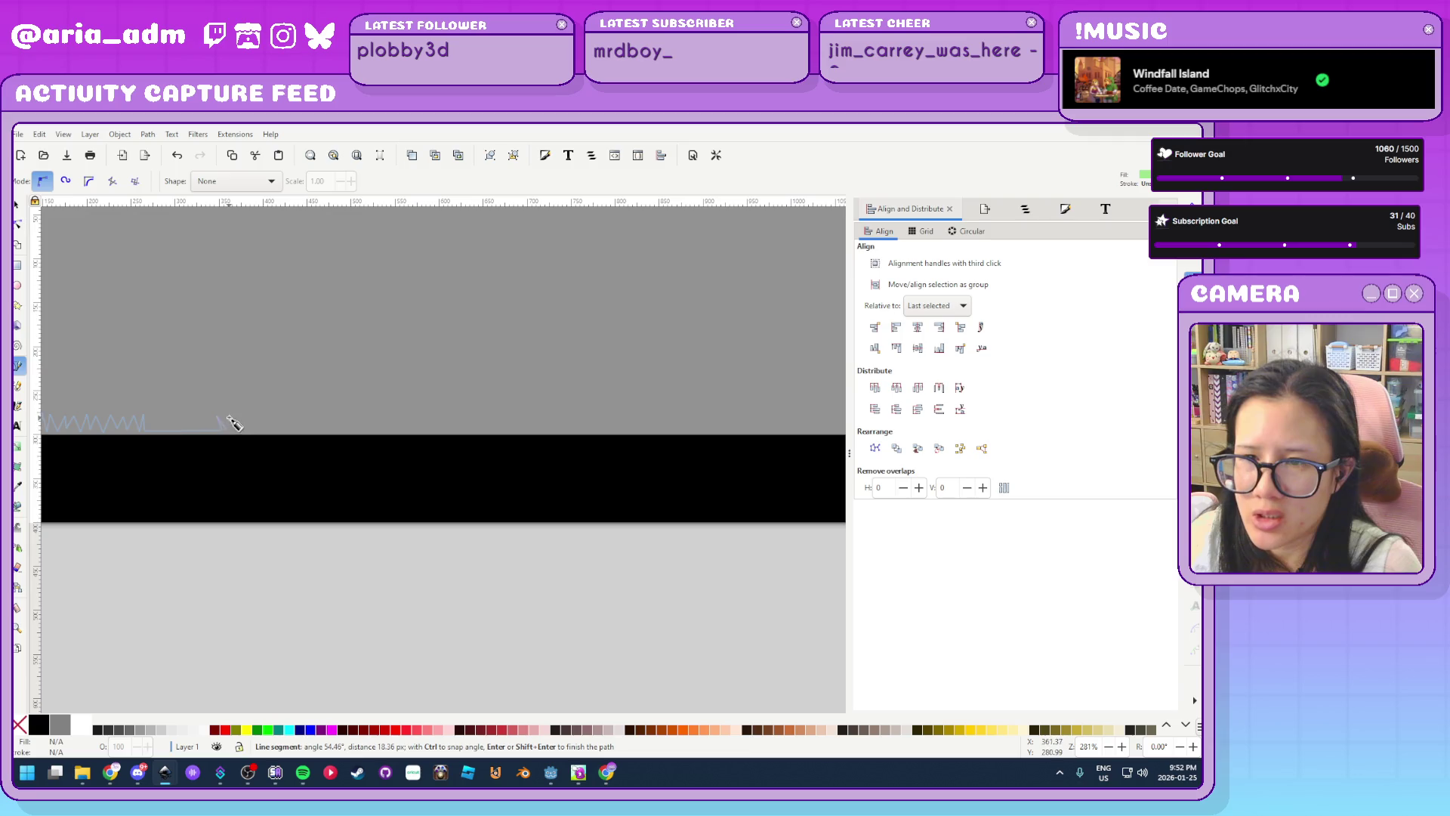
left_click(230, 414)
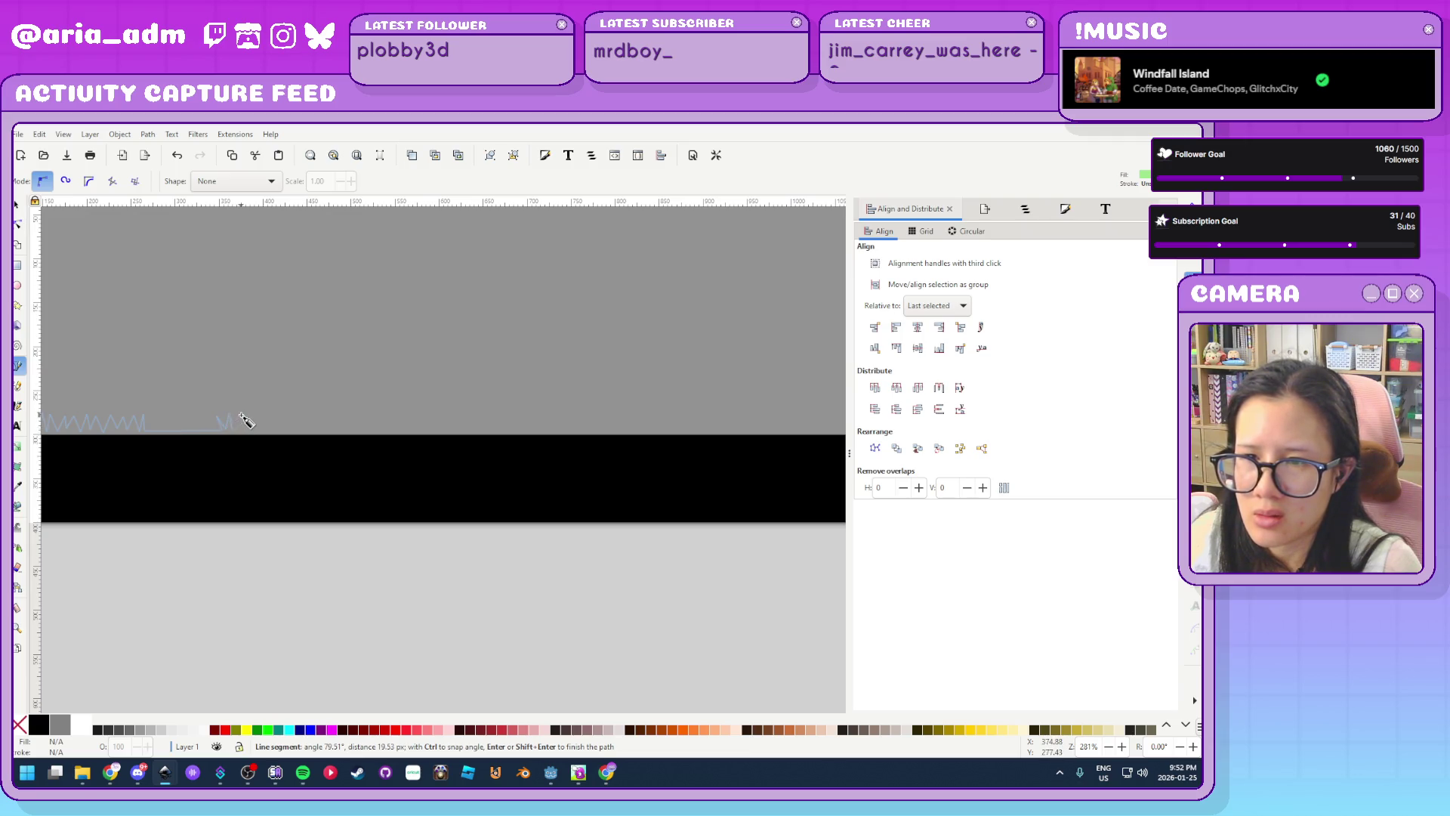
left_click(235, 418)
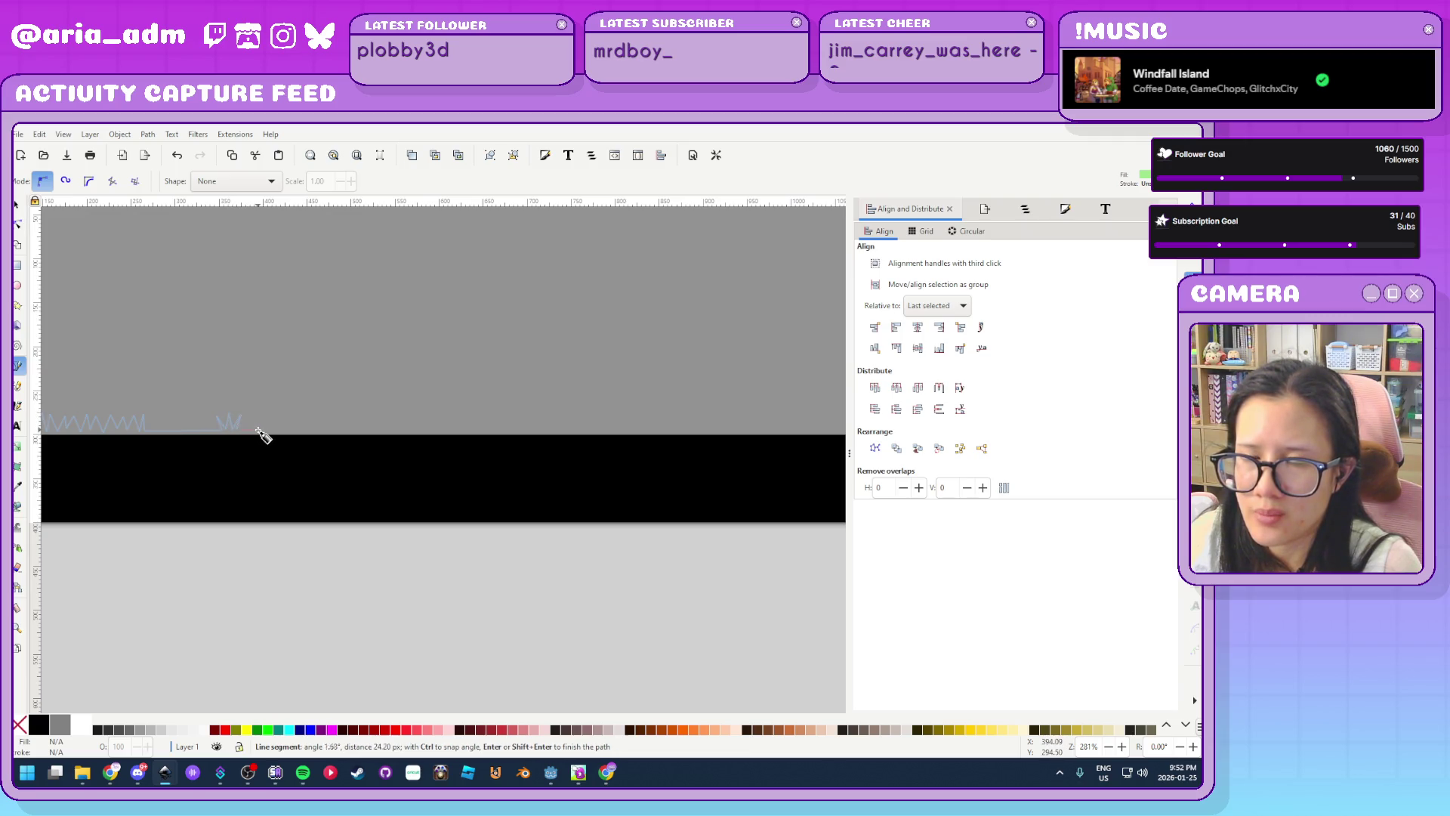
left_click(256, 419)
left_click(265, 415)
left_click(280, 423)
left_click(285, 414)
left_click(287, 430)
left_click(292, 415)
left_click(297, 432)
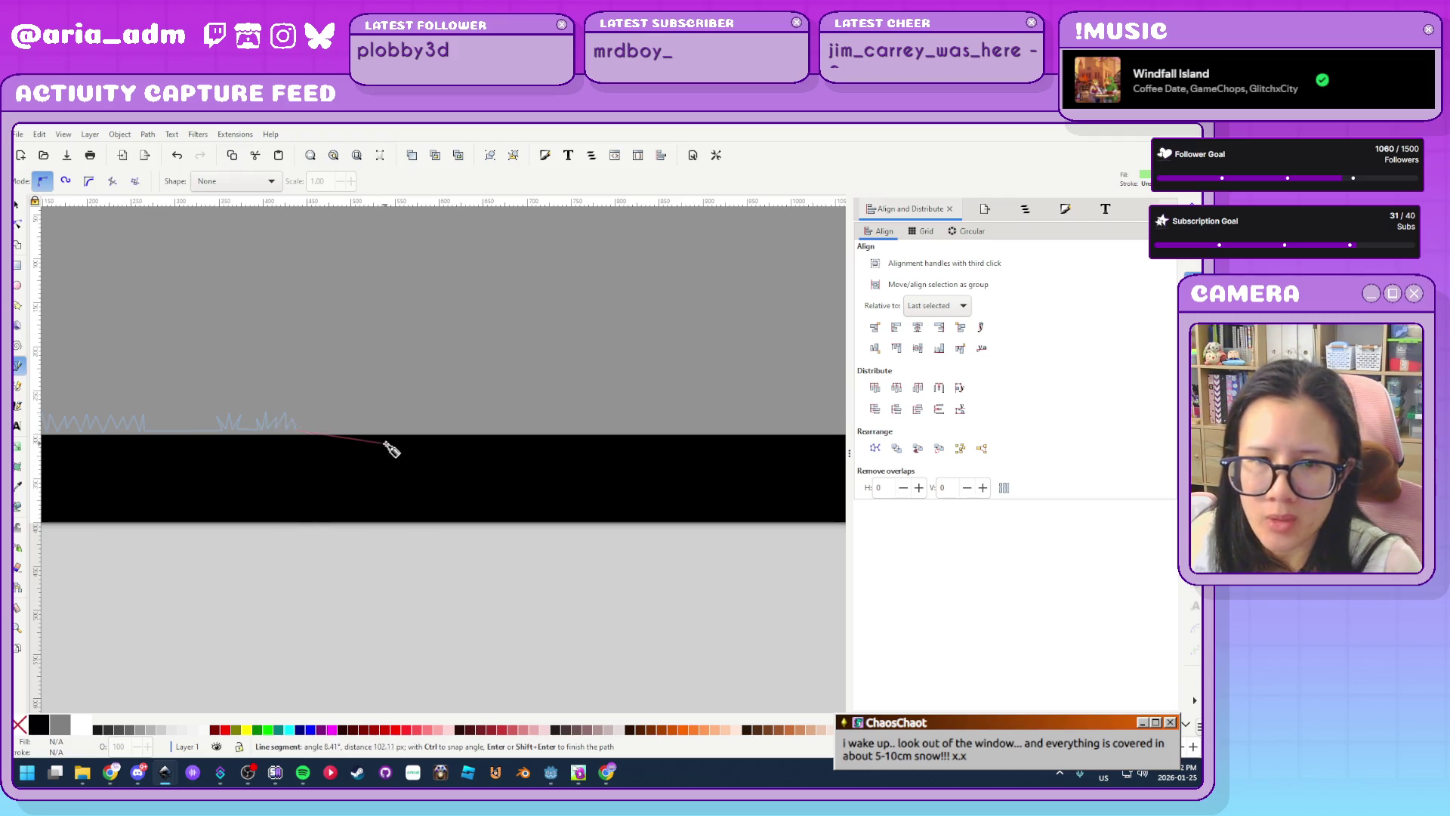
left_click_drag(307, 443, 201, 444)
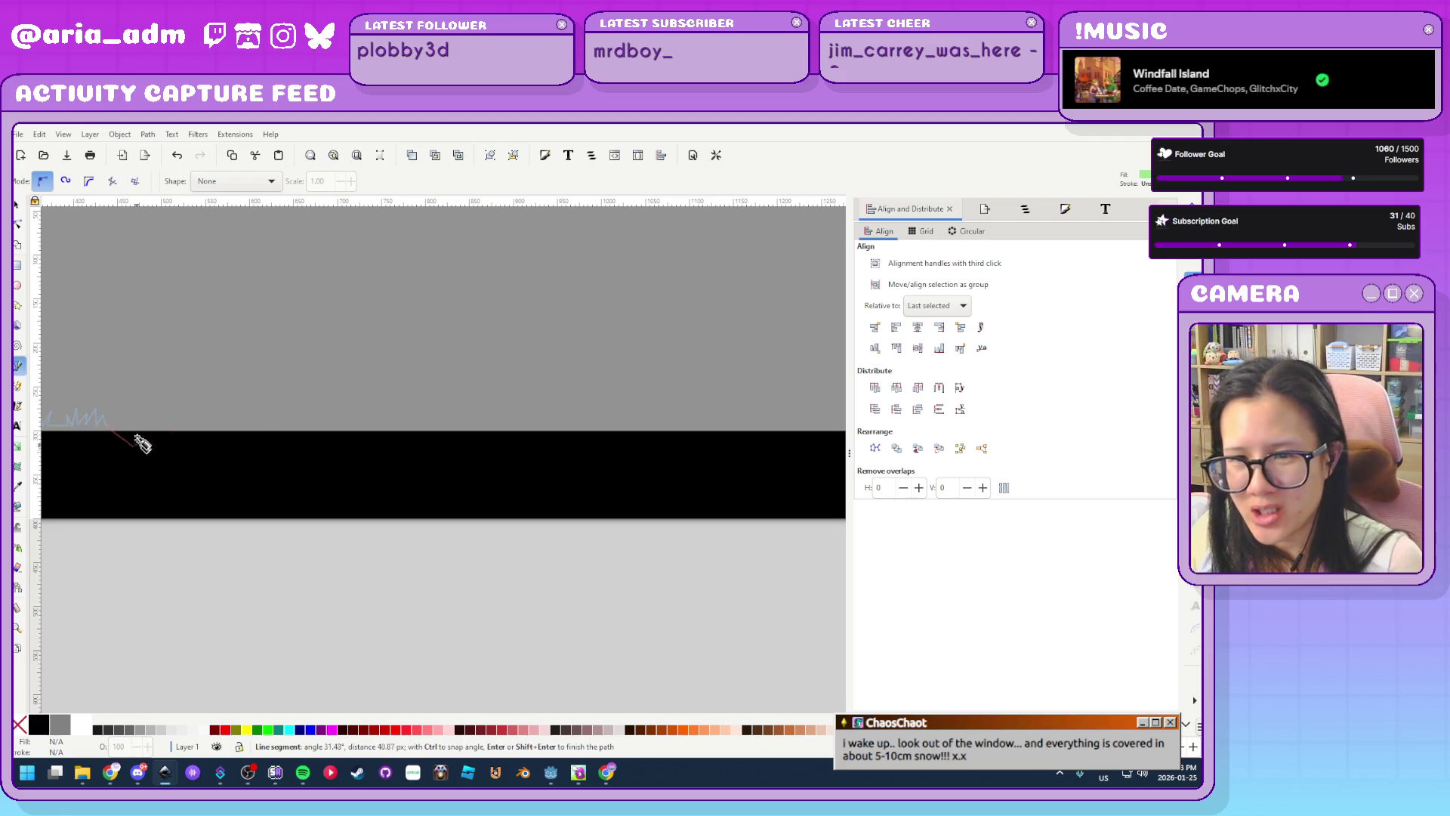
scroll(188, 424, "left", 3)
scroll(188, 425, "up", 1)
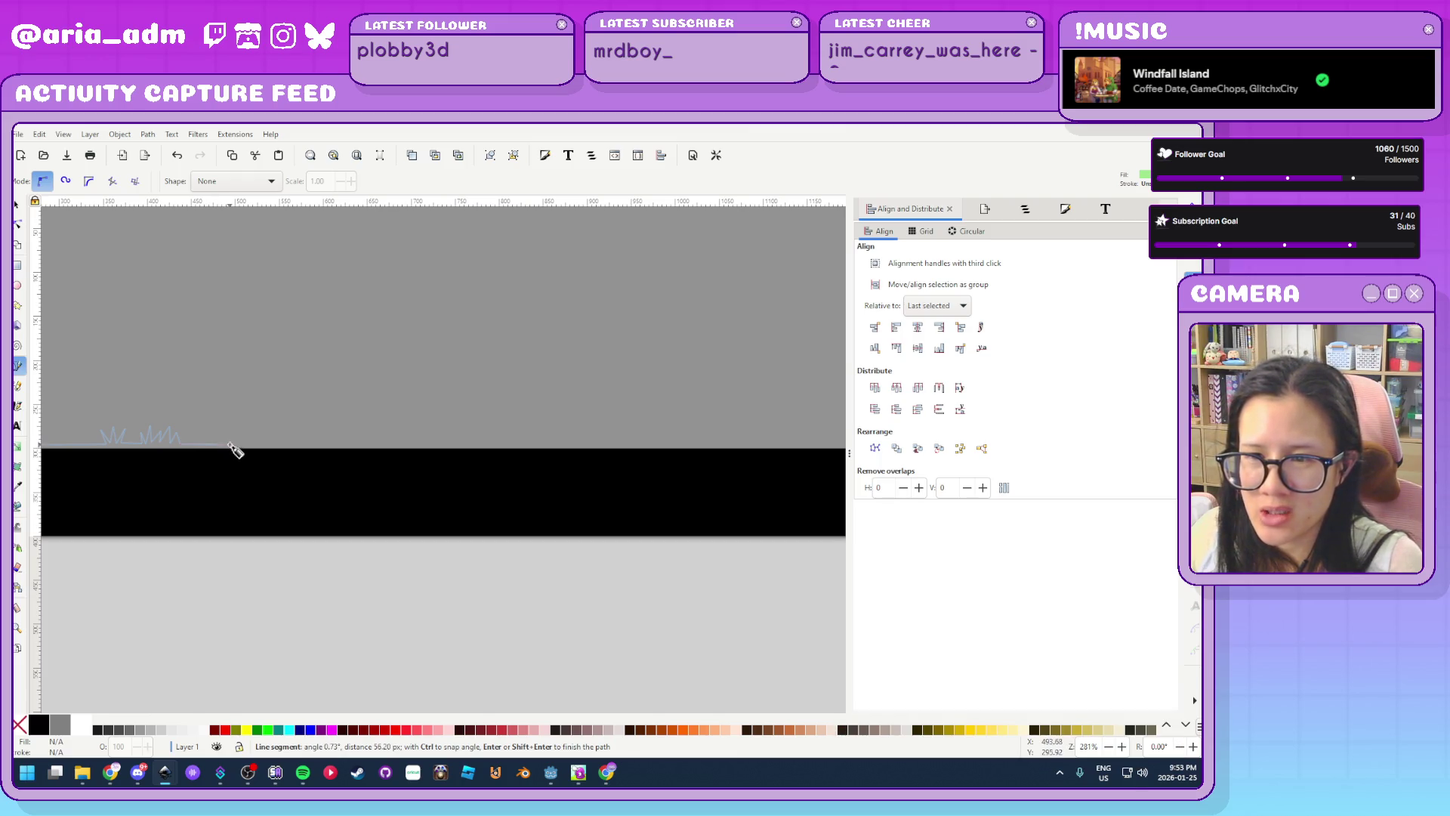
Place a grass blade on the band edge, then delete its misplaced spike
left_click(236, 445)
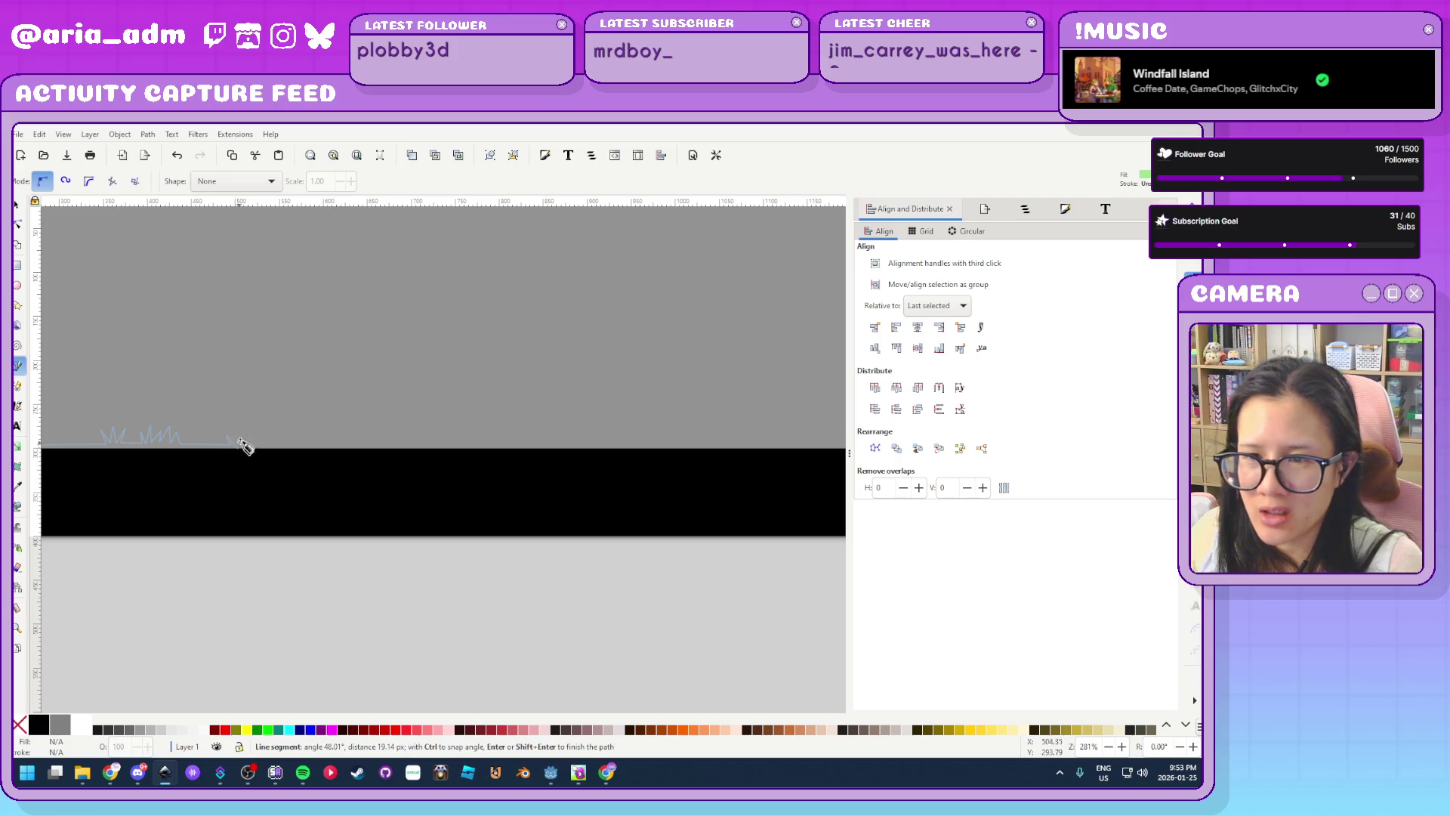
left_click(245, 418)
left_click(257, 448)
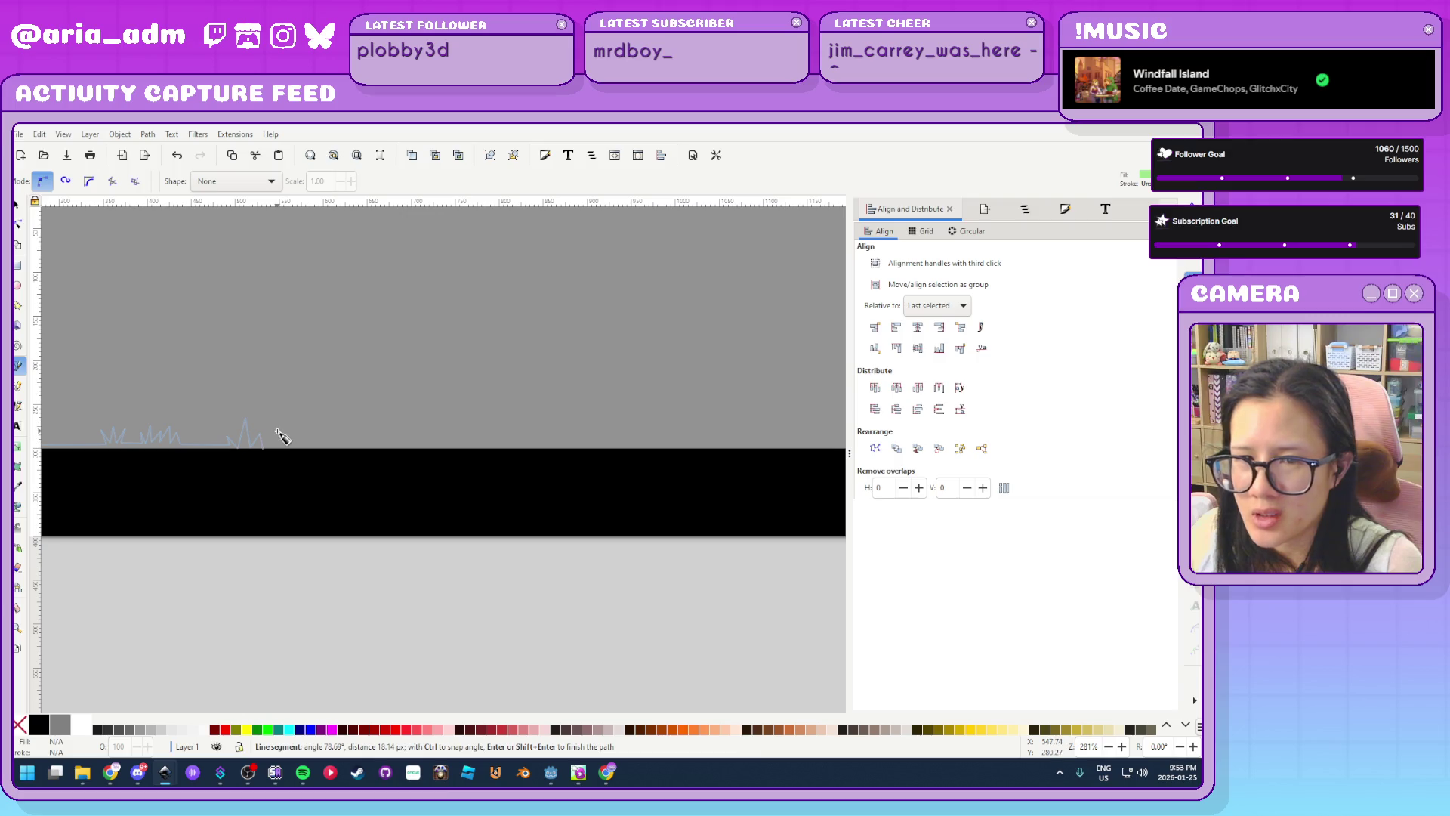
key("BackSpace")
key("BackSpace")
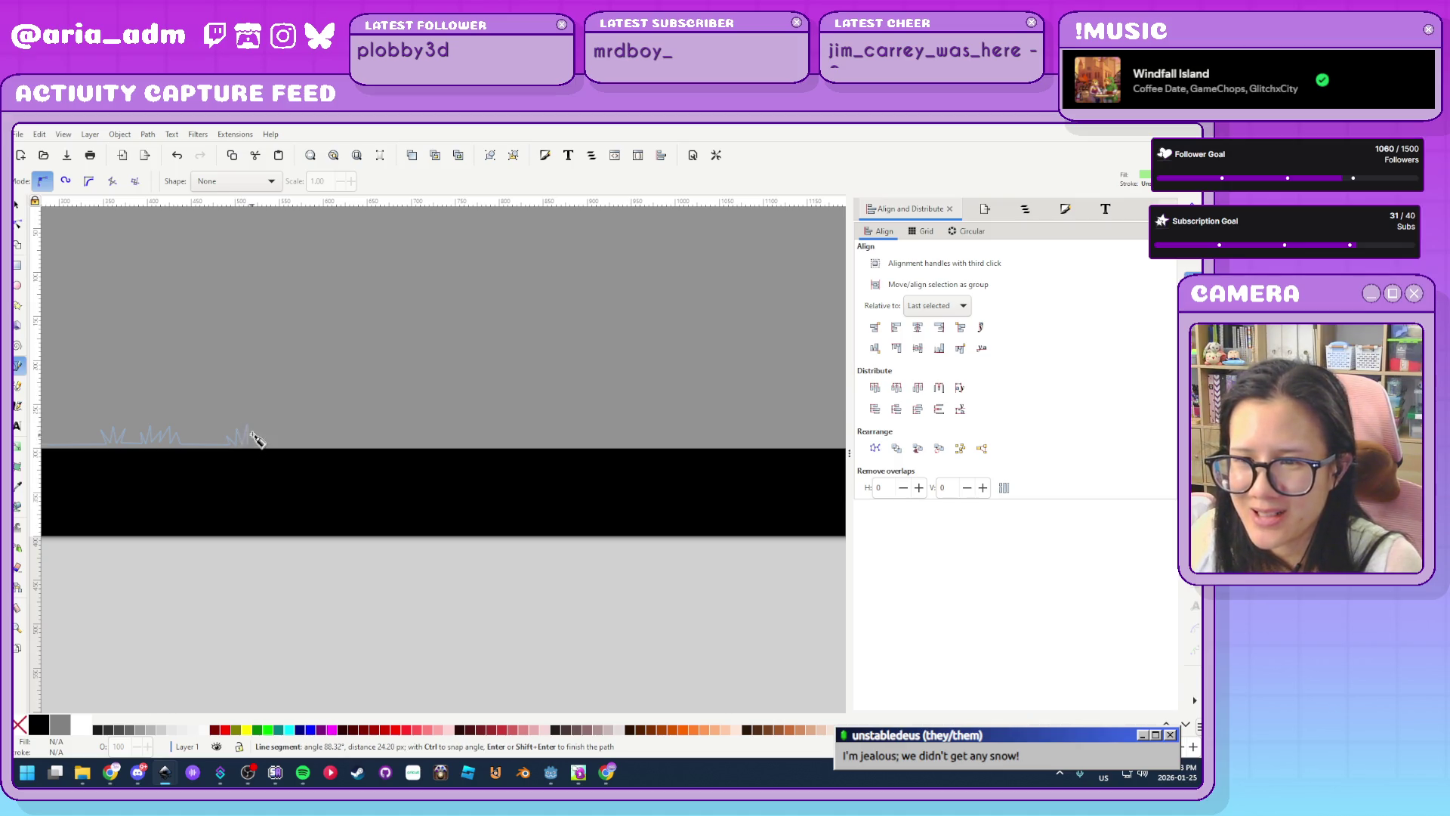
Redo the blade tip and add a cluster of small grass spikes rightward
left_click(250, 432)
left_click(255, 445)
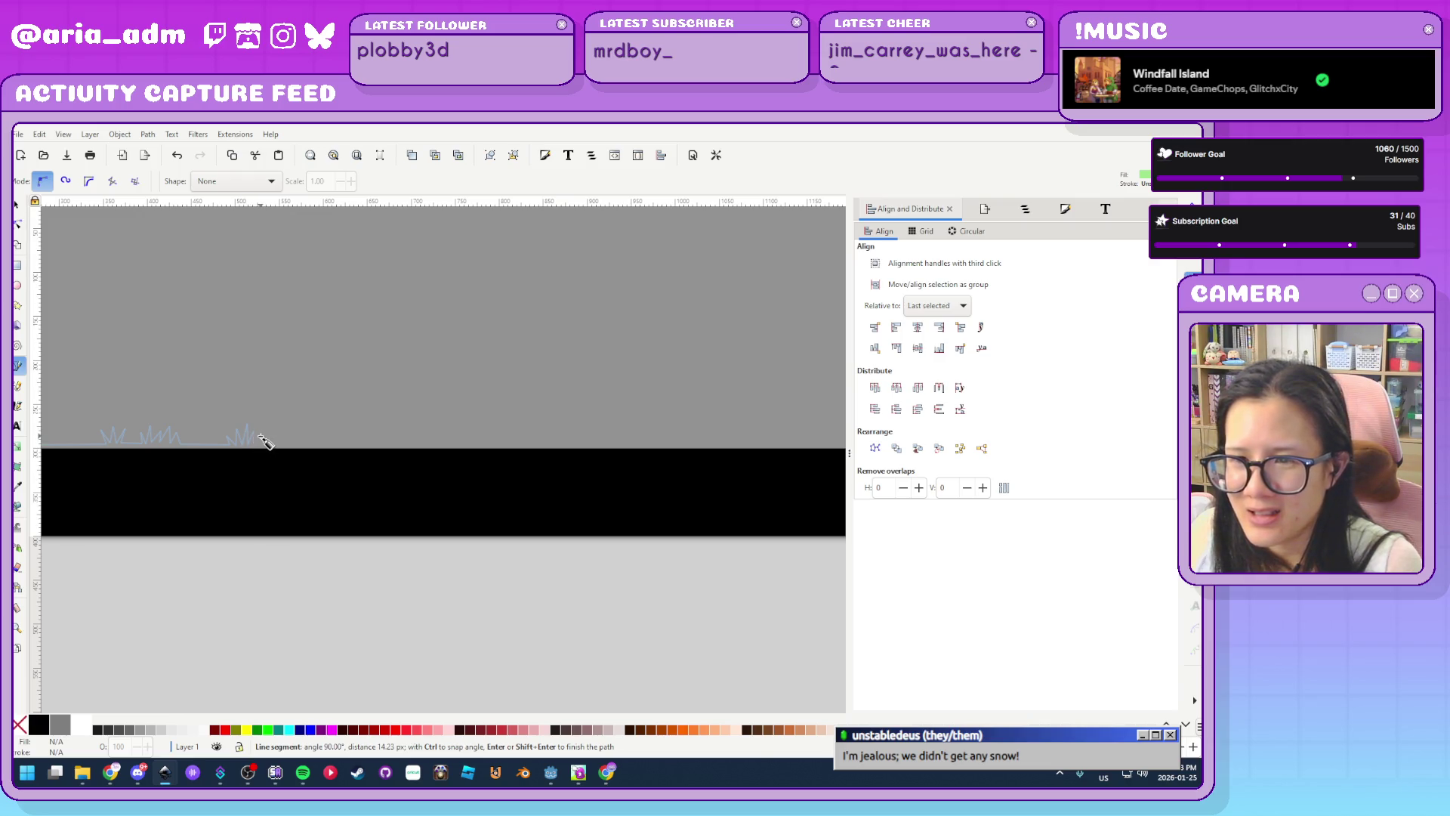
left_click(271, 446)
left_click(270, 435)
left_click(275, 446)
left_click(281, 434)
left_click(287, 445)
left_click(290, 432)
left_click(294, 444)
scroll(249, 438, "right", 6)
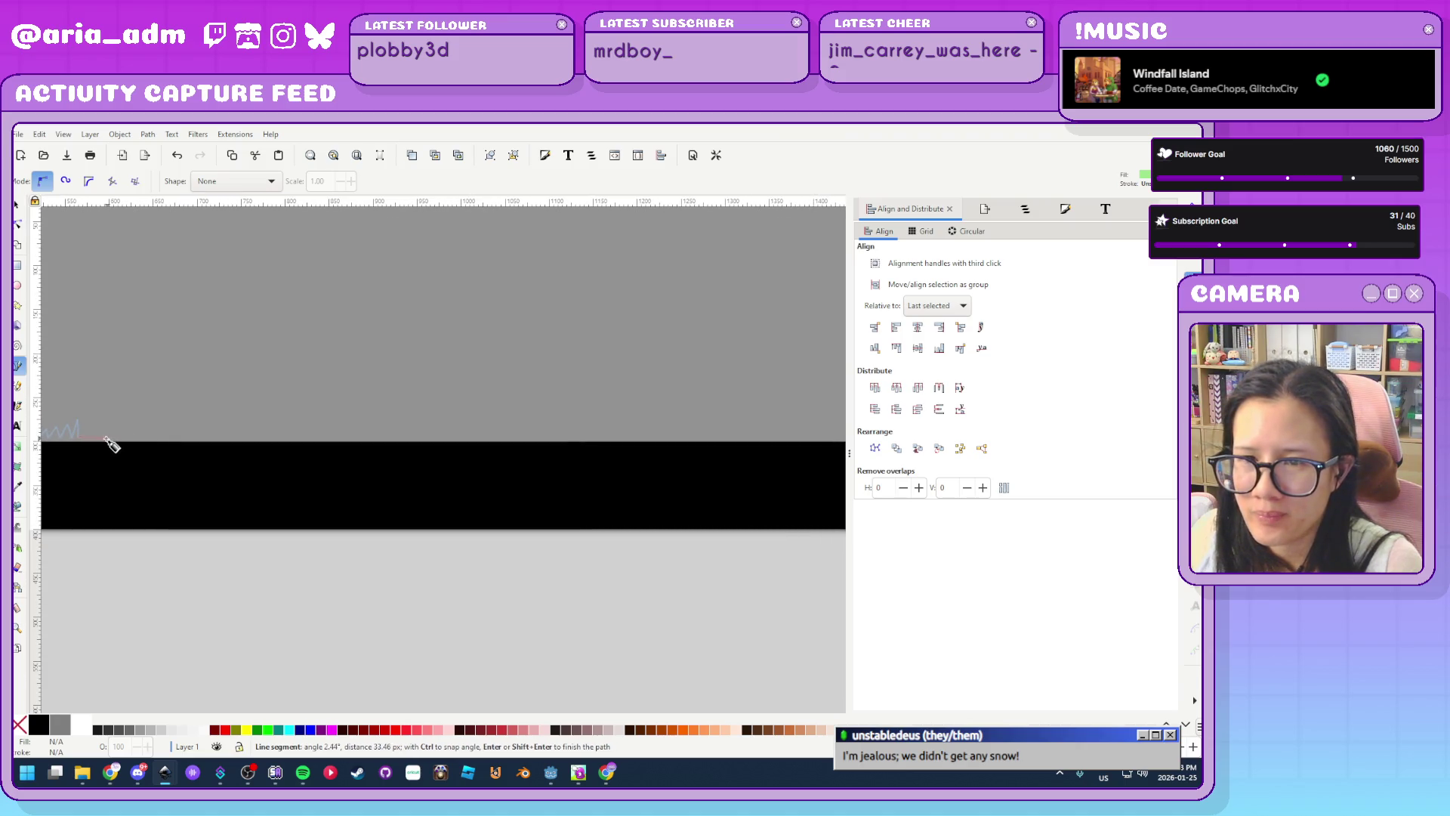
Continue the zigzag with several grass peaks and small spikes along the band edge
left_click(116, 442)
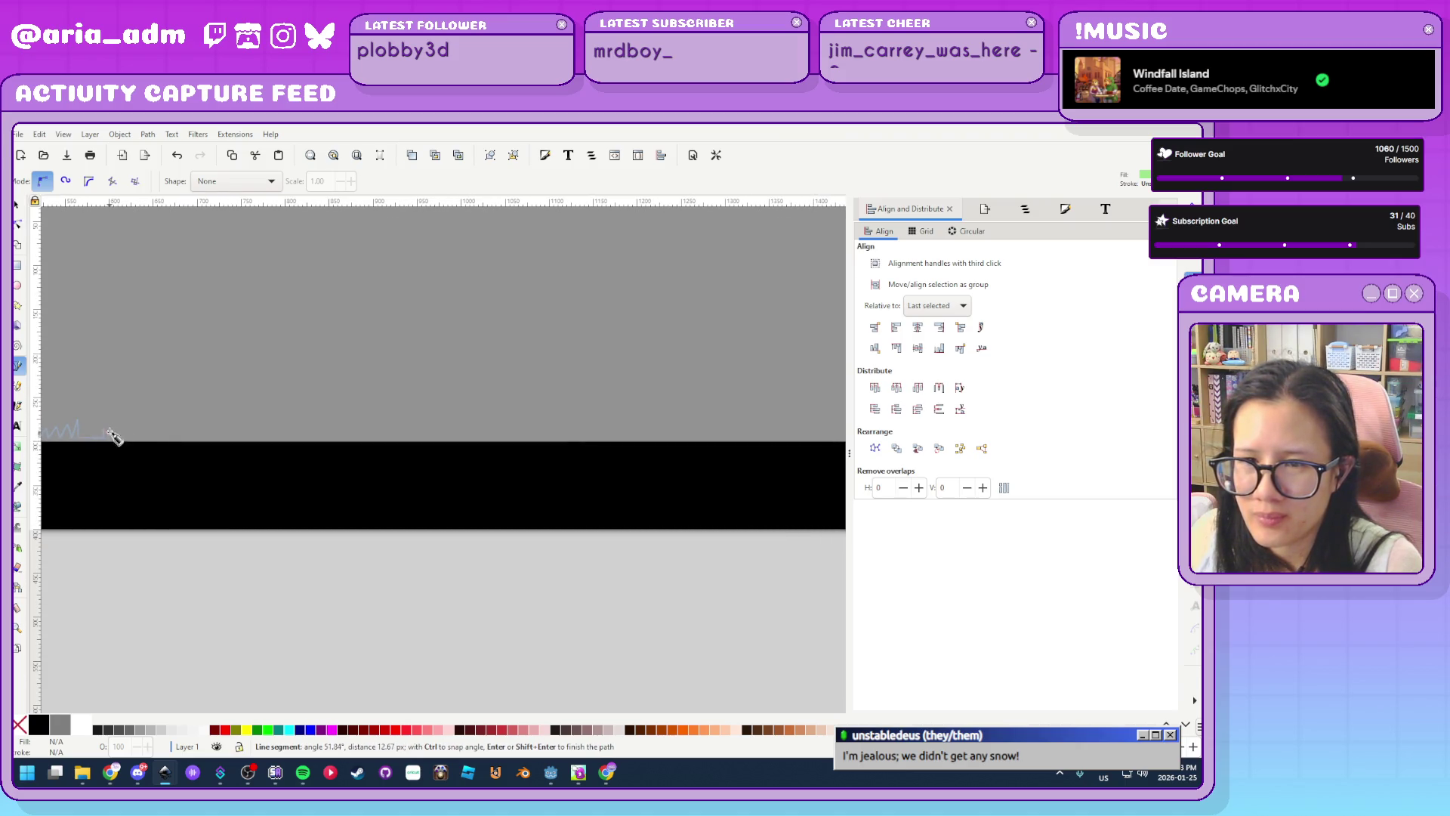
left_click(113, 420)
left_click(129, 432)
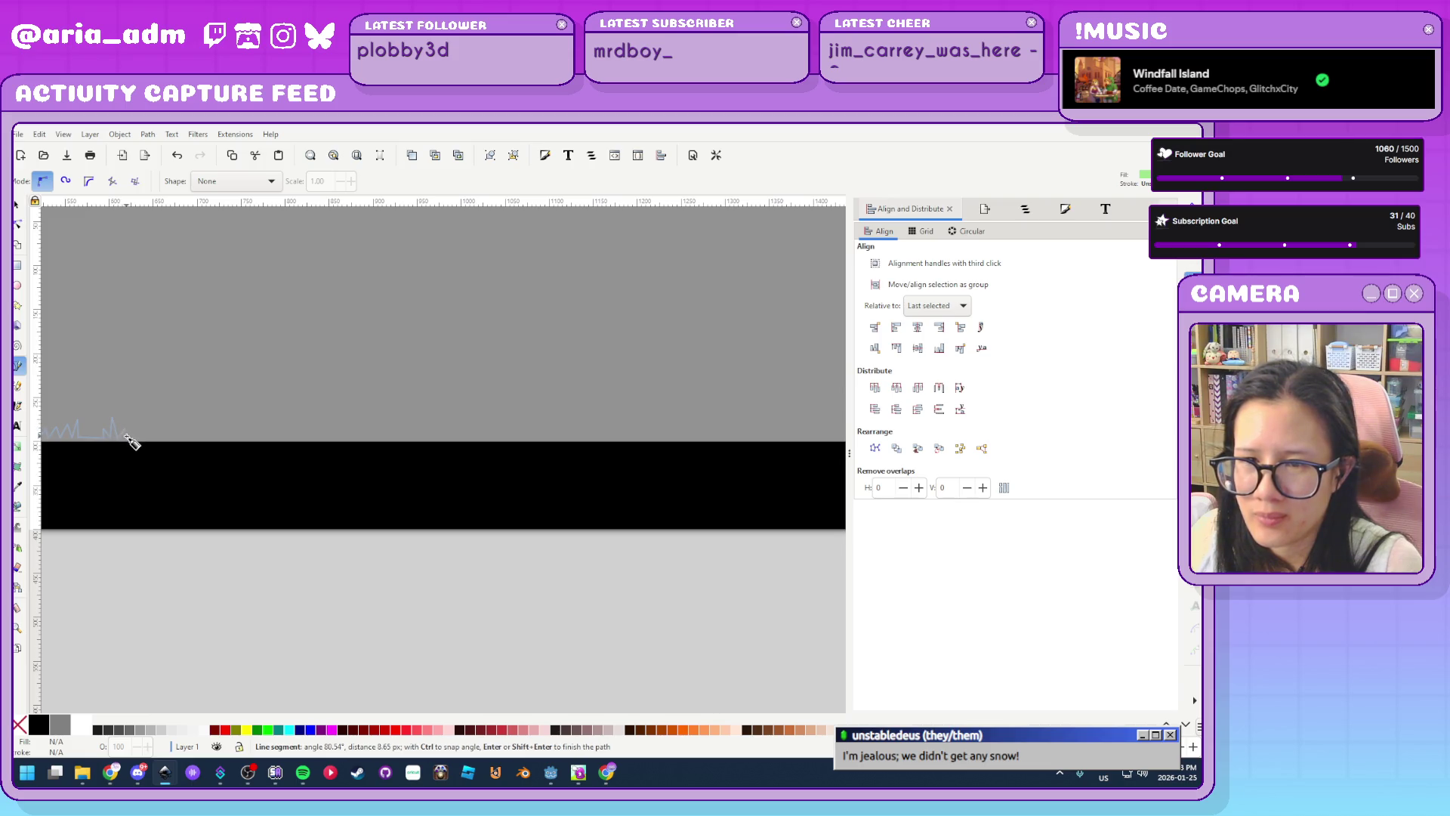
left_click(138, 420)
left_click(144, 431)
left_click(149, 424)
left_click(157, 434)
left_click(163, 421)
left_click(167, 436)
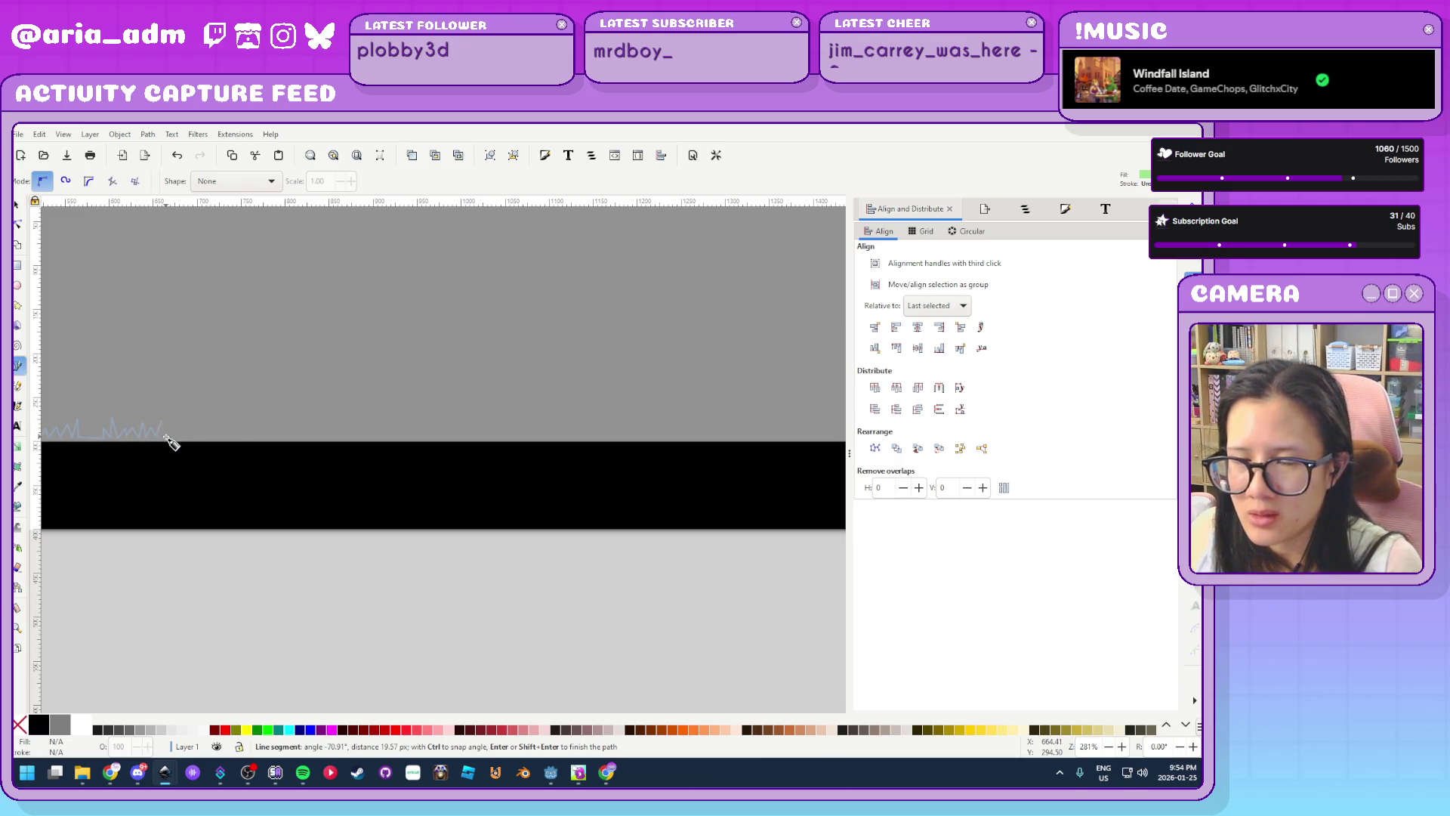
scroll(116, 427, "right", 3)
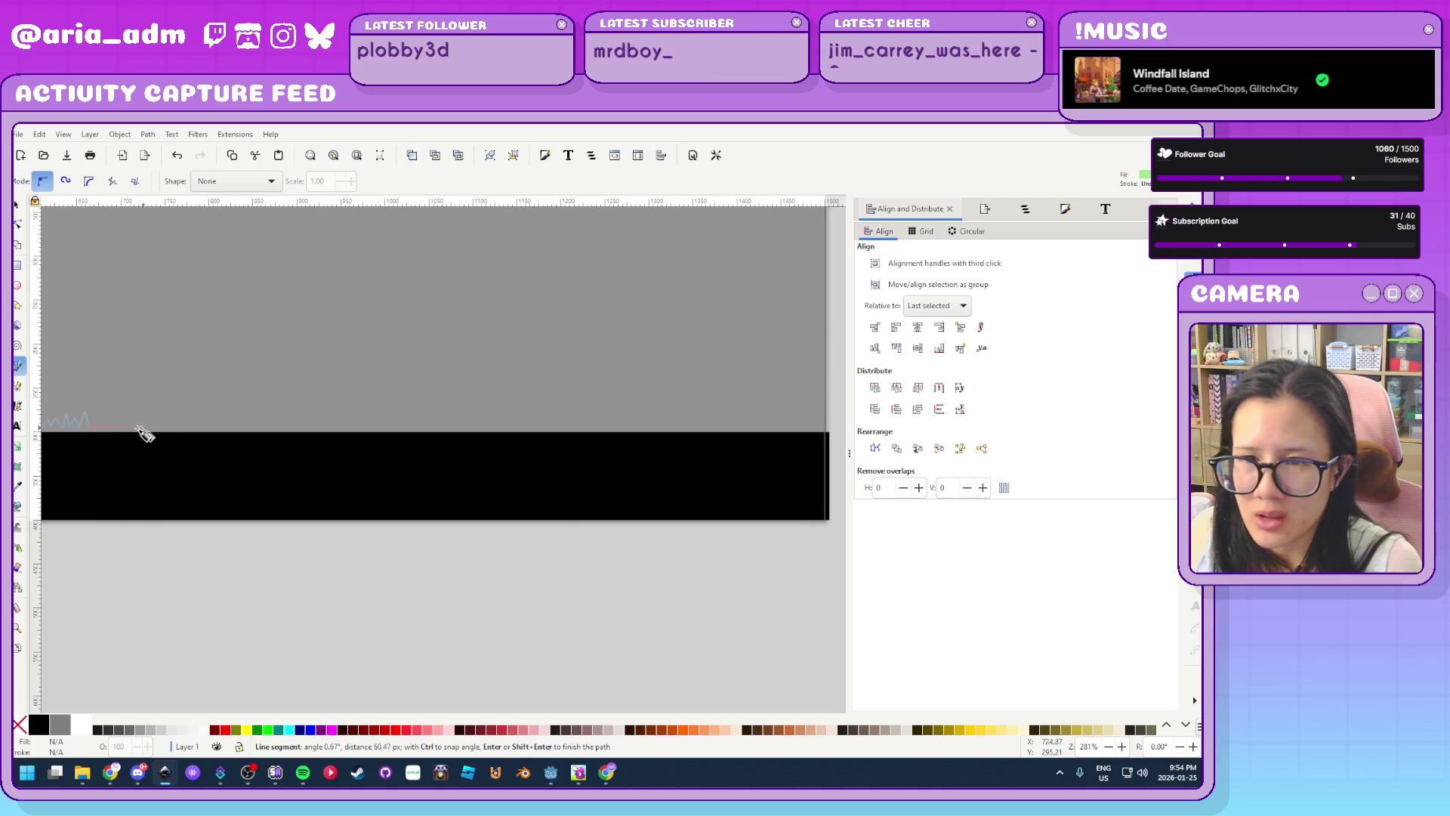
Add a flat stretch, upward blades and a taller grass spike after it
left_click(132, 428)
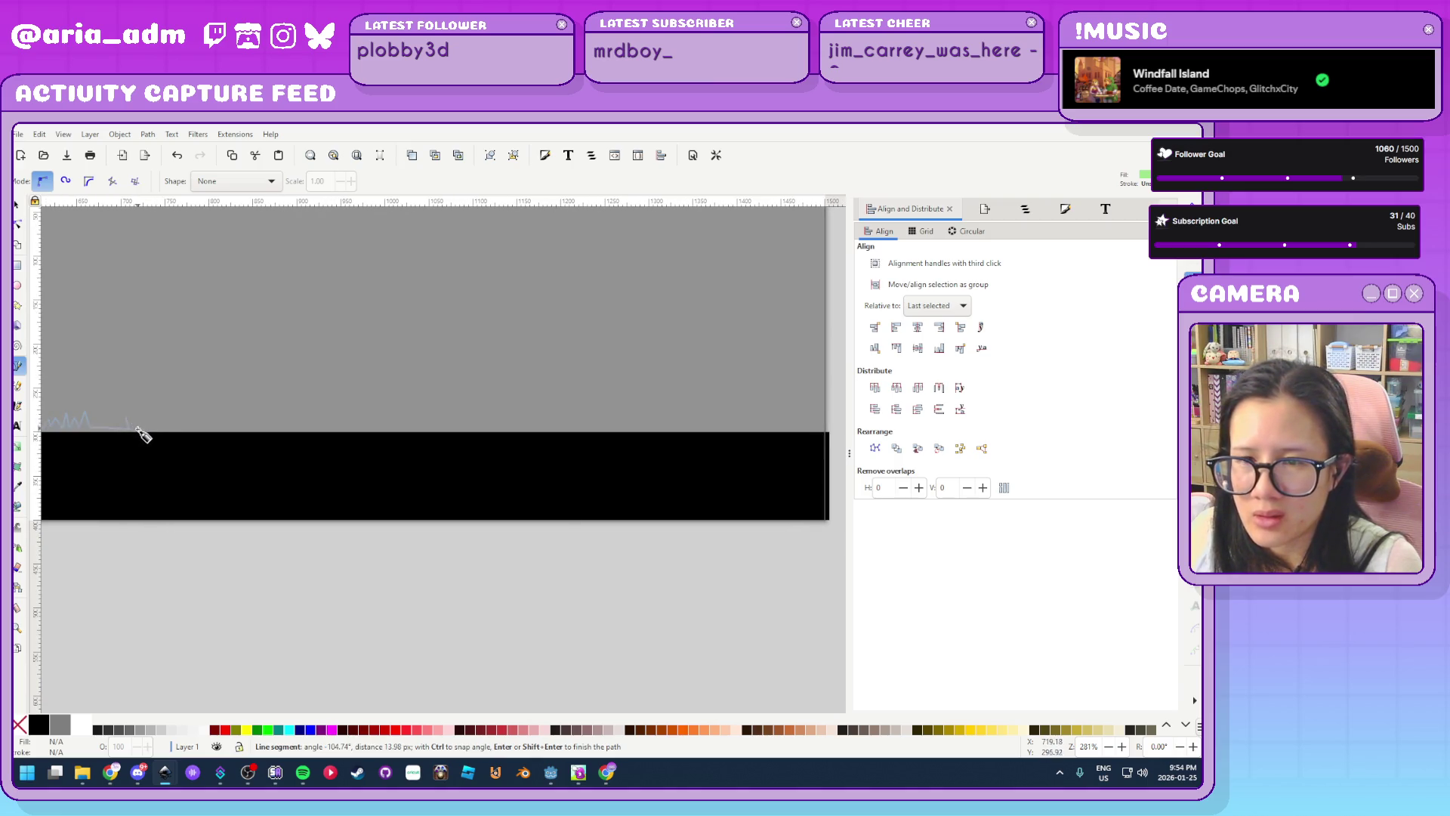
left_click(137, 412)
left_click(145, 430)
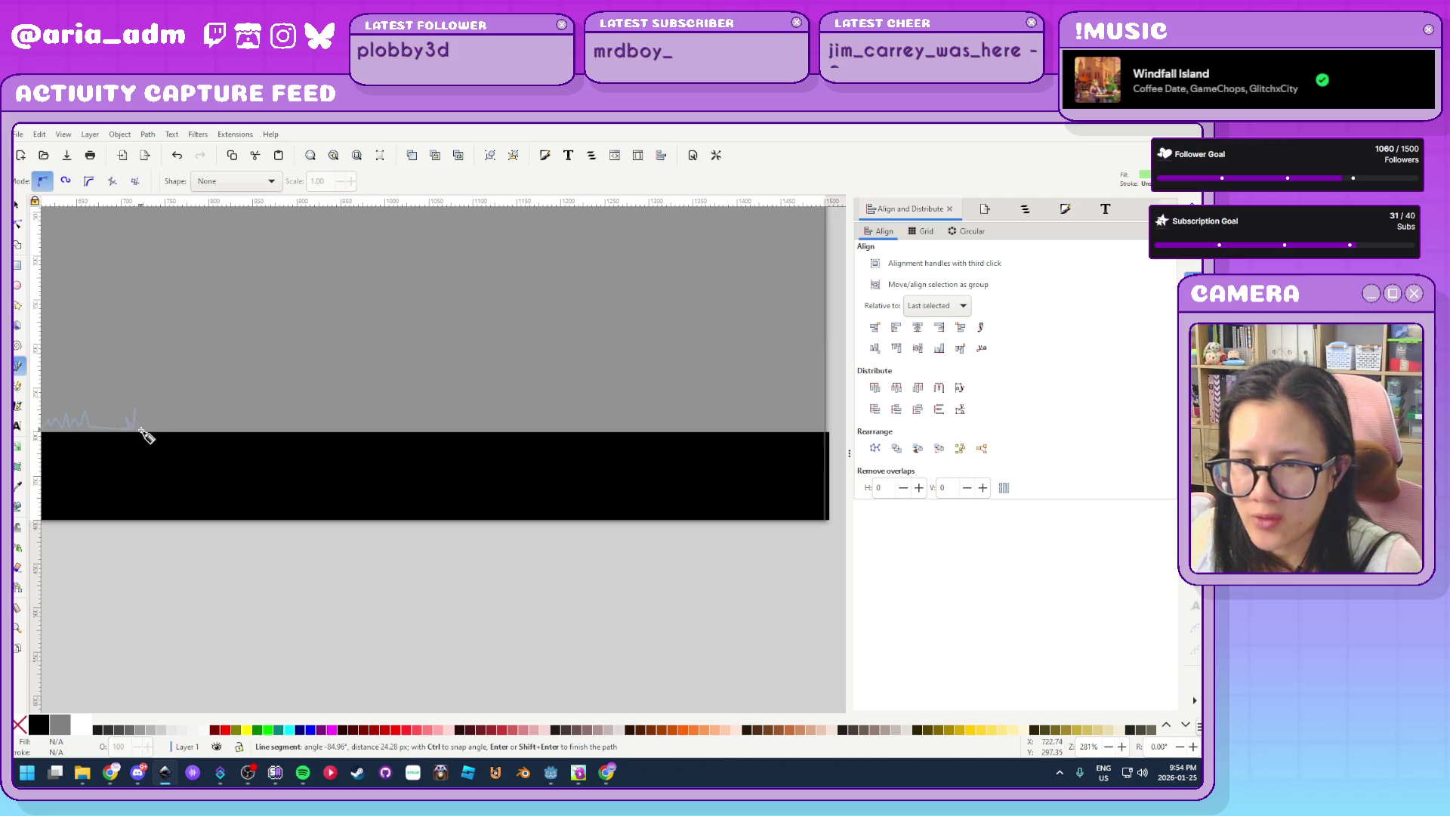
left_click(148, 416)
left_click(150, 429)
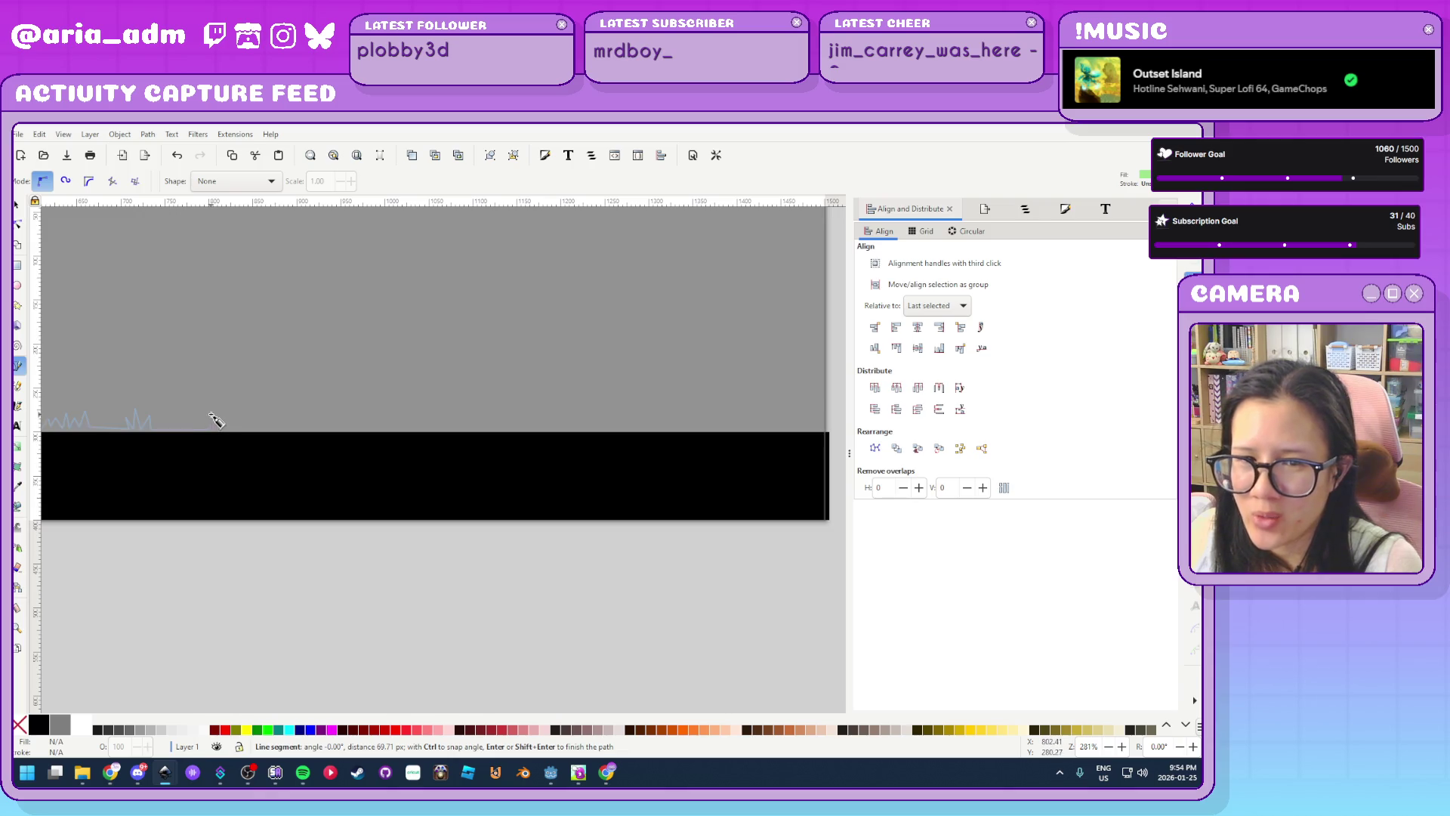
left_click(211, 416)
left_click(215, 430)
left_click(220, 407)
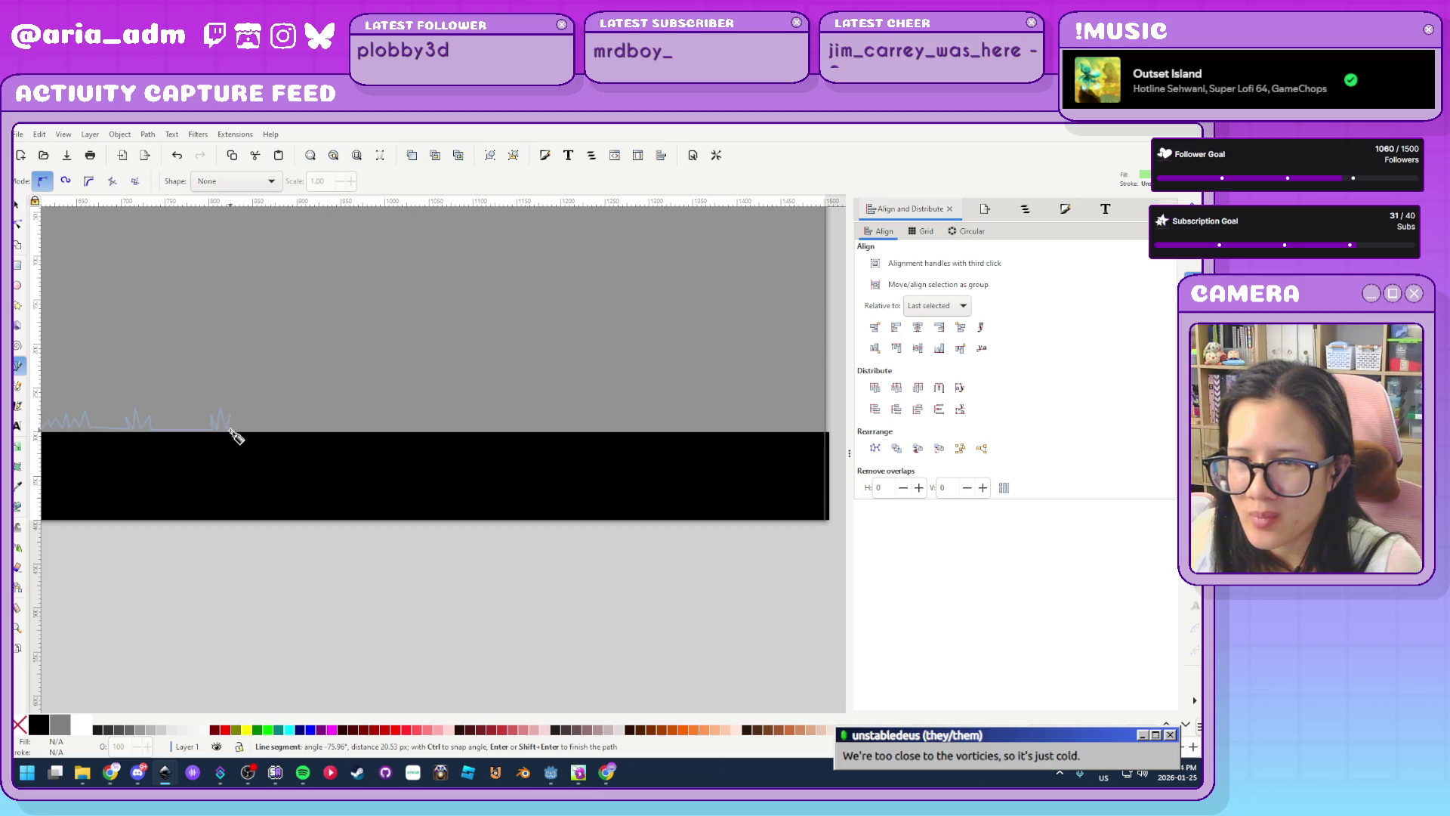
left_click(232, 430)
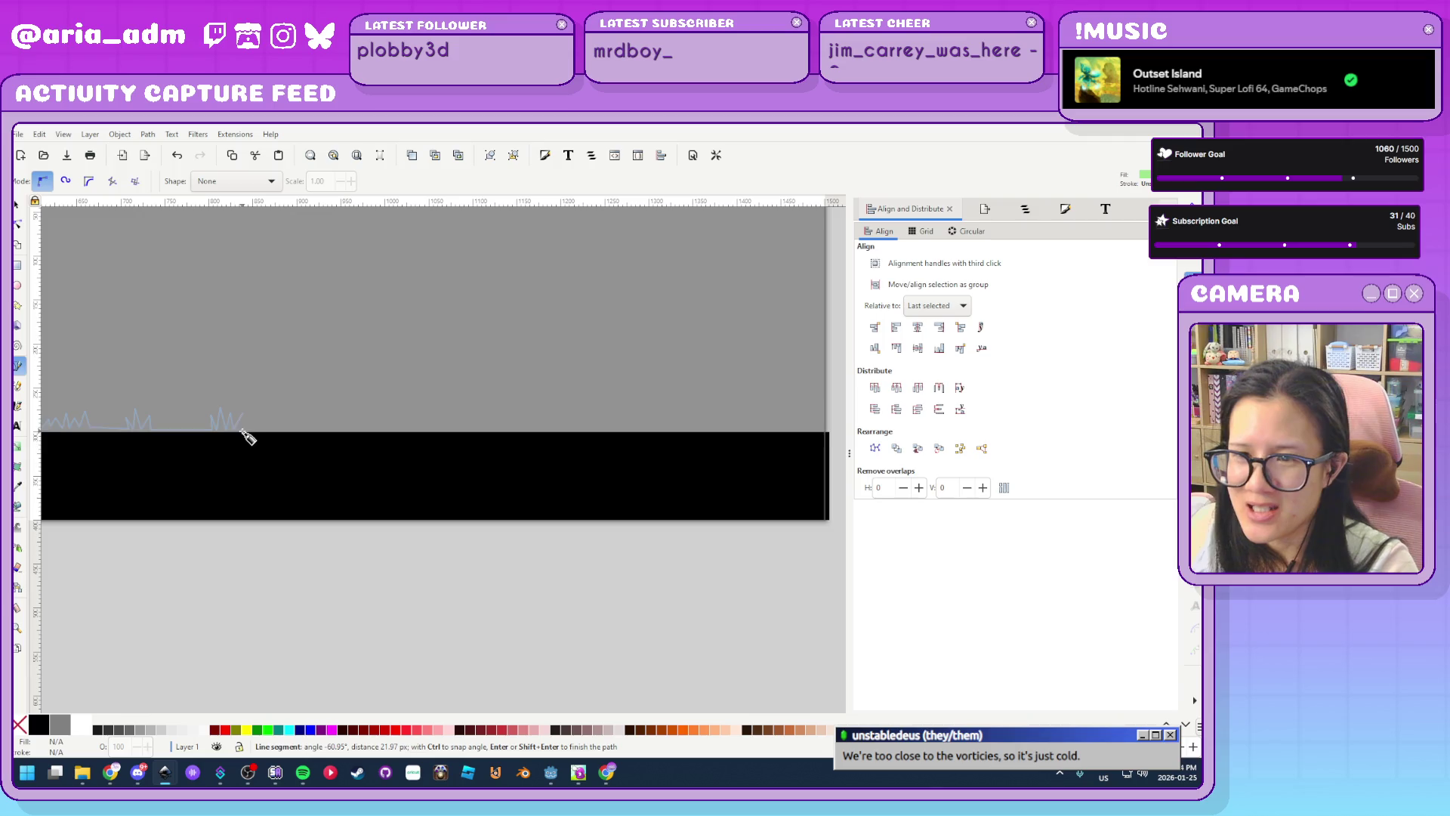
Add a further run of spikes including a taller blade and a final down-up zigzag
left_click(252, 415)
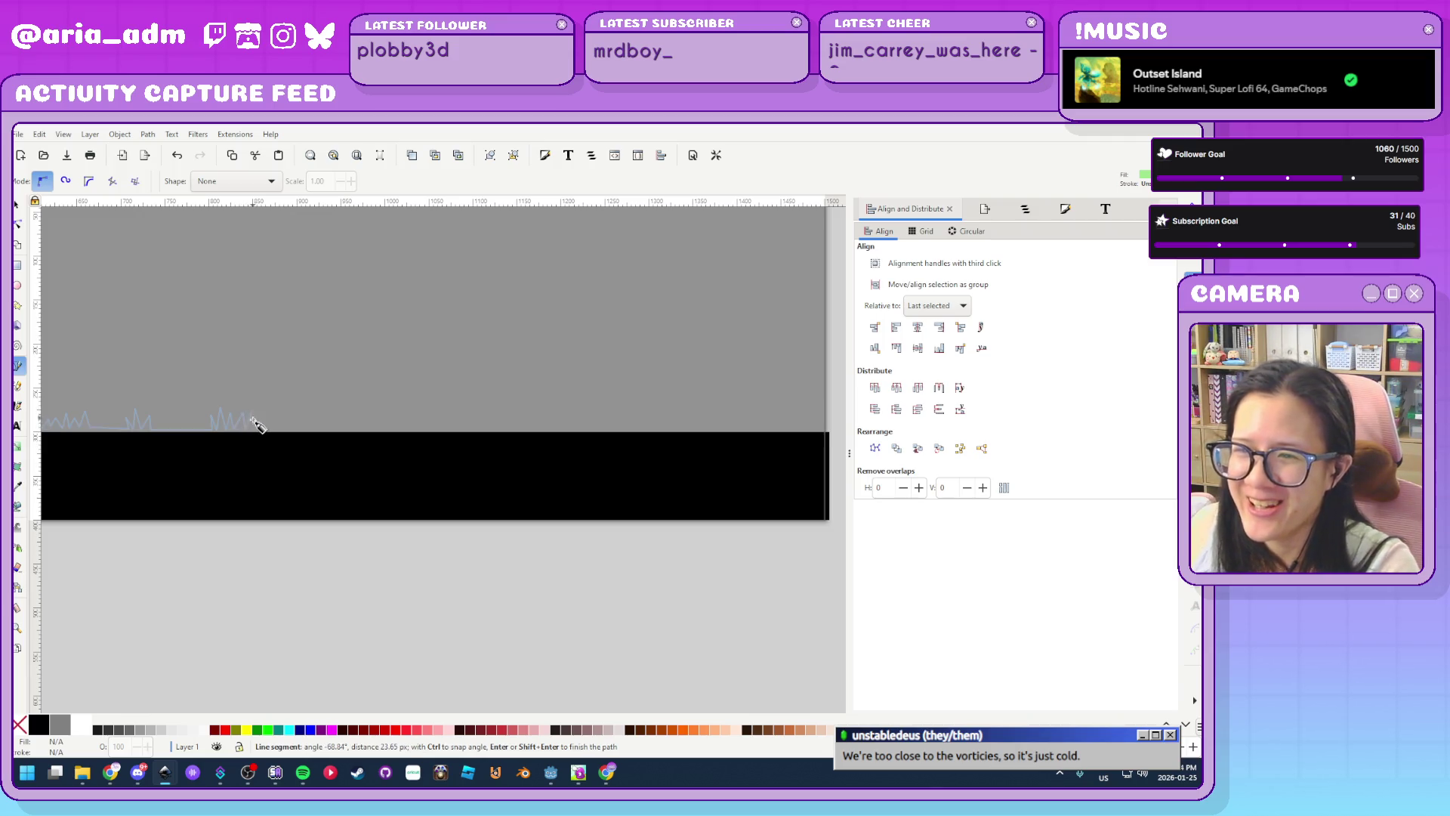
left_click(256, 416)
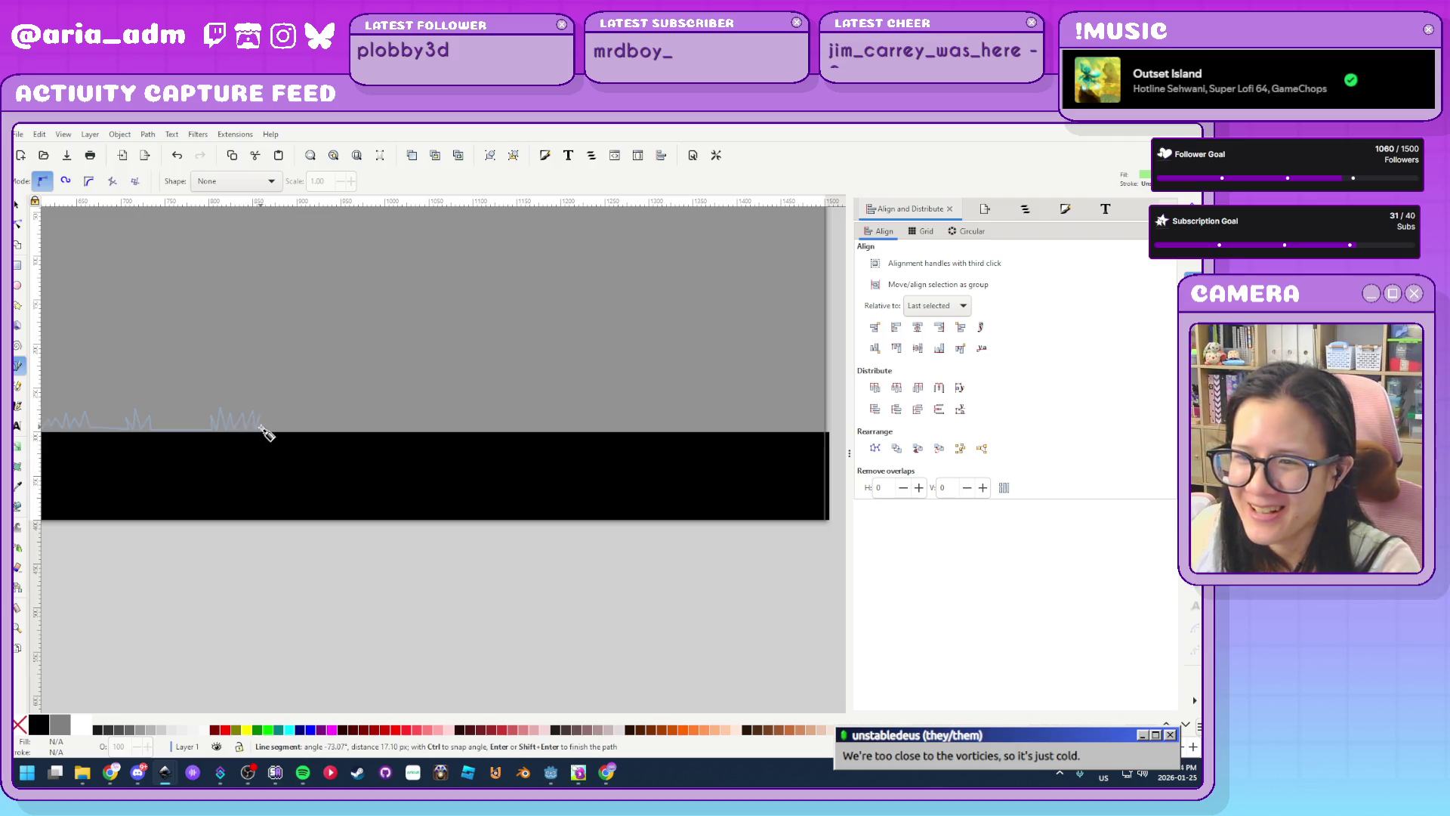
left_click(265, 429)
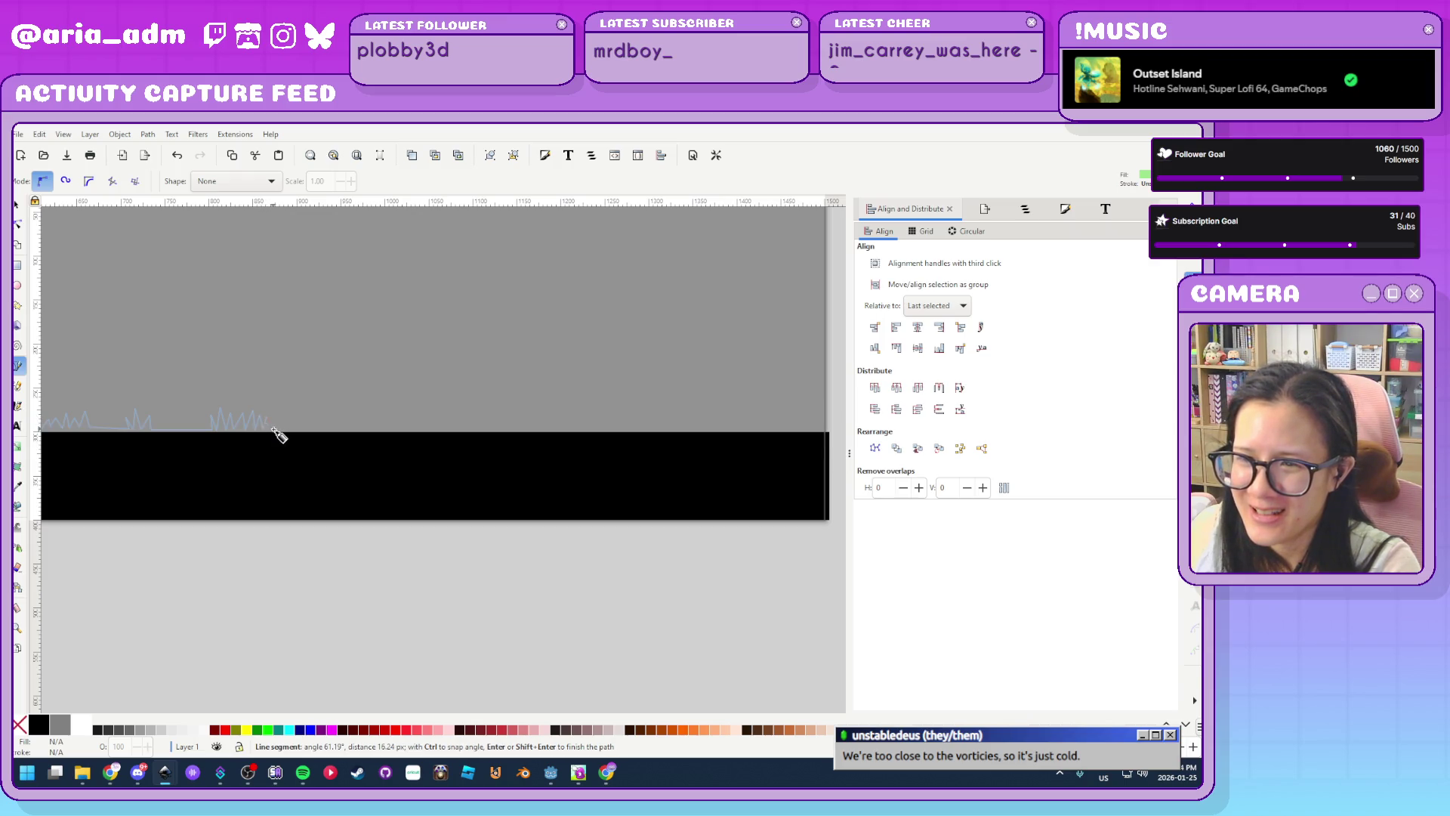
left_click(277, 412)
left_click(282, 429)
left_click(290, 416)
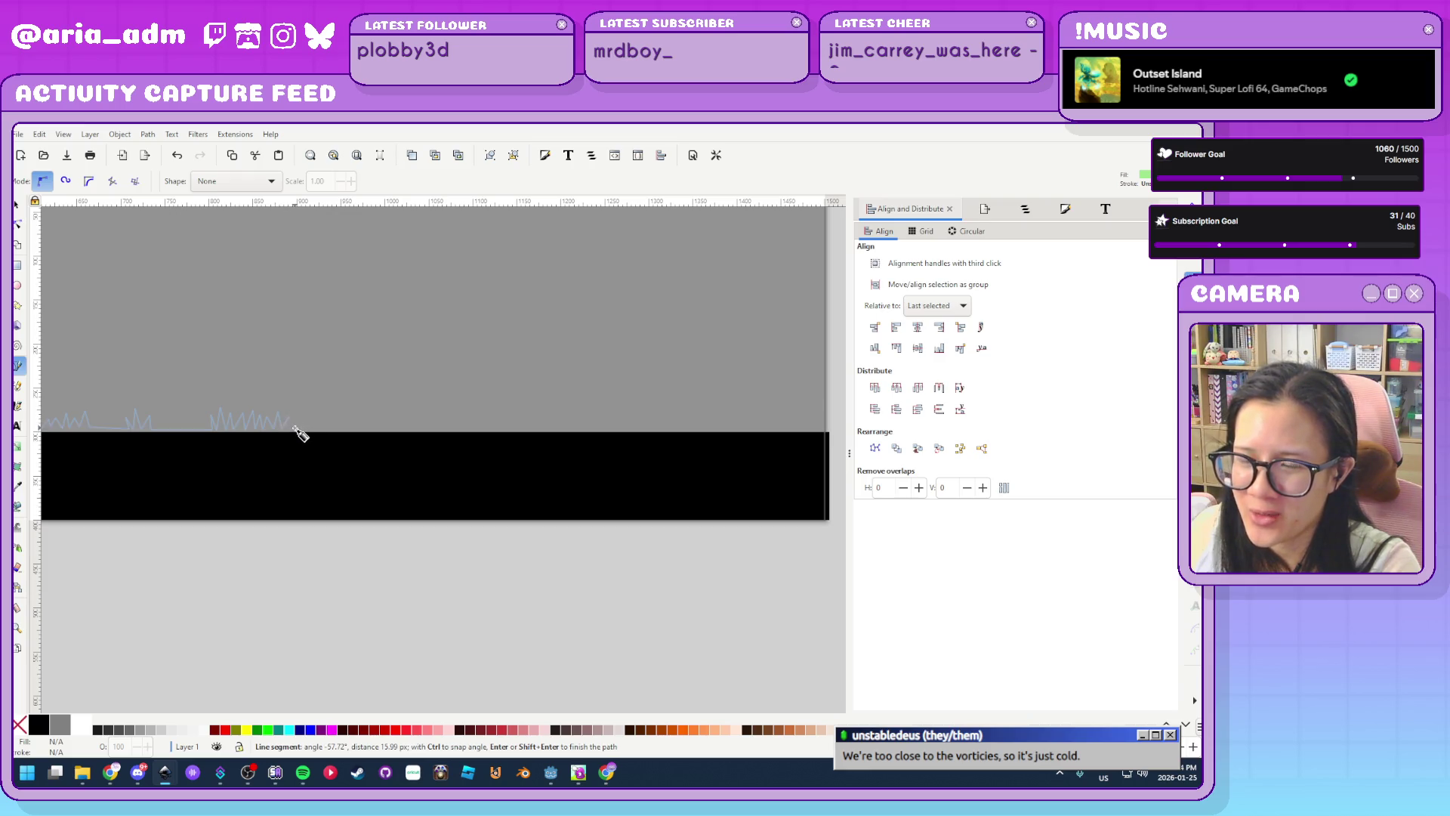
left_click(295, 427)
left_click(298, 416)
left_click(305, 429)
left_click(309, 409)
left_click(316, 433)
left_click(321, 417)
left_click(327, 431)
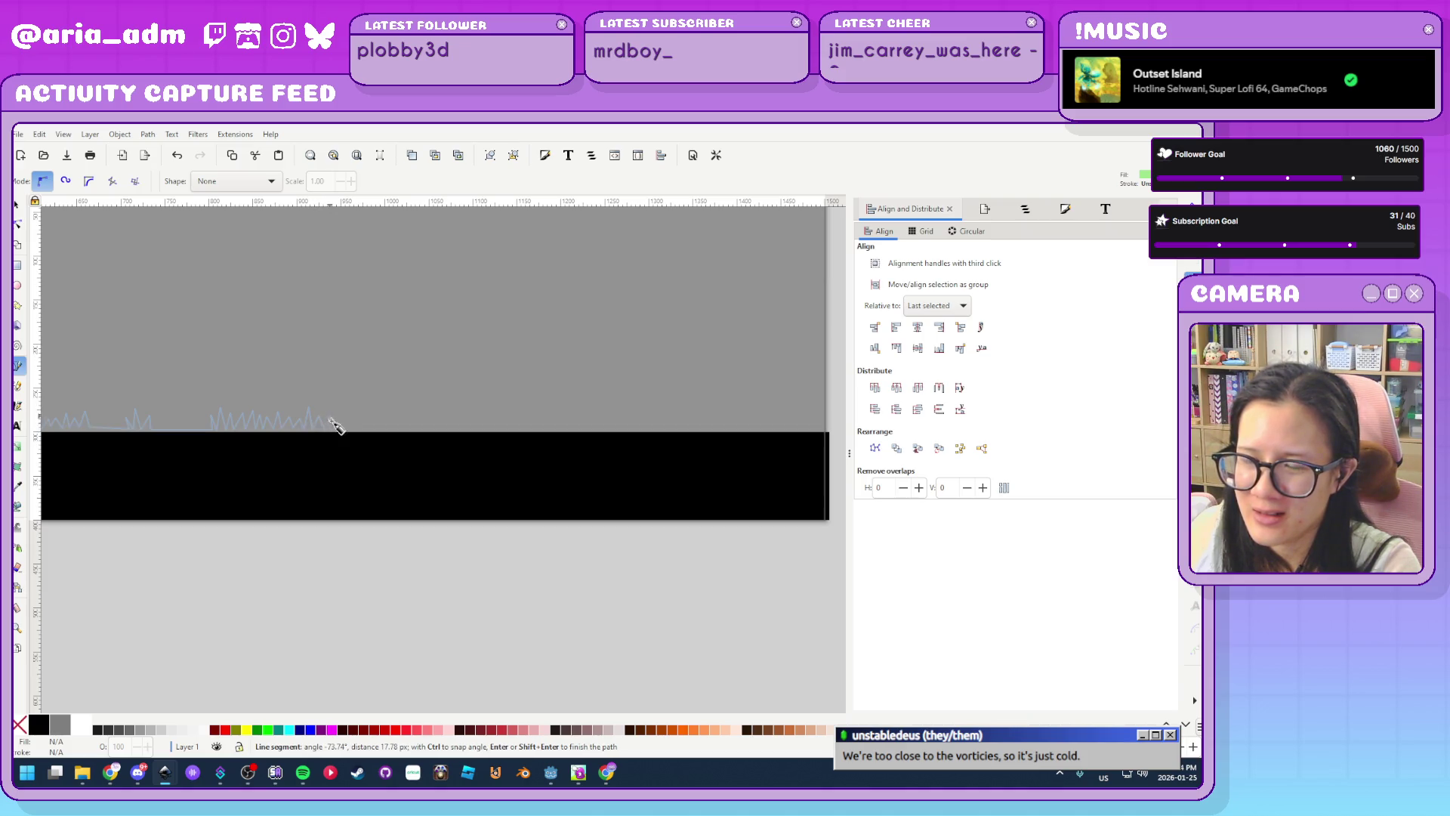
scroll(399, 436, "down", 4, "ctrl")
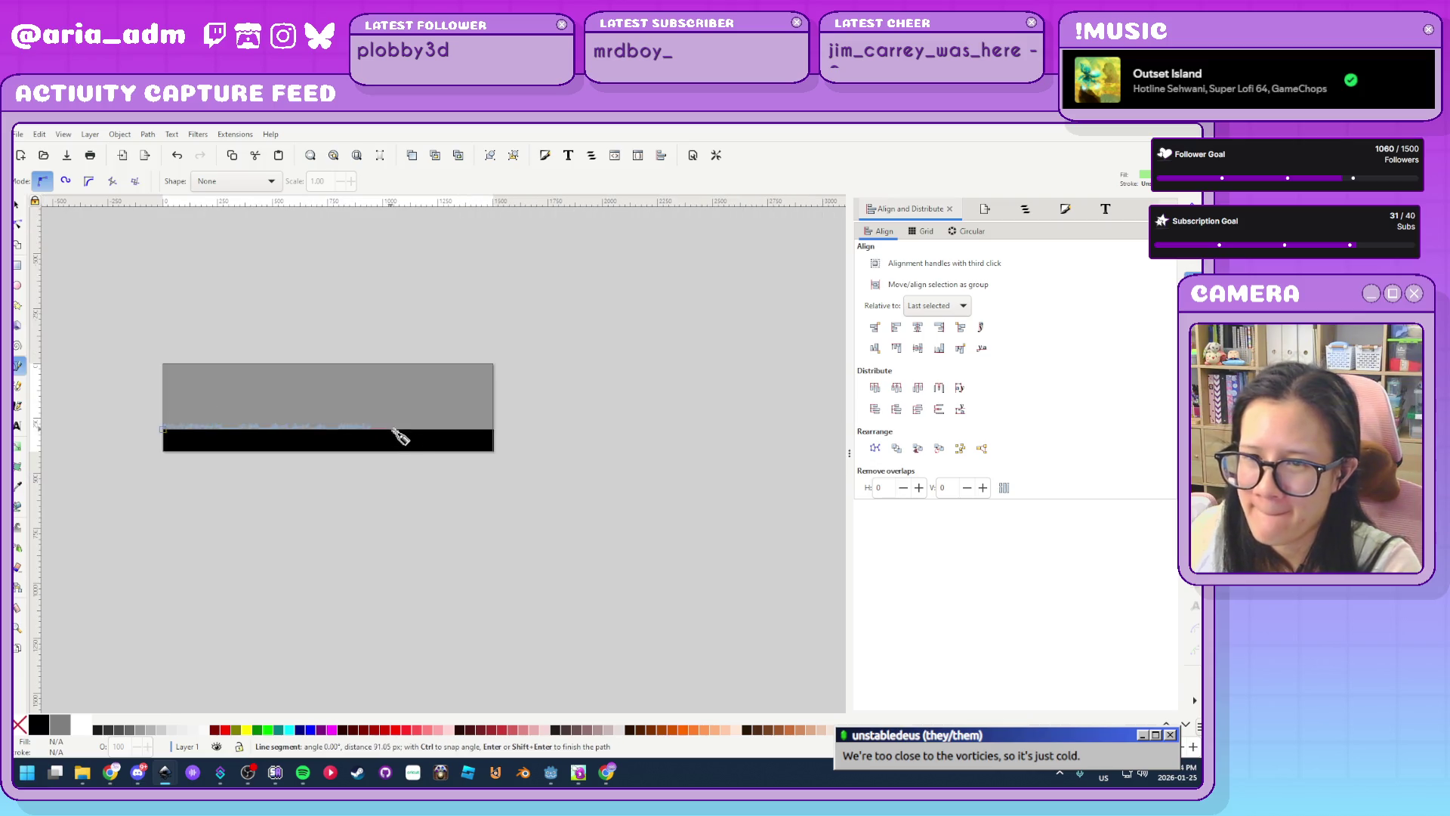
scroll(405, 444, "up", 5, "ctrl")
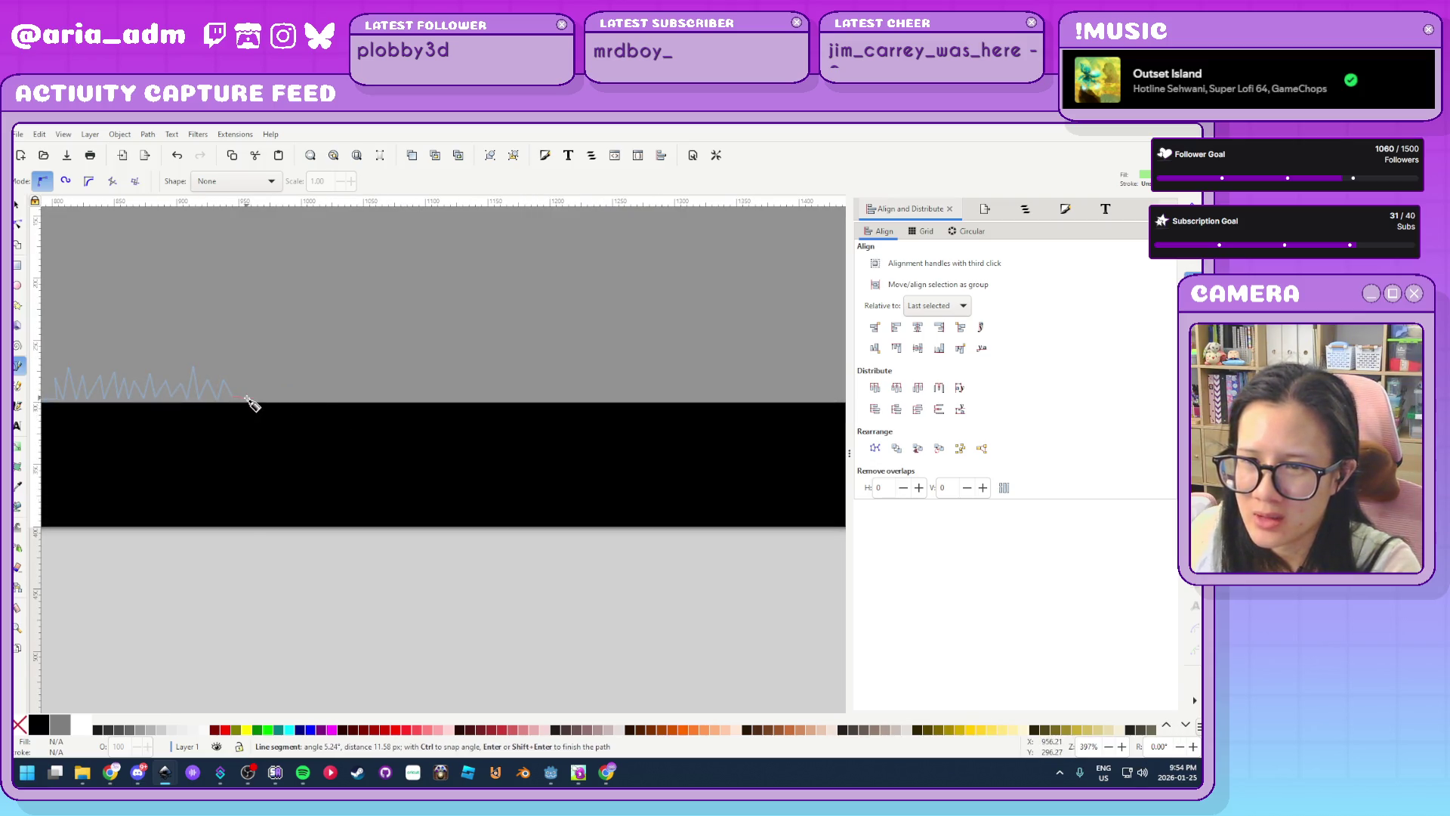
left_click(270, 399)
left_click(276, 387)
left_click(285, 398)
left_click(293, 385)
left_click(301, 385)
left_click(309, 399)
left_click(318, 385)
left_click(326, 398)
left_click(334, 384)
left_click(336, 399)
left_click(346, 399)
left_click(350, 381)
left_click(354, 398)
left_click(358, 381)
left_click(372, 399)
left_click(375, 381)
left_click(381, 399)
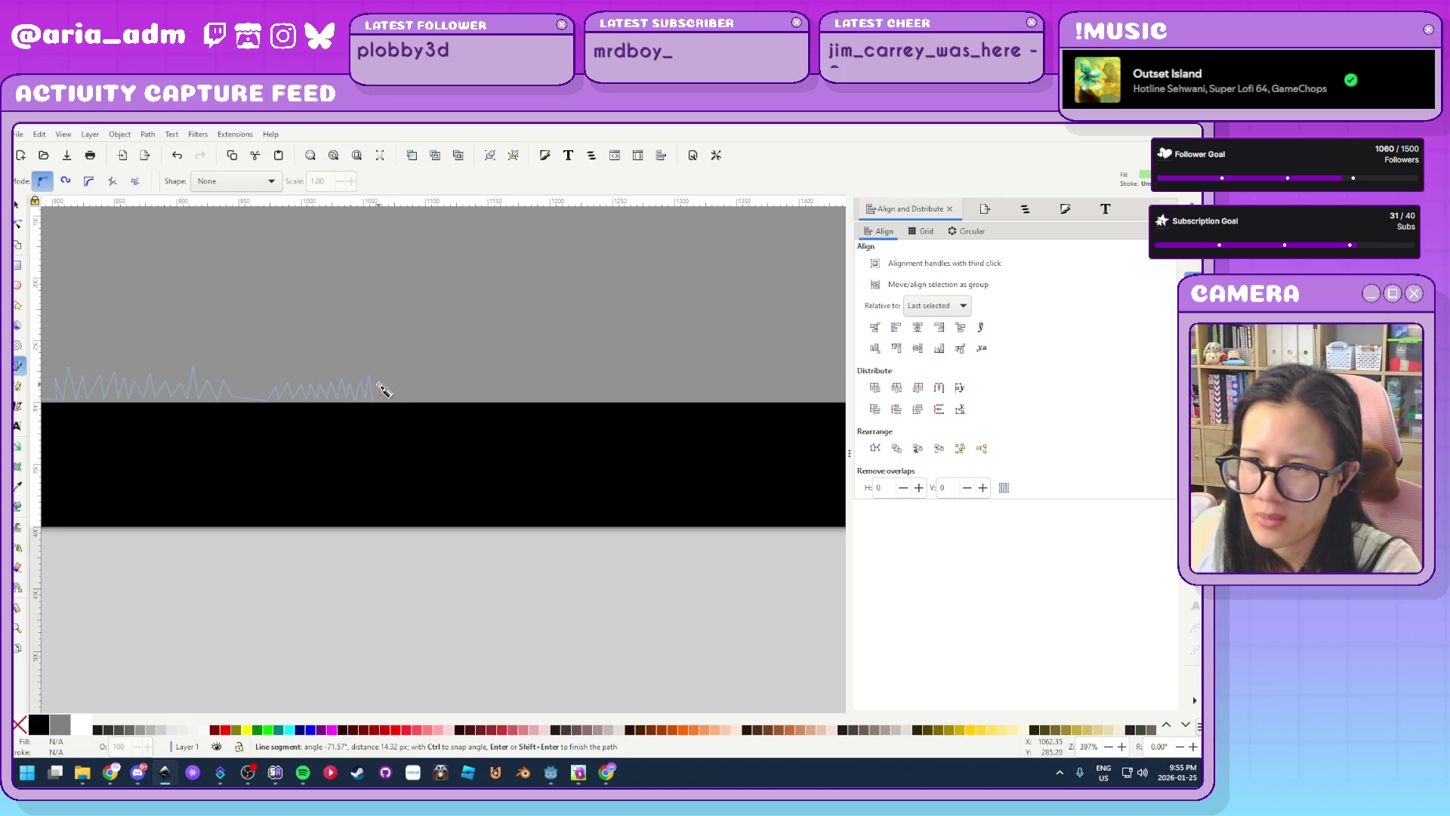
left_click(387, 382)
left_click(393, 398)
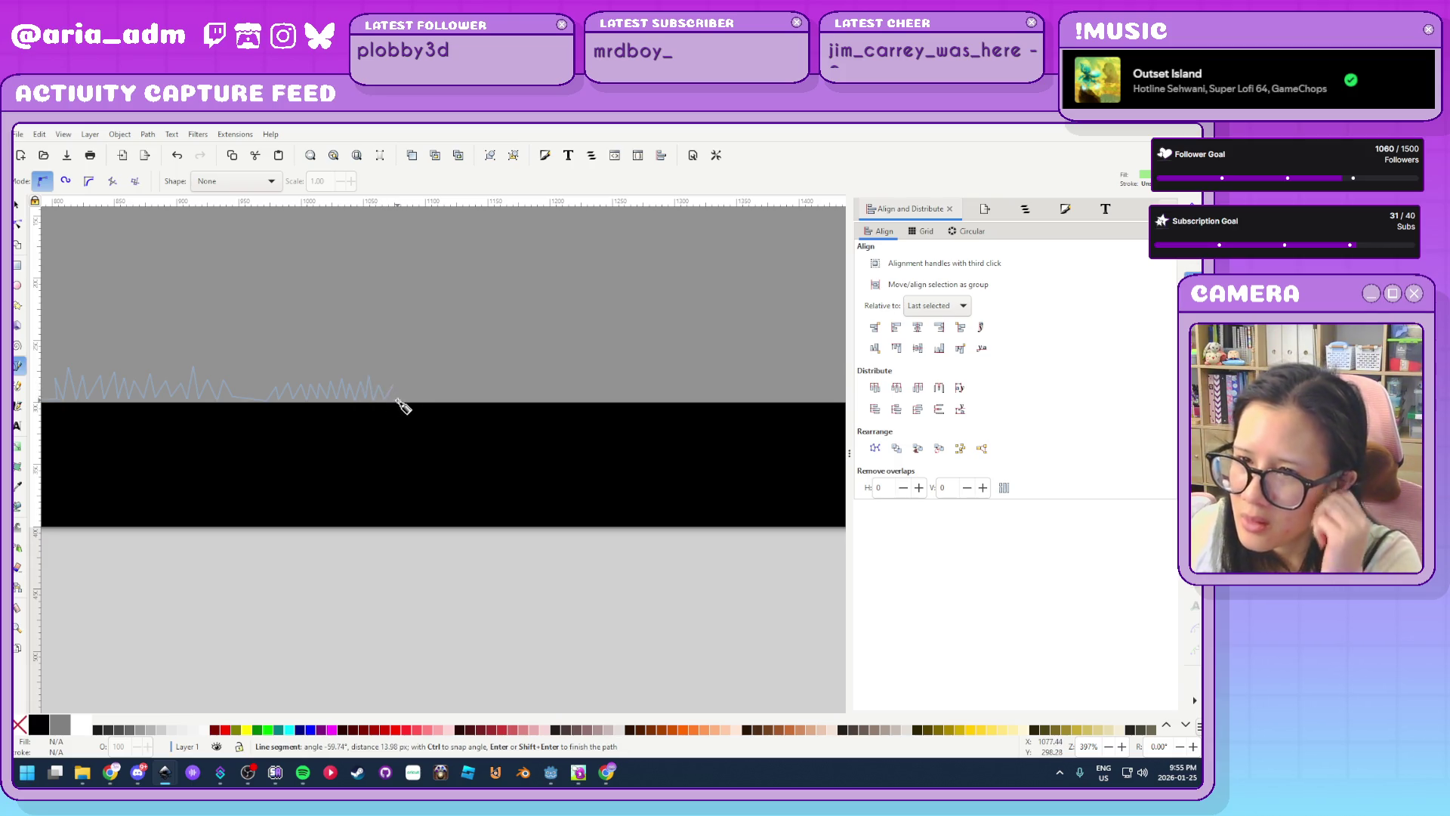
scroll(398, 421, "down", 1)
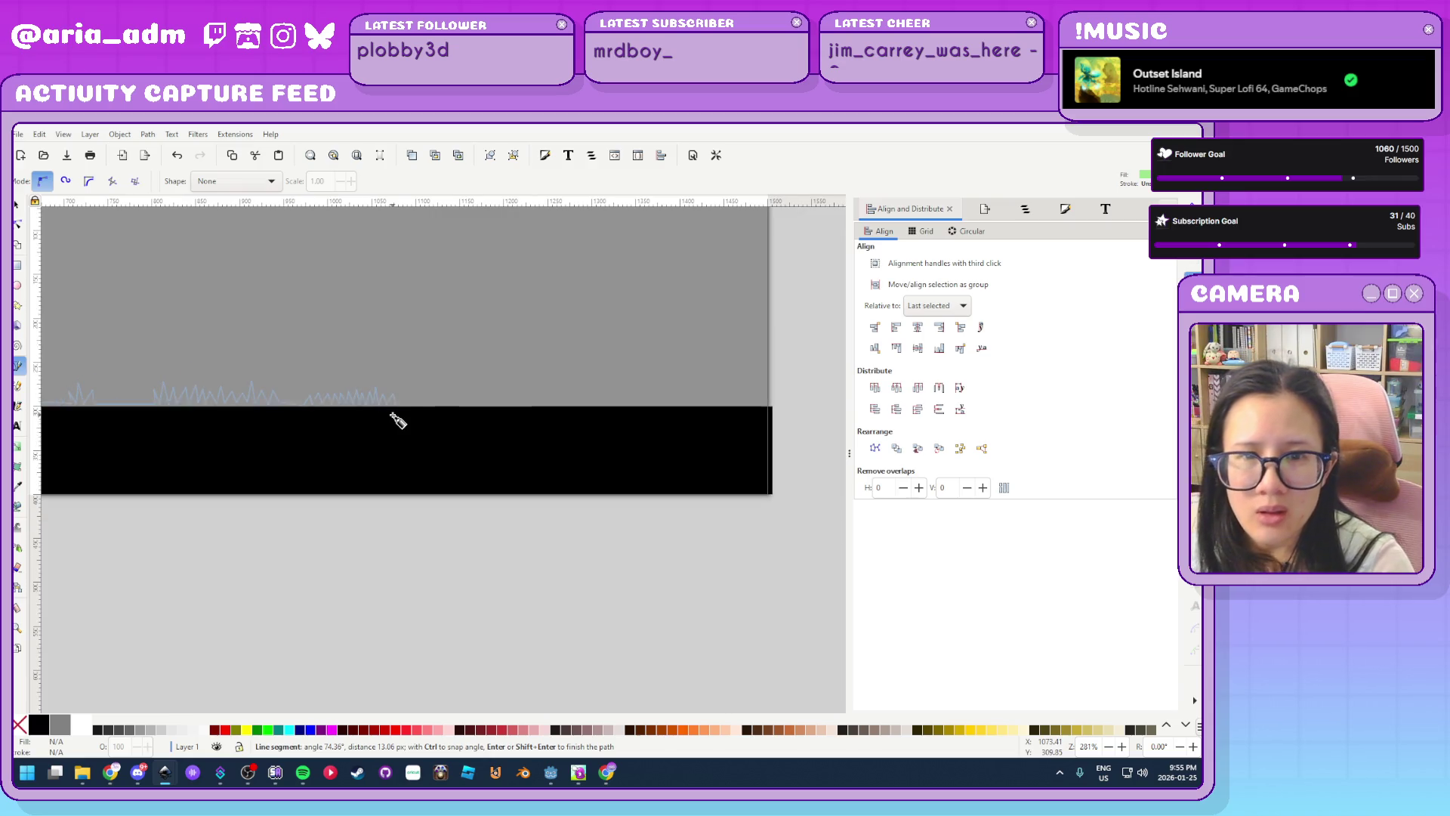
scroll(363, 415, "down", 2)
scroll(427, 424, "up", 2)
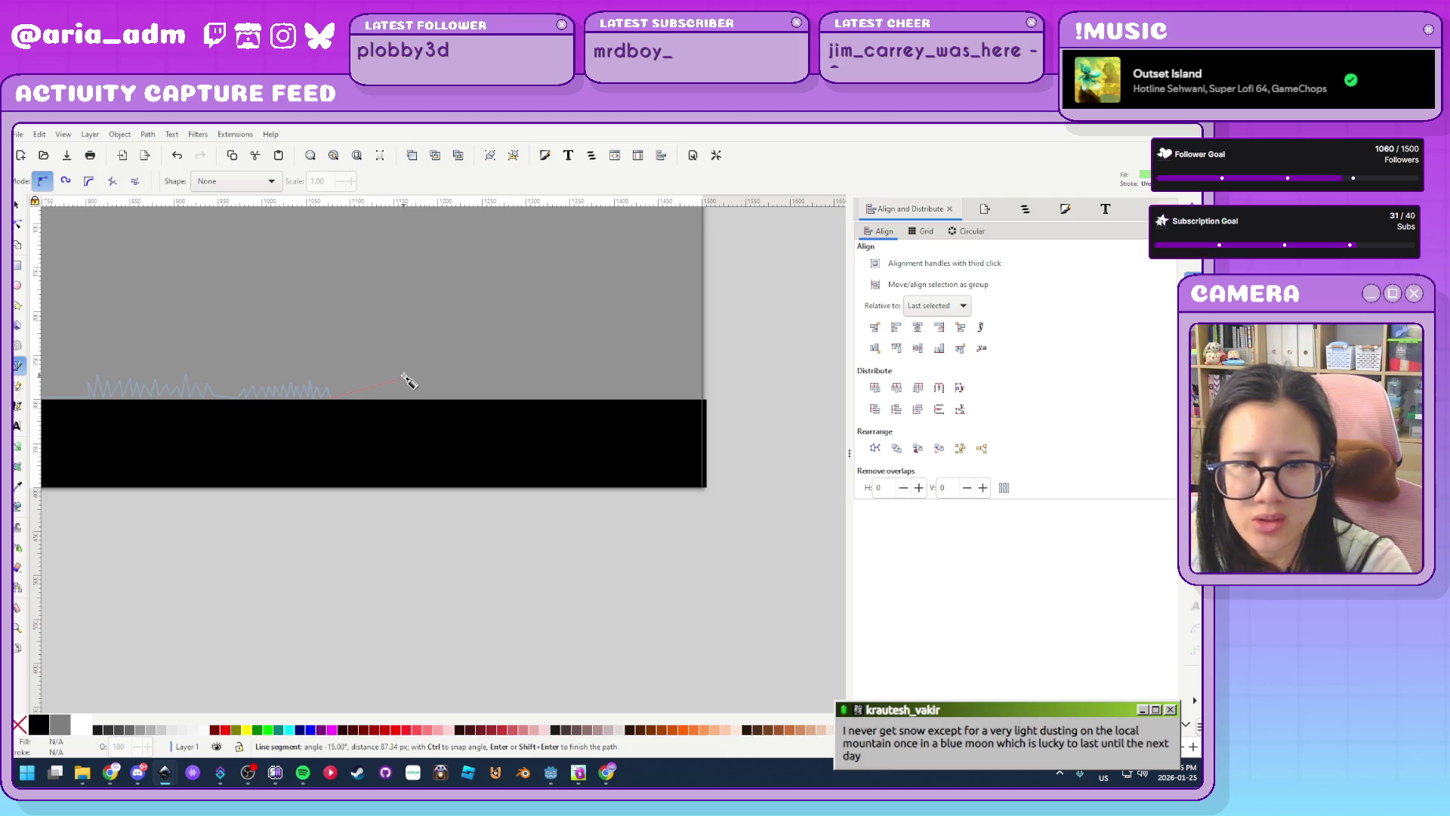
scroll(404, 377, "up", 1)
scroll(399, 395, "up", 1)
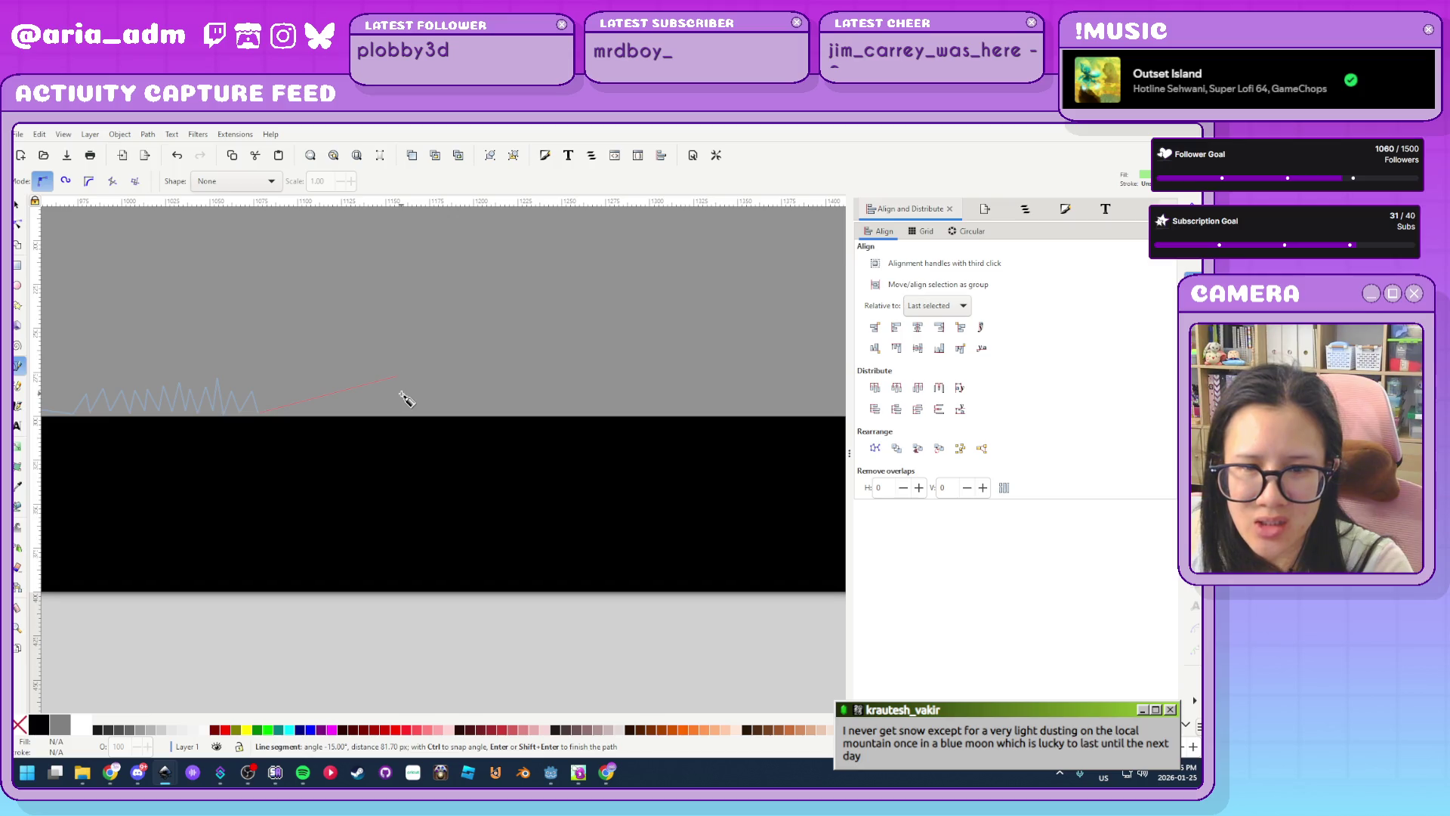
scroll(268, 395, "down", 1)
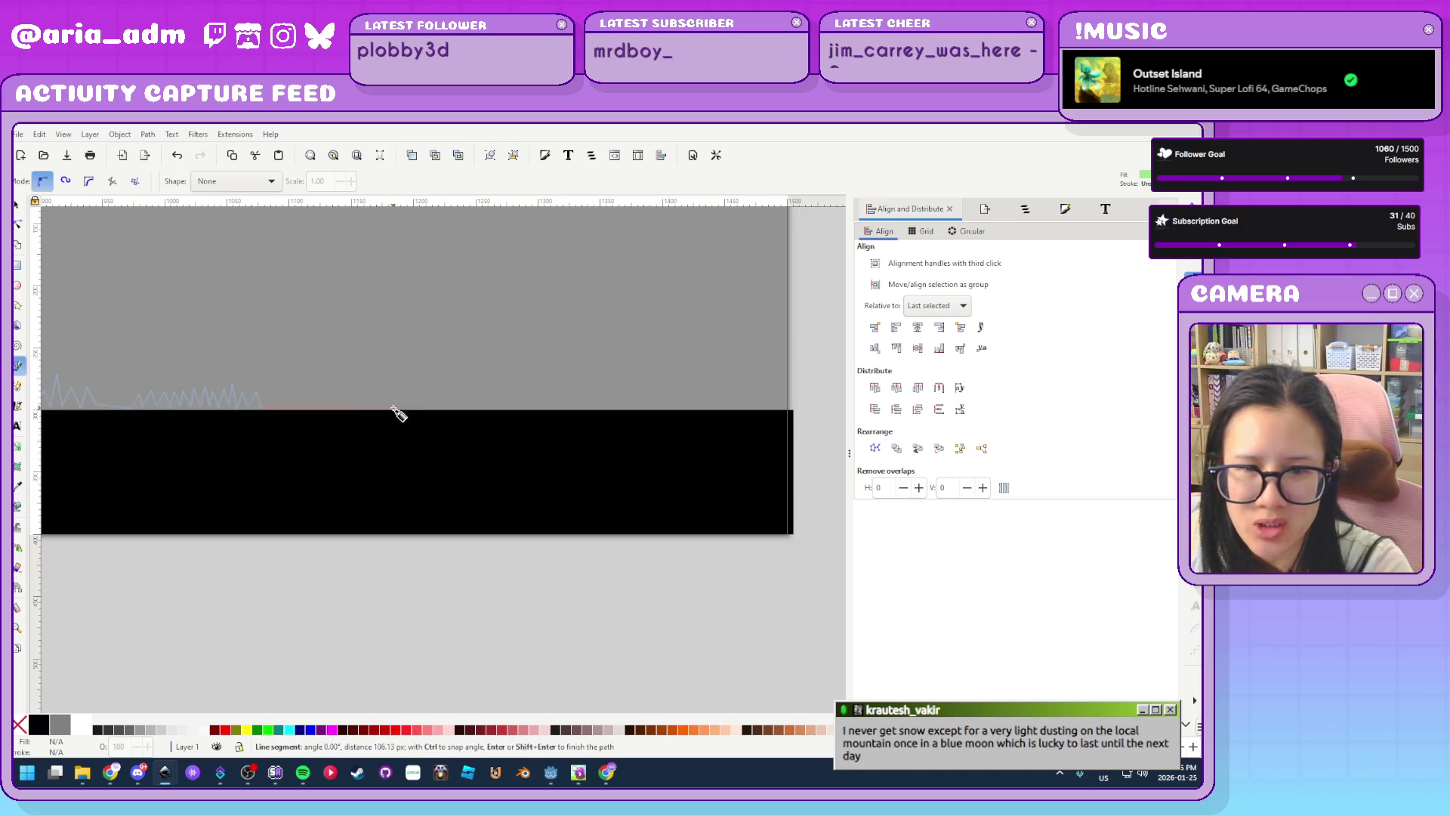
scroll(398, 412, "up", 1)
scroll(398, 412, "up", 1)
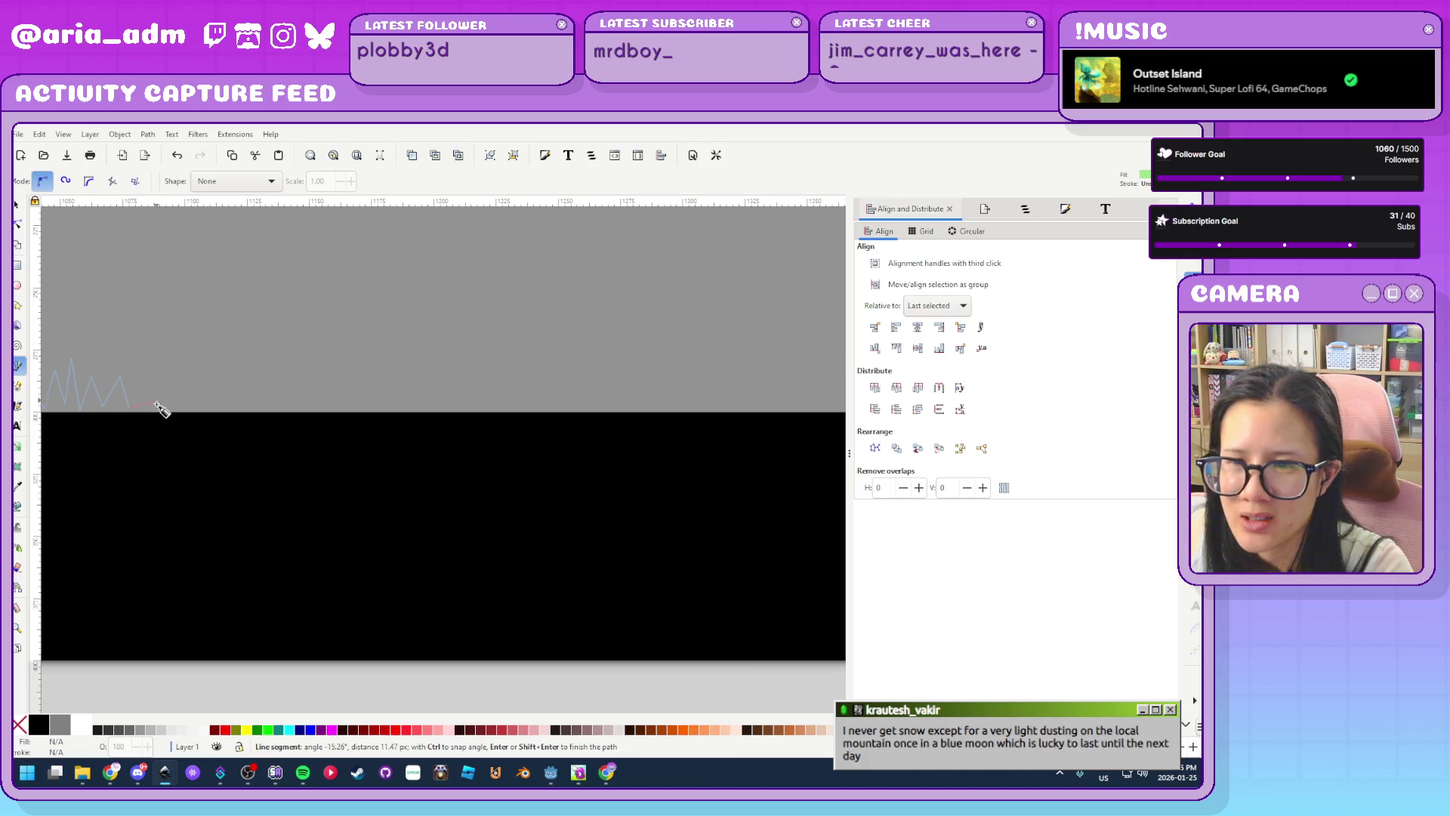
Add five grass-blade peaks with base points on the band's top edge
left_click(137, 371)
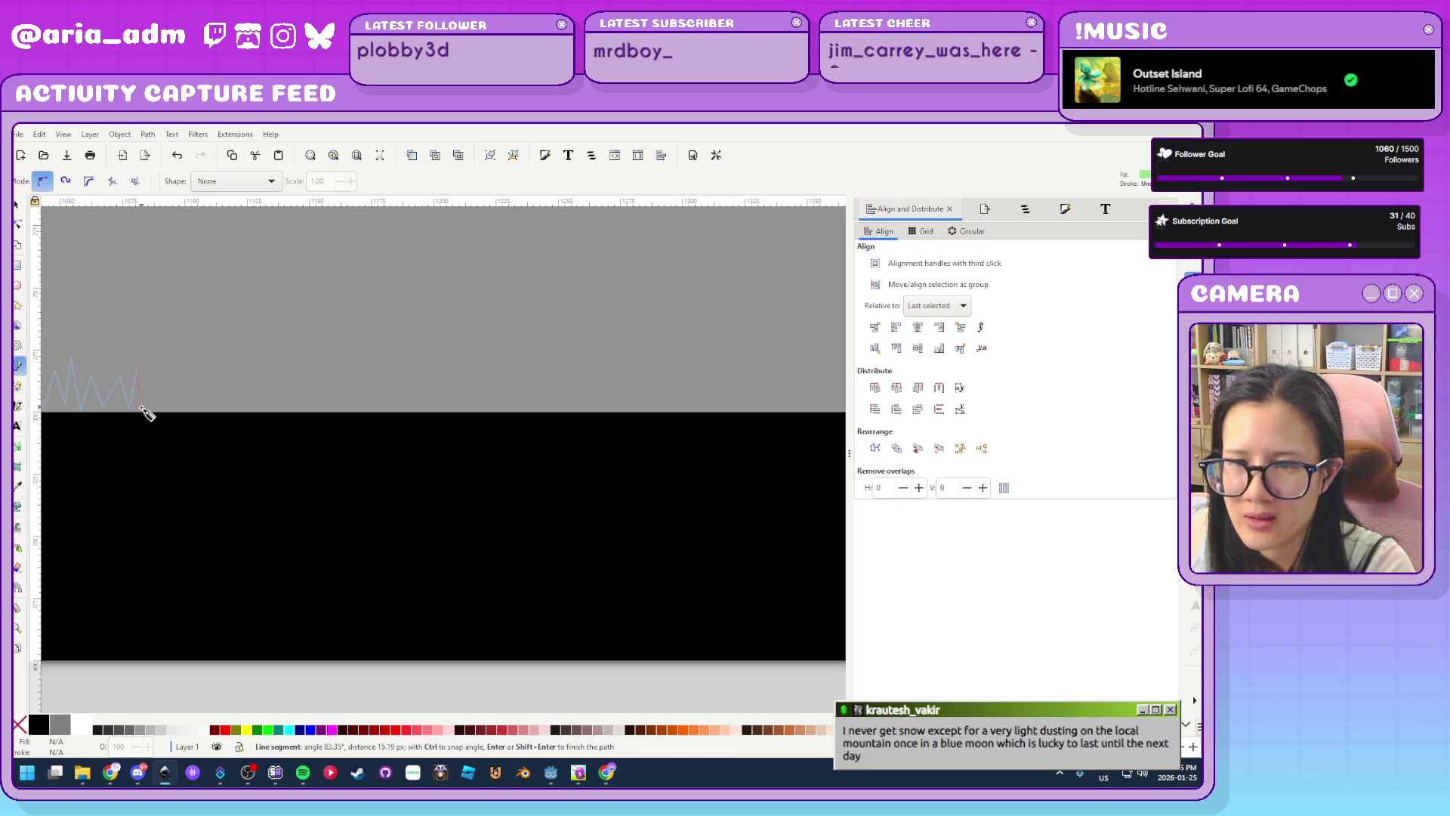
left_click(143, 409)
left_click(150, 375)
left_click(160, 408)
left_click(166, 378)
left_click(172, 407)
left_click(178, 387)
left_click(186, 409)
left_click(195, 369)
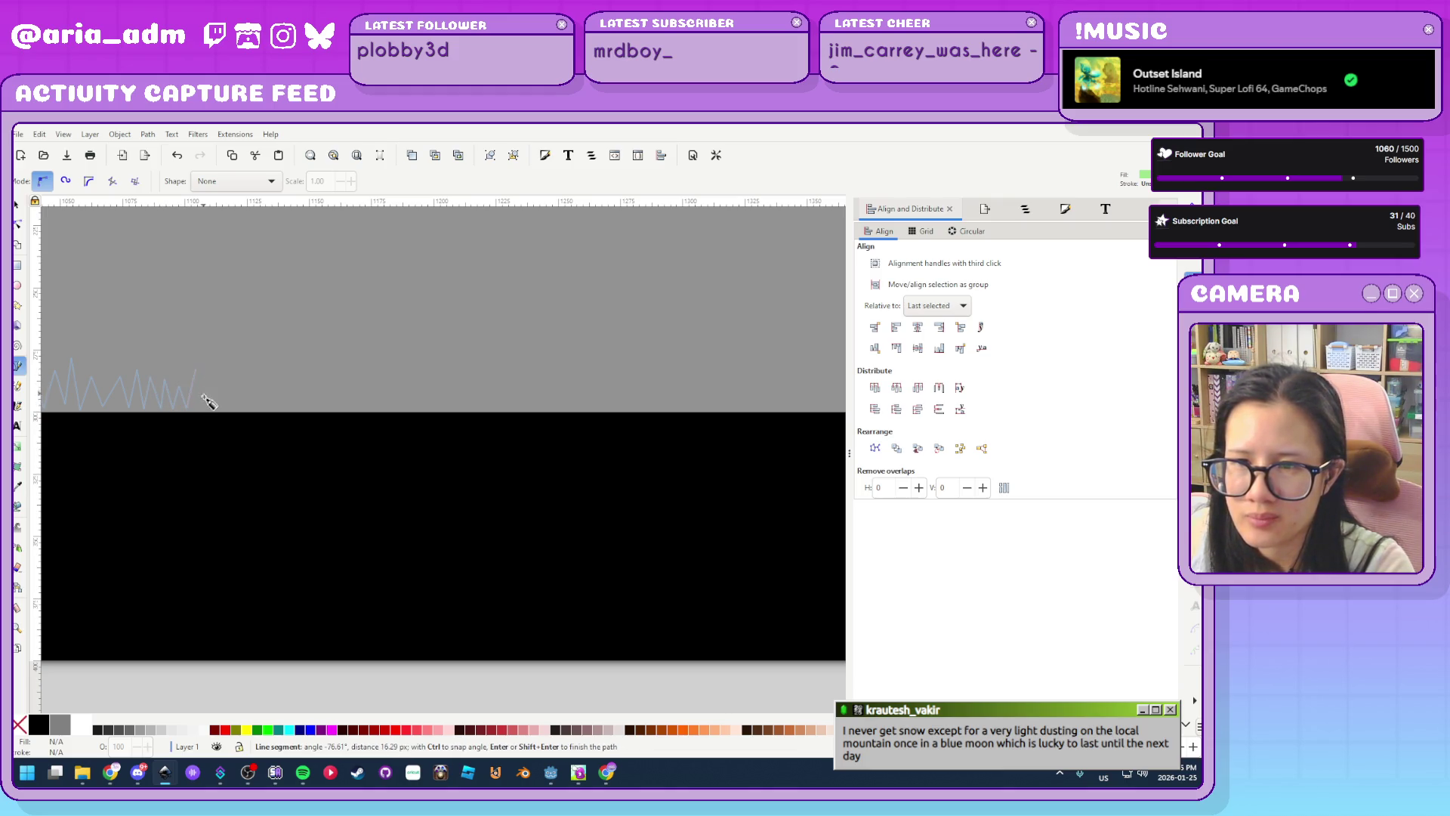
left_click(204, 409)
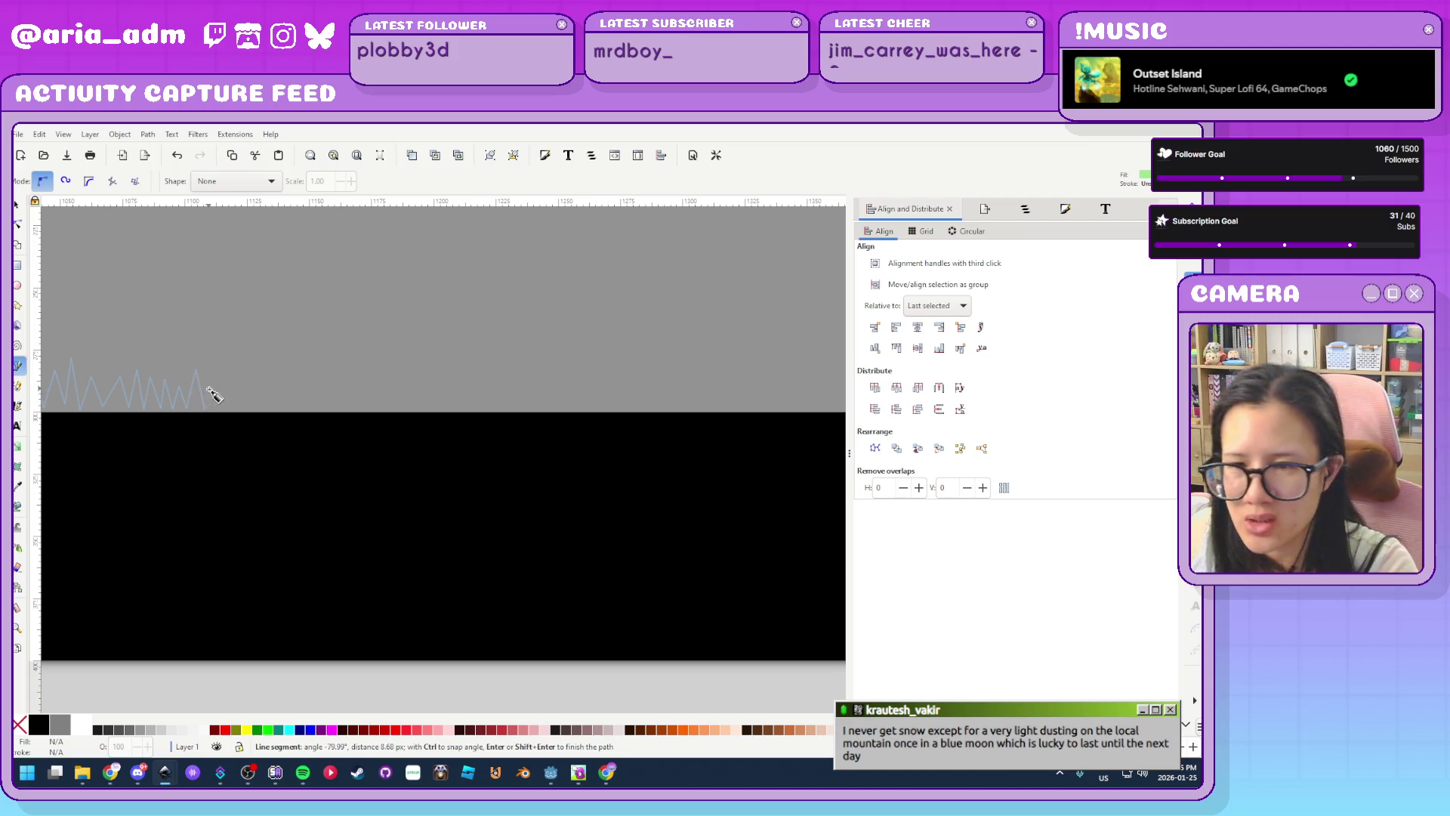
Continue with tall and shorter peaks past the zigzag's previous end
left_click(225, 369)
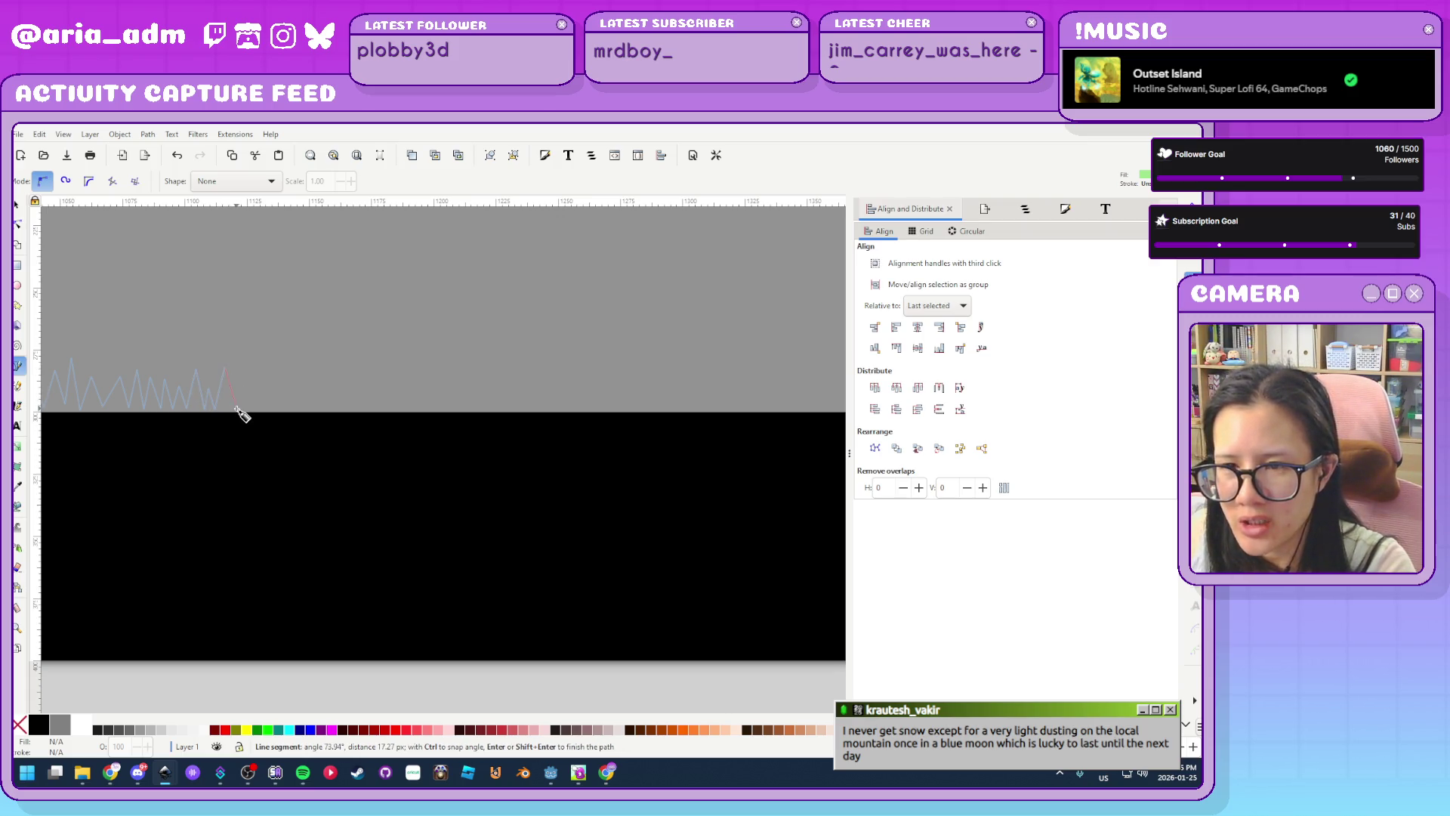
left_click(237, 409)
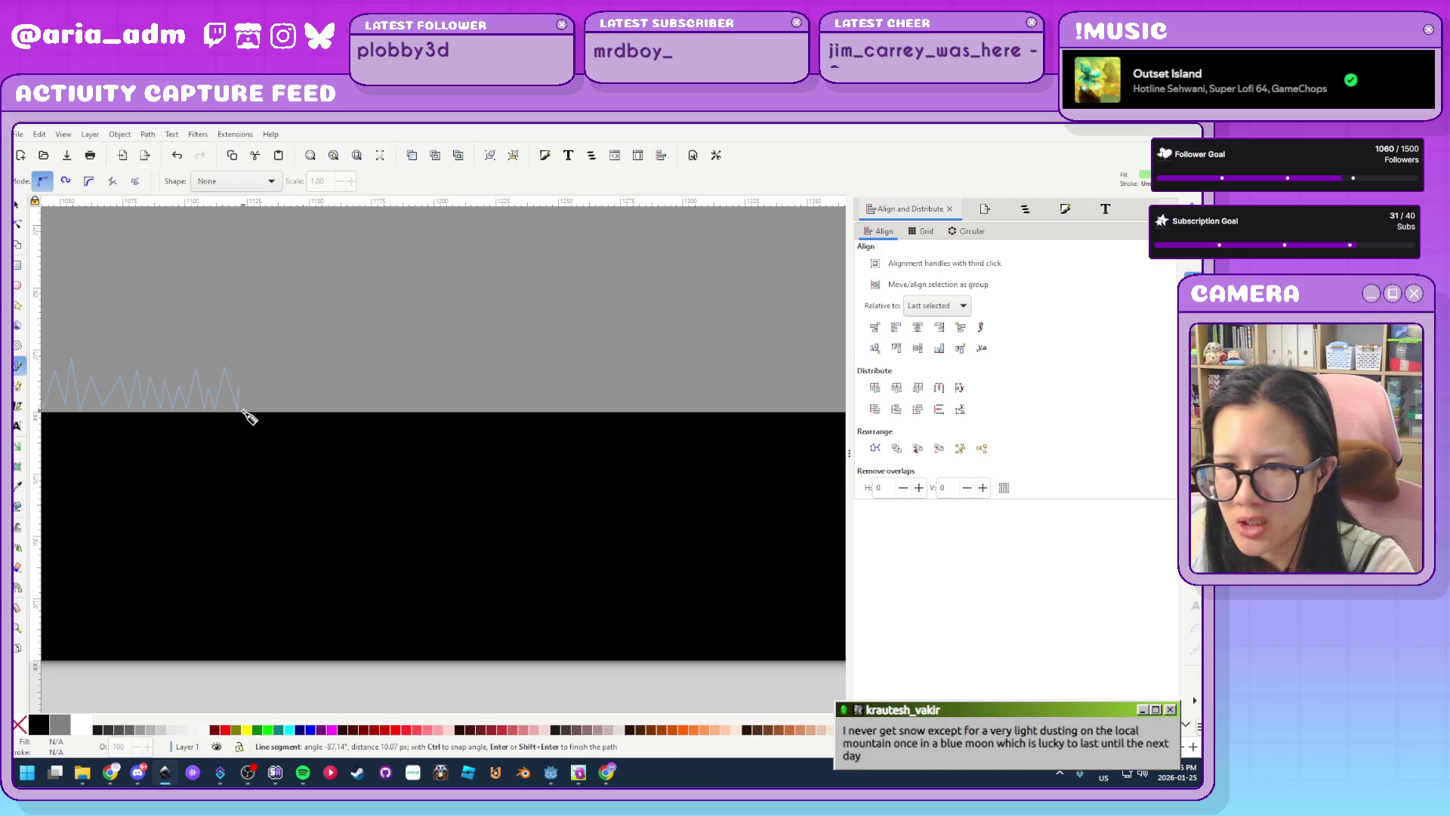
left_click(243, 410)
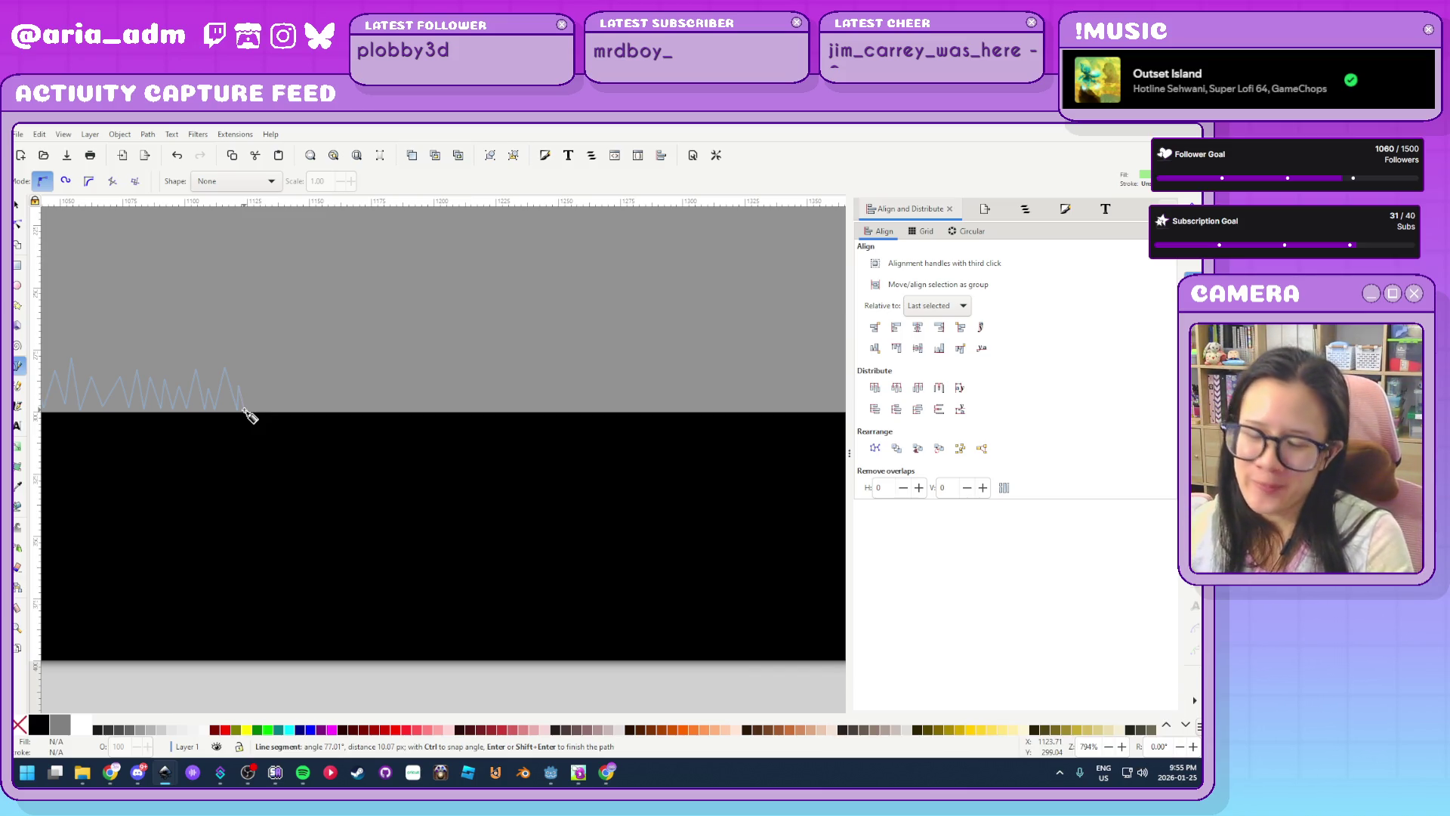
left_click(251, 369)
left_click(254, 408)
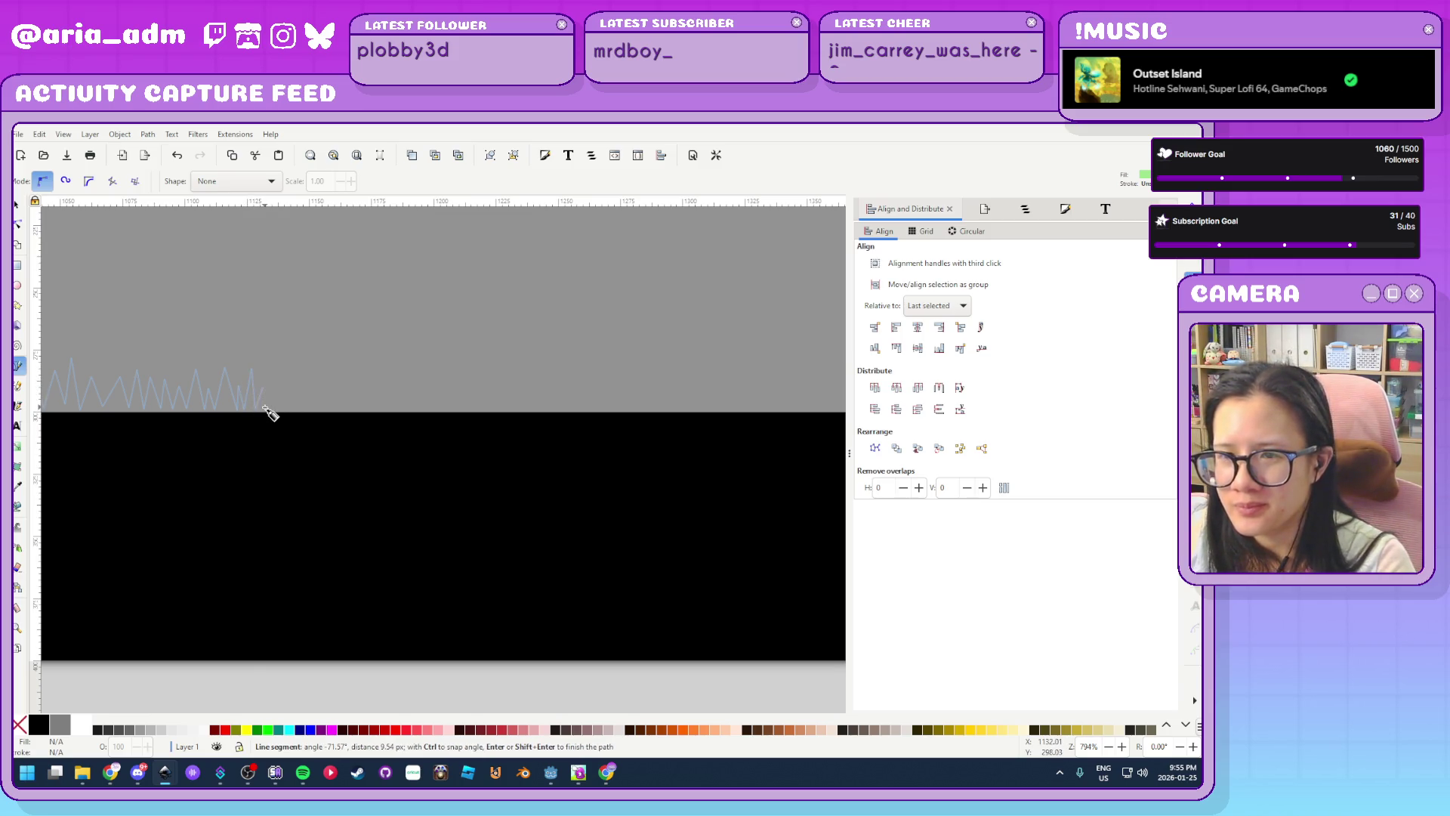
left_click(272, 375)
left_click(277, 409)
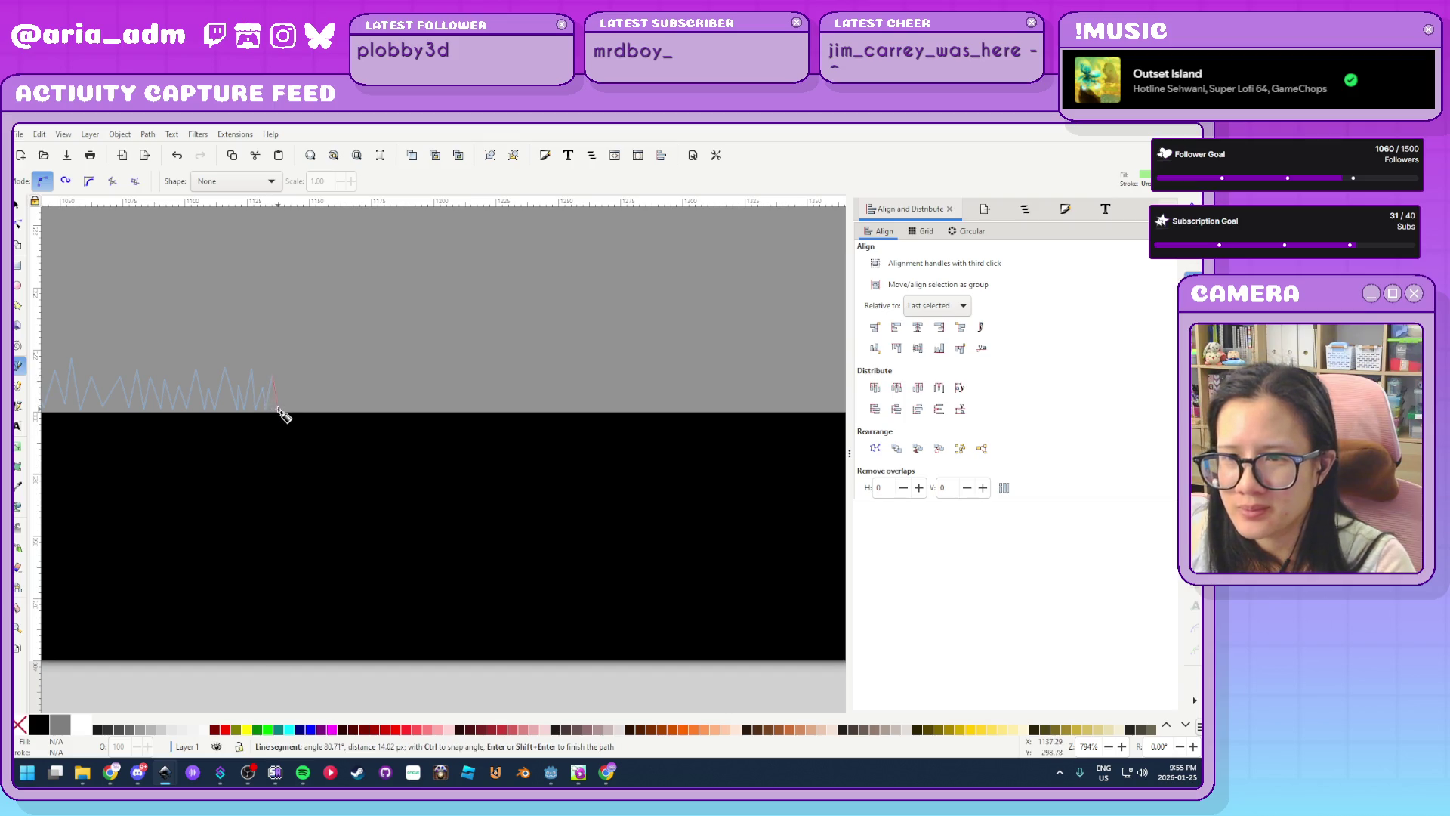
left_click(280, 382)
left_click(286, 409)
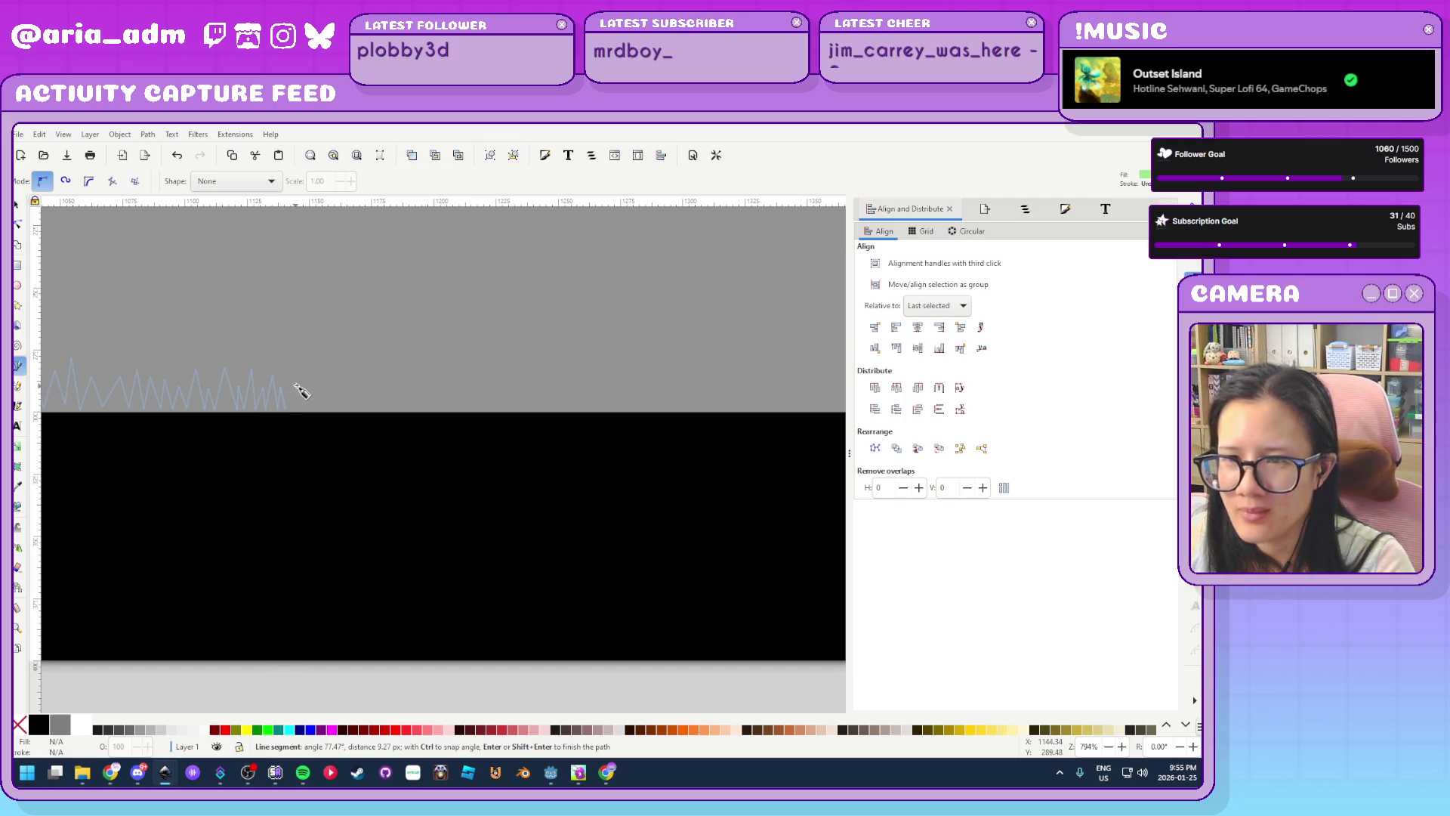
left_click(298, 368)
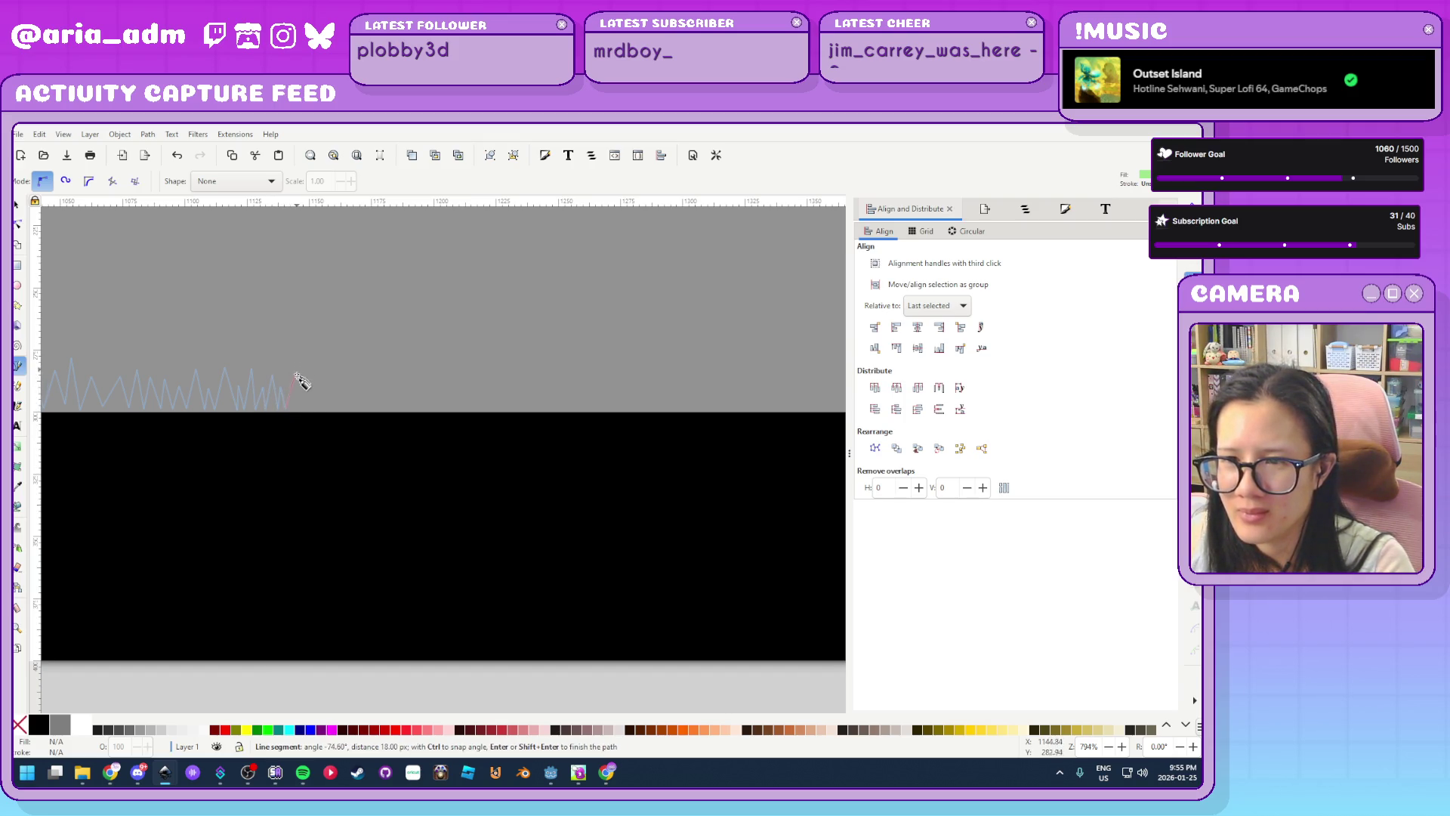
left_click(312, 410)
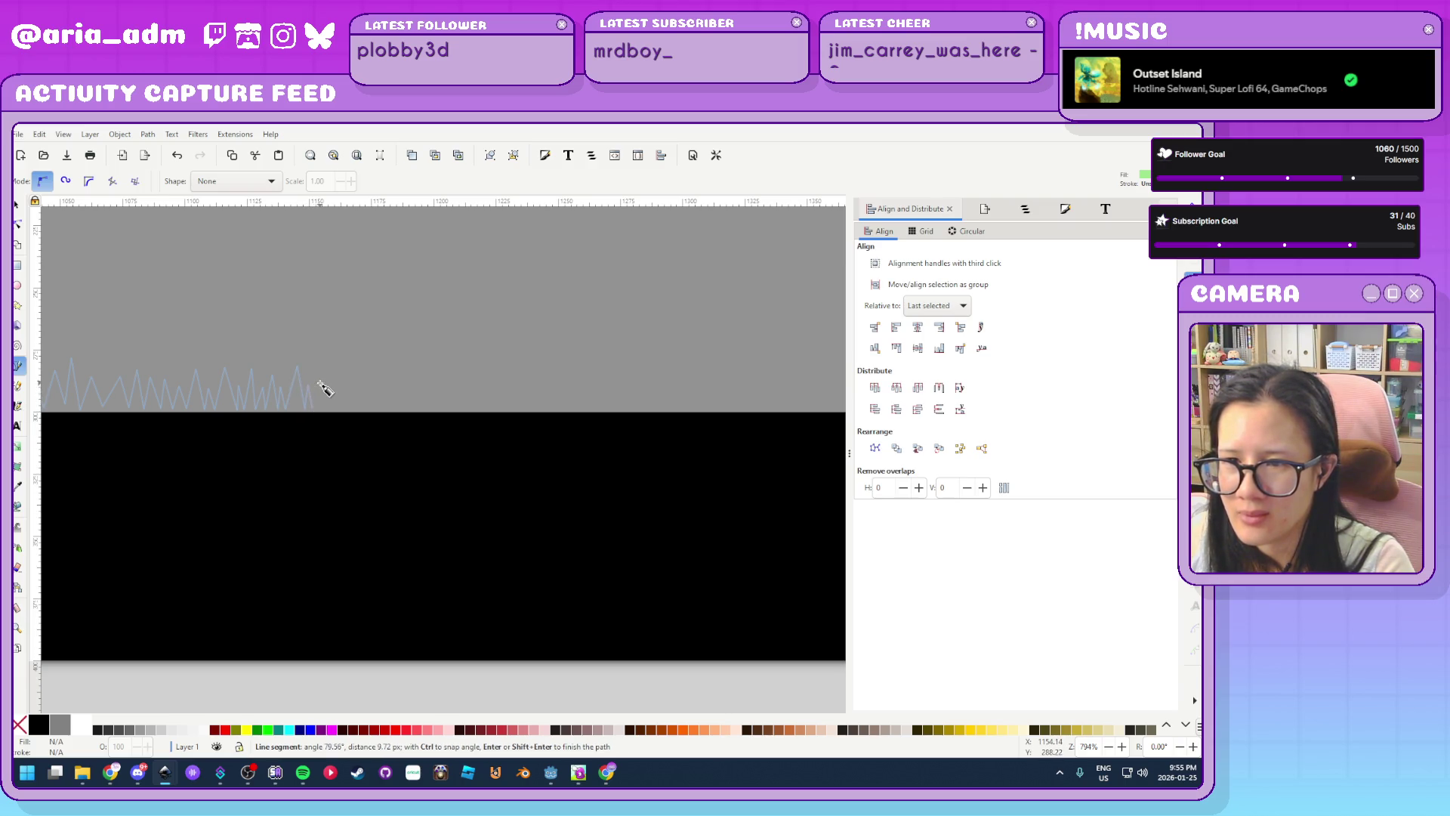
Add more alternating peaks and base points further right along the band
left_click(332, 373)
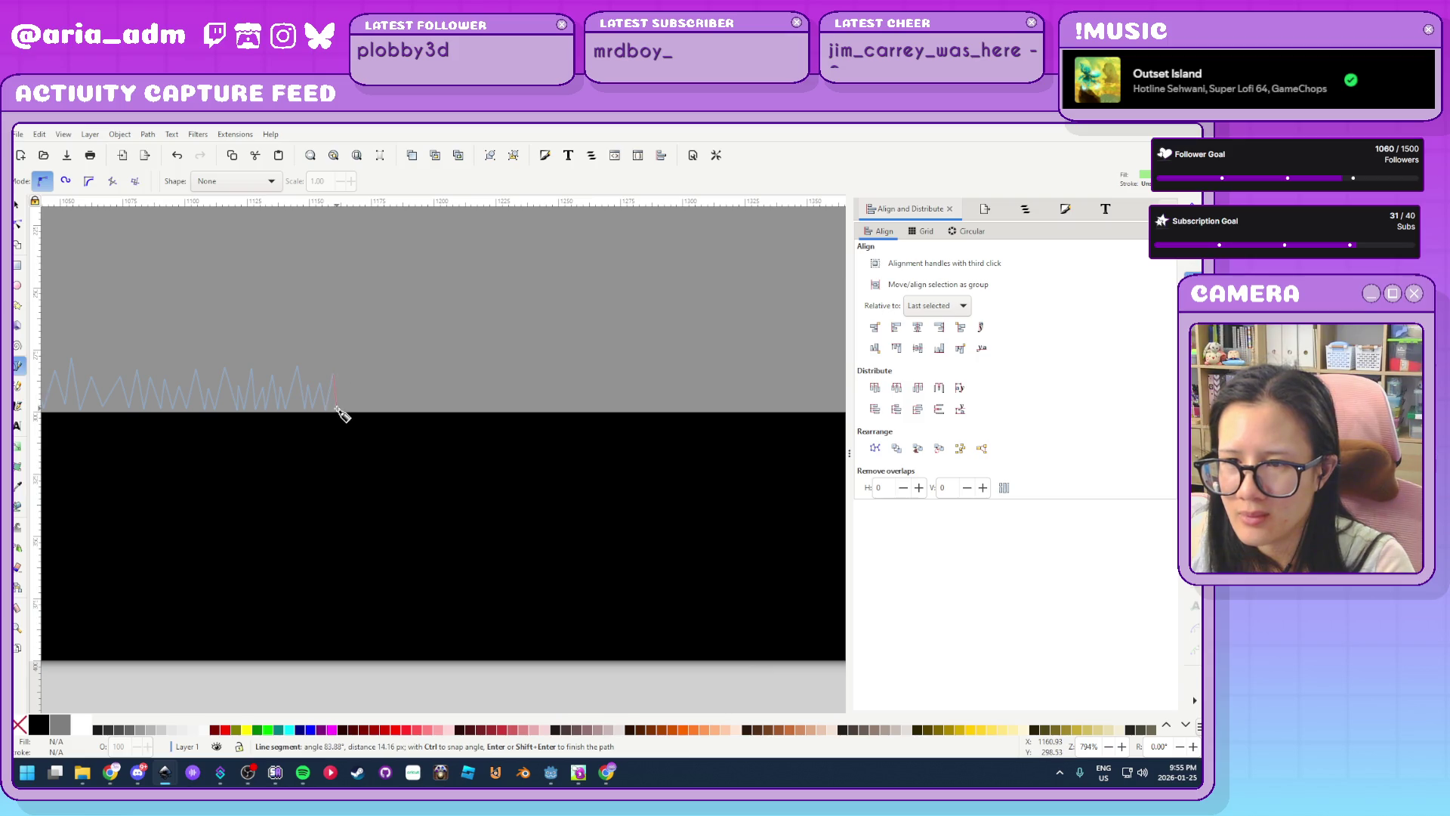
left_click(349, 409)
left_click(355, 370)
left_click(364, 409)
left_click(381, 374)
left_click(389, 409)
left_click(399, 384)
left_click(400, 409)
left_click(406, 384)
left_click(413, 409)
Finish this run with small peaks ending on a taller grass blade
left_click(419, 385)
left_click(425, 409)
left_click(432, 385)
left_click(435, 409)
left_click(439, 386)
left_click(446, 409)
left_click(455, 377)
scroll(491, 422, "down", 2, "ctrl")
scroll(542, 417, "up", 1, "ctrl")
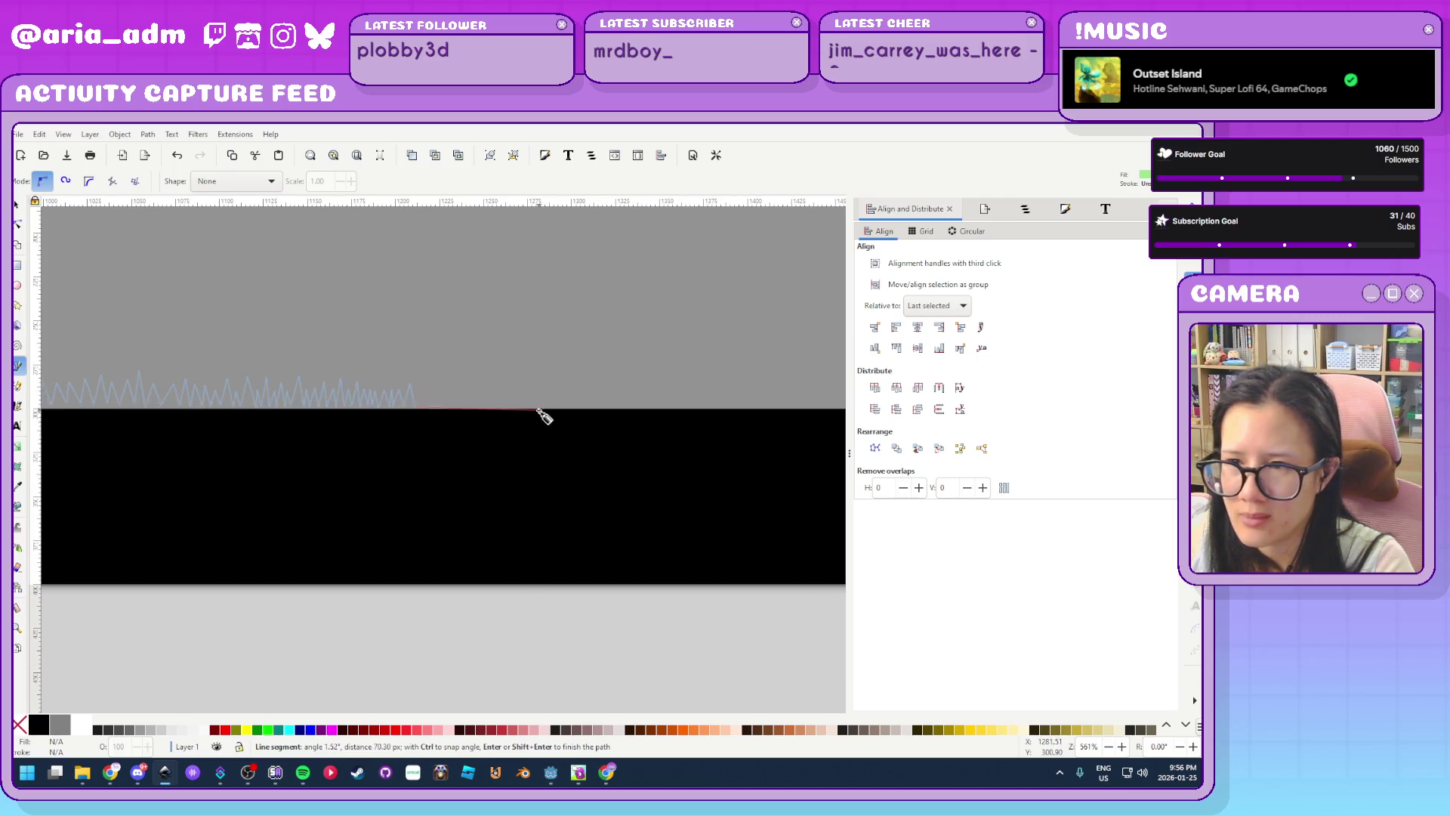
Run the line flat along the band edge and resume the zigzag further right
left_click(537, 408)
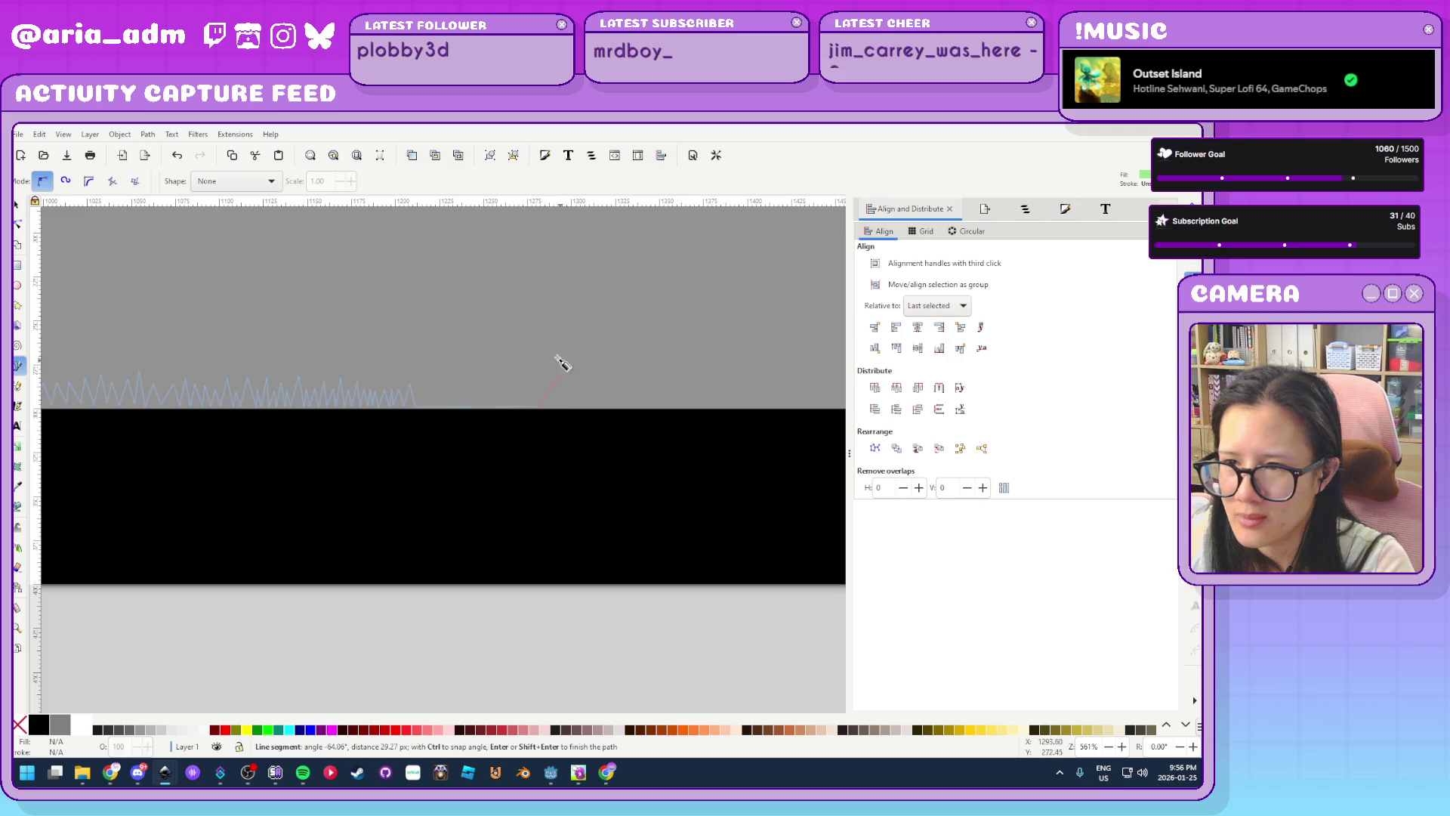
scroll(484, 437, "down", 2, "ctrl")
scroll(656, 423, "up", 3, "ctrl")
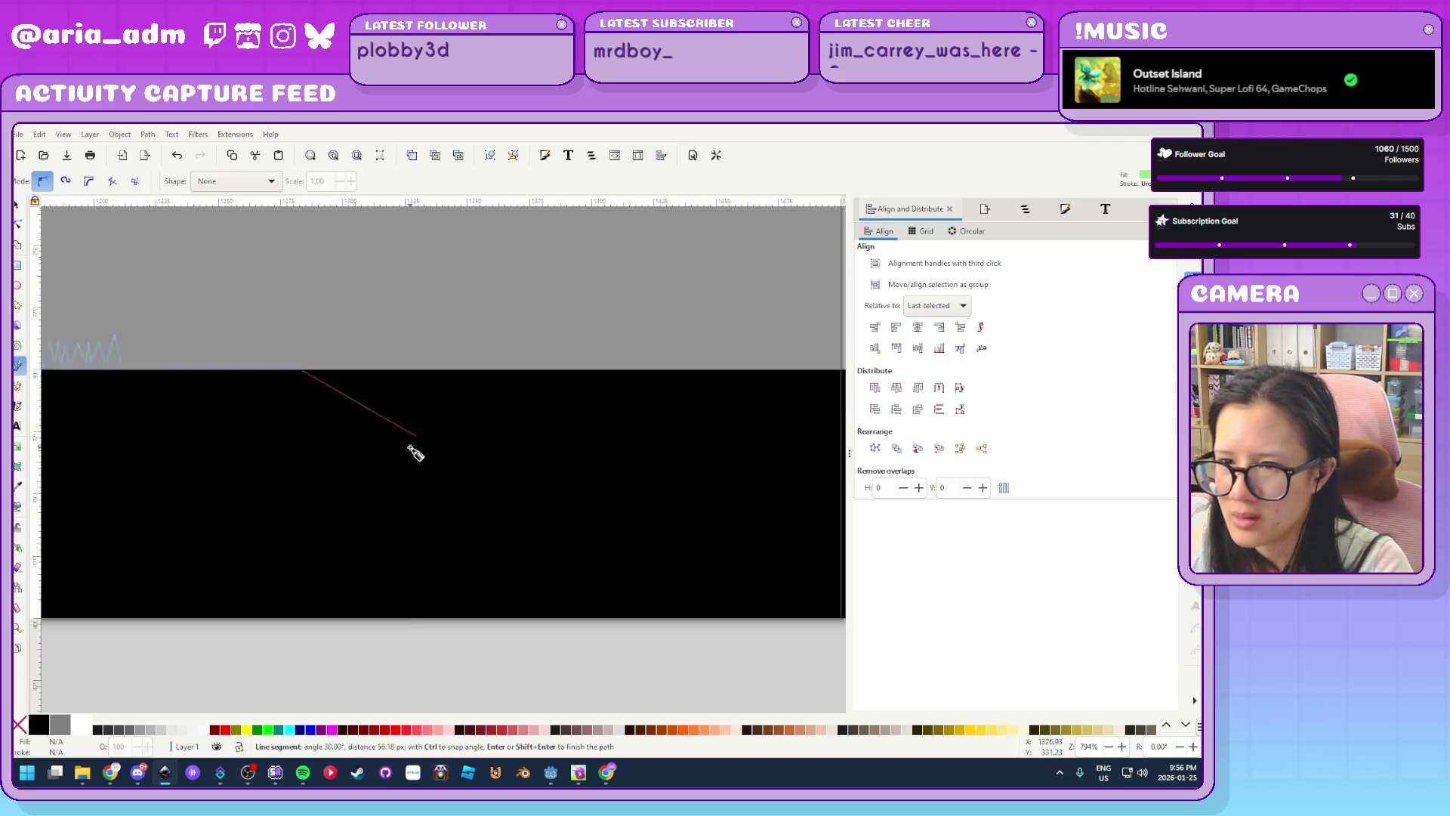
scroll(609, 407, "right", 5)
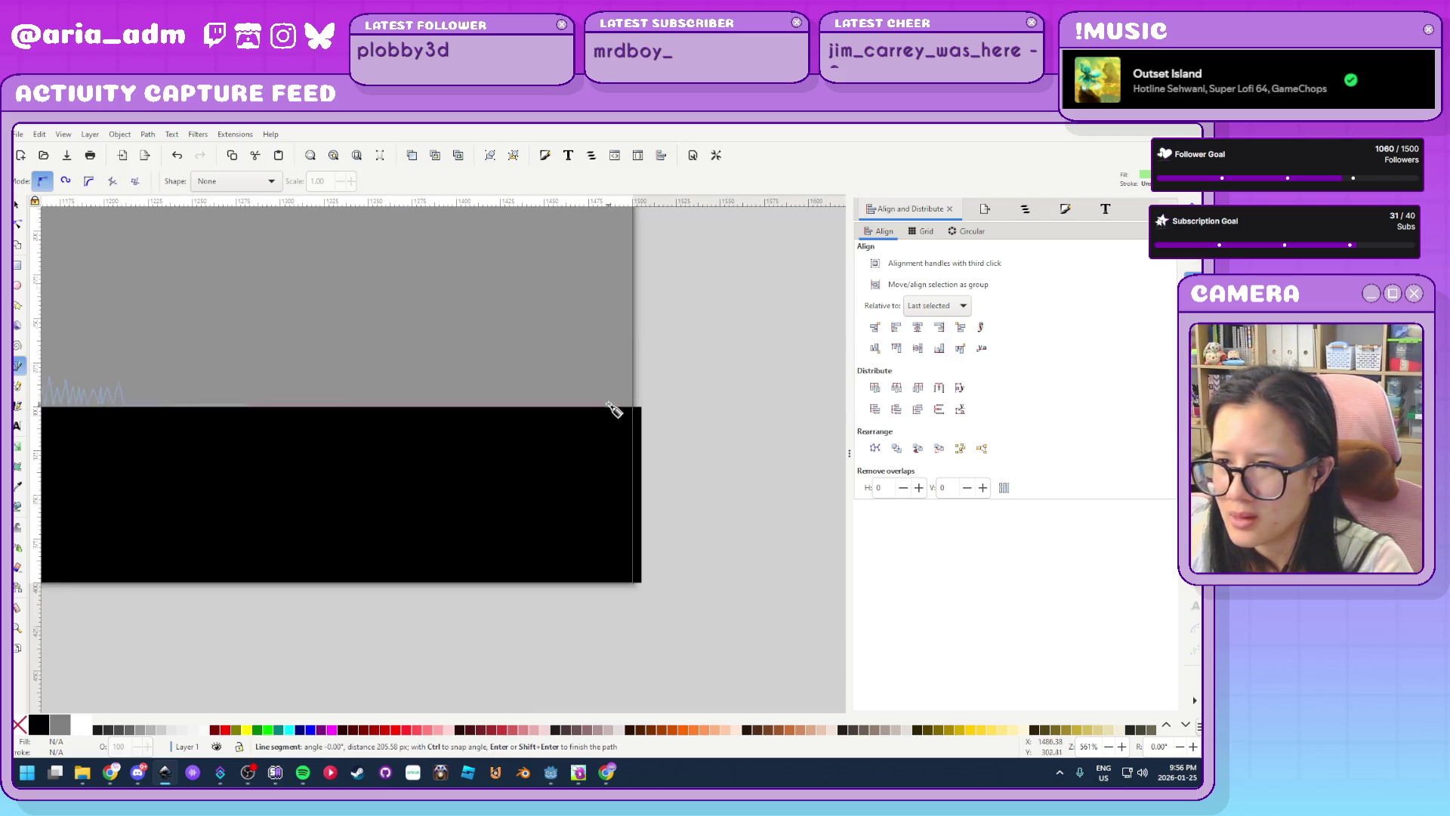
left_click(103, 380)
left_click(108, 418)
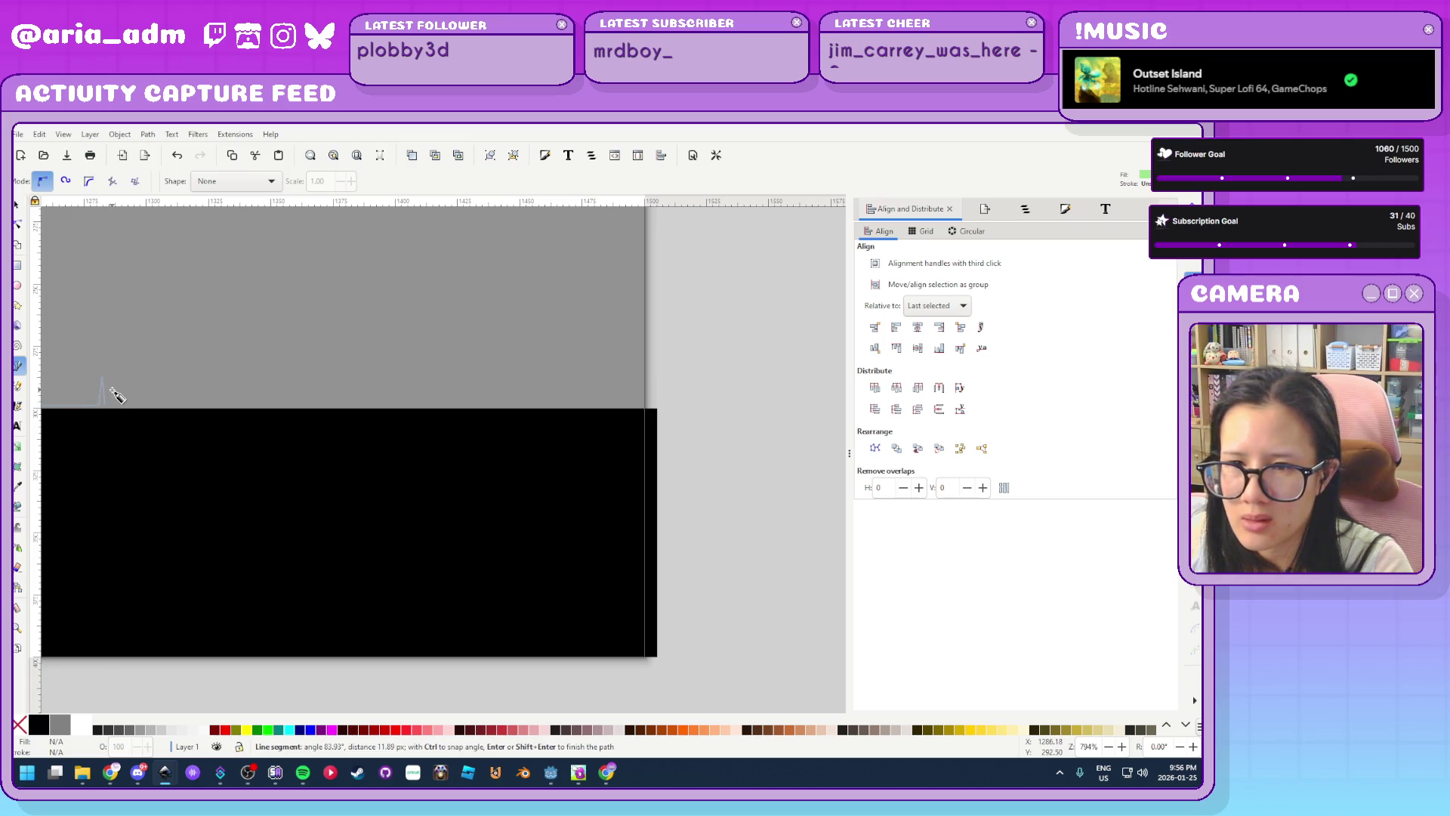
left_click(119, 408)
left_click(139, 387)
left_click(146, 406)
left_click(155, 392)
Add a dense row of evenly spaced grass peaks and valleys
left_click(165, 408)
left_click(169, 391)
left_click(177, 381)
left_click(185, 406)
left_click(191, 384)
left_click(195, 406)
left_click(198, 385)
left_click(204, 405)
left_click(210, 385)
left_click(216, 406)
left_click(219, 384)
left_click(225, 406)
Continue the regular peak-and-valley rhythm rightward along the band's top edge
left_click(231, 386)
left_click(237, 405)
left_click(243, 386)
left_click(249, 405)
left_click(256, 387)
left_click(263, 405)
left_click(269, 386)
left_click(275, 406)
left_click(281, 386)
left_click(287, 405)
left_click(294, 386)
left_click(299, 405)
Extend the zigzag with a few taller peaks, ending on a valley point
left_click(305, 386)
left_click(311, 406)
left_click(317, 386)
left_click(326, 379)
left_click(338, 404)
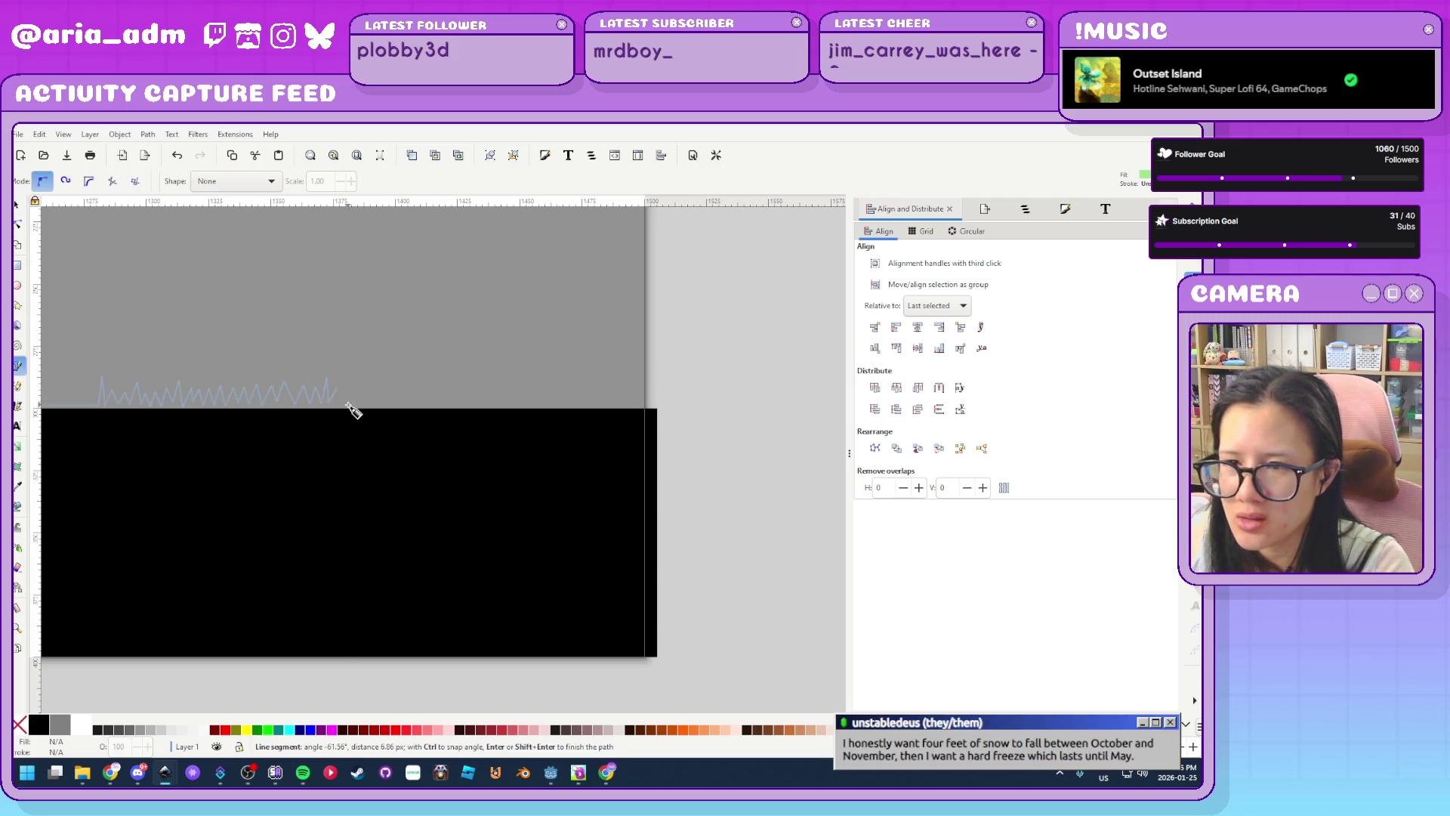
left_click(351, 385)
left_click(361, 406)
left_click(366, 386)
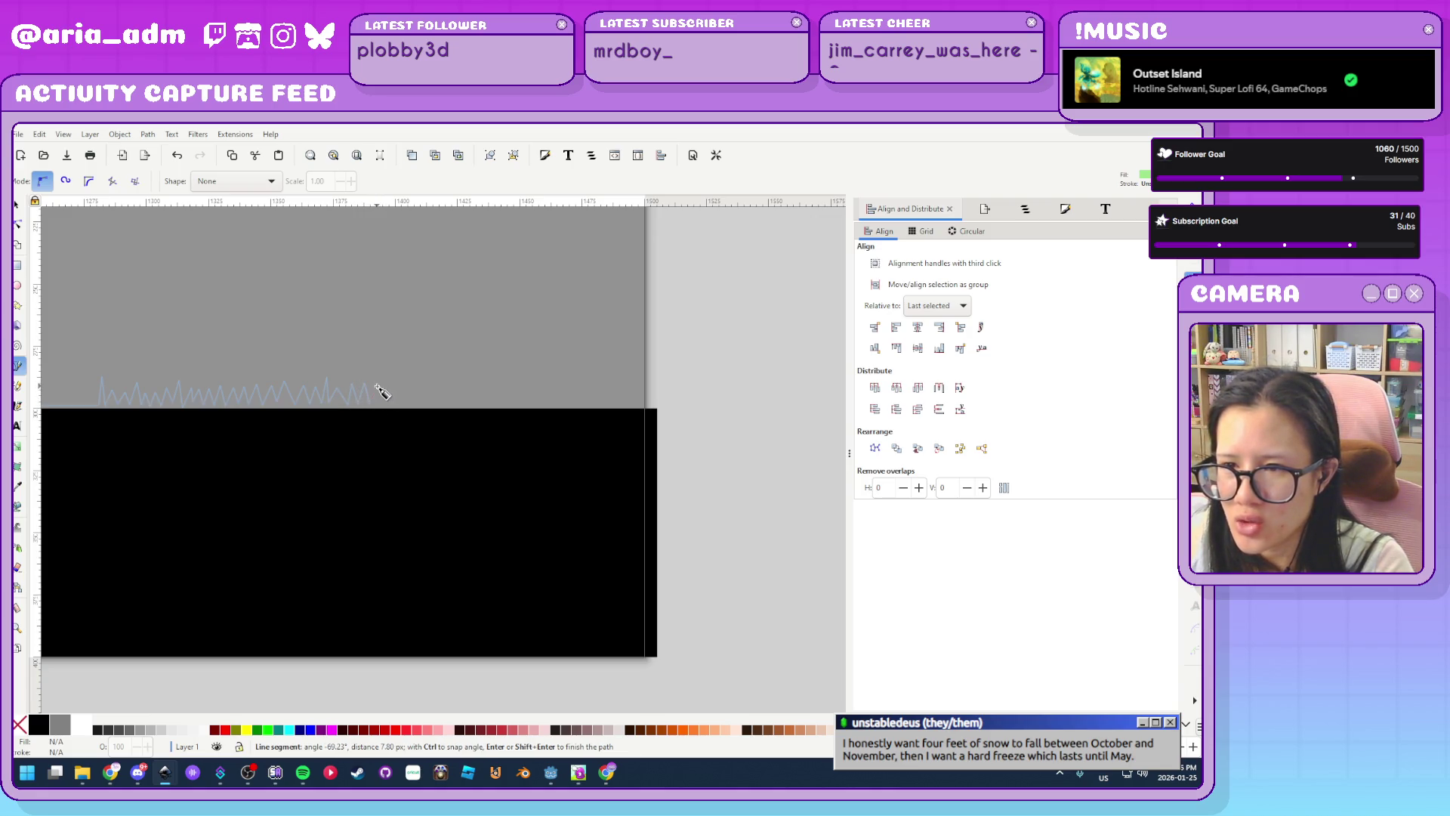
left_click(375, 406)
left_click(381, 386)
left_click(388, 405)
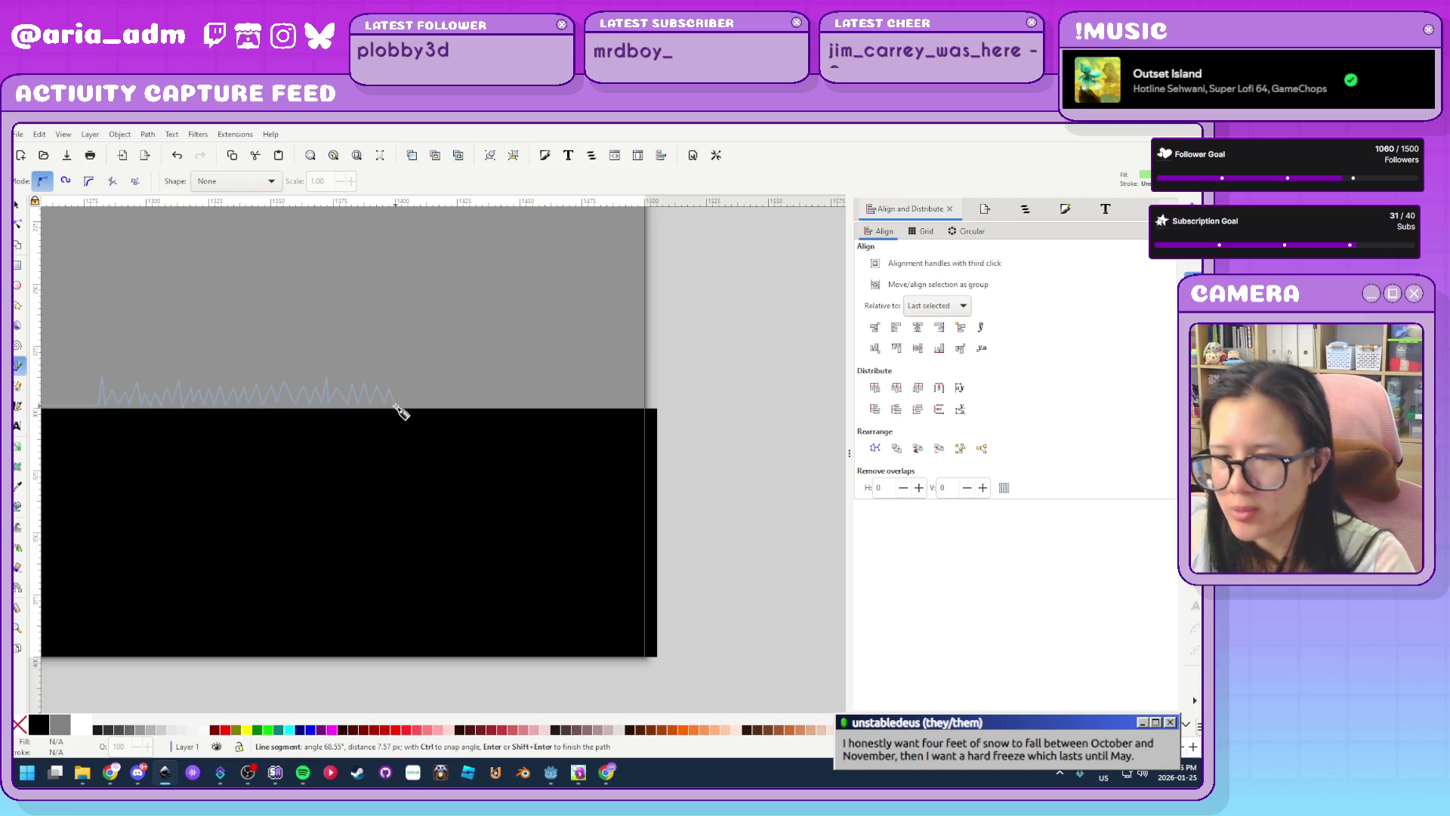
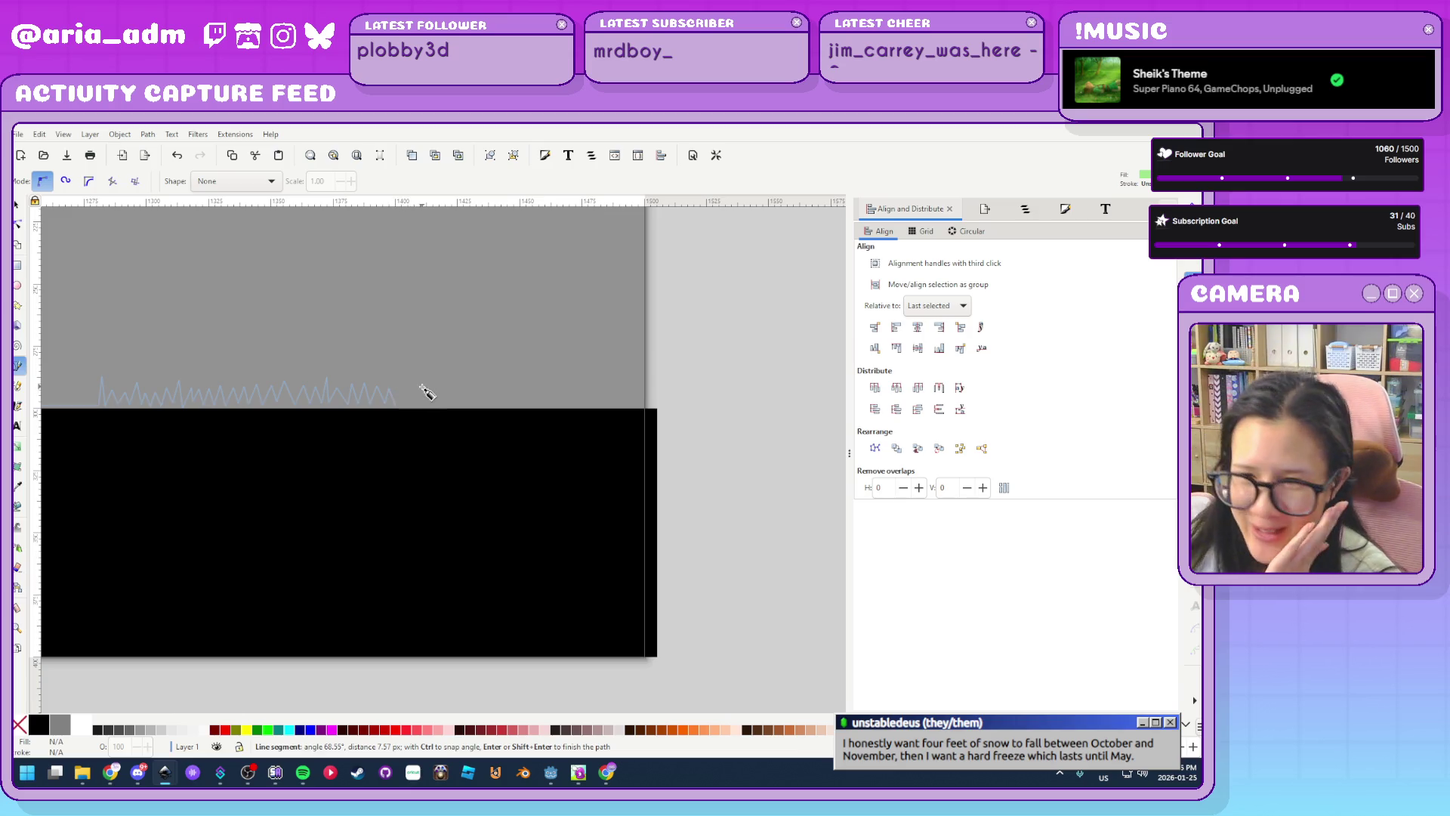
Draw the first run of grass peaks and valleys along the black strip's top edge
left_click(402, 386)
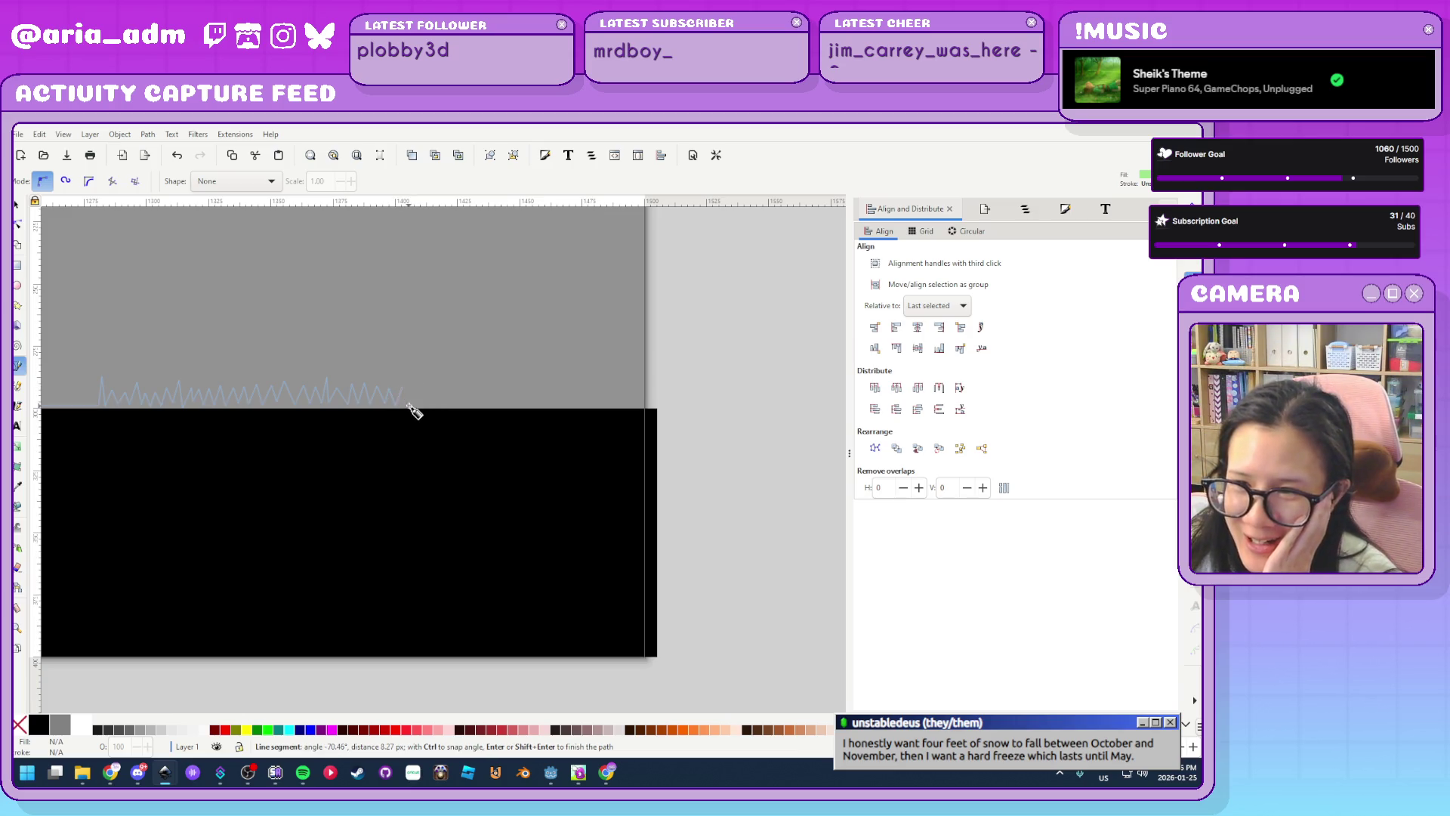
left_click(409, 410)
left_click(416, 388)
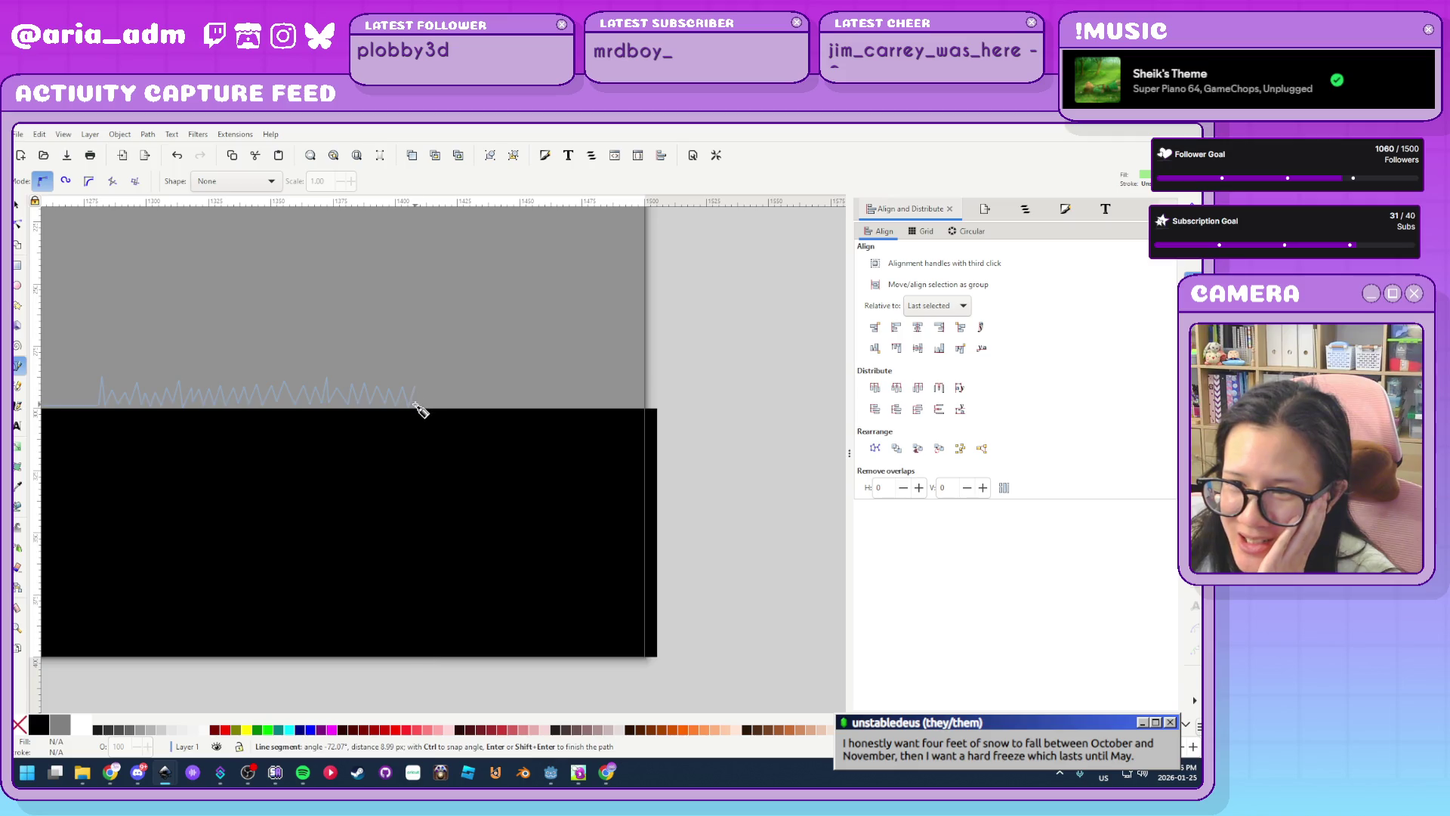
left_click(426, 388)
left_click(431, 408)
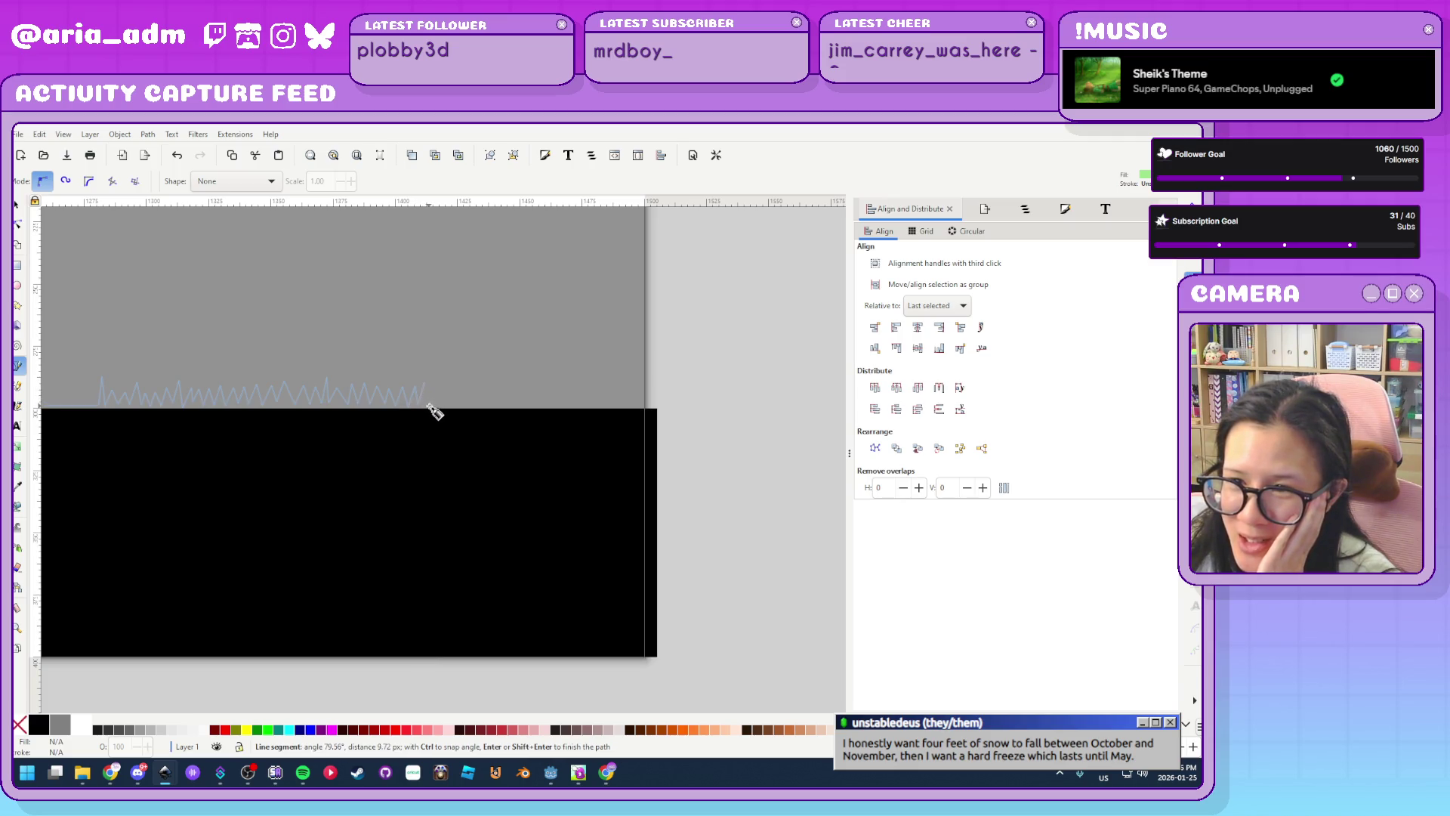
left_click(436, 389)
left_click(441, 408)
left_click(446, 386)
left_click(451, 407)
left_click(458, 386)
left_click(463, 407)
left_click(466, 386)
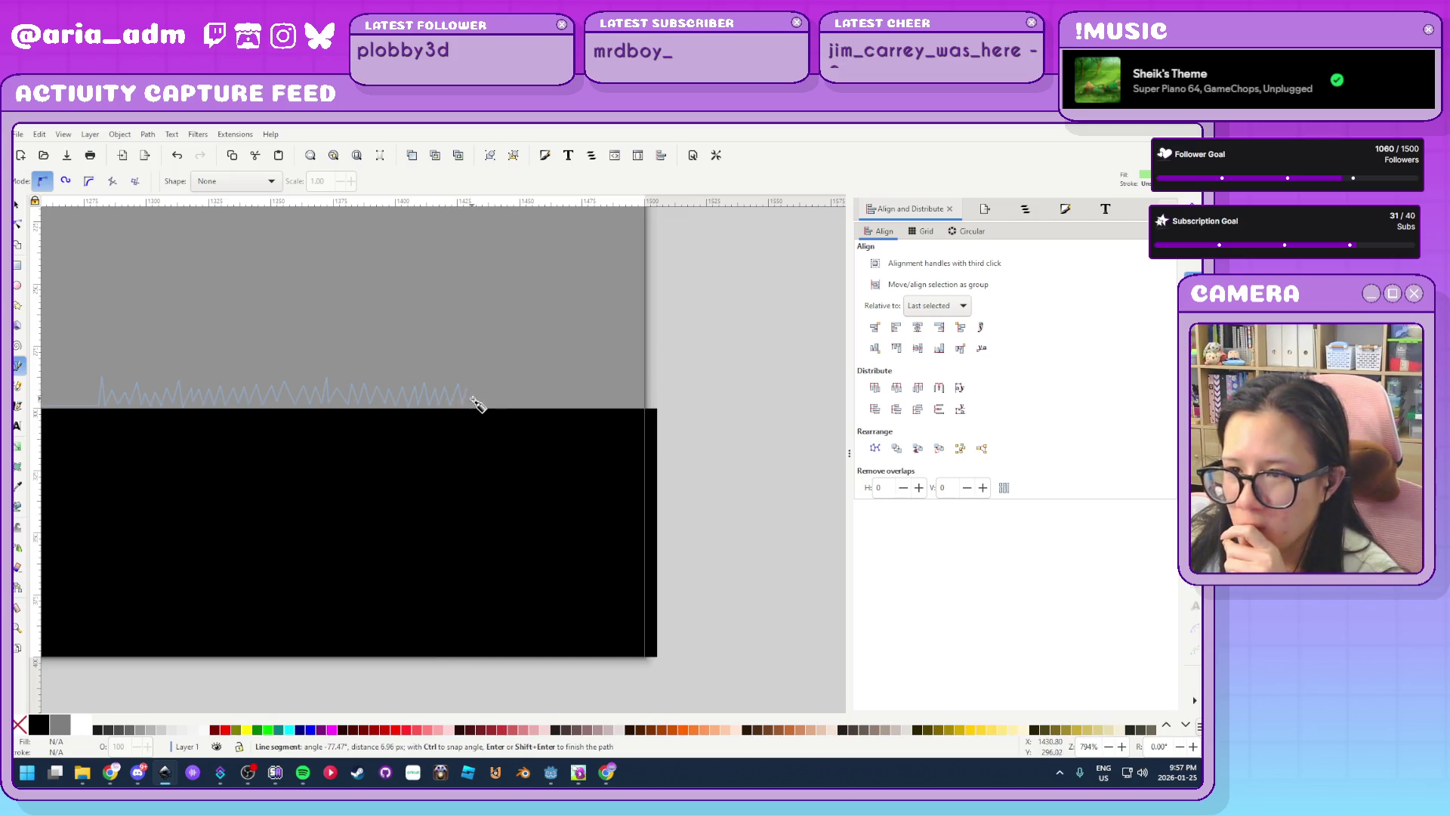
left_click(481, 381)
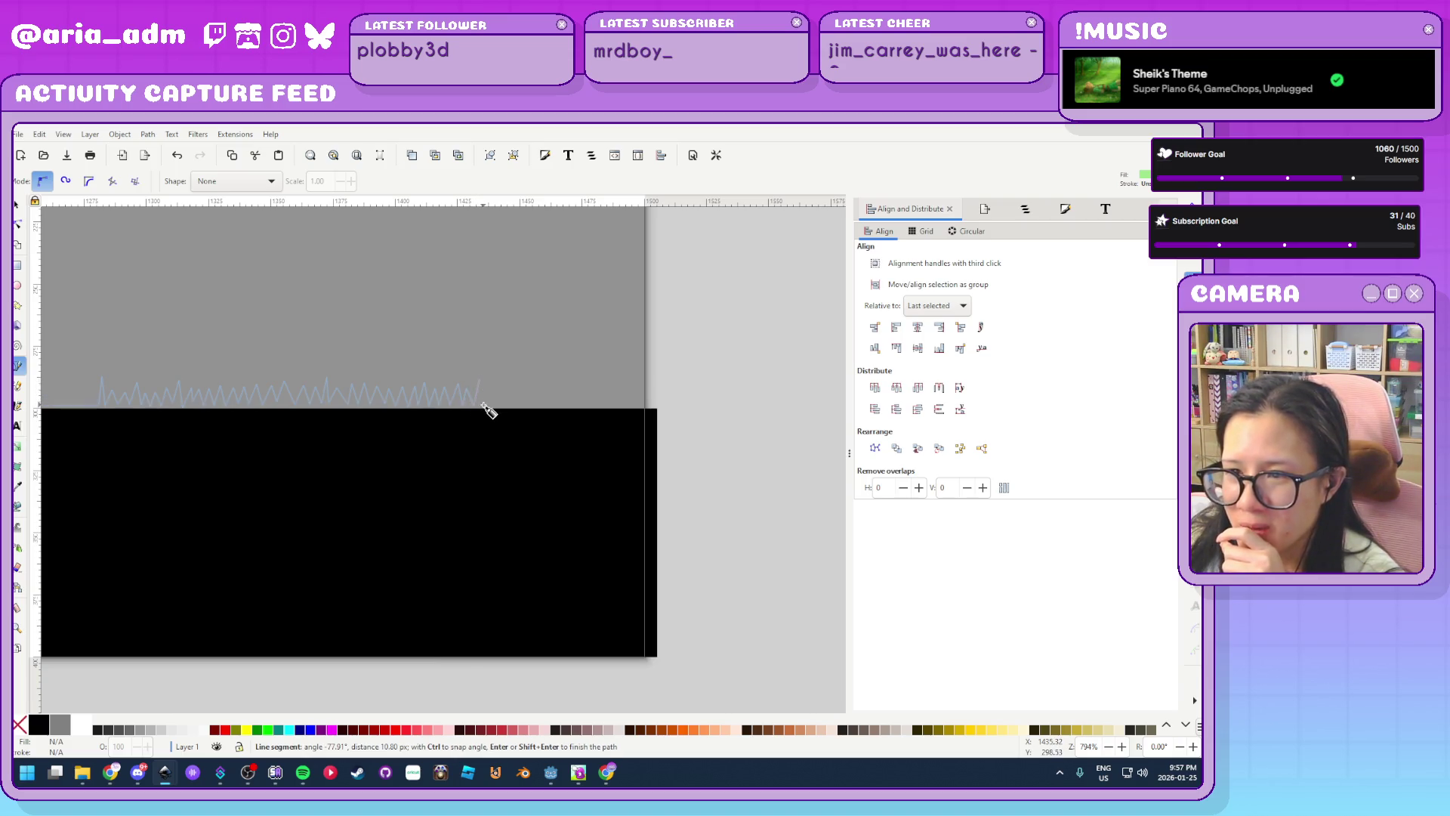
left_click(498, 407)
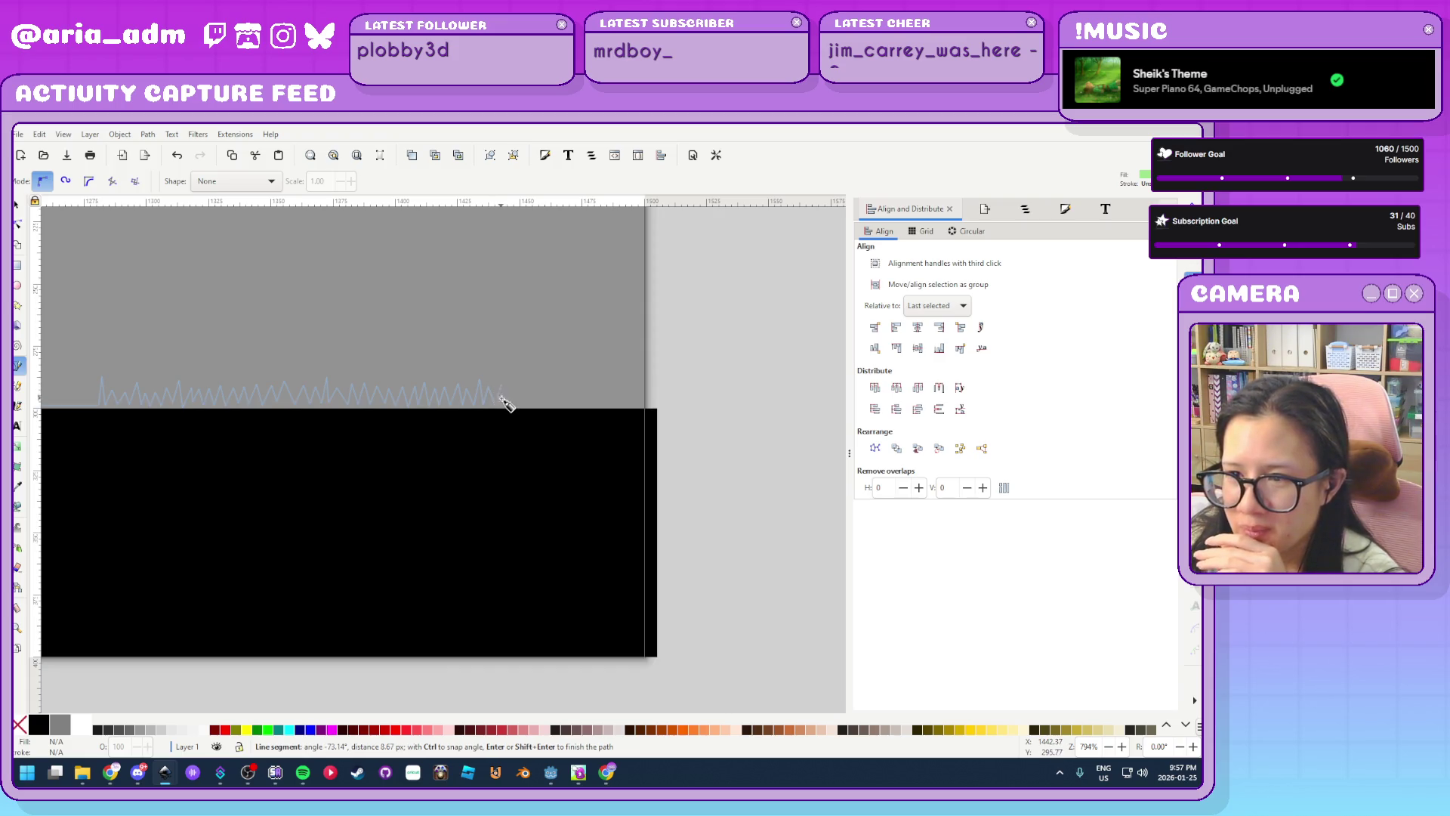
left_click(512, 408)
left_click(511, 380)
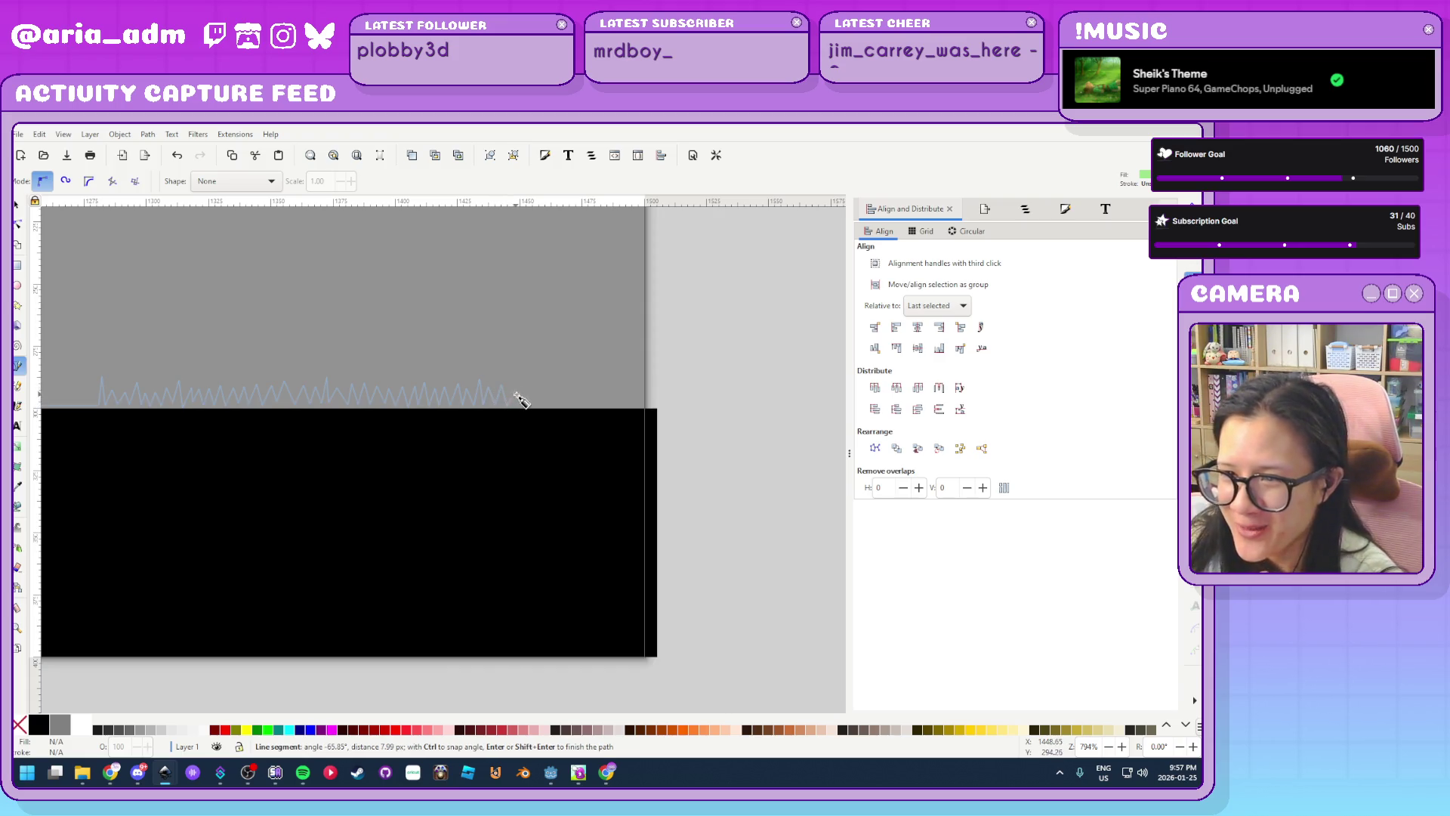
Continue the spikes to the strip's right end, anchor the corner, and close the outline at its start
left_click(528, 386)
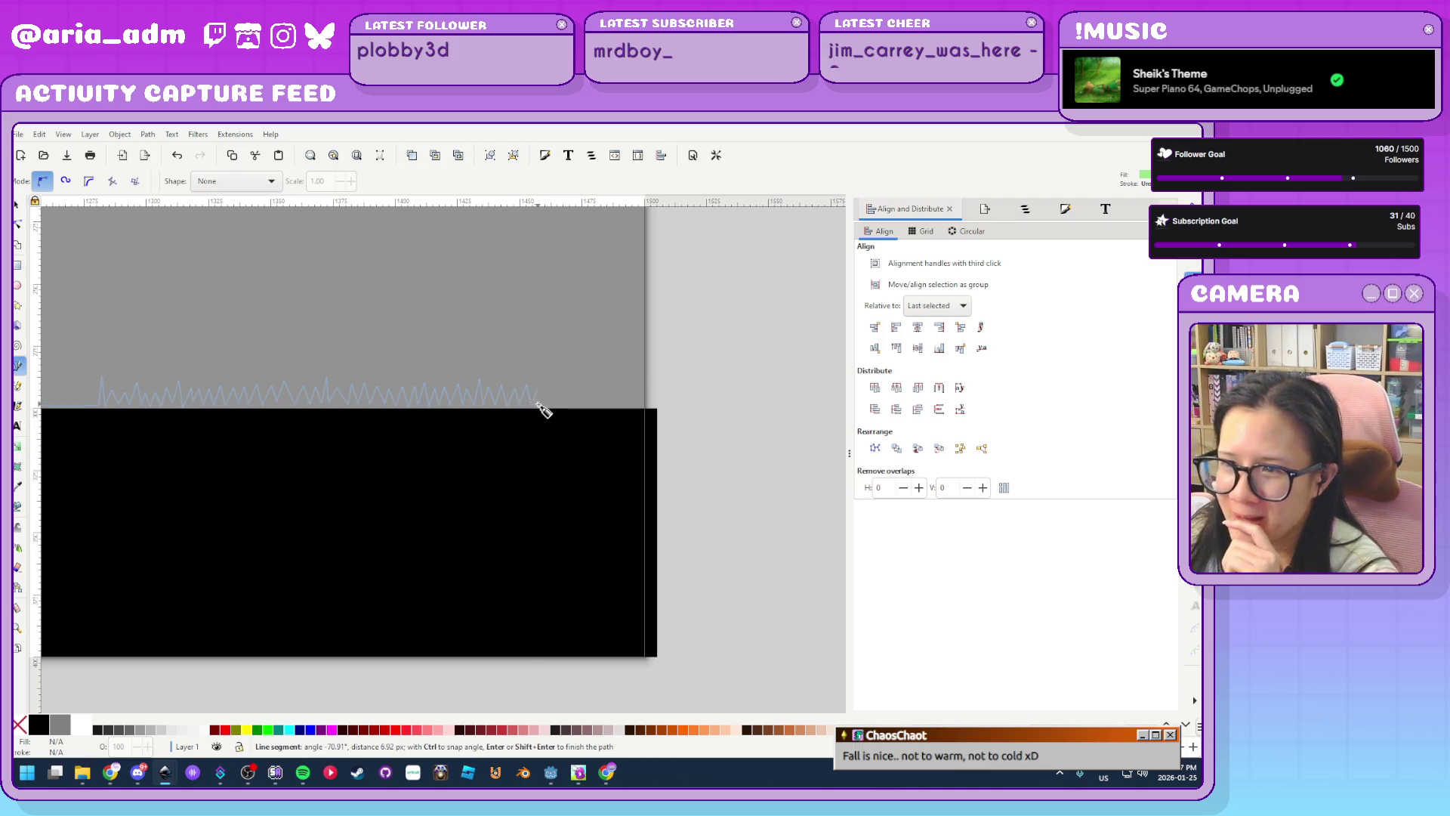
left_click(548, 384)
left_click(551, 398)
left_click(559, 385)
left_click(563, 402)
left_click(568, 384)
left_click(574, 402)
left_click(580, 386)
left_click(586, 404)
left_click(590, 389)
left_click(597, 406)
left_click(605, 393)
left_click(612, 409)
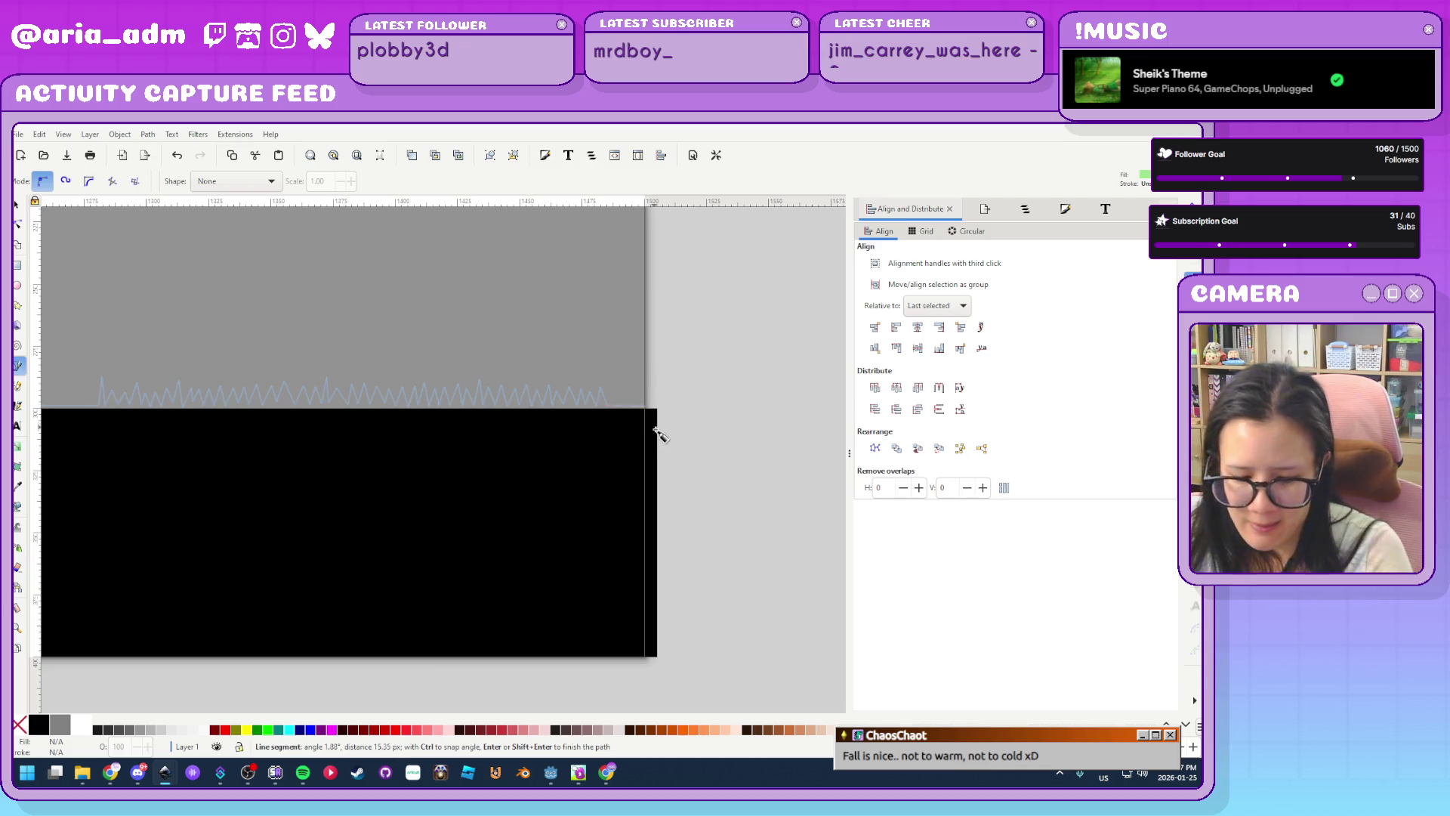
left_click(651, 411)
scroll(654, 431, "up", 1, "ctrl")
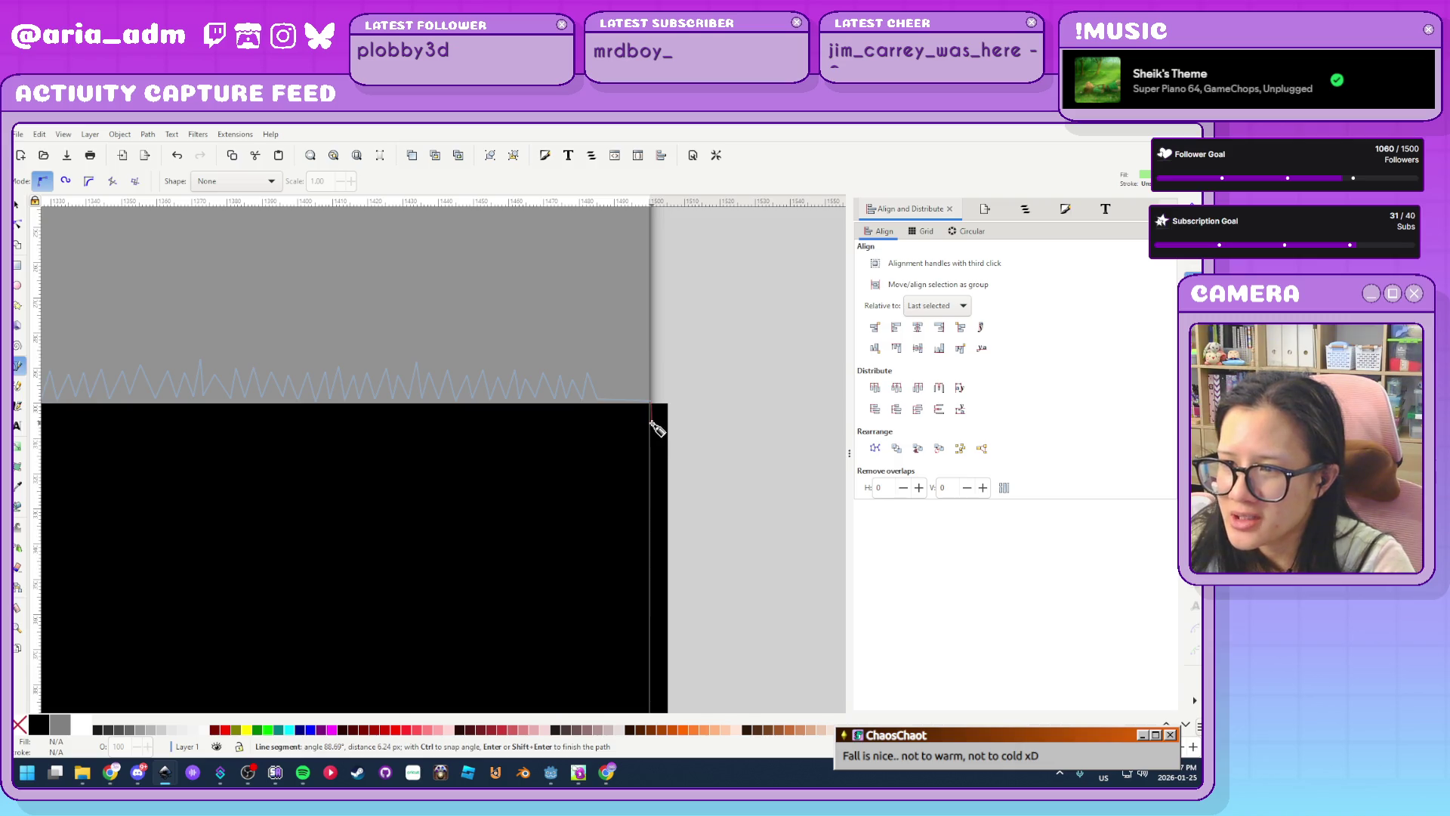
scroll(671, 437, "down", 7, "ctrl")
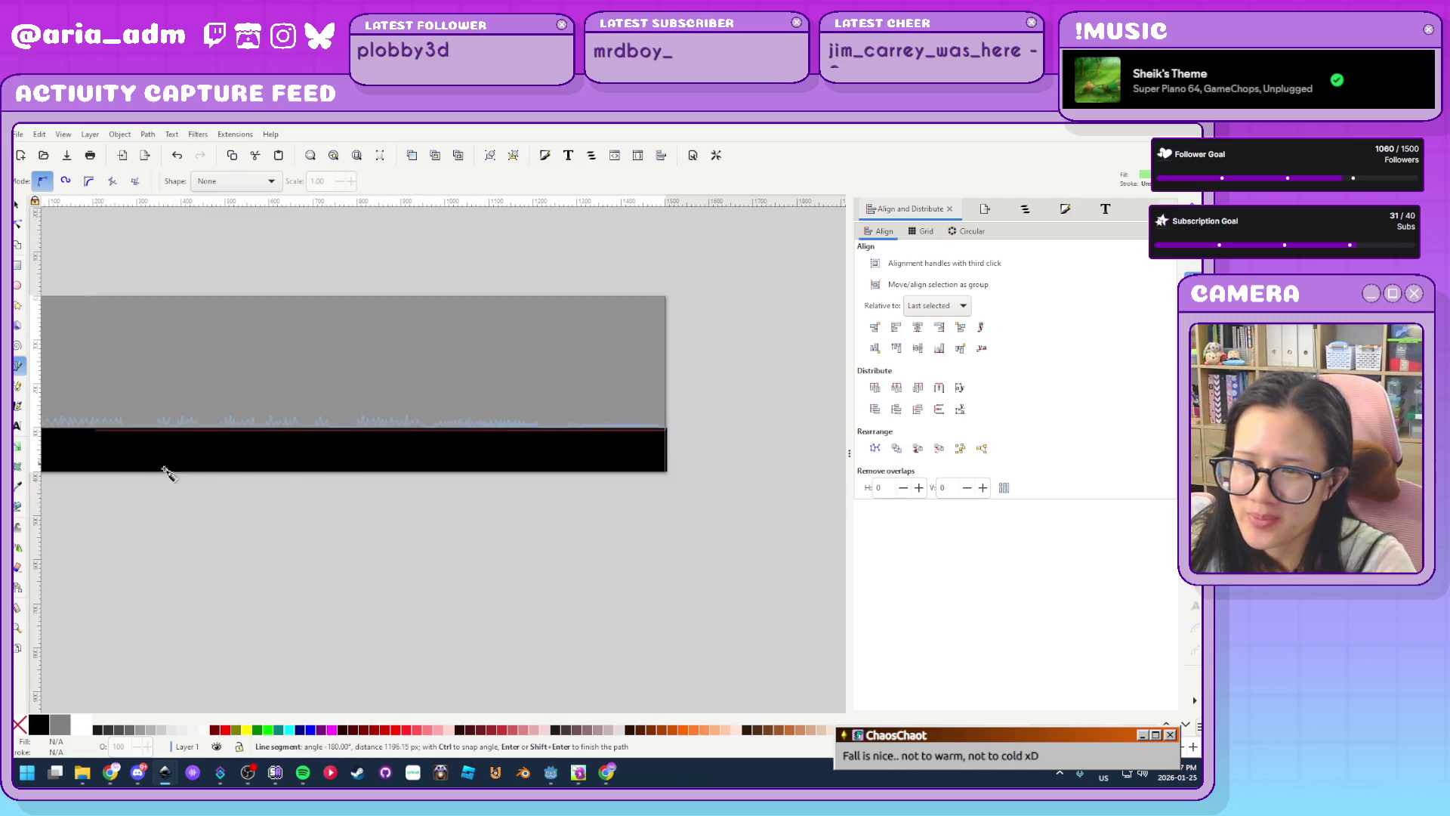
scroll(332, 477, "down", 3, "ctrl")
scroll(242, 465, "up", 4, "ctrl")
scroll(314, 439, "up", 4, "ctrl")
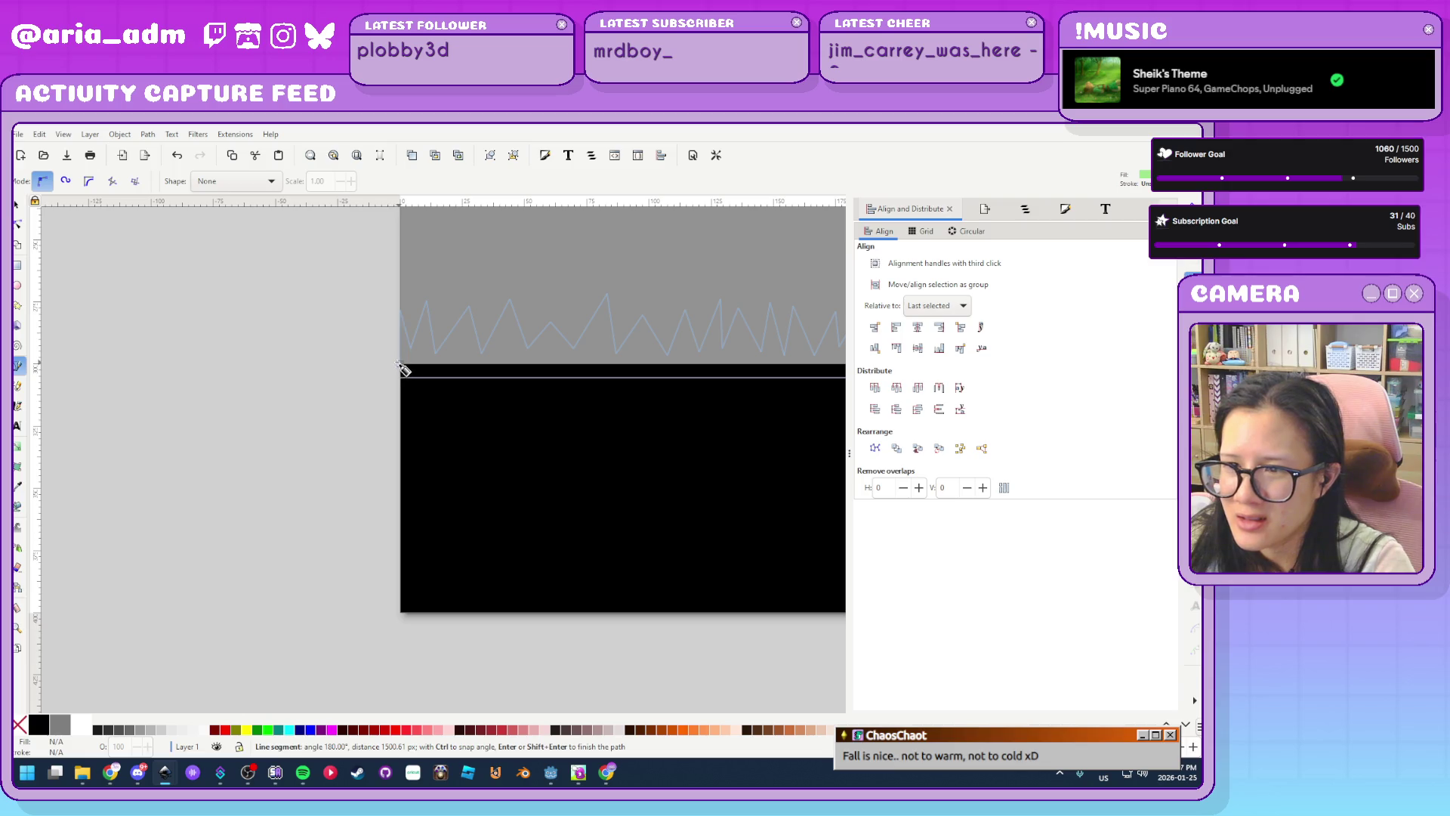
scroll(411, 378, "up", 3, "ctrl")
left_click(440, 376)
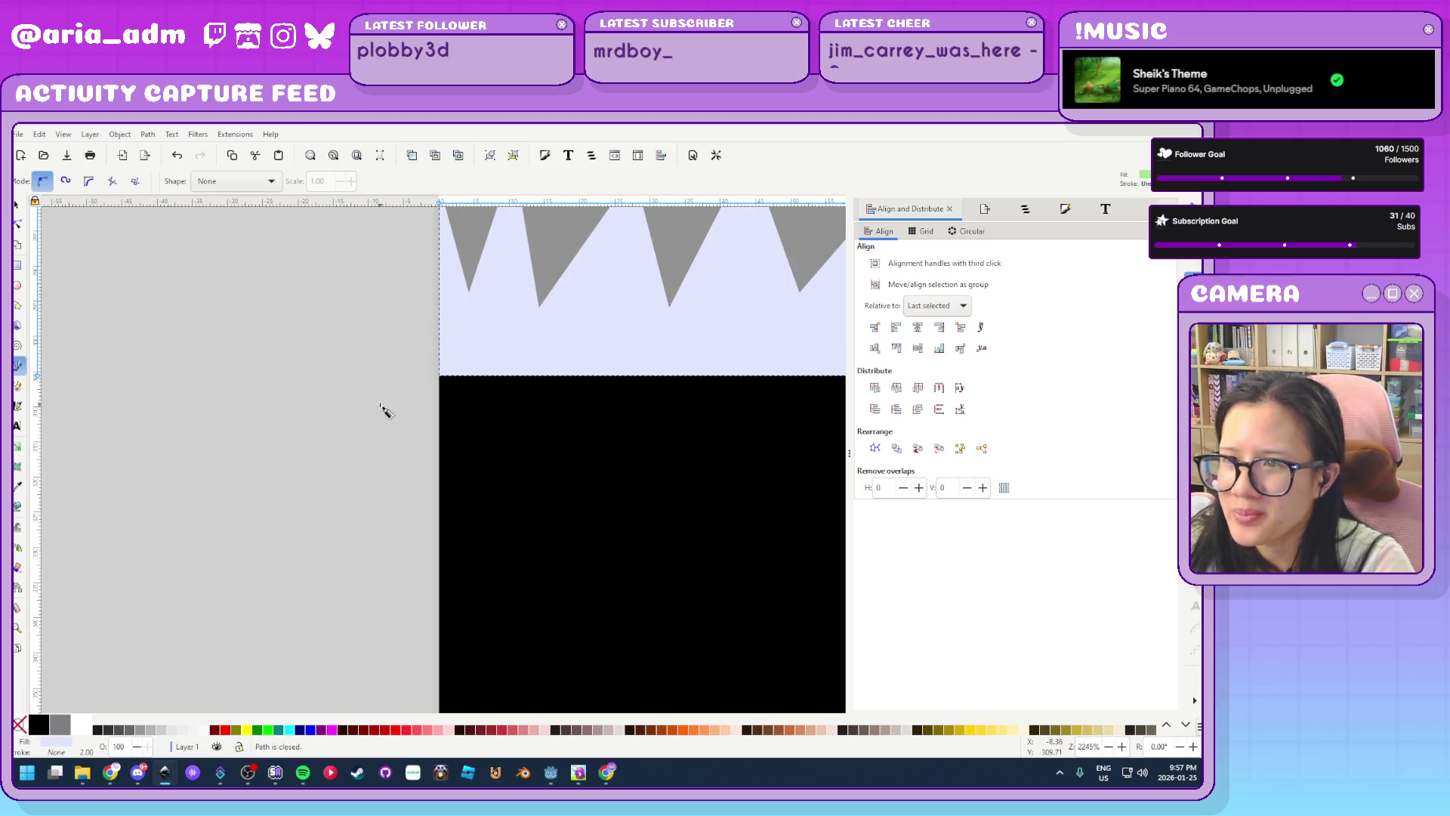
Fill the grass shape with palette green and darken it slightly in Fill and Stroke
scroll(385, 411, "down", 9, "ctrl")
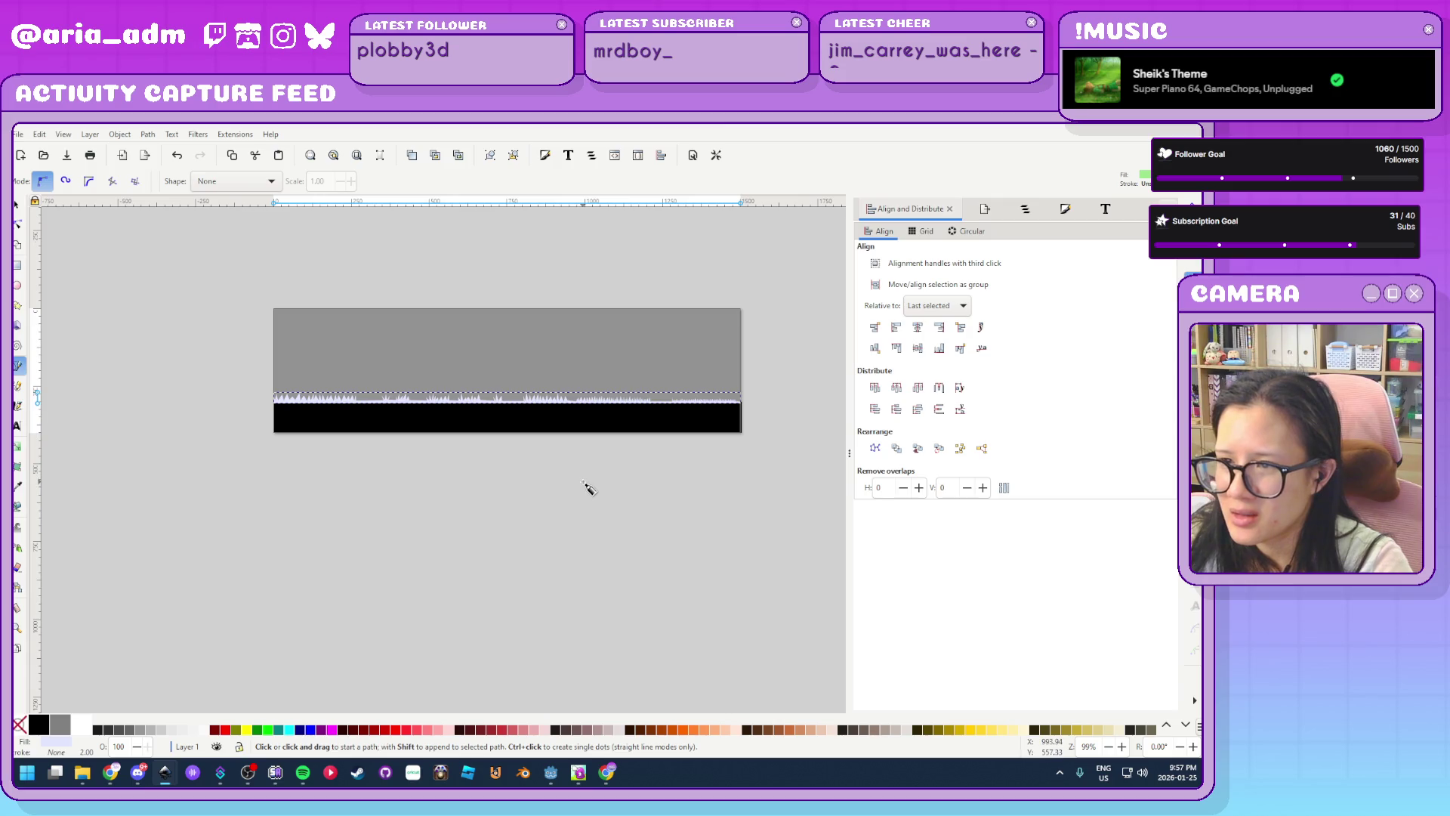
scroll(588, 488, "up", 1, "ctrl")
left_click(268, 729)
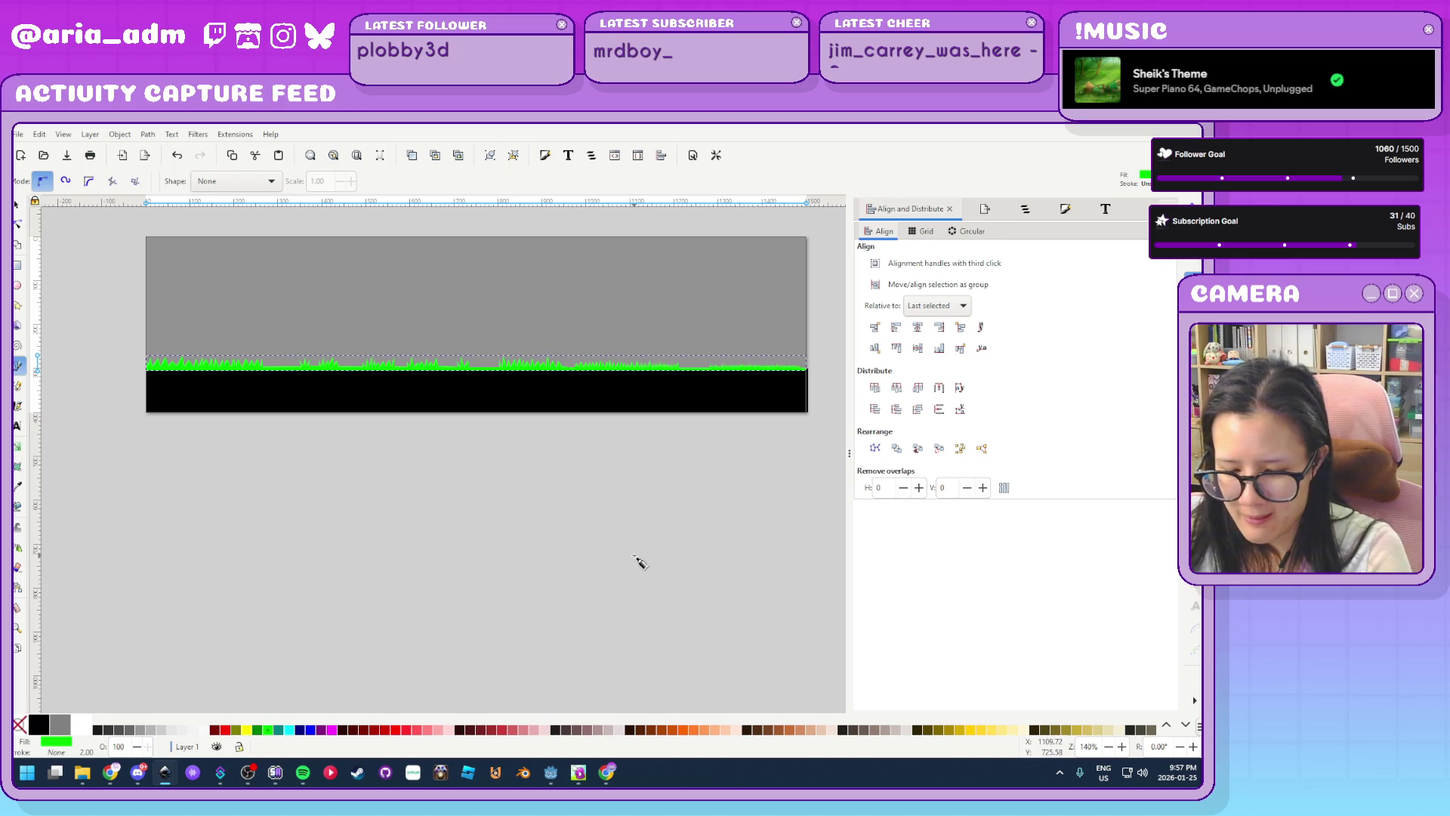
key("ctrl+shift+f")
mouse_move(978, 365)
left_mouse_down()
mouse_move(964, 407)
mouse_move(972, 385)
left_mouse_up()
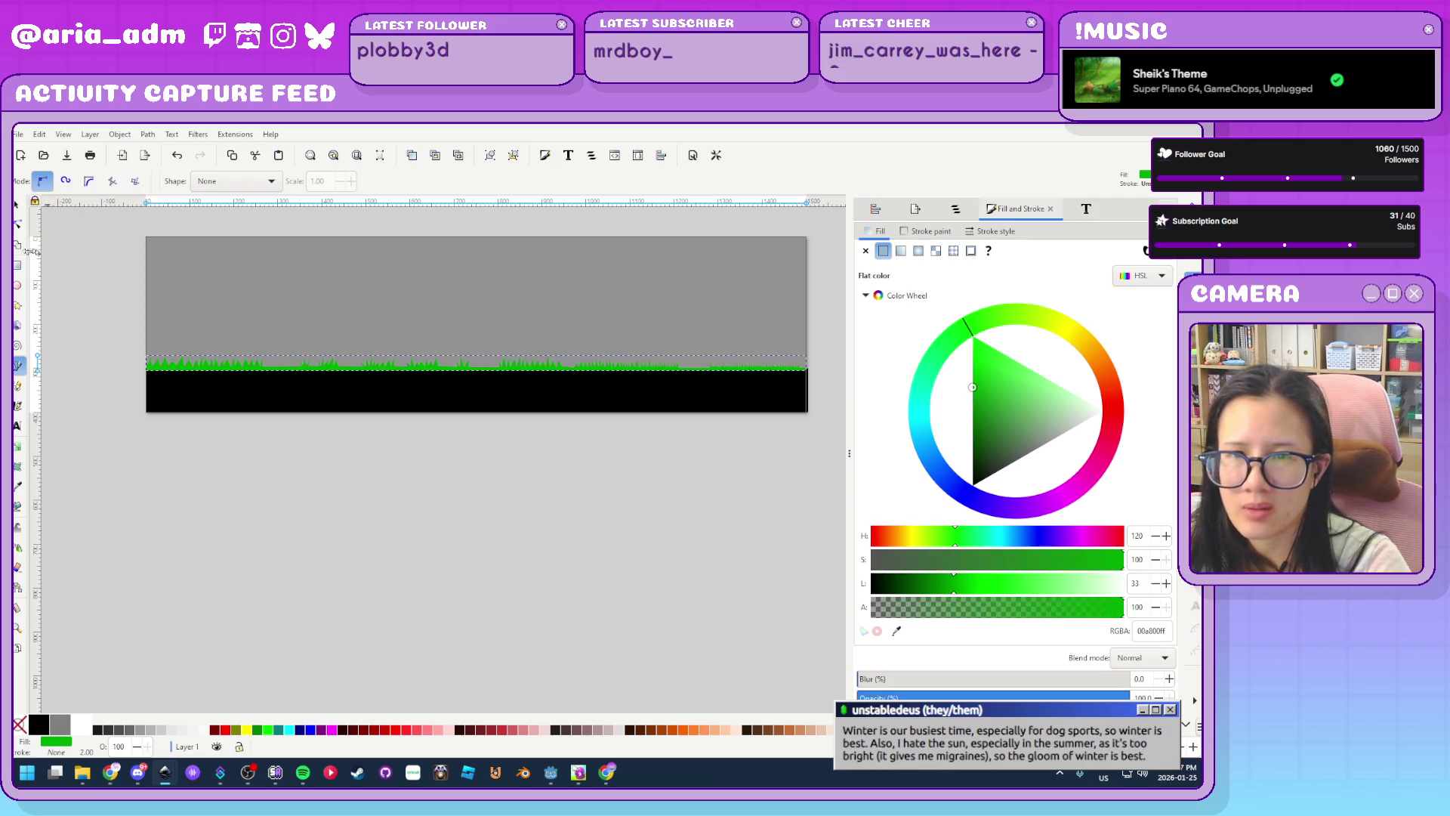
Give the black ground strip the same green sampled from the grass with the eyedropper
left_click(19, 205)
left_click(356, 393)
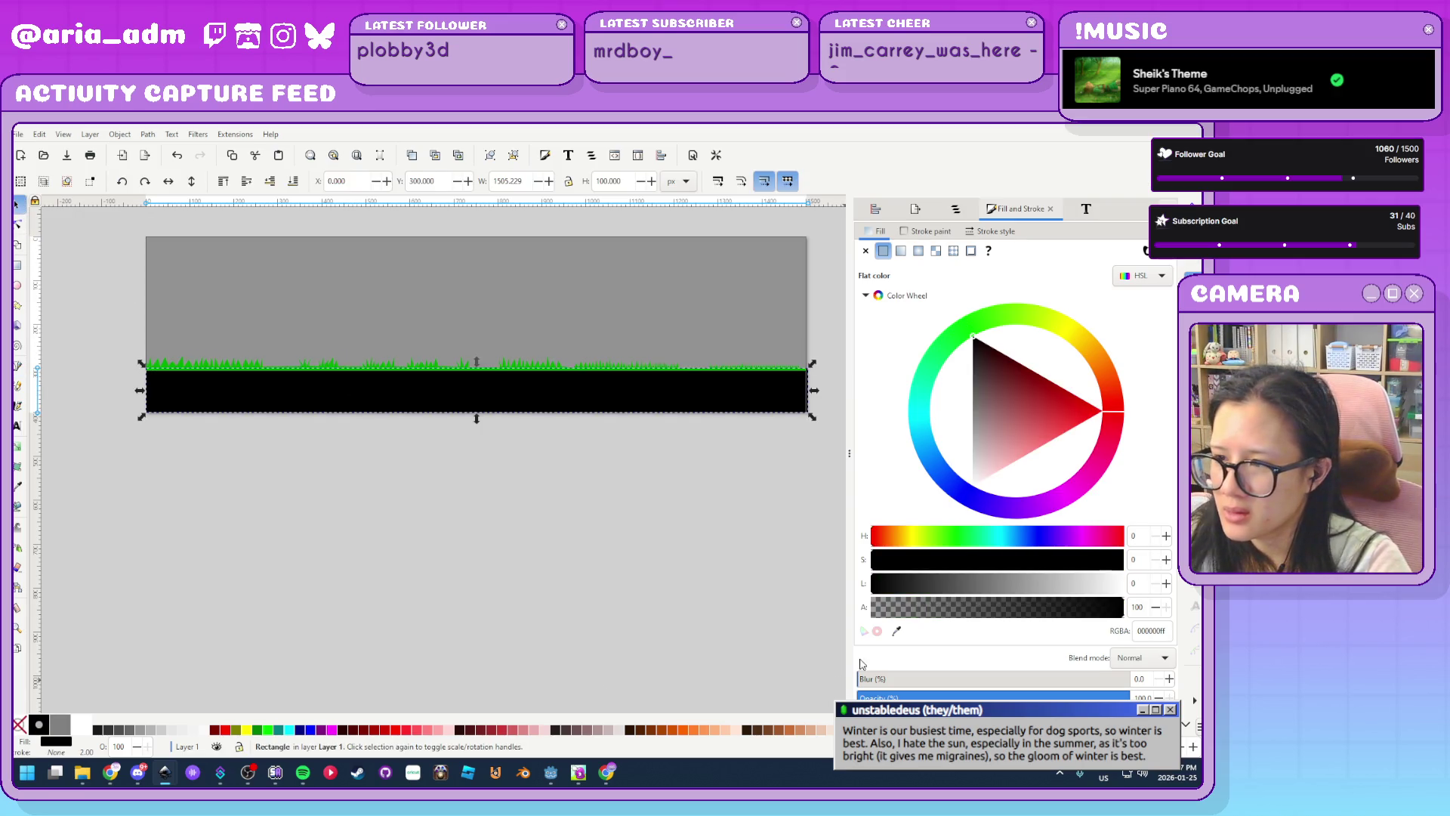
left_click(896, 633)
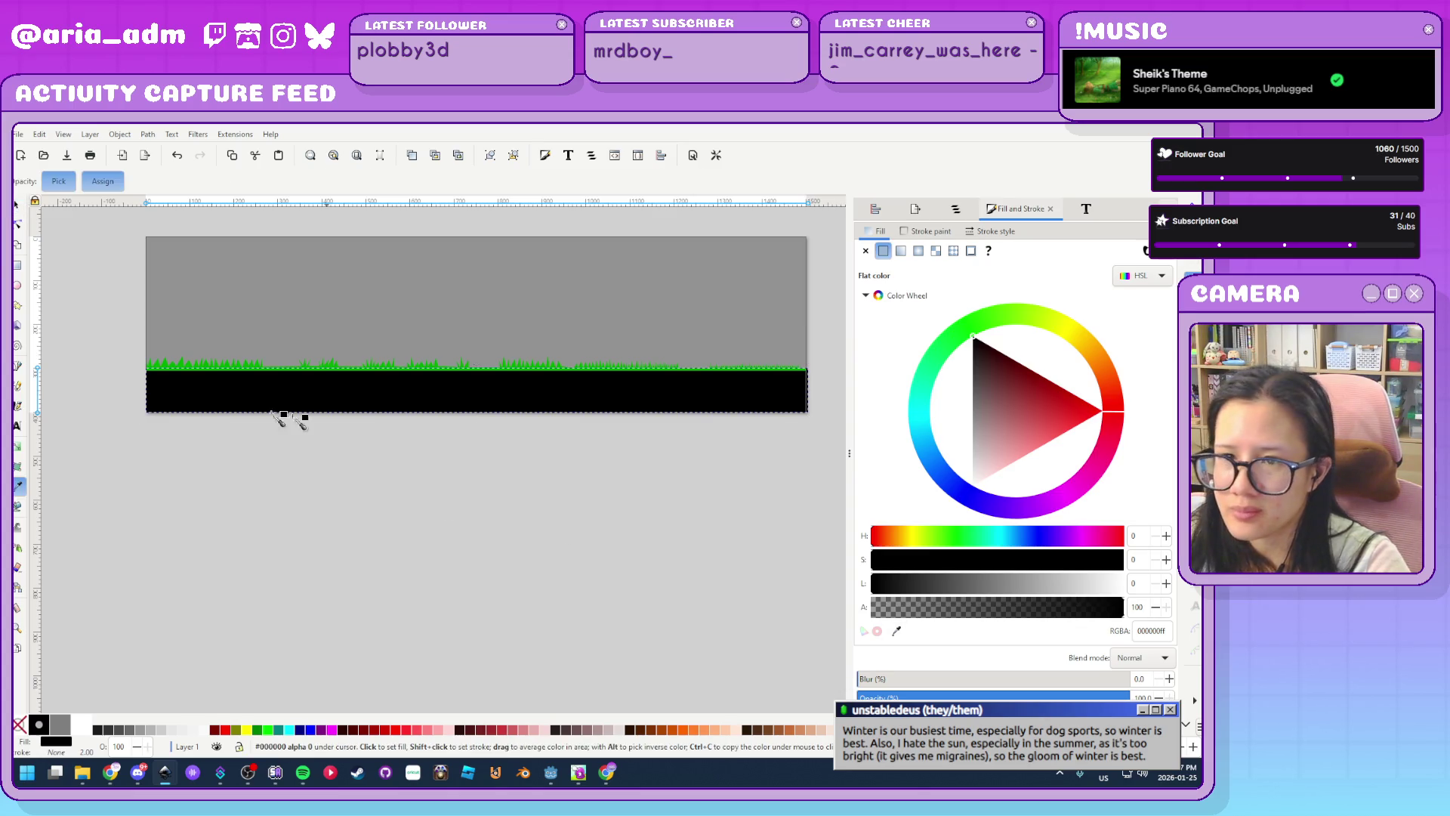
left_click(184, 365)
Deselect everything and save the drawing with Ctrl+S
left_click(247, 523)
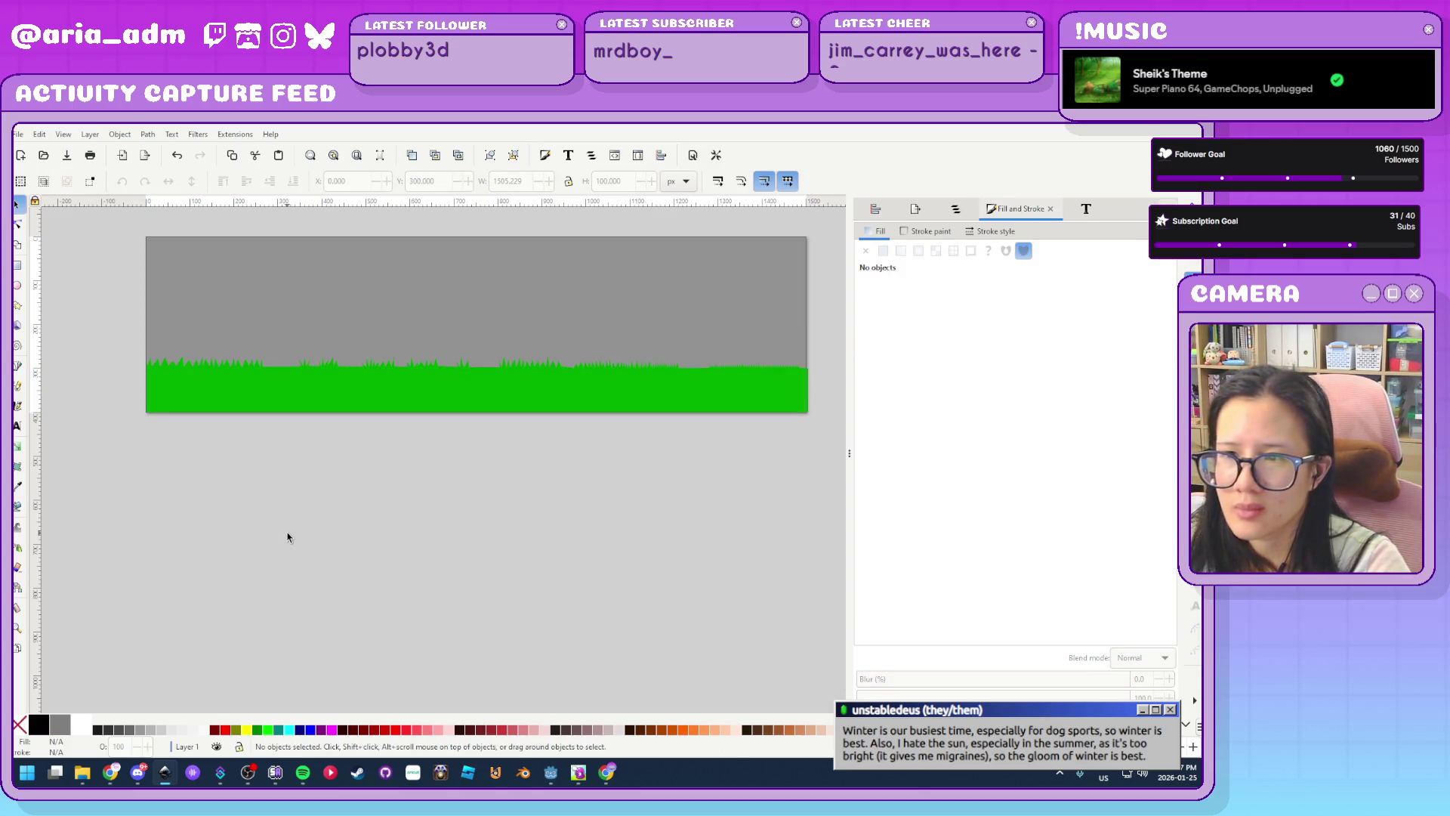
key("ctrl+s")
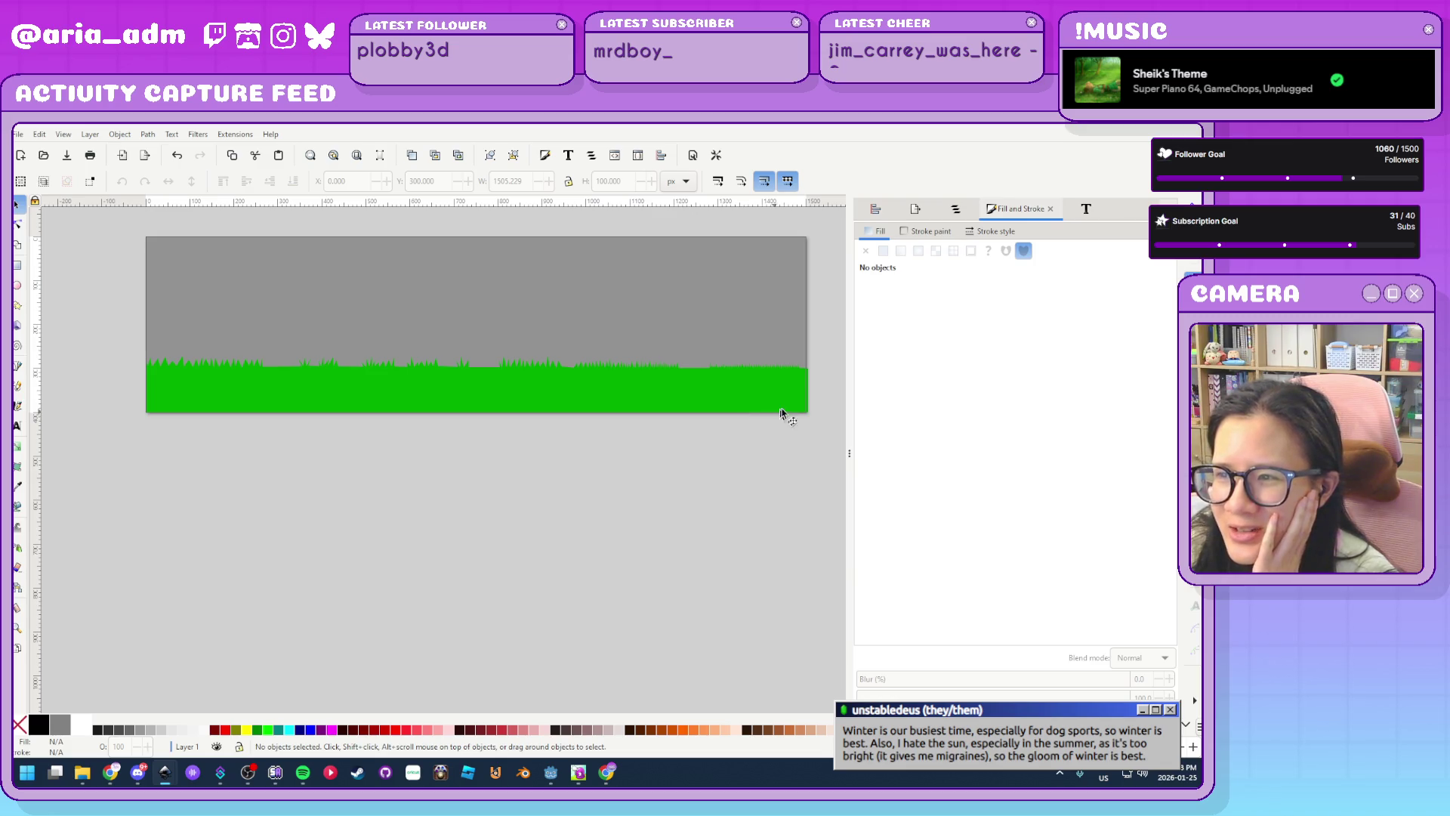
scroll(783, 414, "up", 5)
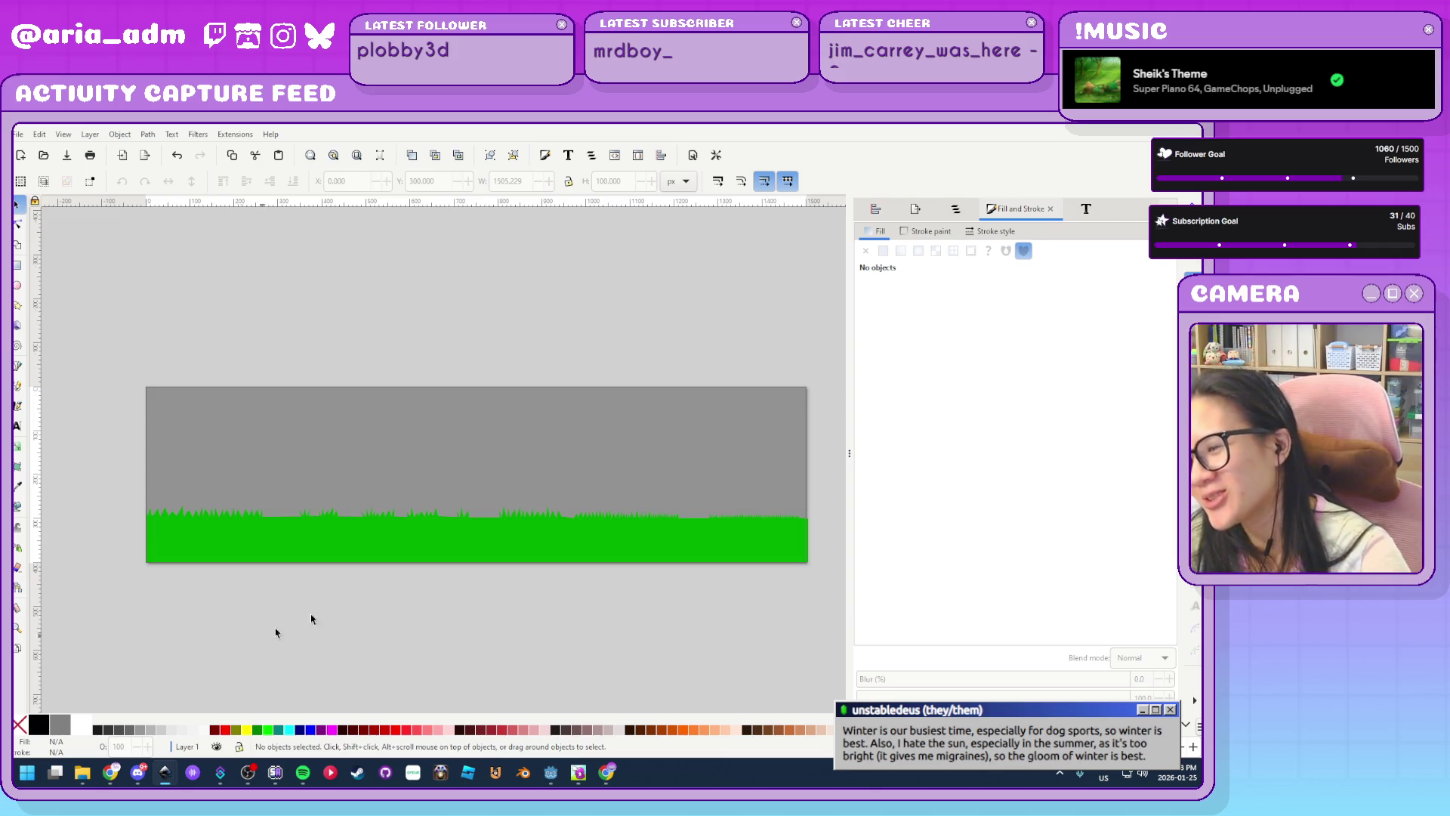
scroll(528, 609, "left", 3)
scroll(524, 528, "up", 3)
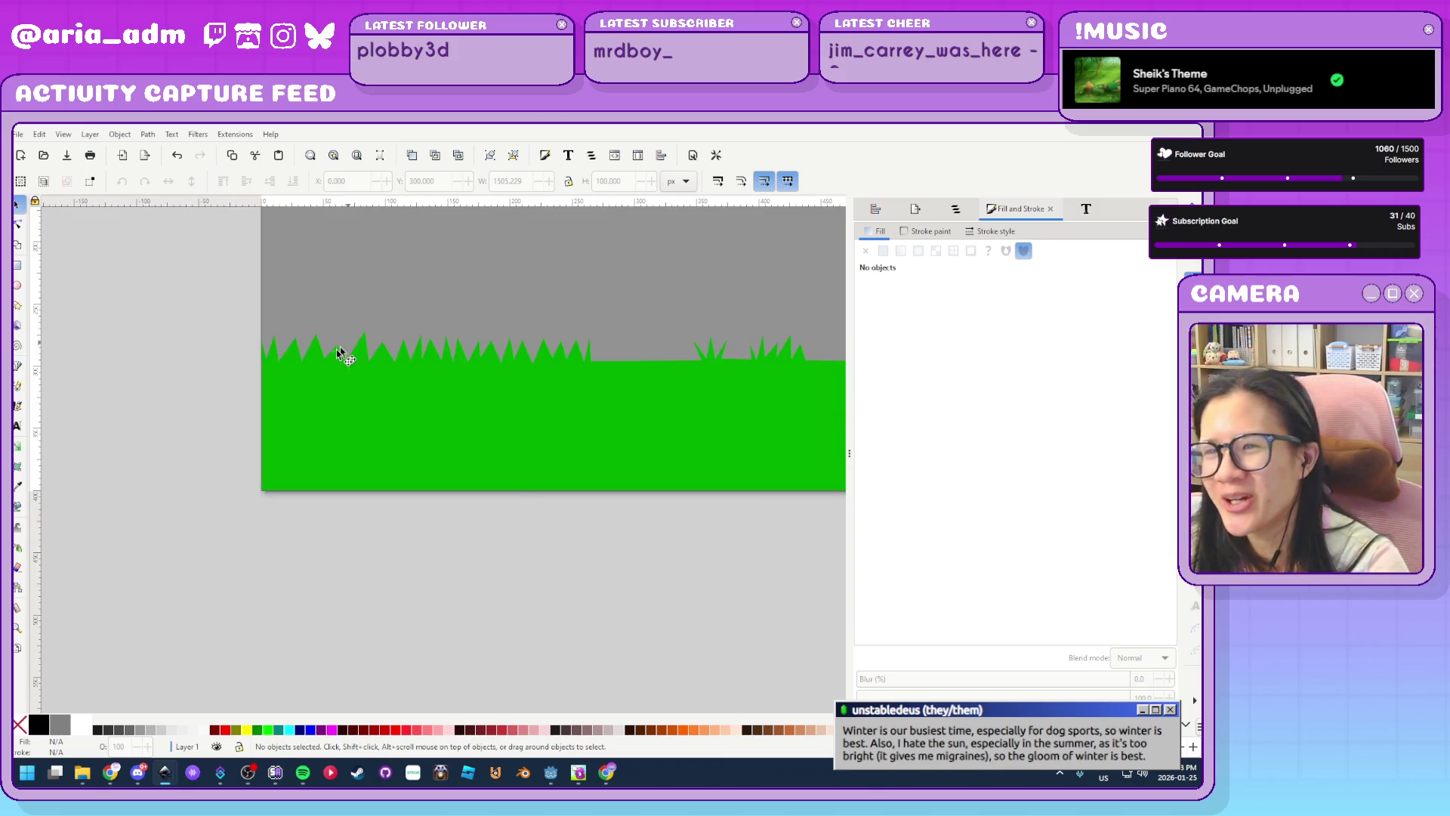
scroll(331, 342, "up", 3)
Lower several tall spikes, add a new spike point, and deepen valleys in the middle and left
double_click(356, 325)
mouse_move(348, 311)
left_mouse_down()
mouse_move(356, 389)
mouse_move(398, 387)
left_mouse_up()
double_click(389, 366)
left_click(377, 390)
double_click(382, 389)
left_click_drag(383, 371, 377, 330)
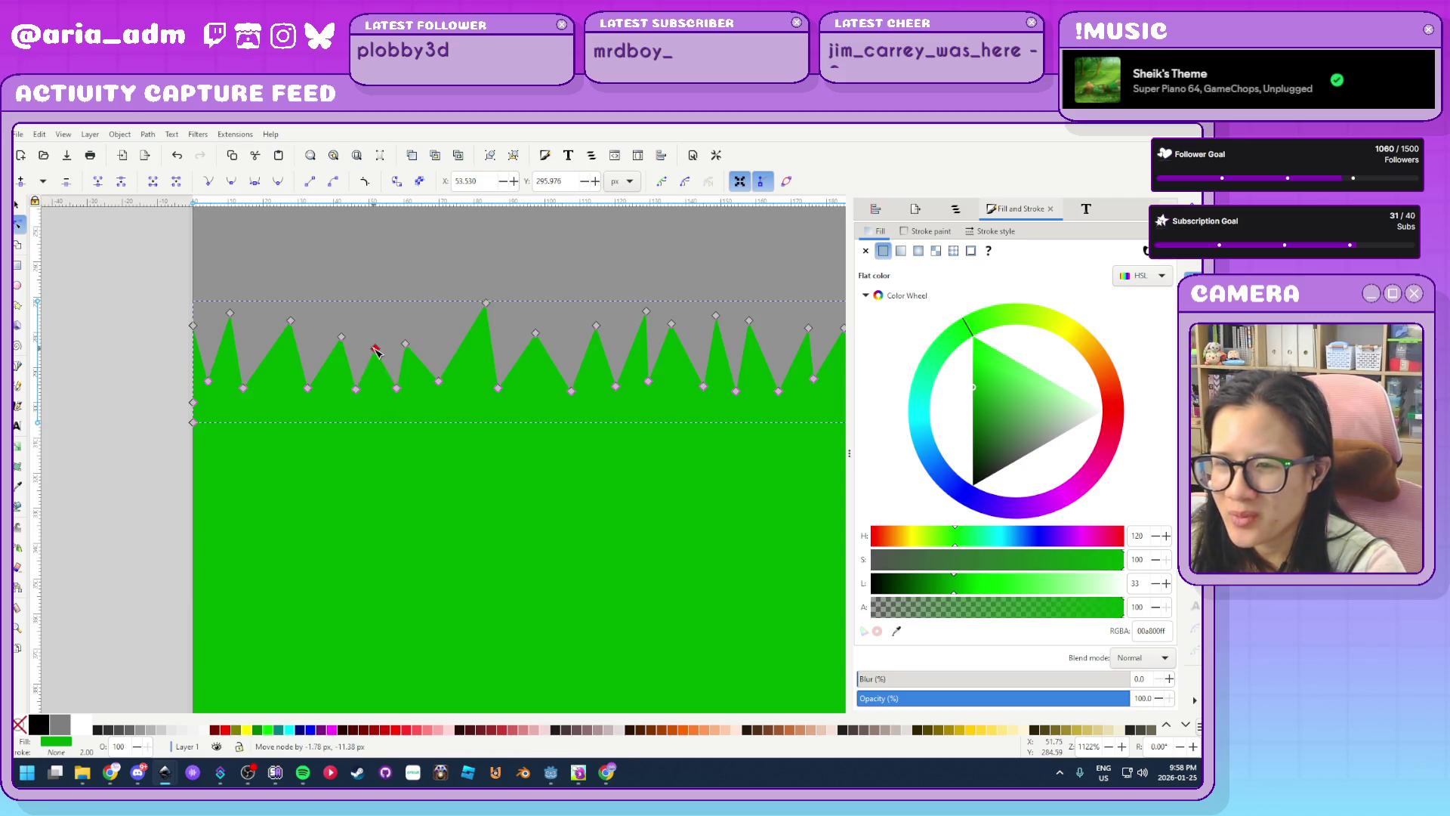
mouse_move(441, 393)
left_mouse_down()
mouse_move(423, 416)
mouse_move(437, 405)
left_mouse_up()
mouse_move(484, 303)
left_mouse_down()
mouse_move(431, 365)
mouse_move(457, 331)
left_mouse_up()
left_click_drag(290, 321, 279, 336)
mouse_move(242, 388)
left_mouse_down()
mouse_move(264, 391)
mouse_move(265, 408)
mouse_move(216, 397)
left_mouse_up()
left_click(208, 380, "shift")
left_click_drag(231, 313, 245, 341)
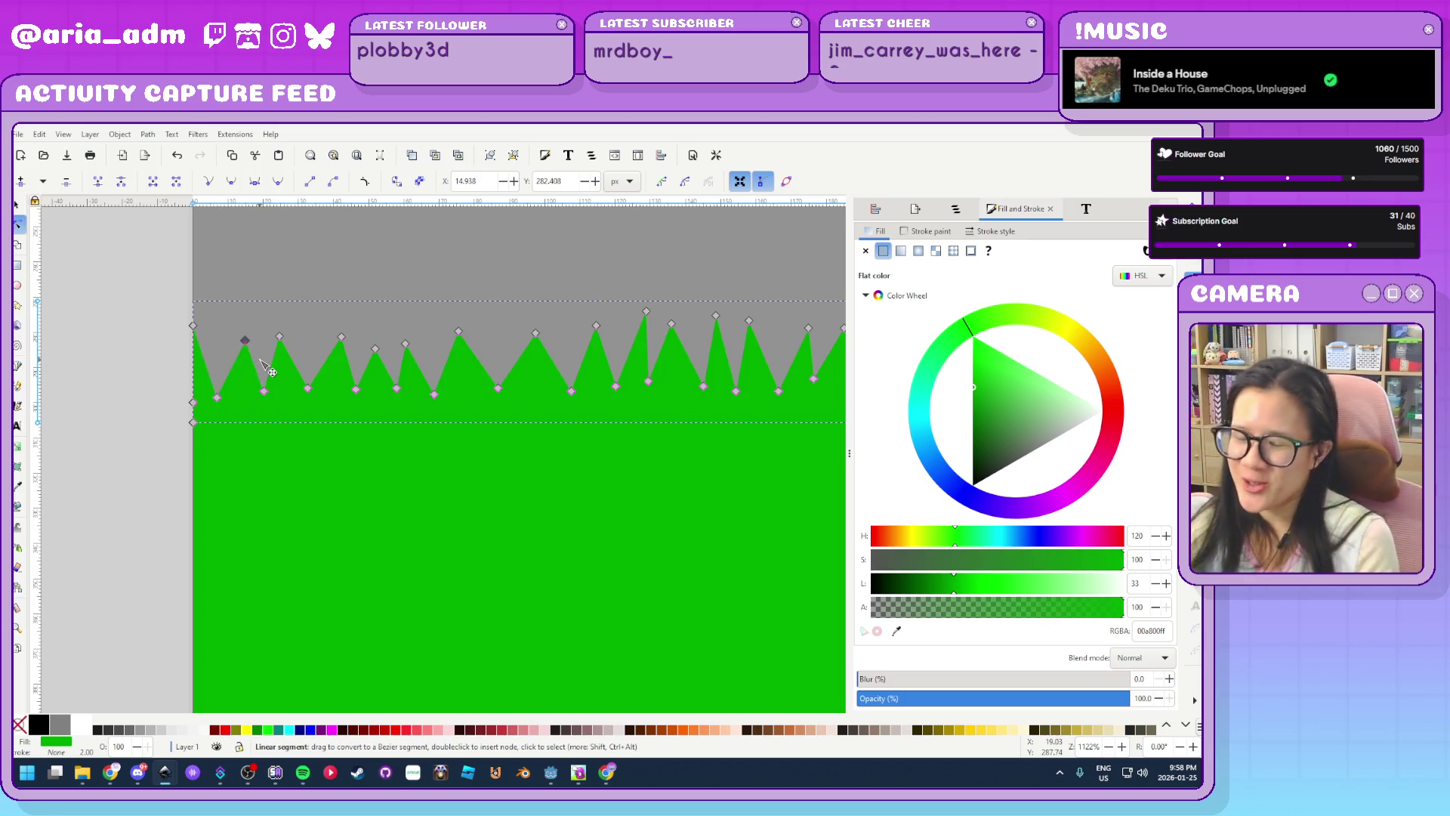
left_click_drag(270, 395, 270, 398)
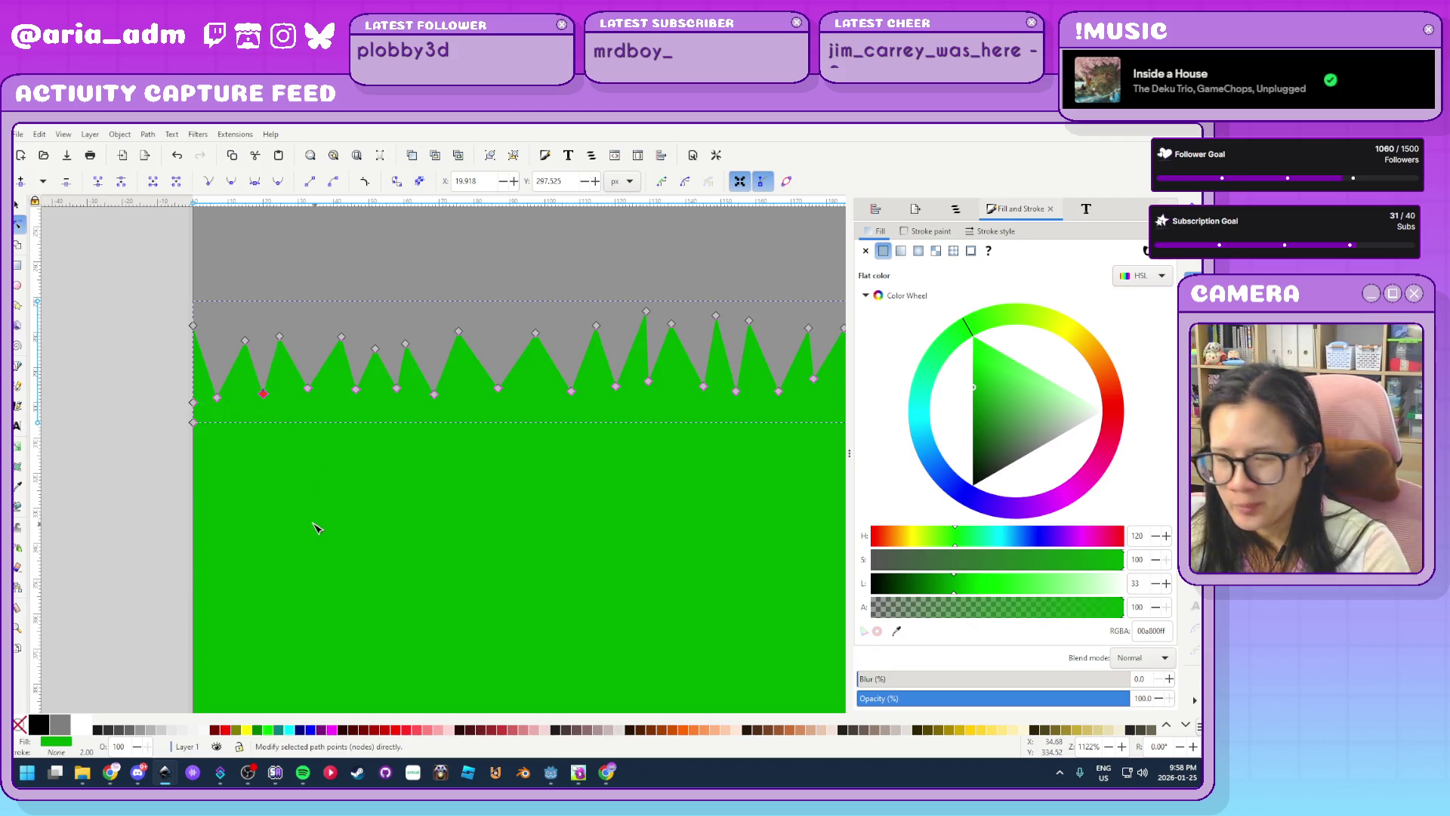
Reshape the far-left valley, insert an extra point there, and deepen the next gap
scroll(315, 527, "down", 4, "ctrl")
scroll(763, 495, "up", 4, "ctrl")
scroll(654, 538, "down", 1, "ctrl")
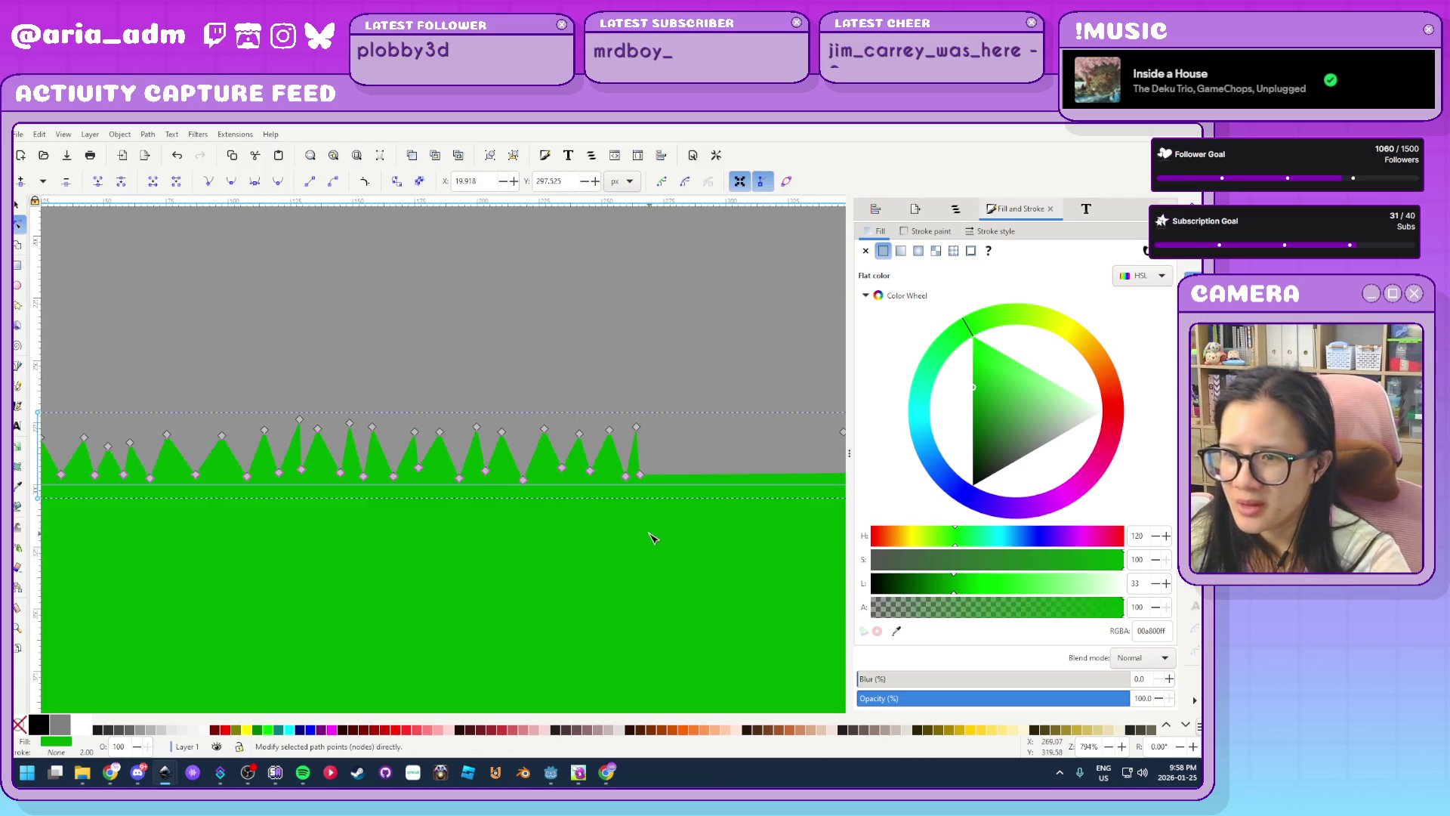
scroll(355, 559, "down", 1, "ctrl")
scroll(350, 567, "up", 2, "ctrl")
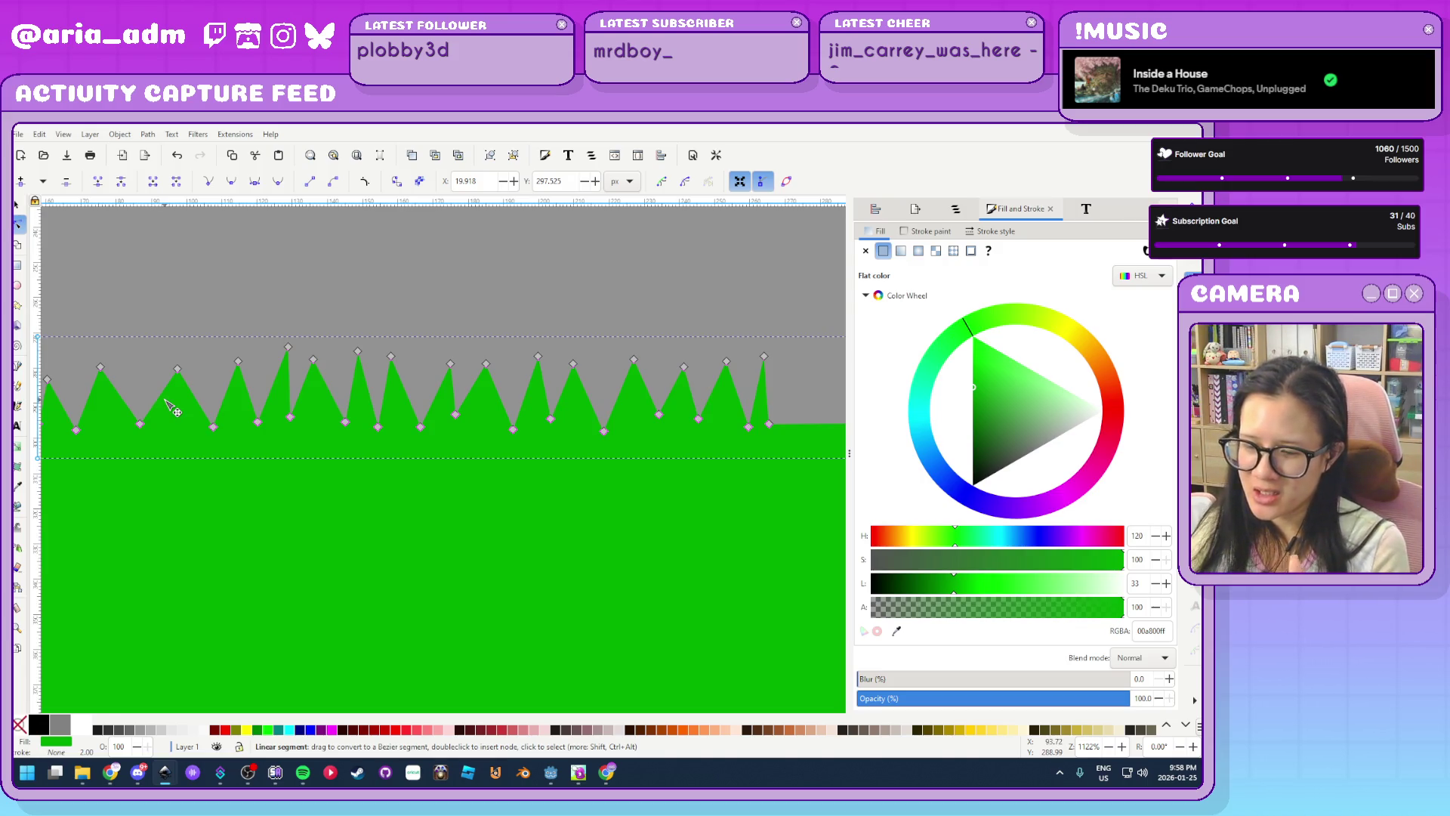
mouse_move(140, 424)
left_mouse_down()
mouse_move(168, 436)
mouse_move(115, 436)
mouse_move(139, 364)
mouse_move(142, 388)
left_mouse_up()
double_click(135, 401)
double_click(141, 436)
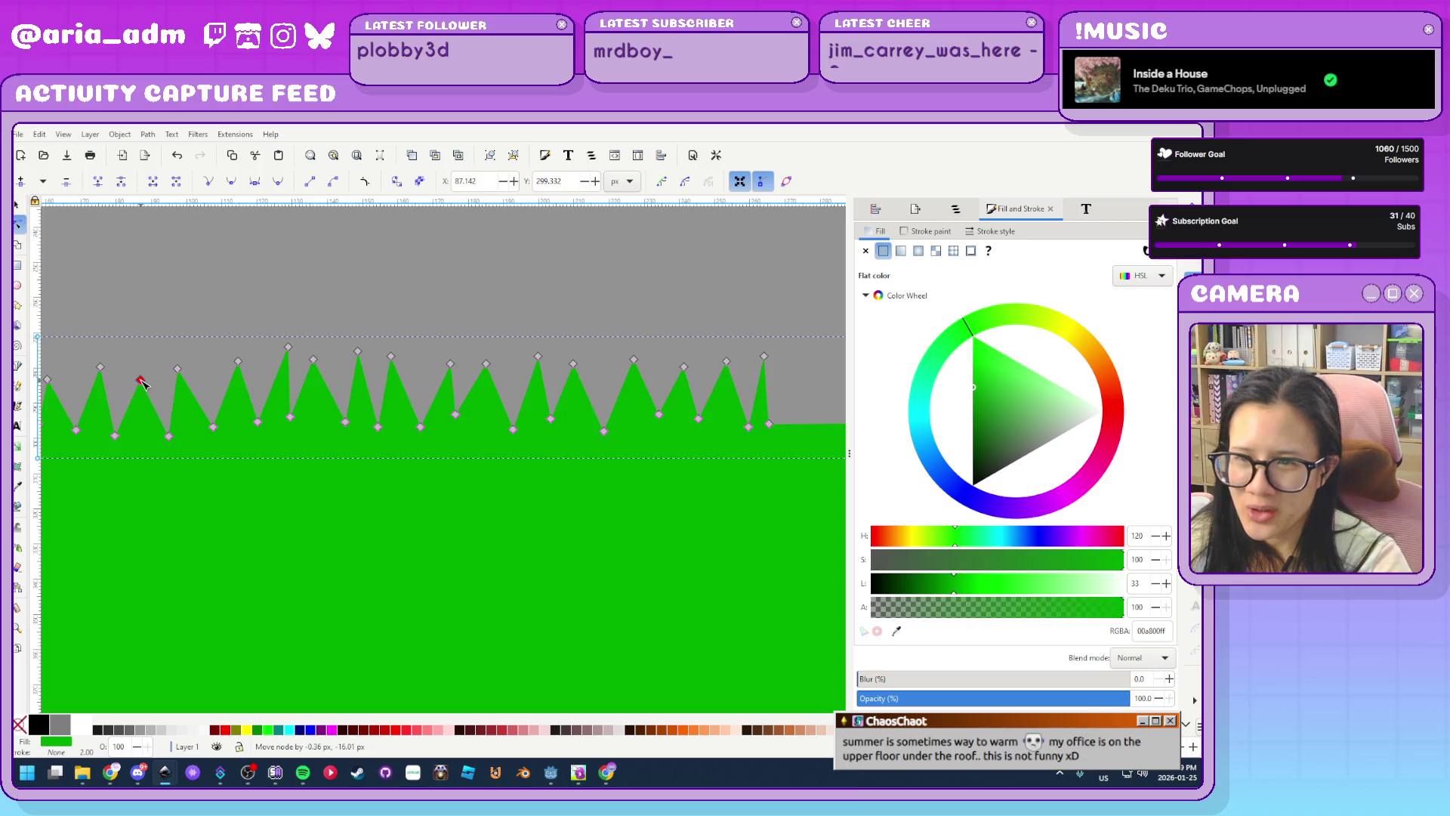
mouse_move(216, 428)
left_mouse_down()
mouse_move(211, 466)
mouse_move(216, 443)
mouse_move(264, 474)
mouse_move(261, 446)
mouse_move(303, 432)
left_mouse_up()
Lower spike tips and deepen valleys across the right half so peaks sit unevenly
left_click(288, 348)
left_click_drag(287, 347, 285, 375)
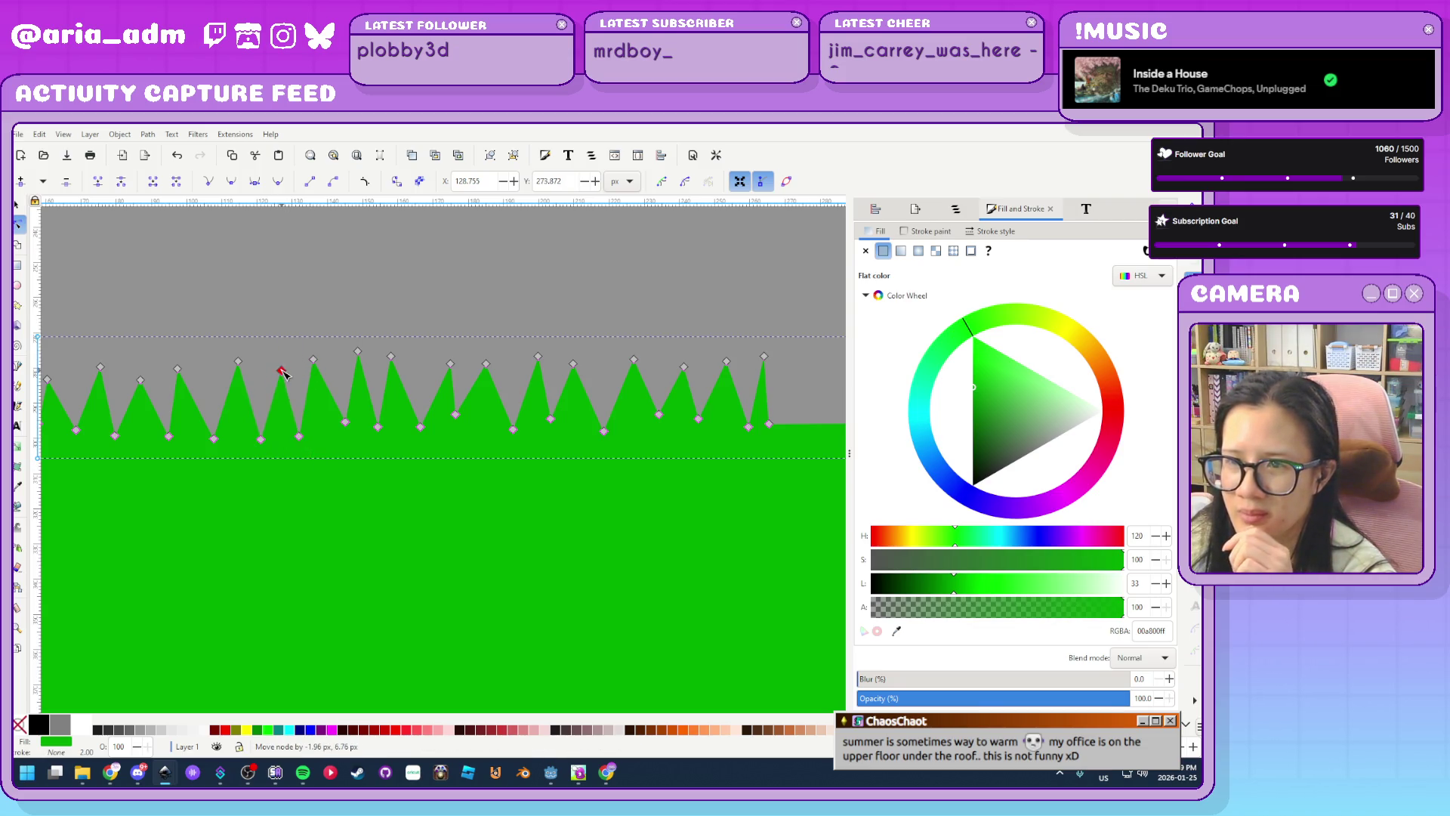
mouse_move(345, 422)
left_mouse_down()
mouse_move(347, 476)
mouse_move(345, 441)
left_mouse_up()
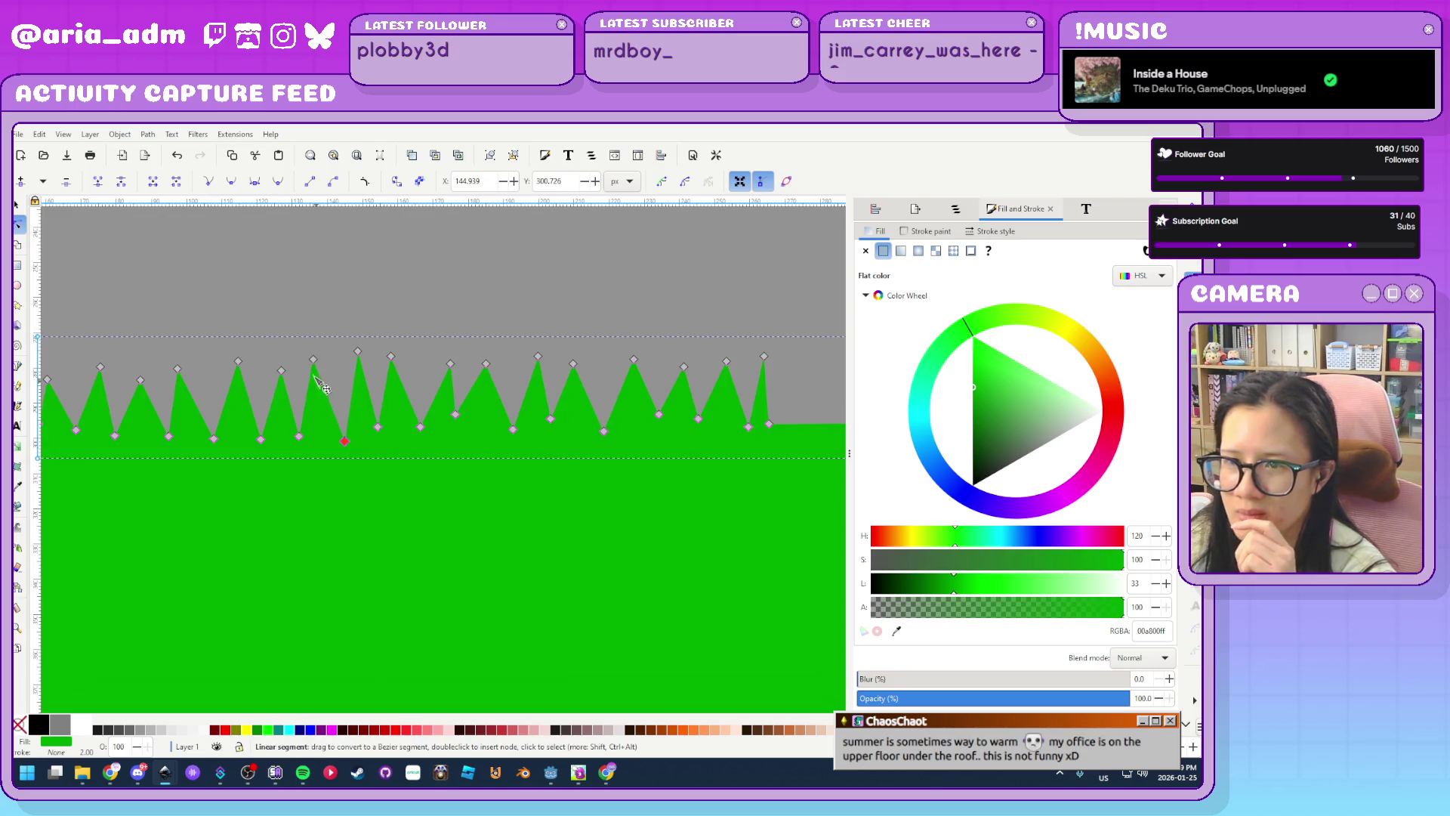
mouse_move(314, 363)
left_mouse_down()
mouse_move(324, 404)
mouse_move(324, 372)
left_mouse_up()
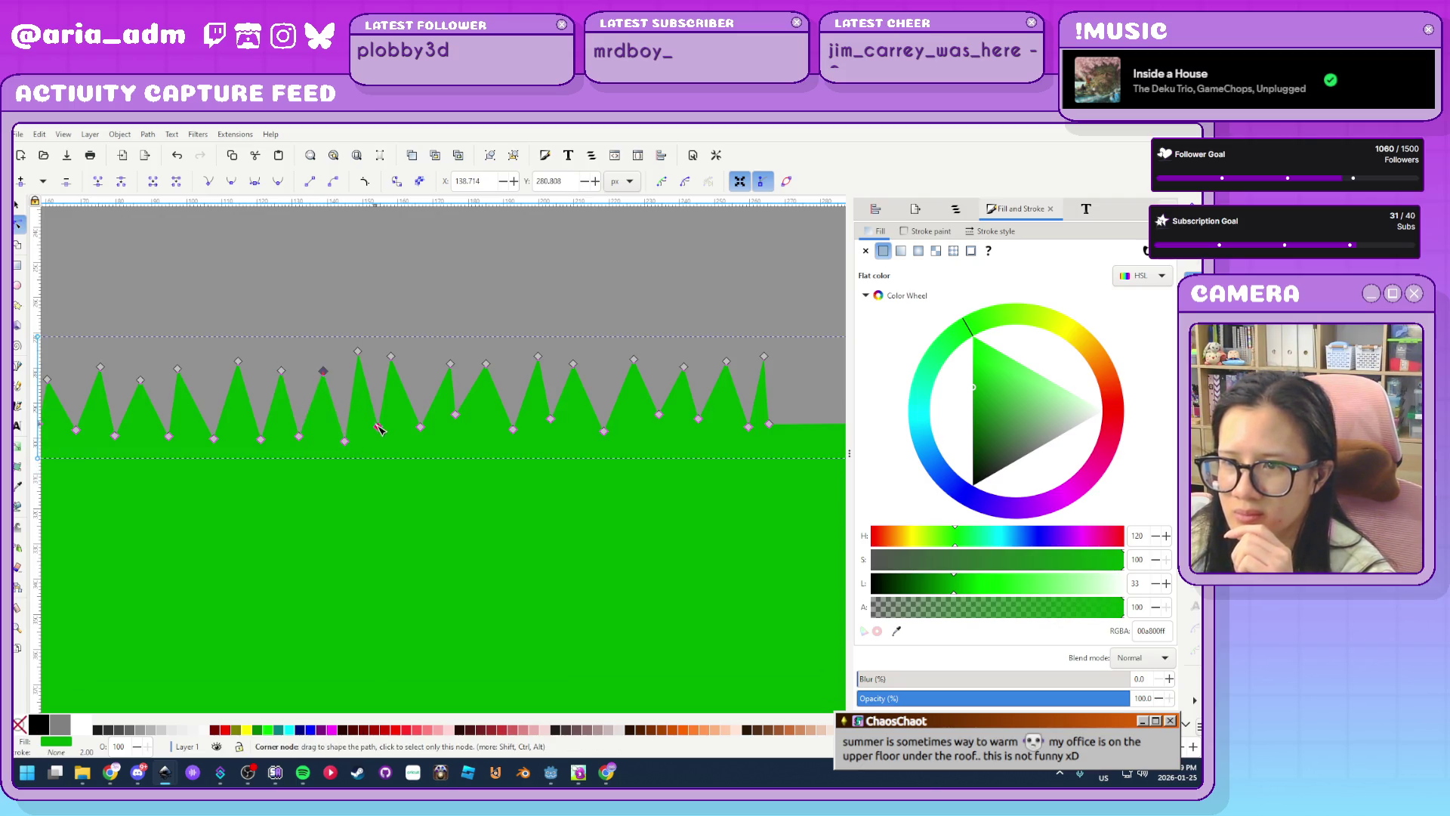
left_click_drag(378, 427, 386, 442)
mouse_move(358, 352)
left_mouse_down()
mouse_move(361, 411)
mouse_move(360, 369)
mouse_move(397, 396)
mouse_move(402, 377)
mouse_move(427, 450)
mouse_move(457, 416)
mouse_move(495, 456)
mouse_move(478, 442)
left_mouse_up()
mouse_move(450, 363)
left_mouse_down()
mouse_move(444, 433)
mouse_move(453, 373)
left_mouse_up()
mouse_move(515, 431)
left_mouse_down()
mouse_move(593, 455)
mouse_move(579, 445)
left_mouse_up()
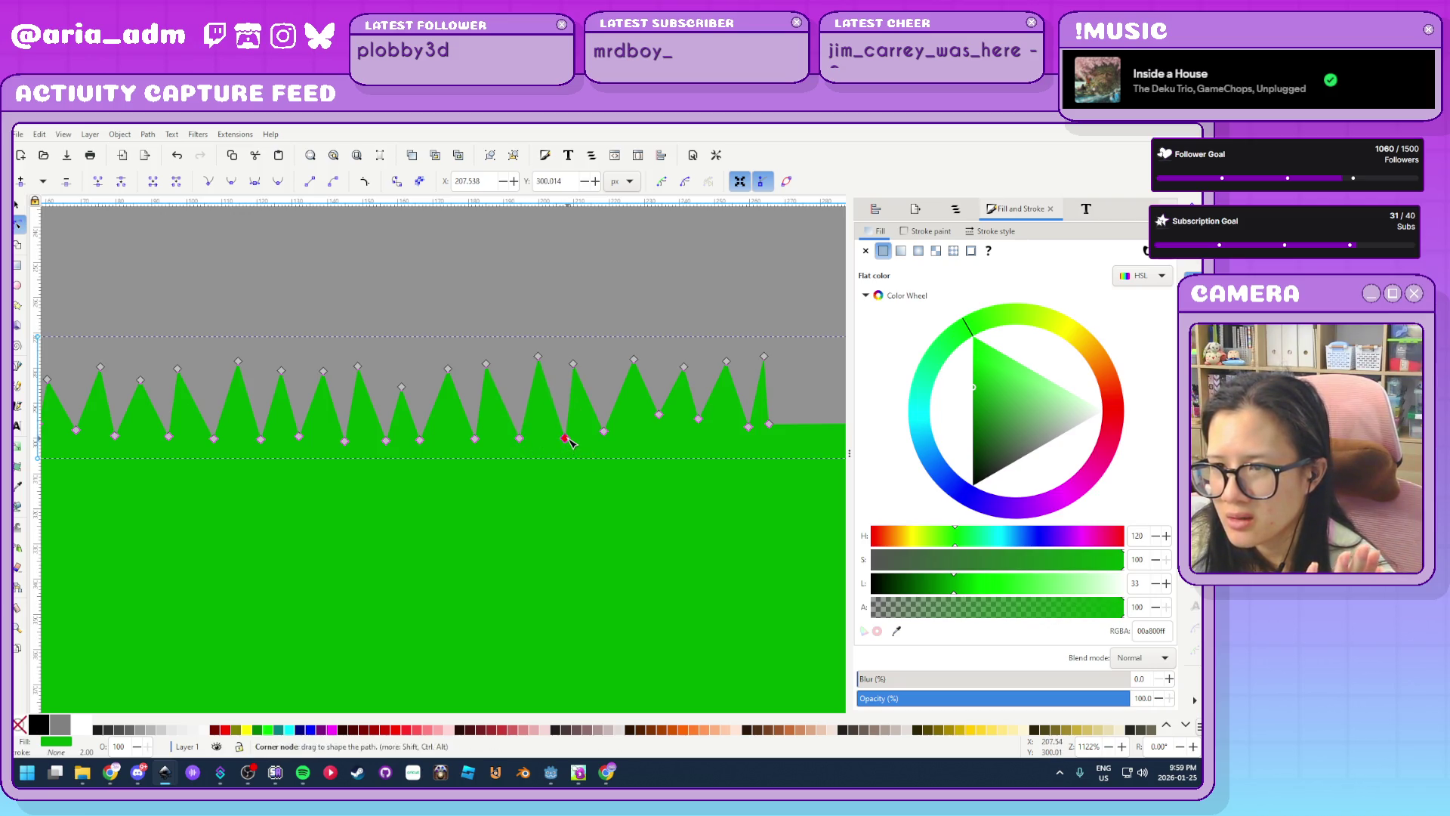
left_click_drag(486, 363, 582, 368)
mouse_move(663, 416)
left_mouse_down()
mouse_move(668, 459)
mouse_move(663, 438)
mouse_move(707, 436)
mouse_move(716, 461)
mouse_move(711, 438)
mouse_move(754, 431)
left_mouse_up()
scroll(470, 557, "down", 5)
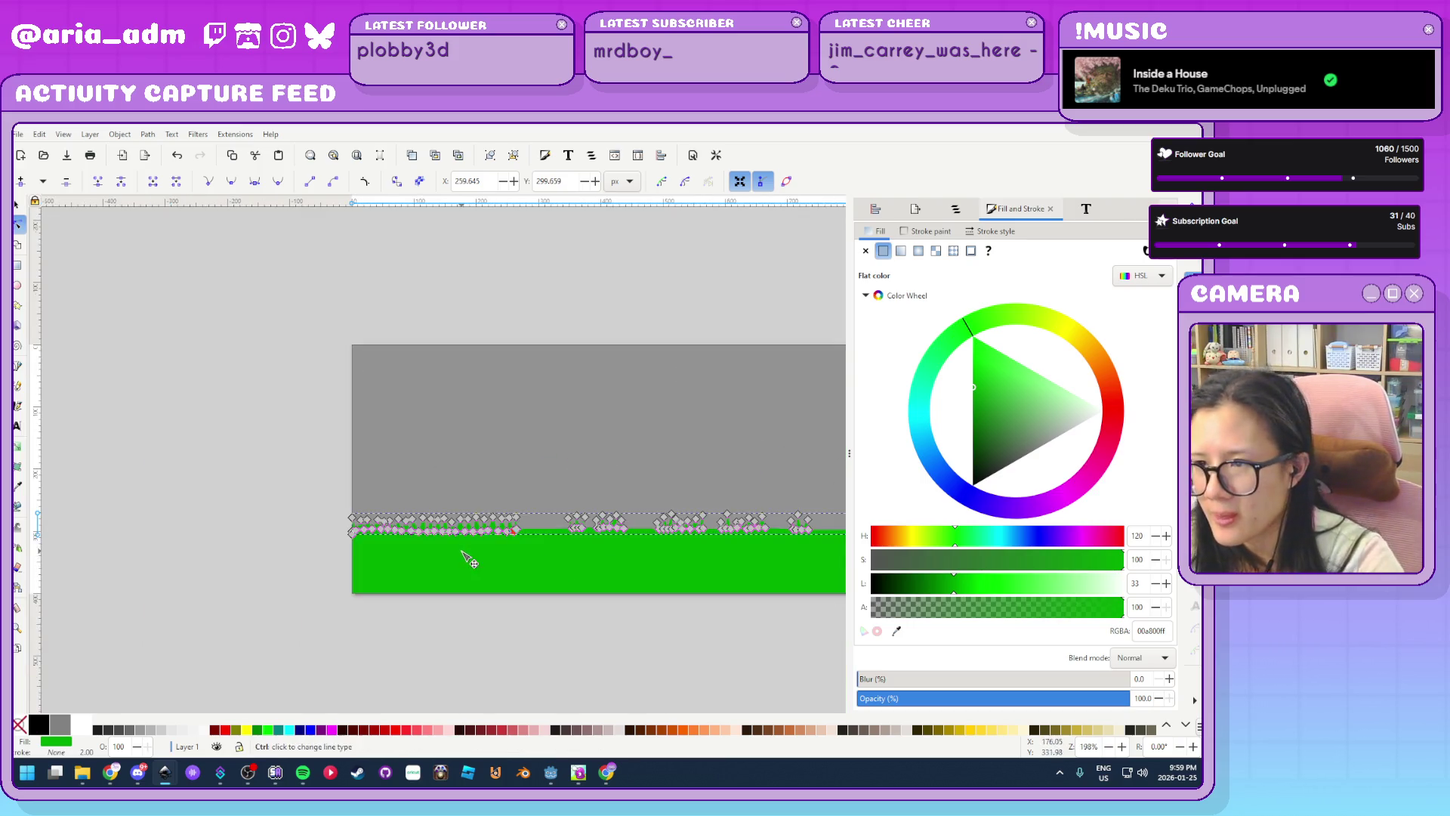
Rubber-band select the left grass spike nodes and delete them to flatten that edge
scroll(469, 557, "down", 5)
left_click(568, 597)
scroll(569, 595, "up", 3)
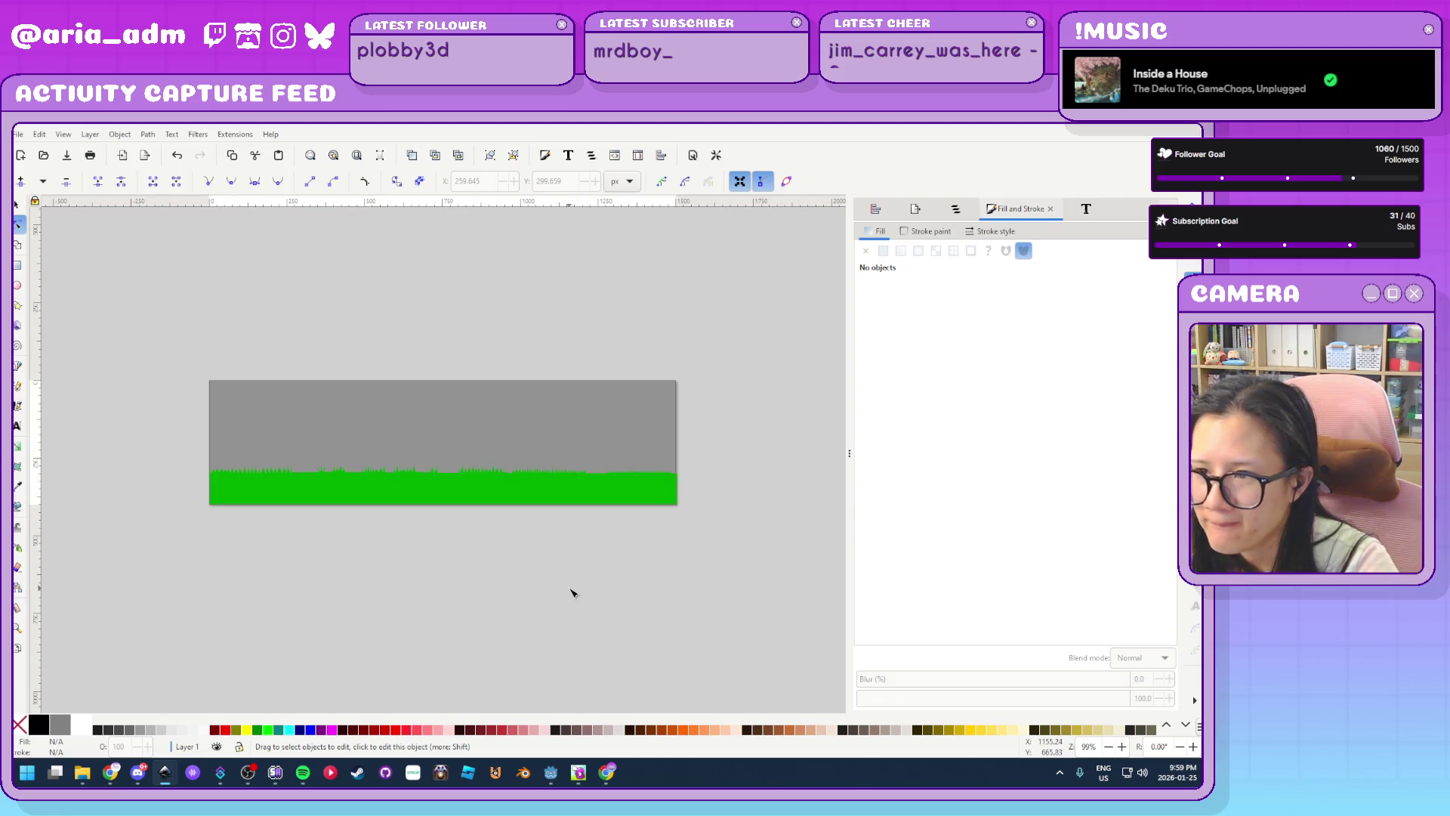
scroll(417, 560, "up", 1)
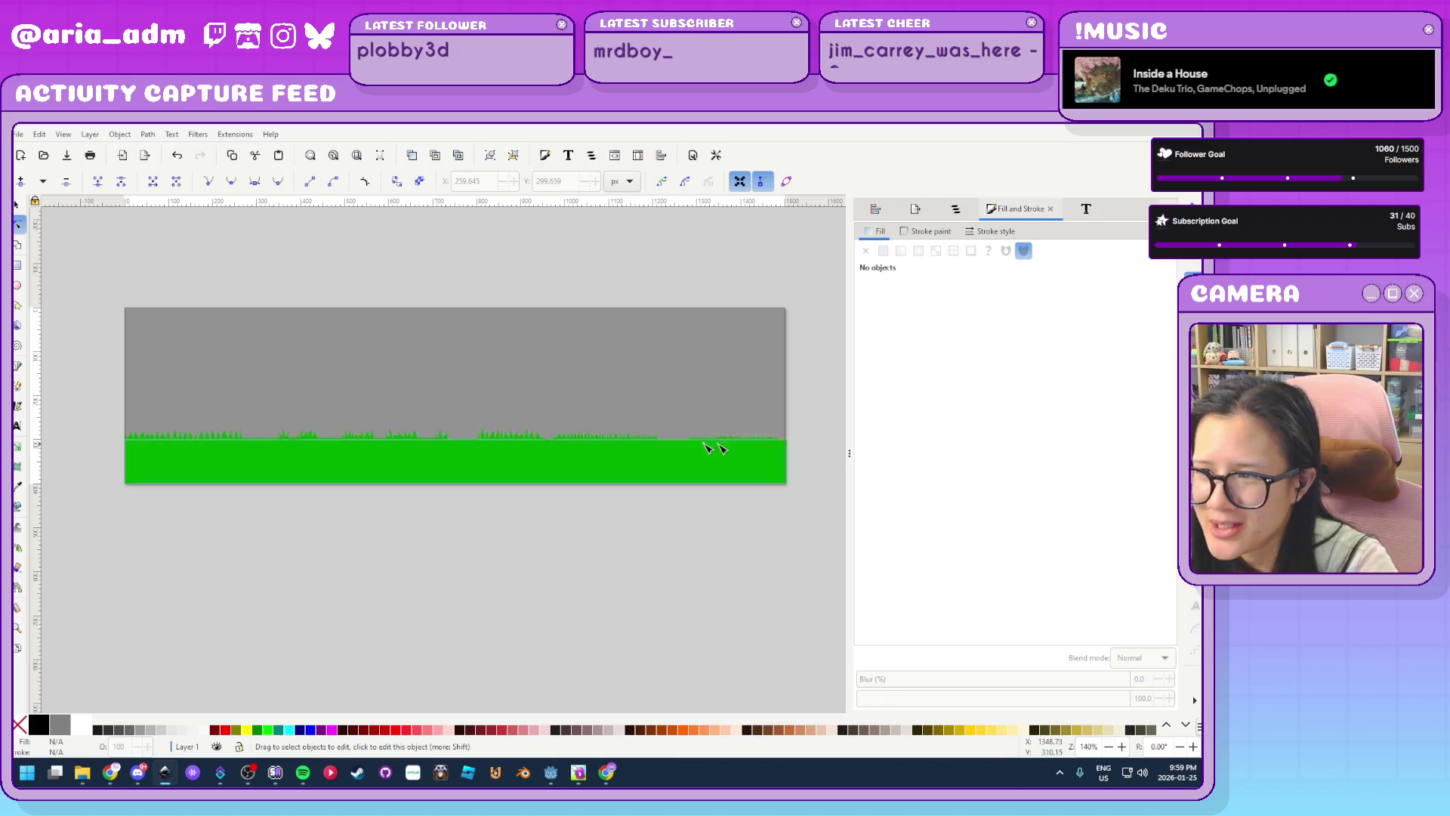
scroll(113, 444, "up", 7)
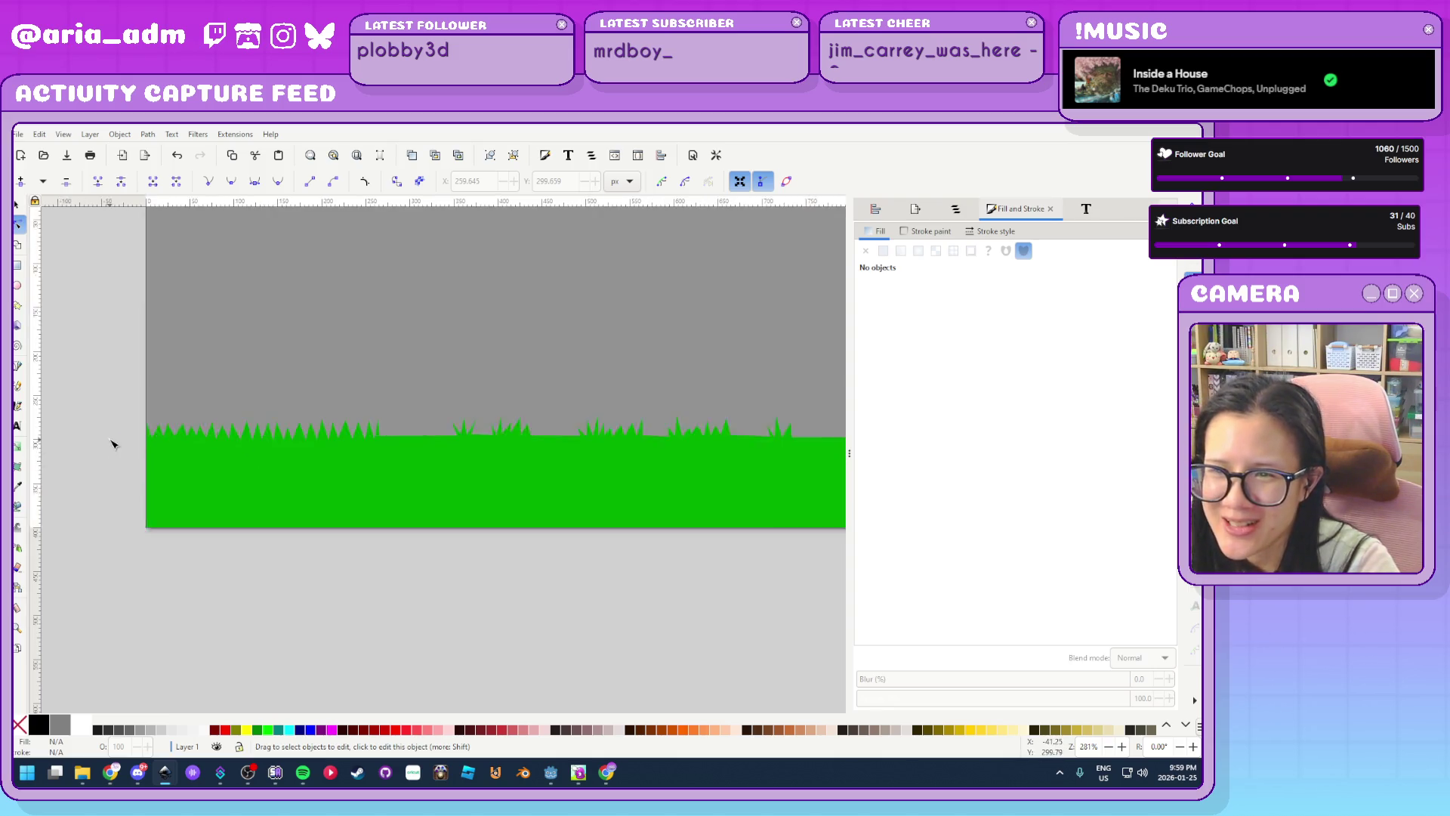
scroll(126, 431, "down", 4)
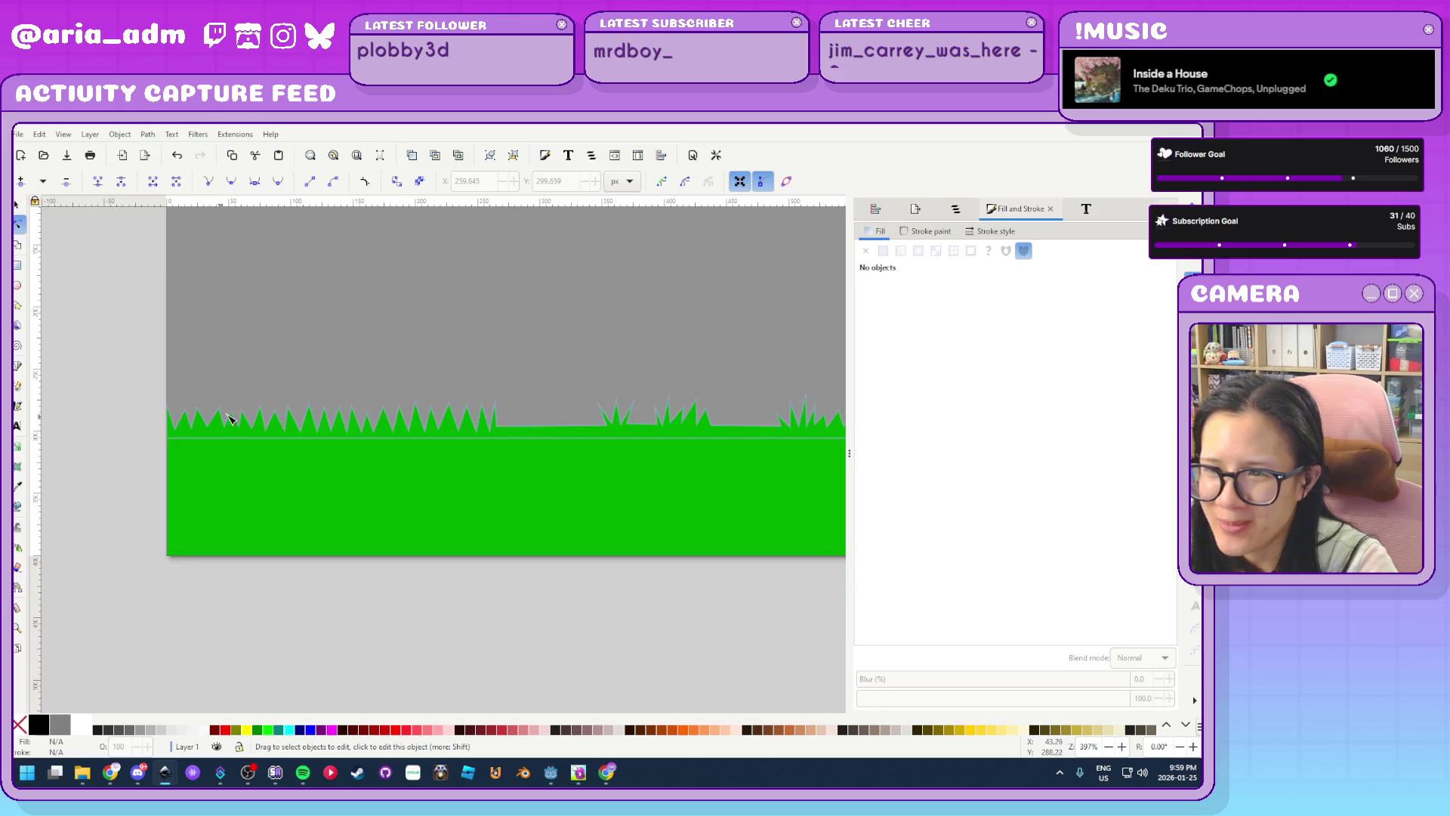
left_click(172, 423)
mouse_move(136, 372)
left_mouse_down()
mouse_move(240, 424)
mouse_move(511, 426)
mouse_move(487, 433)
mouse_move(526, 419)
left_mouse_up()
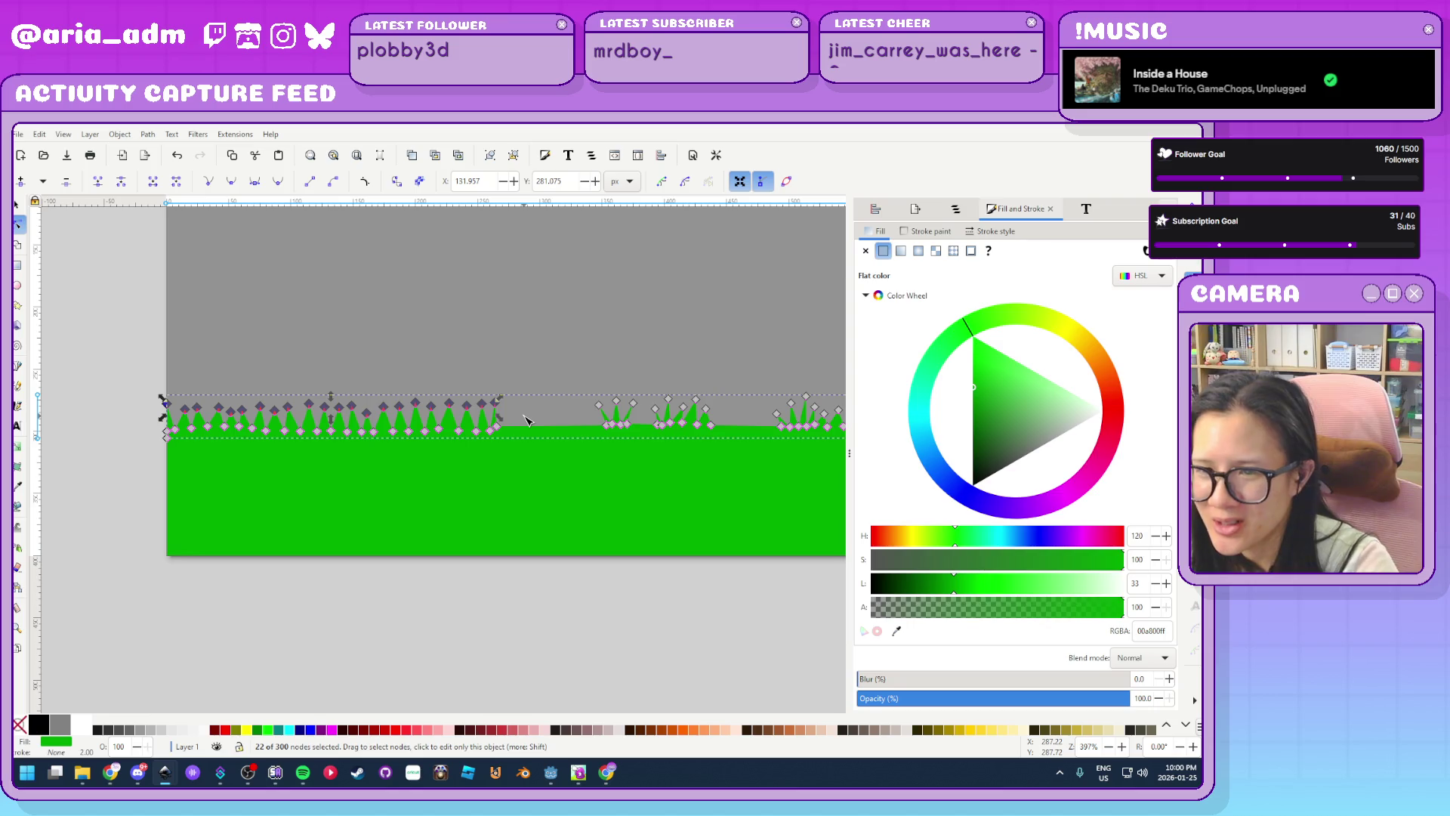
key("Delete")
mouse_move(538, 635)
left_mouse_down()
mouse_move(306, 384)
mouse_move(175, 374)
left_mouse_up()
key("Delete")
Try reshaping points on the flat top edge, then undo both changes
scroll(208, 444, "up", 3)
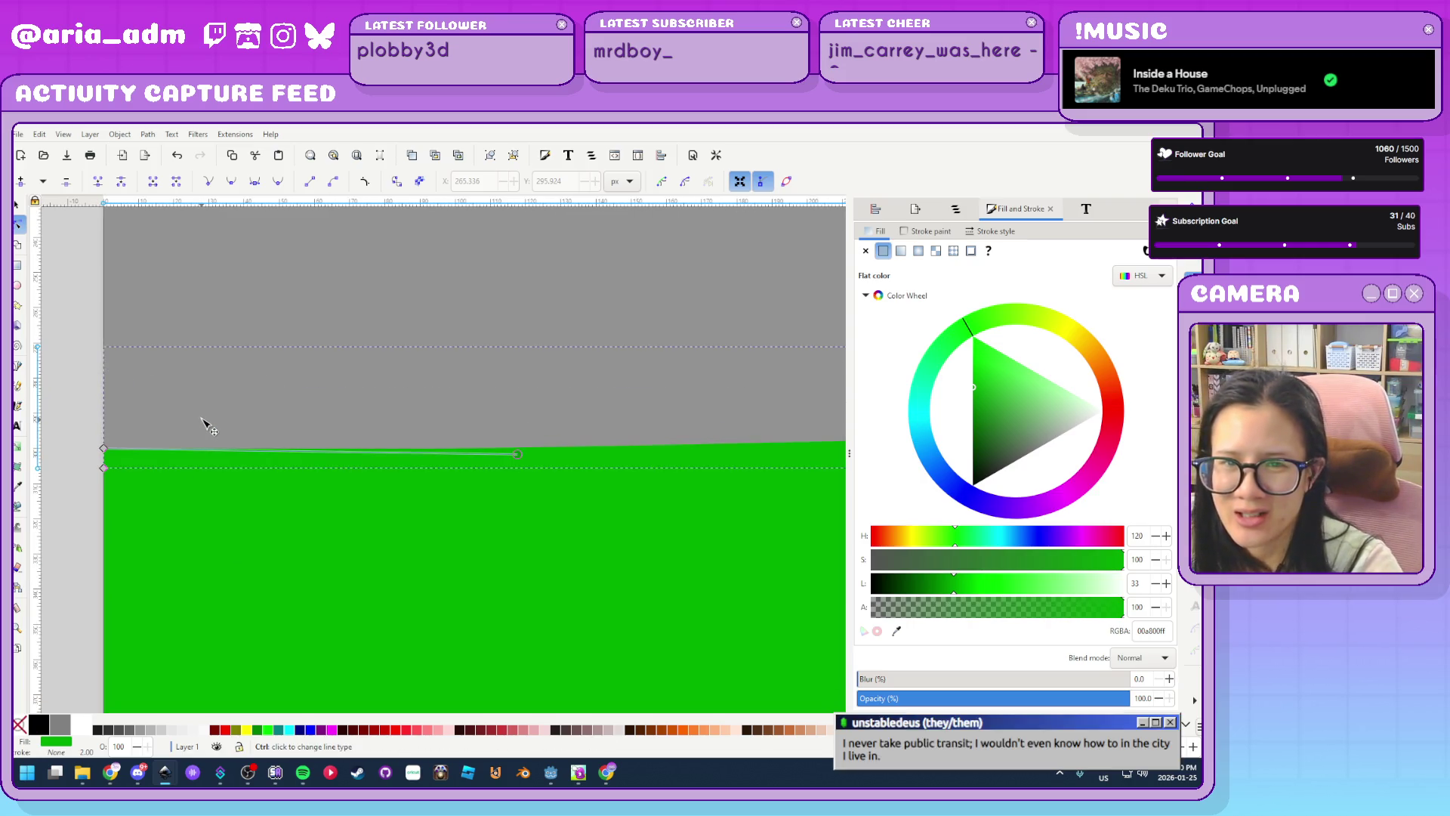
scroll(206, 414, "down", 2)
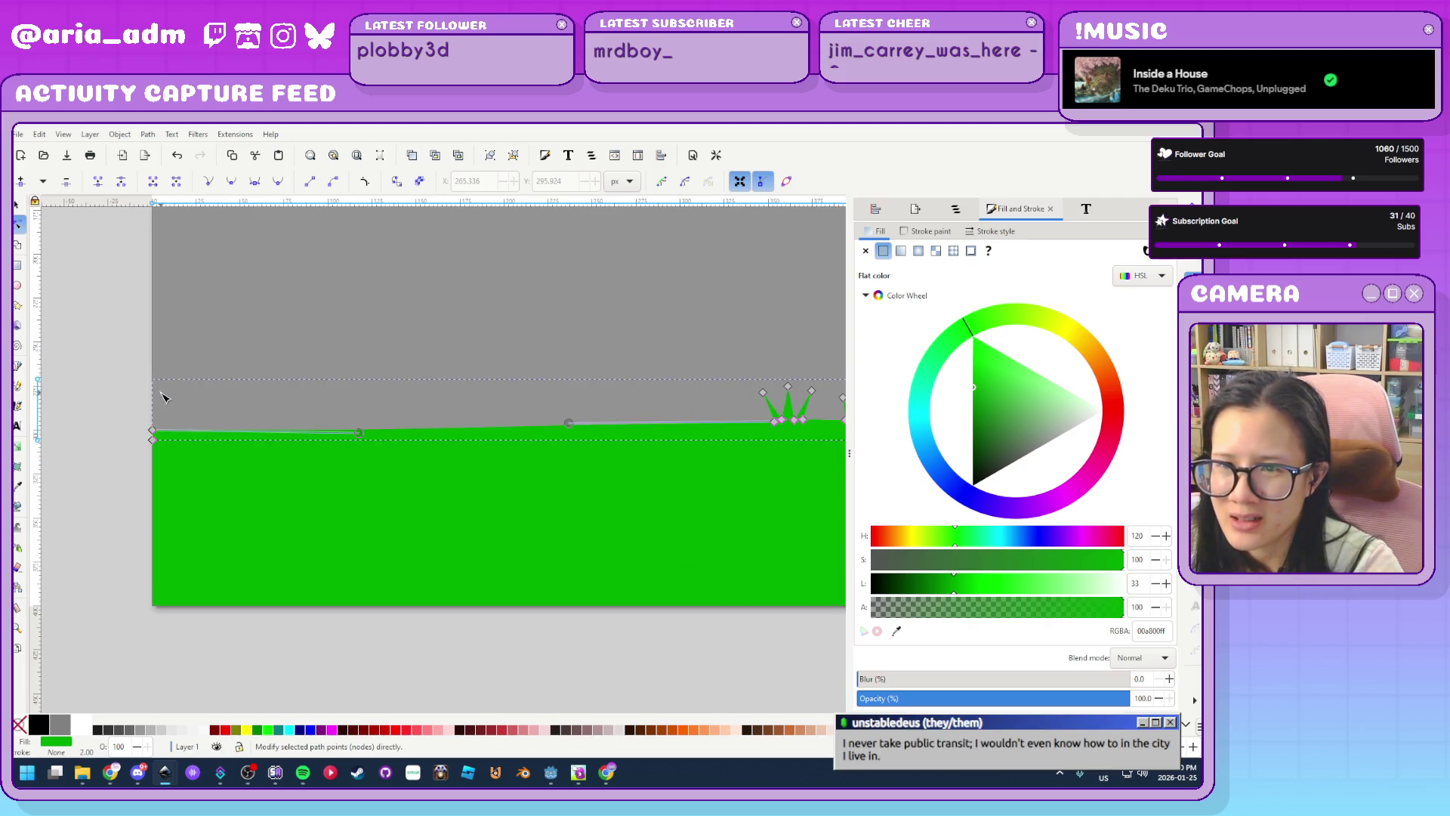
scroll(164, 397, "up", 2)
left_click(146, 467)
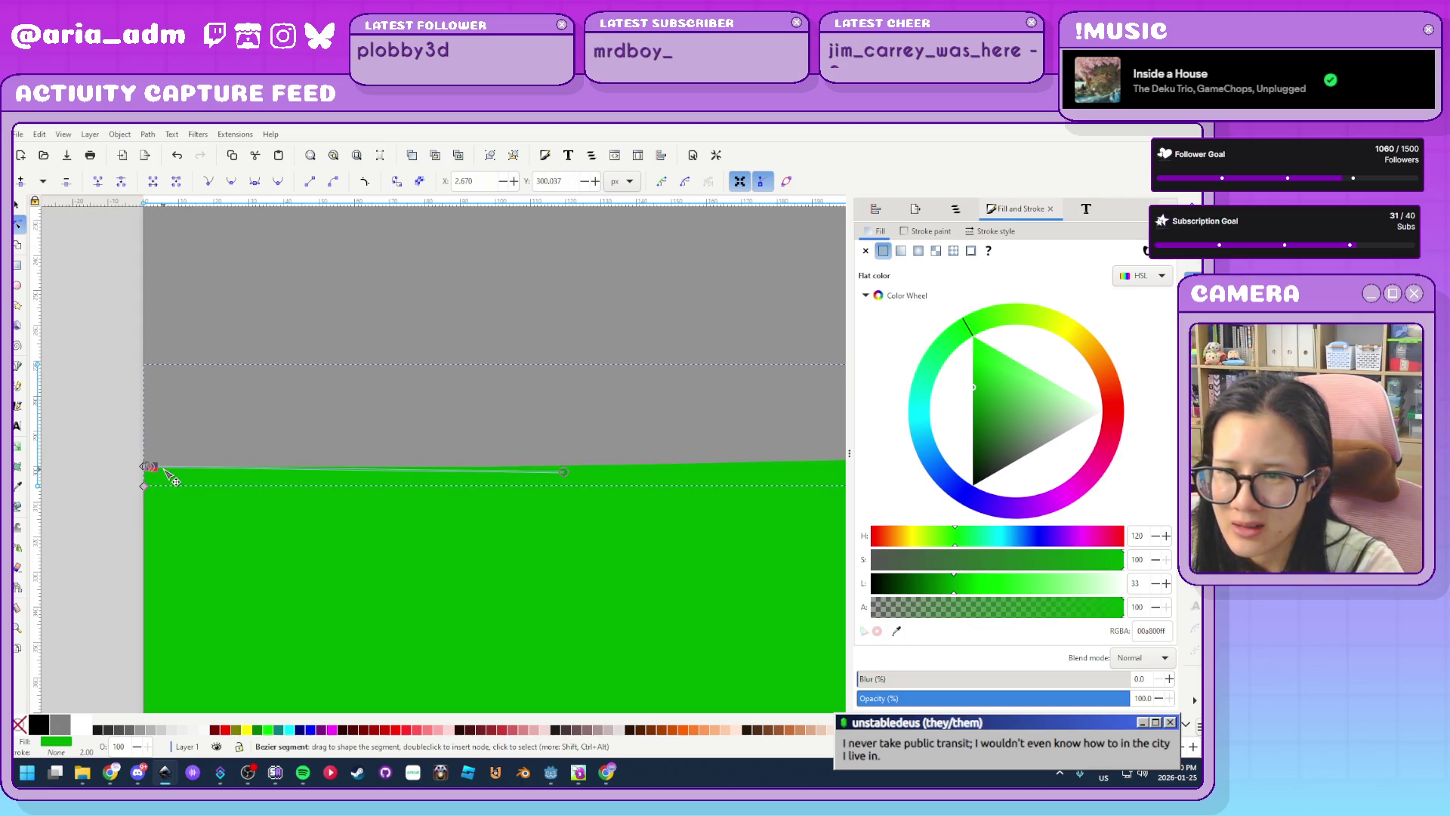
scroll(163, 483, "up", 4)
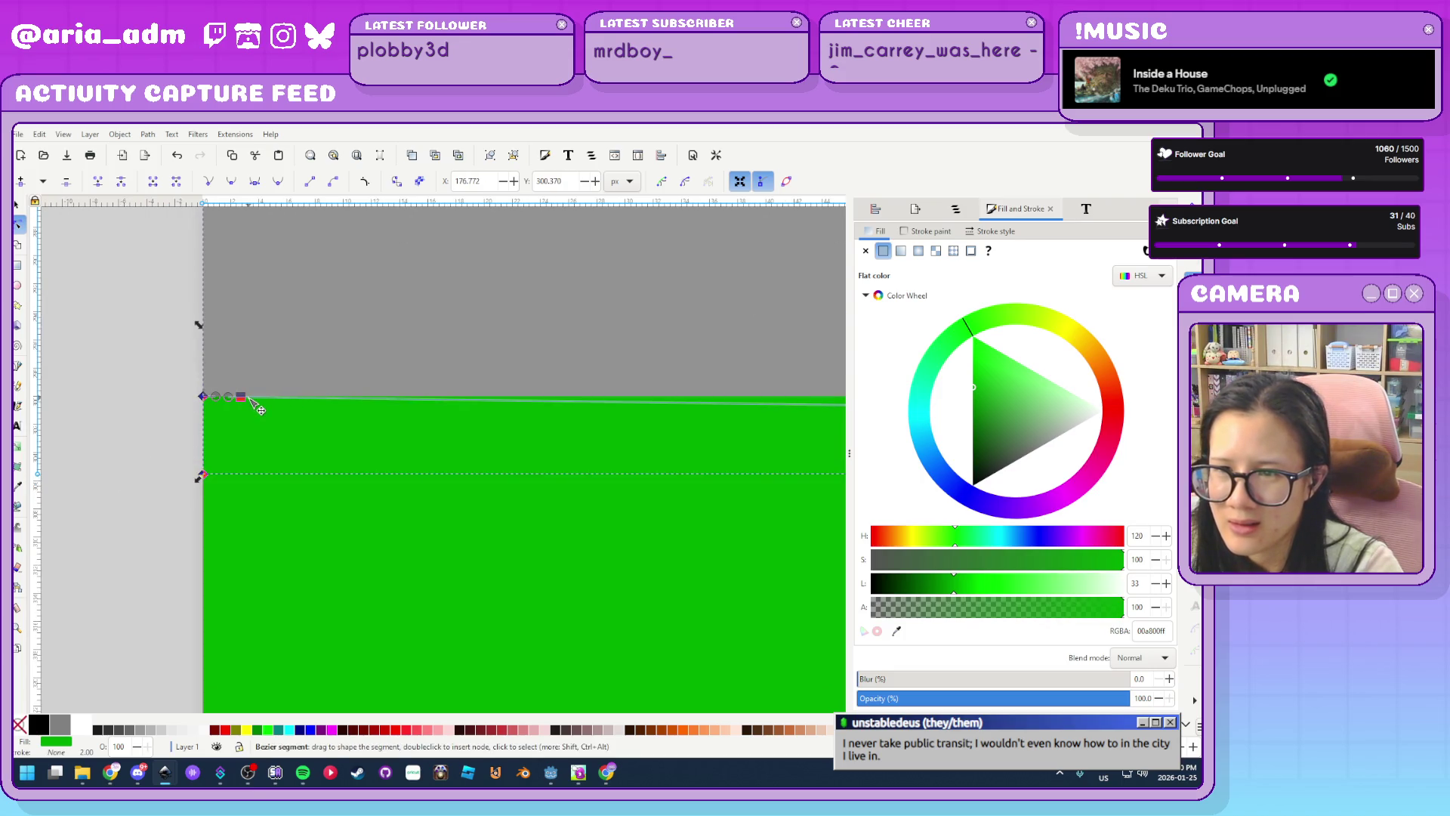
left_click_drag(256, 399, 291, 400)
key("ctrl+z")
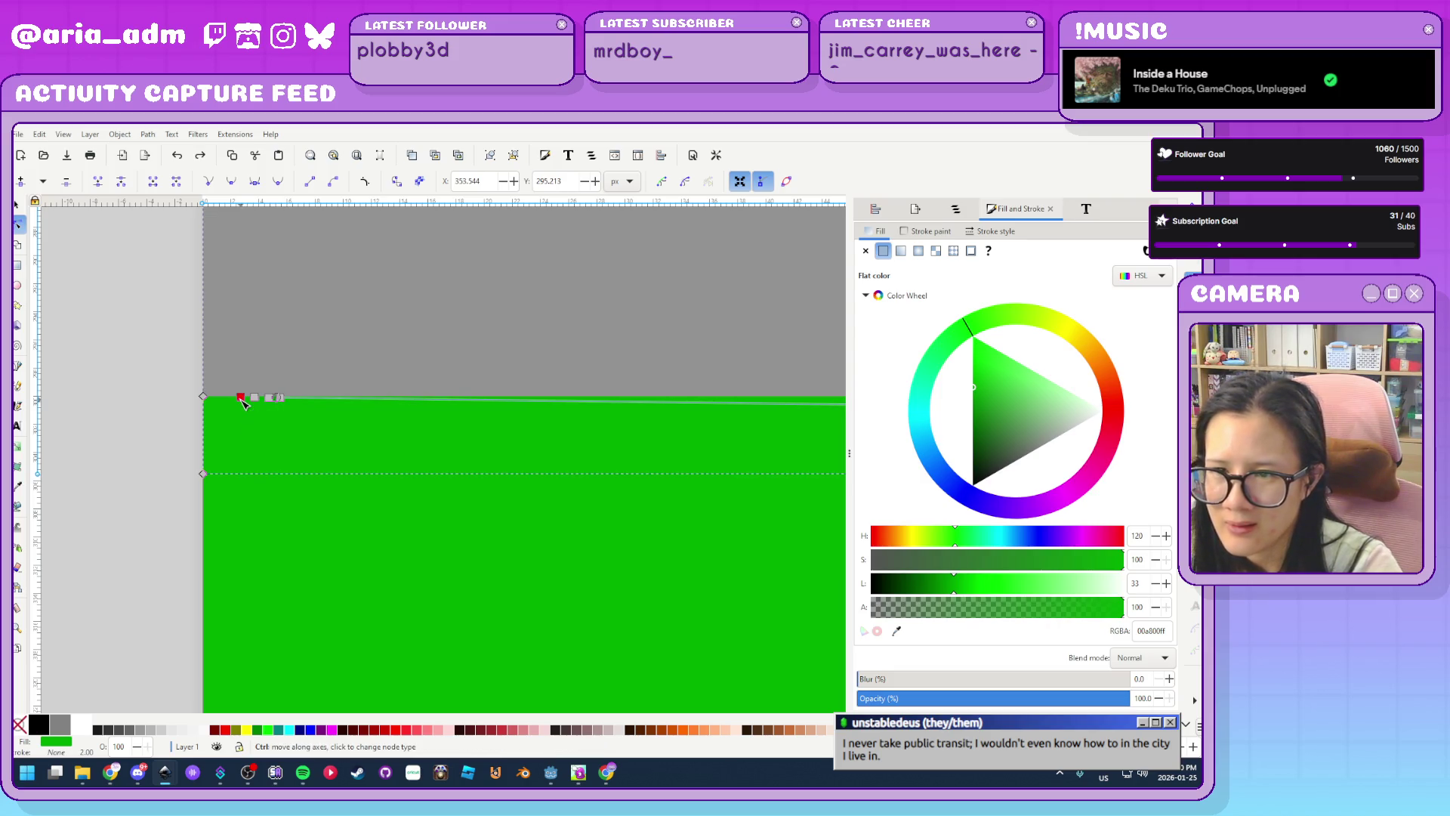
left_click(255, 398)
left_click_drag(256, 389, 255, 357)
key("ctrl+z")
key("ctrl+z")
key("ctrl+z")
scroll(96, 460, "down", 4, "ctrl")
Start a new Pen path at the green strip's left edge
key("Tab")
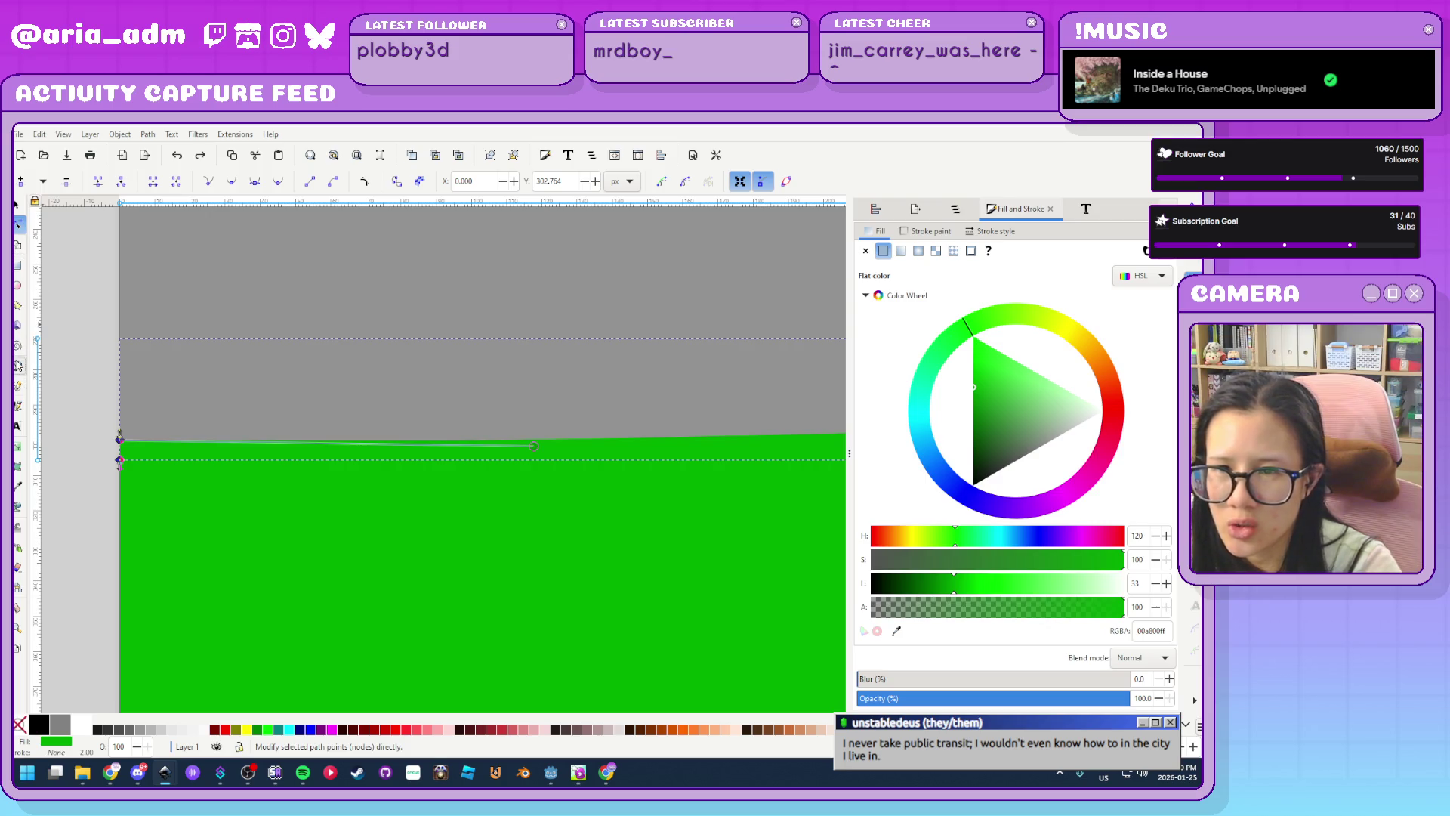
left_click(18, 366)
left_click(127, 447)
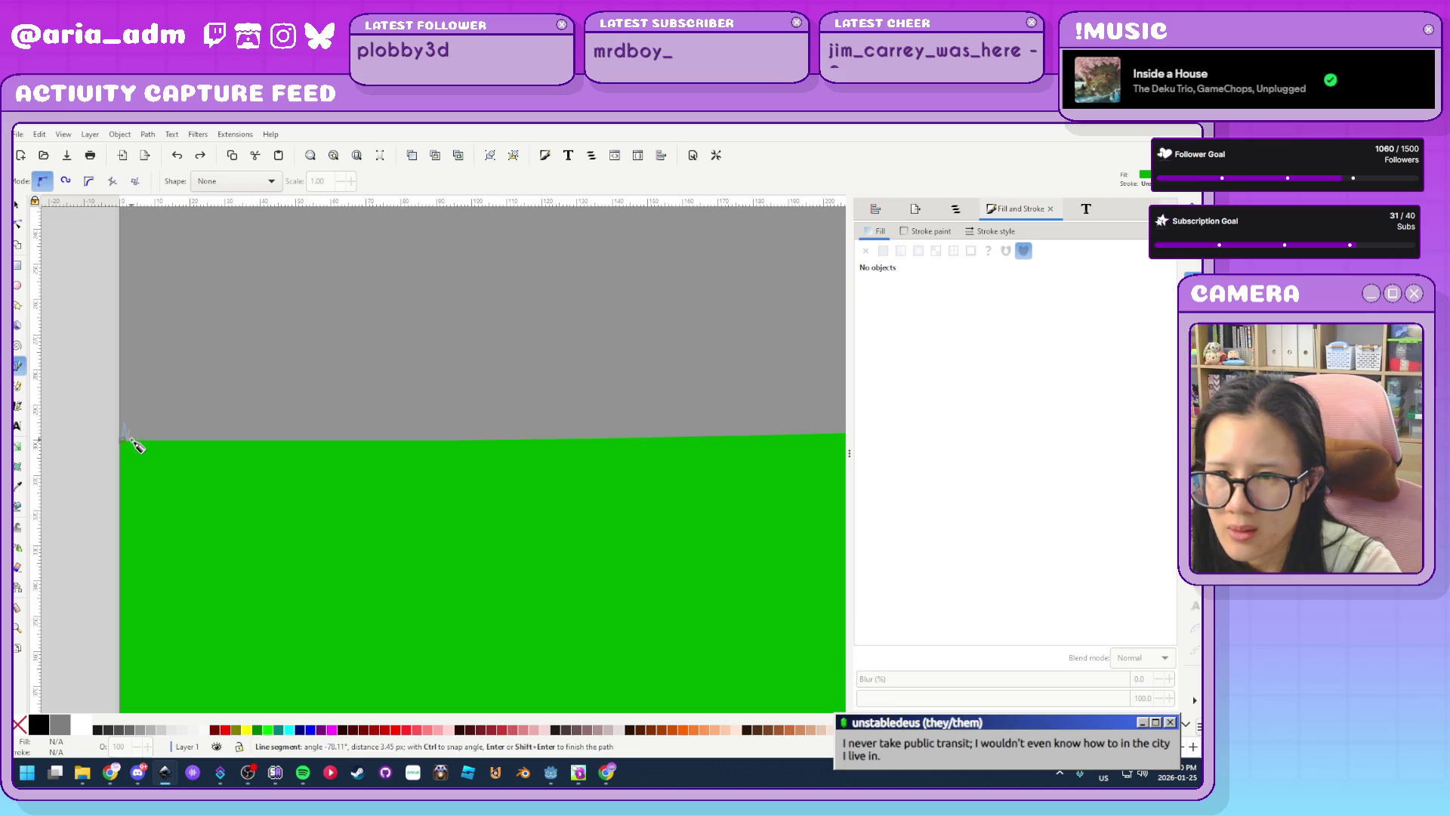
Draw a zigzag cluster of grass spikes along the green strip's top-left edge with the Pen tool
left_click(134, 424)
left_click(141, 446)
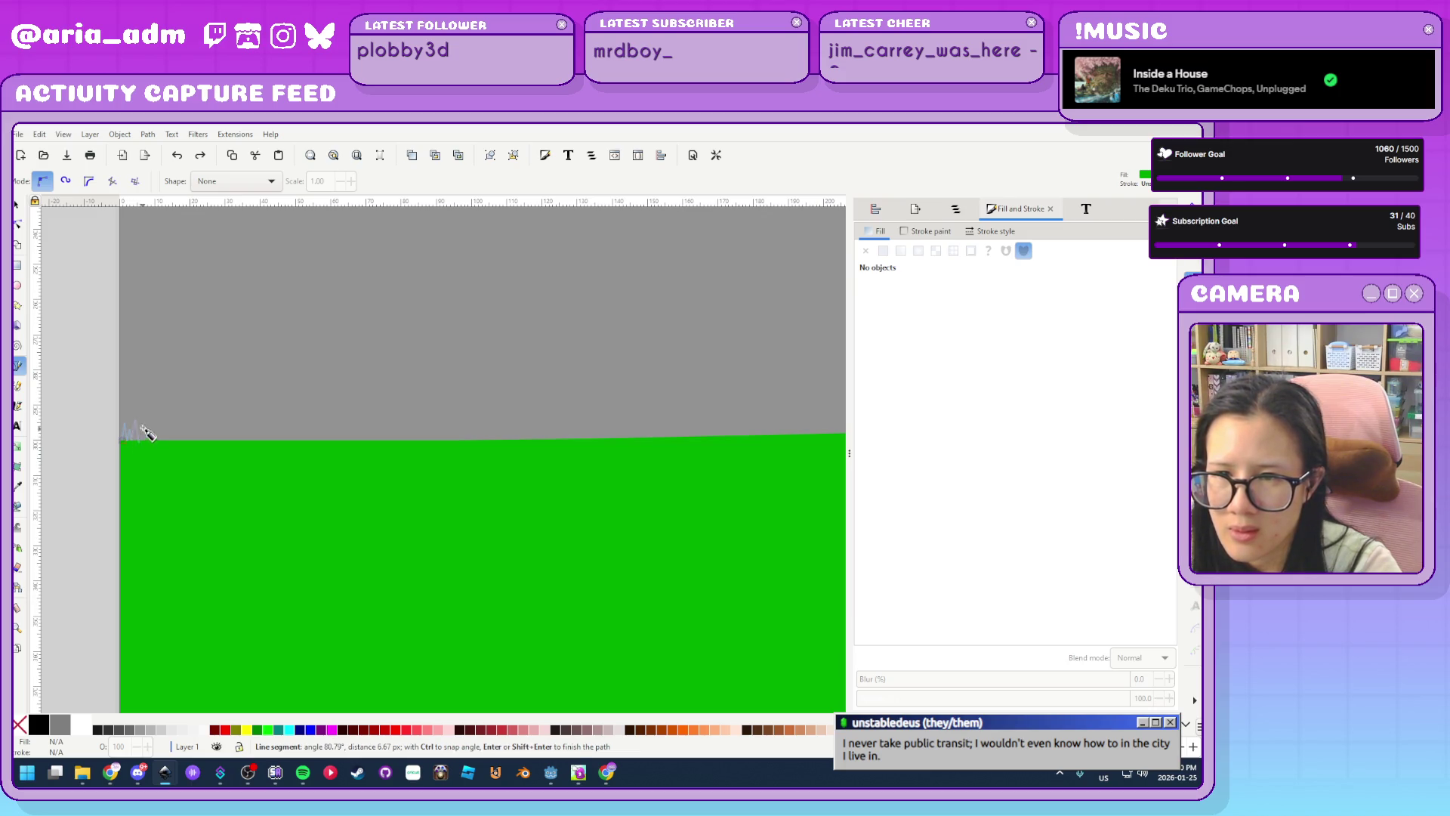
left_click(142, 427)
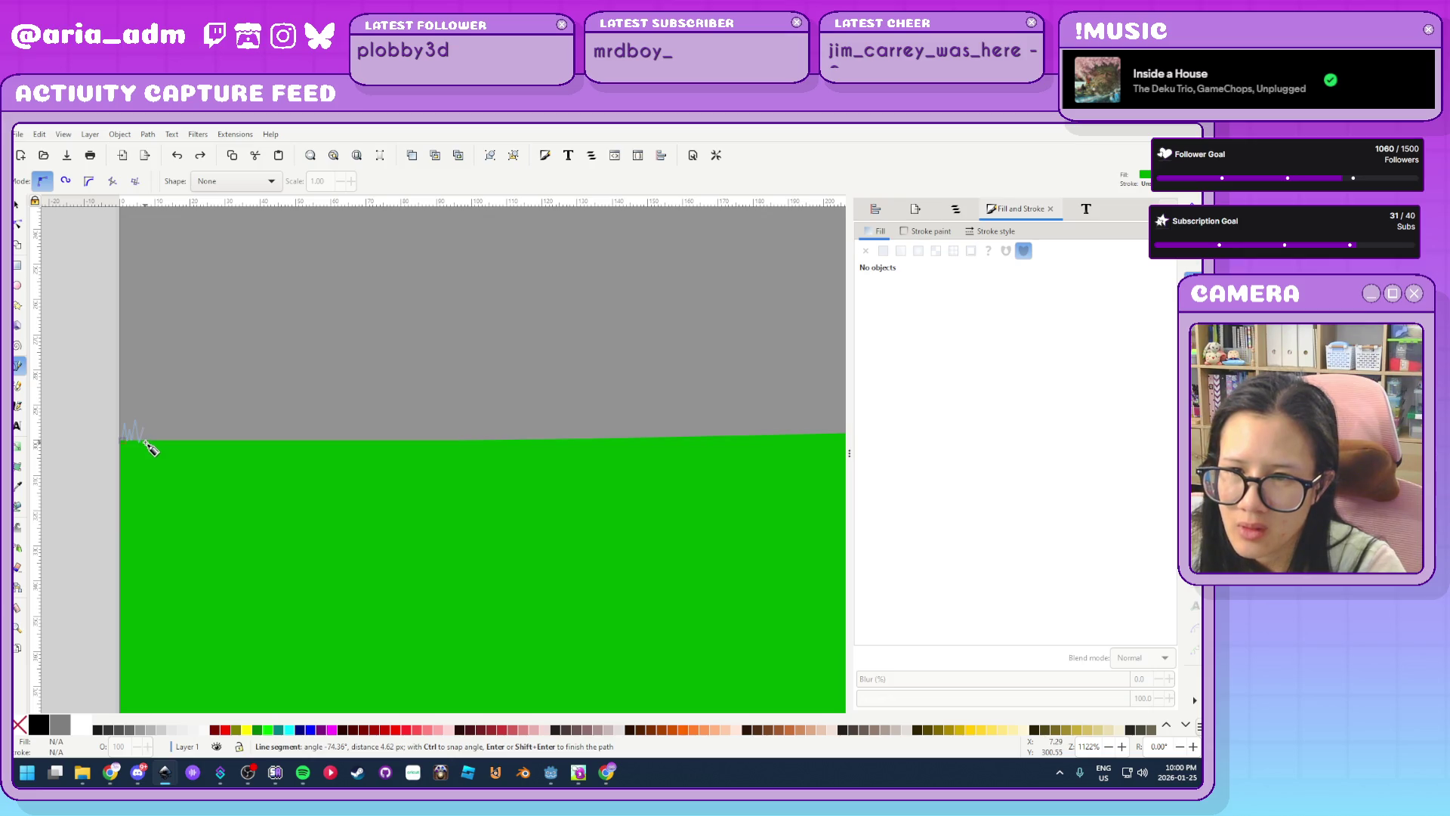
left_click(145, 441)
left_click(150, 423)
left_click(159, 455)
left_click(156, 431)
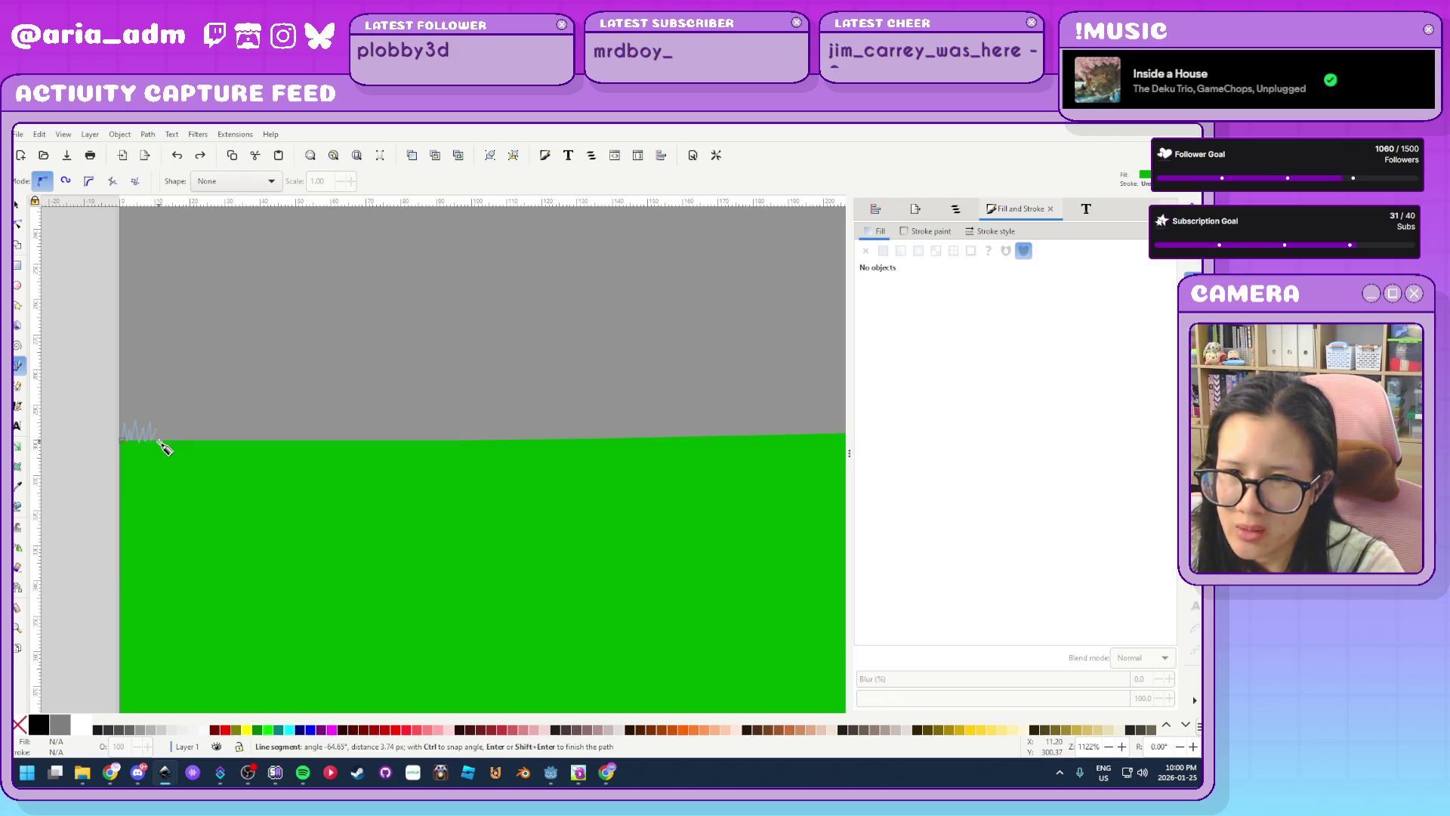
left_click(162, 423)
left_click(164, 452)
left_click(168, 428)
left_click(169, 453)
left_click(176, 425)
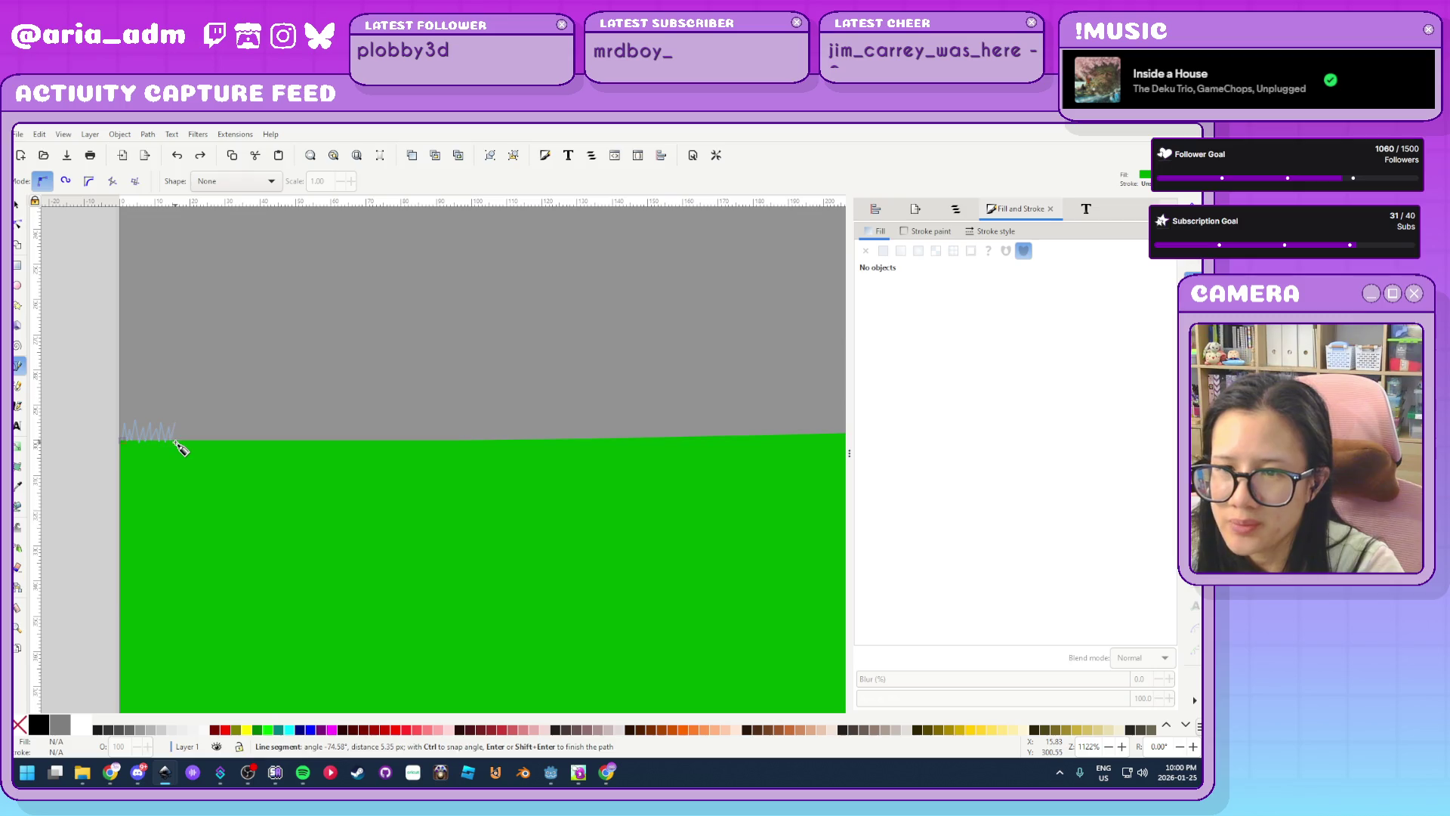
left_click(179, 452)
left_click(181, 425)
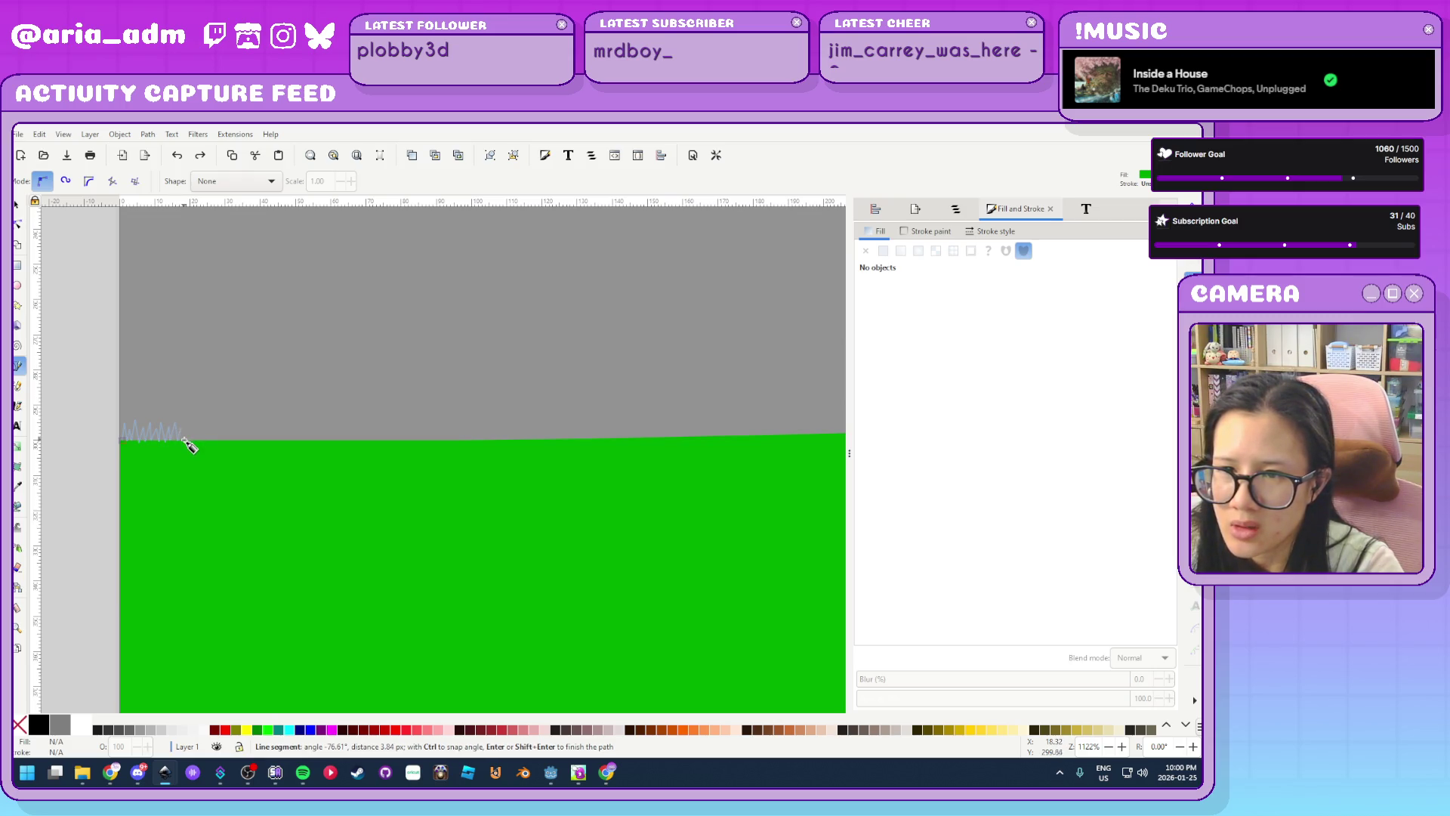
left_click(184, 440)
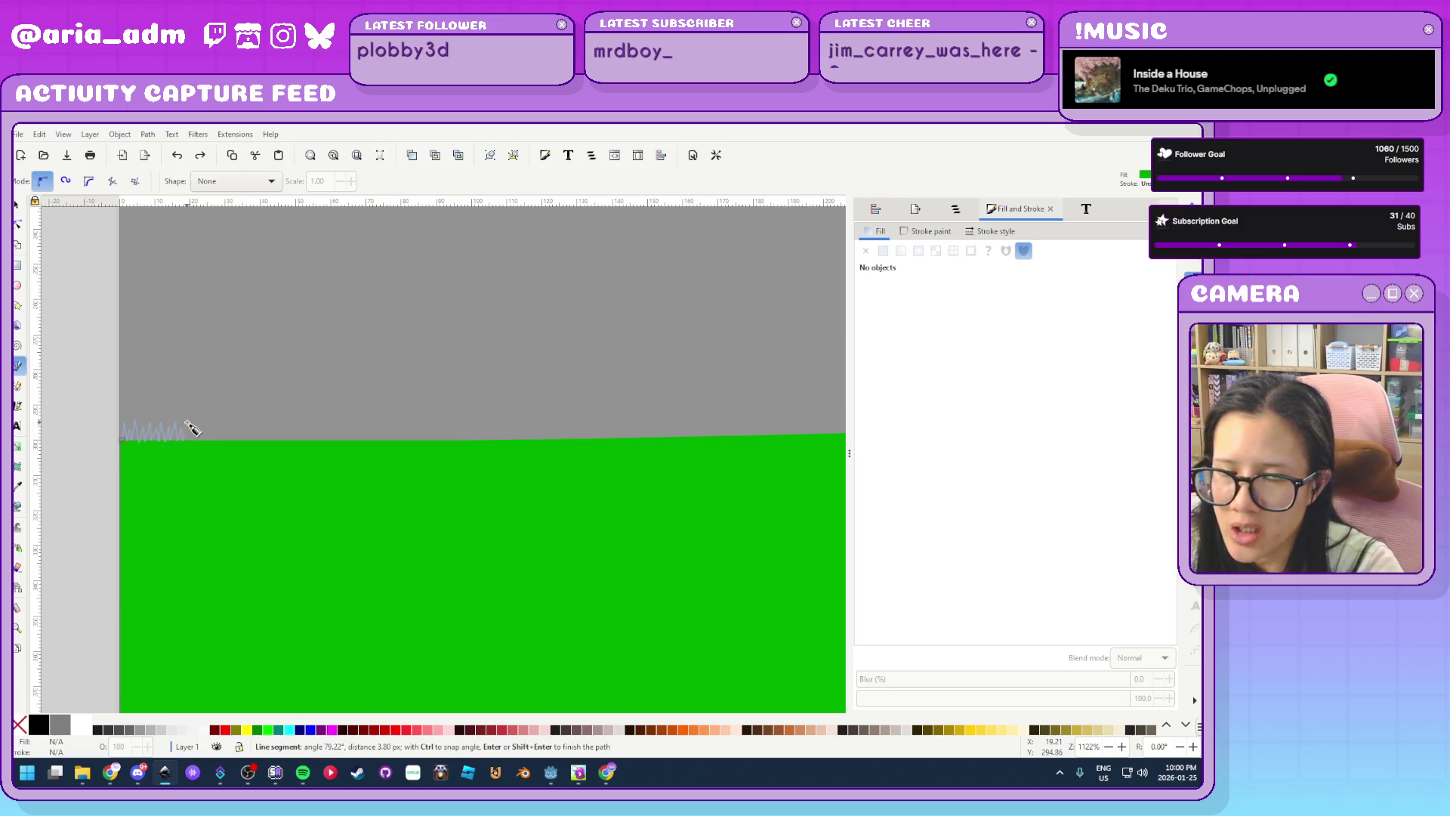
left_click(188, 425)
left_click(191, 441)
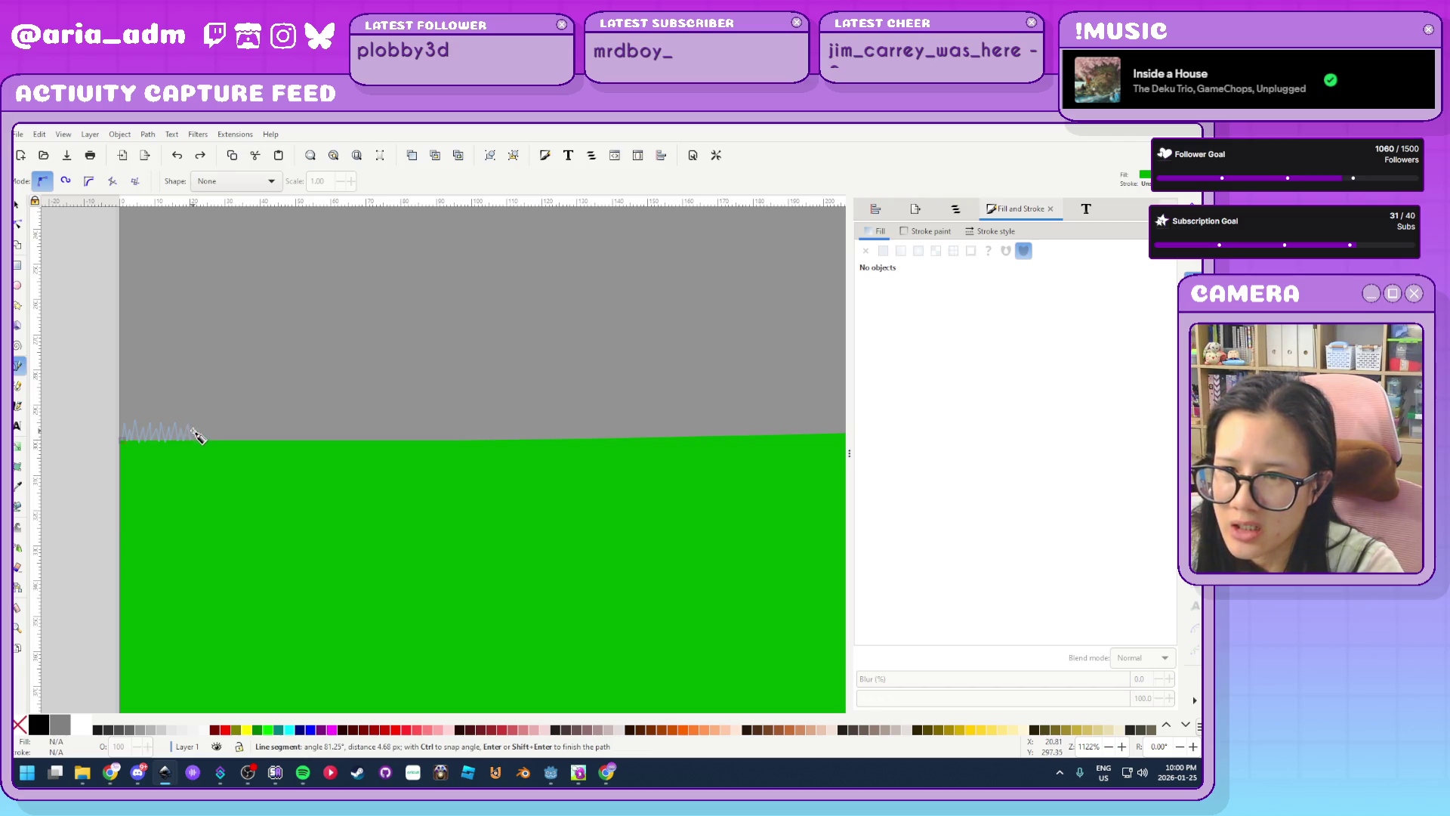
left_click(194, 428)
left_click(198, 442)
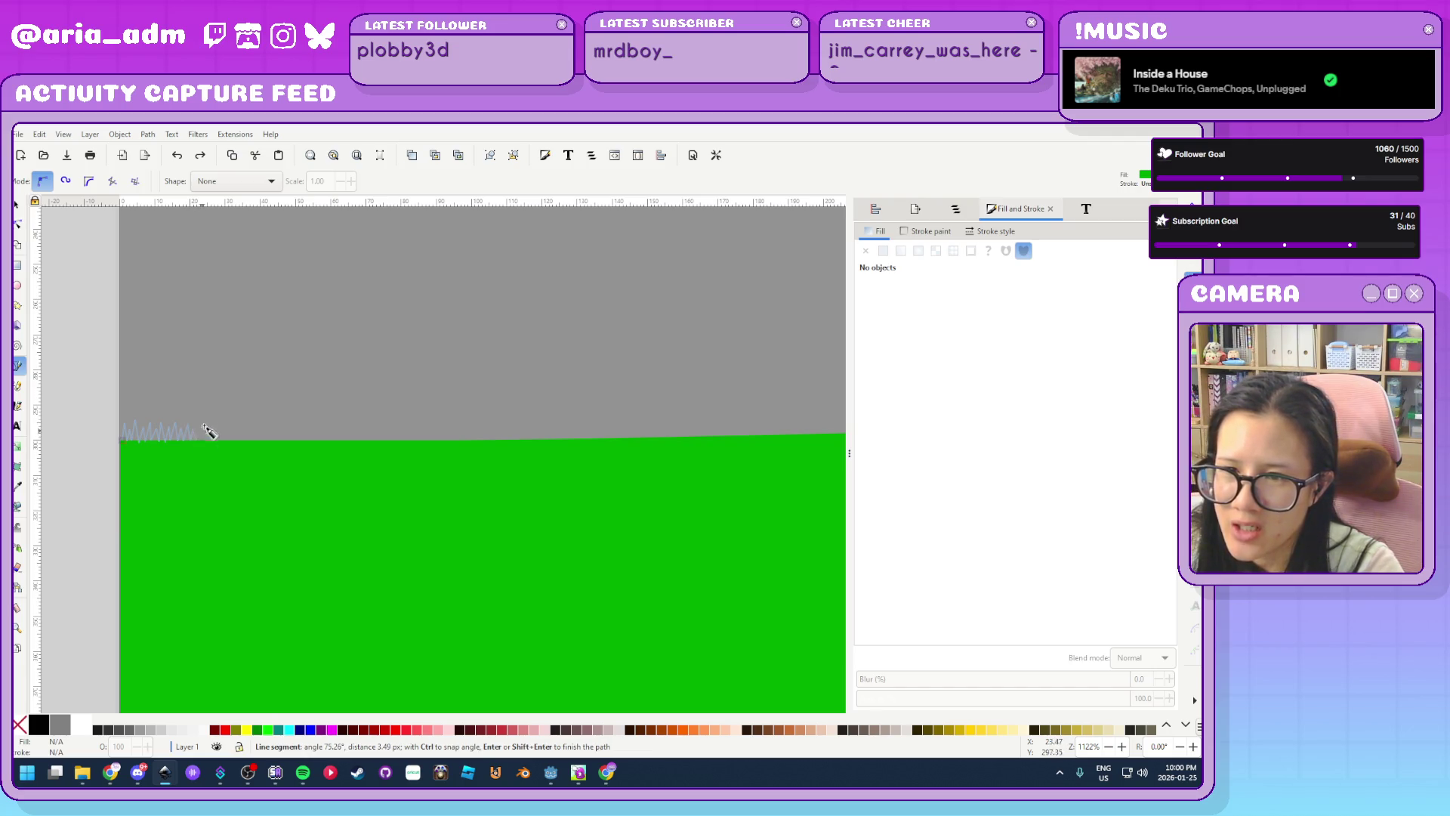
left_click(202, 428)
left_click(205, 441)
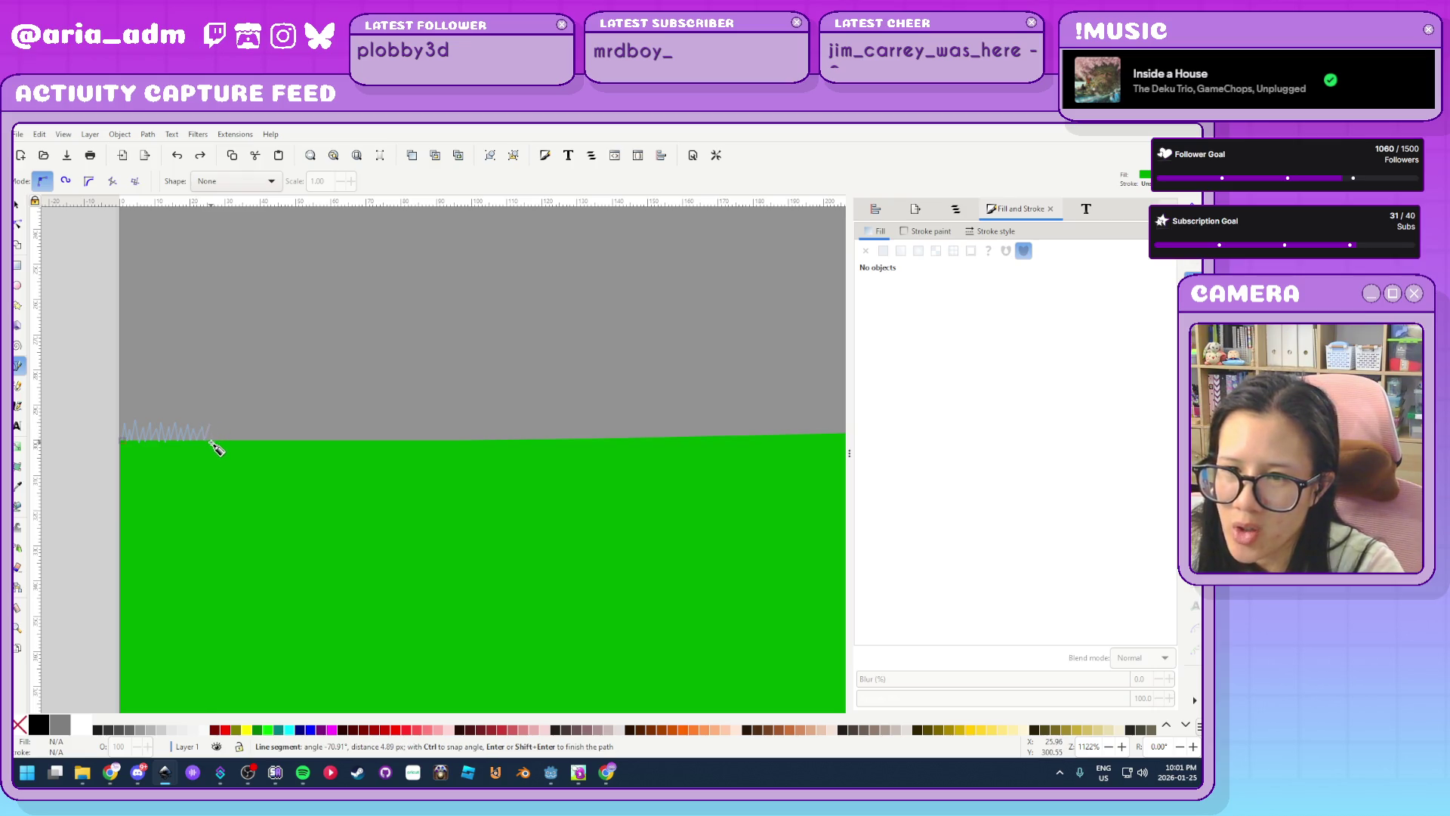
left_click(212, 442)
left_click(215, 429)
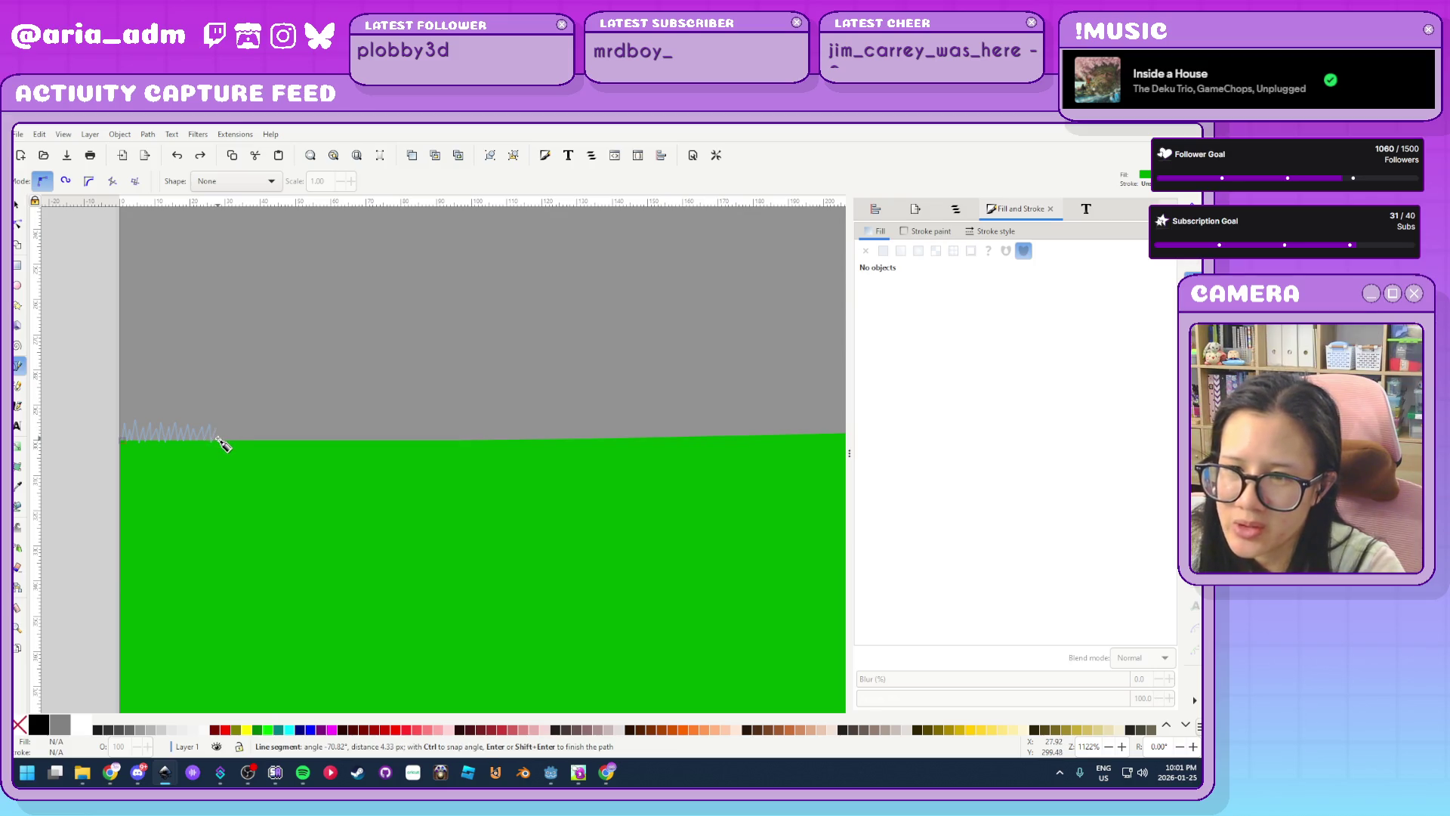
left_click(219, 441)
left_click(222, 428)
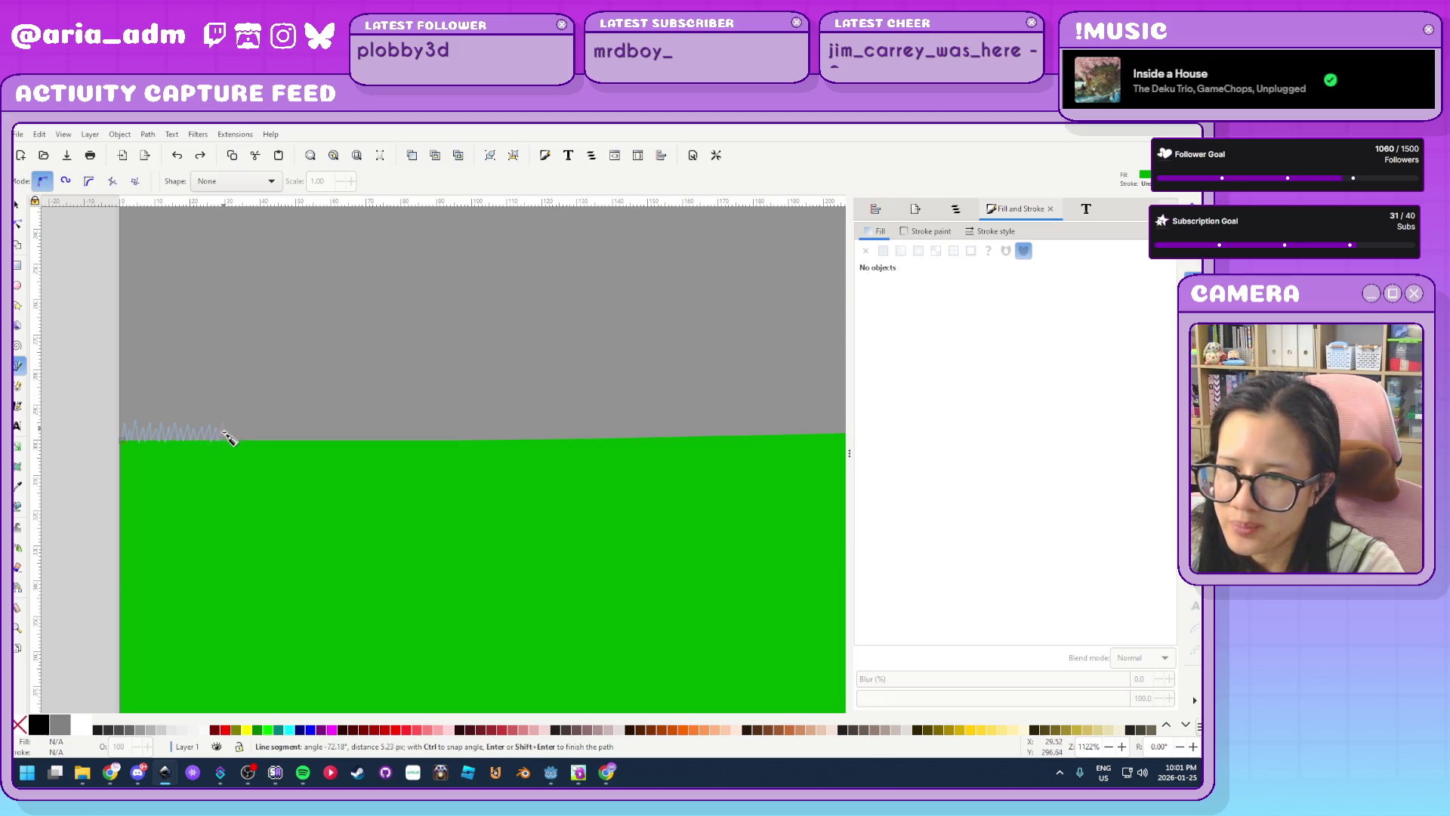
left_click(226, 442)
left_click(229, 428)
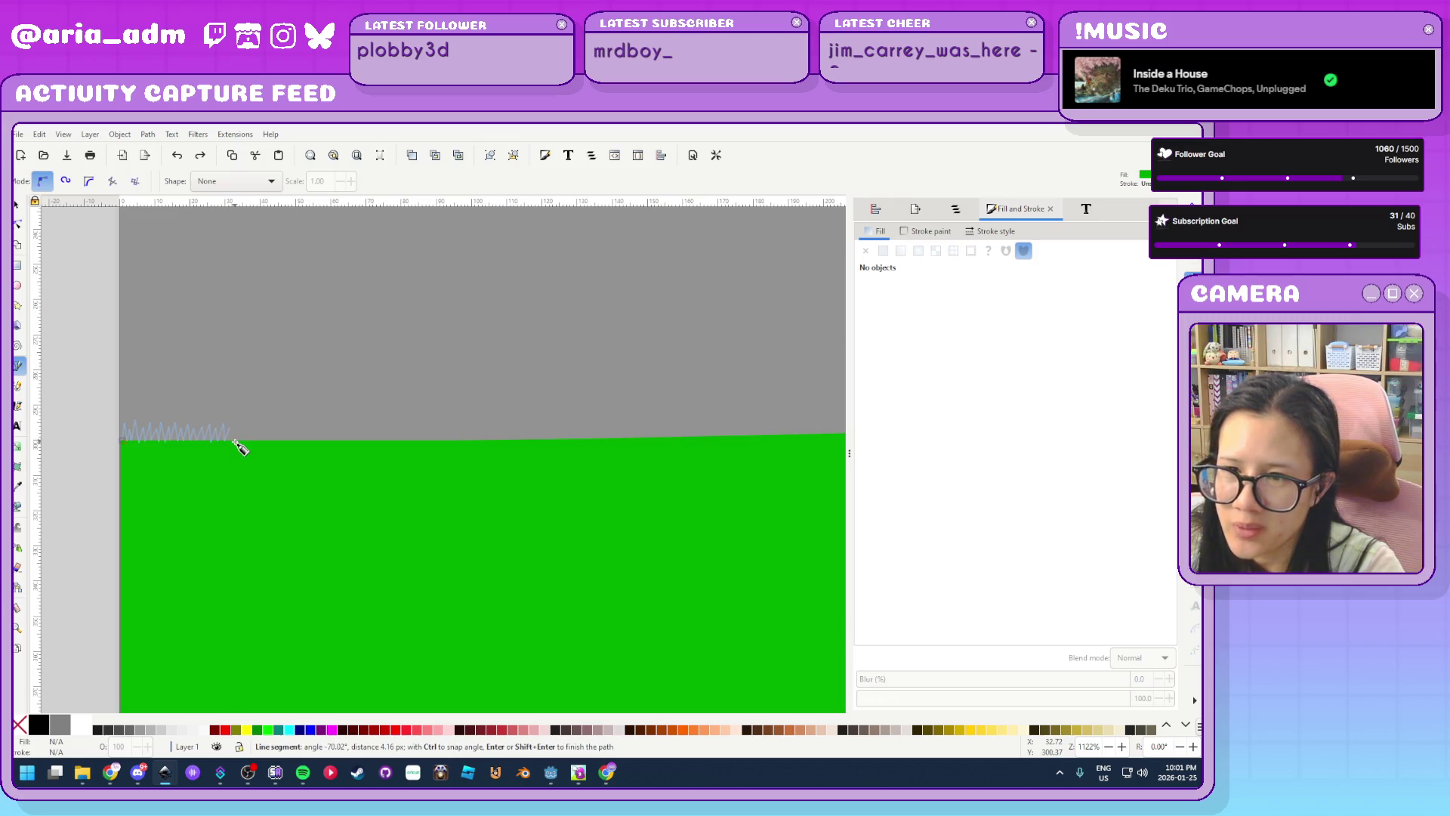
left_click(231, 442)
left_click(236, 426)
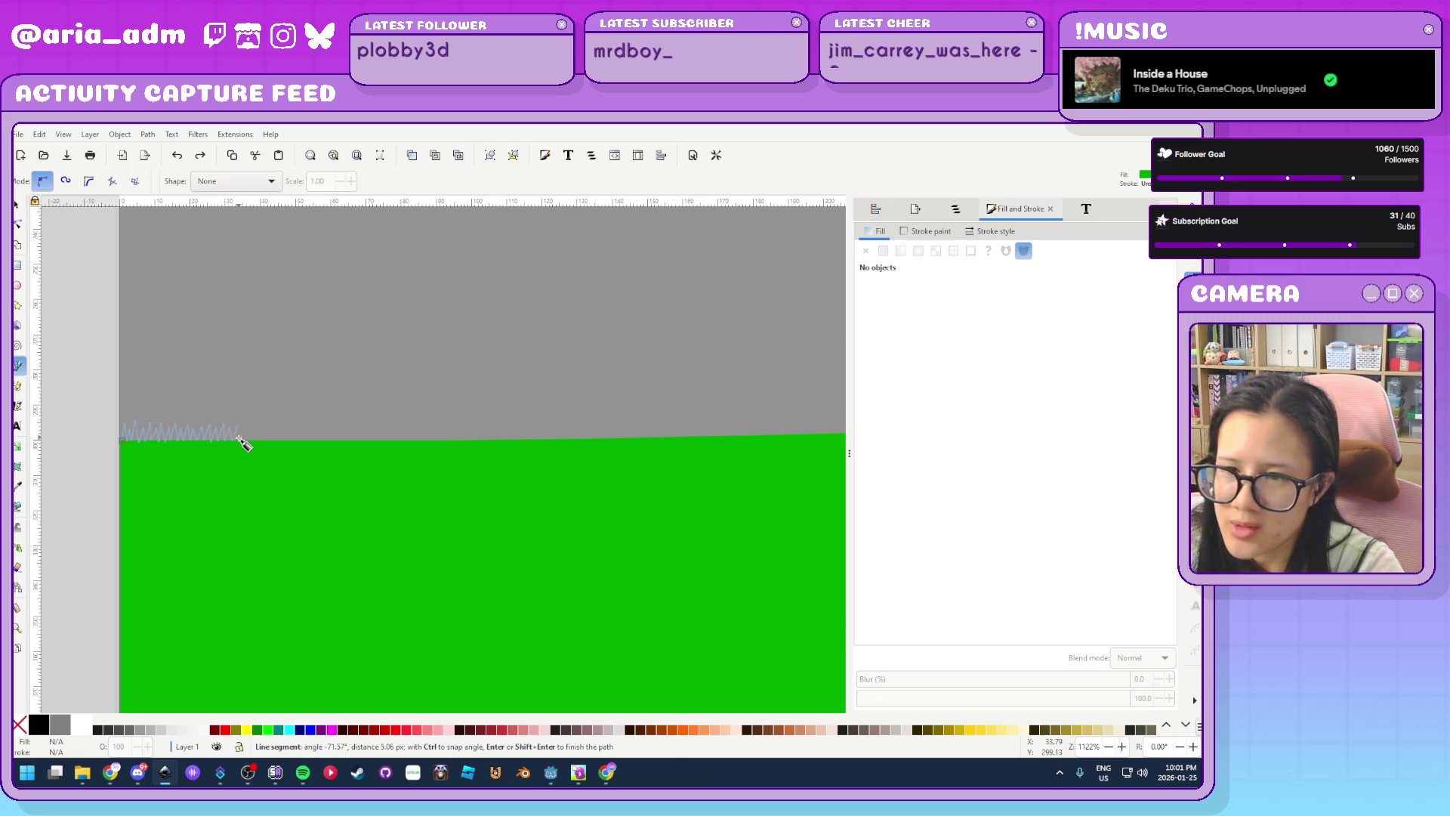
left_click(241, 441)
left_click(244, 424)
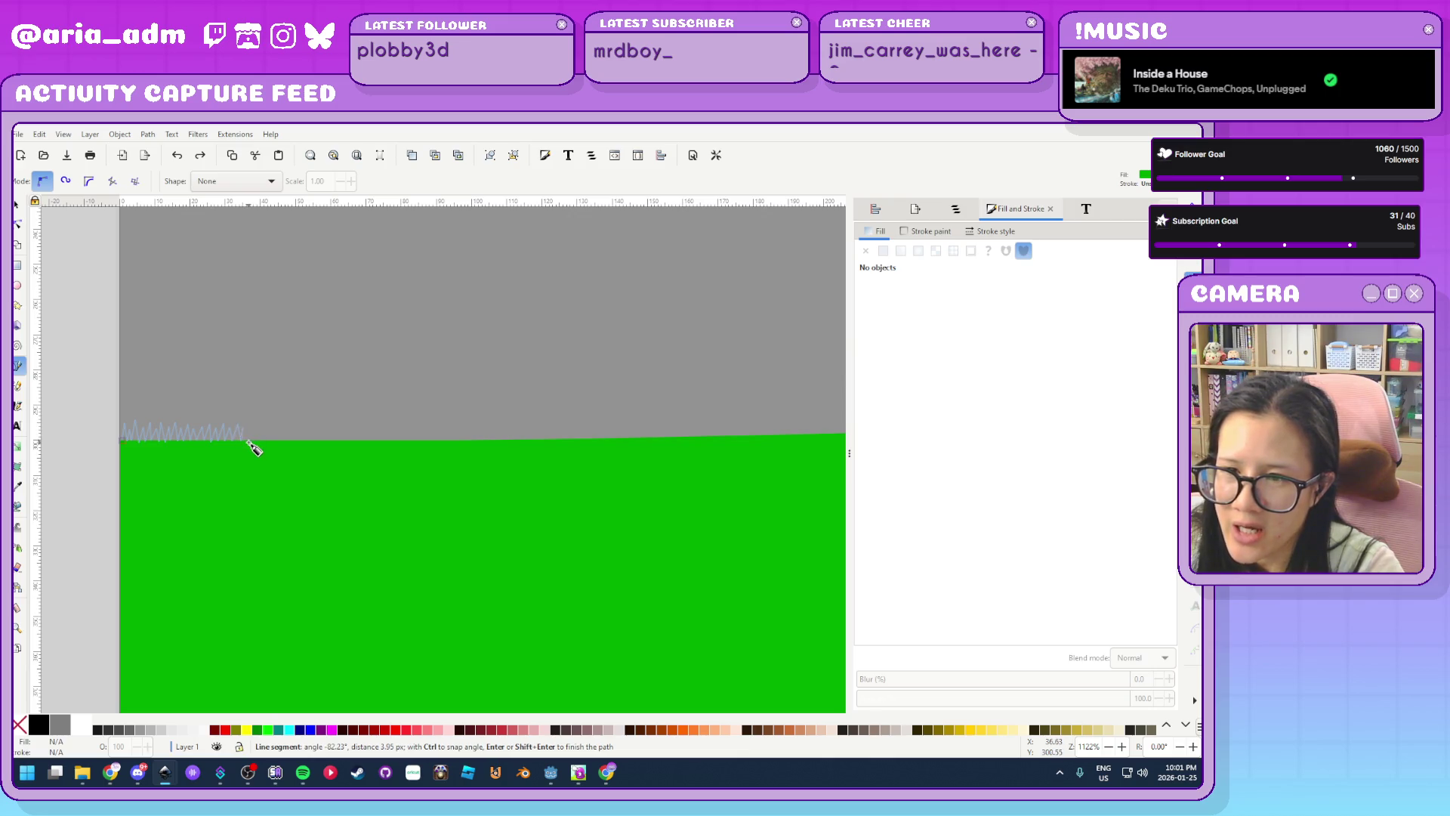
left_click(247, 441)
left_click(254, 427)
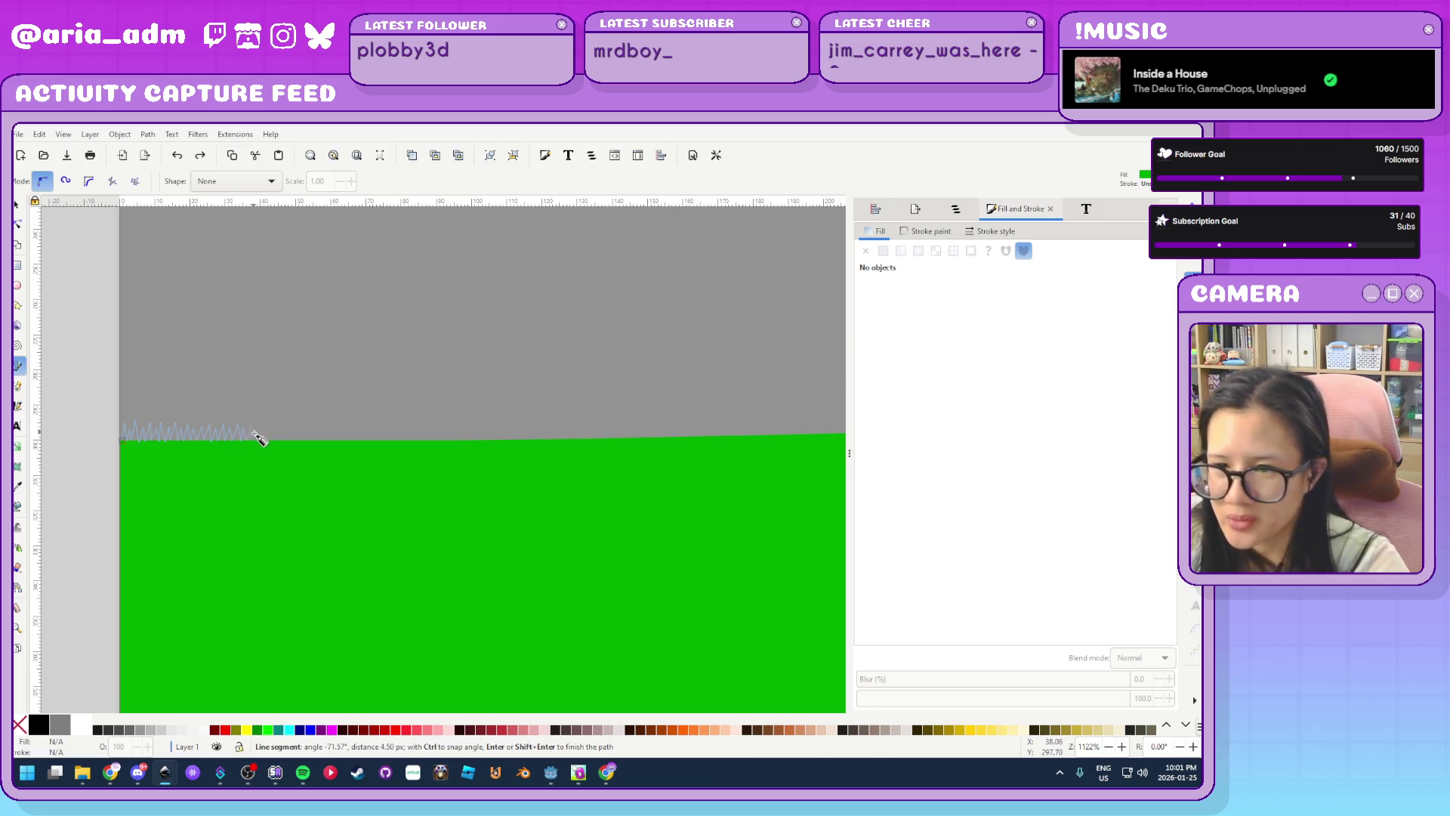
left_click(260, 442)
left_click(255, 441)
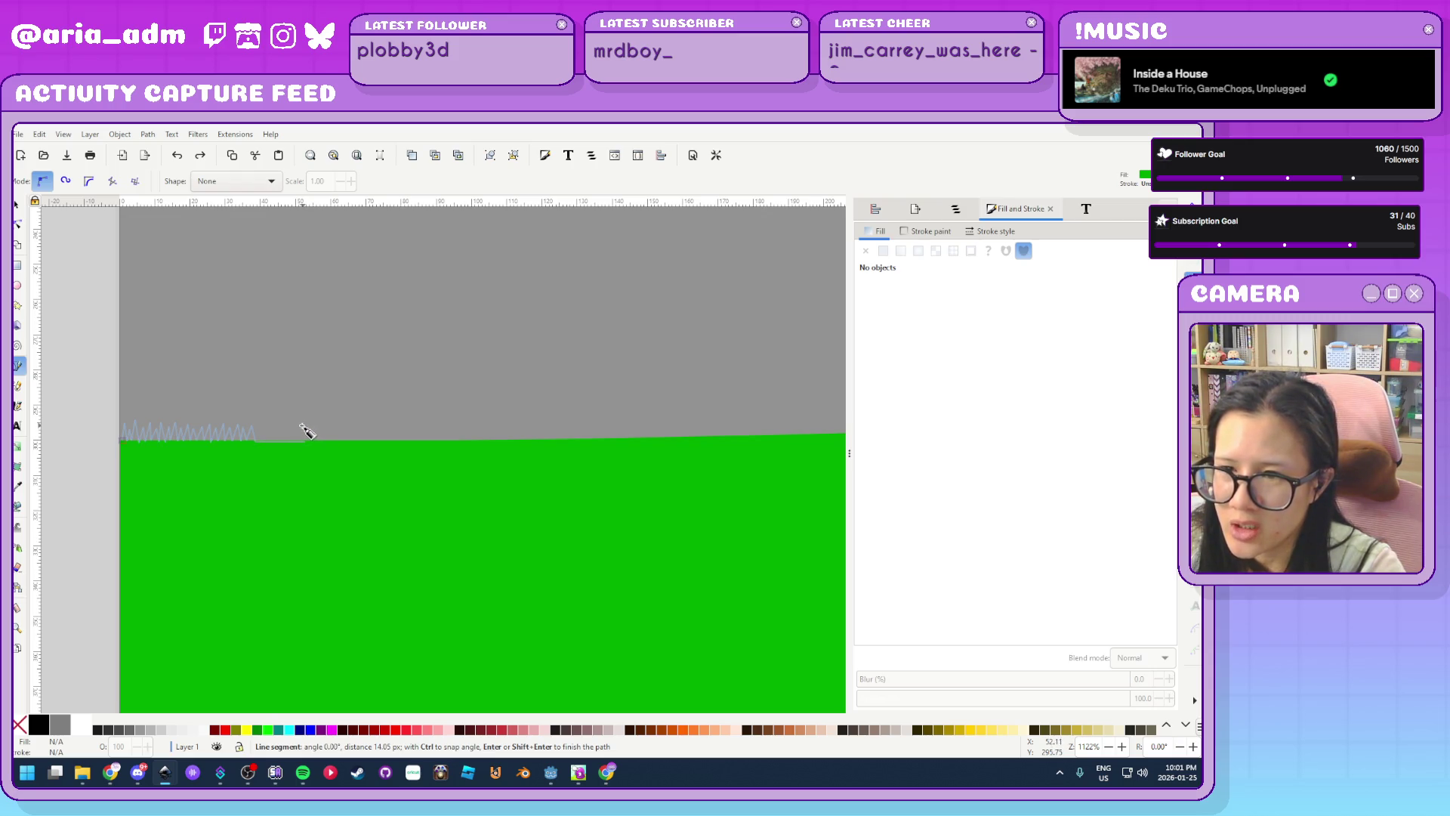
Add a flat stretch, then begin a second small cluster of tall grass spikes
left_click(311, 436)
left_click(306, 441)
left_click(312, 421)
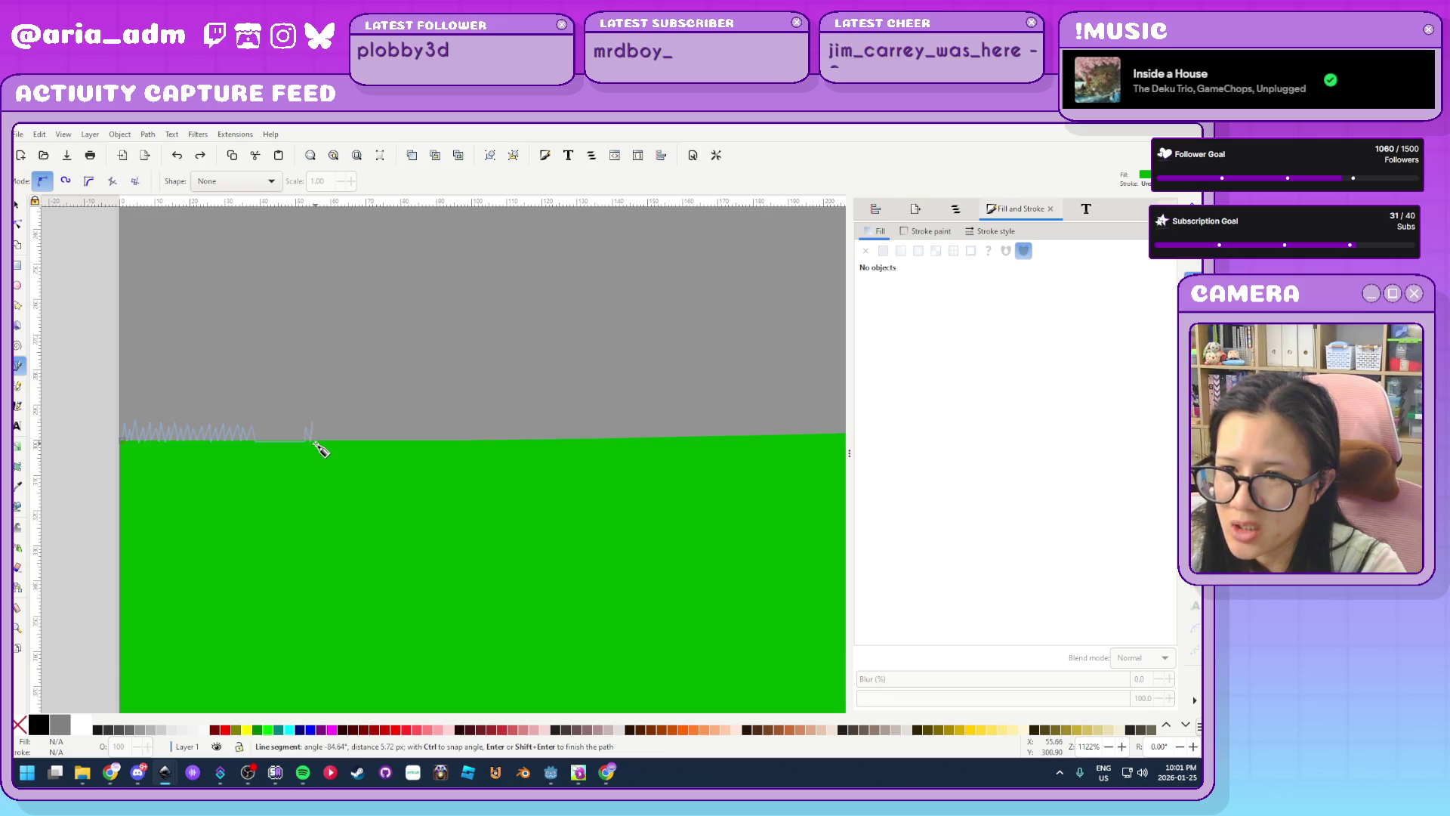
left_click(314, 442)
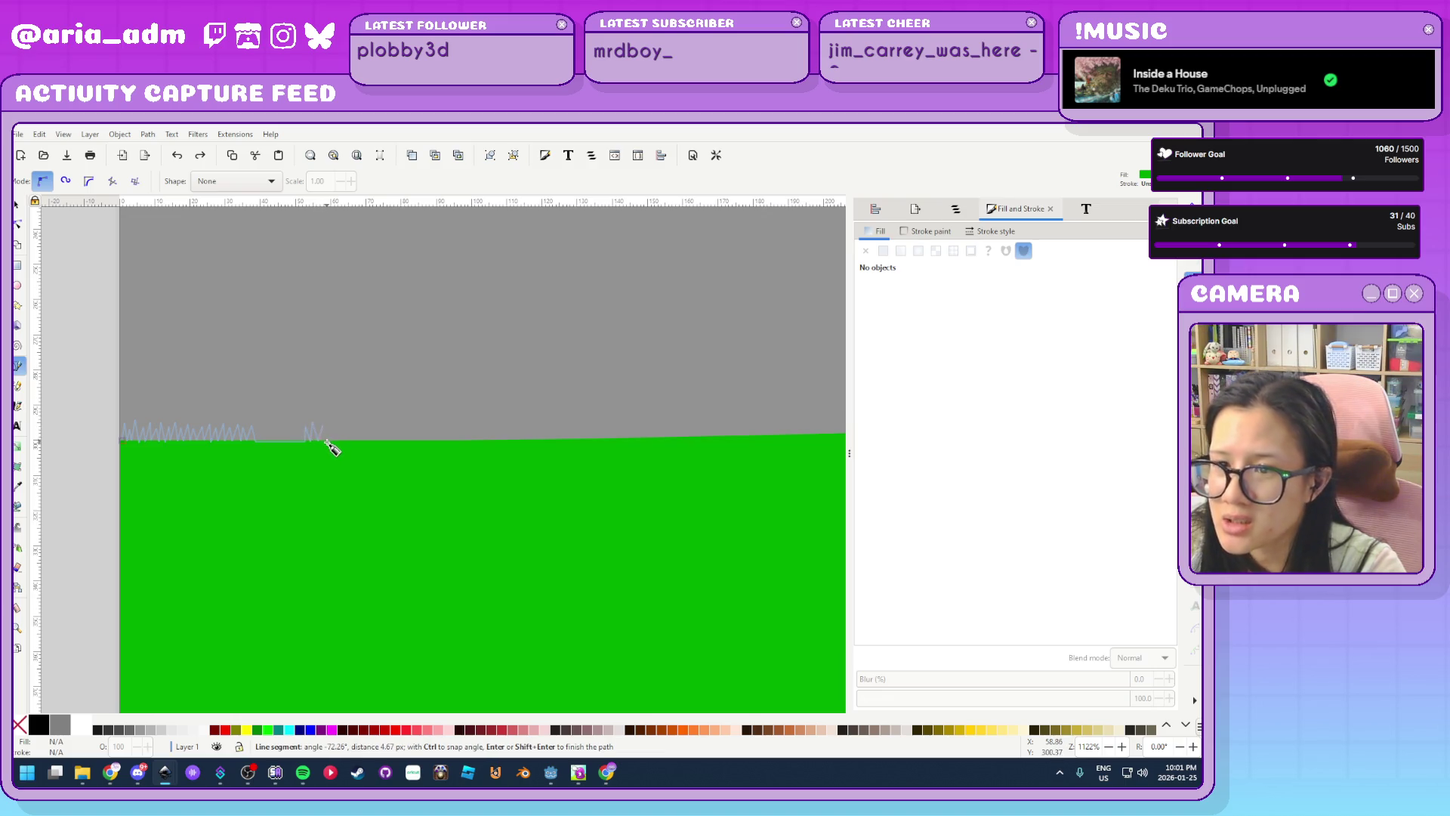
left_click(325, 418)
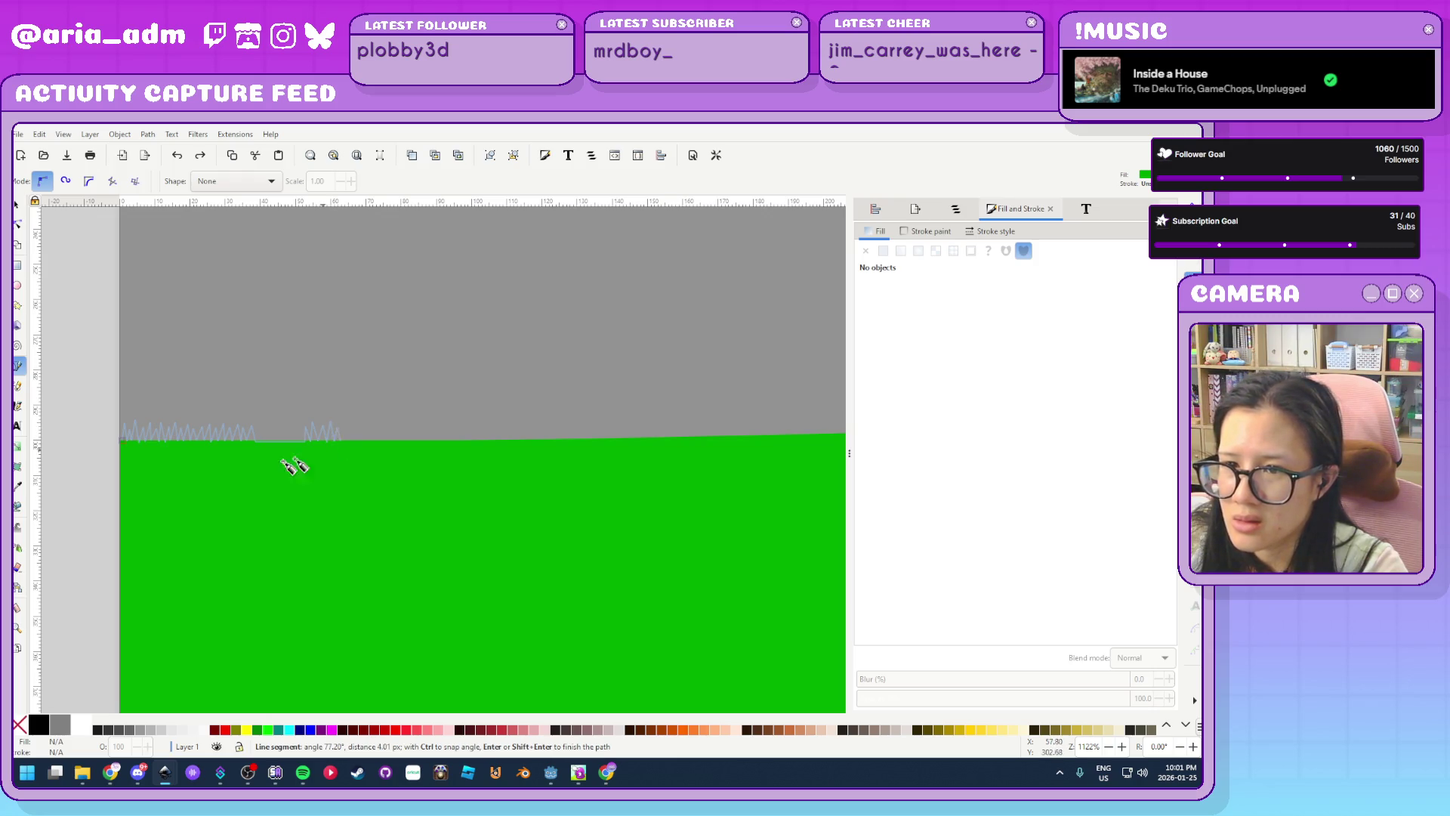
Trace grass-blade points along the left part of the green strip's top edge
scroll(291, 463, "down", 4)
scroll(213, 450, "up", 1)
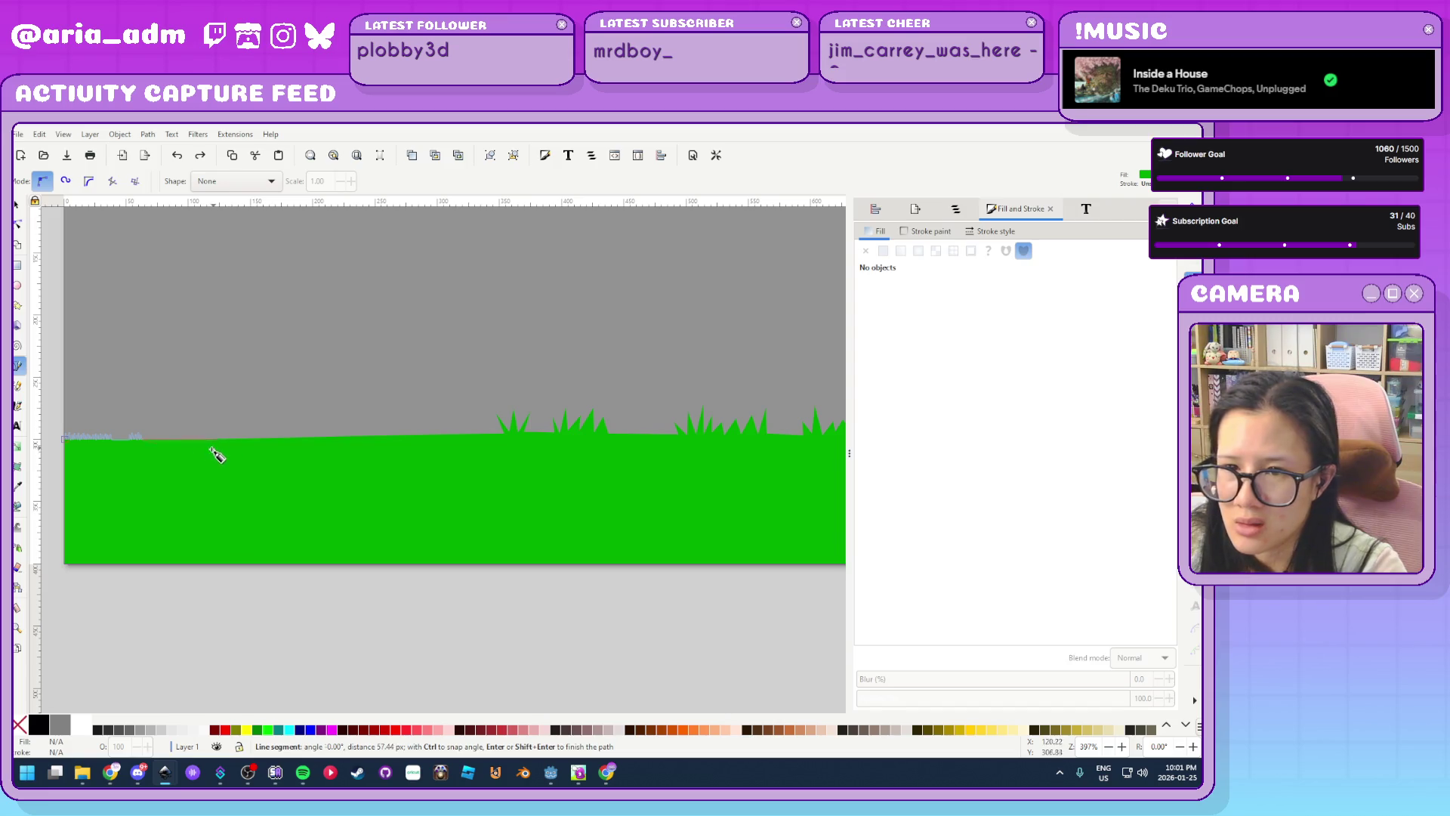
scroll(147, 444, "up", 1)
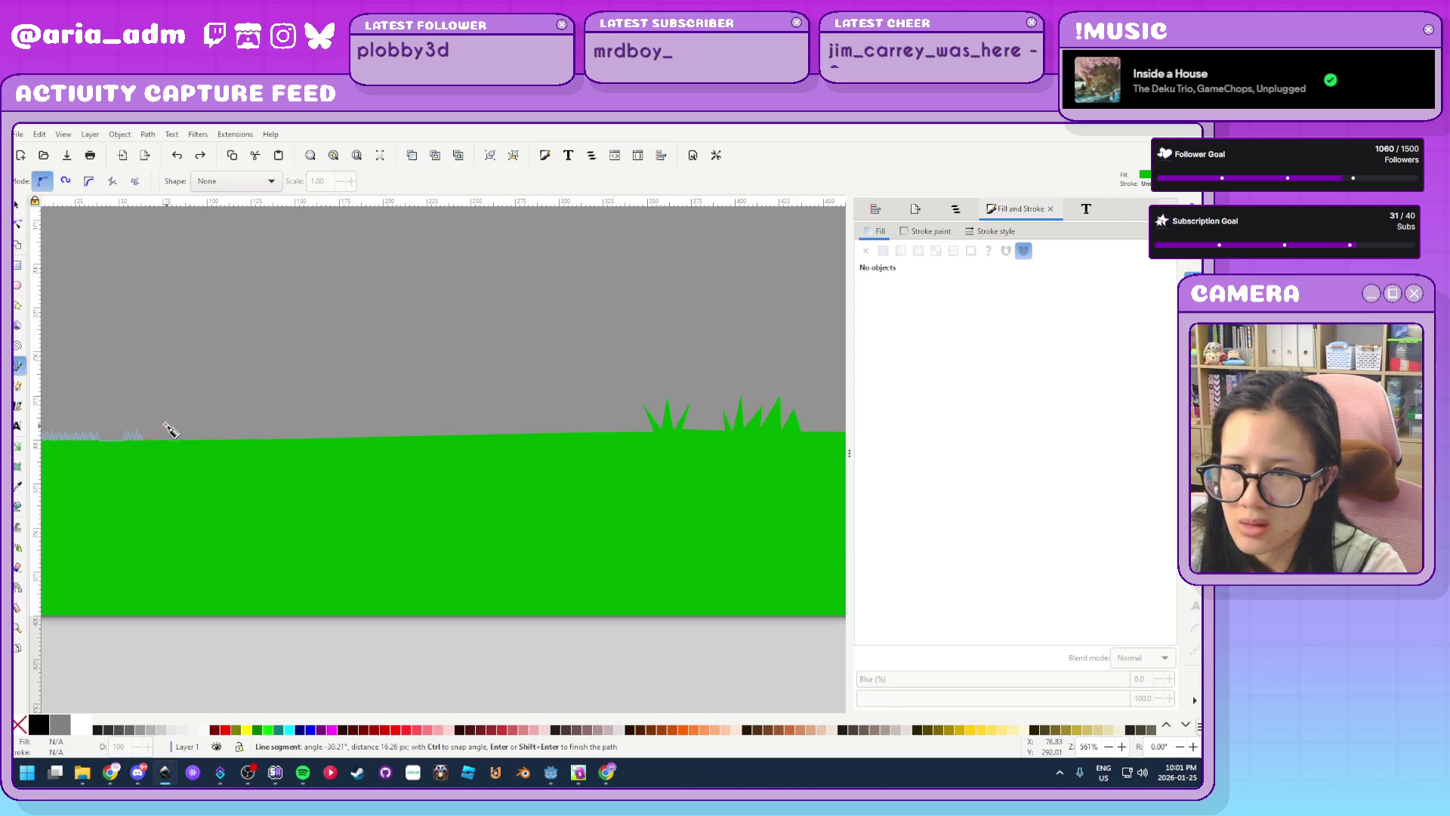
left_click(167, 425)
left_click(169, 441)
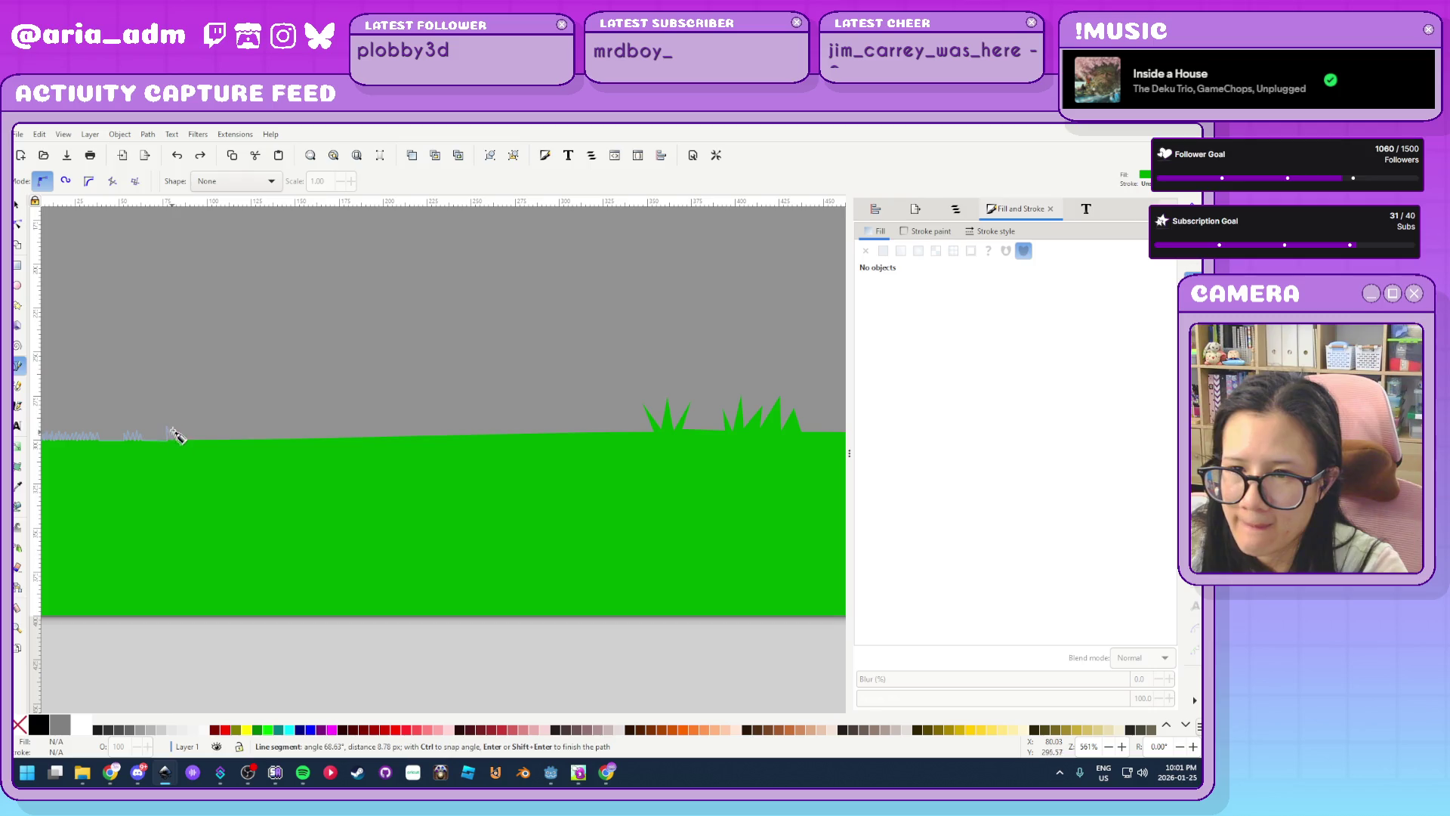
left_click(175, 424)
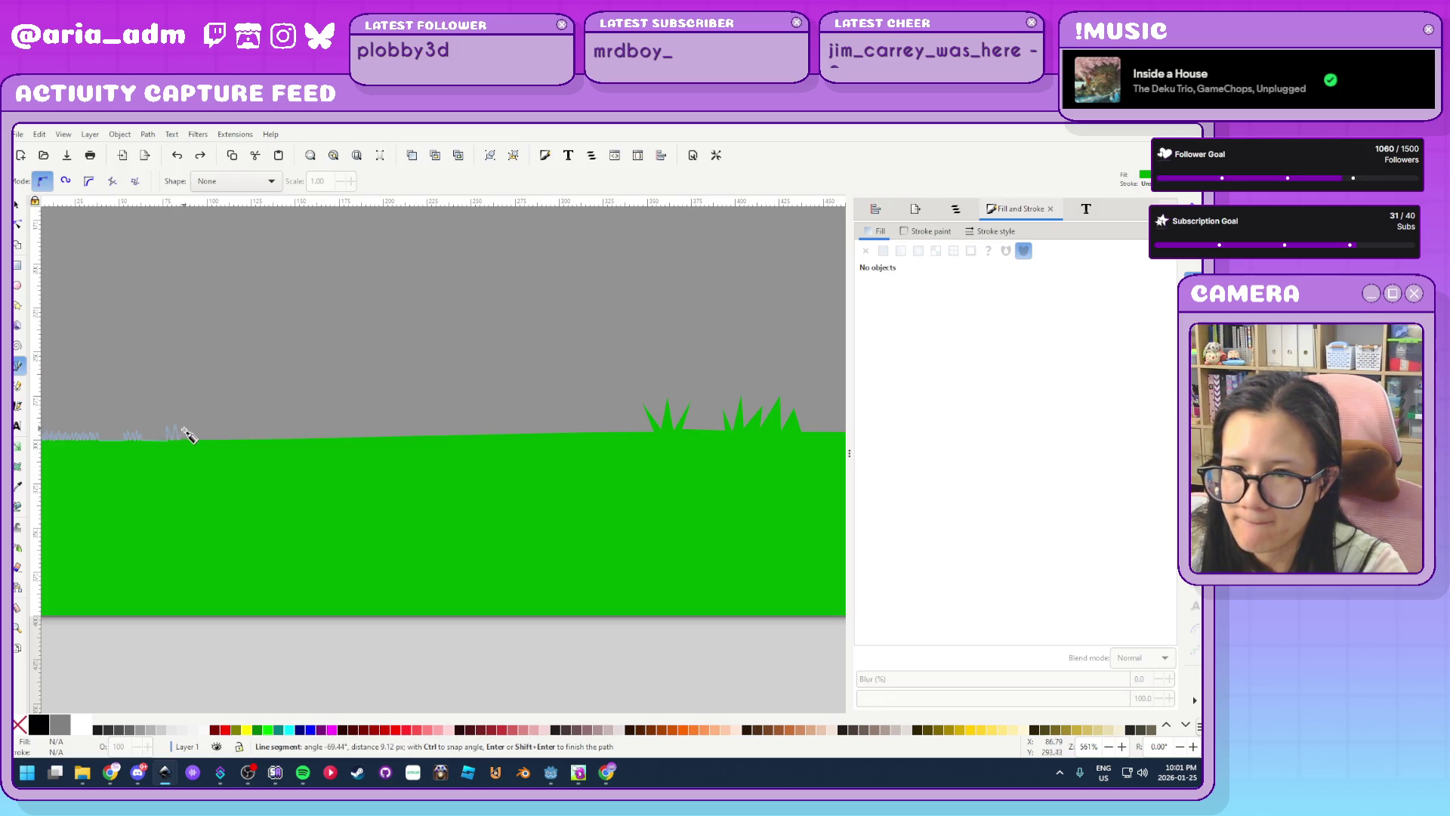
left_click(189, 445)
left_click(190, 455)
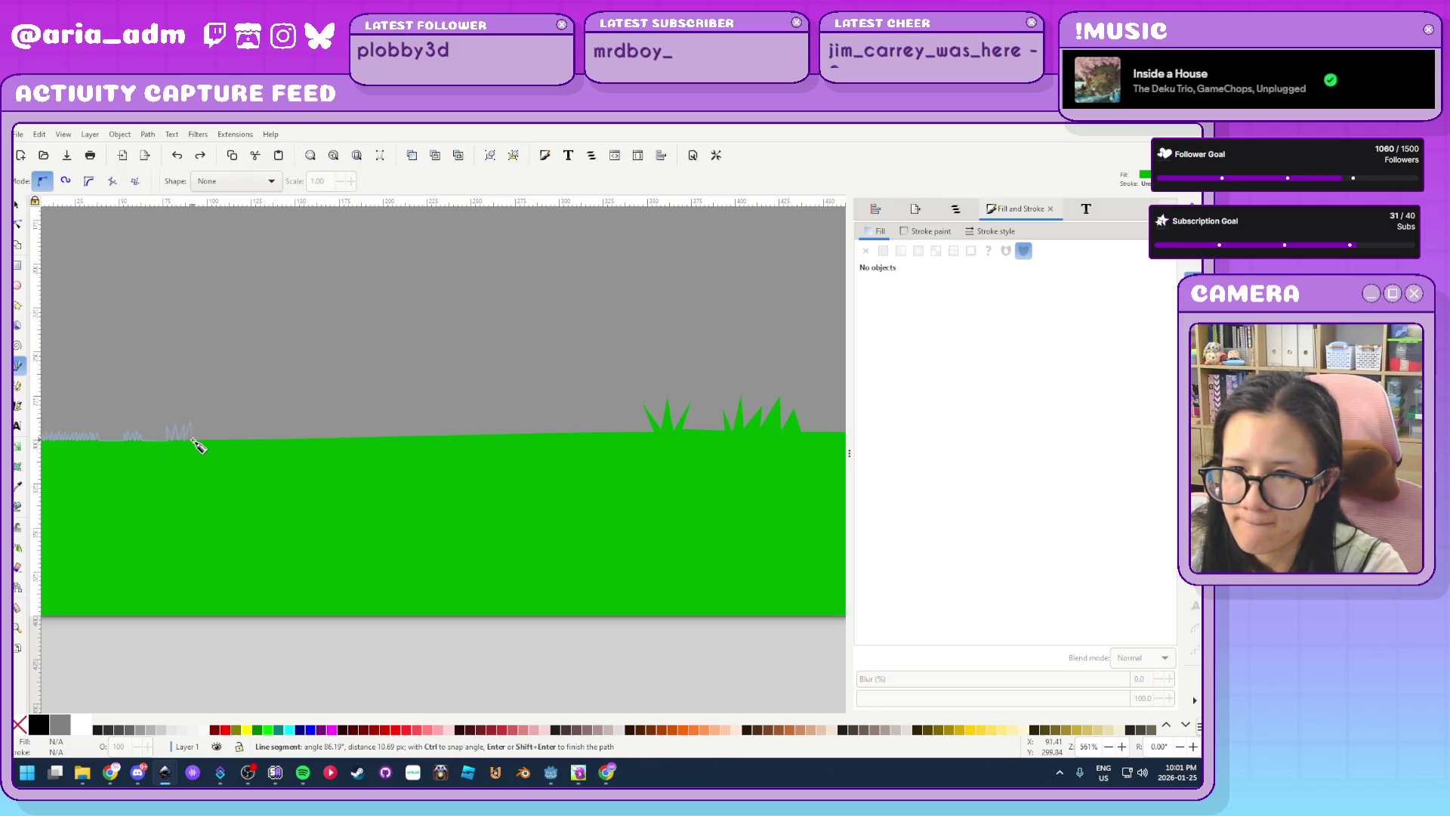
left_click(221, 469)
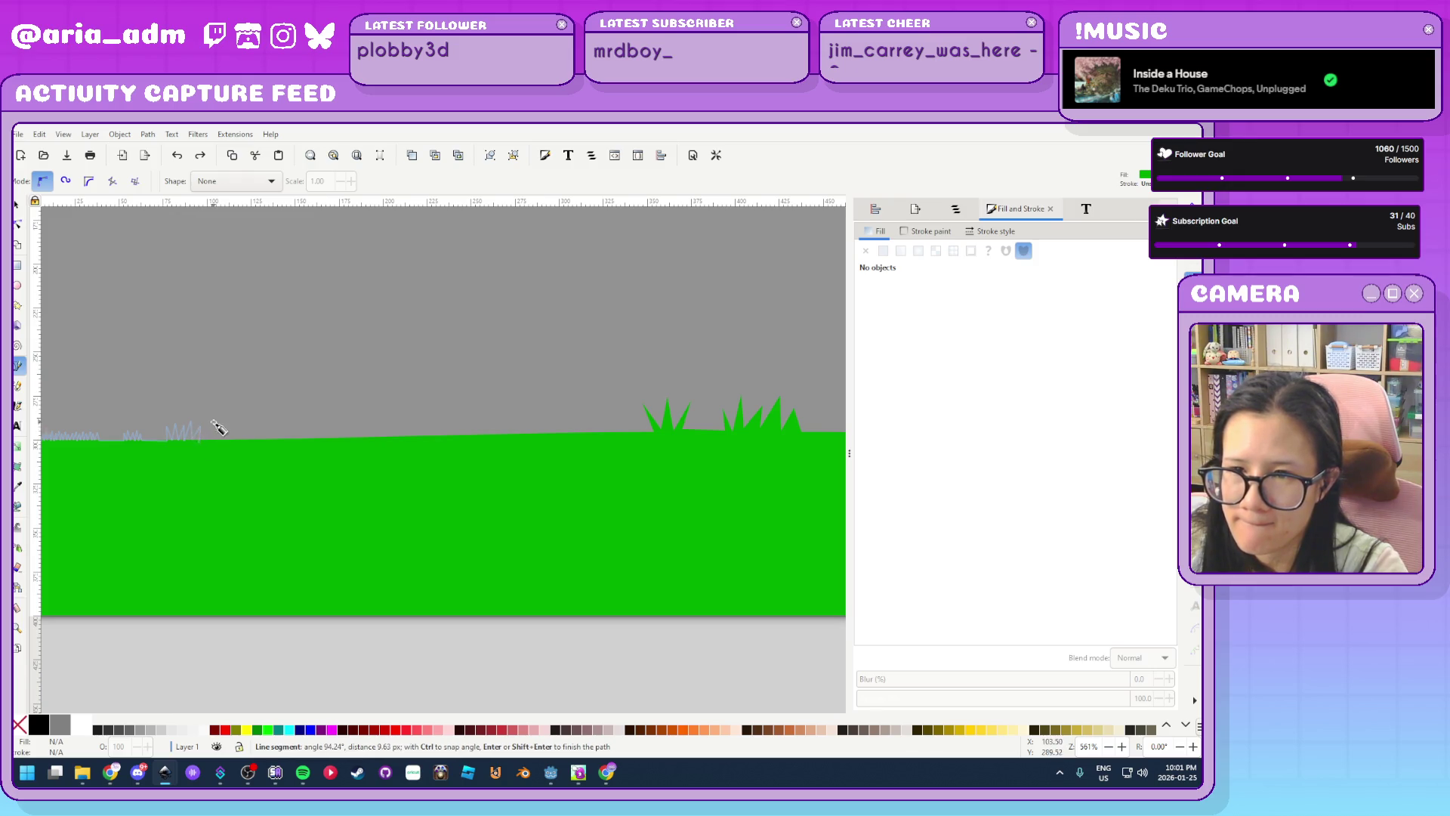
left_click(225, 413)
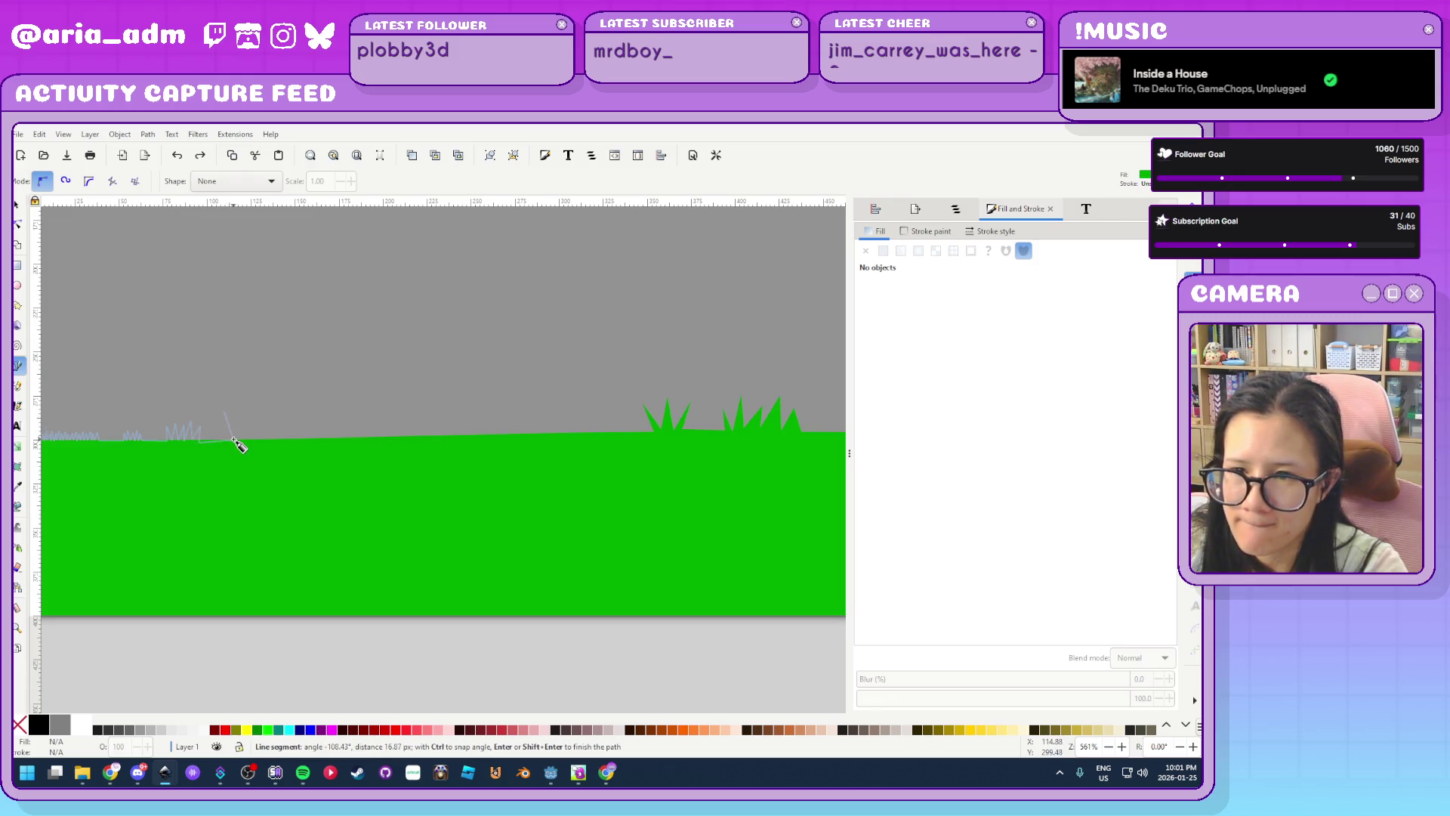
left_click(248, 449)
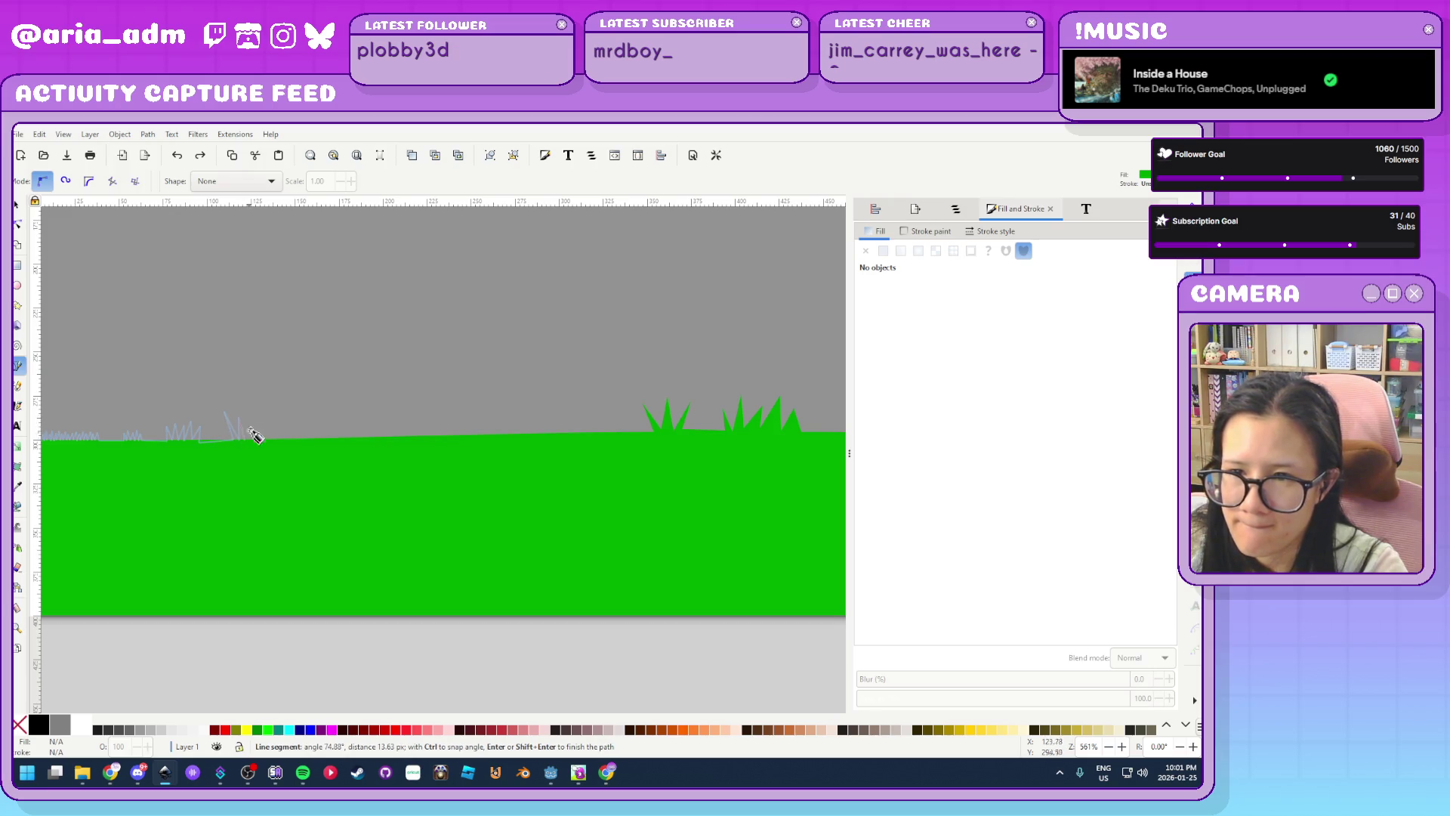
left_click(278, 441)
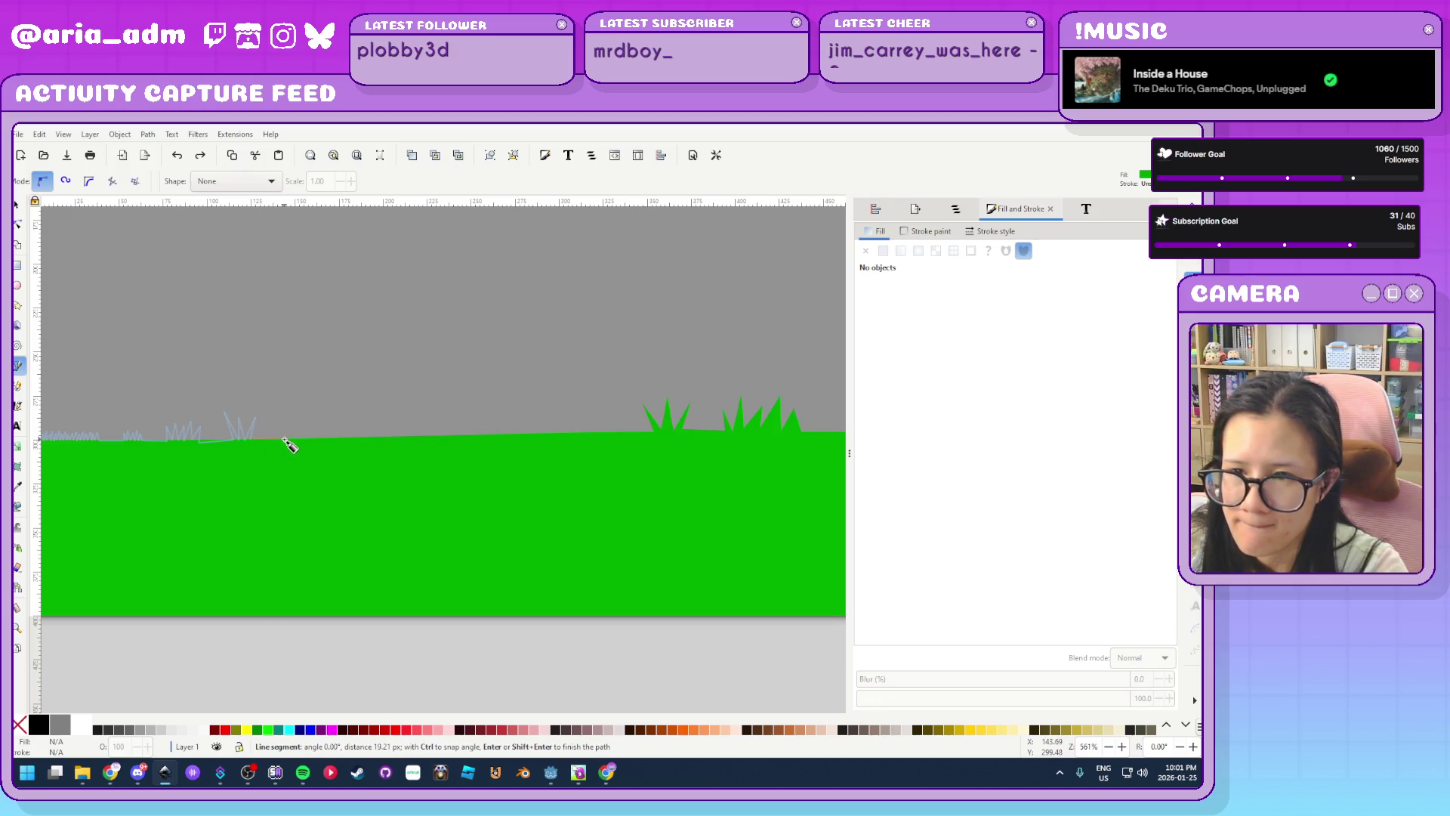
left_click(299, 446)
left_click(313, 443)
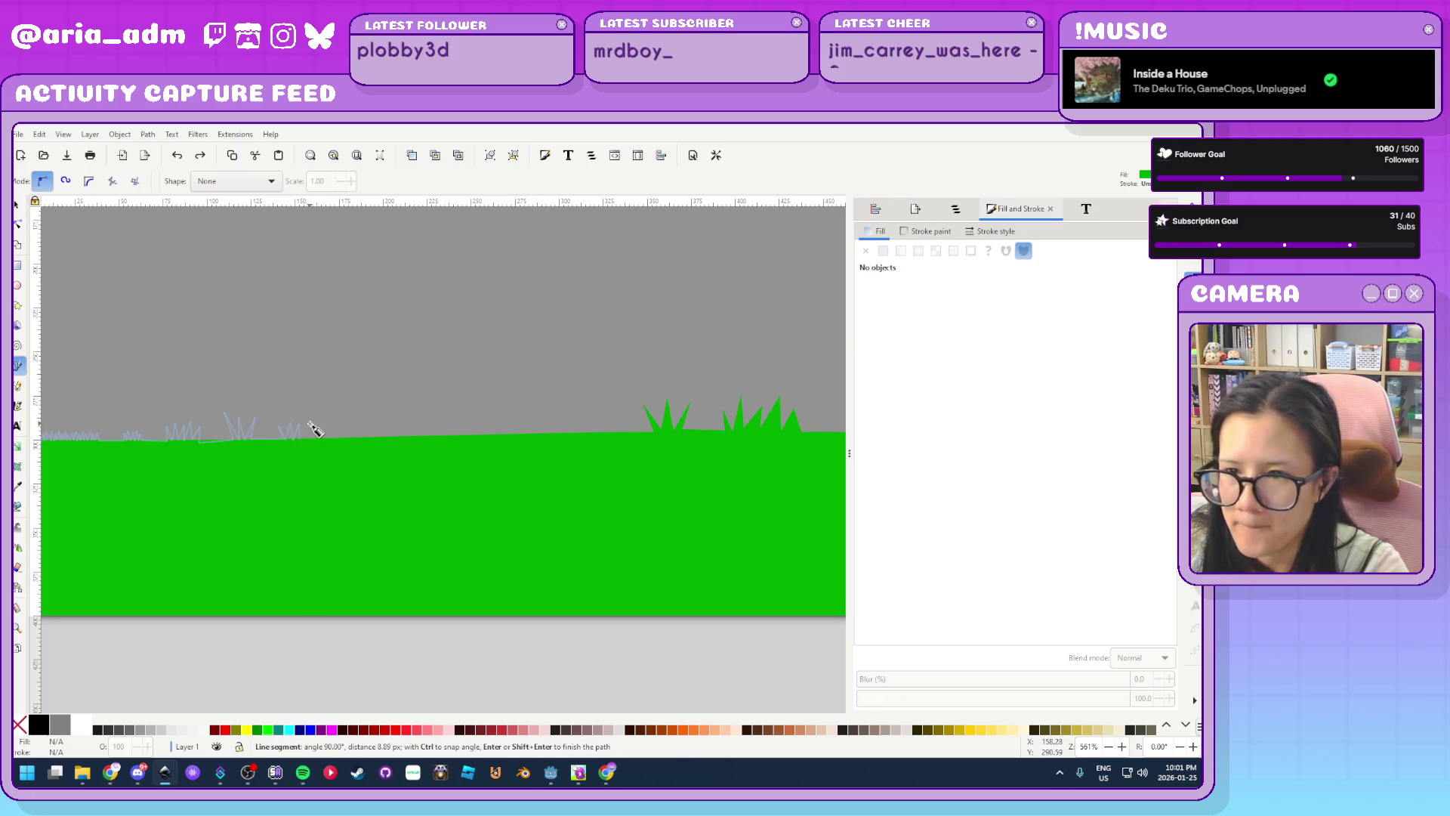
left_click(307, 421)
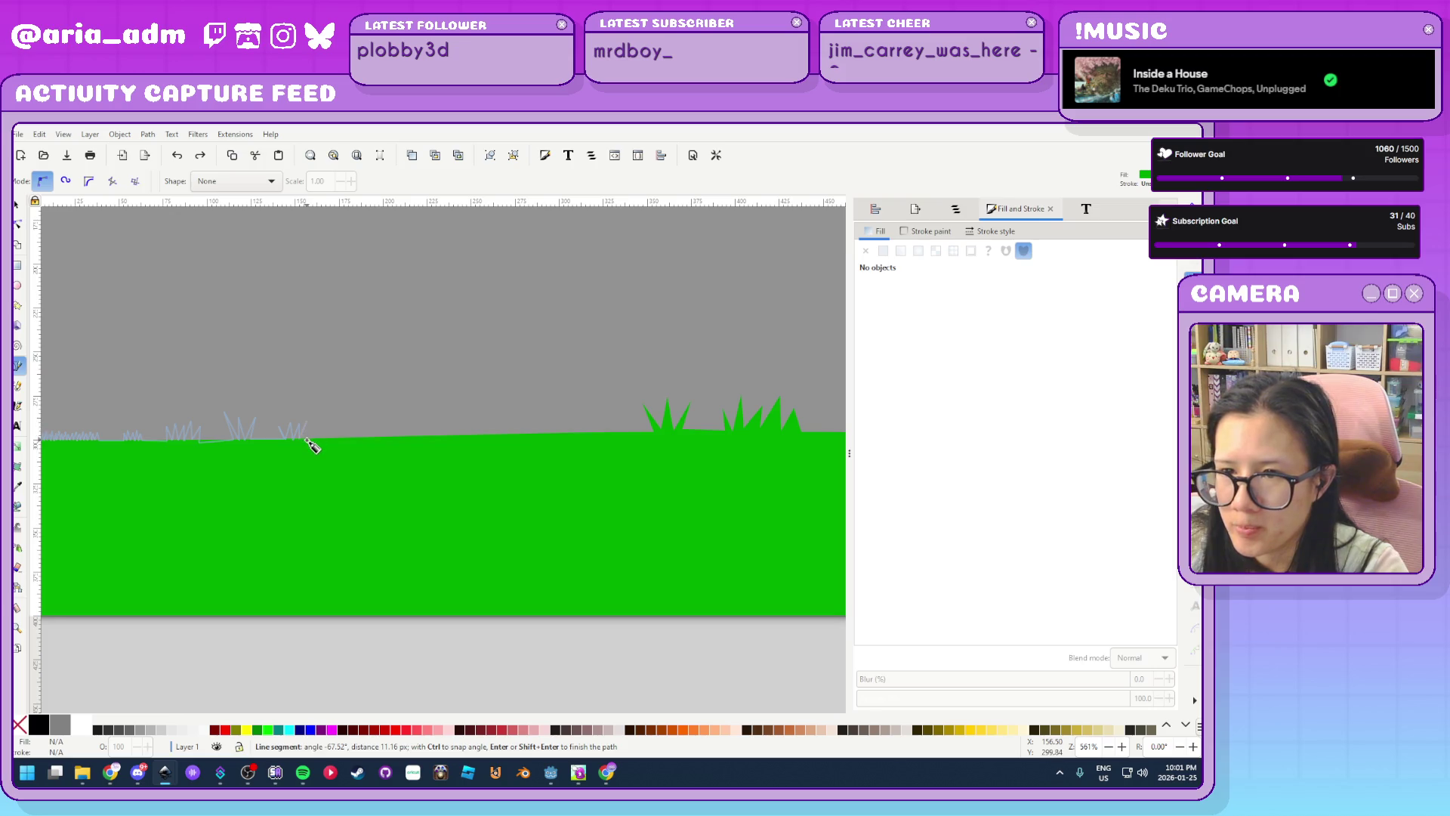
left_click(345, 439)
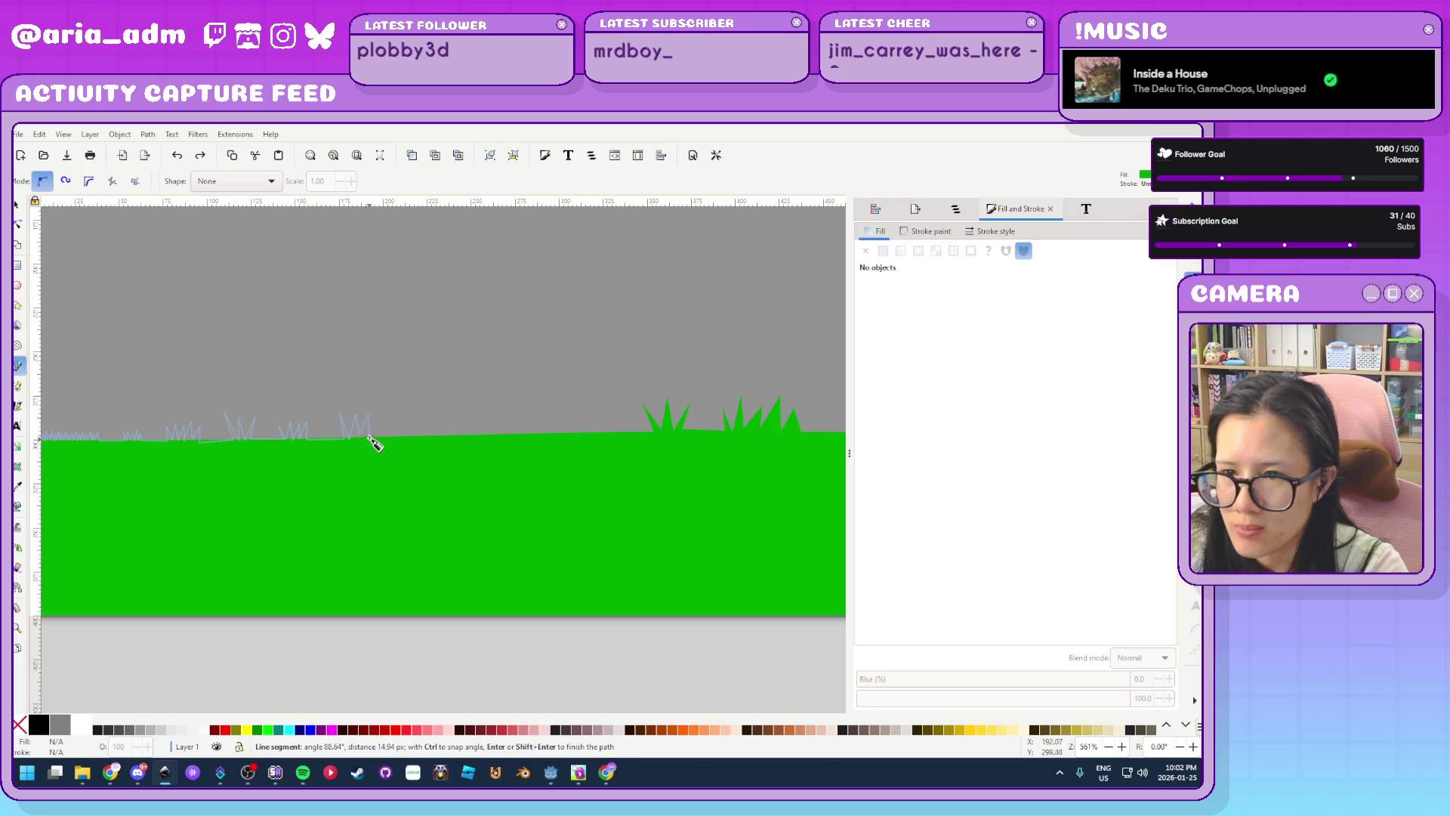
Continue the spiky grass outline rightward across the strip's top edge
left_click(385, 421)
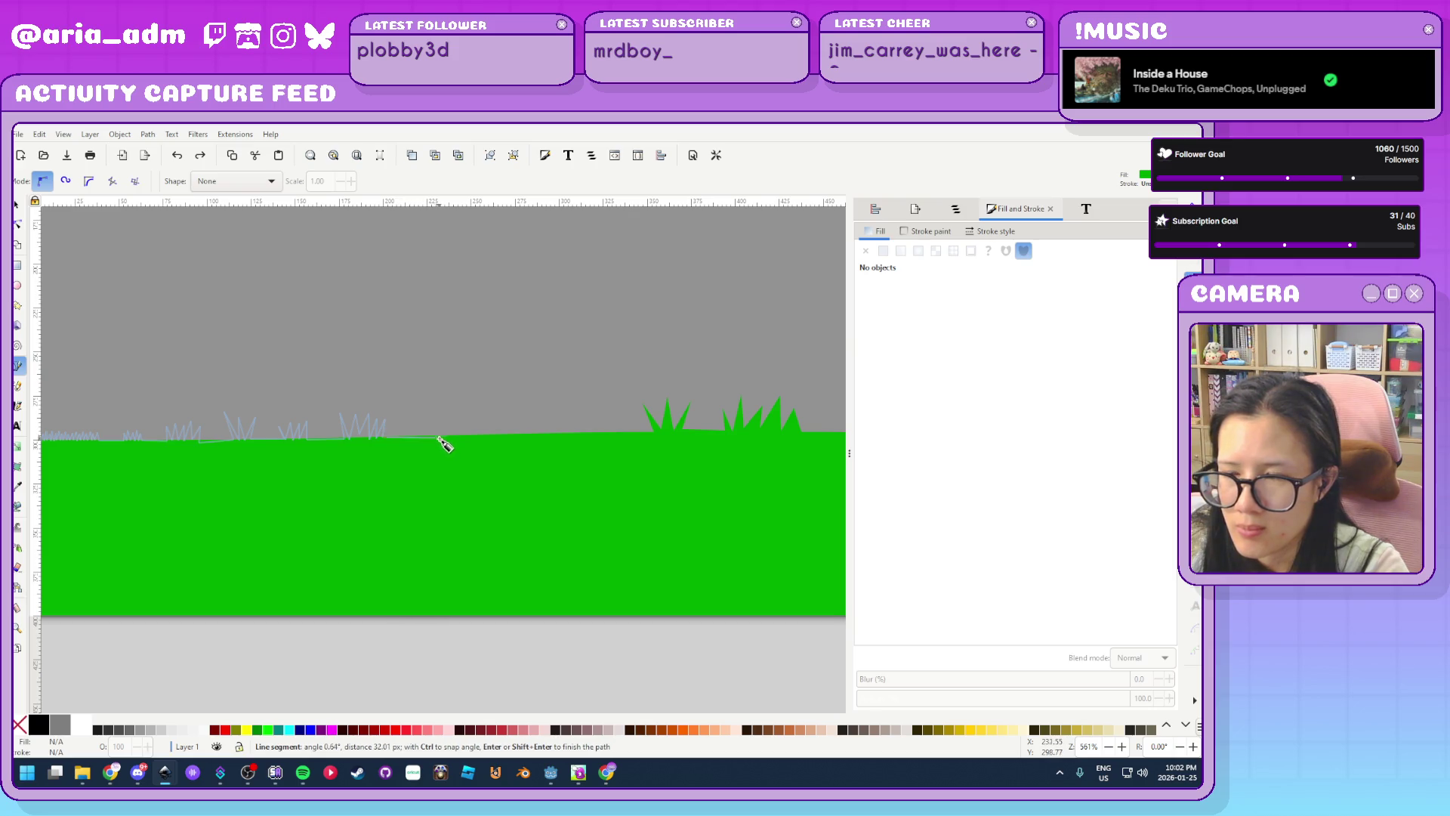
left_click(431, 433)
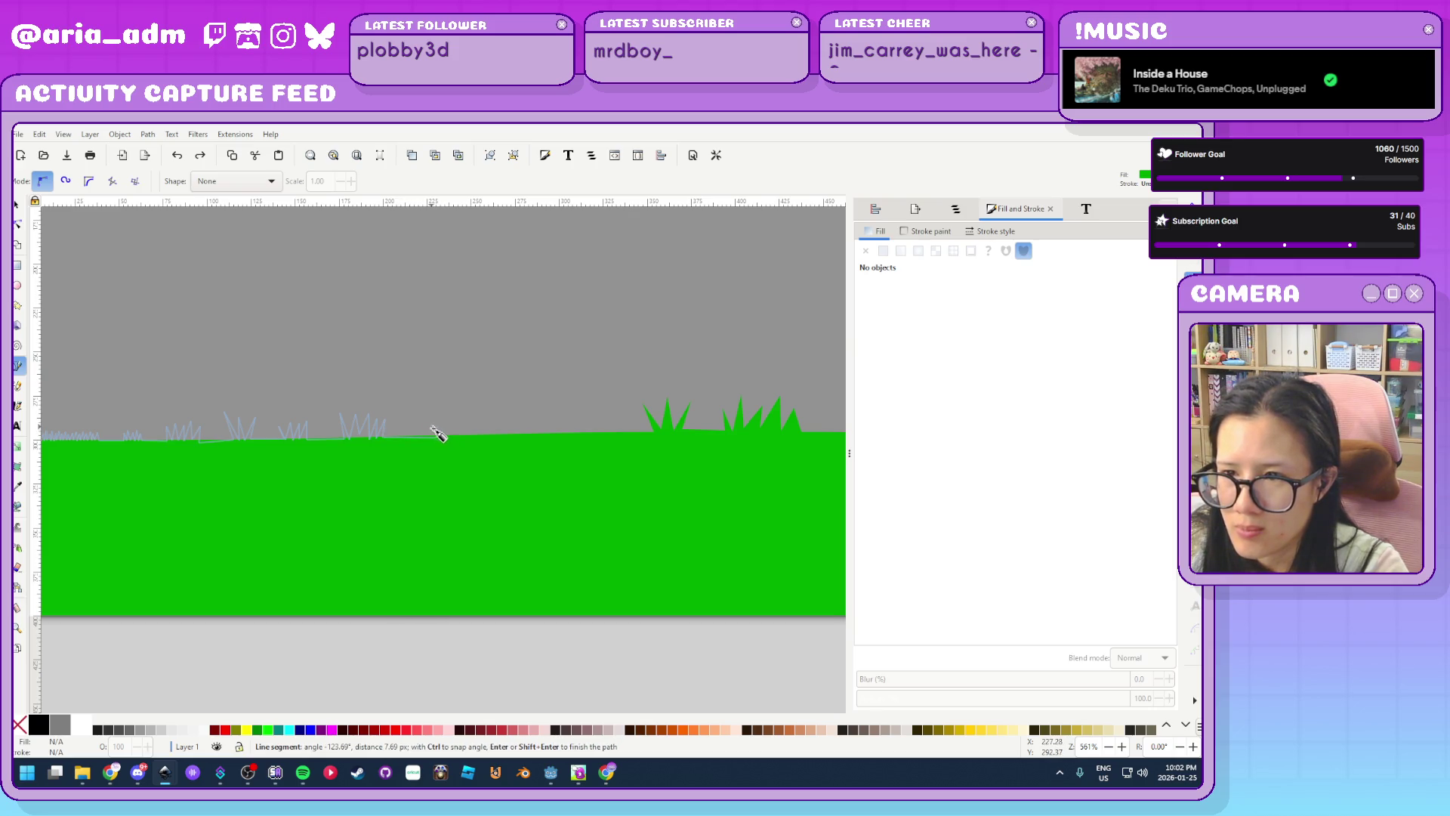
left_click(449, 419)
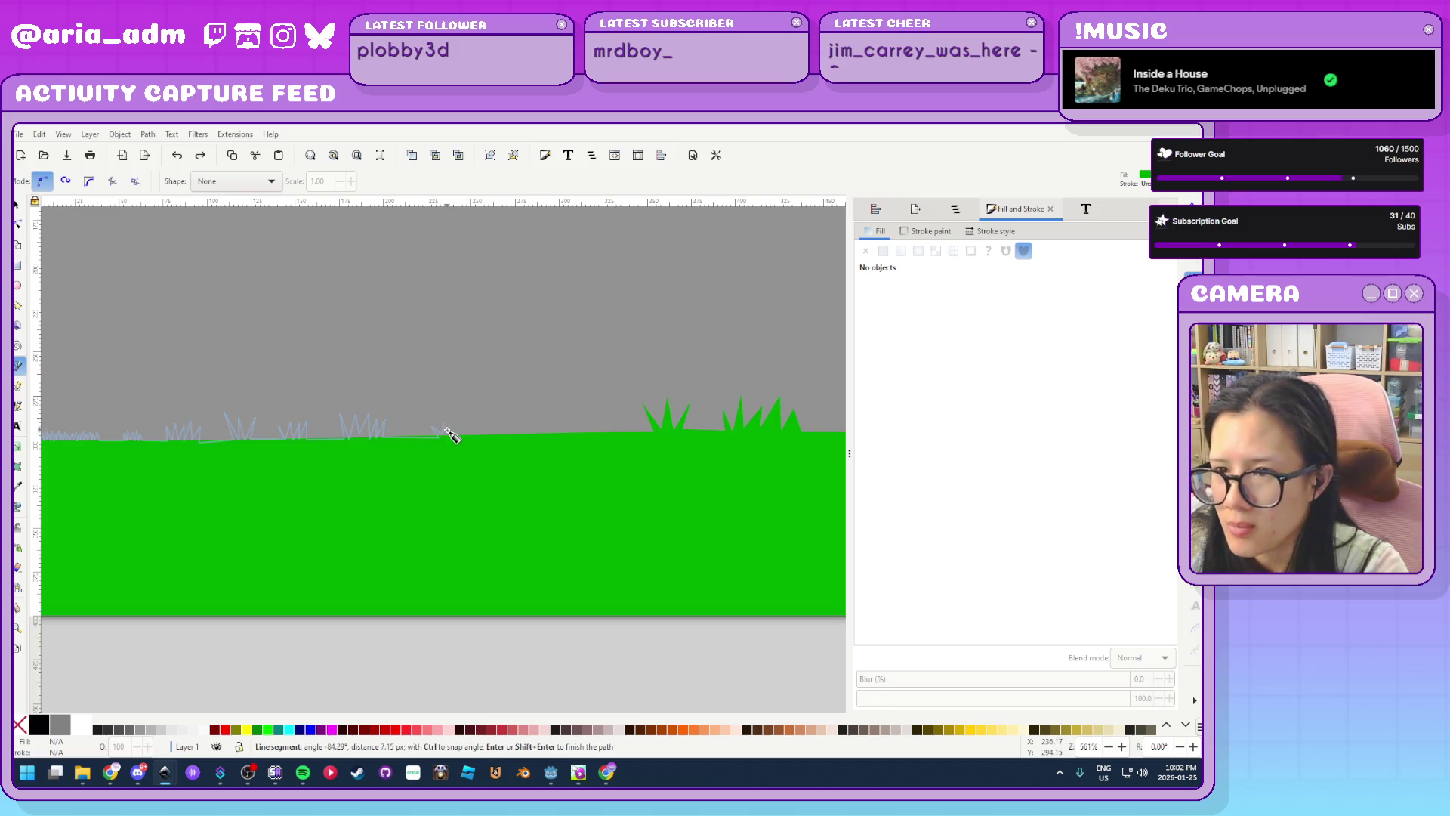
left_click(449, 433)
left_click(453, 421)
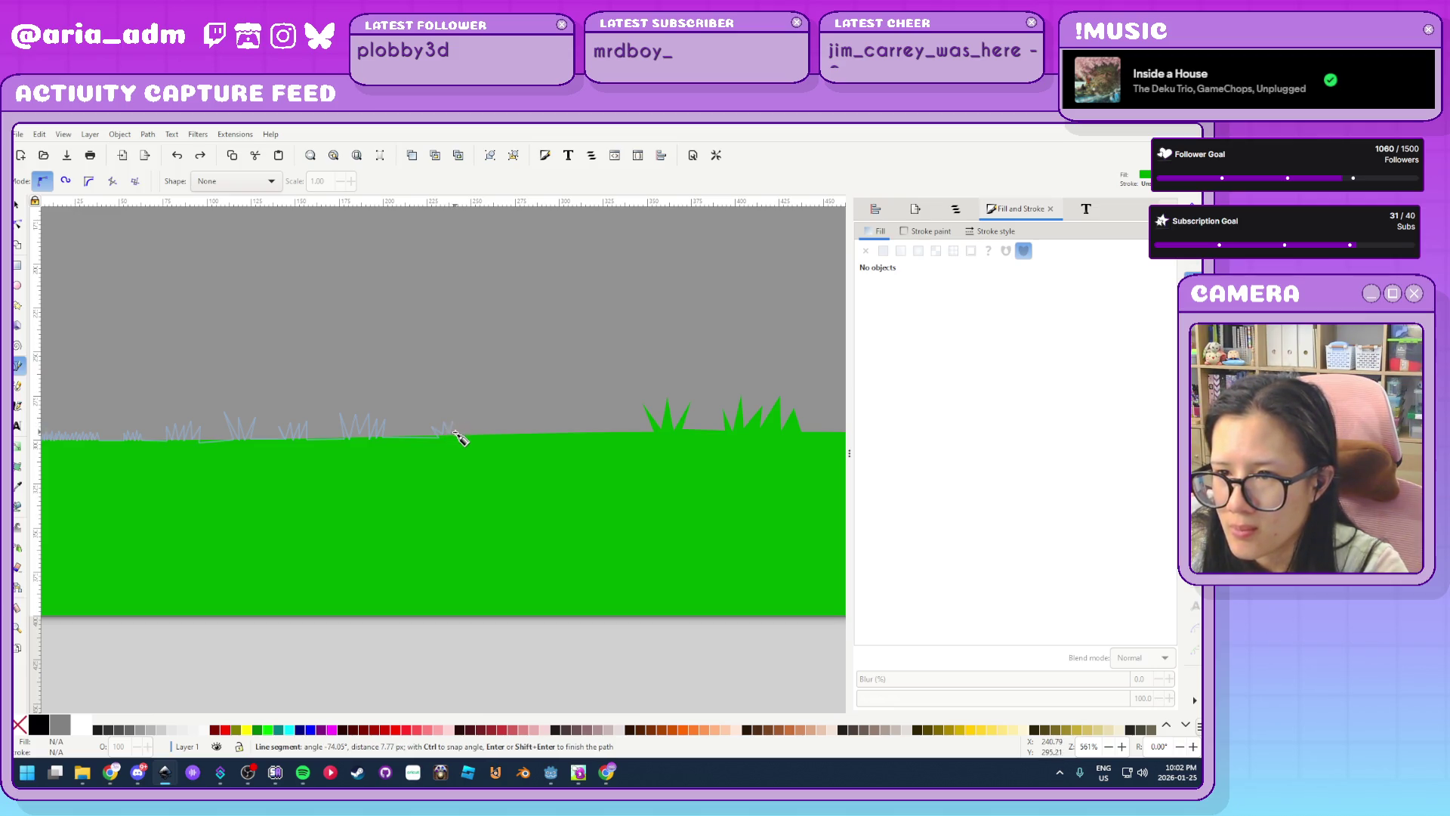
left_click(456, 434)
left_click(469, 417)
left_click(479, 435)
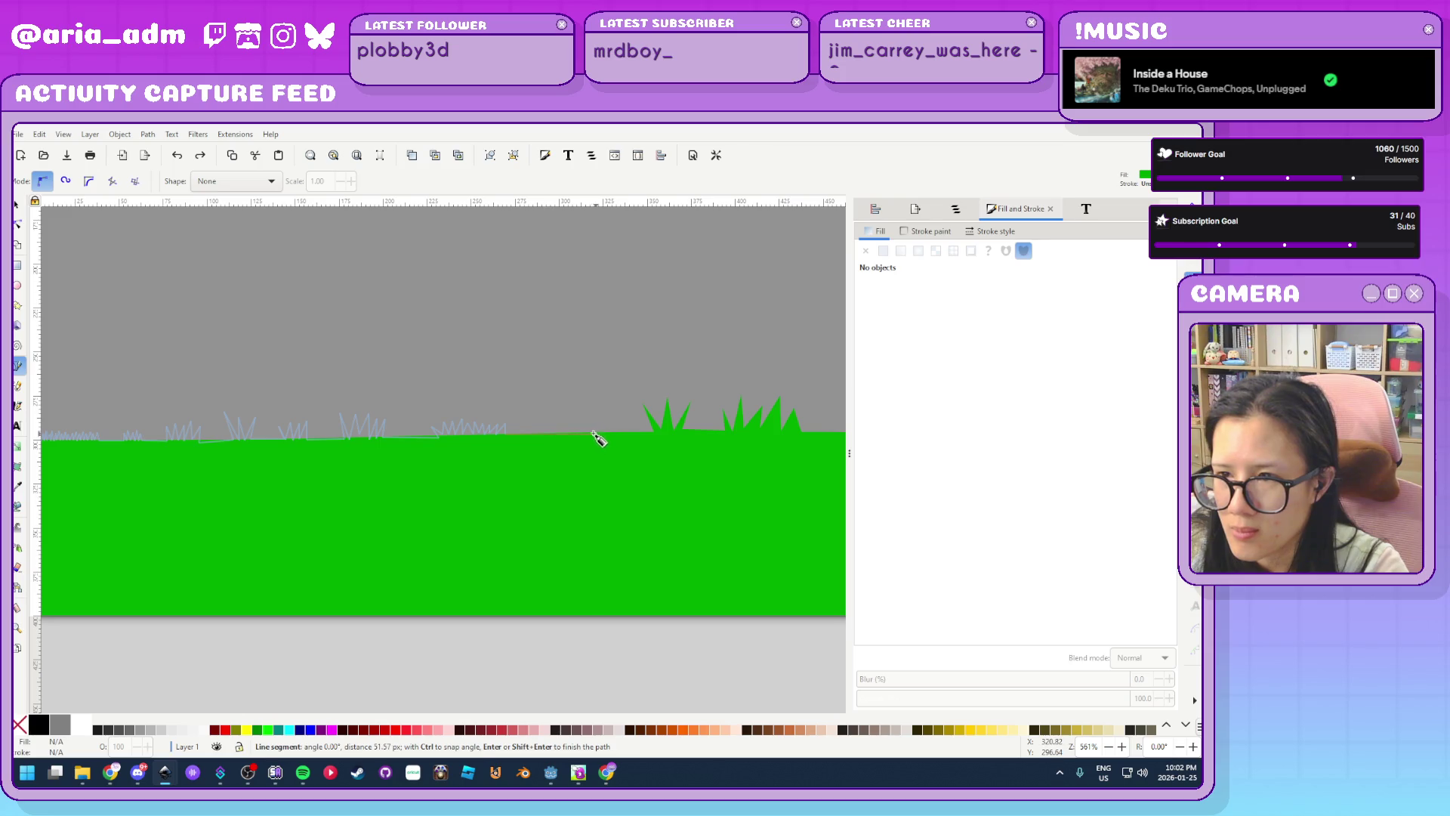
left_click(581, 434)
left_click(599, 419)
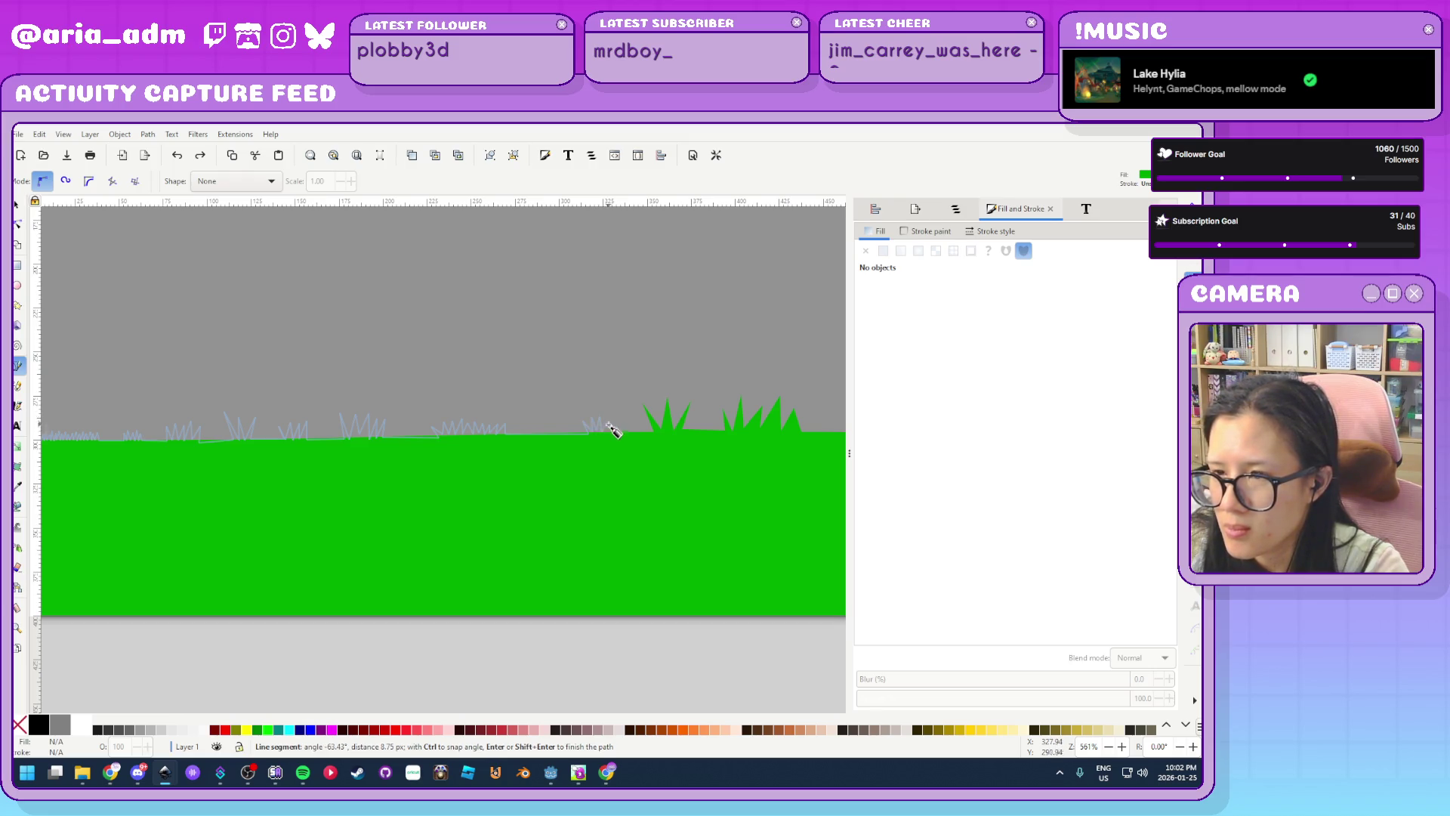
left_click(615, 433)
left_click(614, 433)
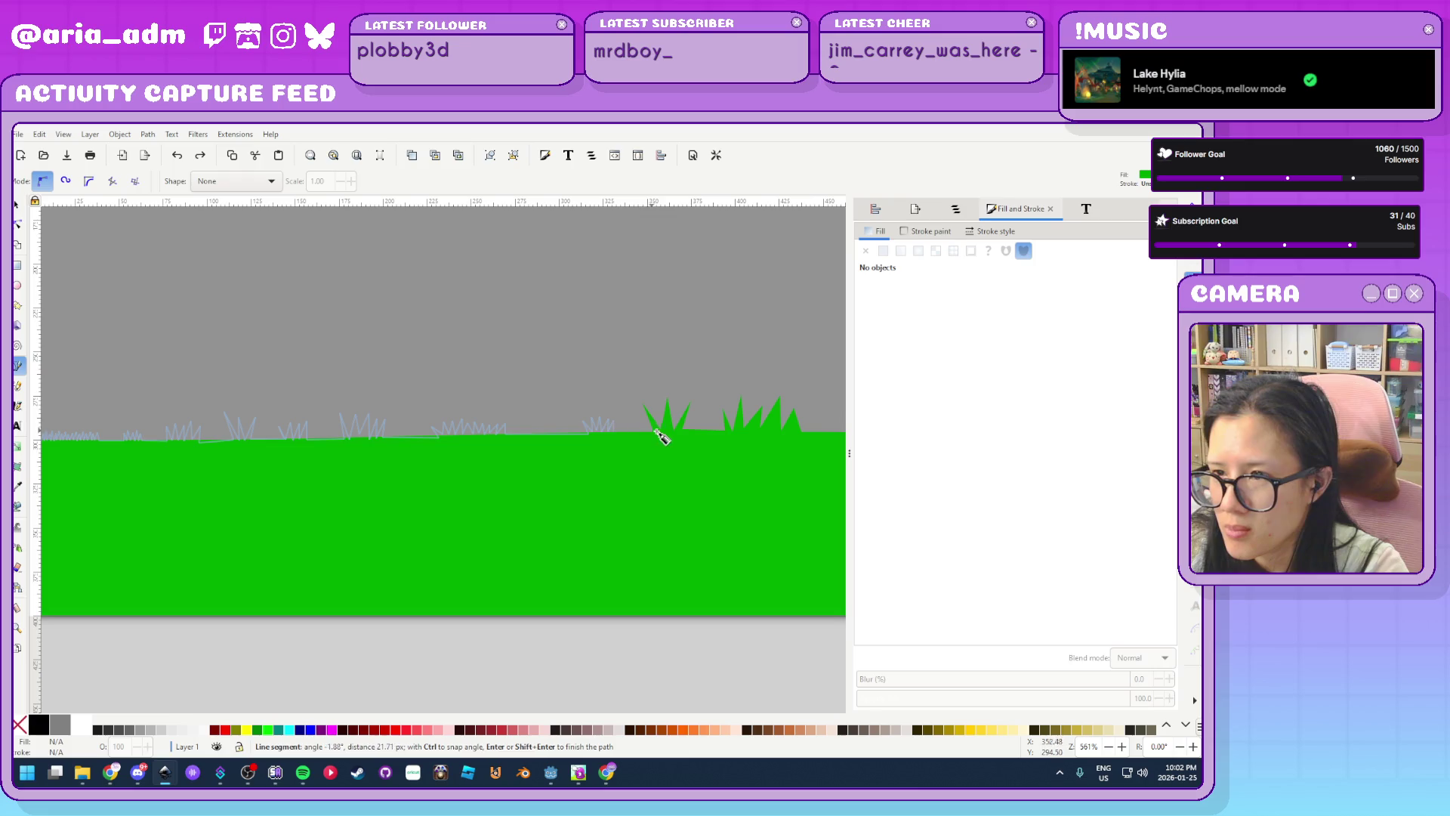
left_click(657, 451)
scroll(333, 469, "left", 10)
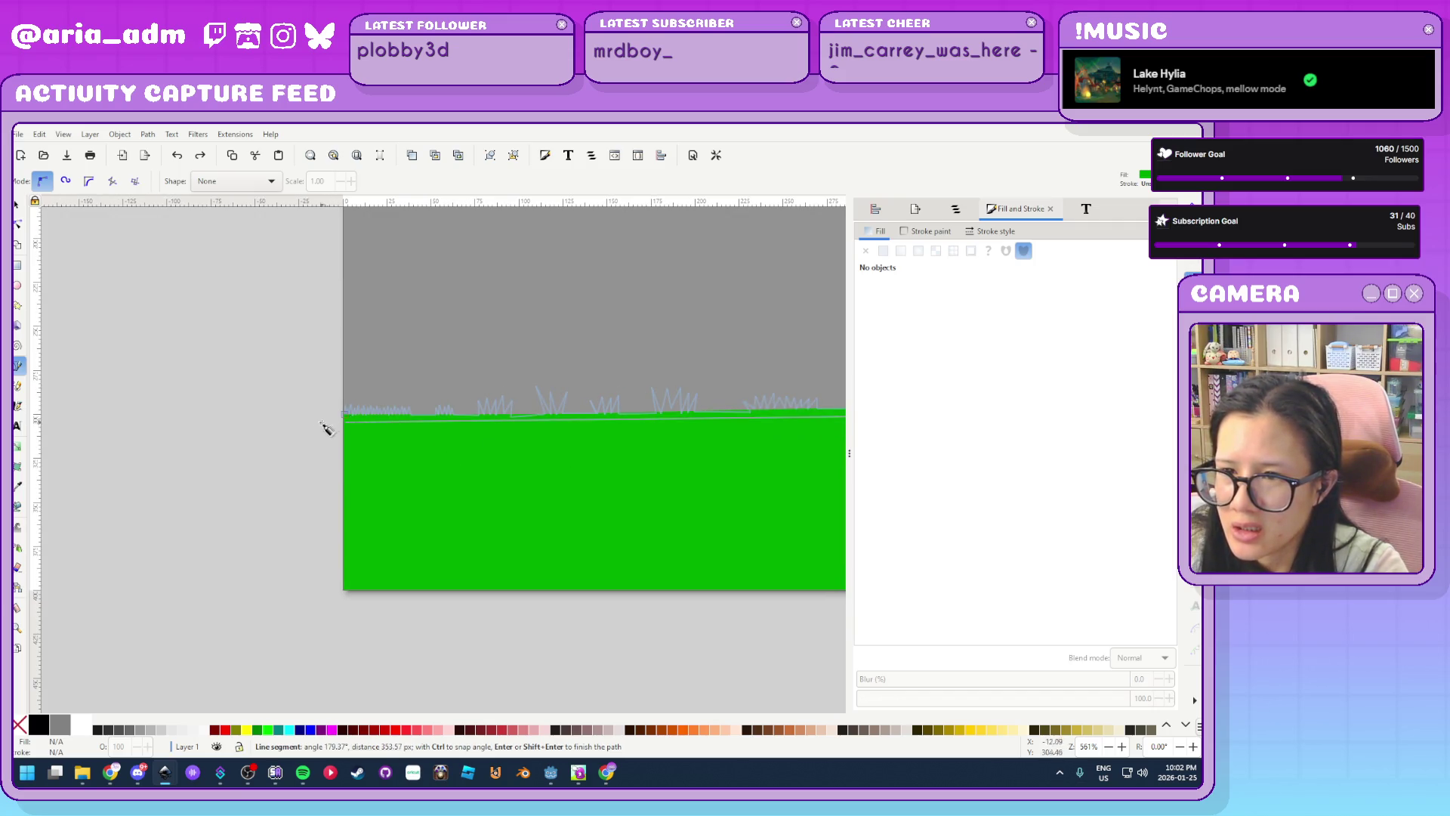
scroll(317, 421, "up", 3)
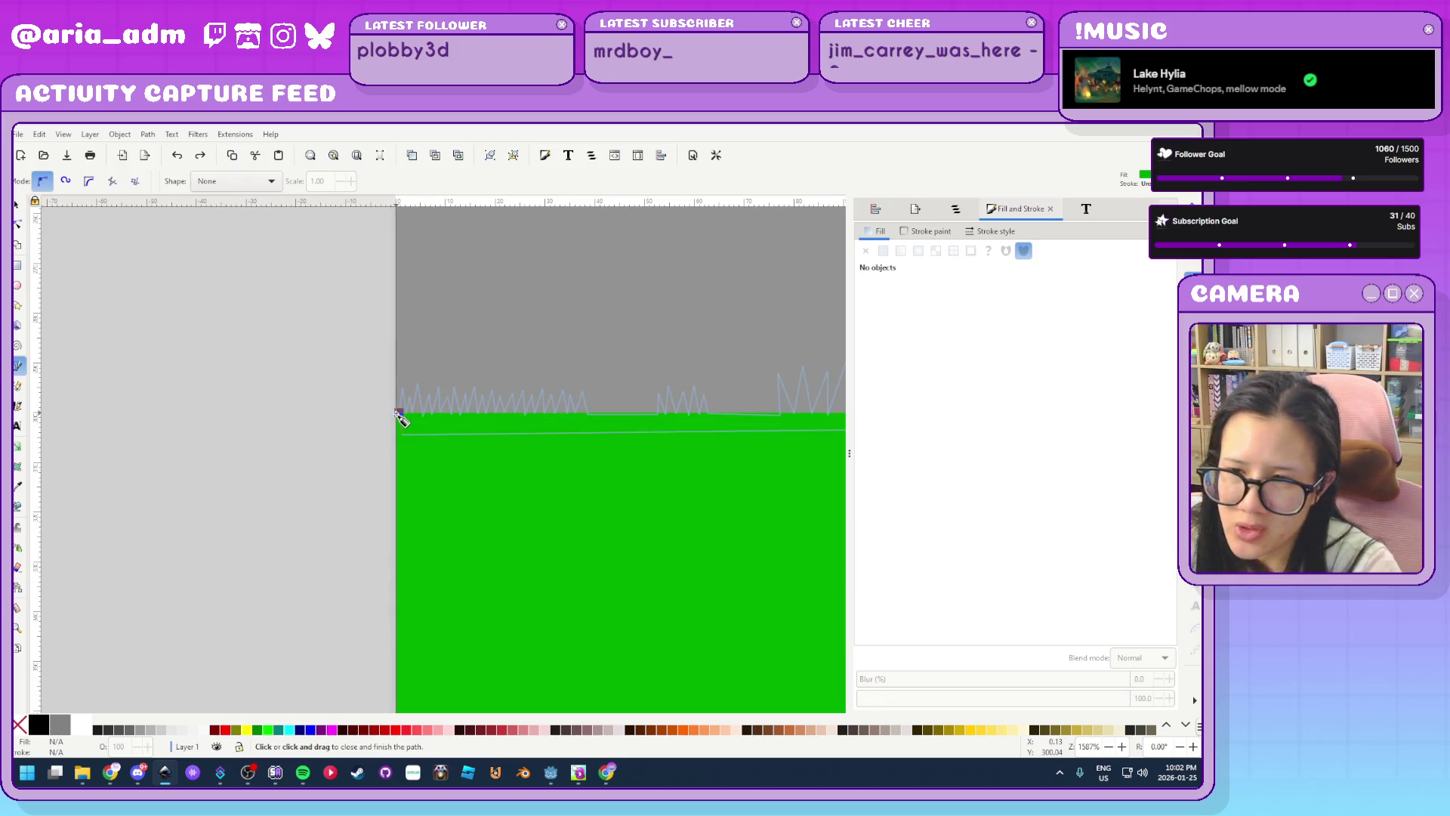
Close the outline onto its start point and save the drawing as bg-grass.svg
left_click(398, 415)
scroll(274, 454, "down", 4)
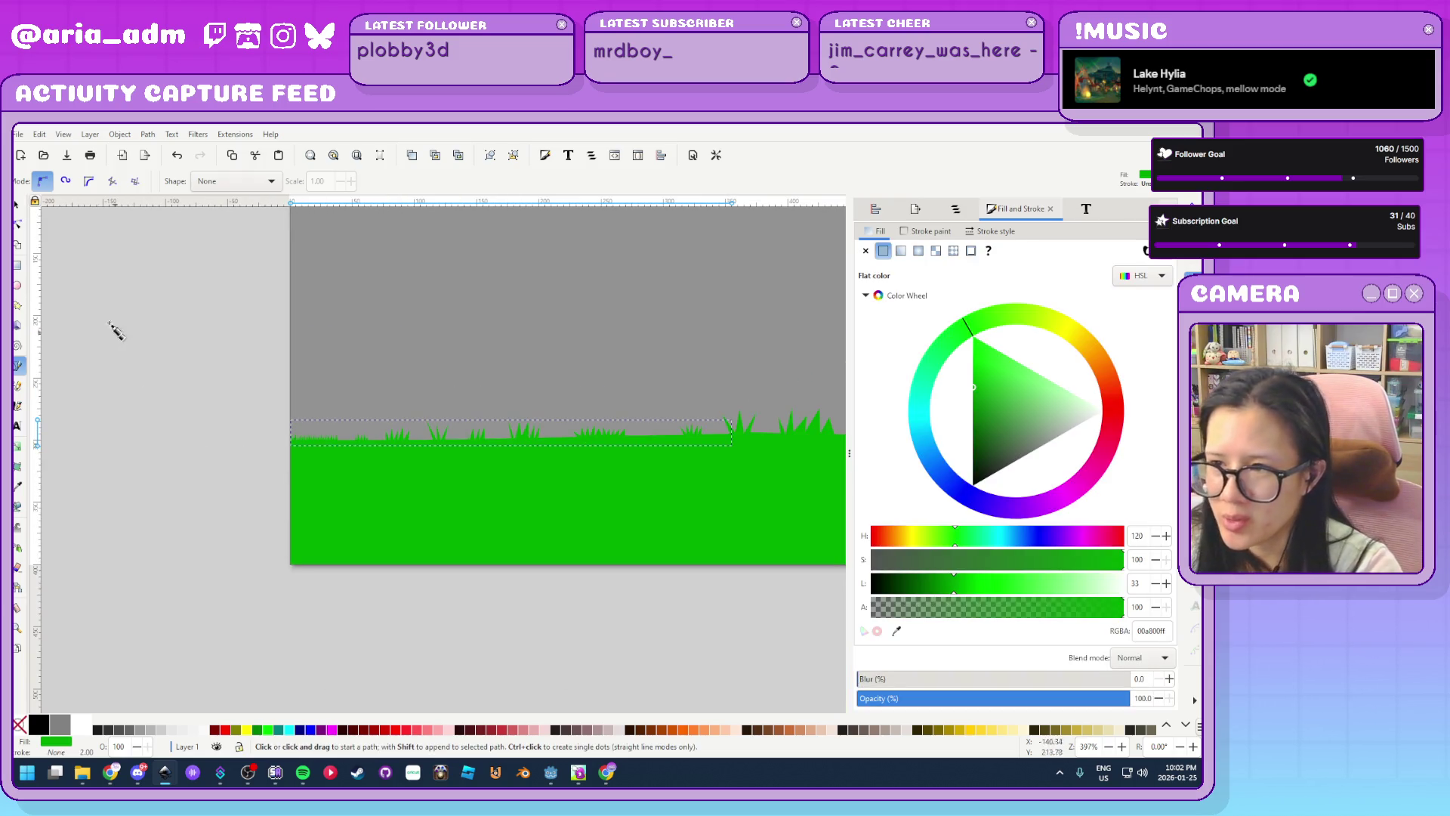
left_click(15, 204)
scroll(162, 512, "down", 1)
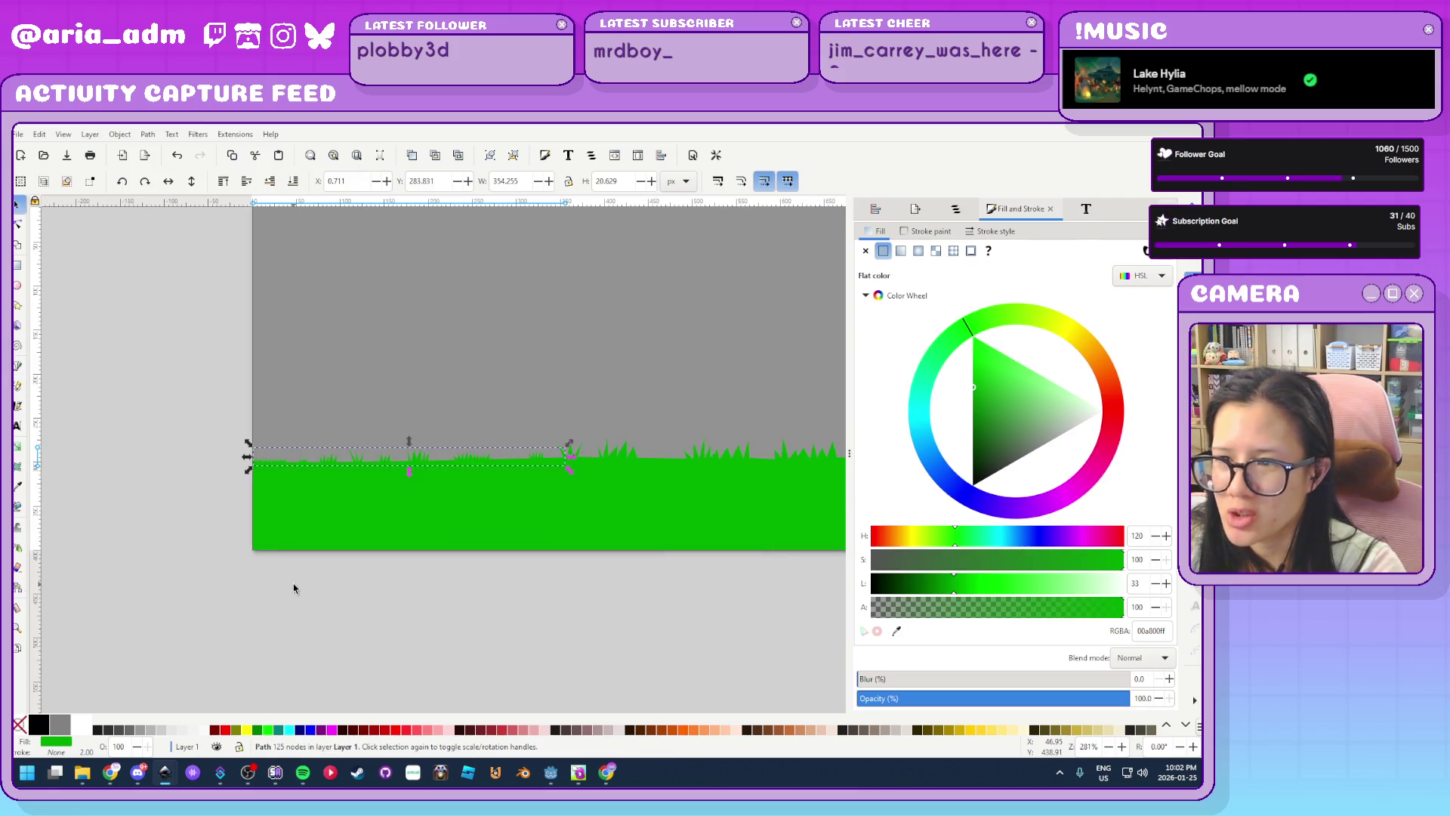
left_click(295, 586)
scroll(253, 589, "down", 2)
scroll(231, 588, "down", 1)
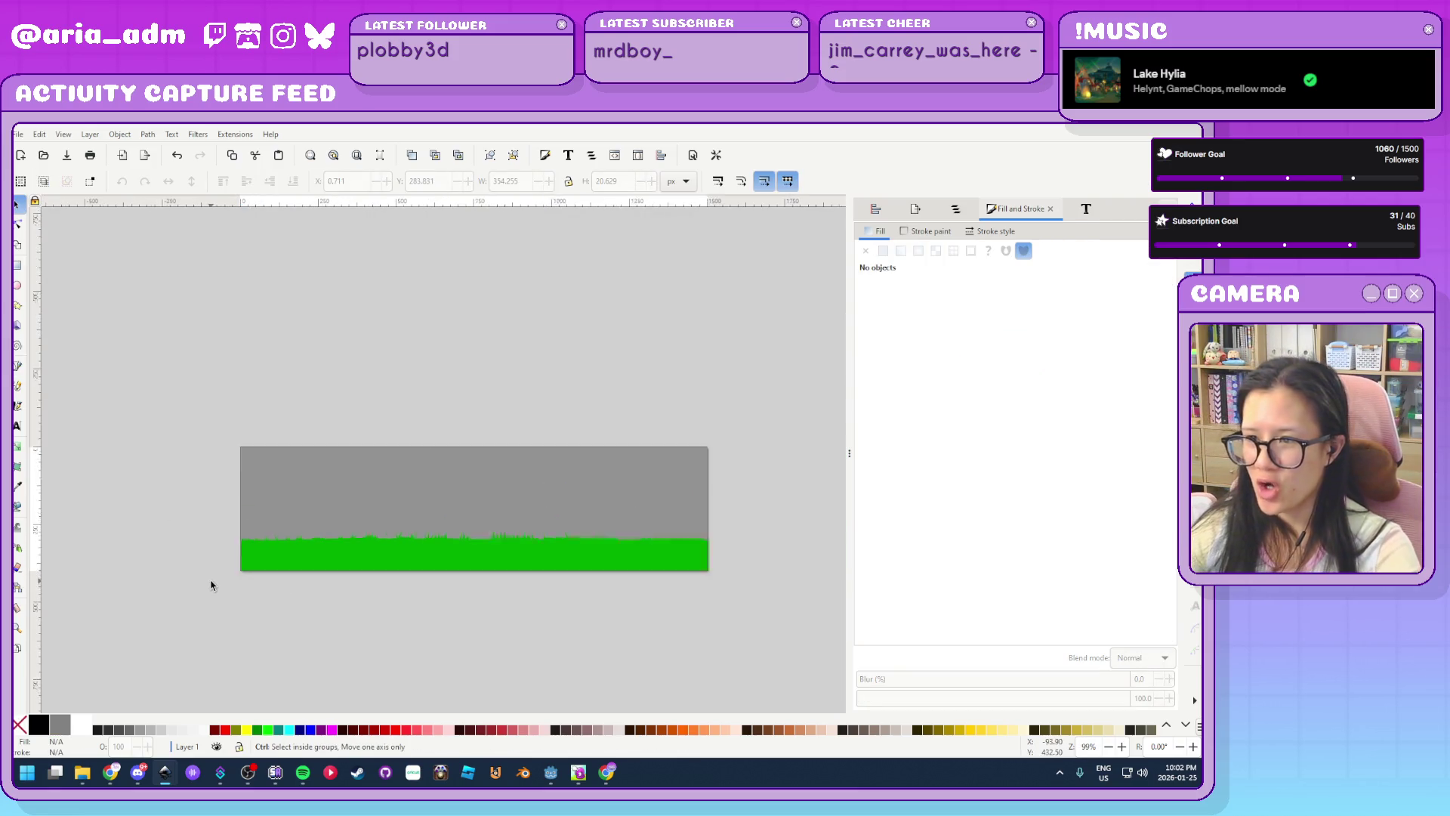
scroll(210, 582, "down", 1)
scroll(453, 596, "up", 2)
scroll(428, 564, "up", 3)
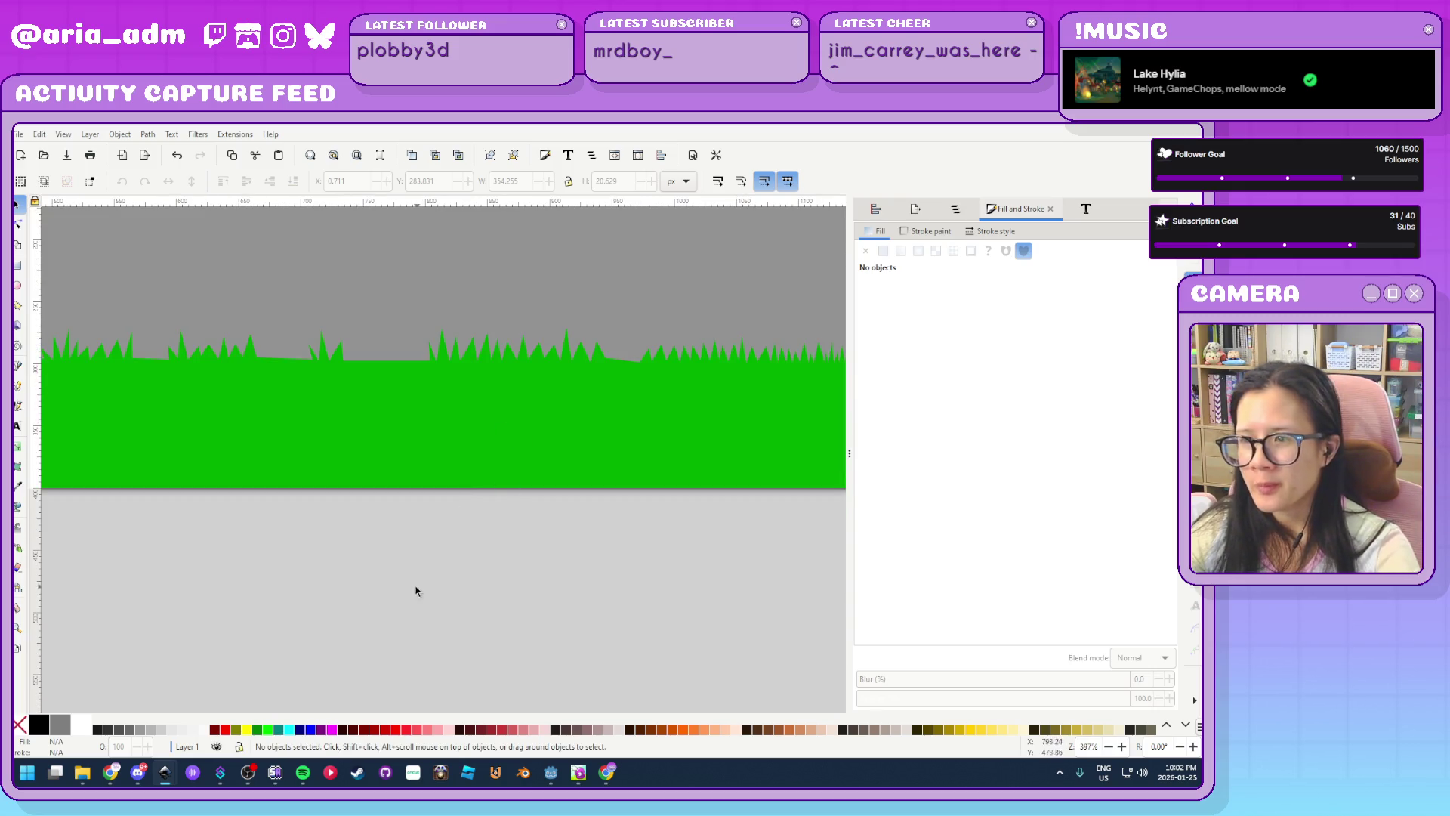
scroll(415, 589, "down", 3)
key("ctrl+s")
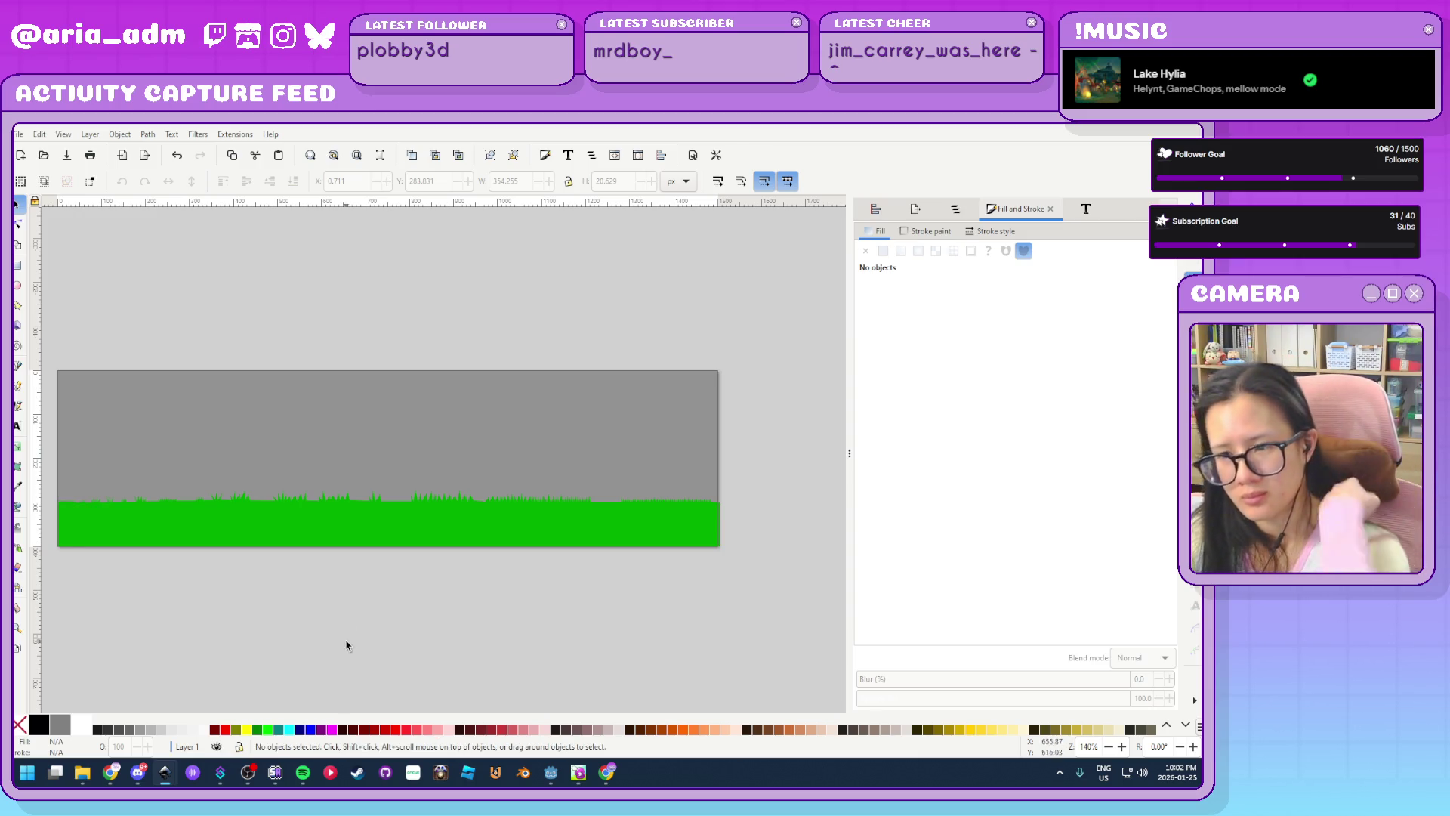
left_click(555, 776)
Add a Parallax2D node named bg-grass under backgroundStuff, with a Sprite2D child
left_click(69, 229)
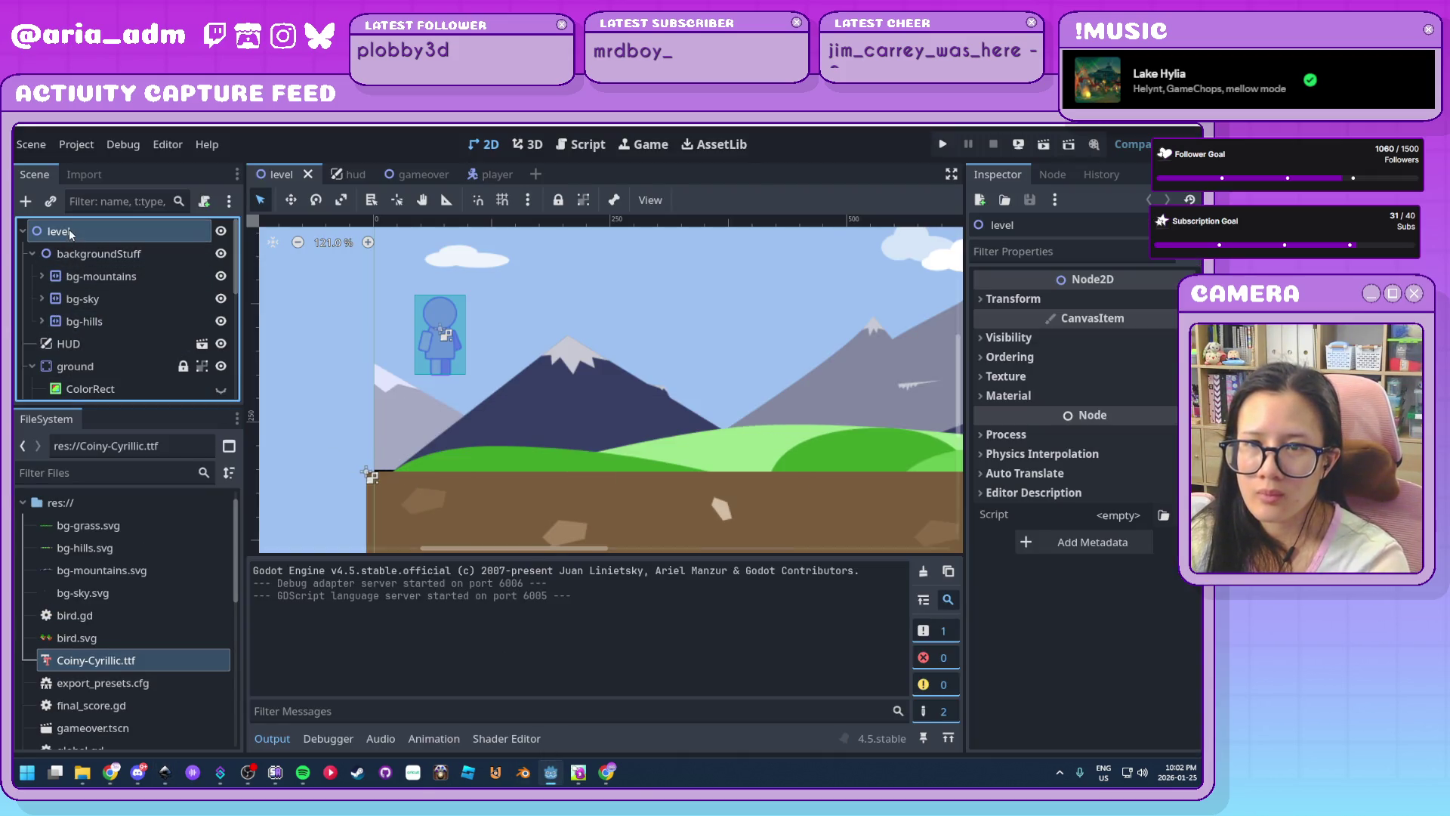
left_click(88, 255)
key("ctrl+a")
type("parallax")
key("Return")
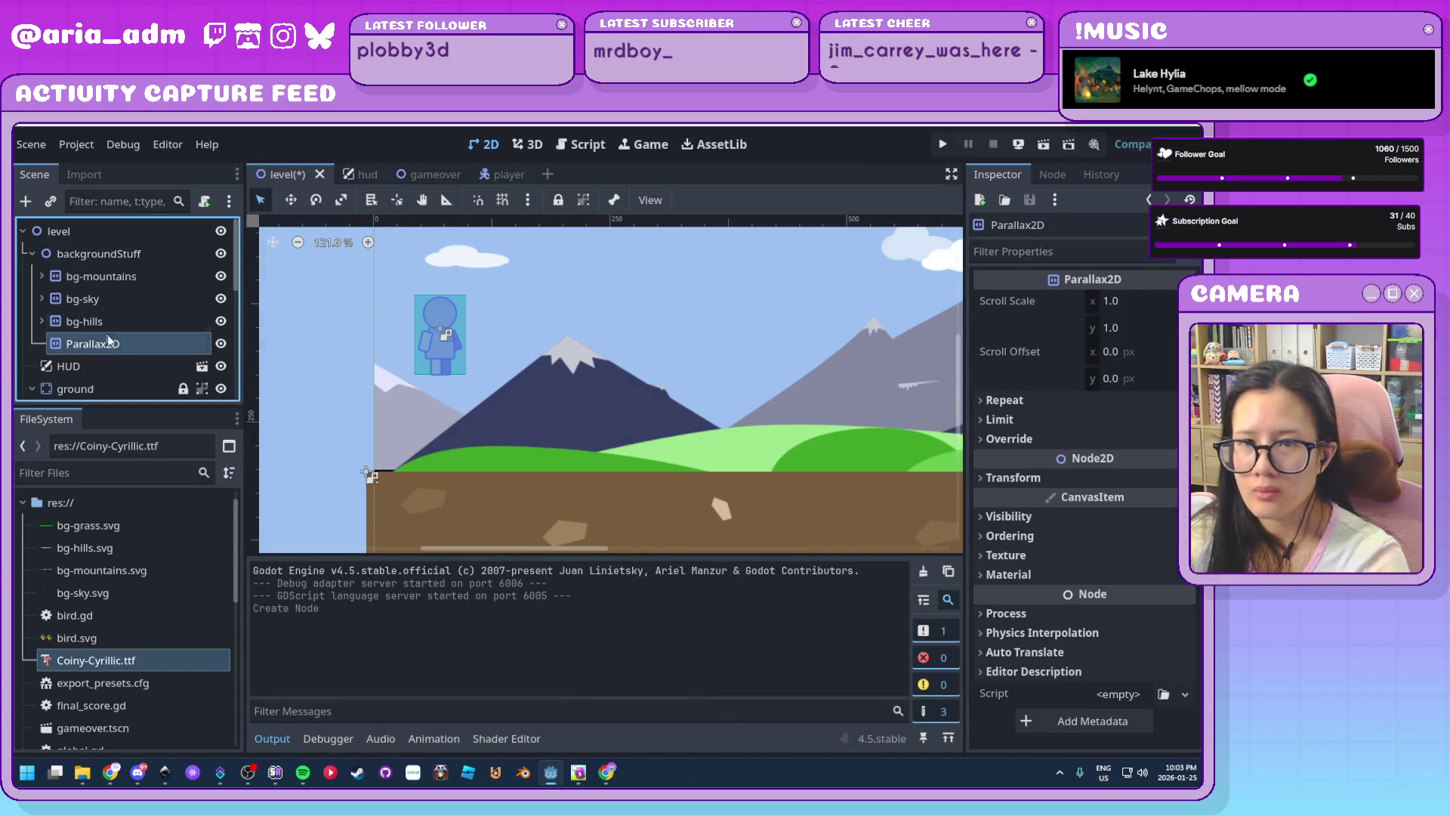
double_click(109, 341)
type("bg-gra")
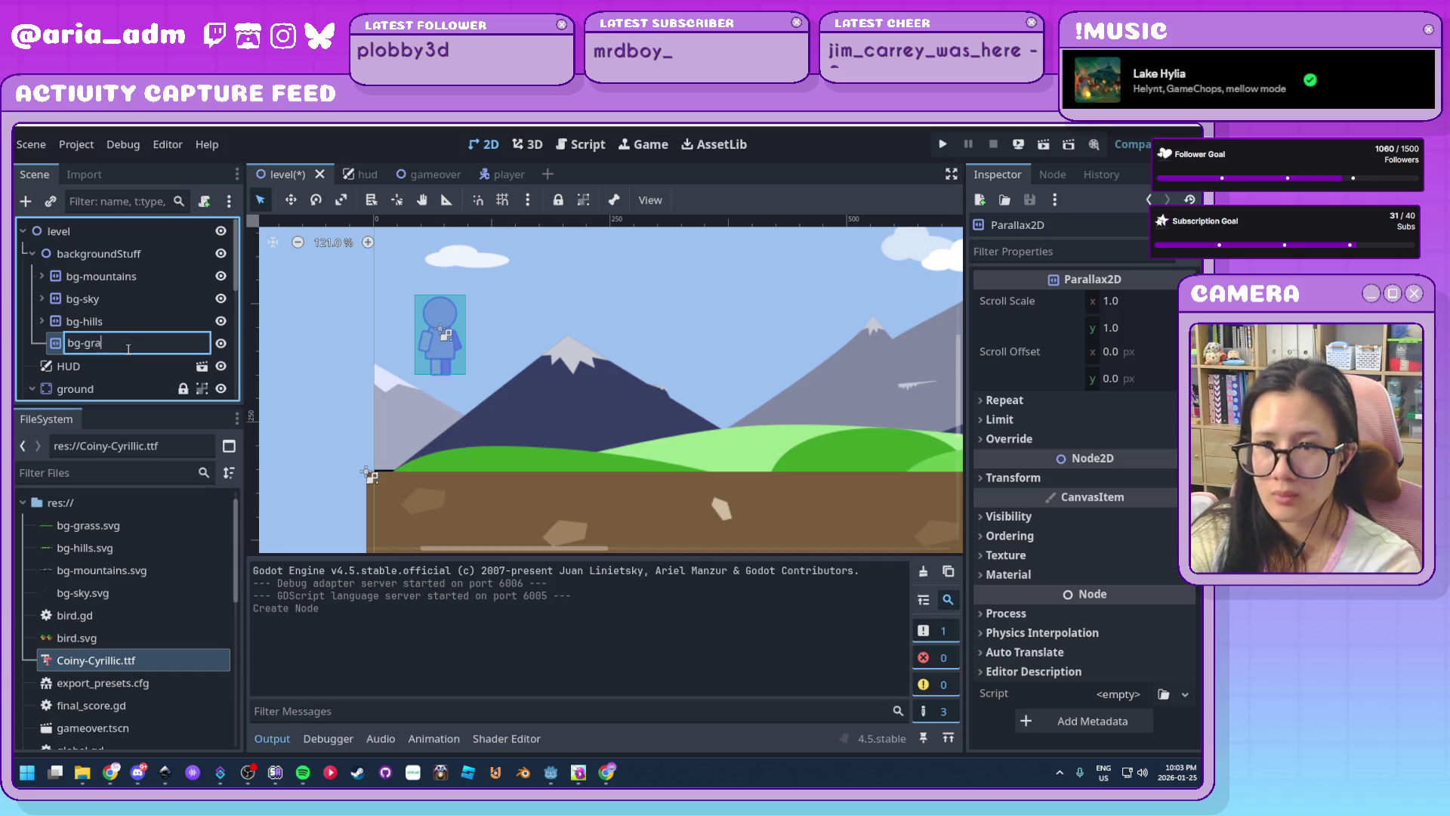
type("ss")
key("Return")
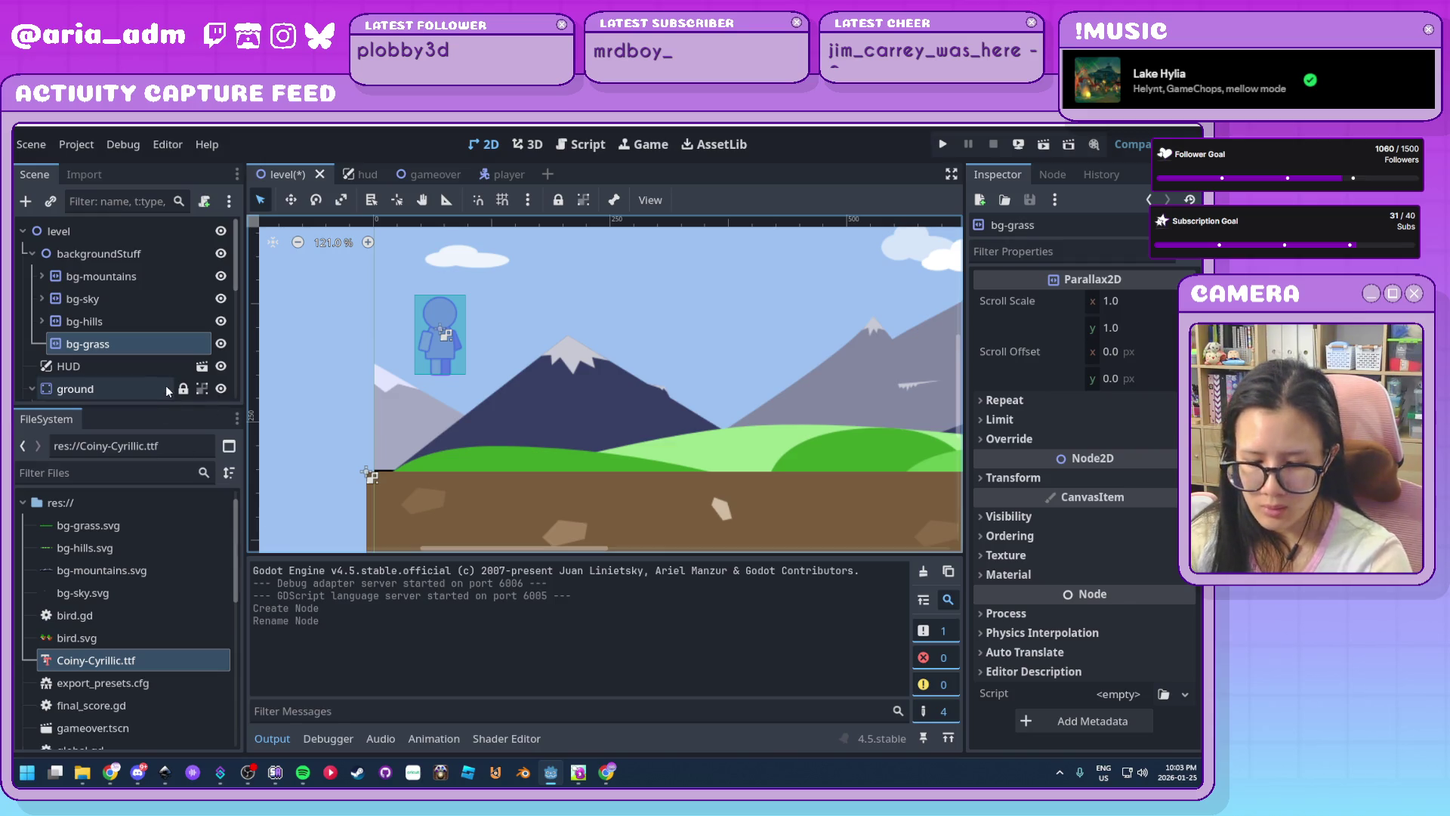
key("ctrl+a")
type("sprite")
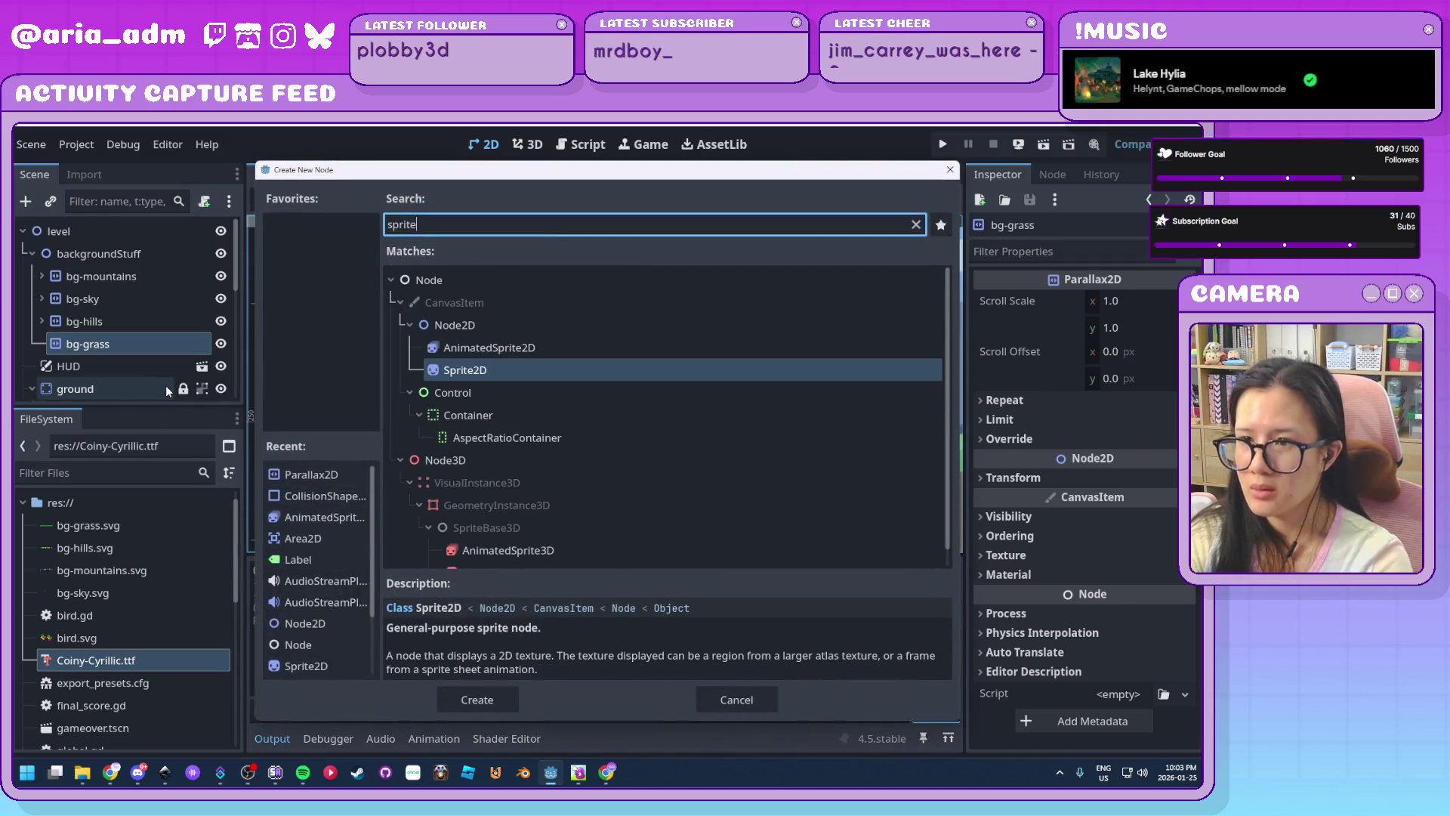
key("Return")
Give bg-grass a Repeat Size x of 1500 and a negative horizontal autoscroll
left_click(113, 343)
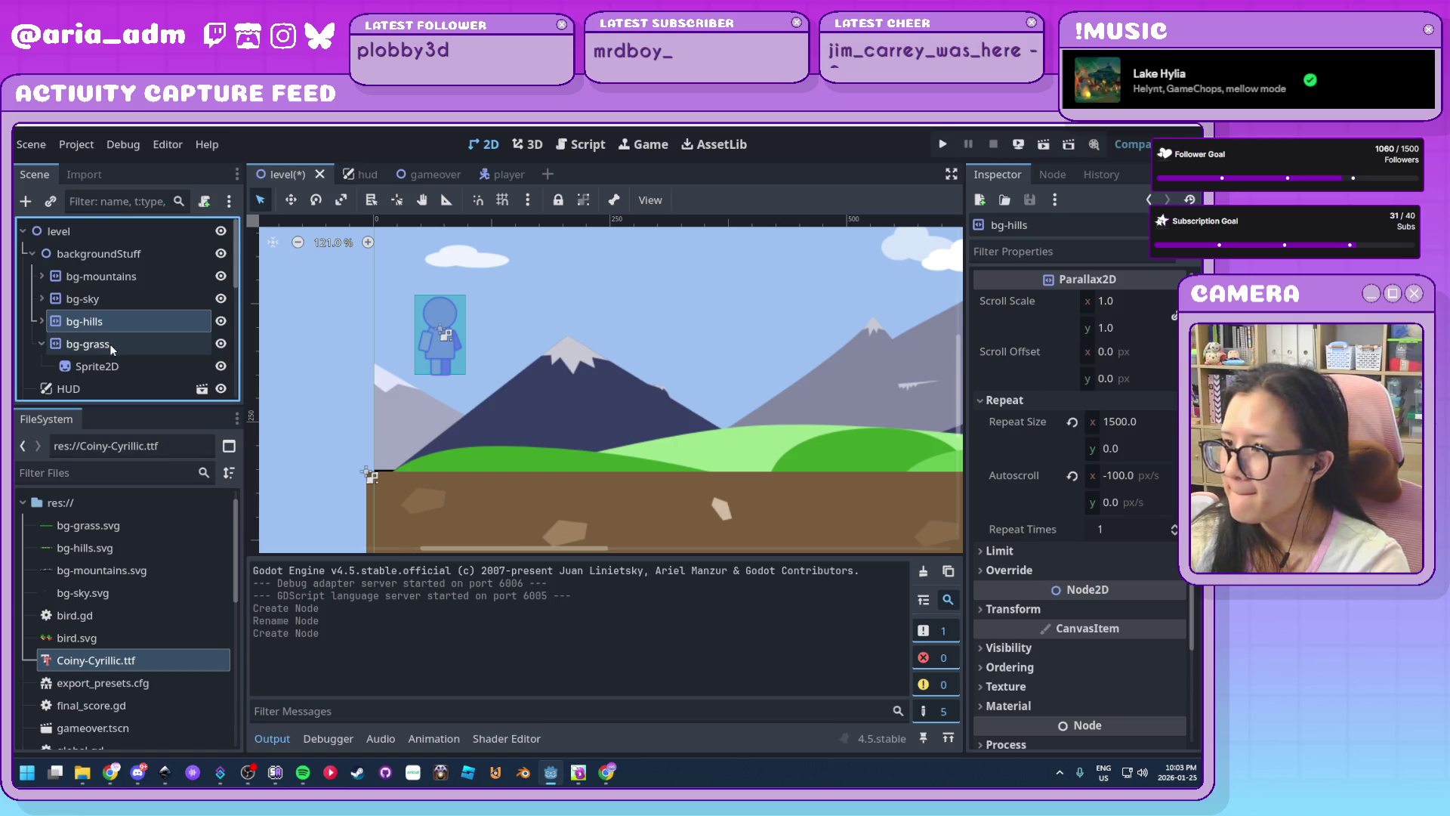
left_click(1001, 399)
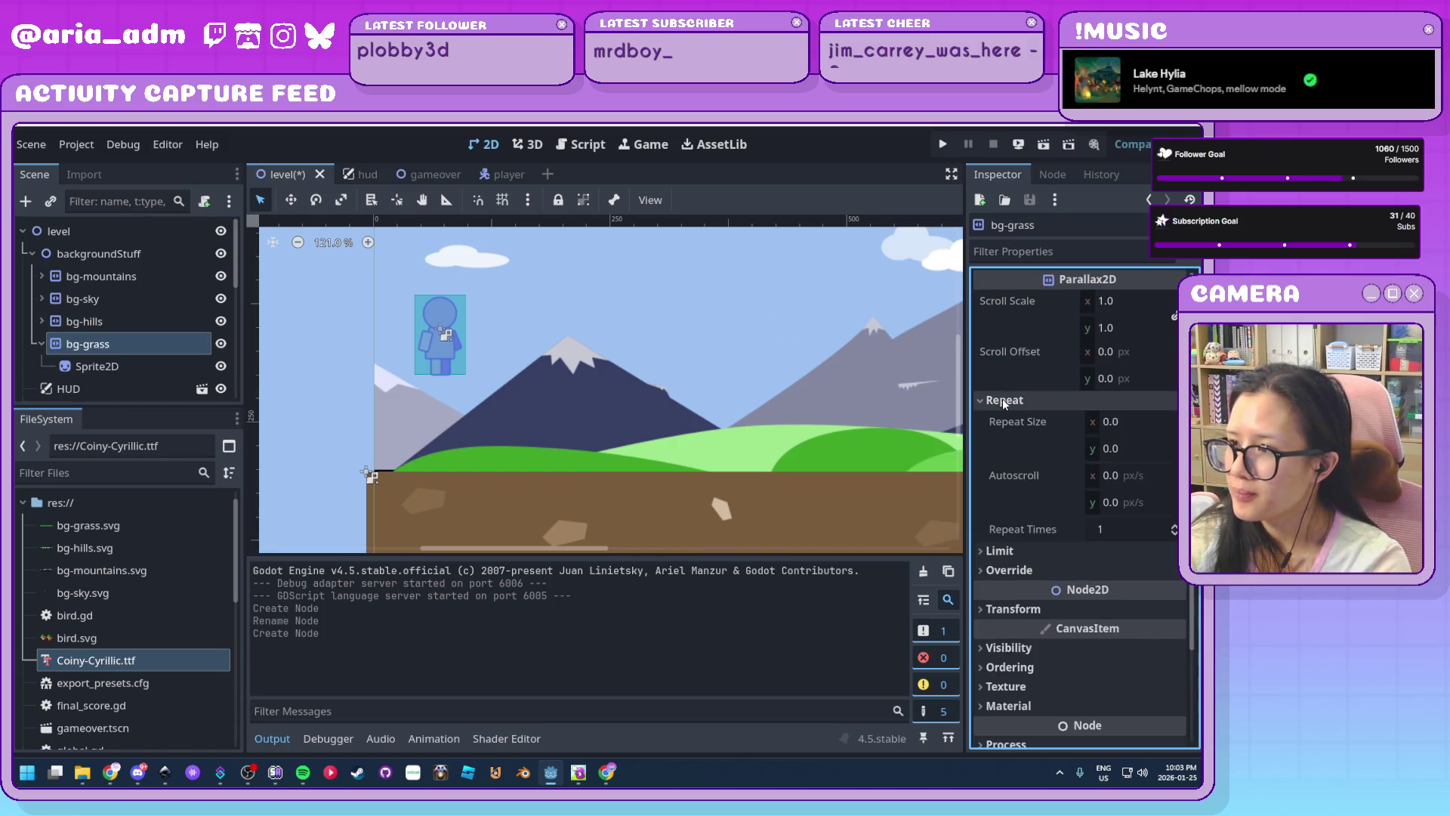
left_click(1126, 424)
type("15")
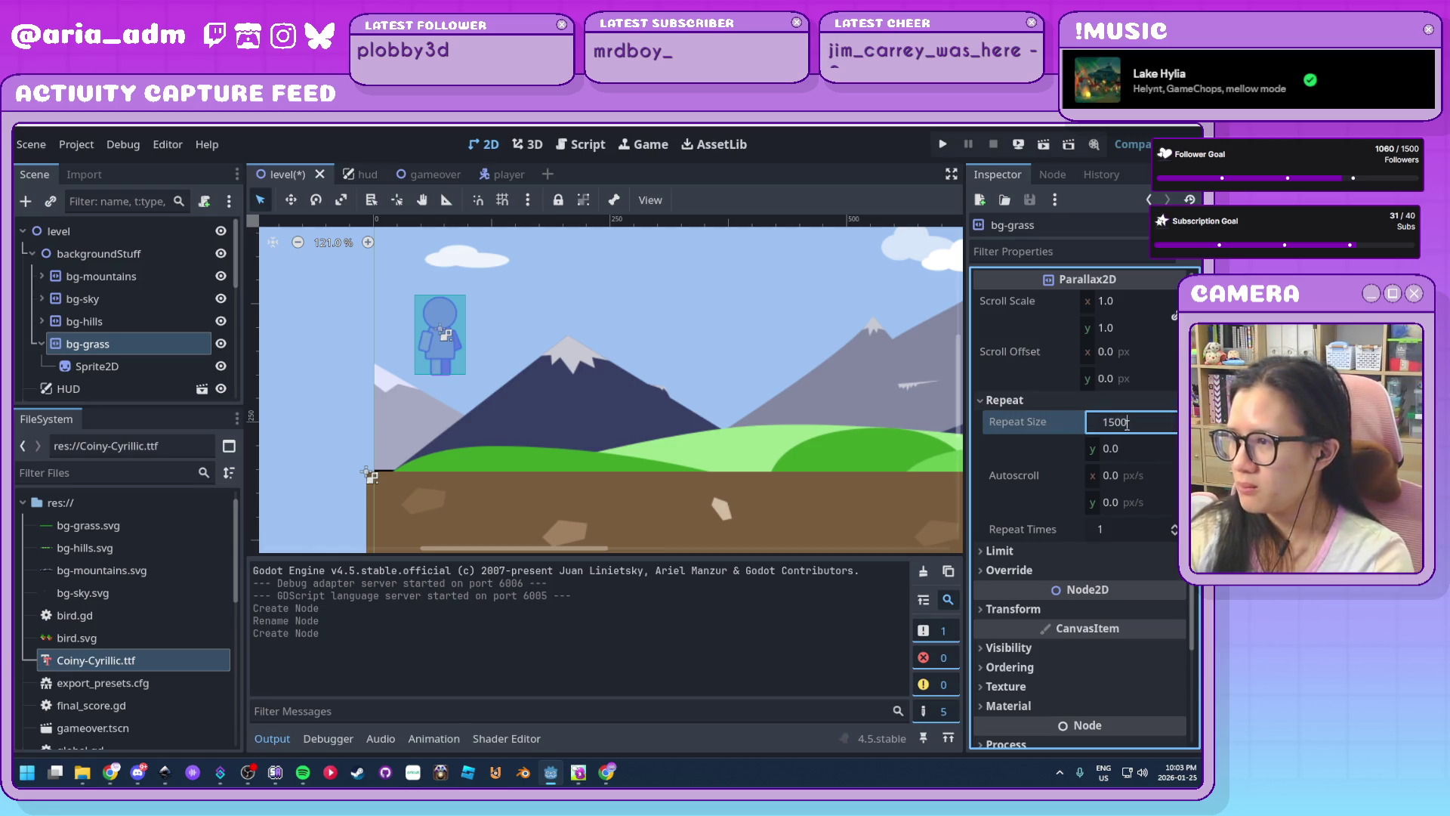
left_click(1142, 476)
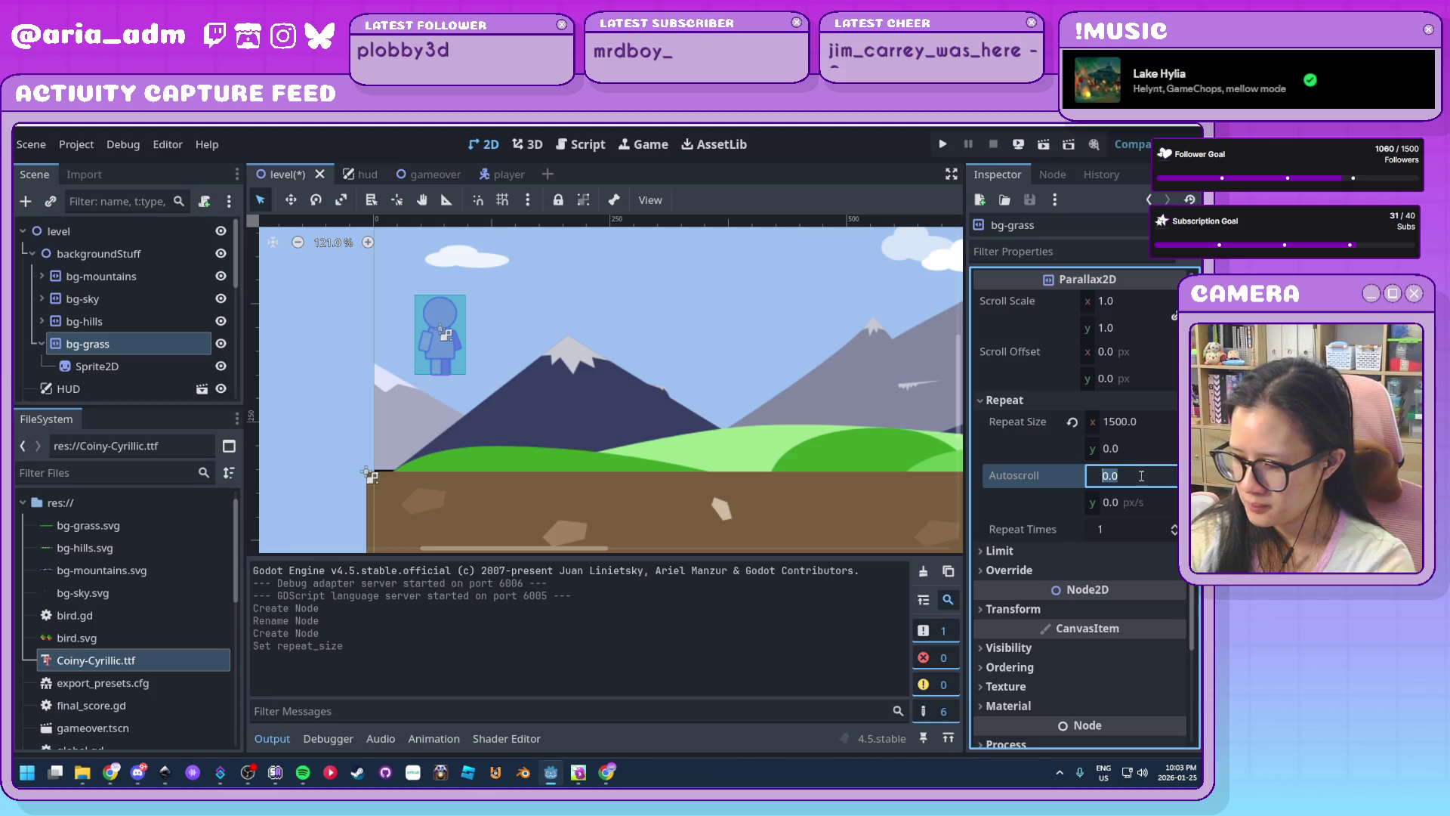
type("-400")
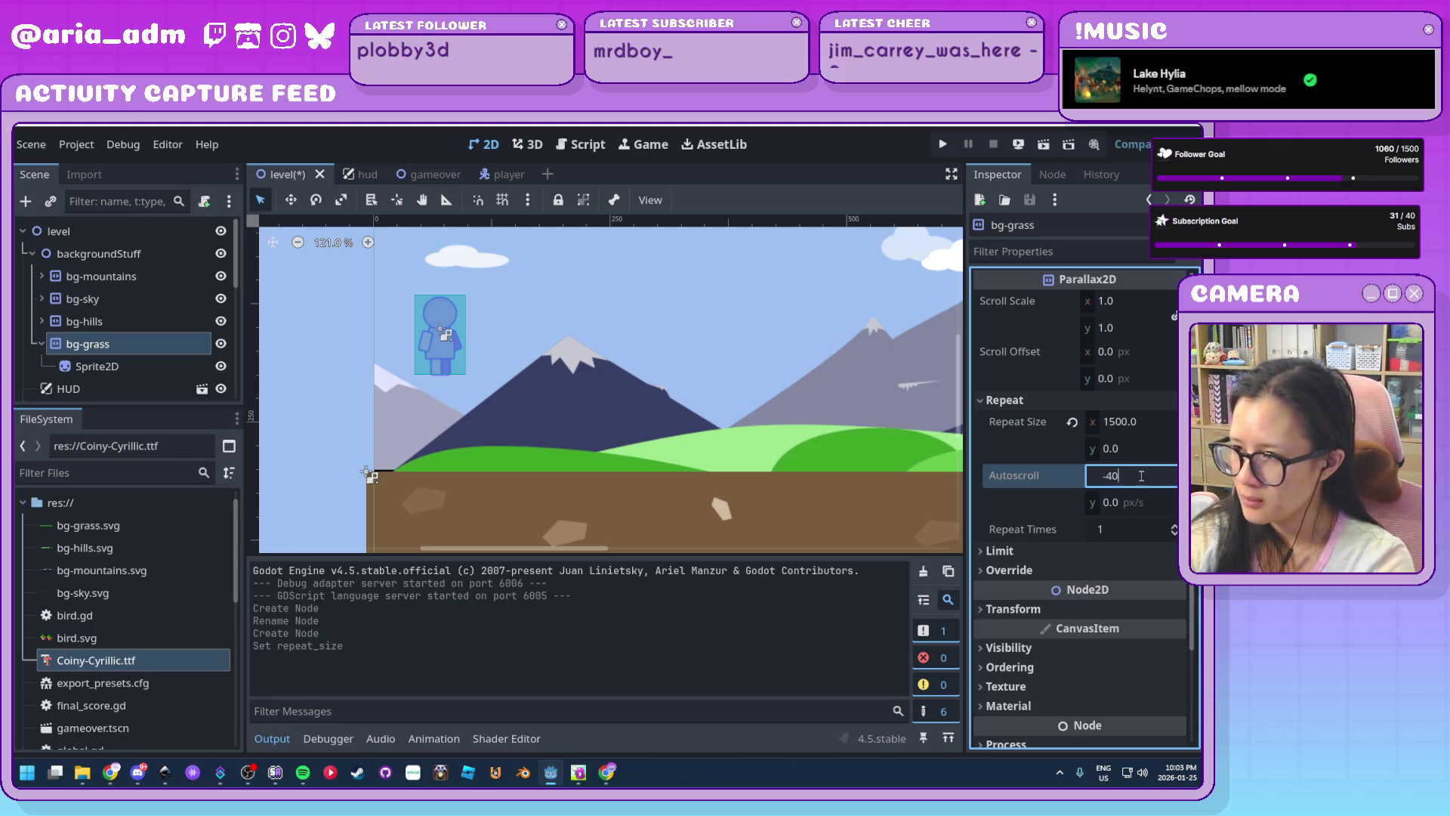
left_click(119, 366)
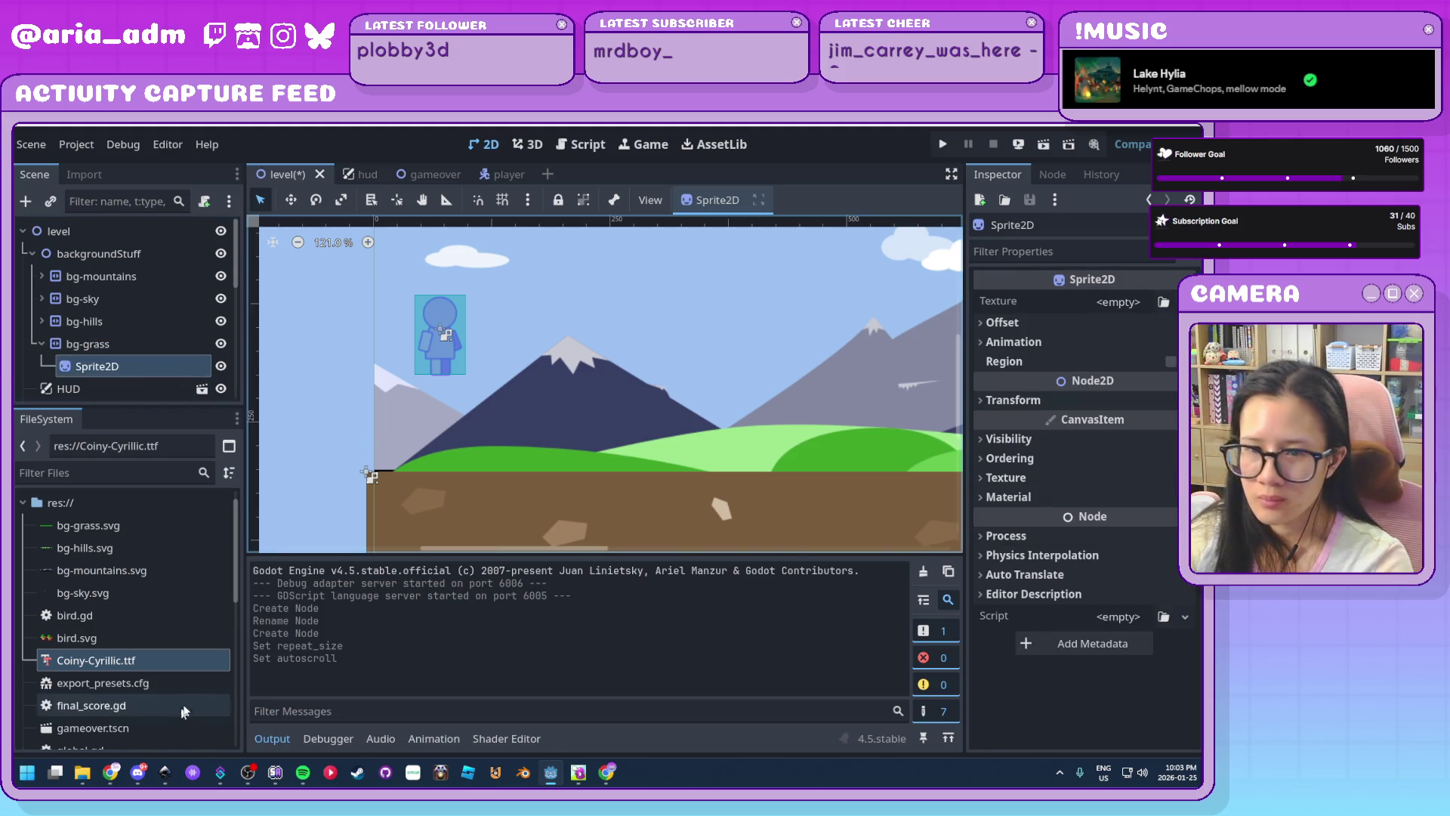
Assign bg-grass.svg as the Sprite2D texture and turn off Offset Centered
scroll(193, 673, "down", 3)
scroll(193, 673, "up", 4)
mouse_move(83, 548)
left_mouse_down()
mouse_move(726, 503)
mouse_move(1127, 279)
mouse_move(1118, 302)
left_mouse_up()
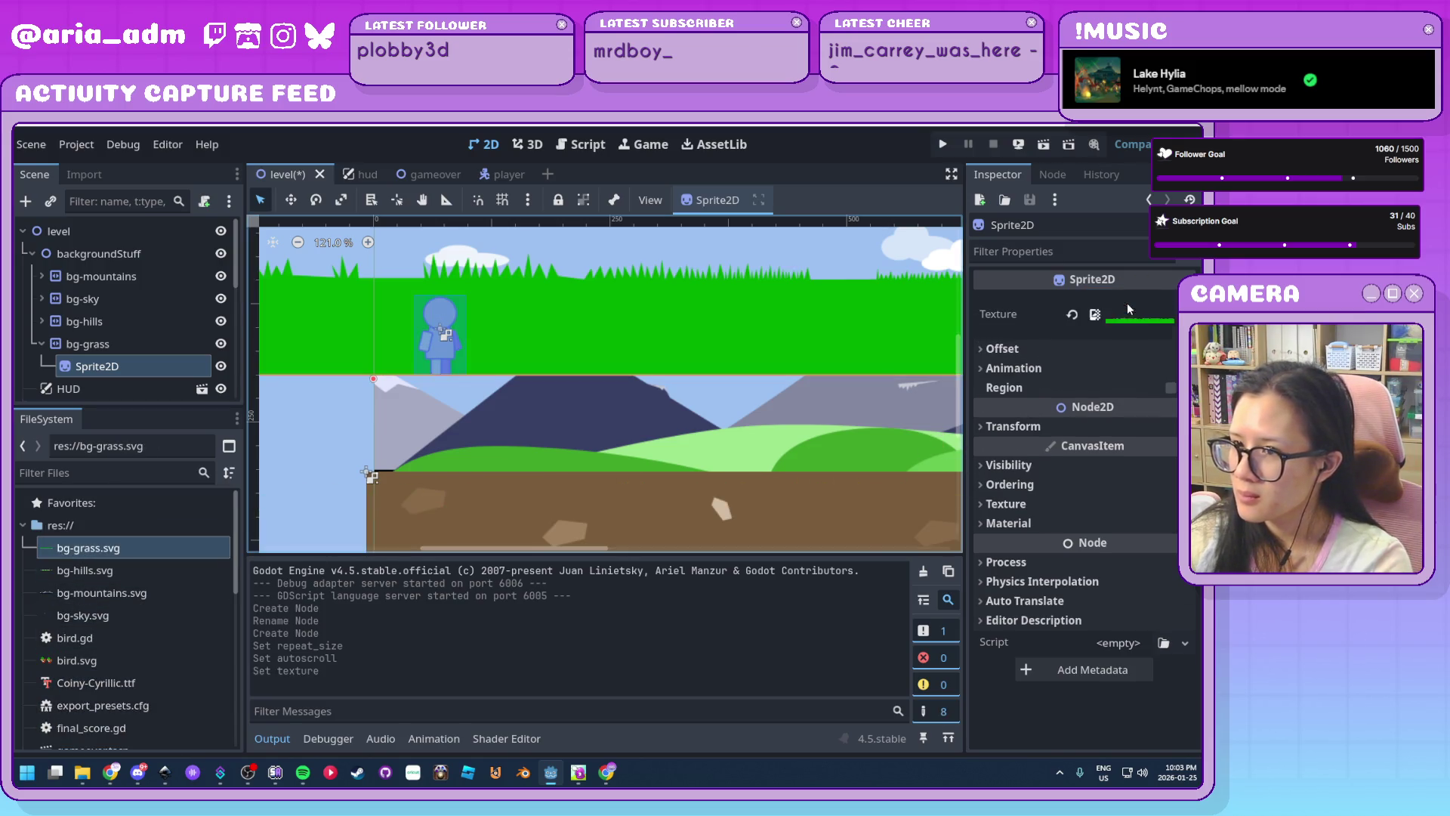
scroll(433, 465, "down", 4)
left_click(1010, 348)
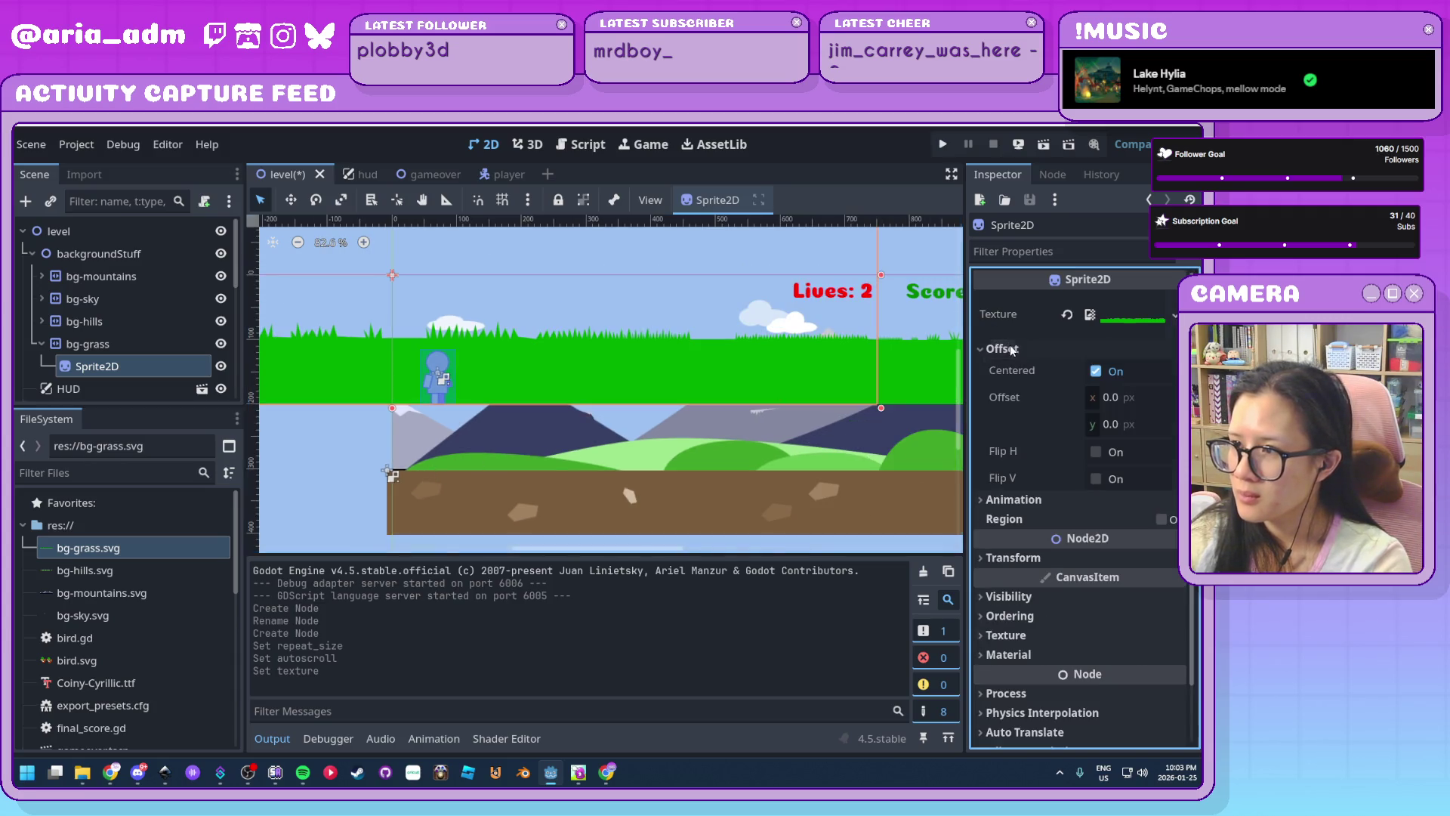
left_click(1096, 371)
scroll(361, 491, "down", 3)
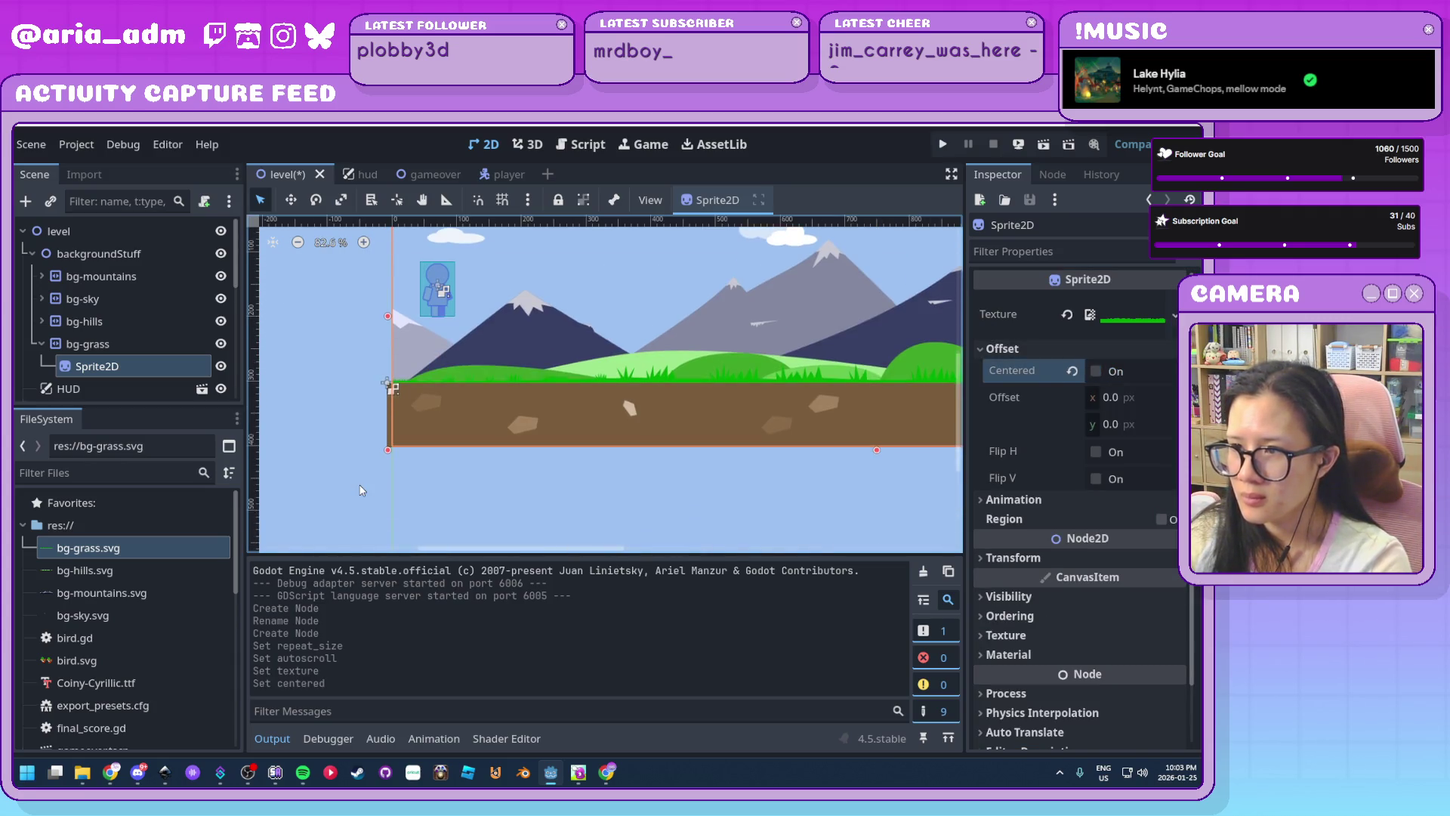
scroll(361, 491, "down", 3)
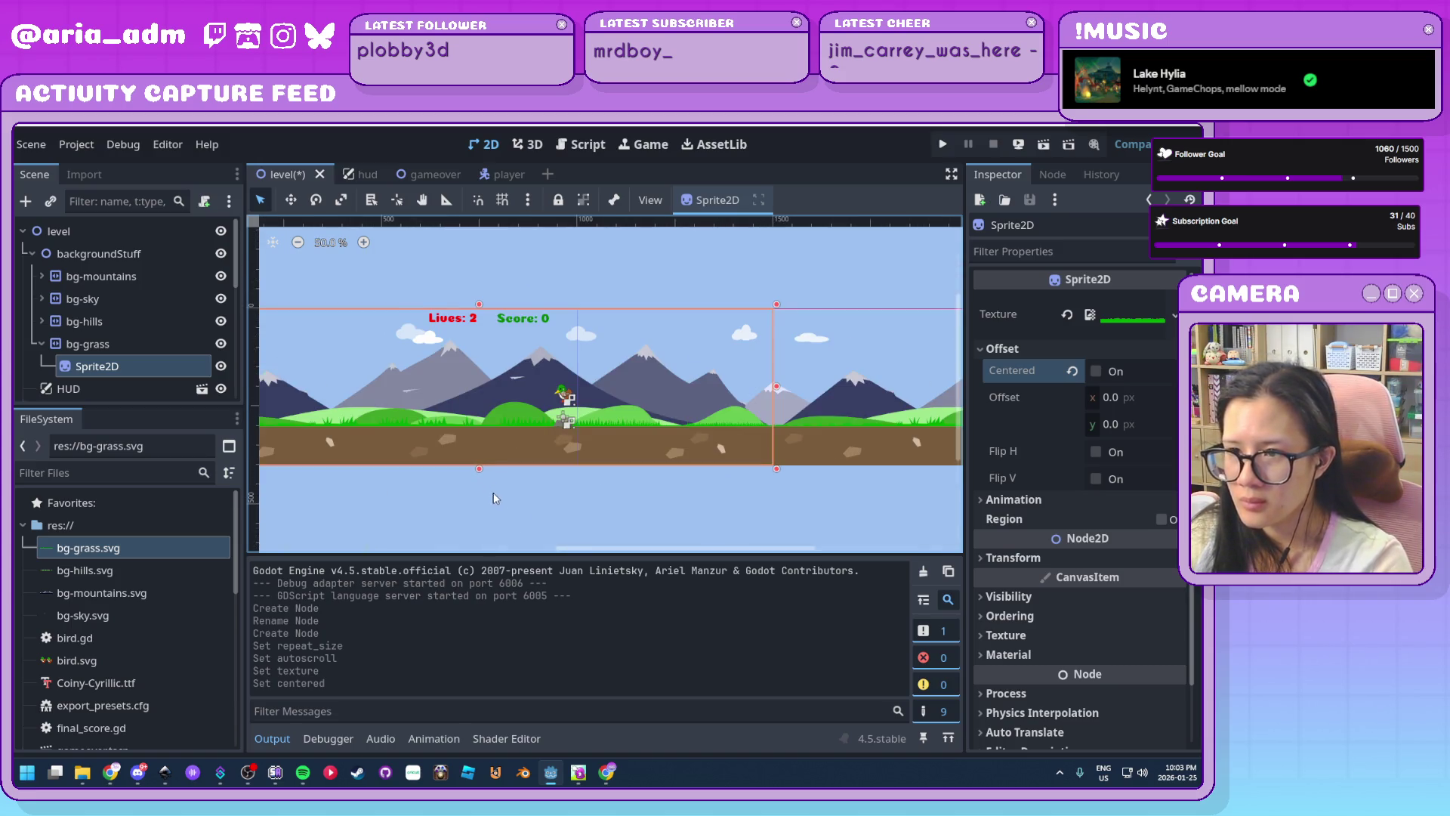
In Inkscape, select the grass strip and shift its hue toward yellow-green
left_click(164, 772)
left_click(620, 699)
mouse_move(762, 582)
left_mouse_down()
mouse_move(32, 485)
mouse_move(126, 487)
left_mouse_up()
left_click_drag(1010, 311, 1026, 314)
Save the recoloured bg-grass.svg and check the grass in Godot
left_click(713, 610)
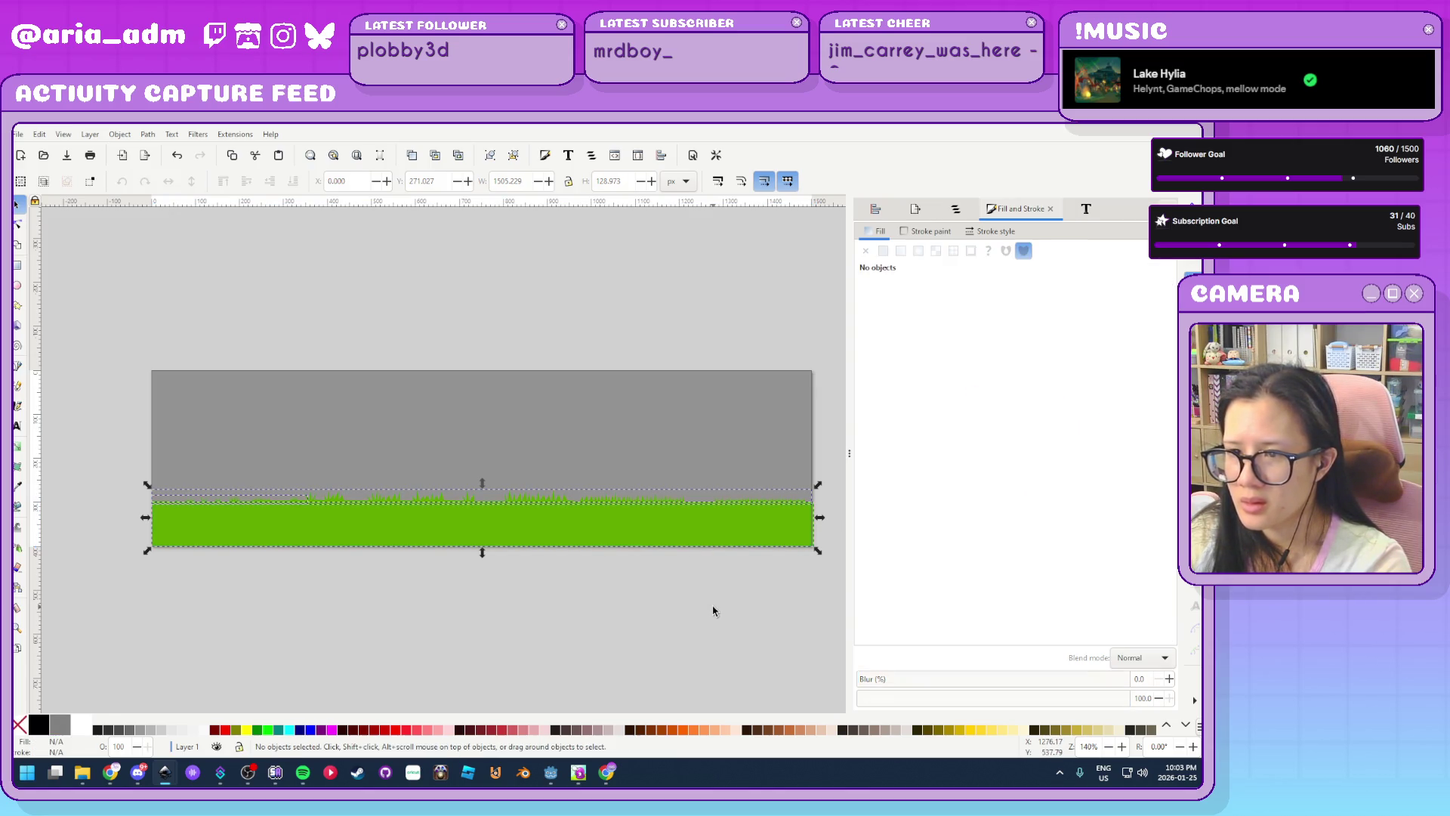
key("ctrl+s")
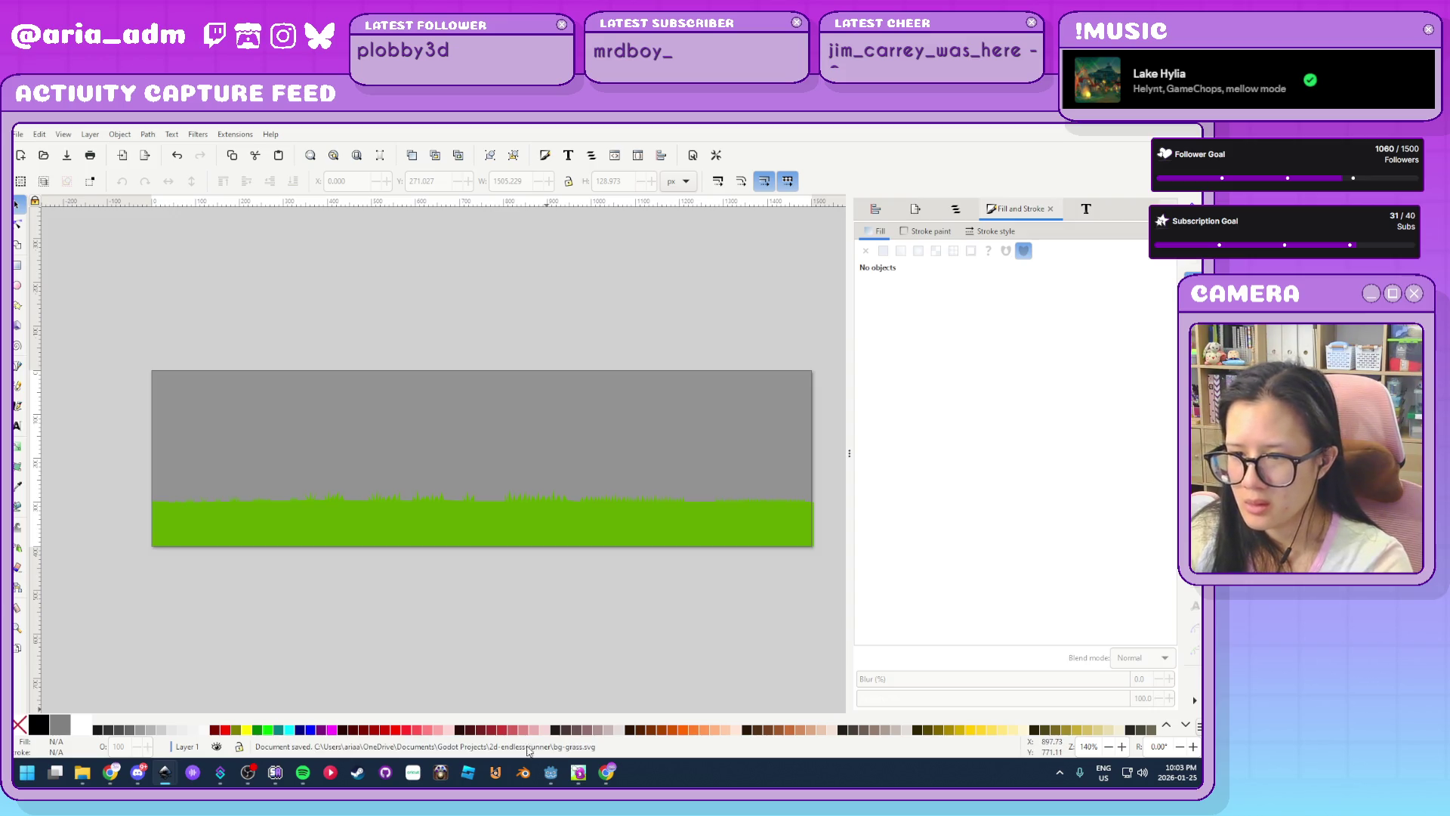
left_click(557, 772)
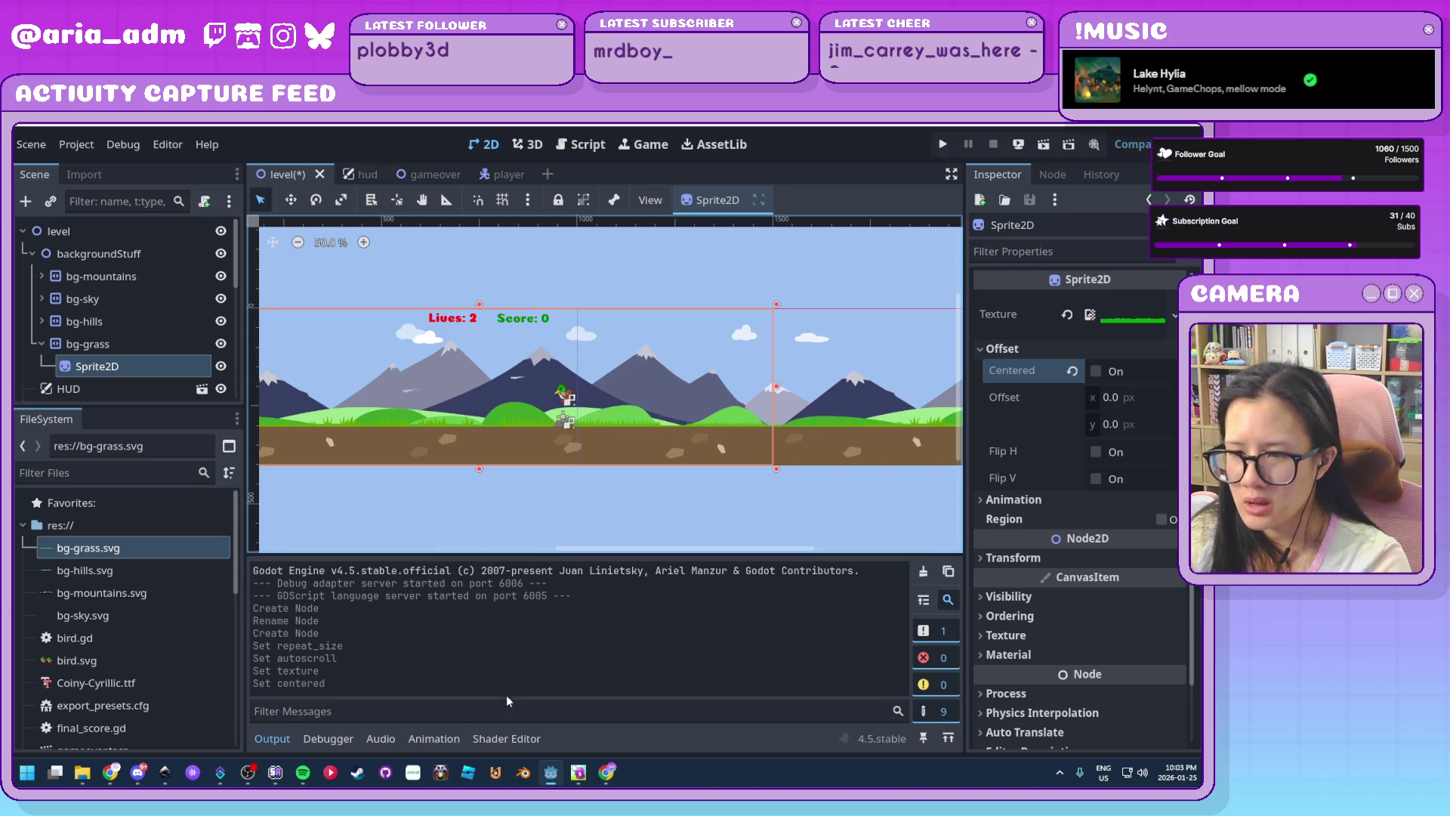
Shift the grass hue further toward yellow and brighten it to a lime green
mouse_move(165, 778)
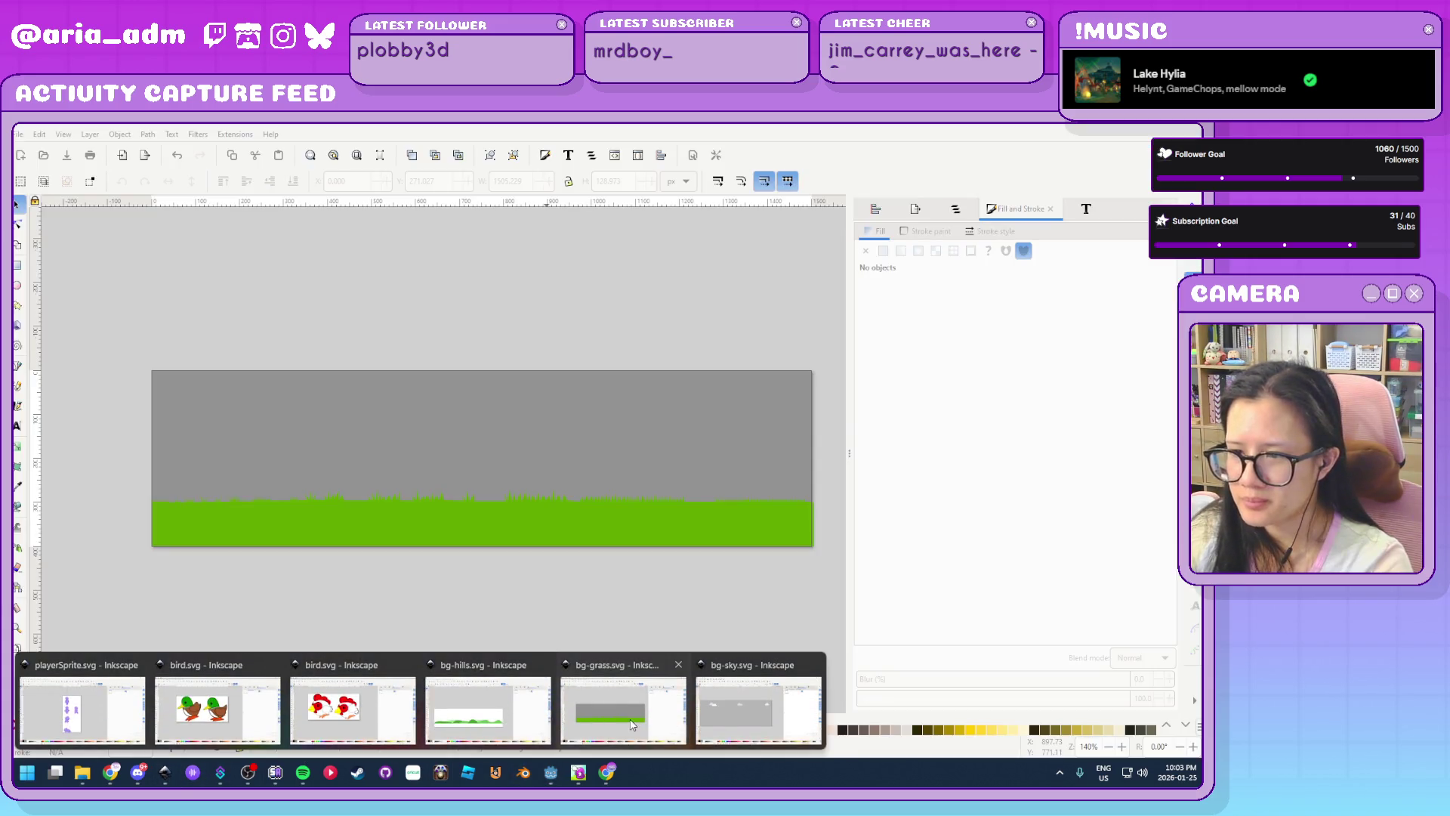
left_click(634, 724)
left_click_drag(506, 506, 105, 455)
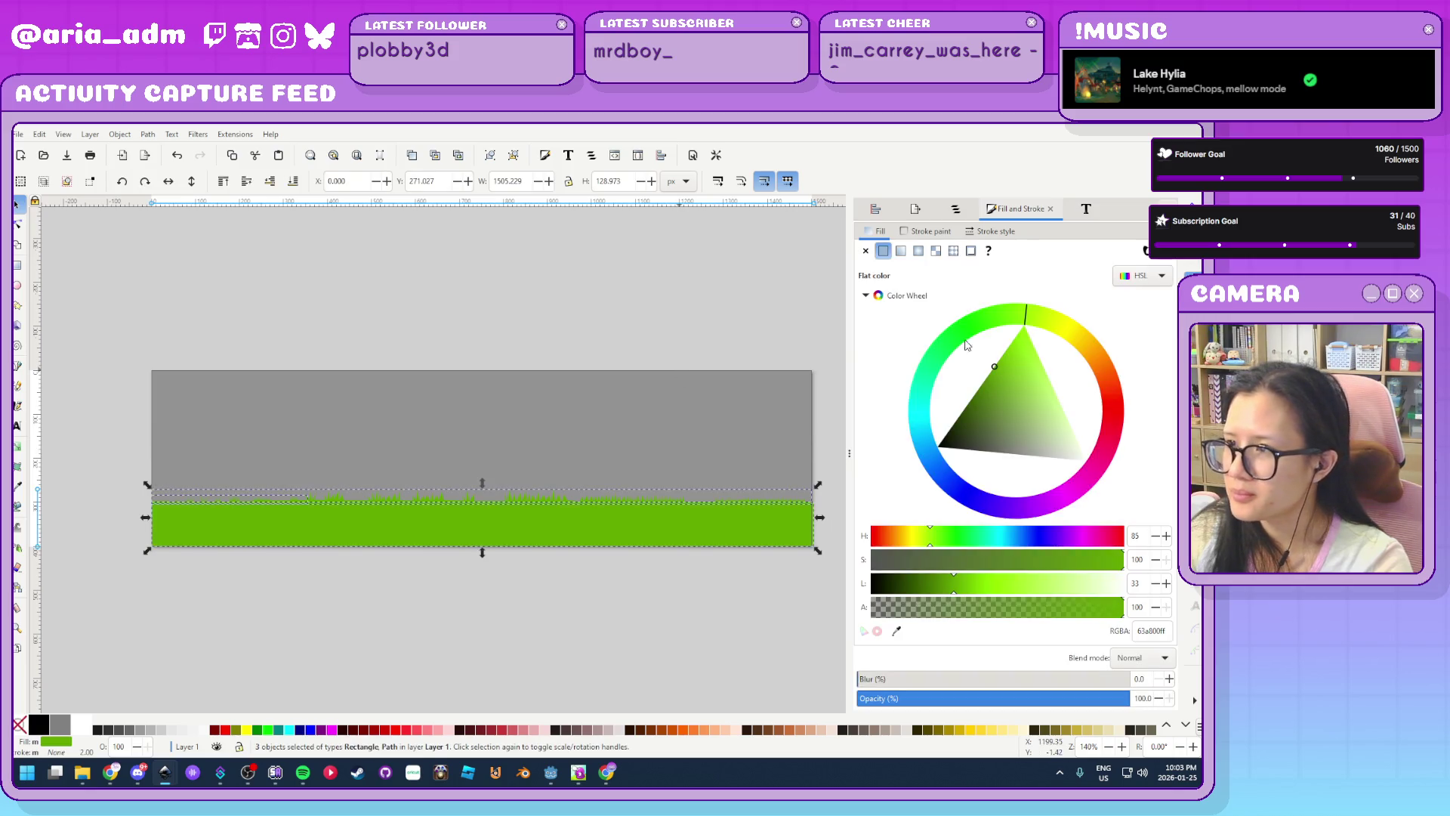
left_click_drag(1029, 315, 1043, 315)
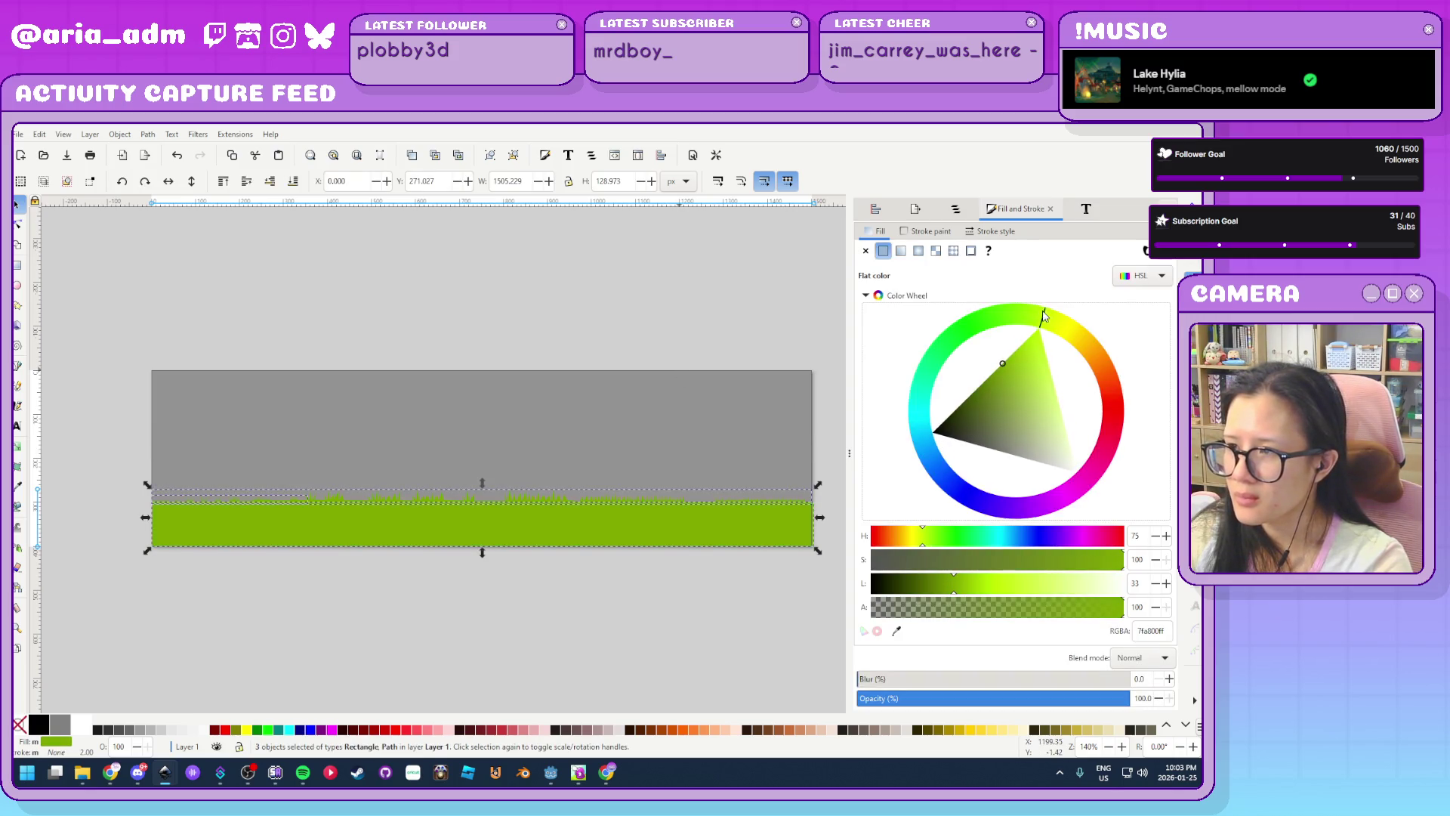
left_click_drag(1011, 364, 1011, 350)
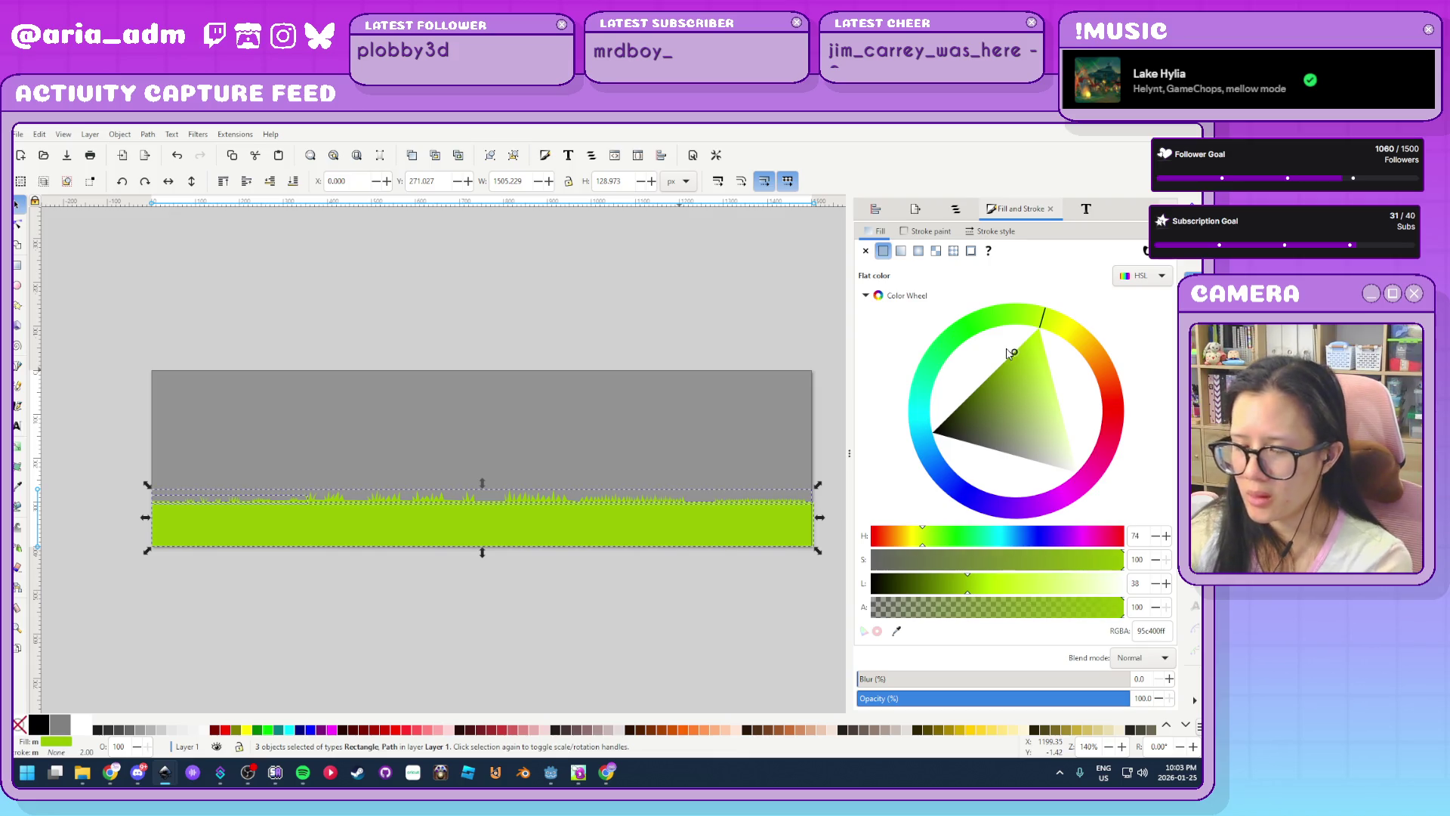
left_click(595, 621)
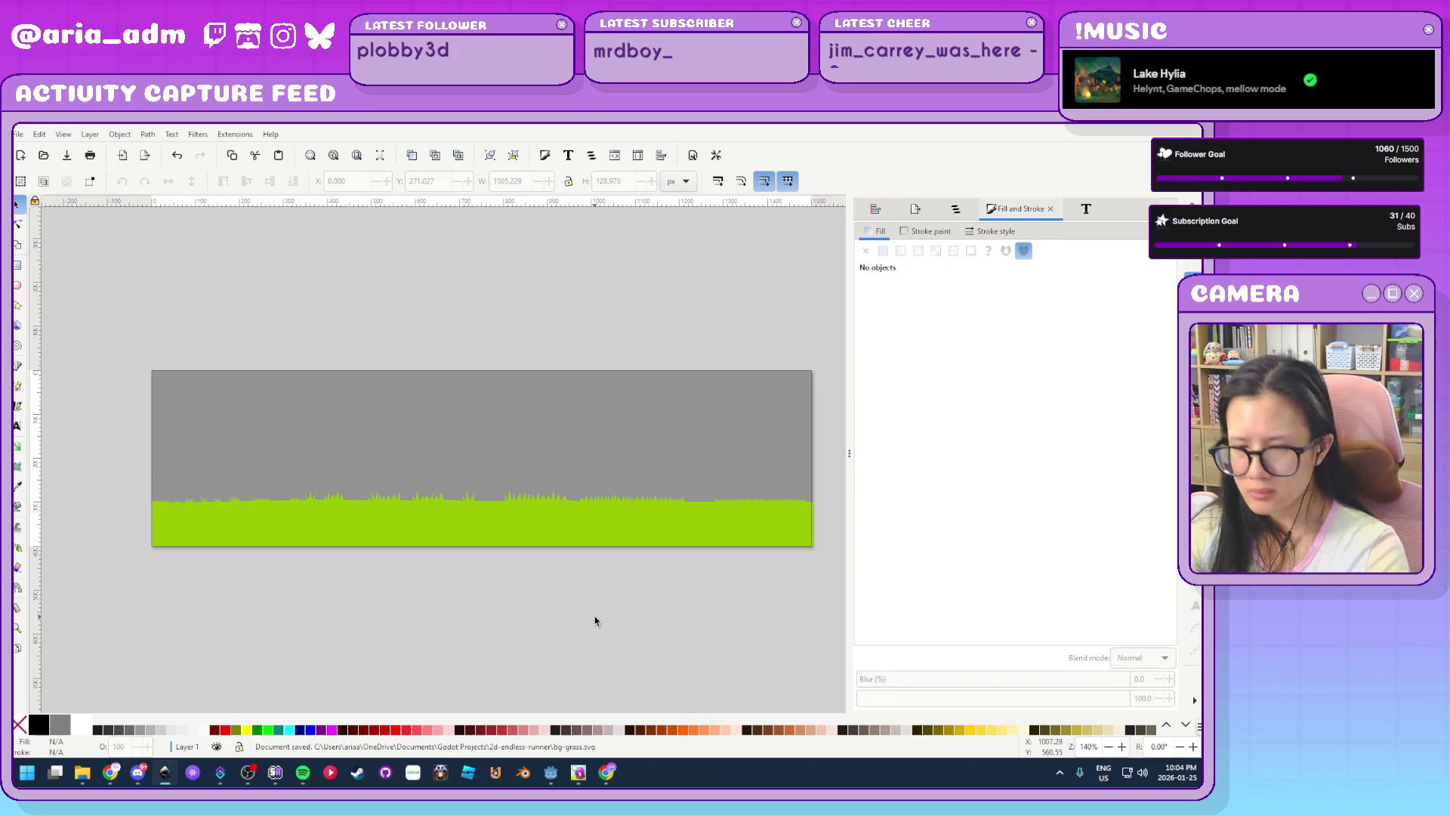
Save the Godot level and run the game to view the lime grass strip
left_click(549, 774)
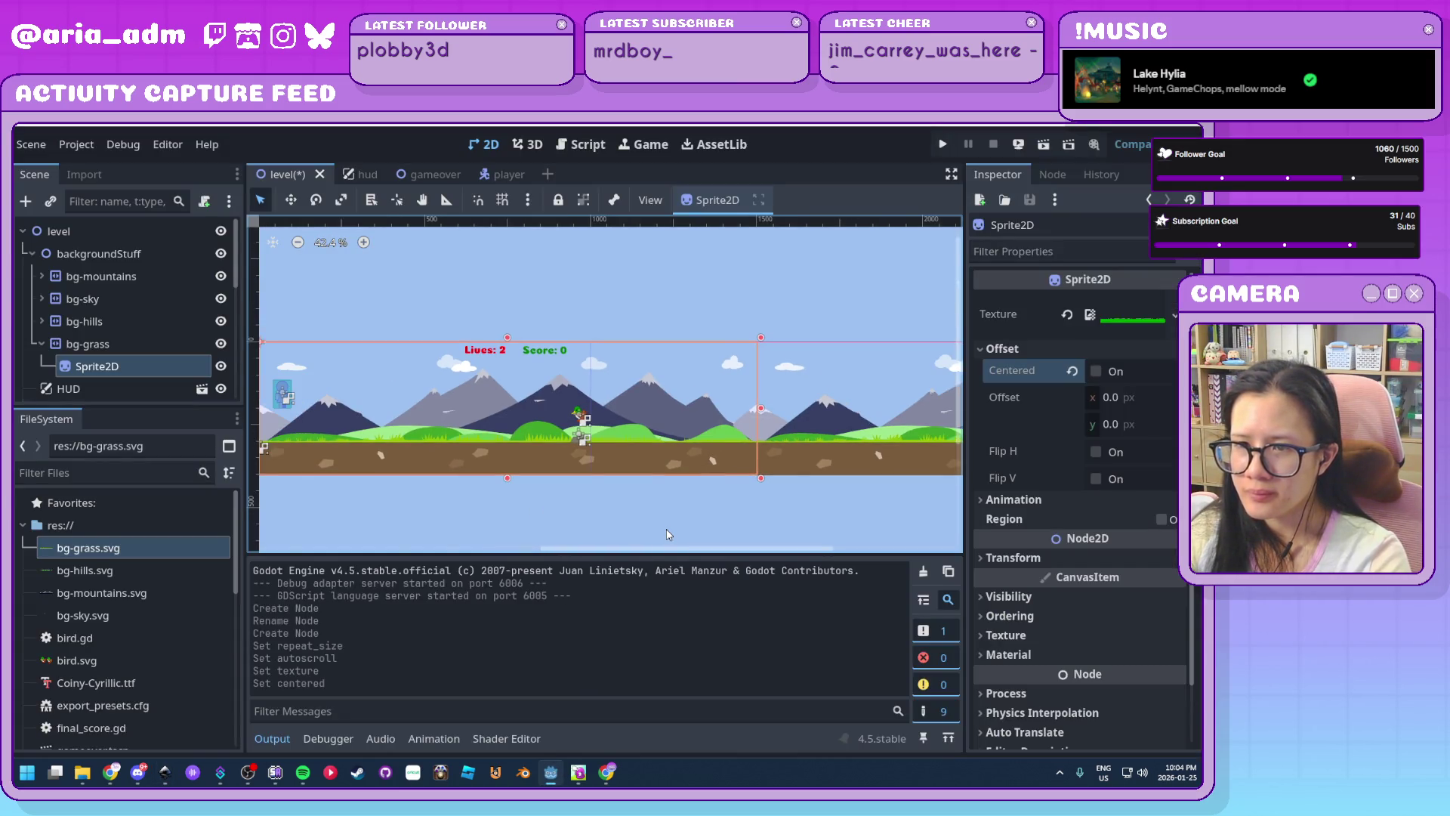
scroll(668, 534, "down", 1)
left_click(943, 144)
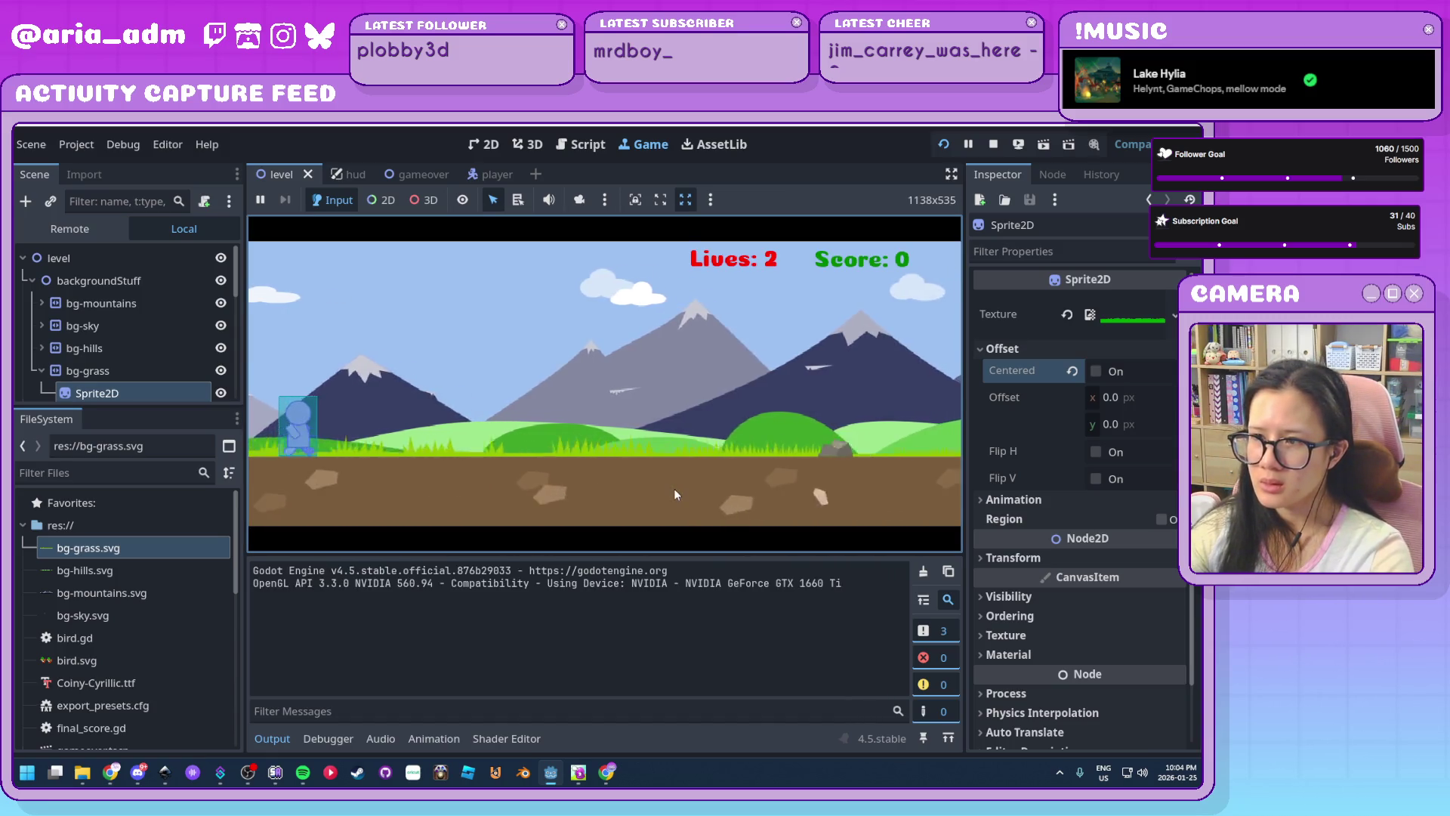
Jump over rocks and crouch under ducks and birds while watching the bg-grass layer scroll
key("space")
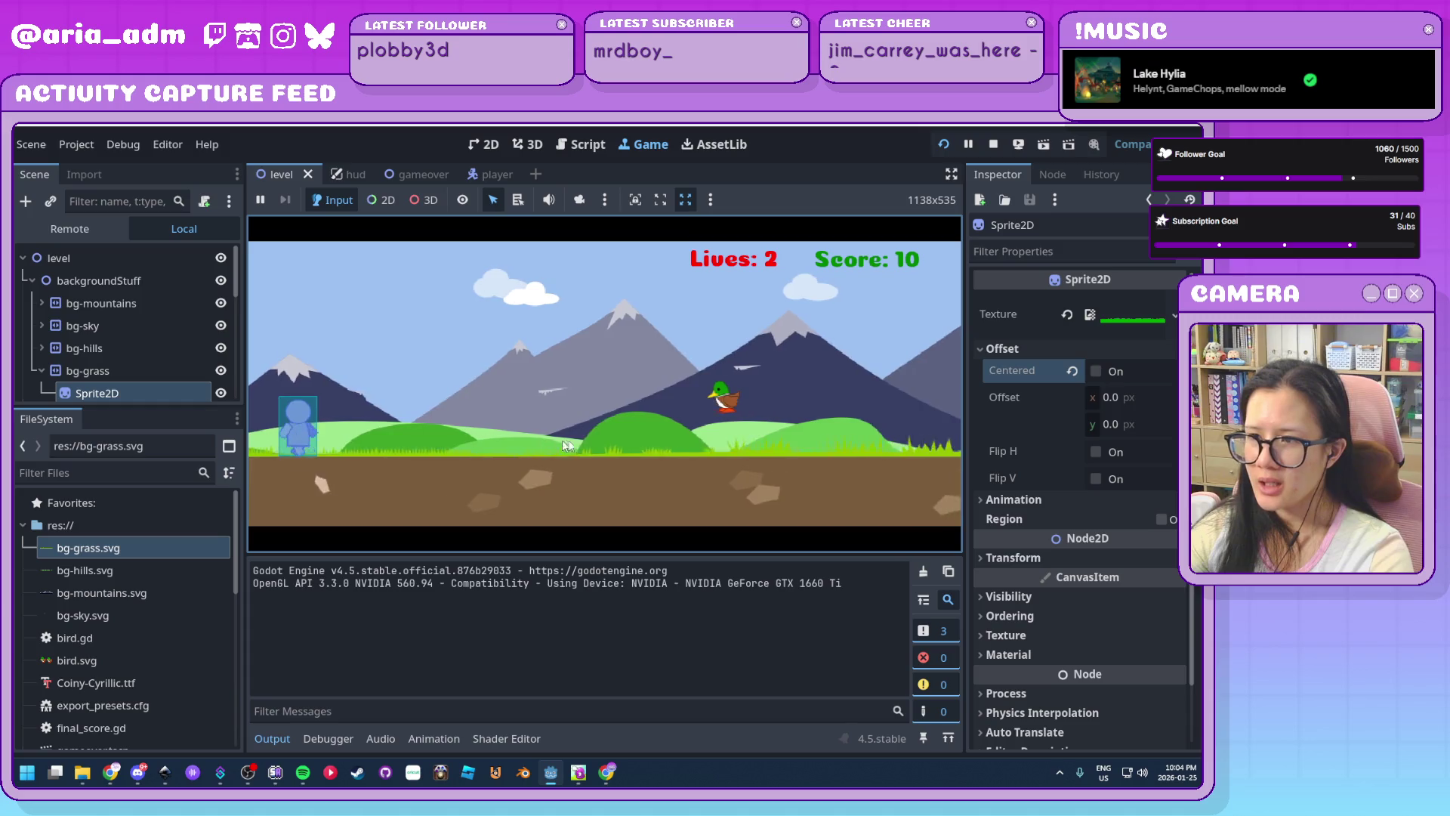
key("Down")
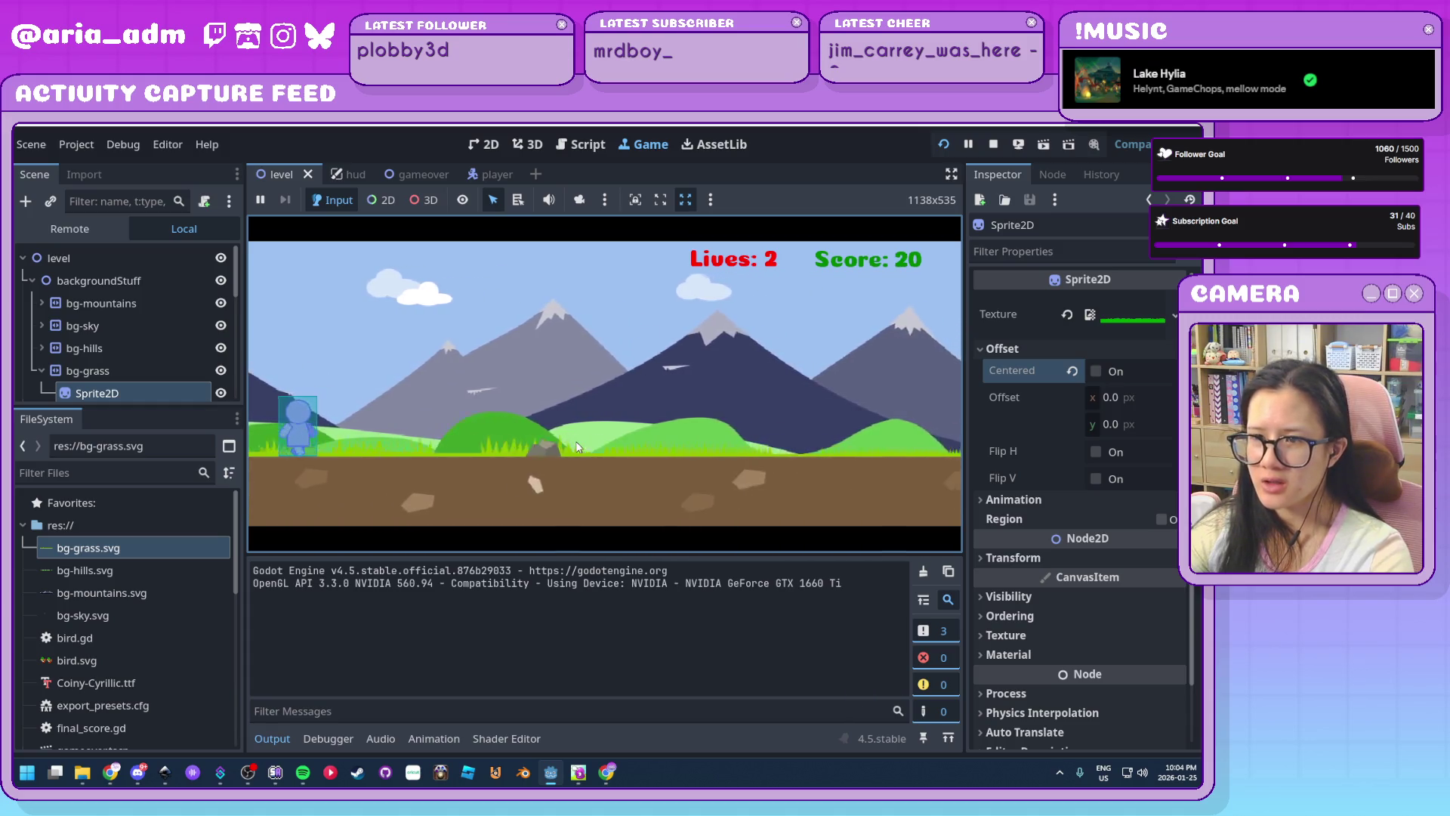
key("space")
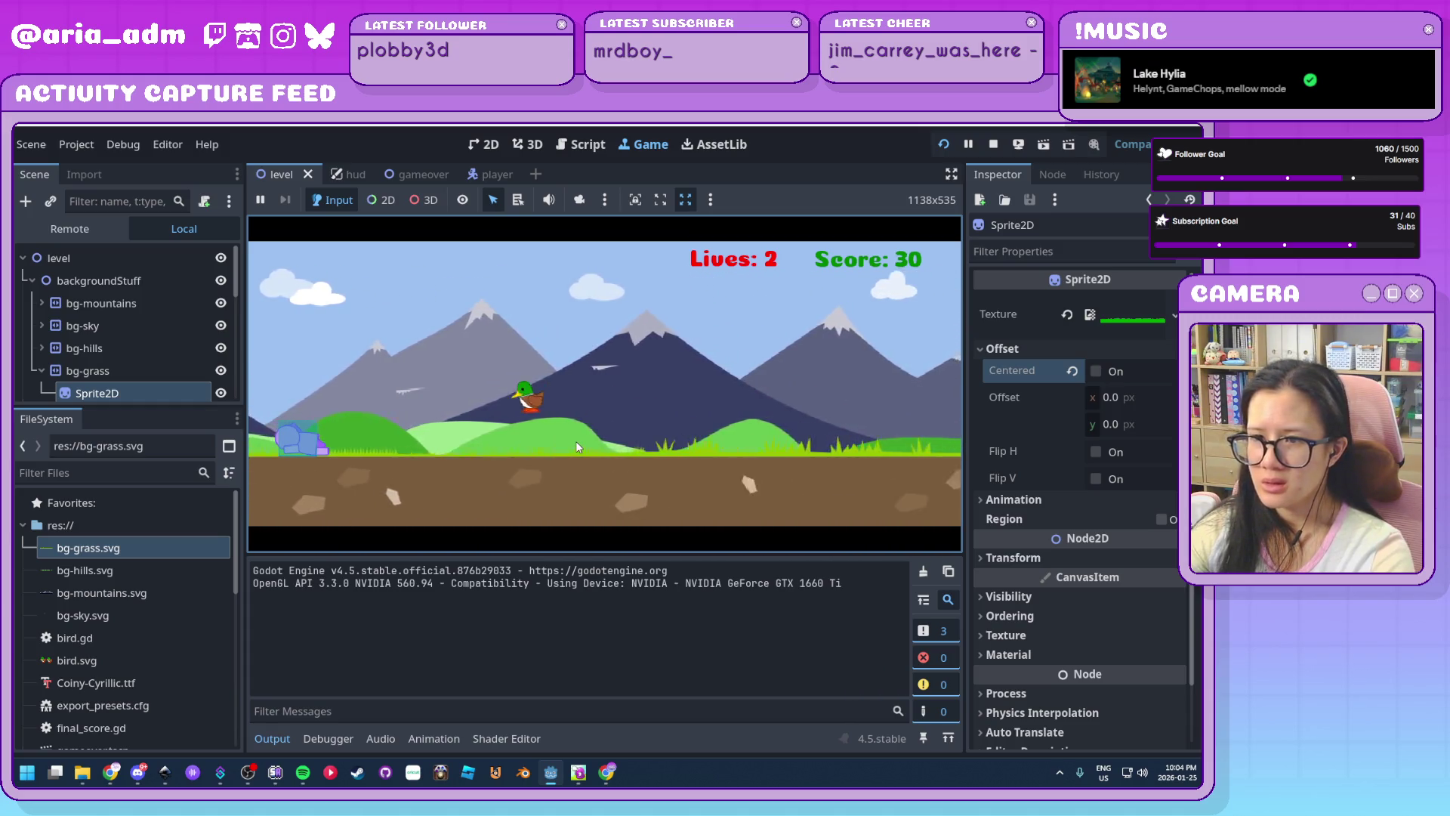
key("Down")
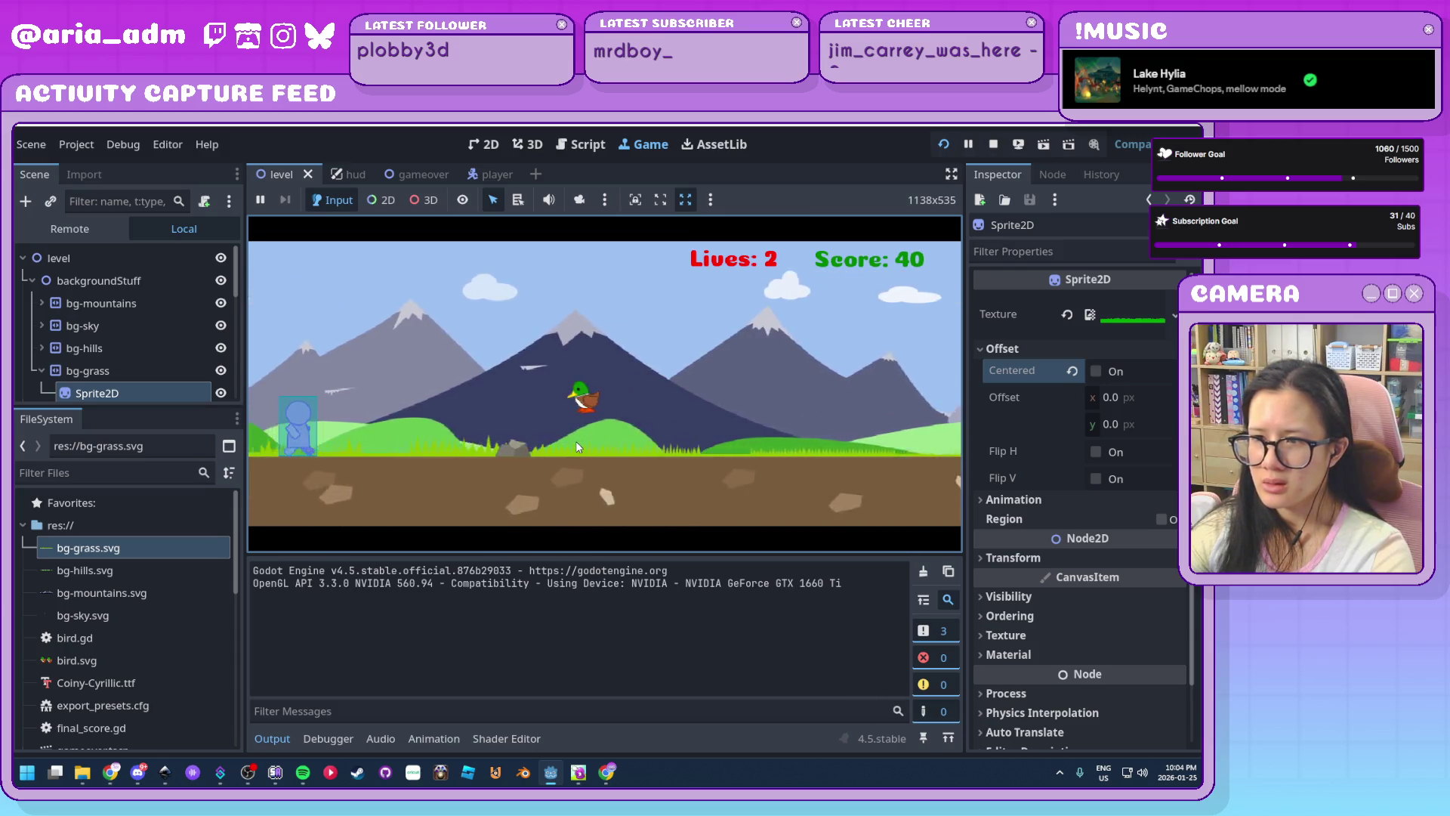
key("space")
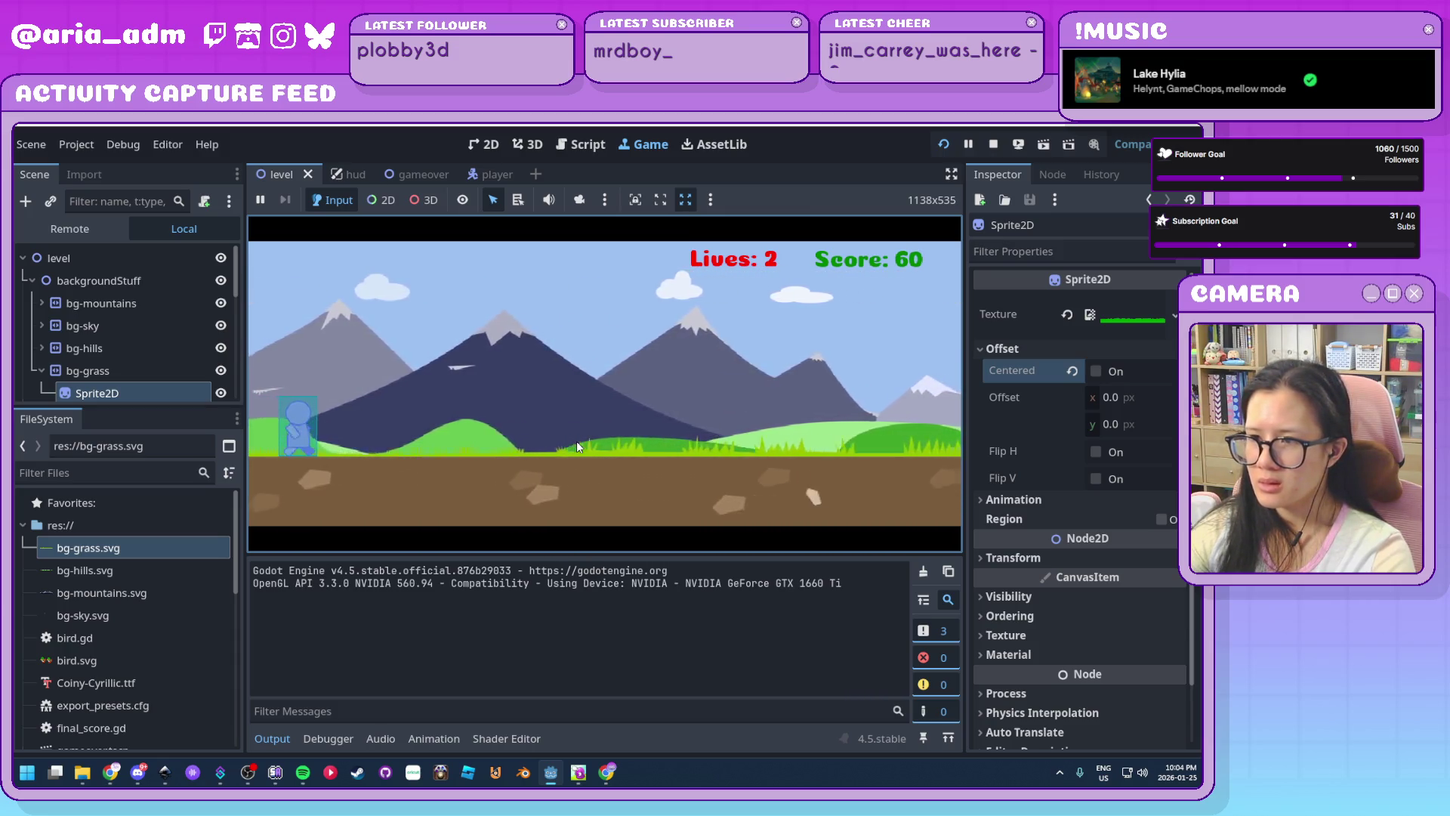
key("Down")
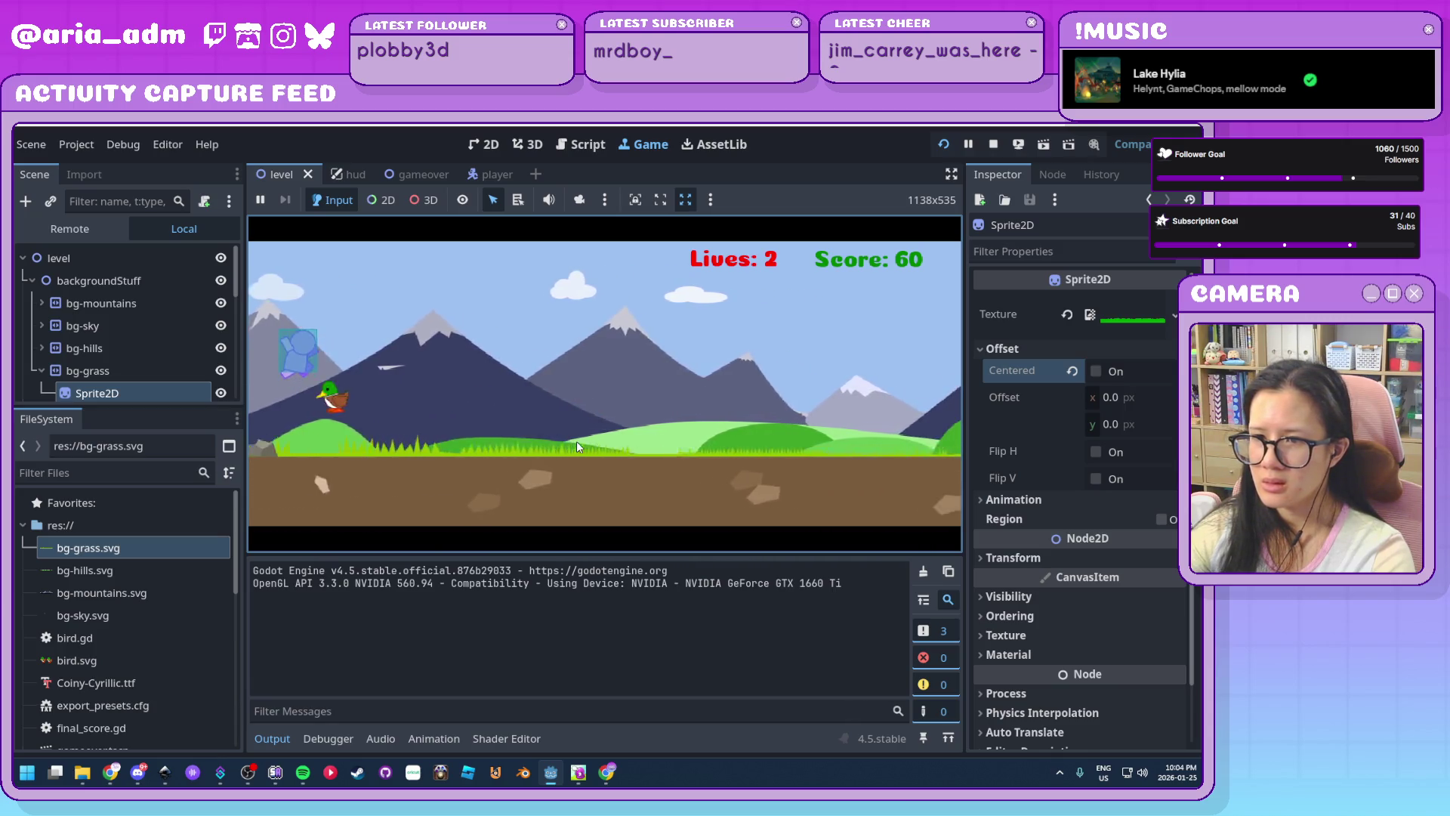
key("Down")
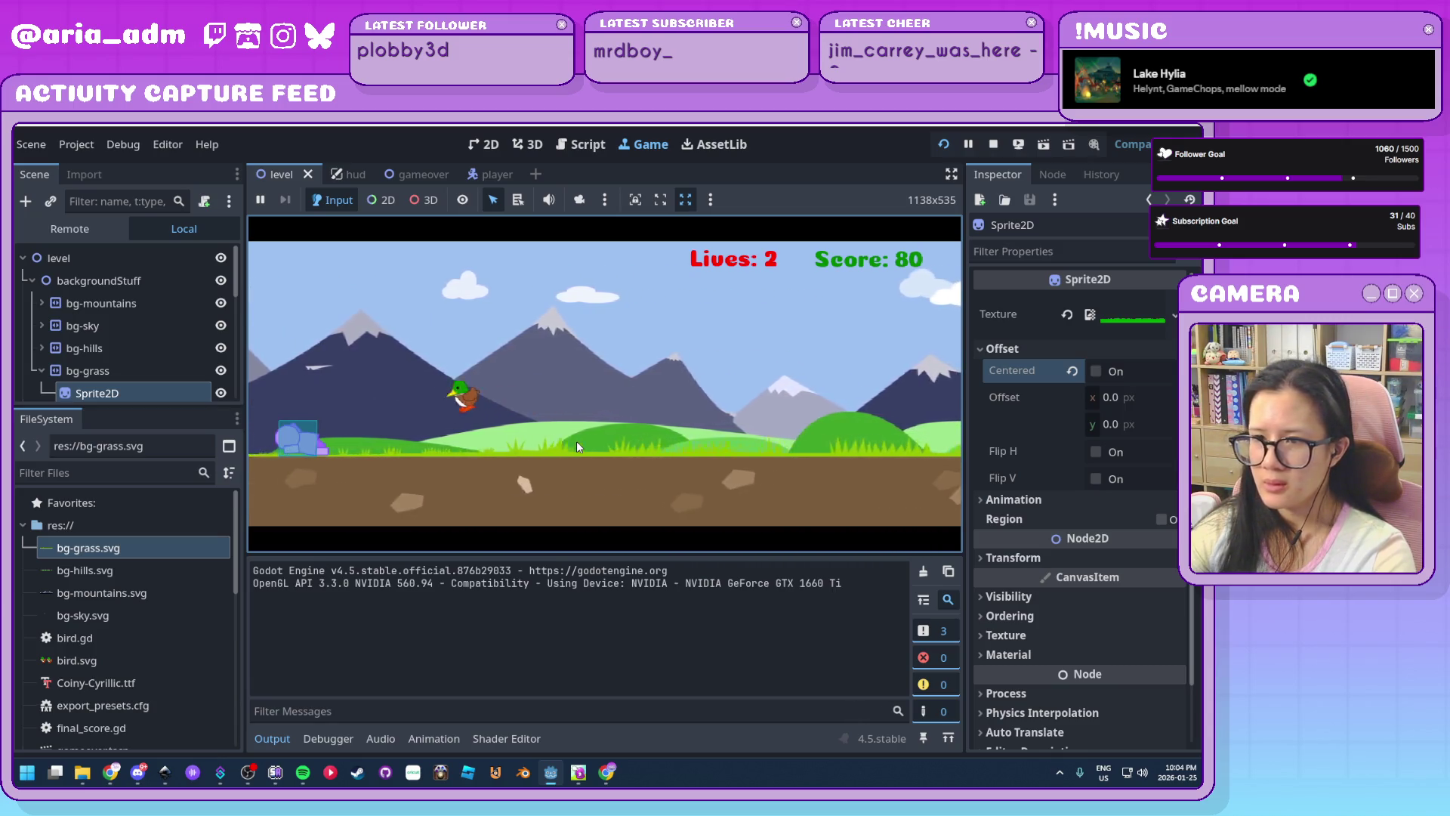
key("Up")
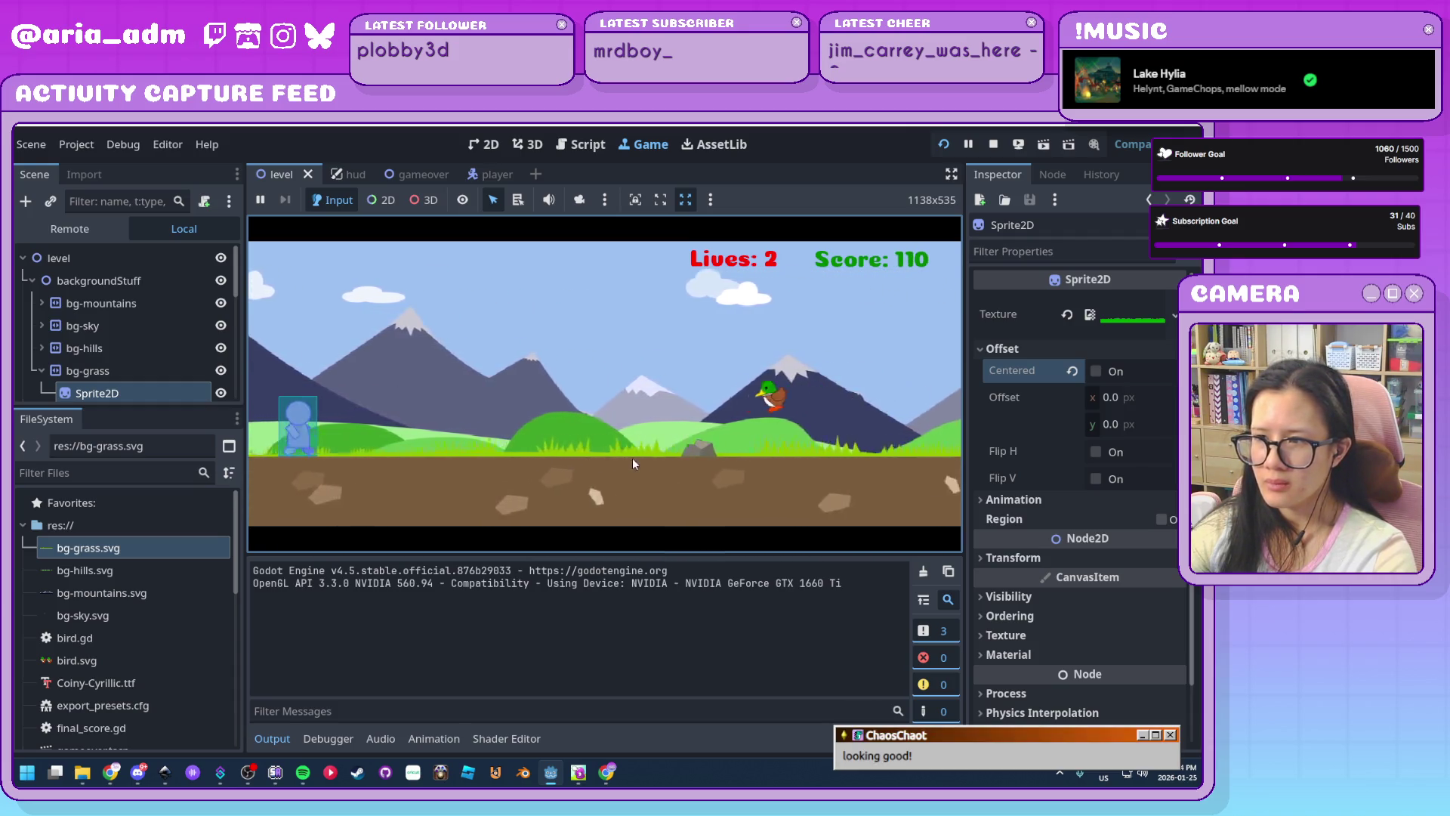
key("Down")
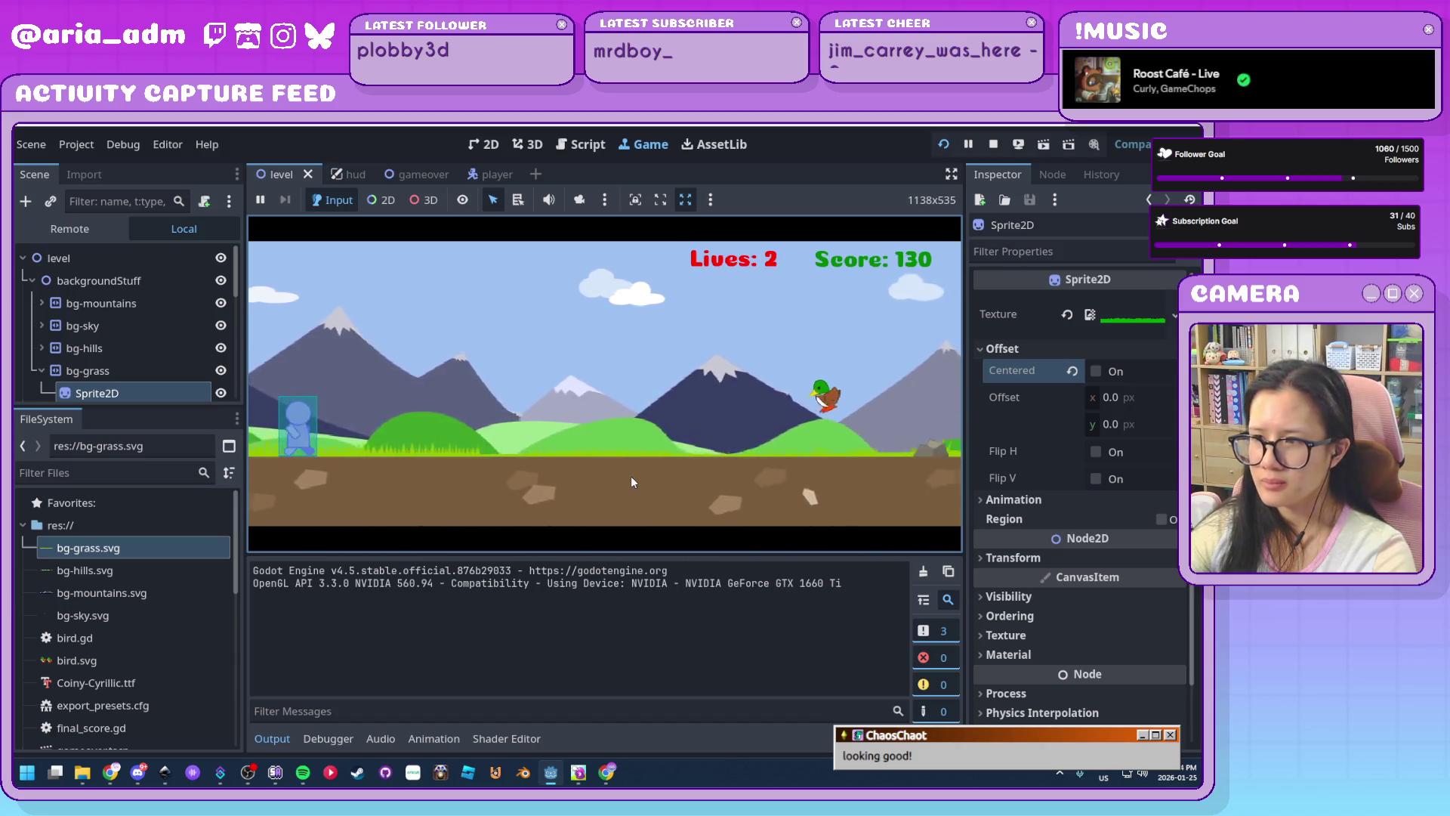
Restart after game over, keep dodging ducks and obstacles, then stop the run with F8
left_click(628, 475)
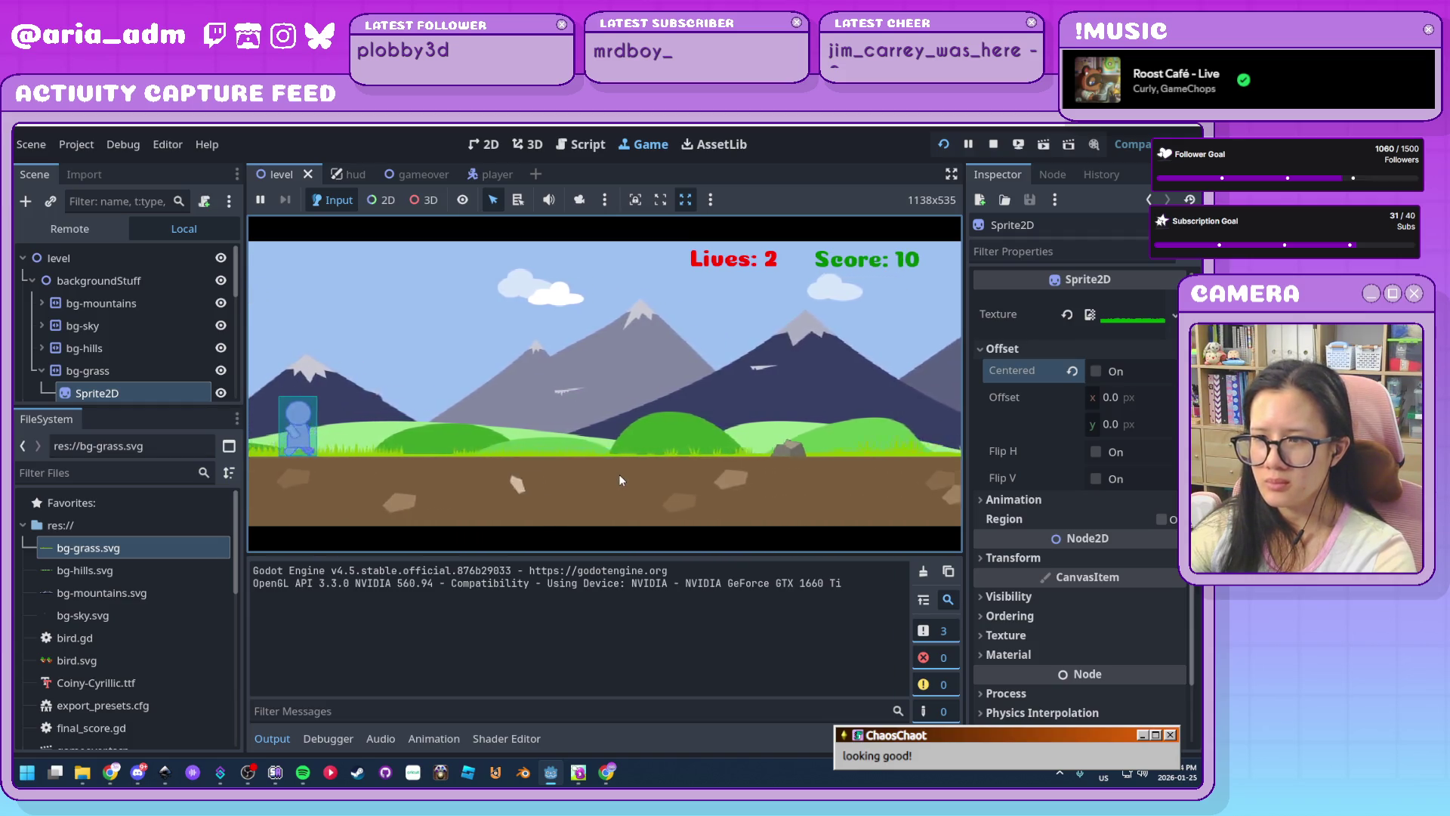
key("Down")
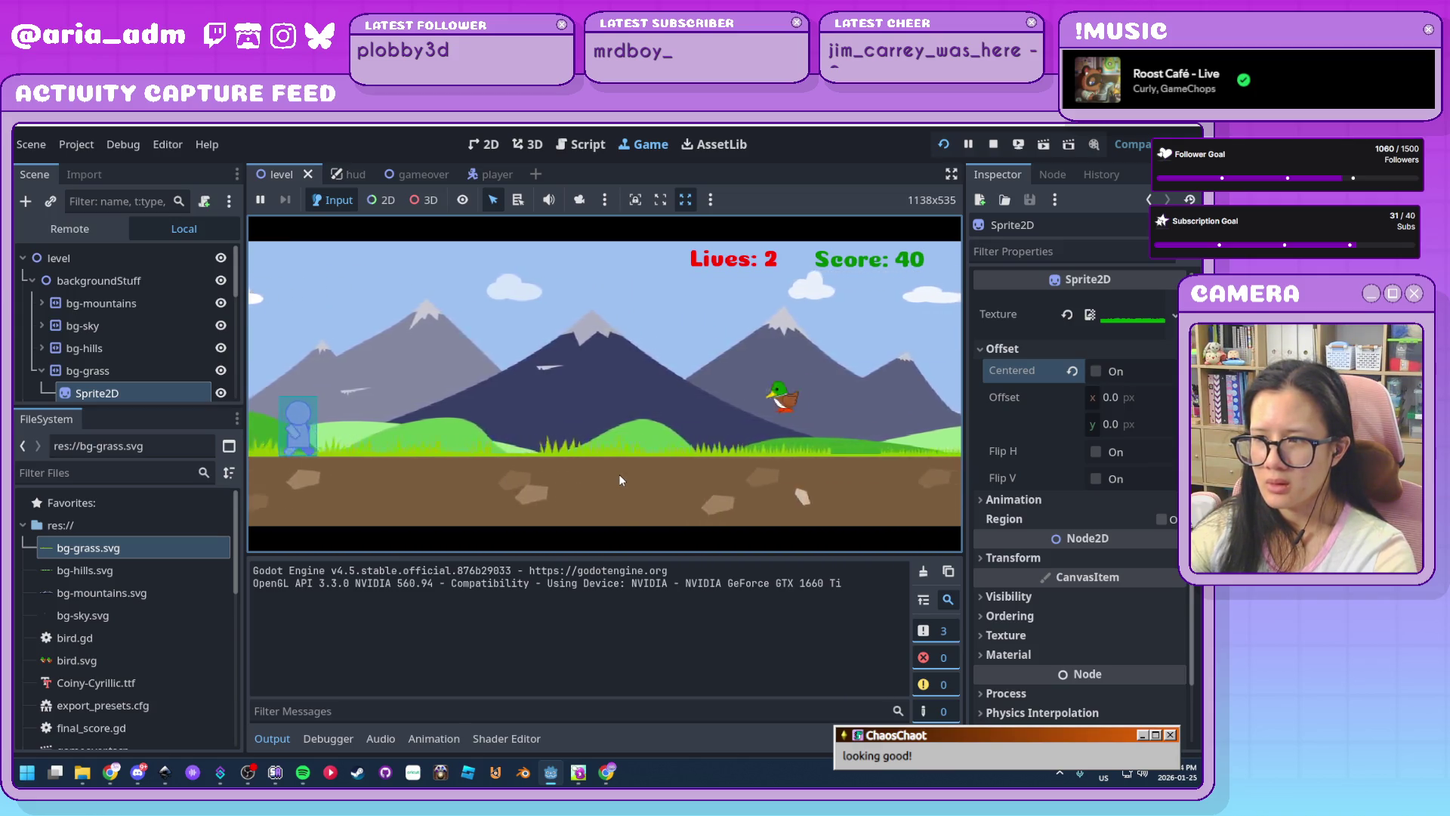
key("Down")
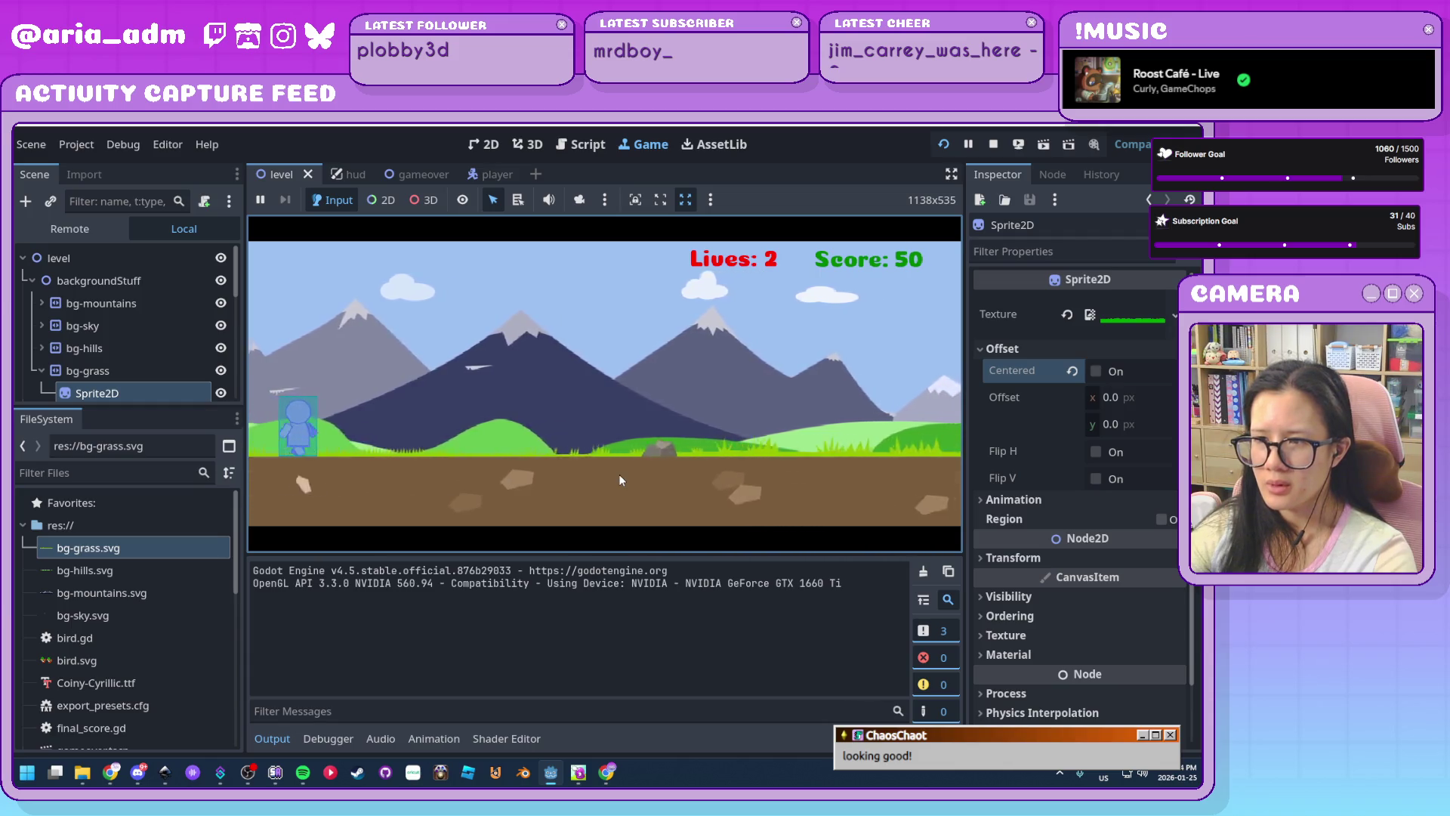
key("Up")
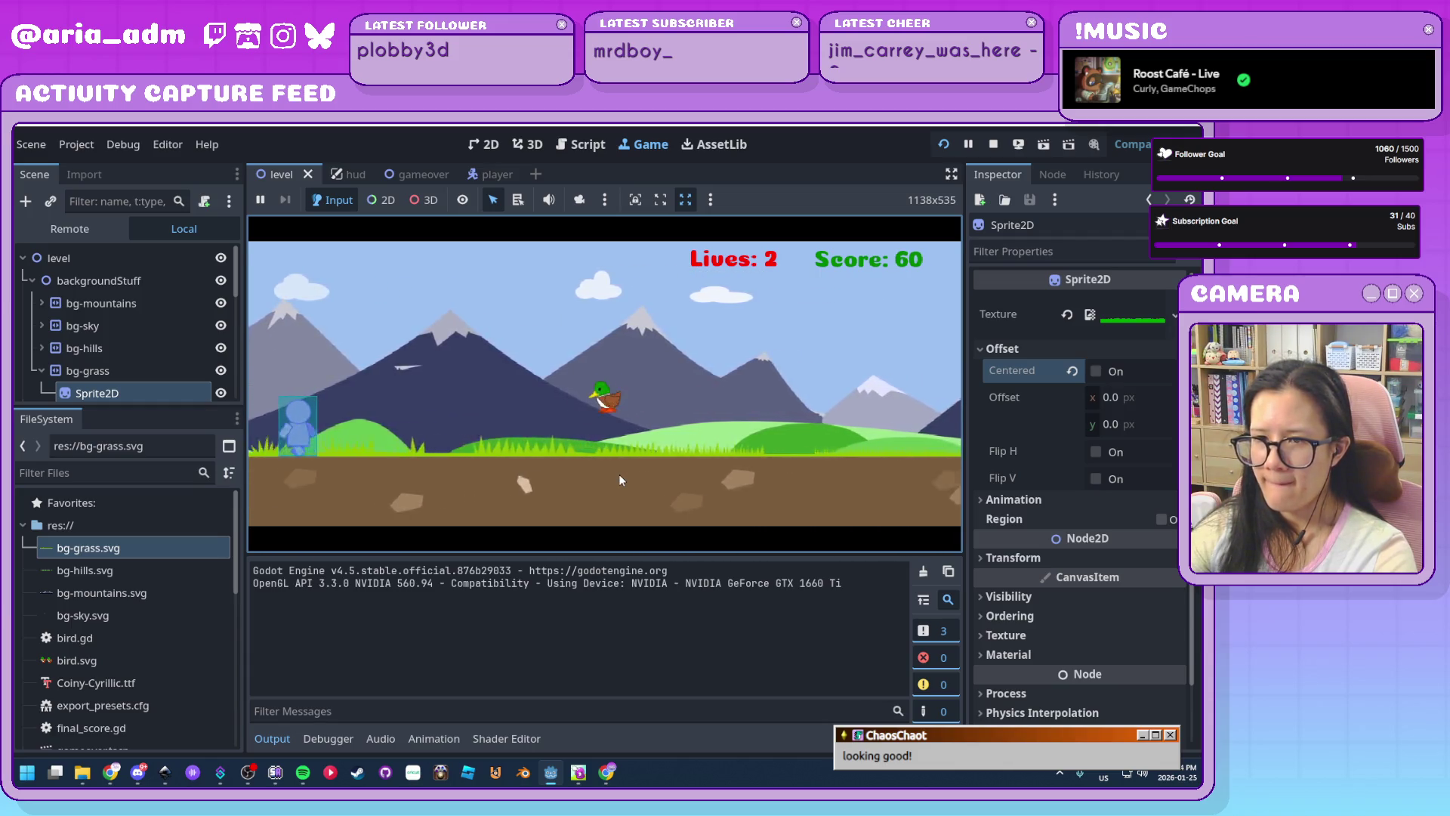
key("Down")
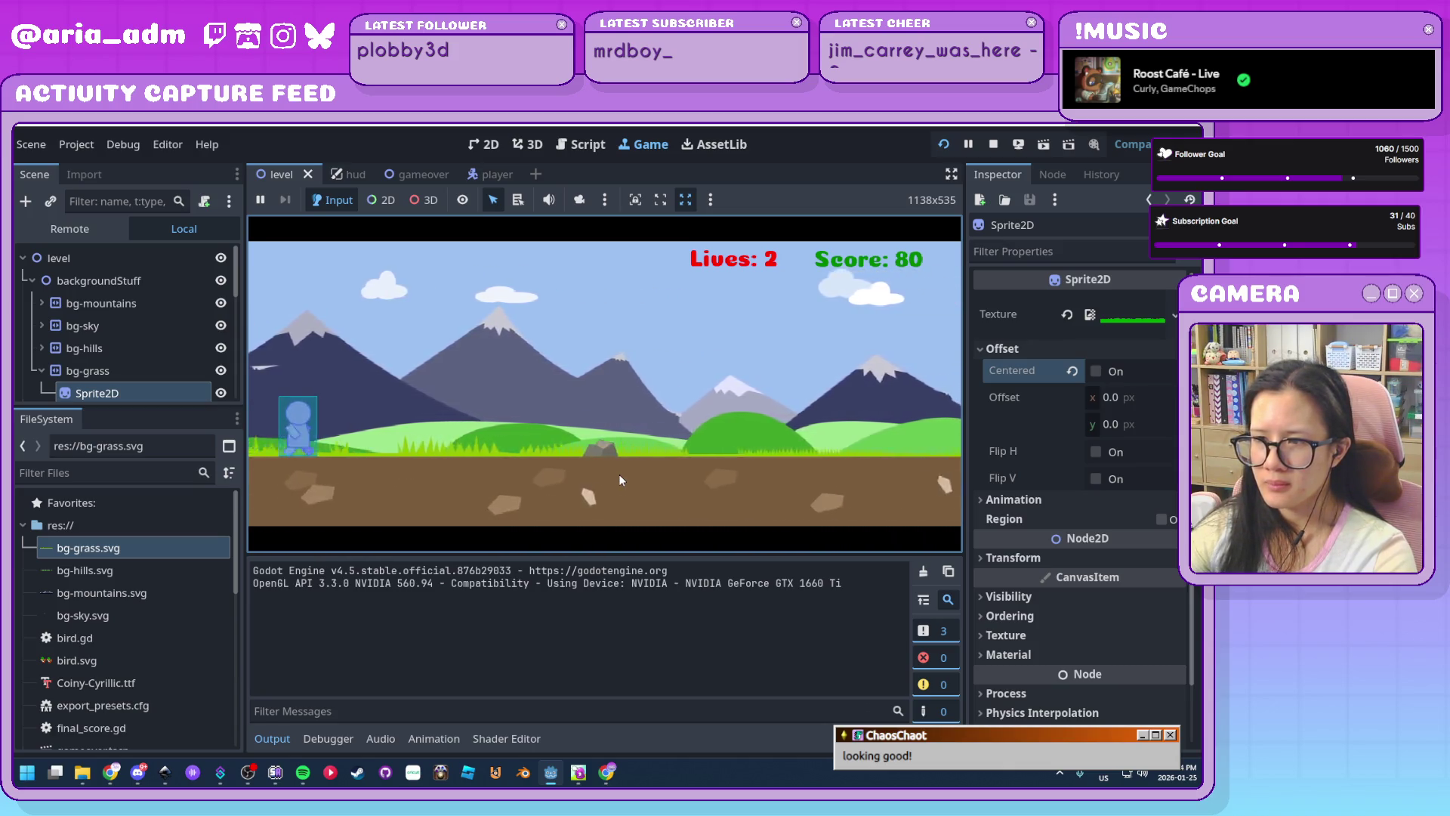
key("Up")
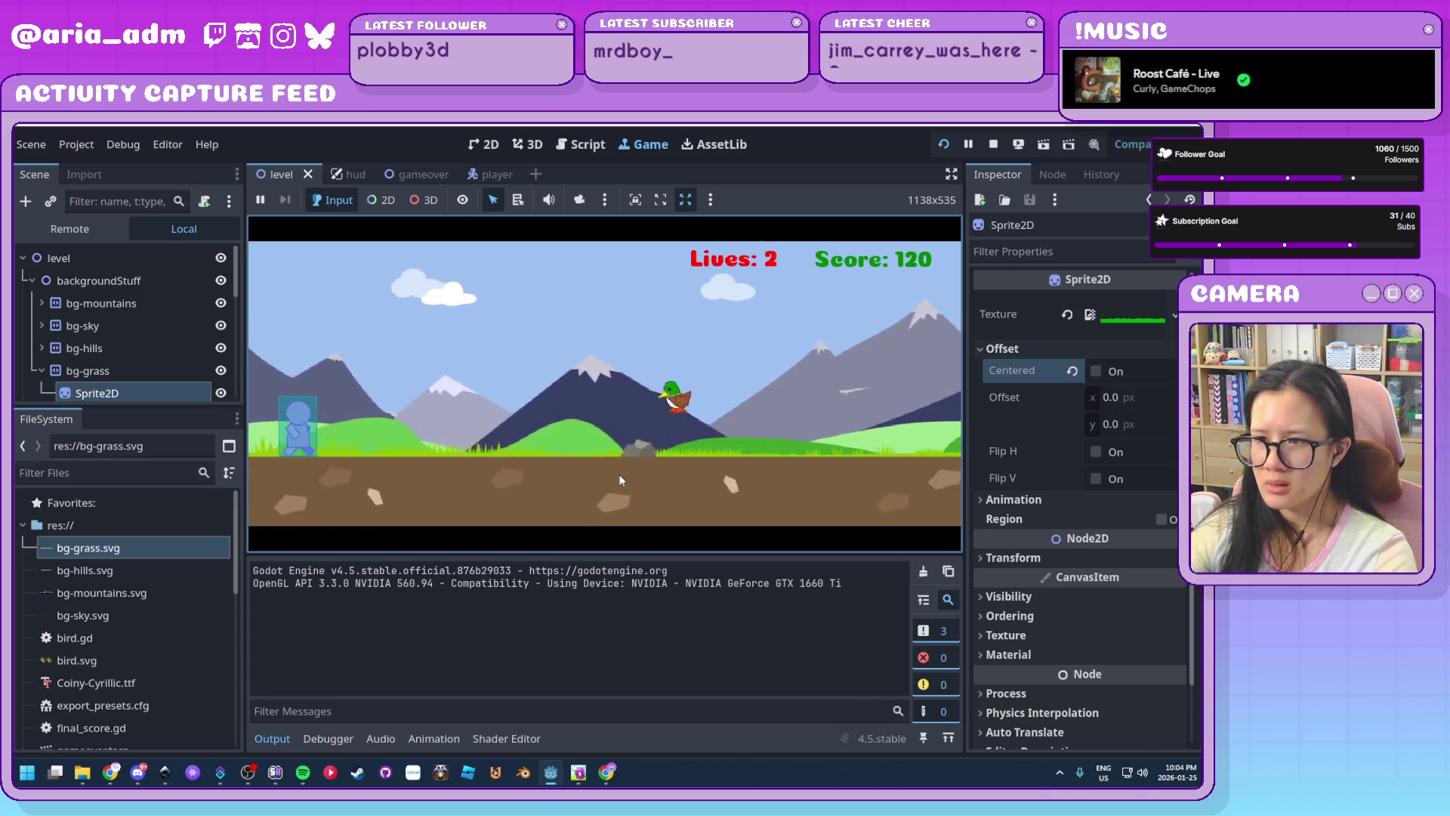
key("space")
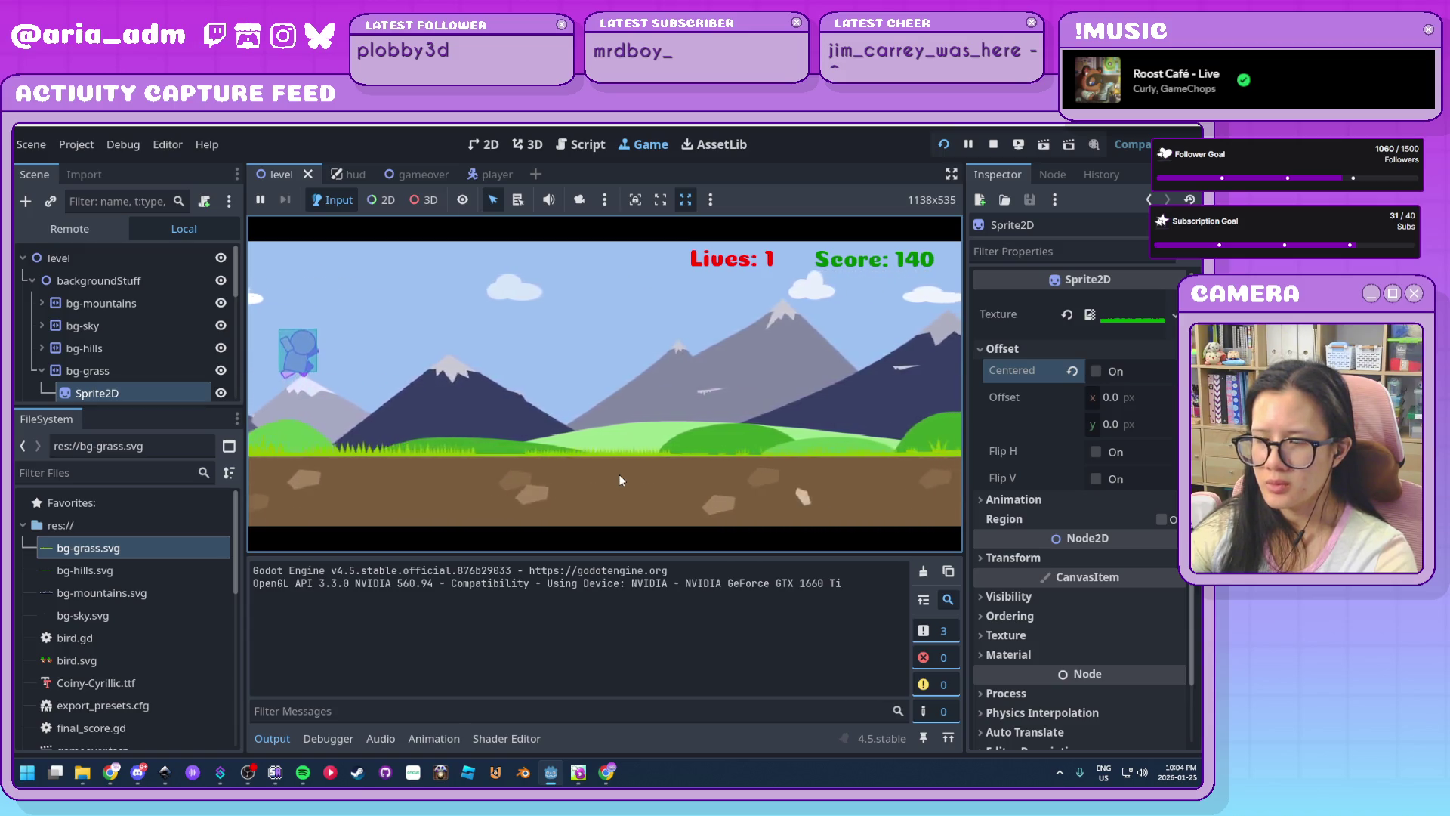
key("space")
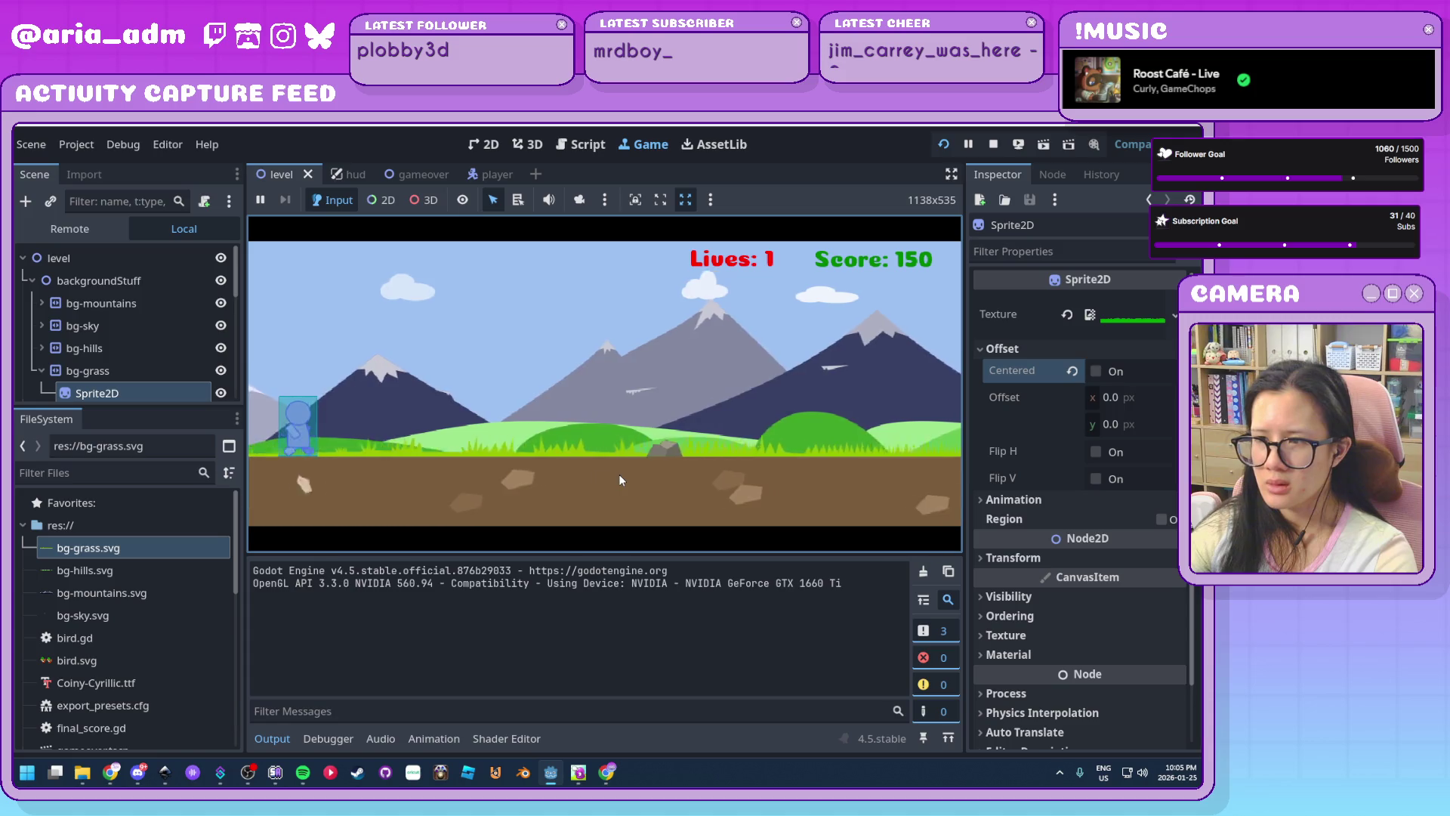
key("F8")
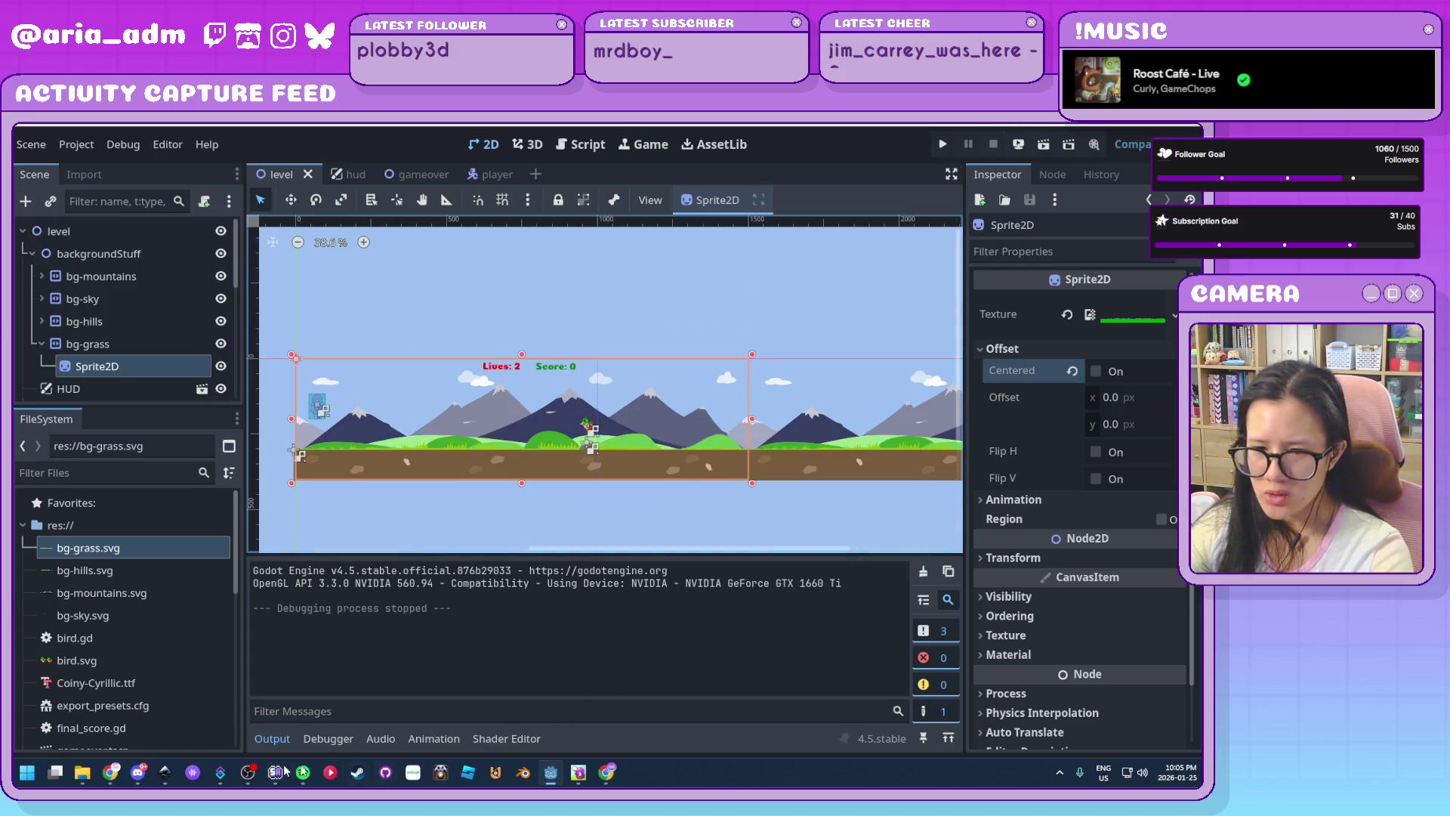
Switch to Inkscape and cycle through its open documents
mouse_move(164, 770)
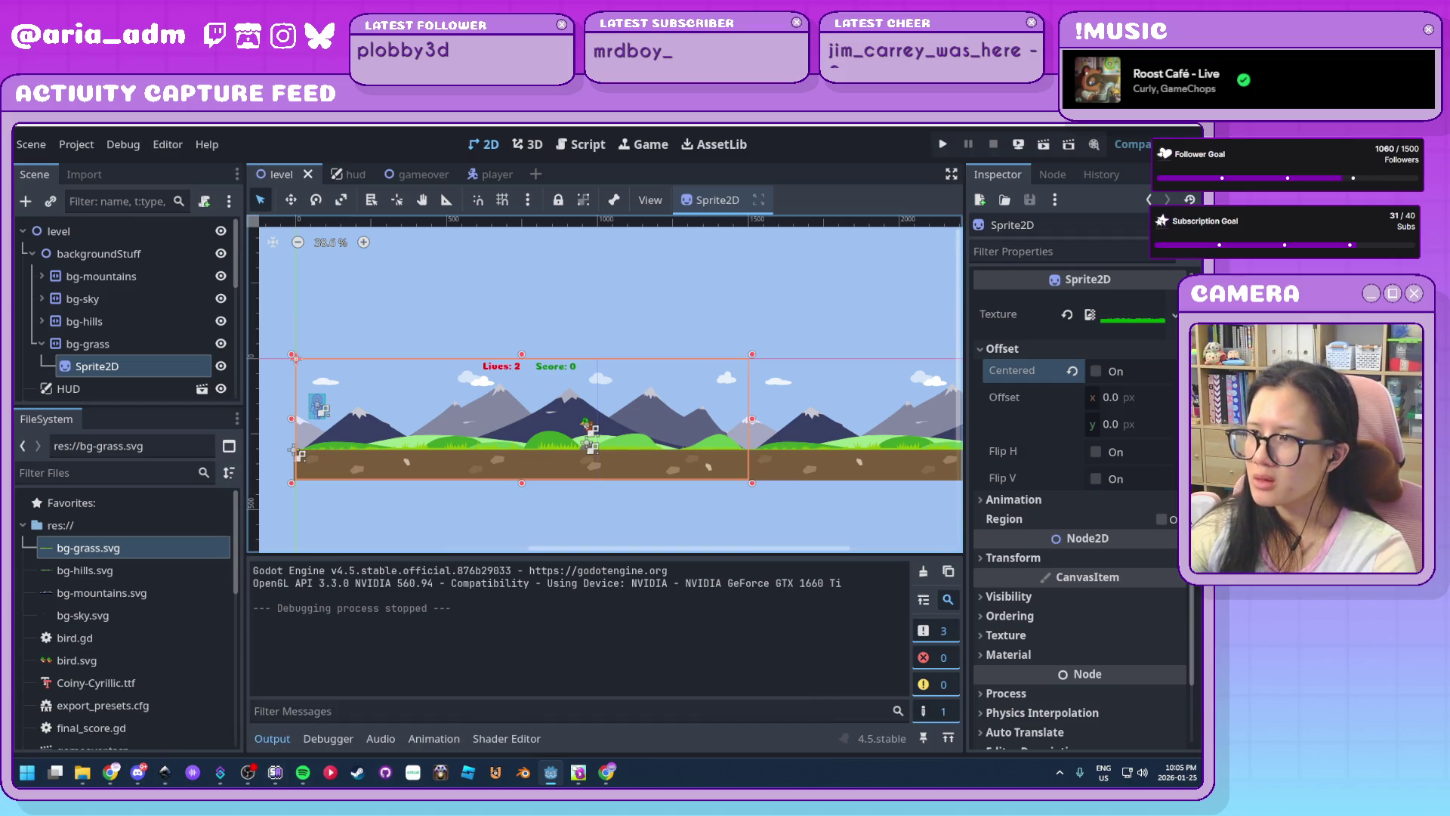
key("alt+Tab")
key("ctrl+Tab")
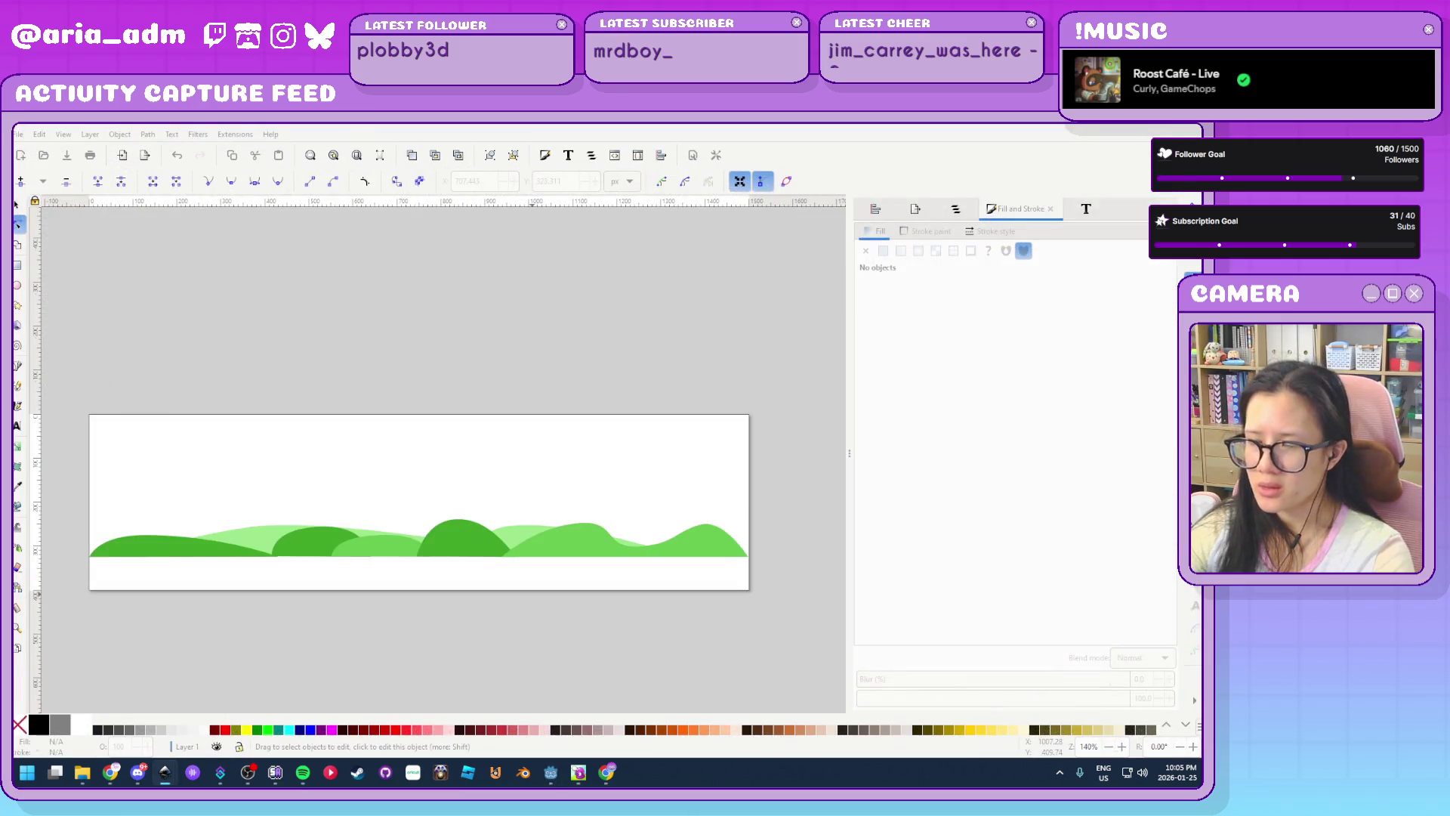
key("ctrl+Tab")
key("ctrl+Tab")
key("ctrl+Tab")
Find ground.svg in the 2d-endless-runner folder and open it in Inkscape
key("alt+Tab")
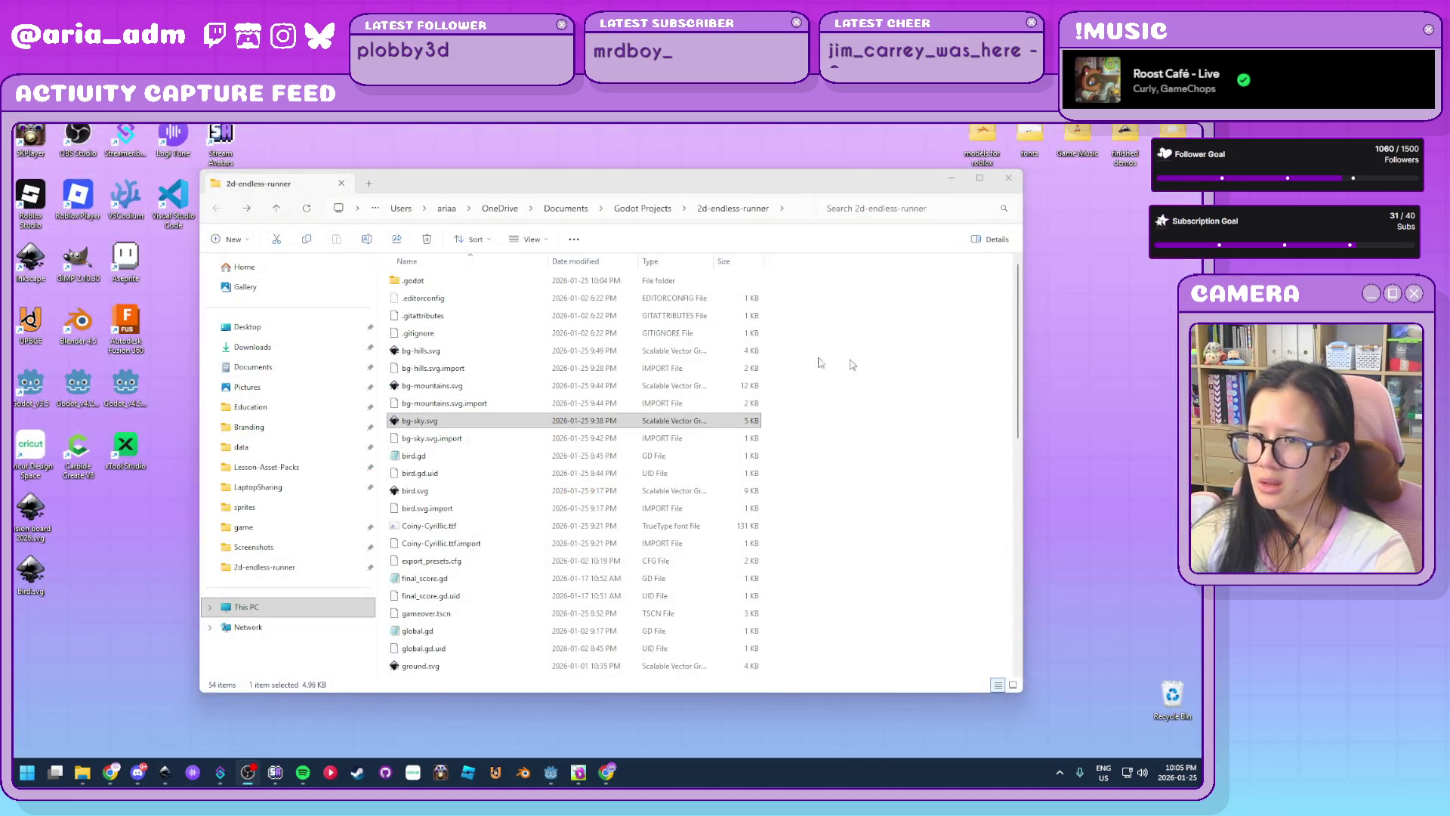
scroll(476, 557, "down", 4)
left_click(470, 460)
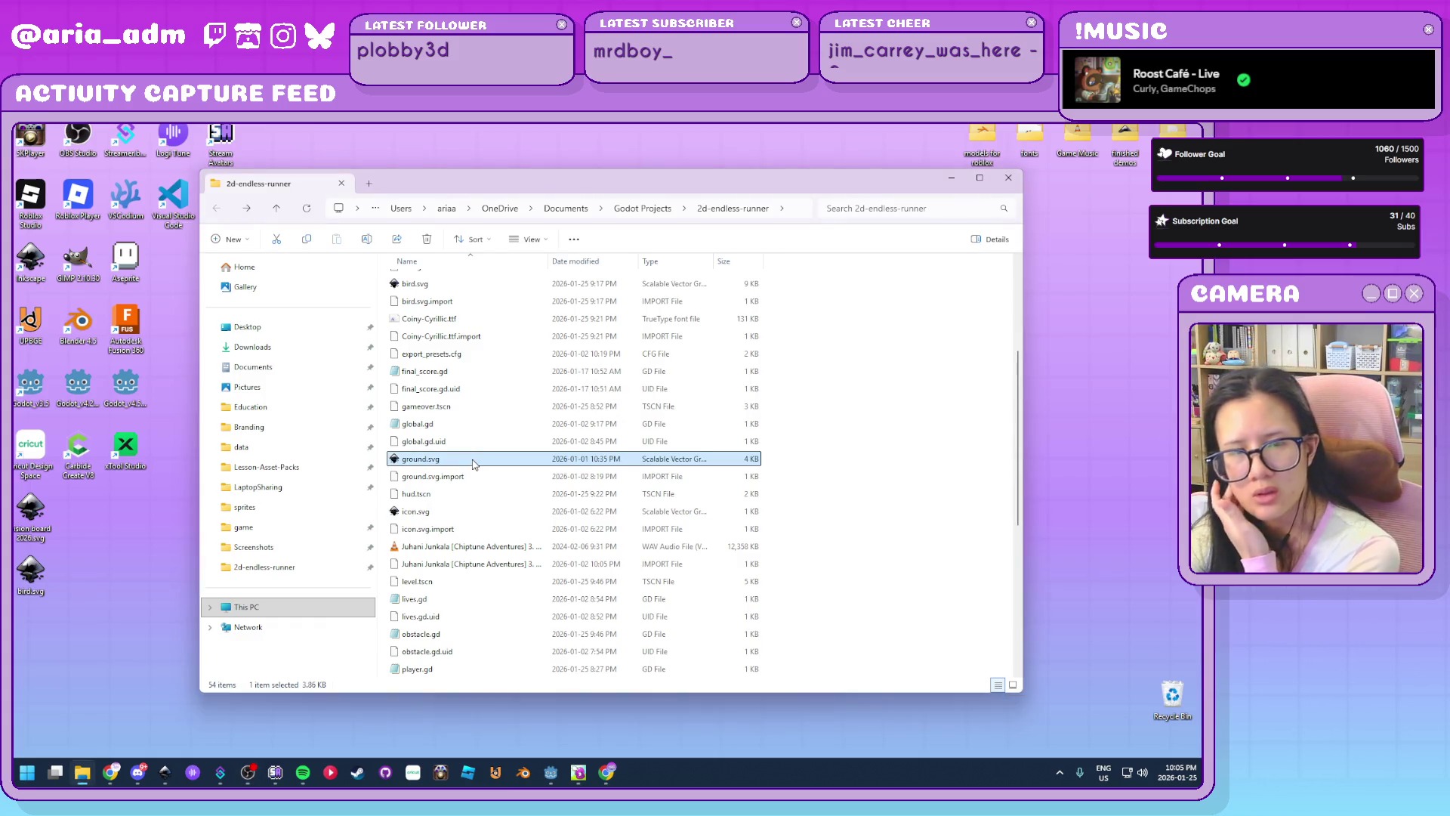
double_click(474, 462)
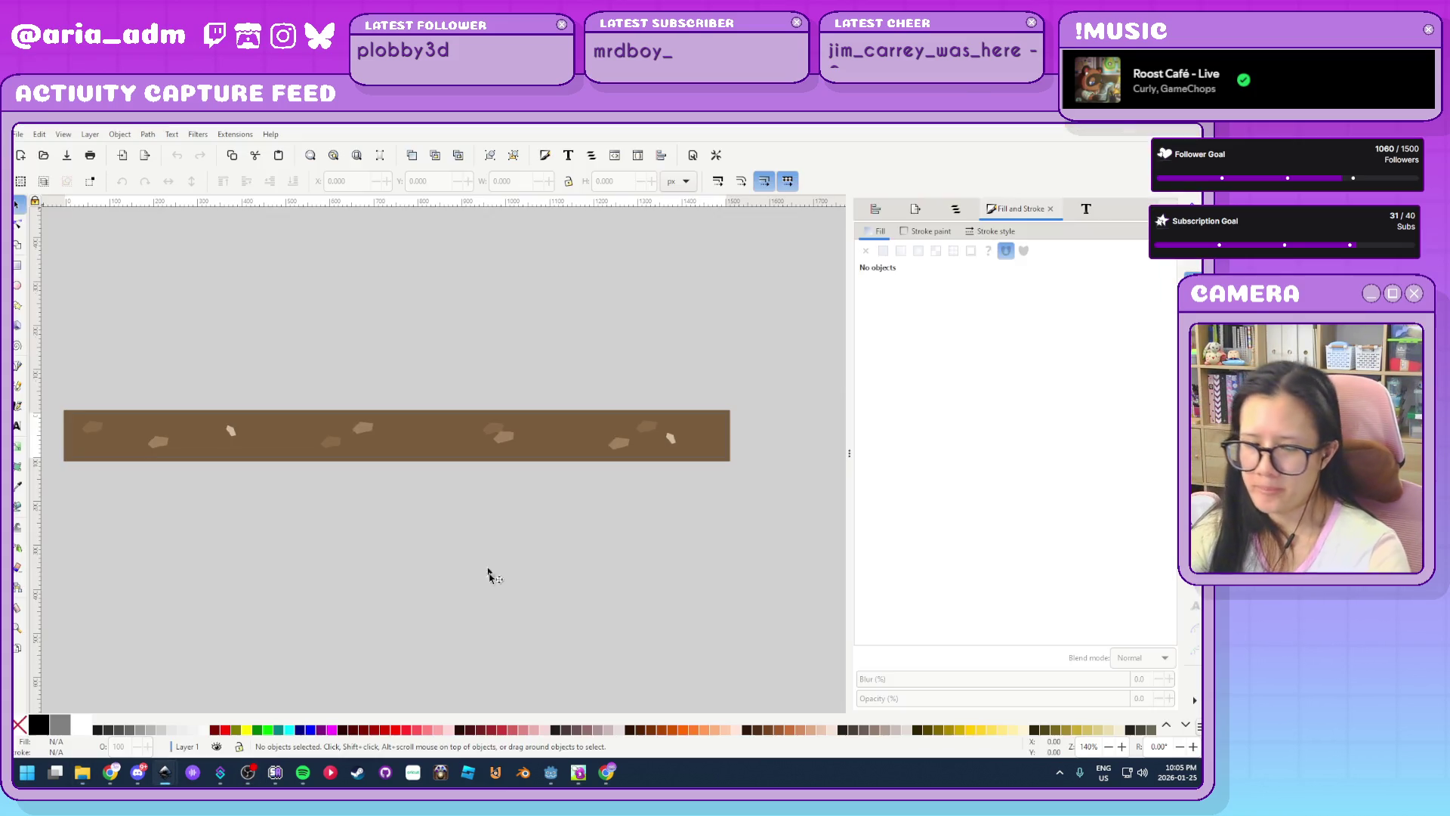
Select the brown dirt rectangle and snap its top-left corner to the page origin 0,0
key("ctrl")
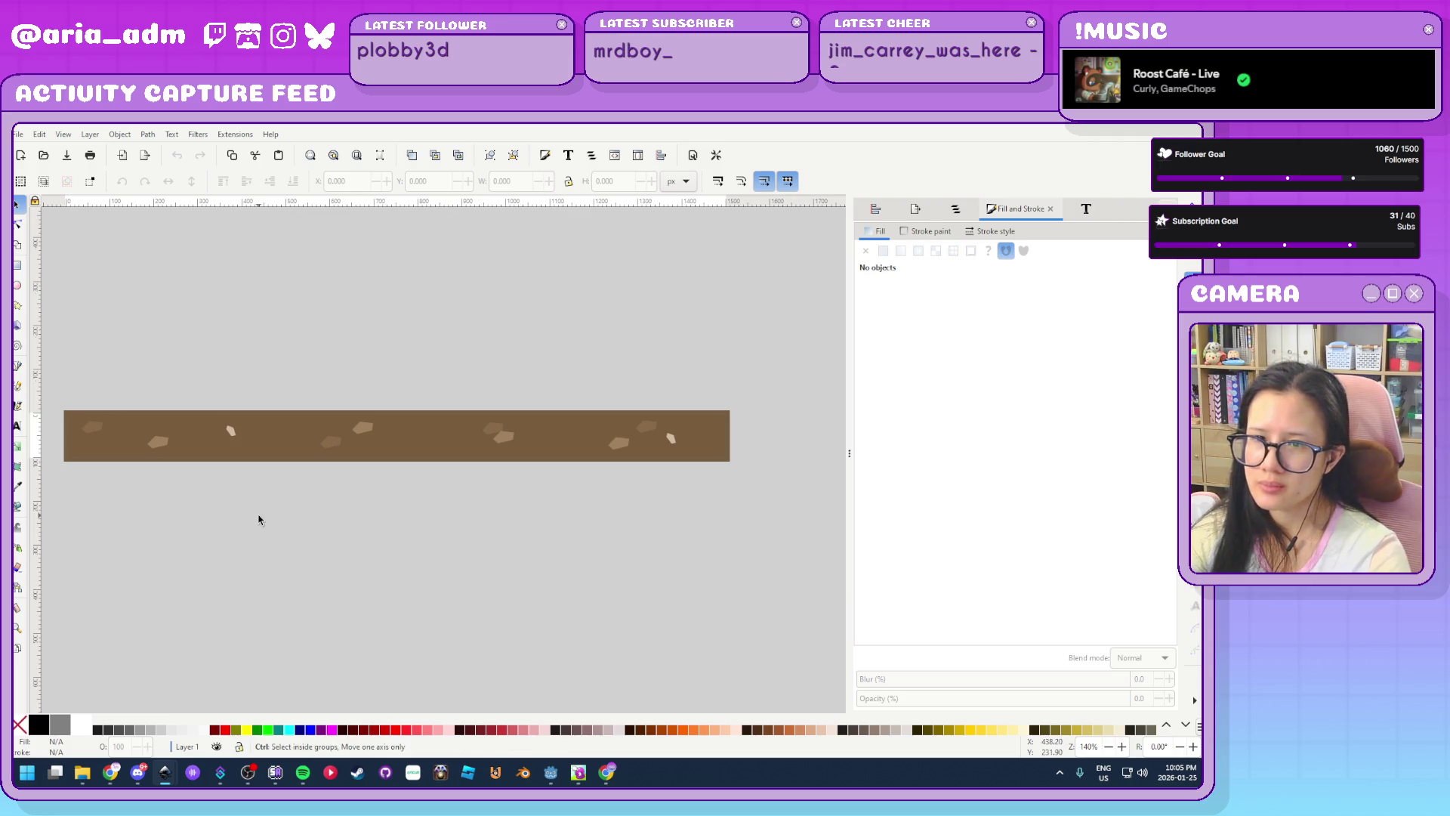
scroll(260, 520, "up", 1, "ctrl")
left_click(286, 421, "ctrl")
scroll(495, 572, "down", 2, "ctrl")
scroll(197, 499, "up", 2, "ctrl")
scroll(94, 366, "up", 1, "ctrl")
scroll(184, 314, "up", 3, "ctrl")
scroll(160, 335, "up", 1, "ctrl")
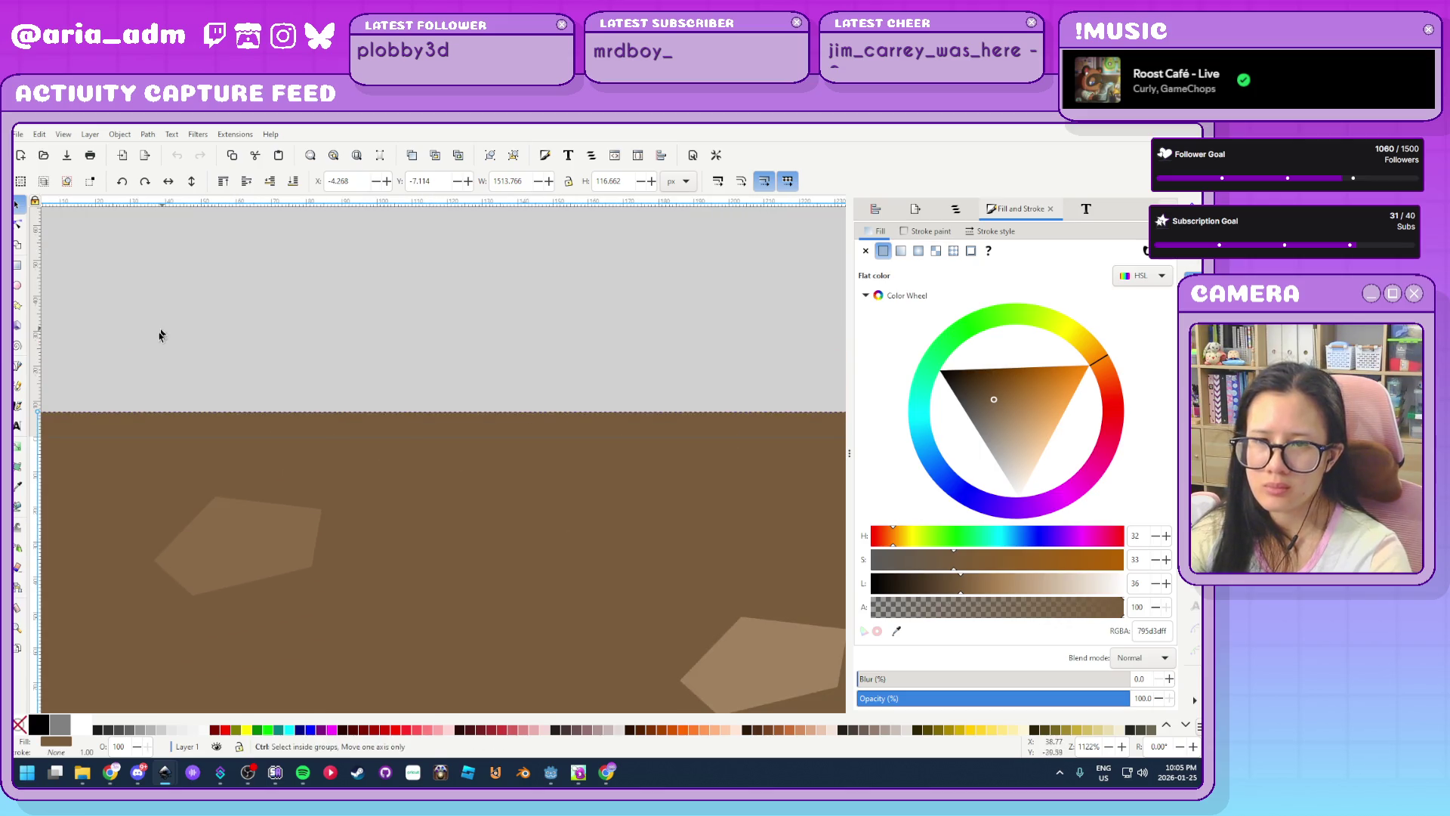
scroll(287, 360, "down", 1, "ctrl")
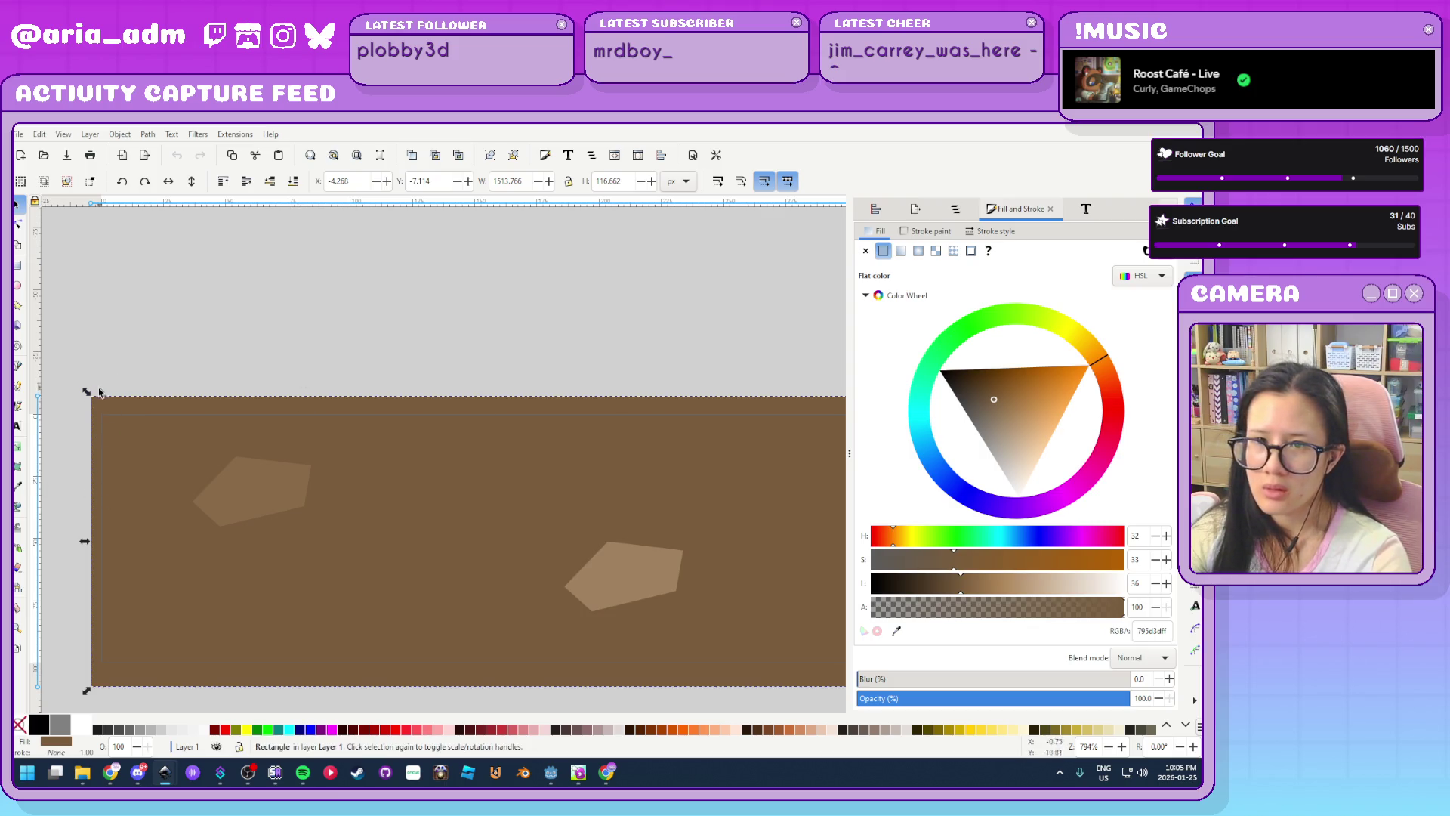
left_click_drag(99, 392, 110, 412)
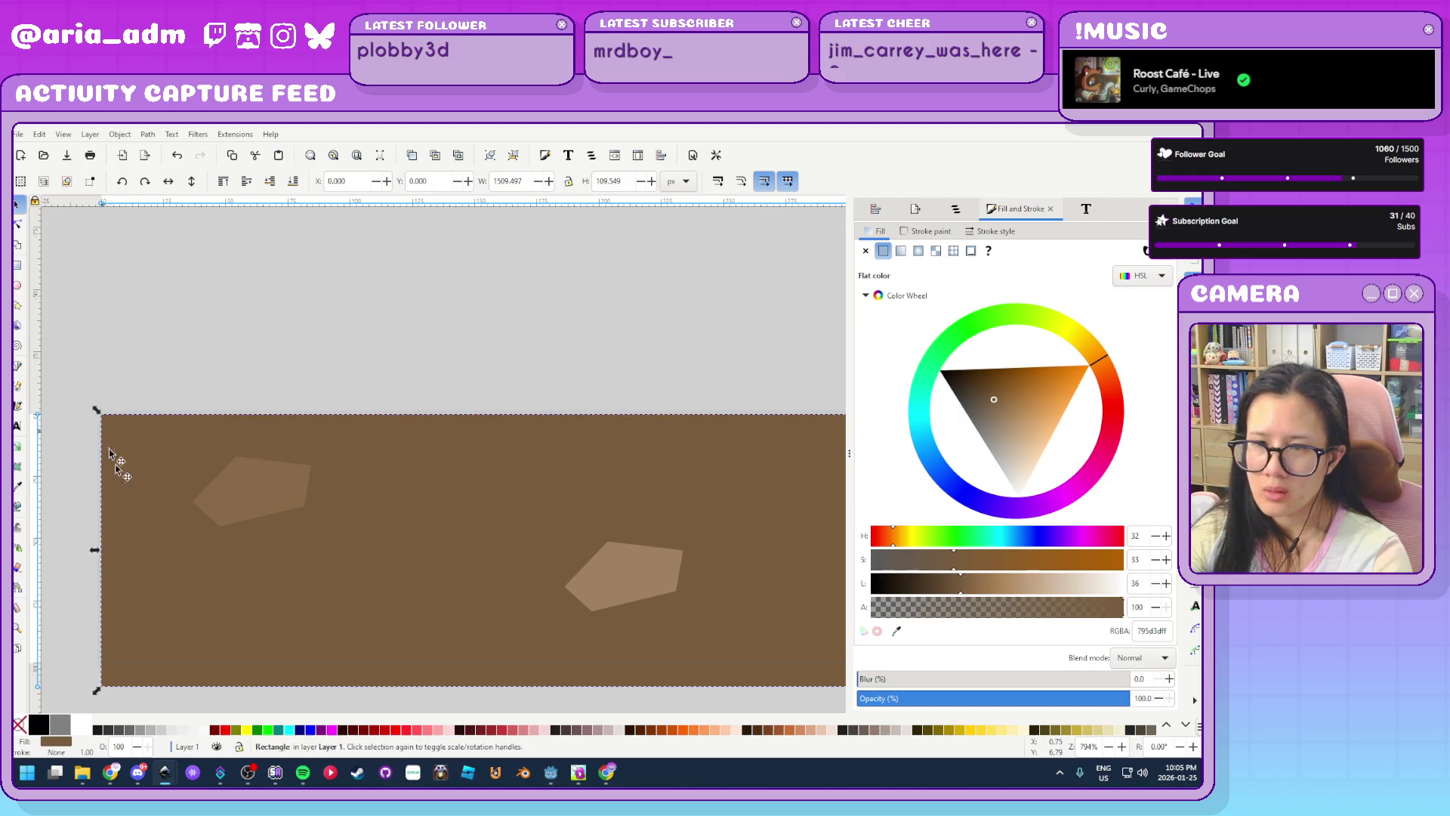
Resize the rectangle to exactly 1500 × 100 px by snapping its bottom-right corner
scroll(110, 454, "down", 6, "ctrl")
scroll(557, 622, "up", 7, "ctrl")
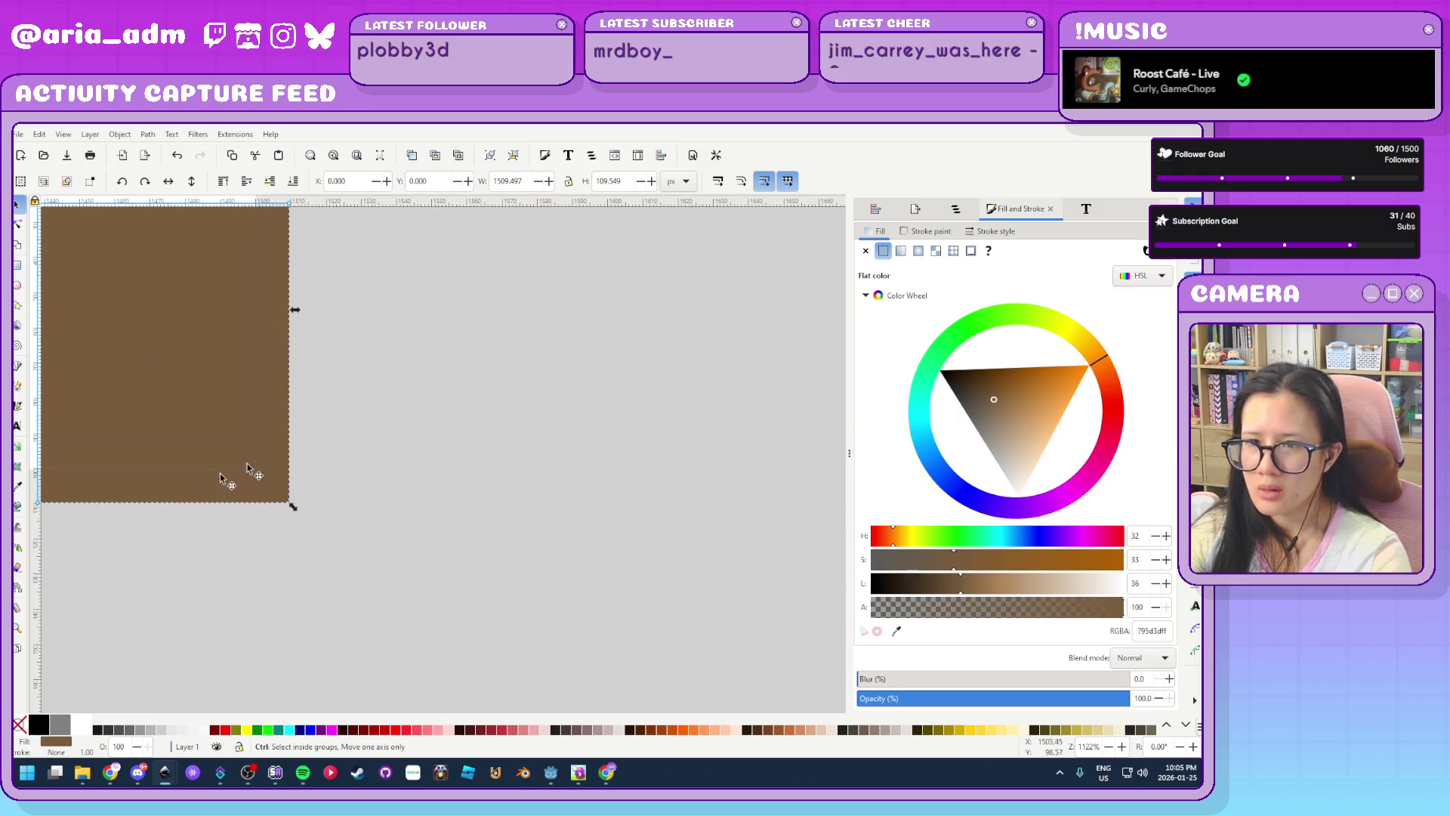
mouse_move(293, 506)
left_mouse_down()
mouse_move(249, 454)
mouse_move(259, 473)
left_mouse_up()
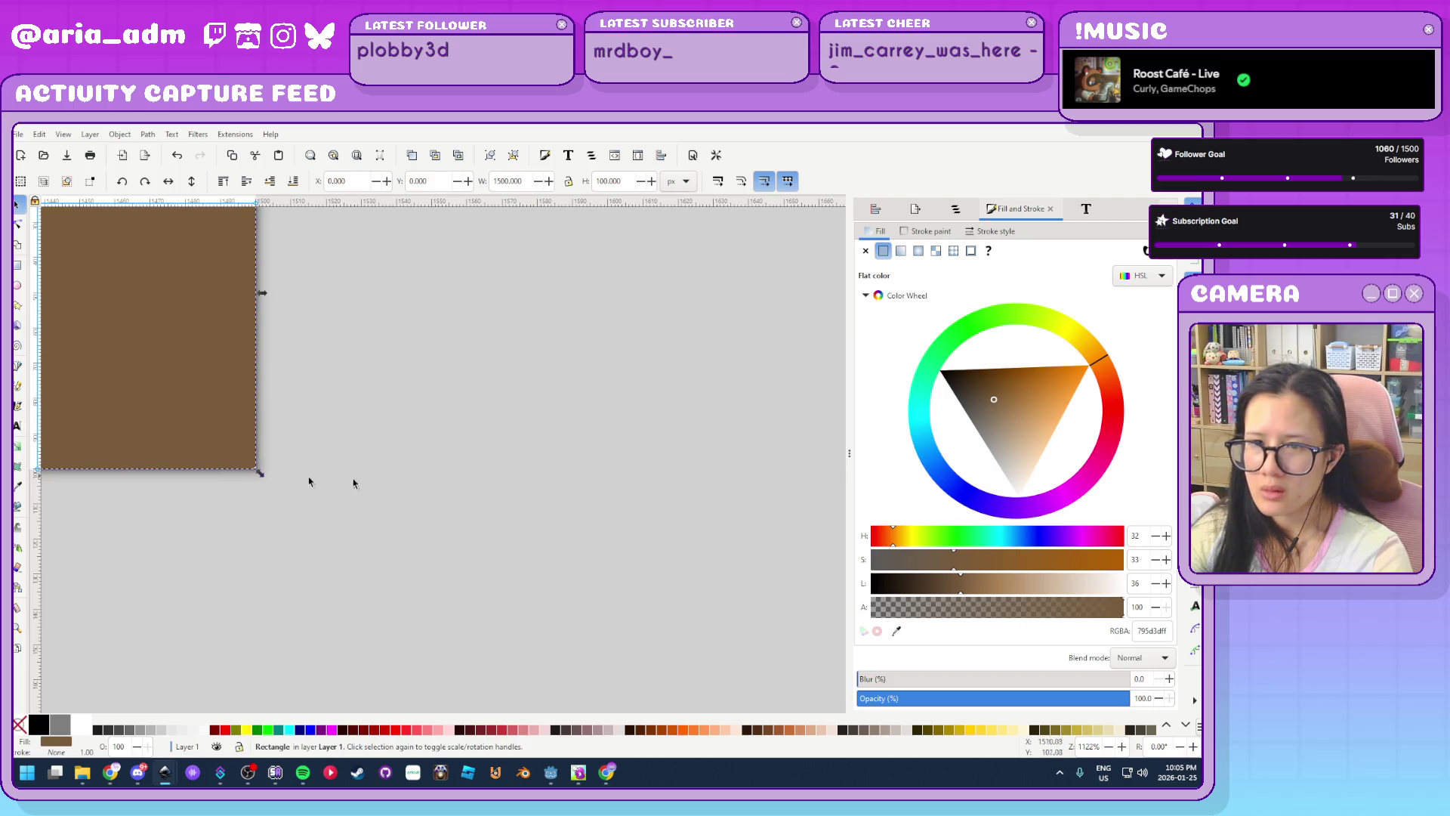
left_click(502, 502)
scroll(511, 509, "down", 5, "ctrl")
scroll(120, 531, "up", 4, "ctrl")
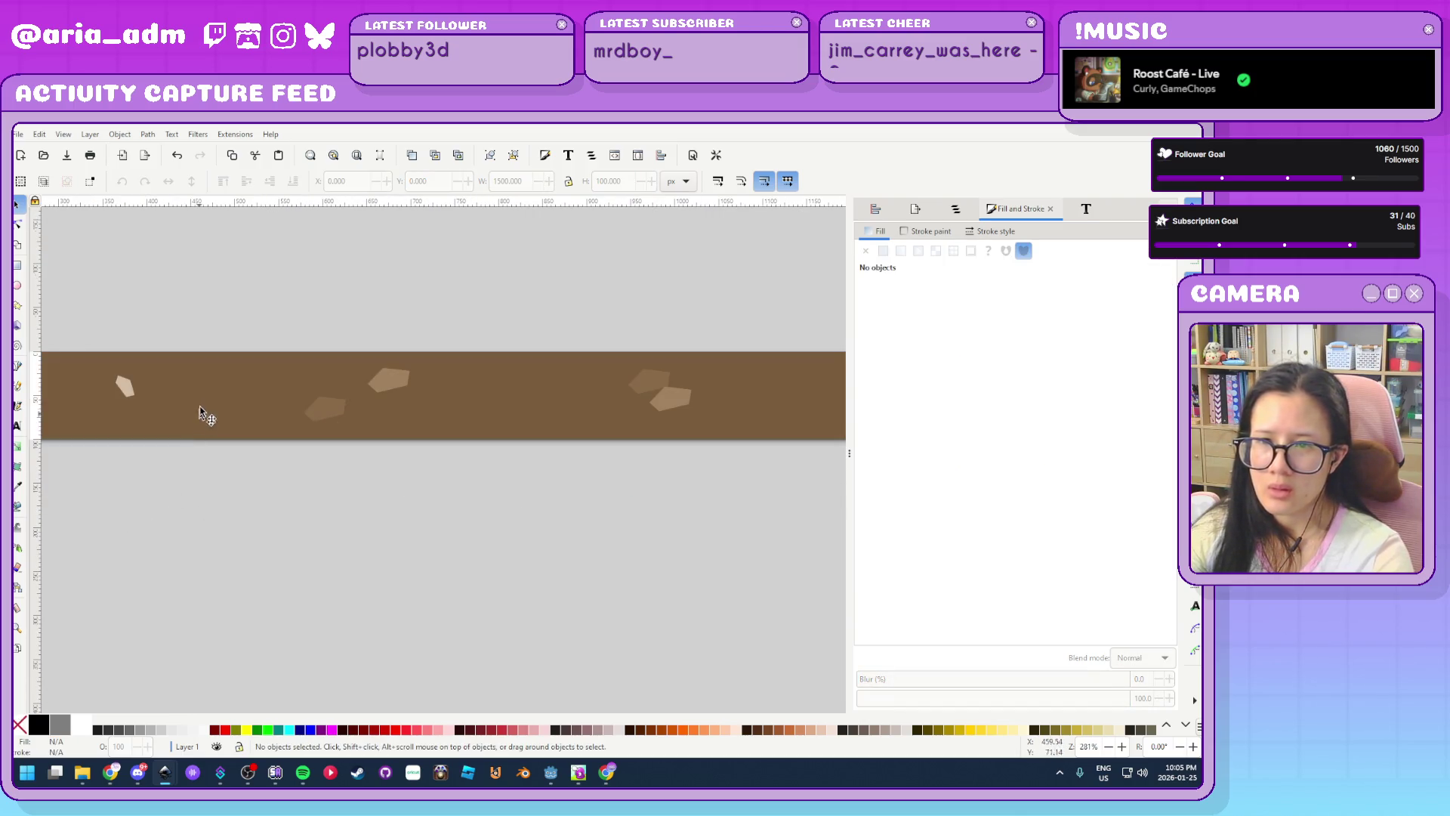
Try the Path menu, node editing and rectangle tool on the dirt rectangle, returning to the selector
left_click(201, 410)
left_click(154, 134)
left_click(272, 230)
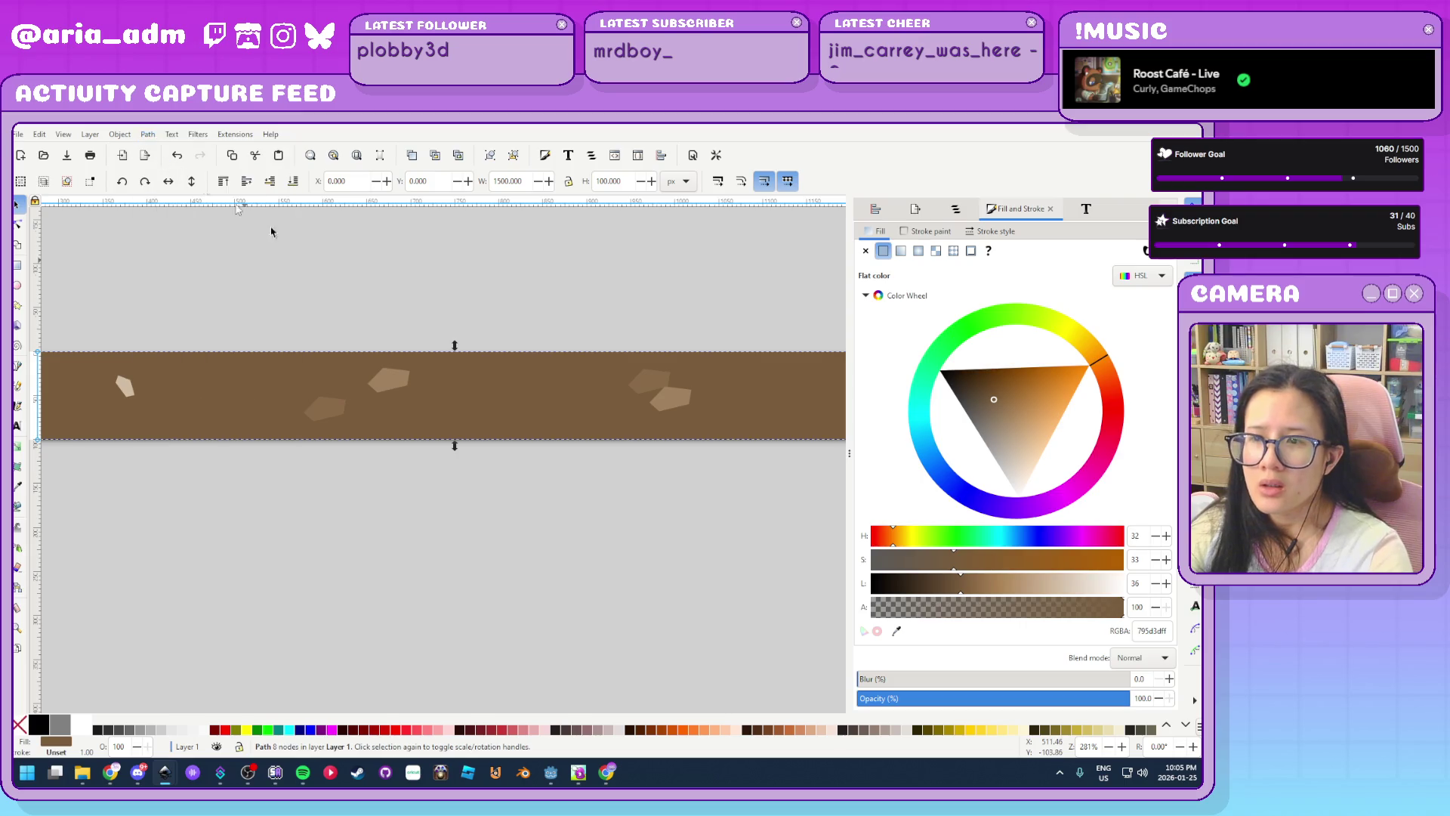
scroll(673, 354, "left", 5)
scroll(401, 353, "up", 3, "ctrl")
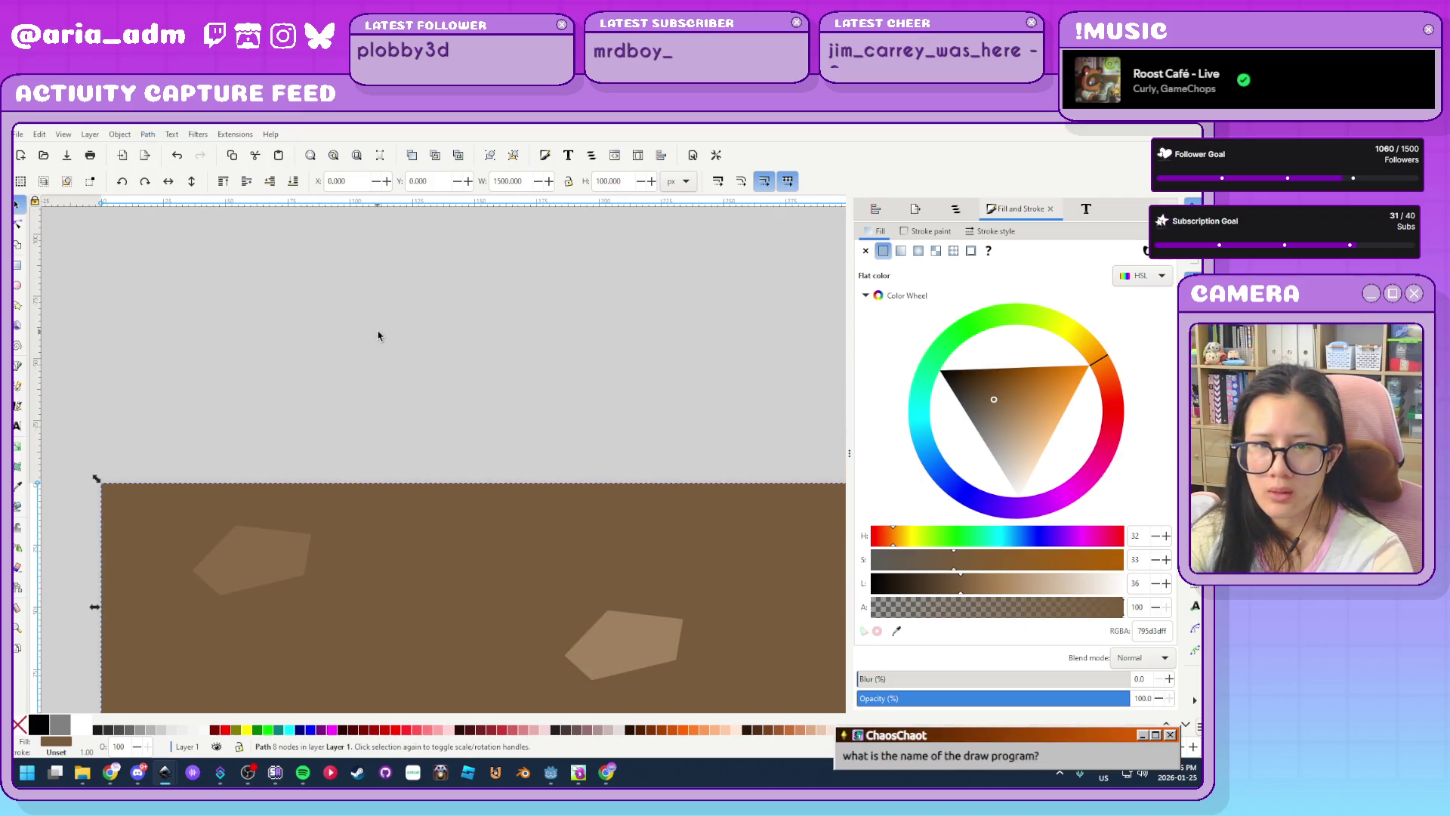
left_click(201, 437)
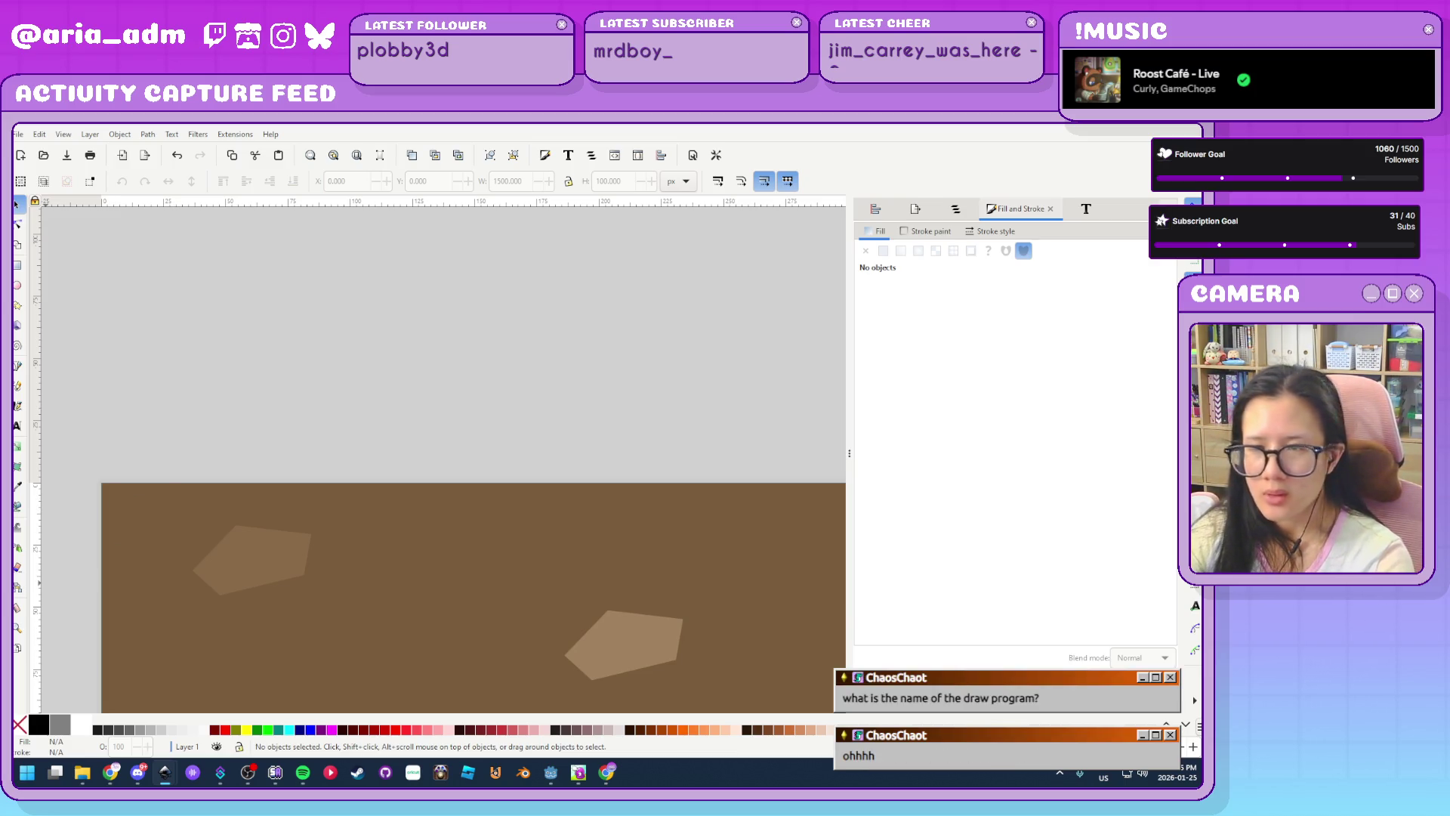
double_click(173, 485)
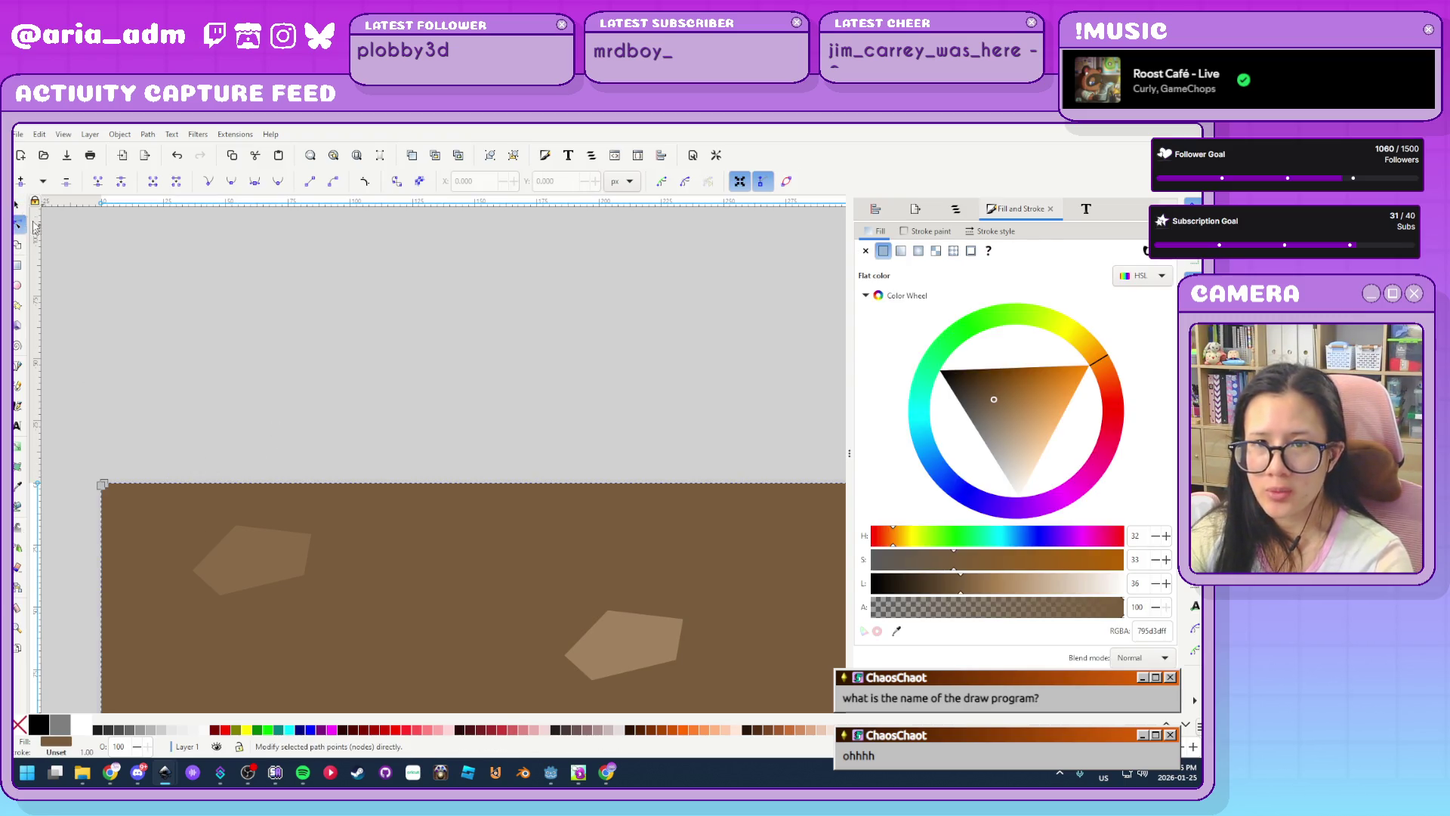
left_click(16, 204)
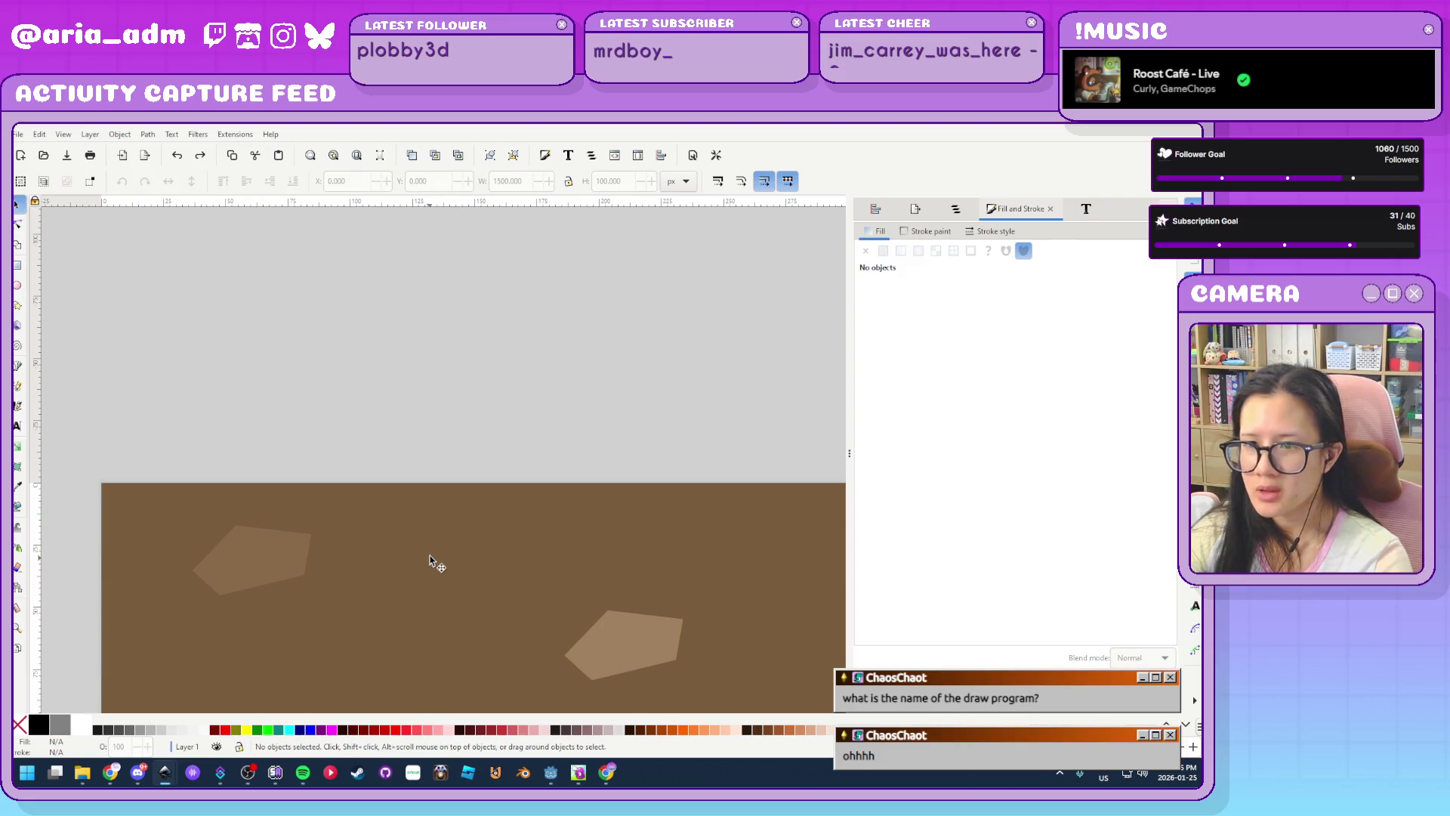
left_click(17, 266)
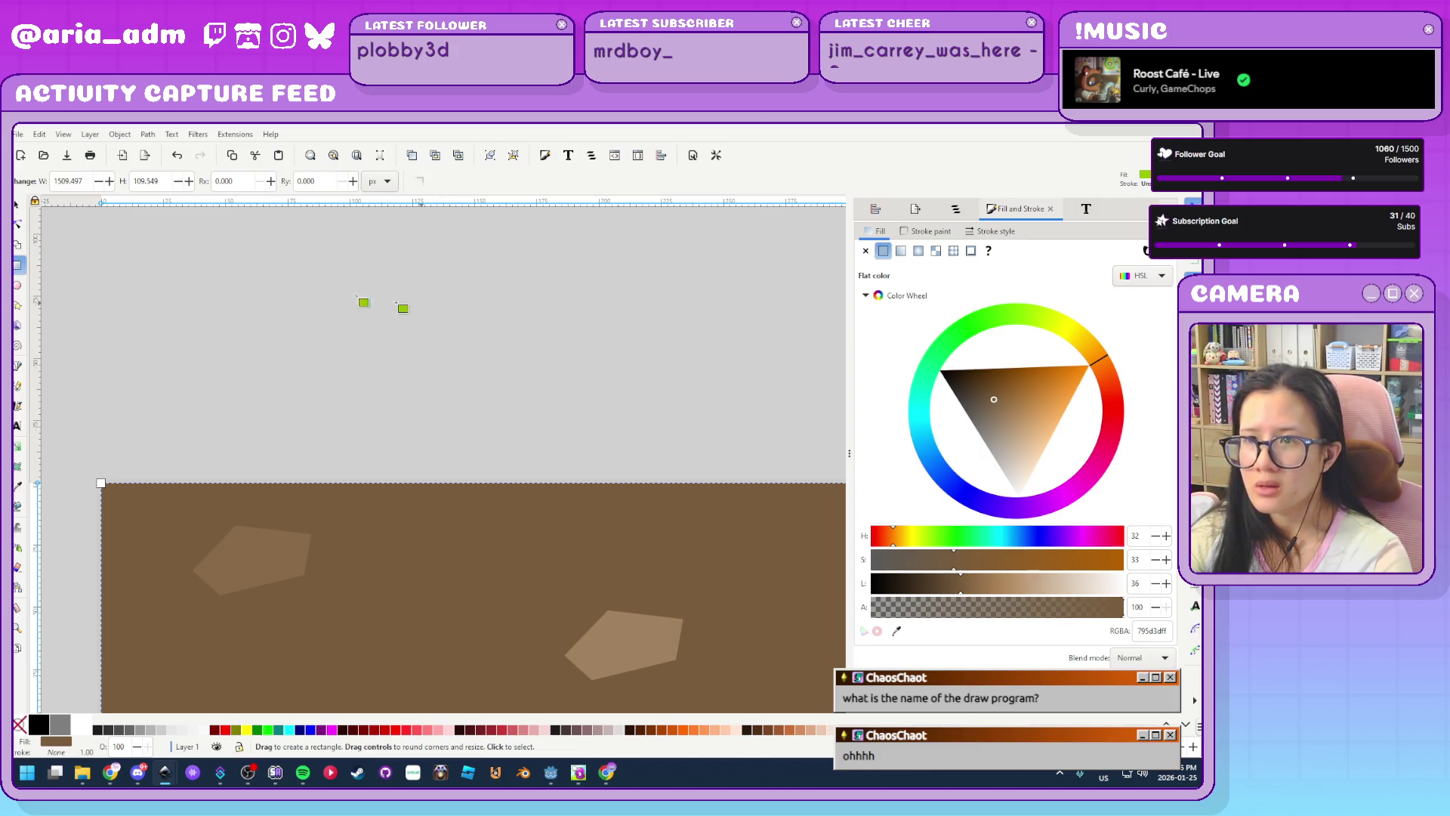
left_click(16, 204)
left_click(412, 436)
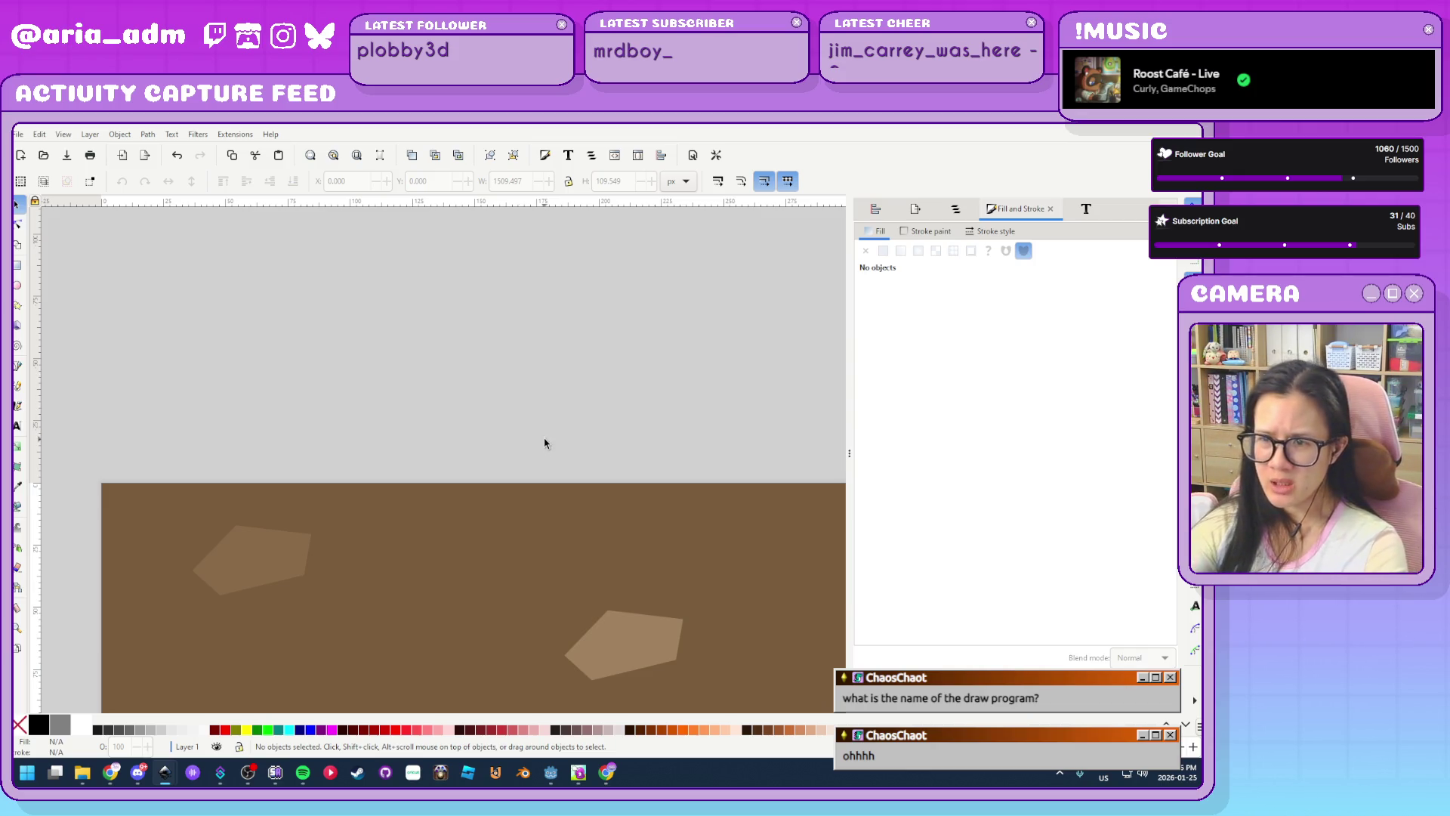
Save ground.svg and reselect the brown dirt rectangle
key("ctrl+s")
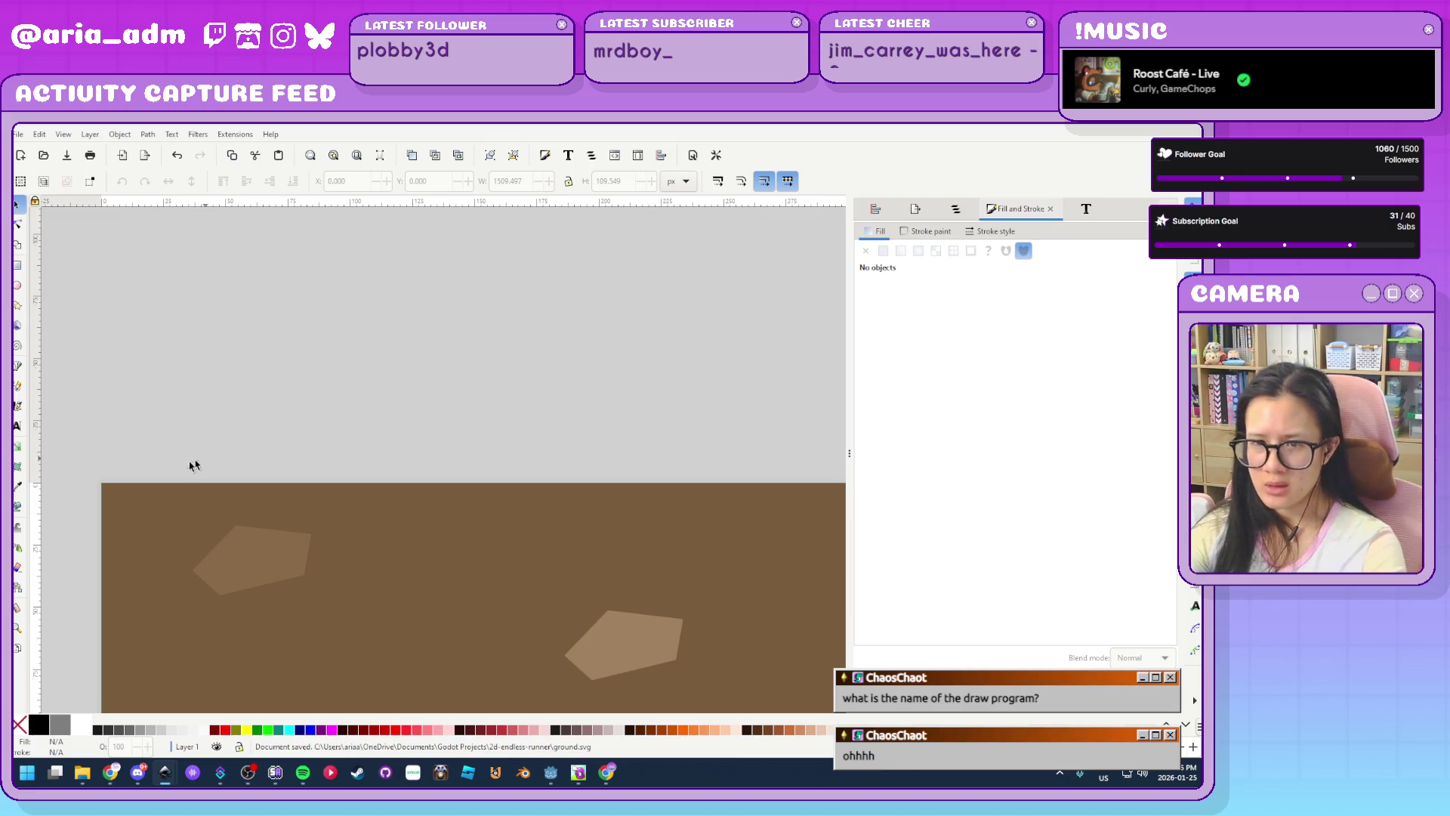
scroll(152, 479, "up", 2)
scroll(539, 339, "left", 5)
scroll(539, 340, "down", 2)
scroll(538, 340, "right", 5)
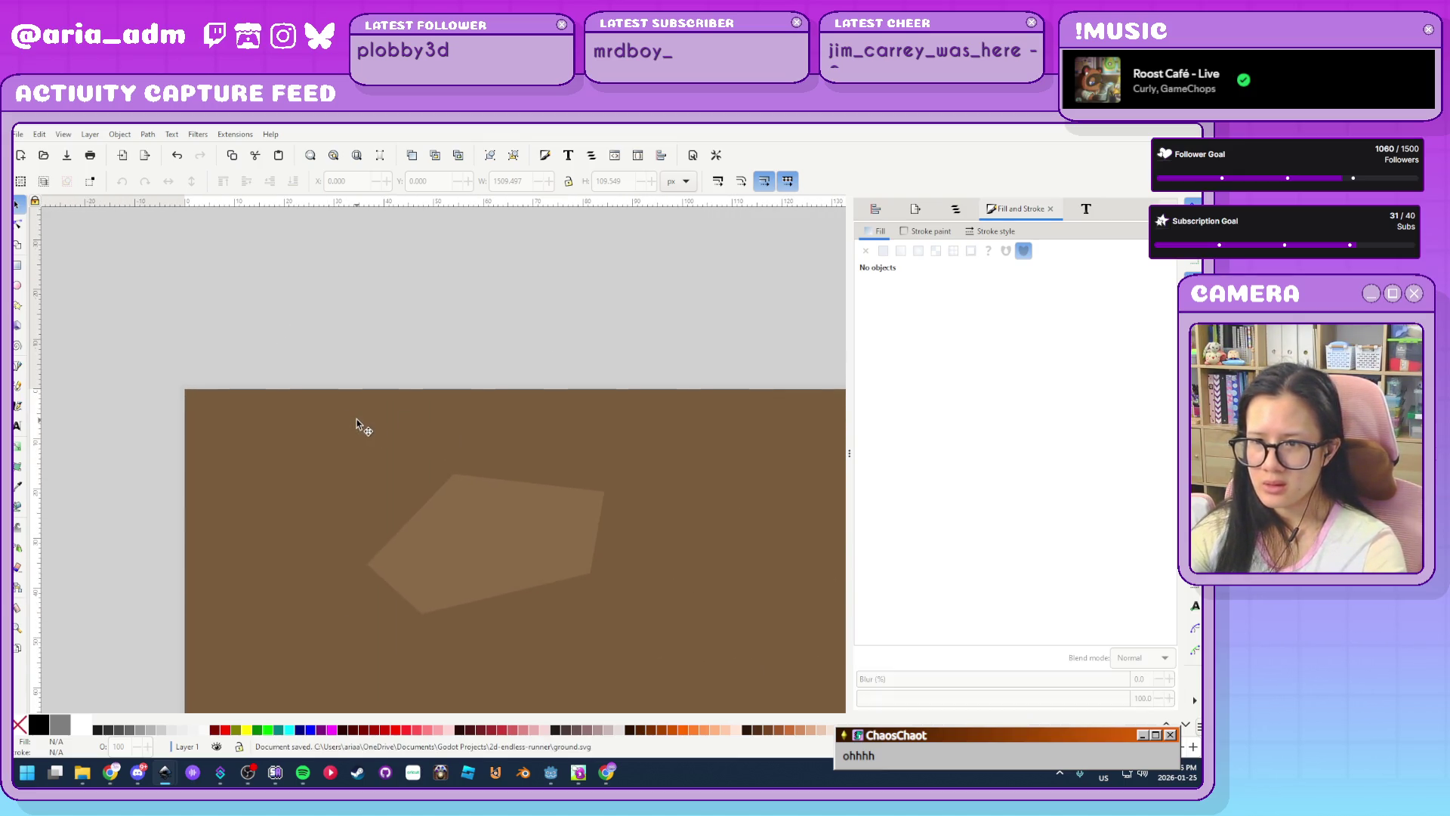
left_click(360, 421)
Convert the dirt rectangle to a path, add three top-edge nodes and pull one down
key("r")
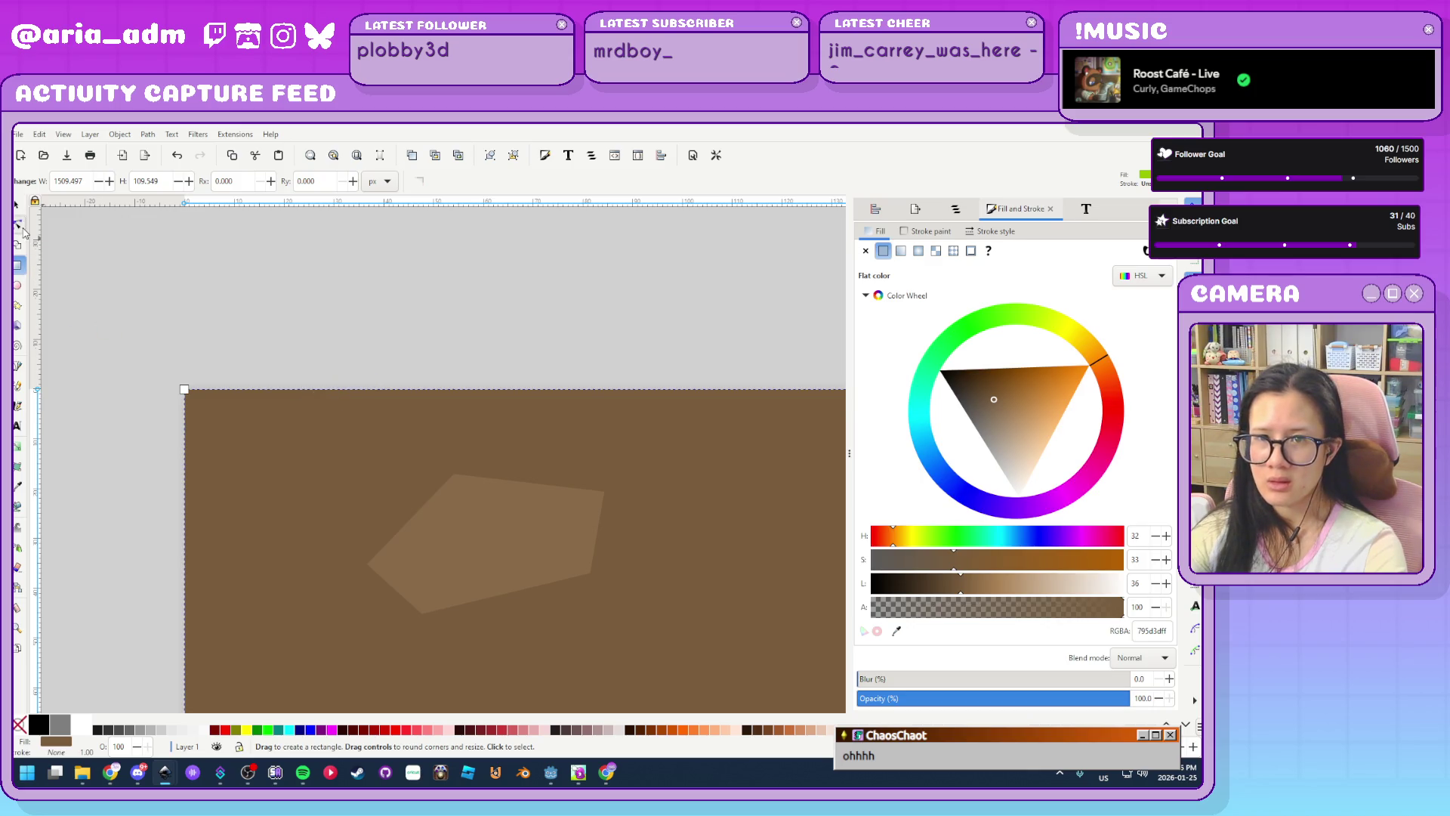
left_click(20, 226)
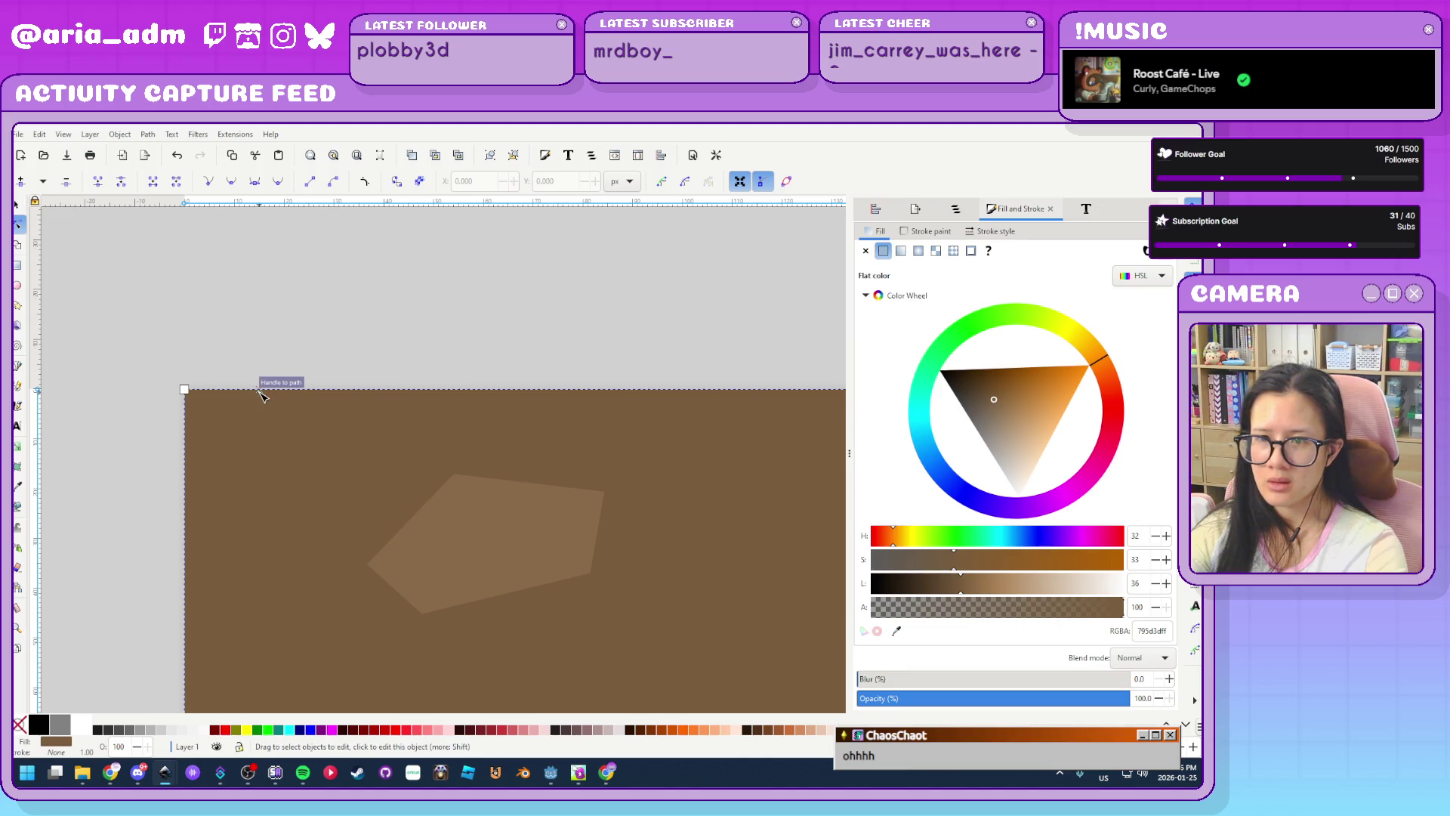
left_click(148, 134)
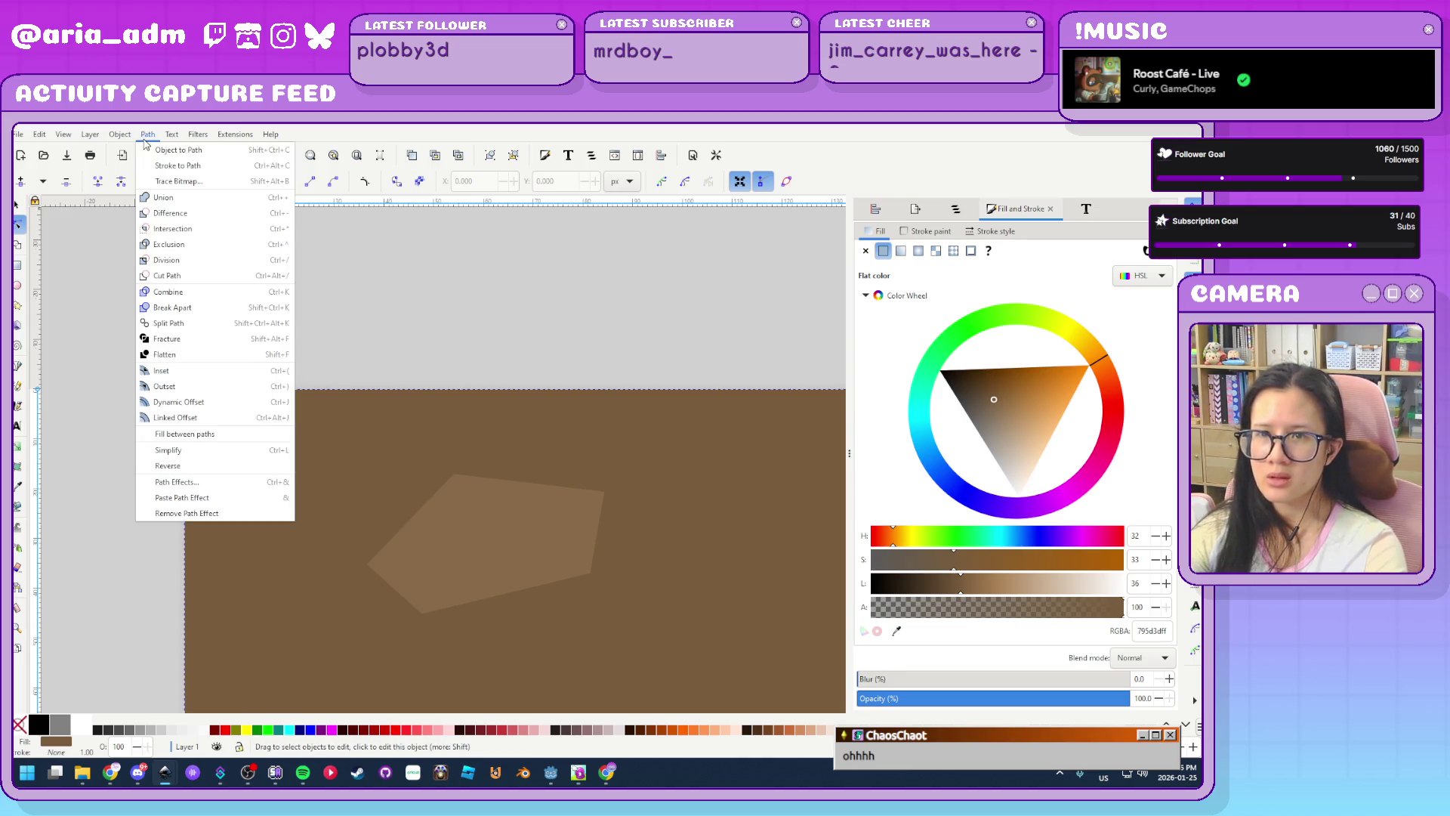
left_click(159, 155)
double_click(274, 389)
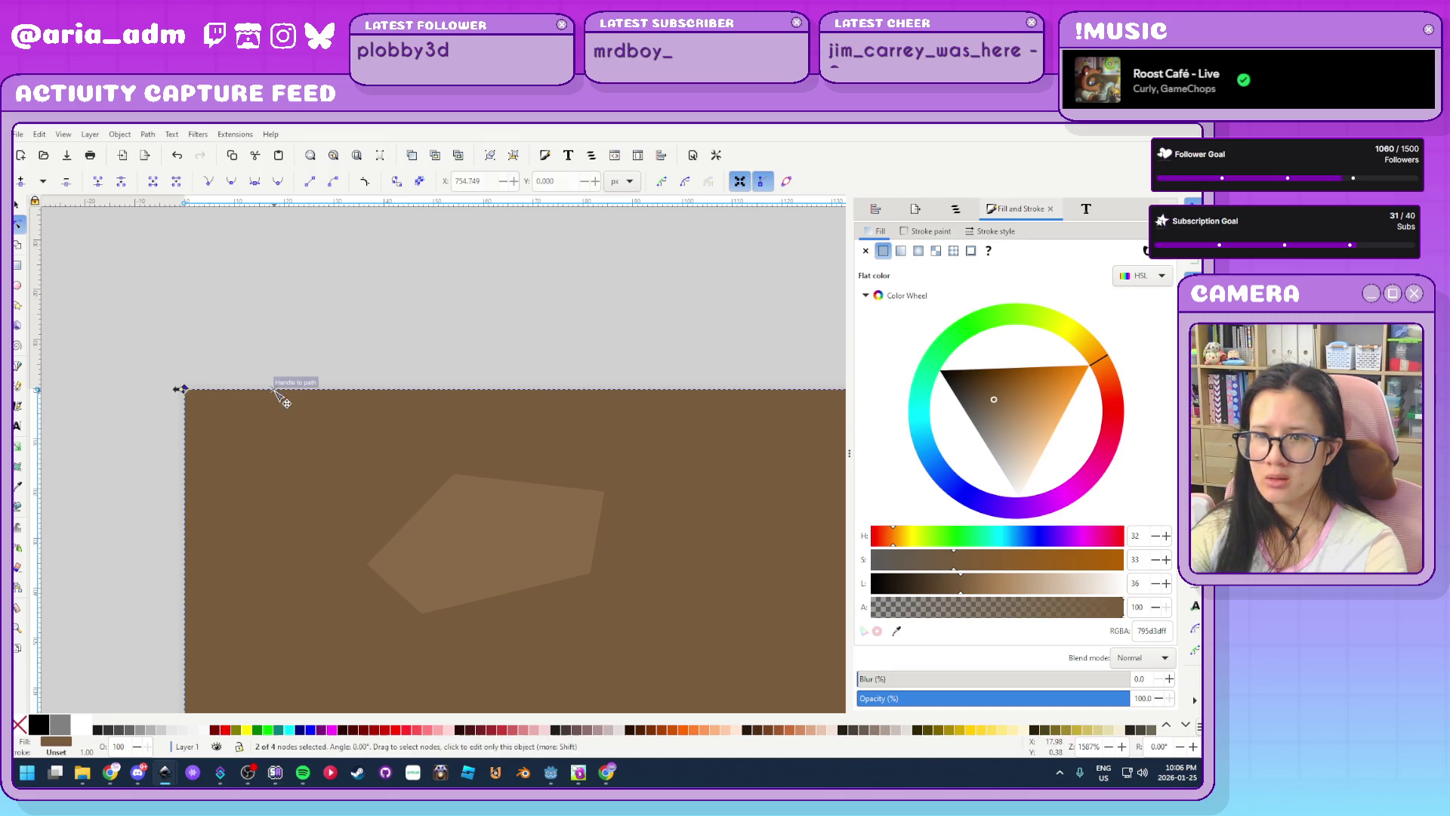
double_click(440, 389)
double_click(615, 389)
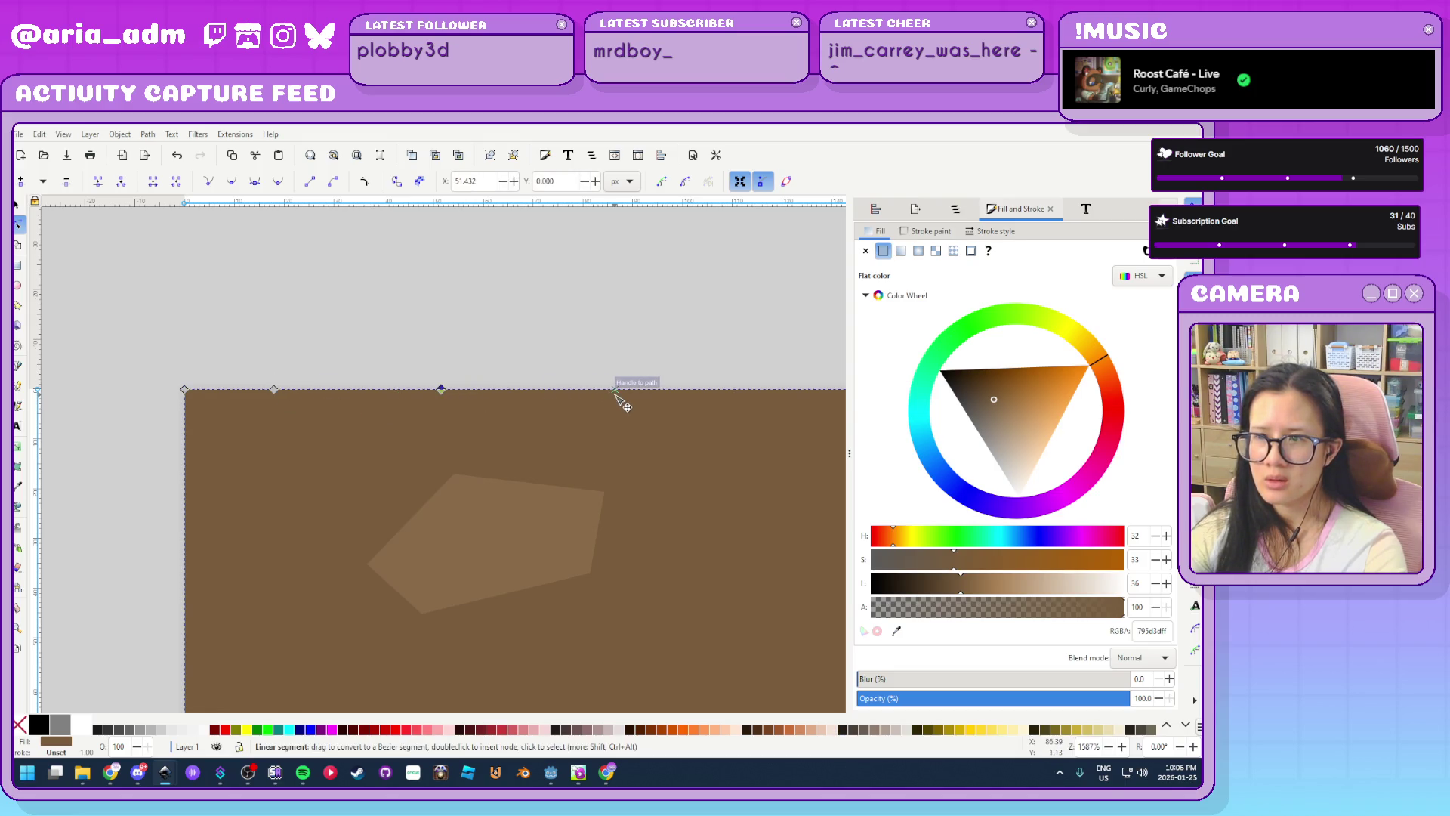
mouse_move(442, 389)
left_mouse_down()
mouse_move(444, 414)
mouse_move(438, 365)
mouse_move(434, 392)
left_mouse_up()
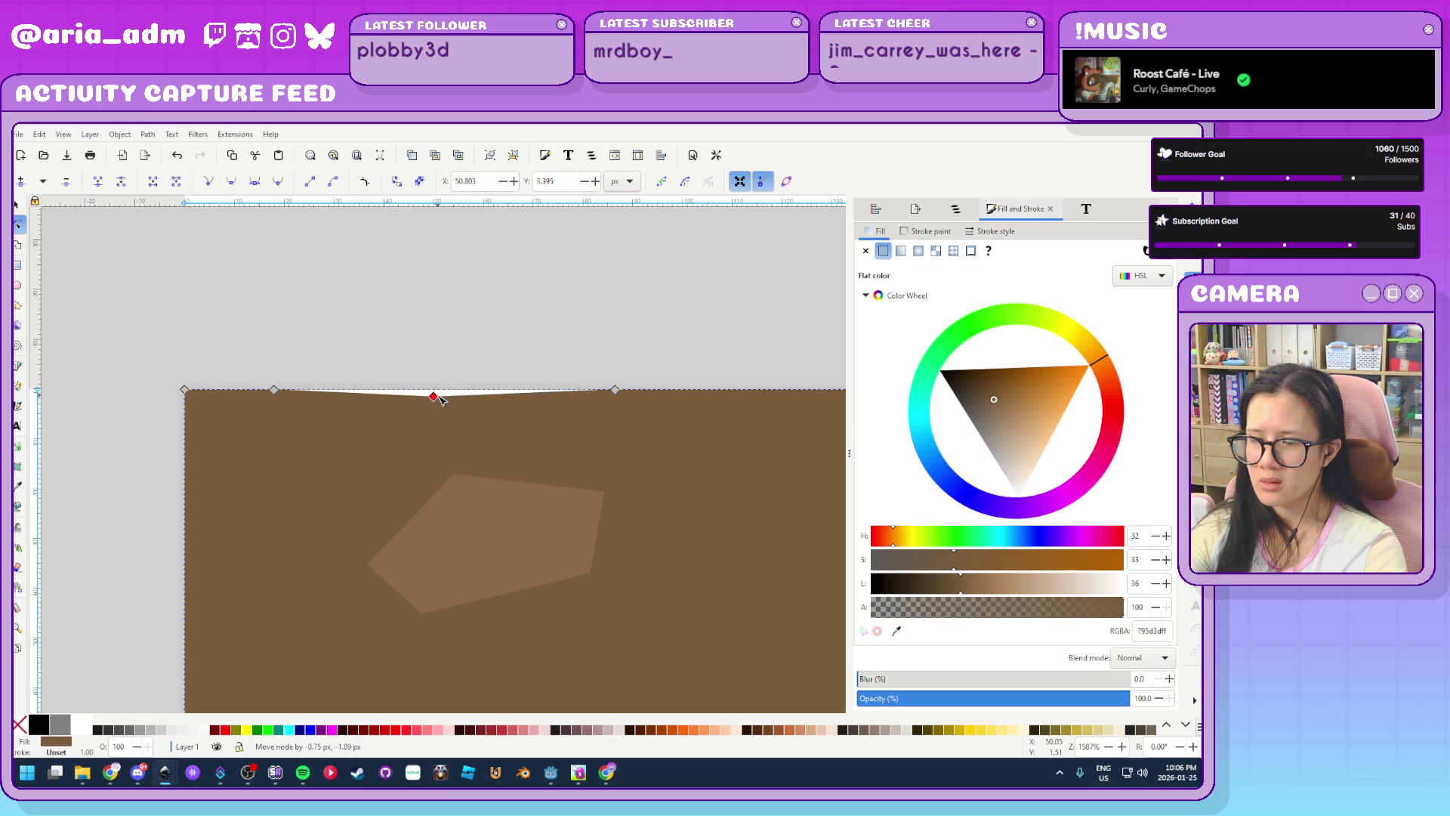
Add four more top-edge nodes, cut two notches, and round the first into a shallow dip
scroll(292, 421, "down", 2, "ctrl")
scroll(435, 445, "down", 1, "ctrl")
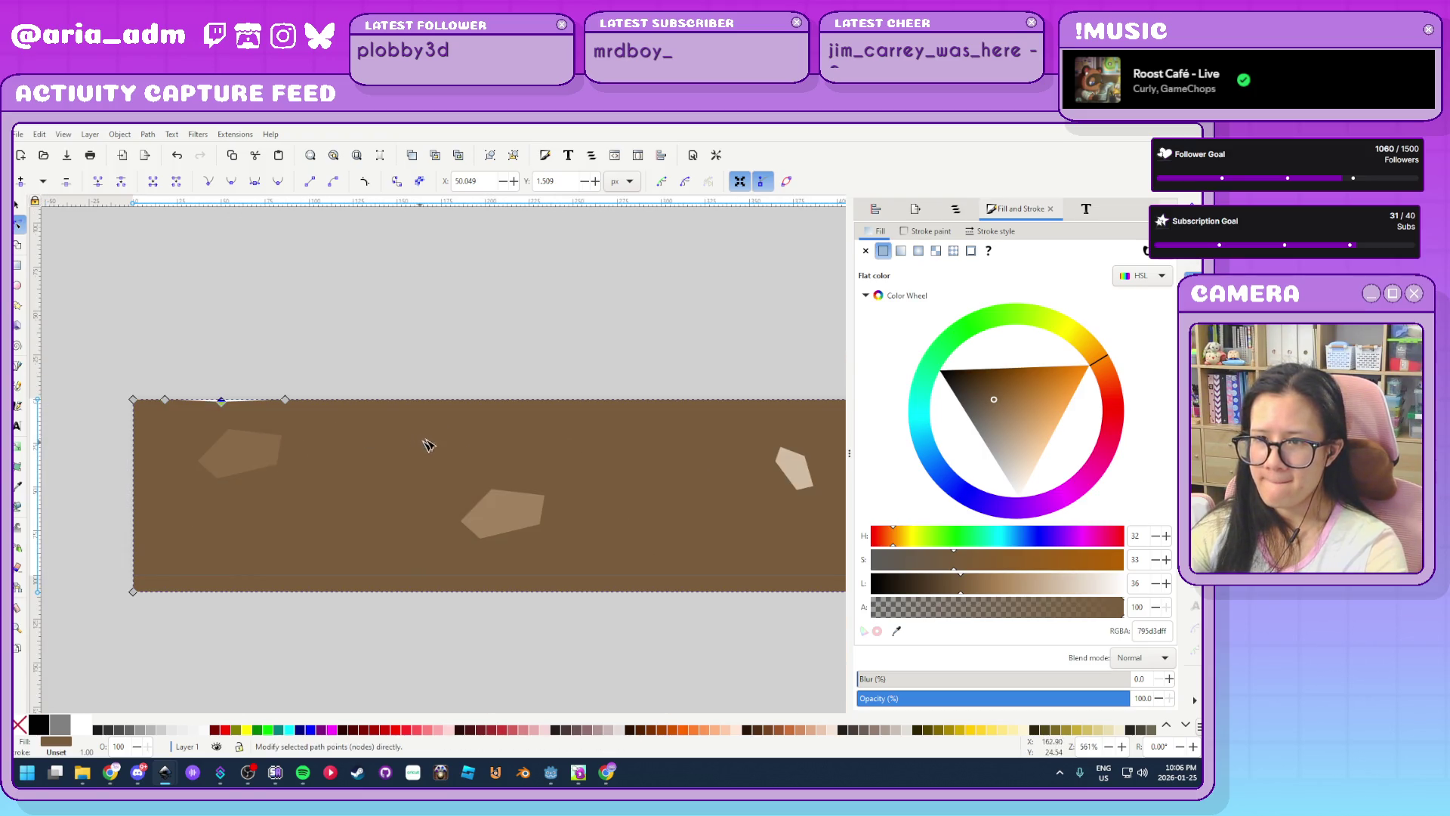
double_click(480, 400)
double_click(549, 401)
double_click(607, 401)
double_click(710, 401)
scroll(666, 429, "up", 2)
left_click_drag(433, 371, 440, 389)
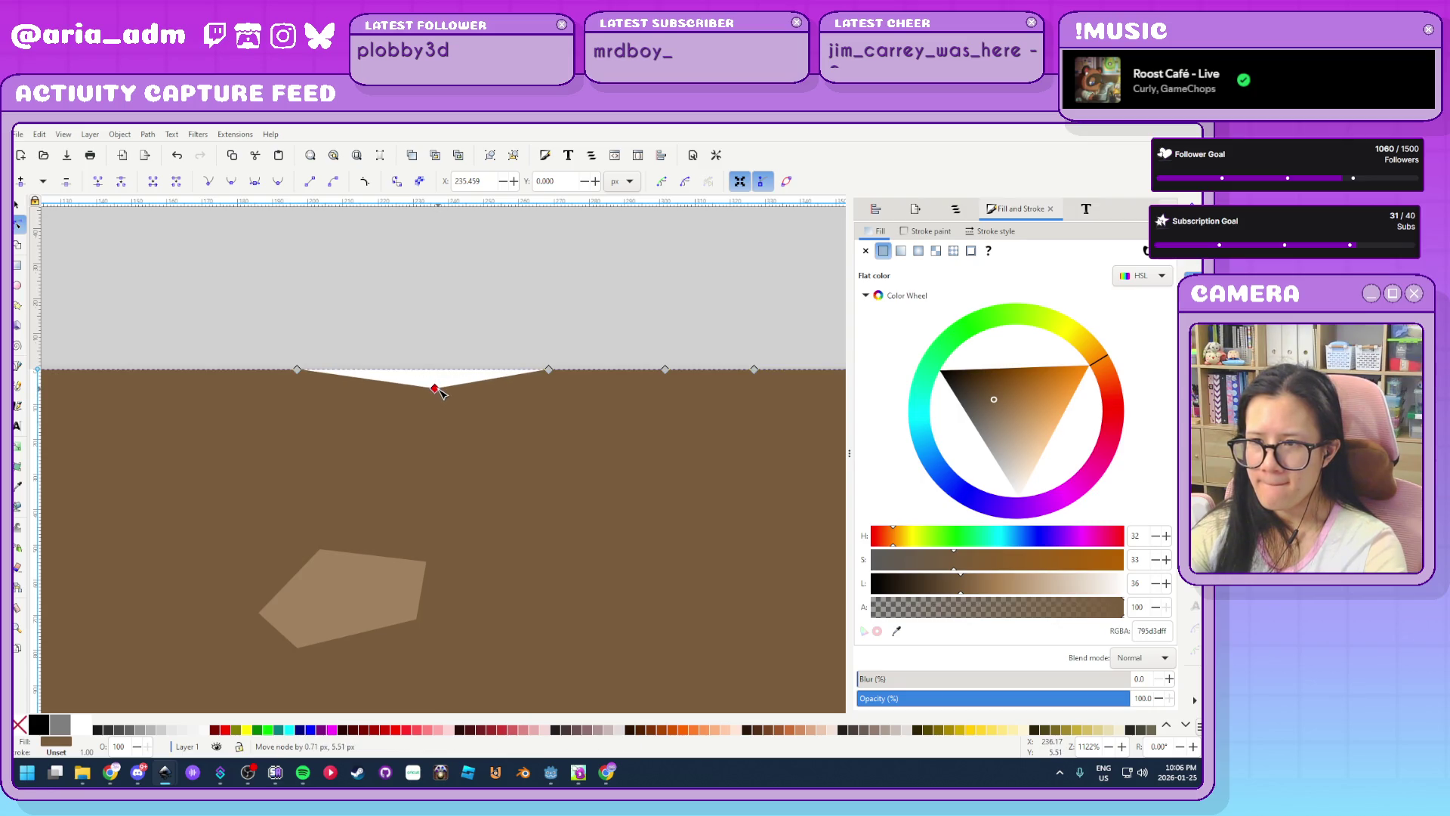
mouse_move(665, 369)
left_mouse_down()
mouse_move(665, 401)
mouse_move(668, 380)
left_mouse_up()
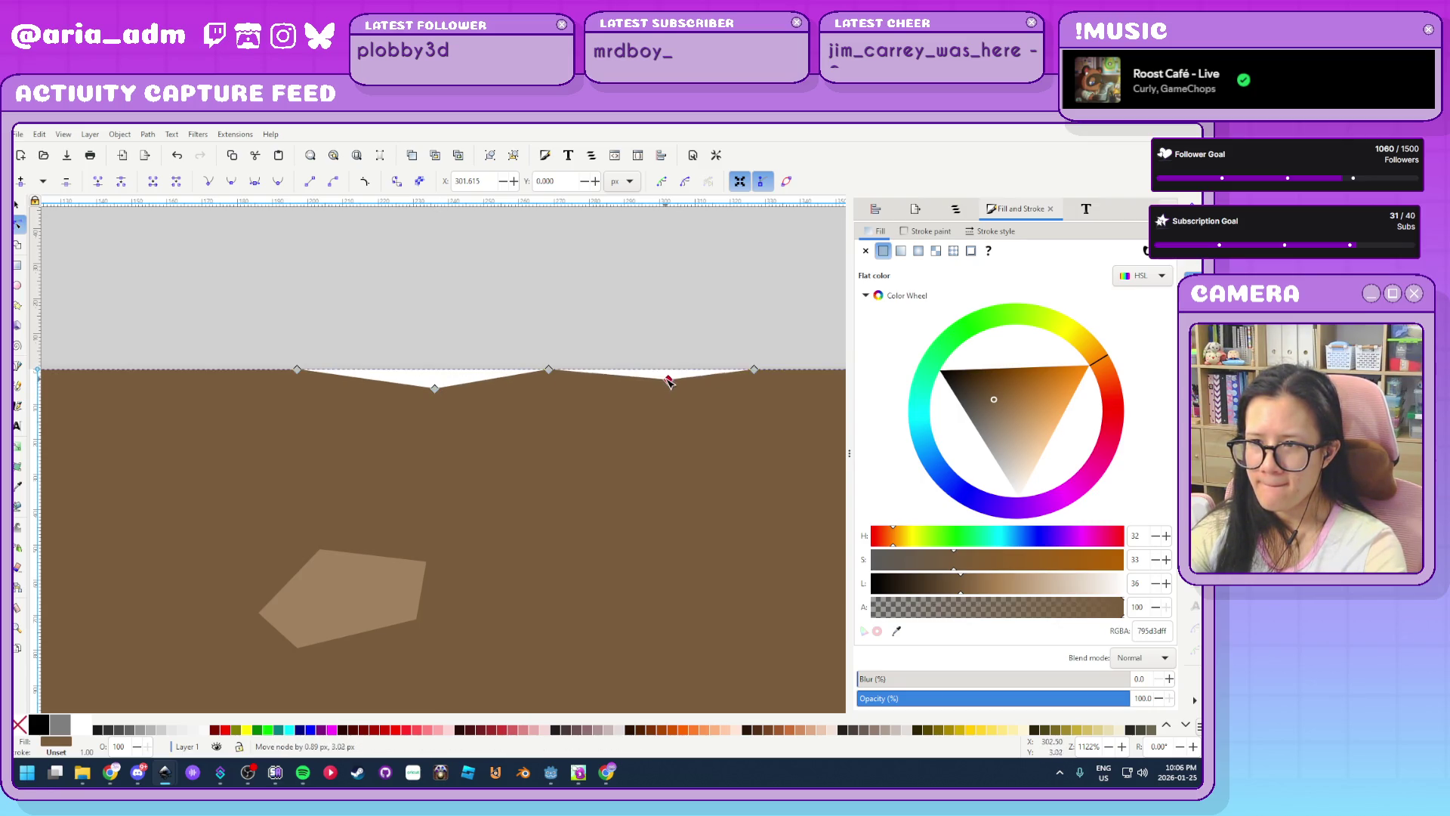
left_click(435, 389, "ctrl")
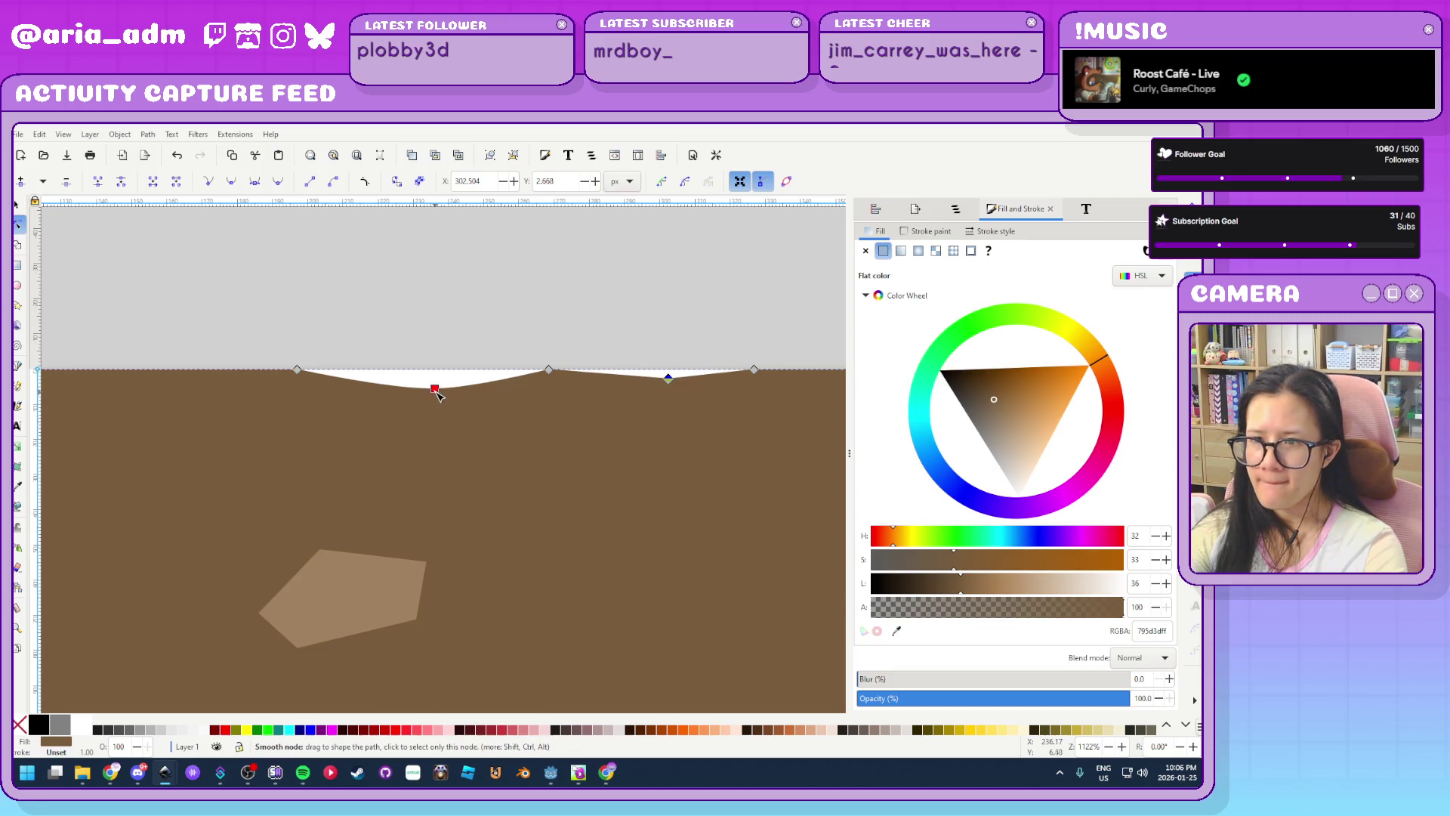
mouse_move(435, 388)
left_mouse_down()
mouse_move(440, 364)
mouse_move(437, 381)
left_mouse_up()
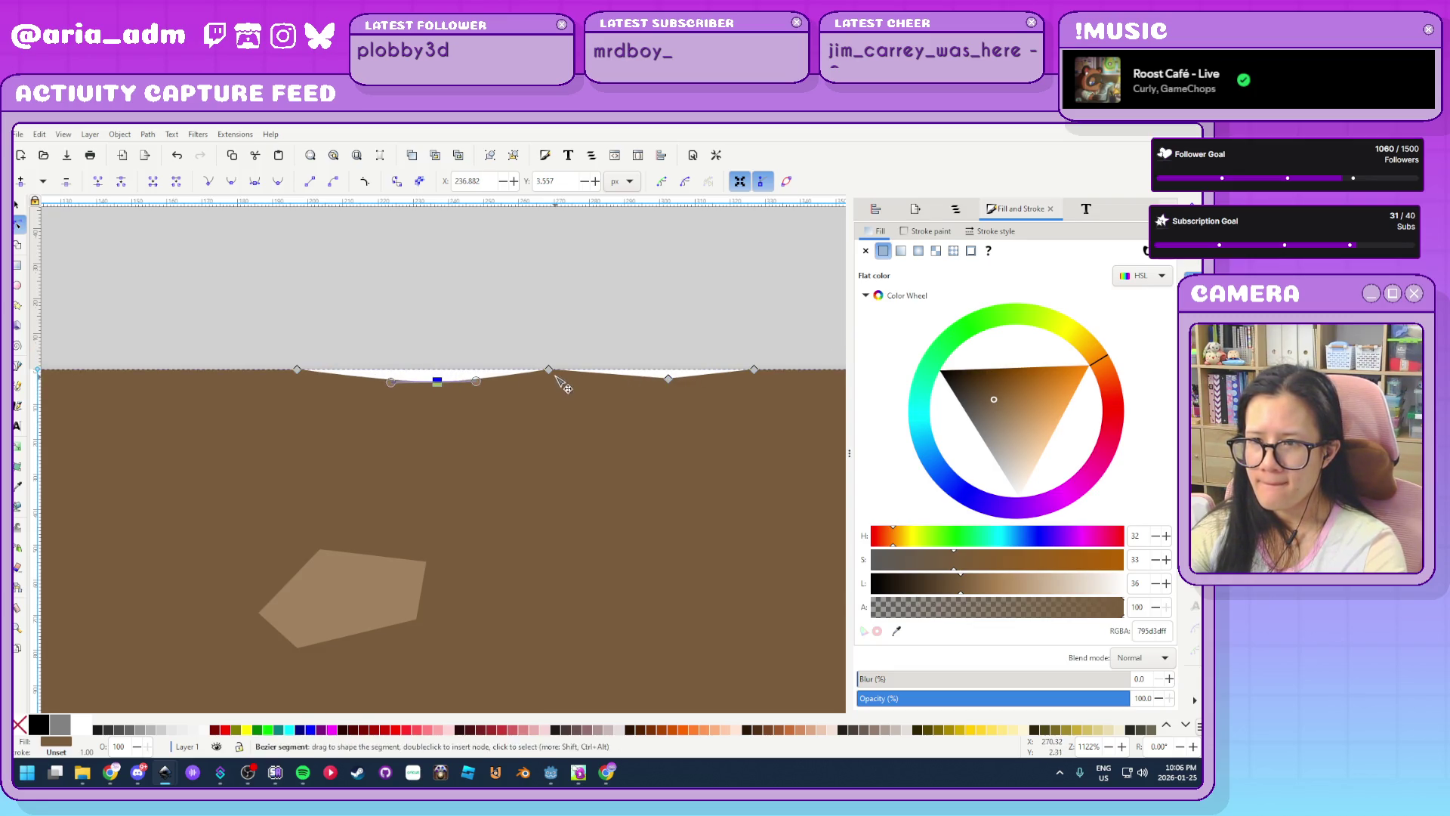
left_click(550, 370, "ctrl")
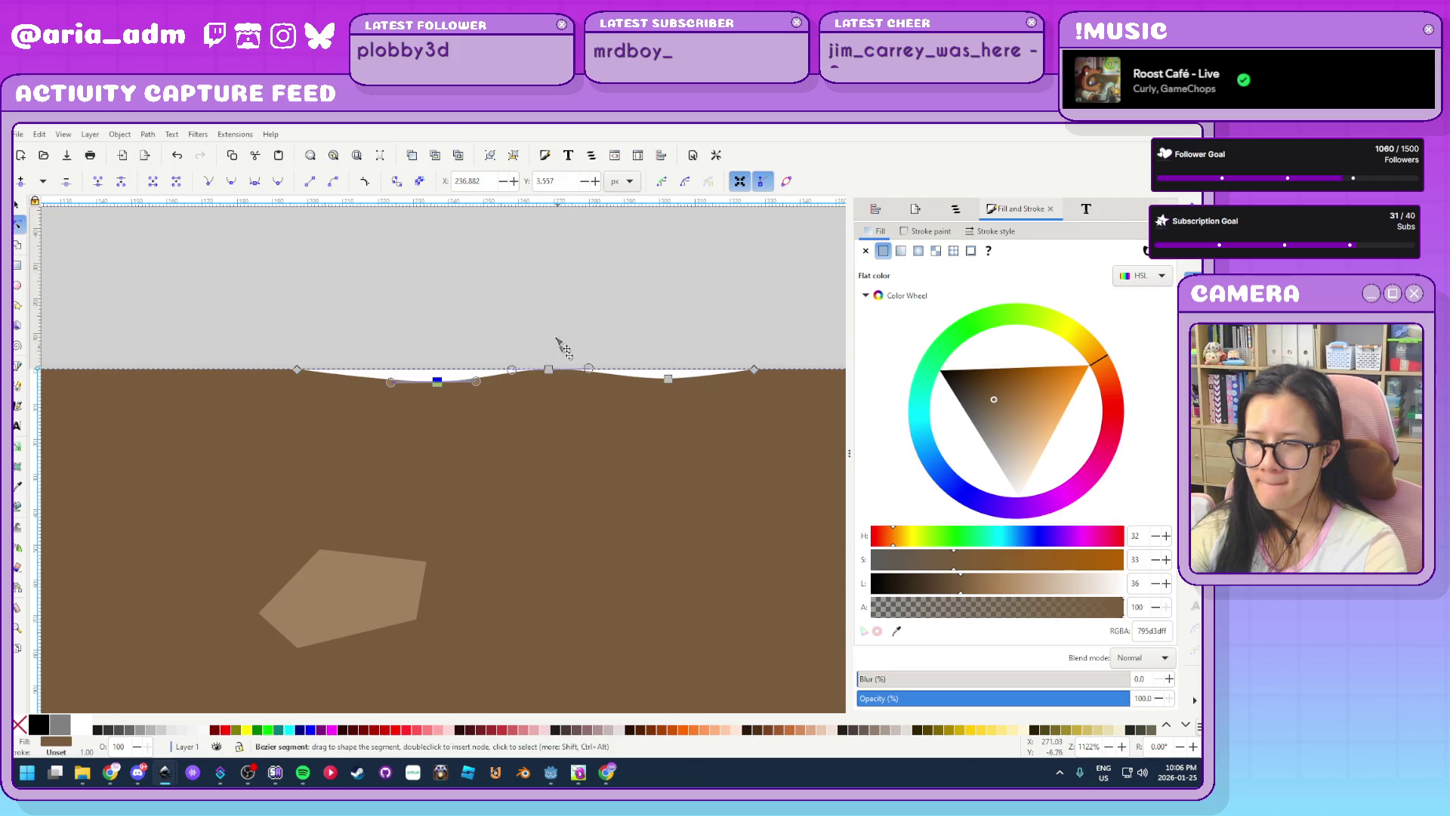
left_click(544, 321)
Further along the strip, add five more nodes on the top edge
scroll(489, 337, "down", 3)
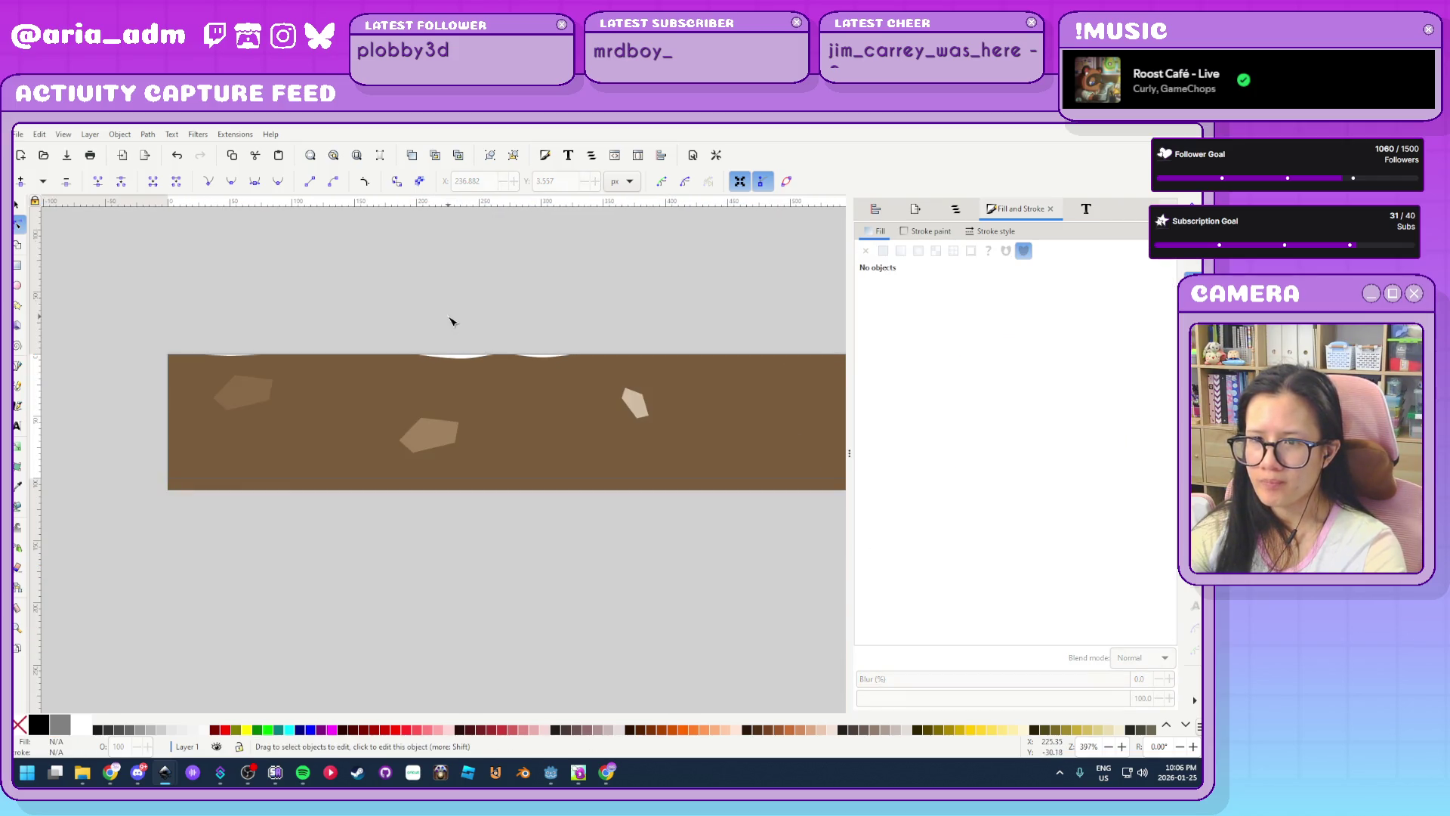
scroll(450, 321, "down", 1)
mouse_move(616, 321)
left_mouse_down()
mouse_move(298, 333)
mouse_move(255, 361)
left_mouse_up()
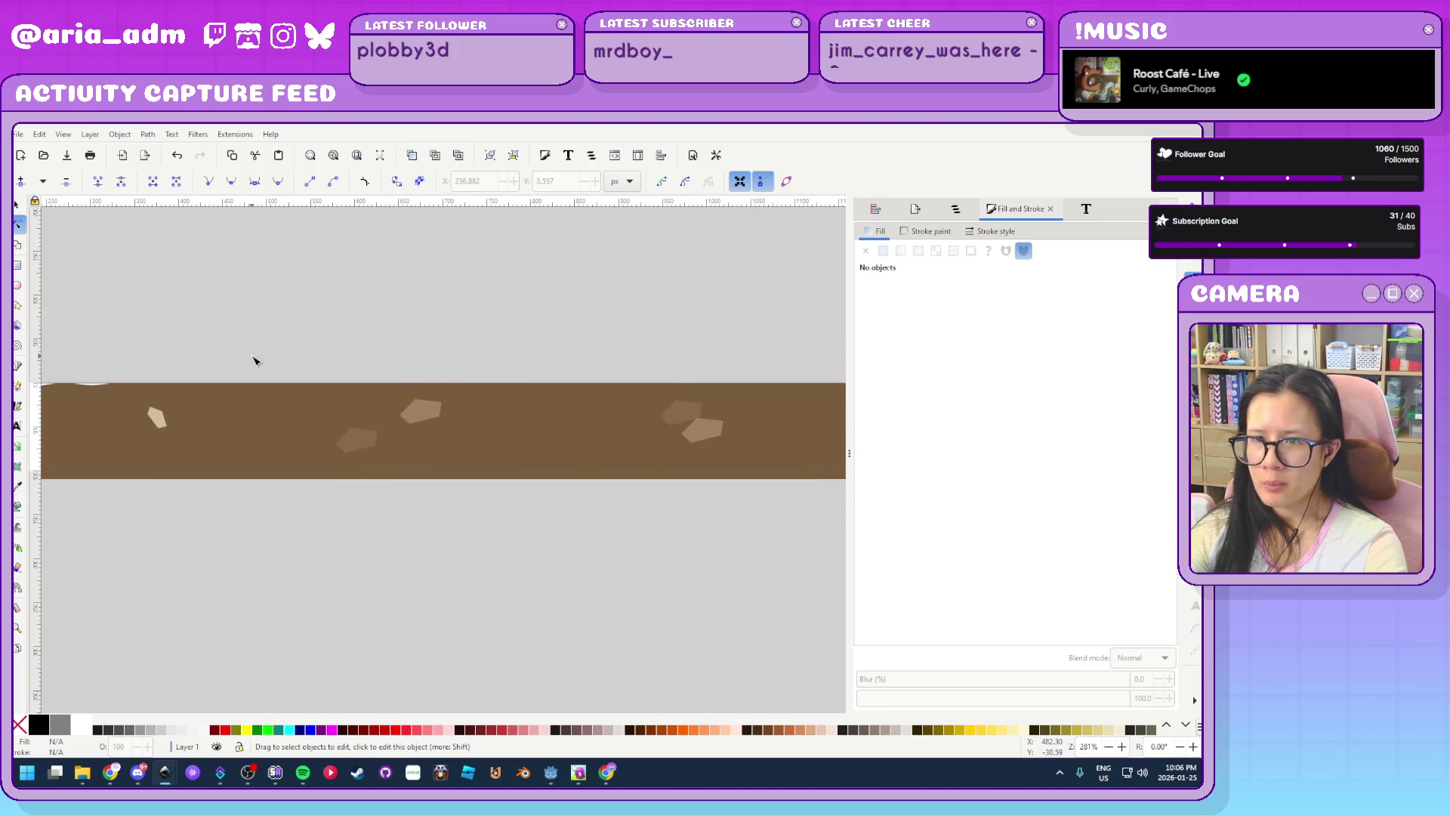
scroll(328, 366, "up", 3)
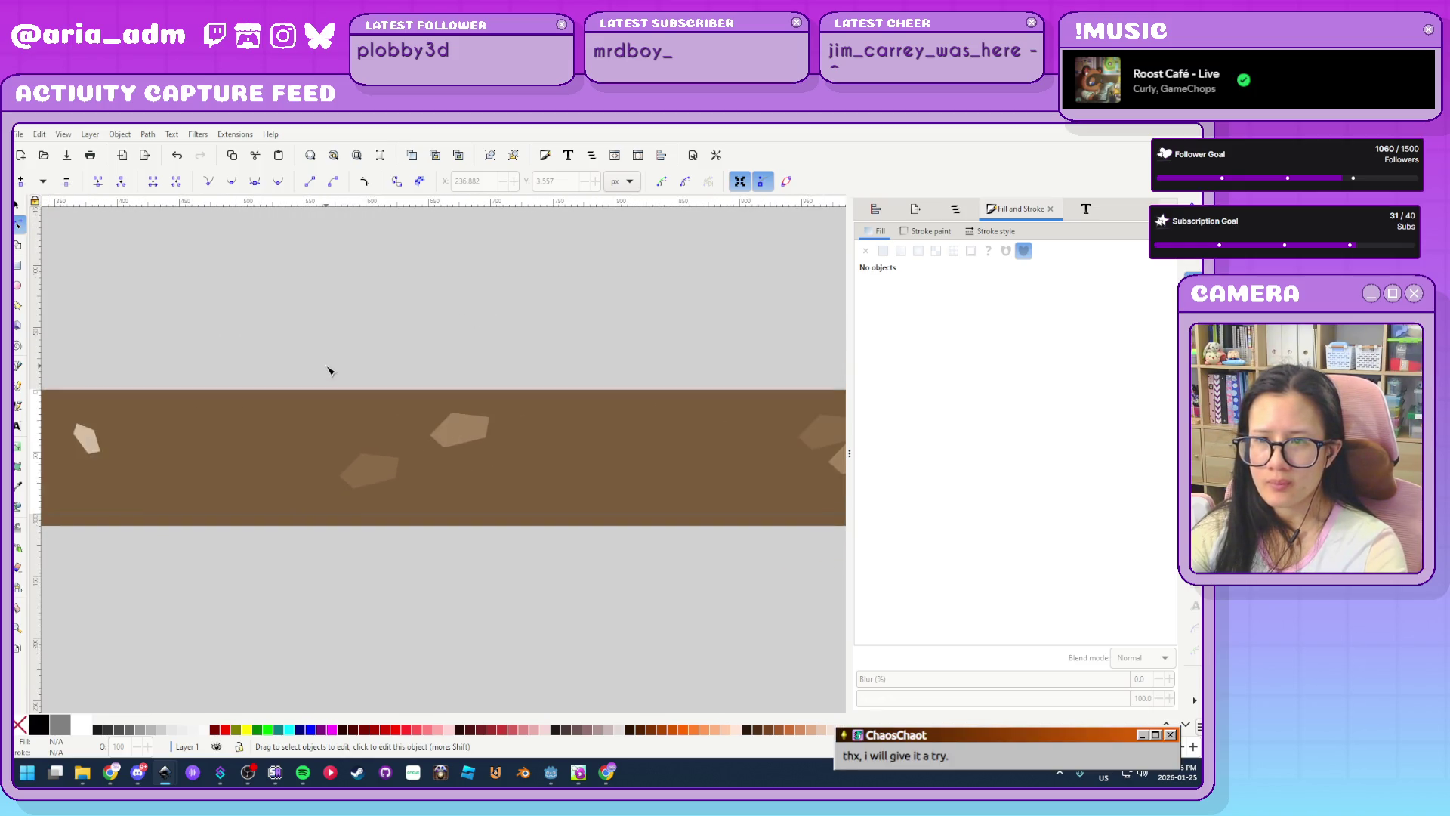
left_click(415, 409)
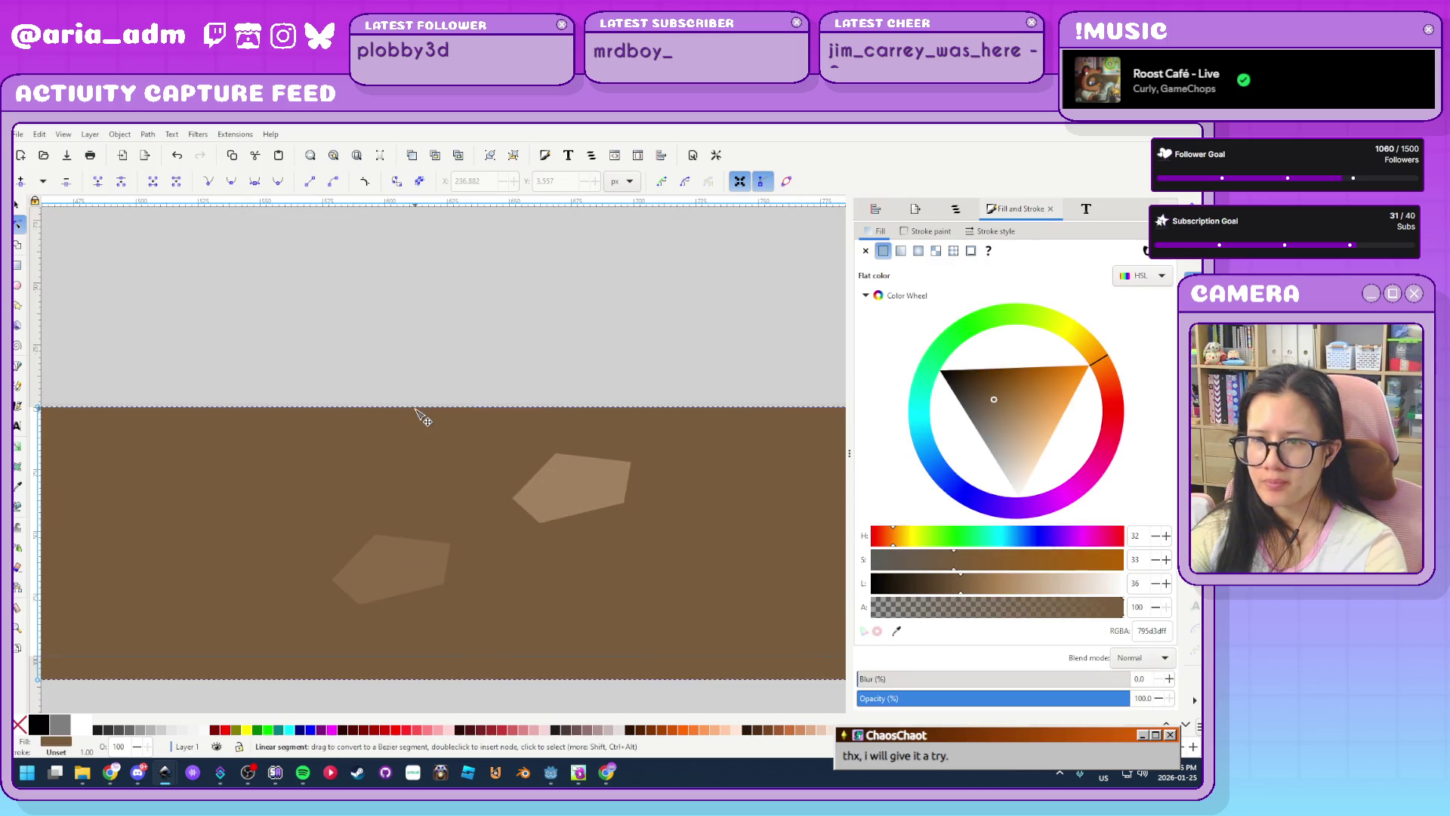
left_click(416, 409)
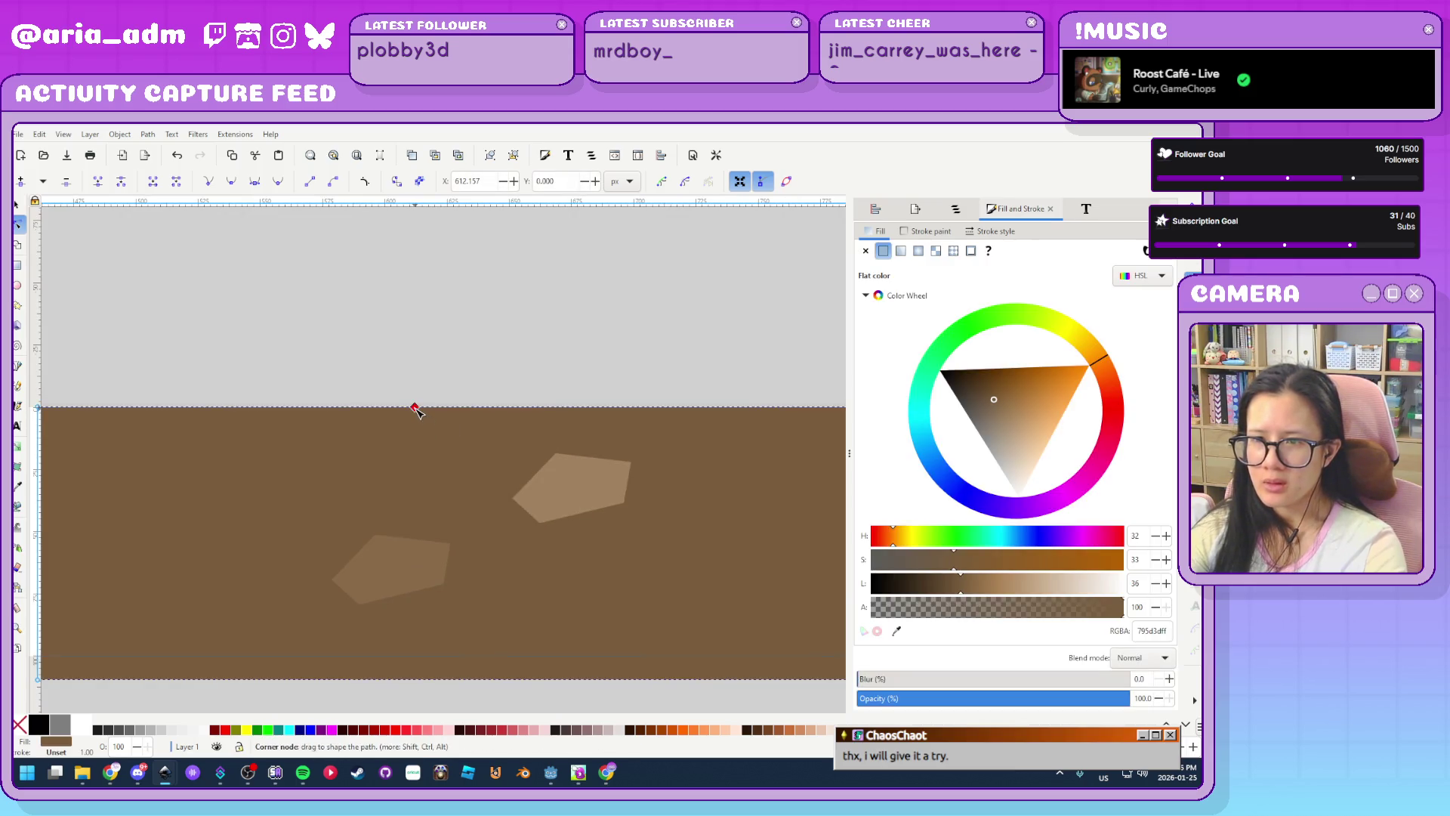
double_click(516, 407)
double_click(609, 408)
double_click(714, 408)
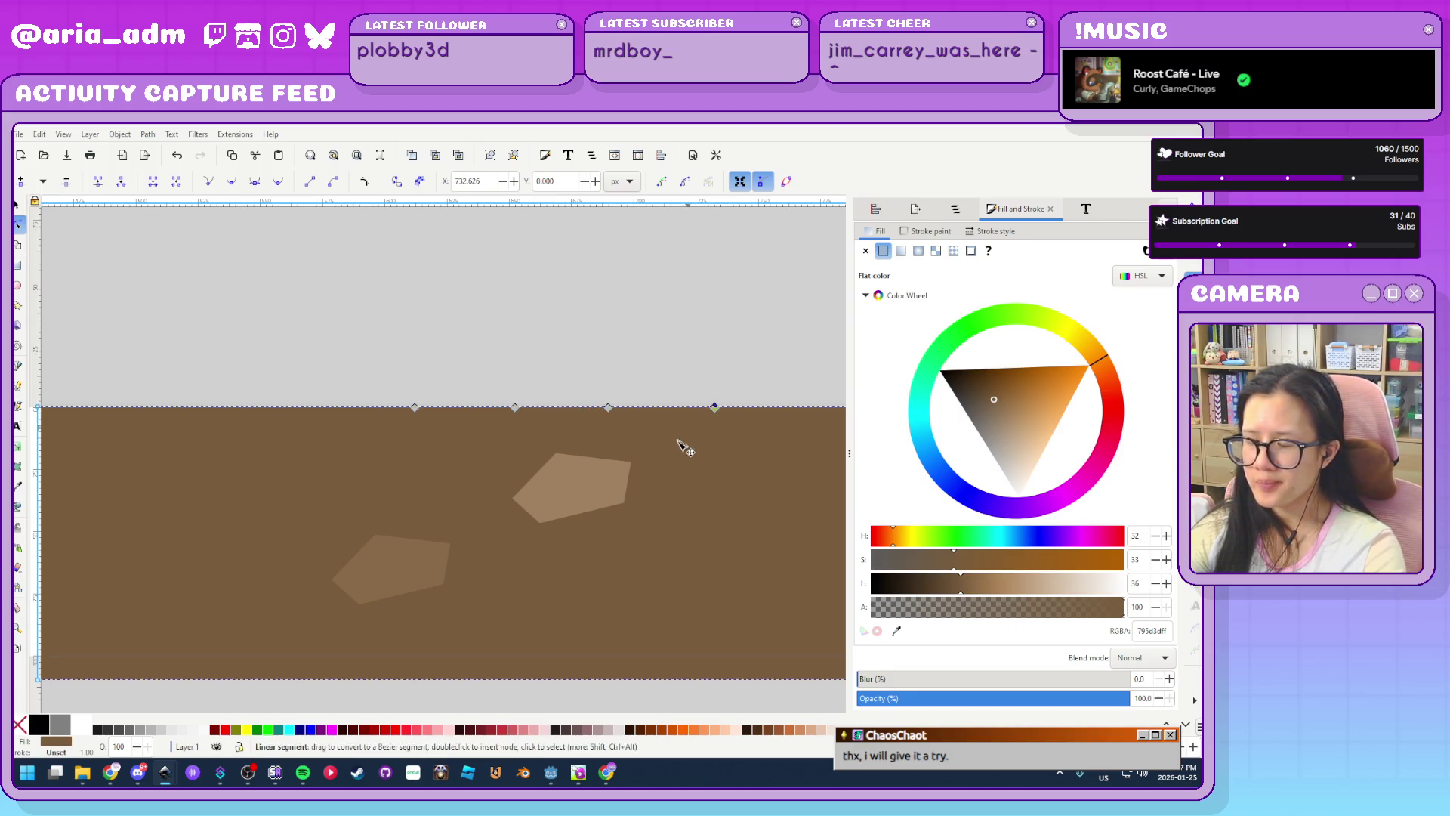
scroll(271, 515, "down", 1, "ctrl")
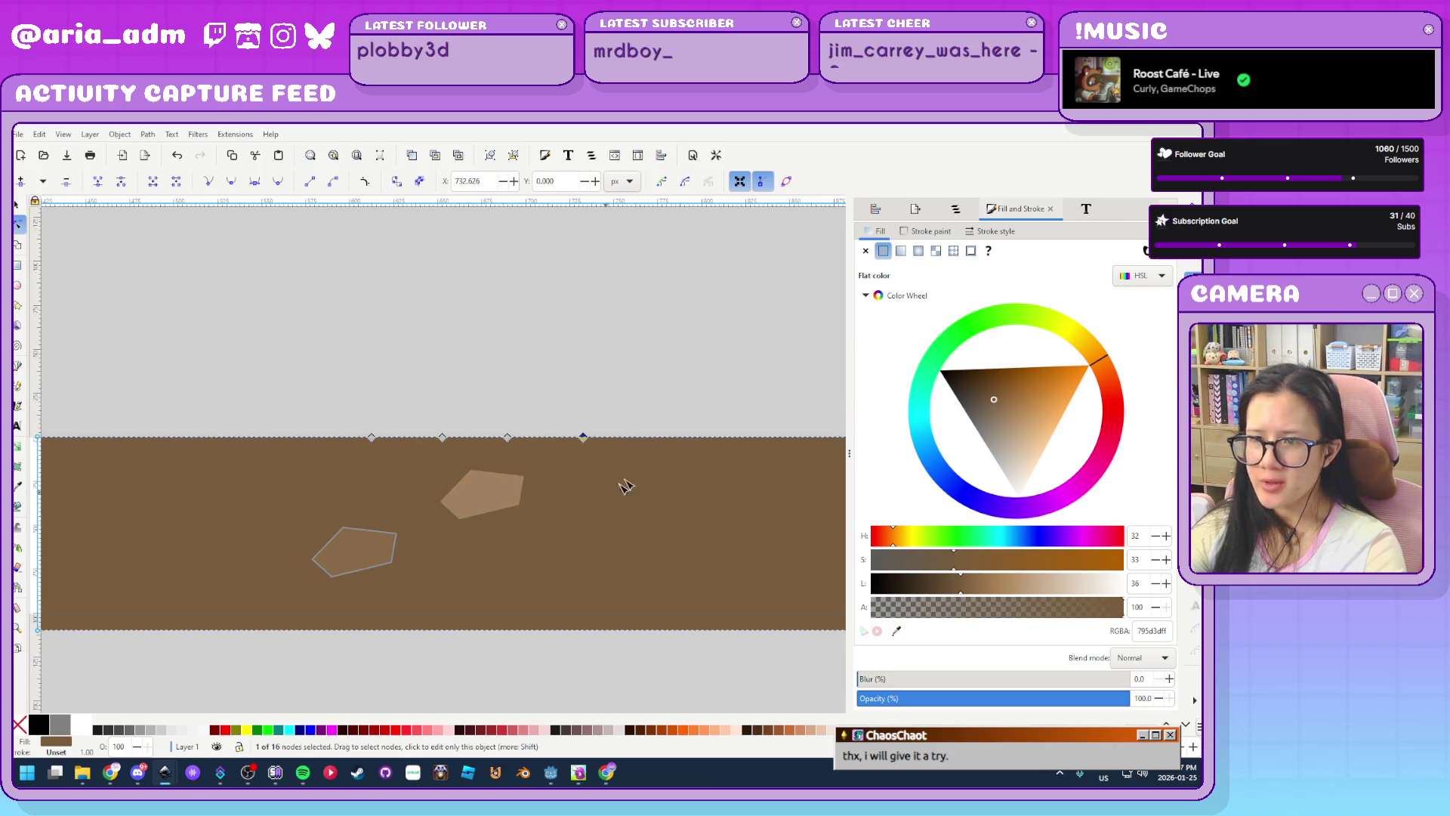
scroll(638, 425, "up", 2, "ctrl")
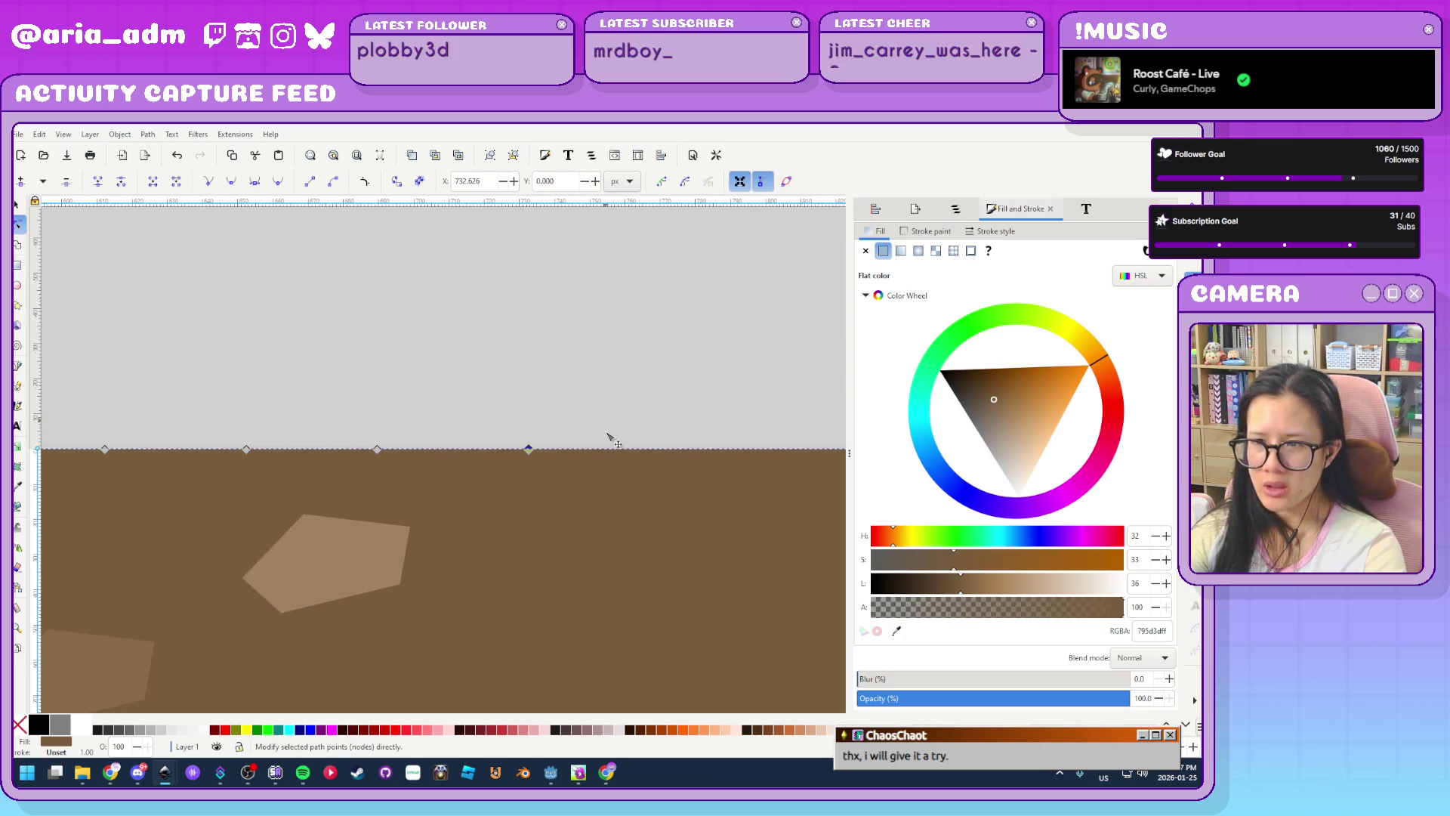
double_click(688, 449)
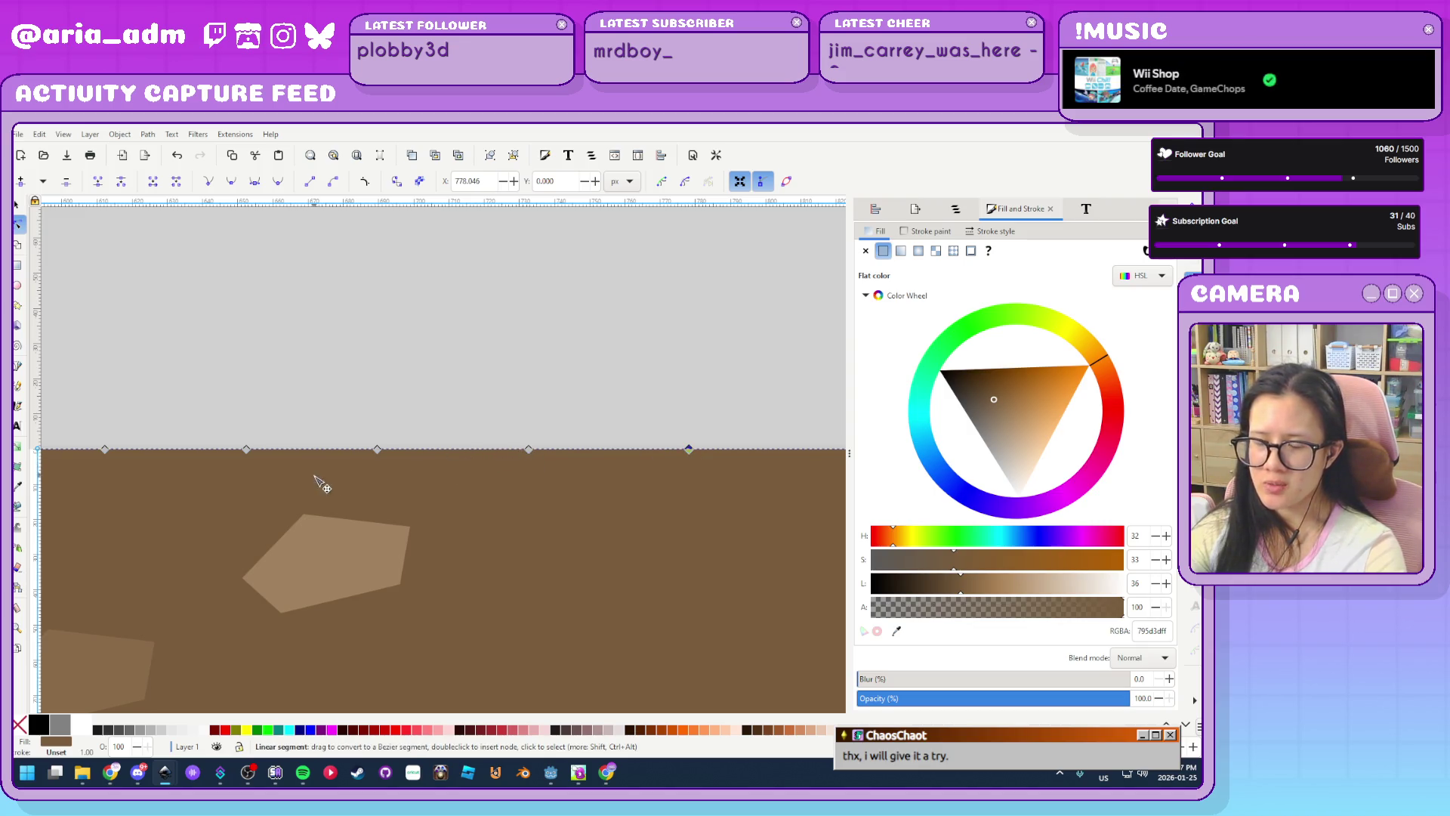
scroll(589, 499, "down", 1)
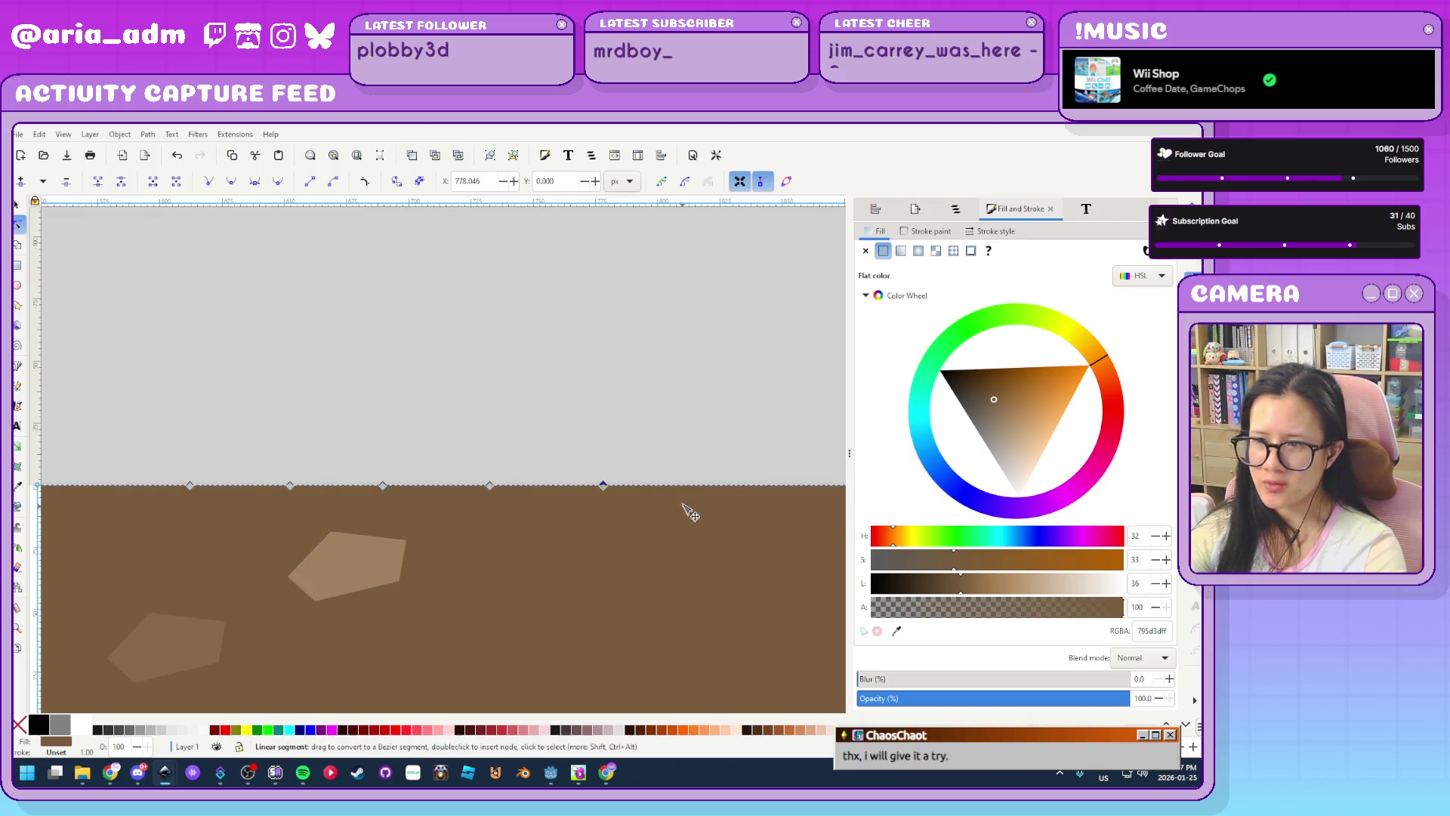
double_click(710, 487)
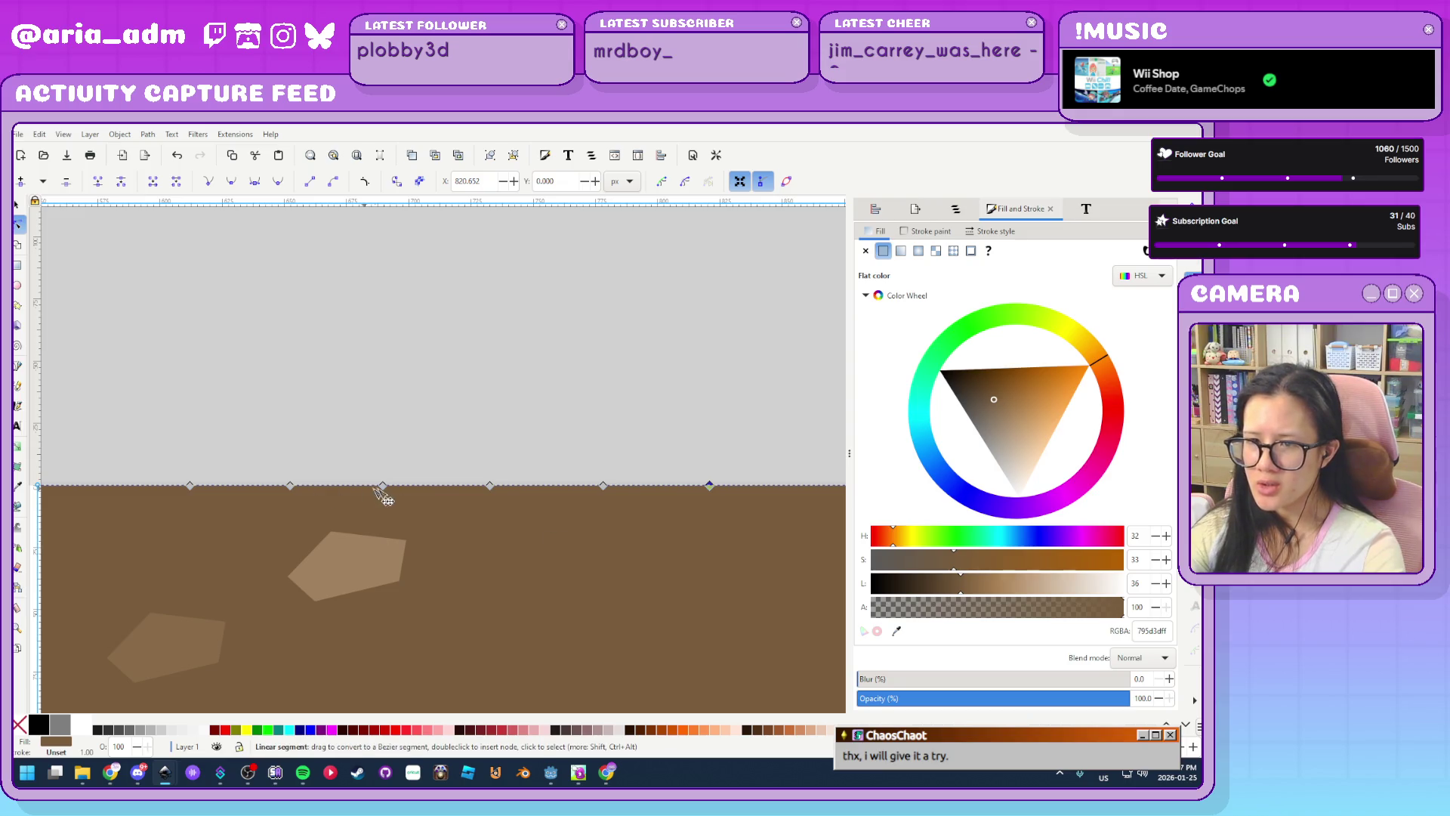
Pull two of the new nodes down into notches and round the peaks between them
mouse_move(292, 488)
left_mouse_down()
mouse_move(288, 529)
mouse_move(289, 498)
left_mouse_up()
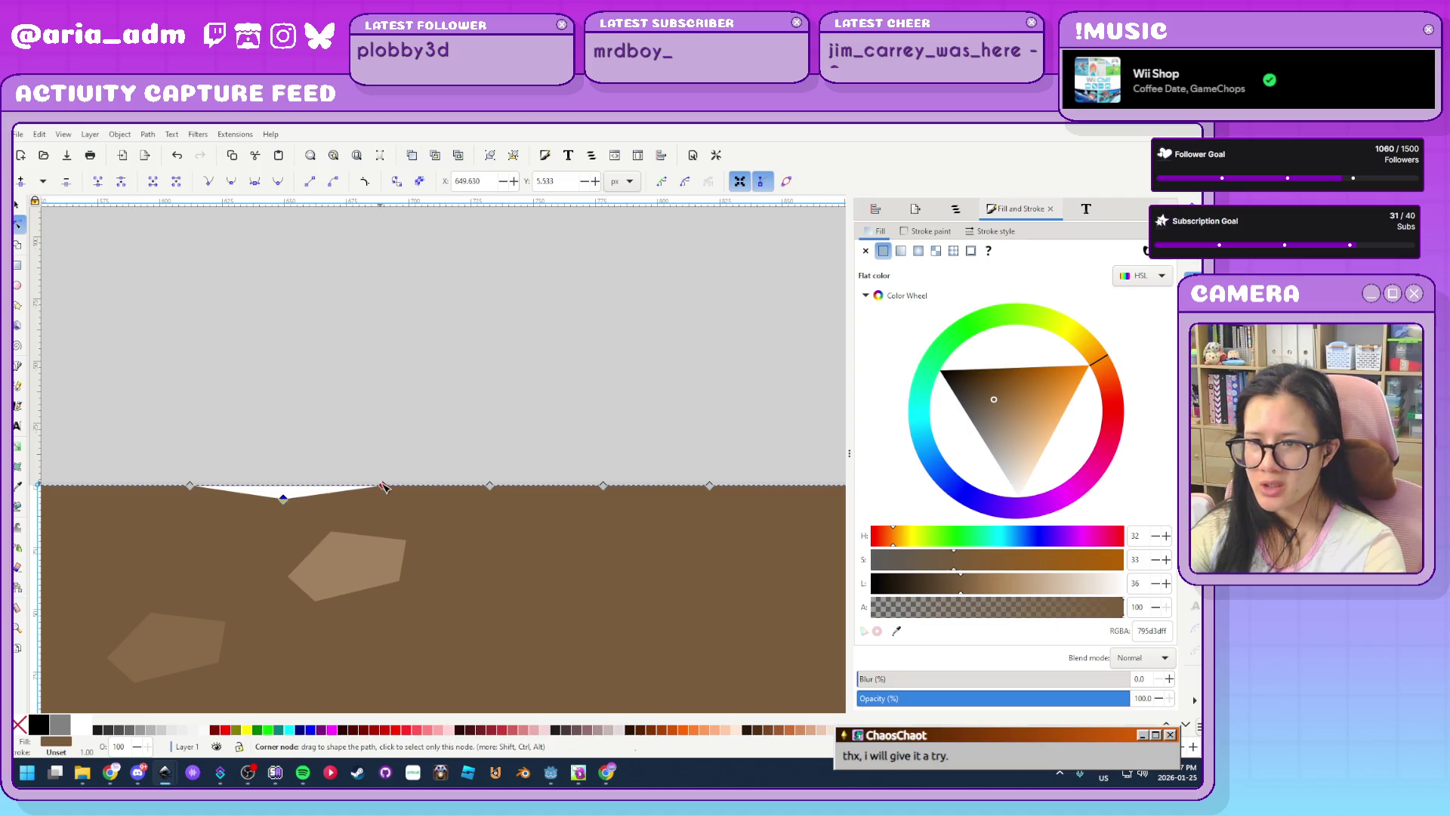
mouse_move(494, 490)
left_mouse_down()
mouse_move(500, 533)
mouse_move(497, 501)
left_mouse_up()
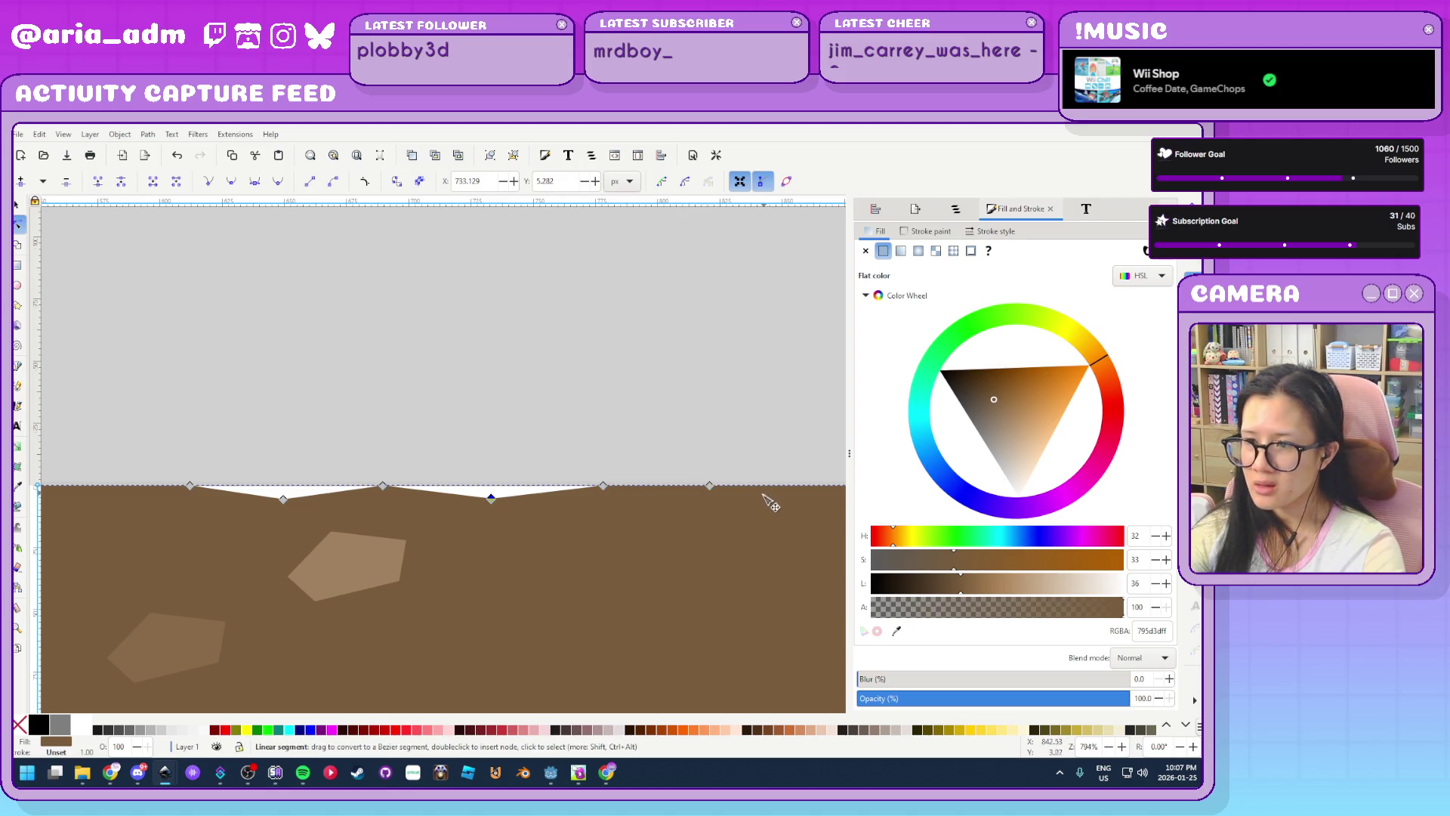
mouse_move(761, 447)
left_mouse_down()
mouse_move(508, 395)
mouse_move(448, 441)
left_mouse_up()
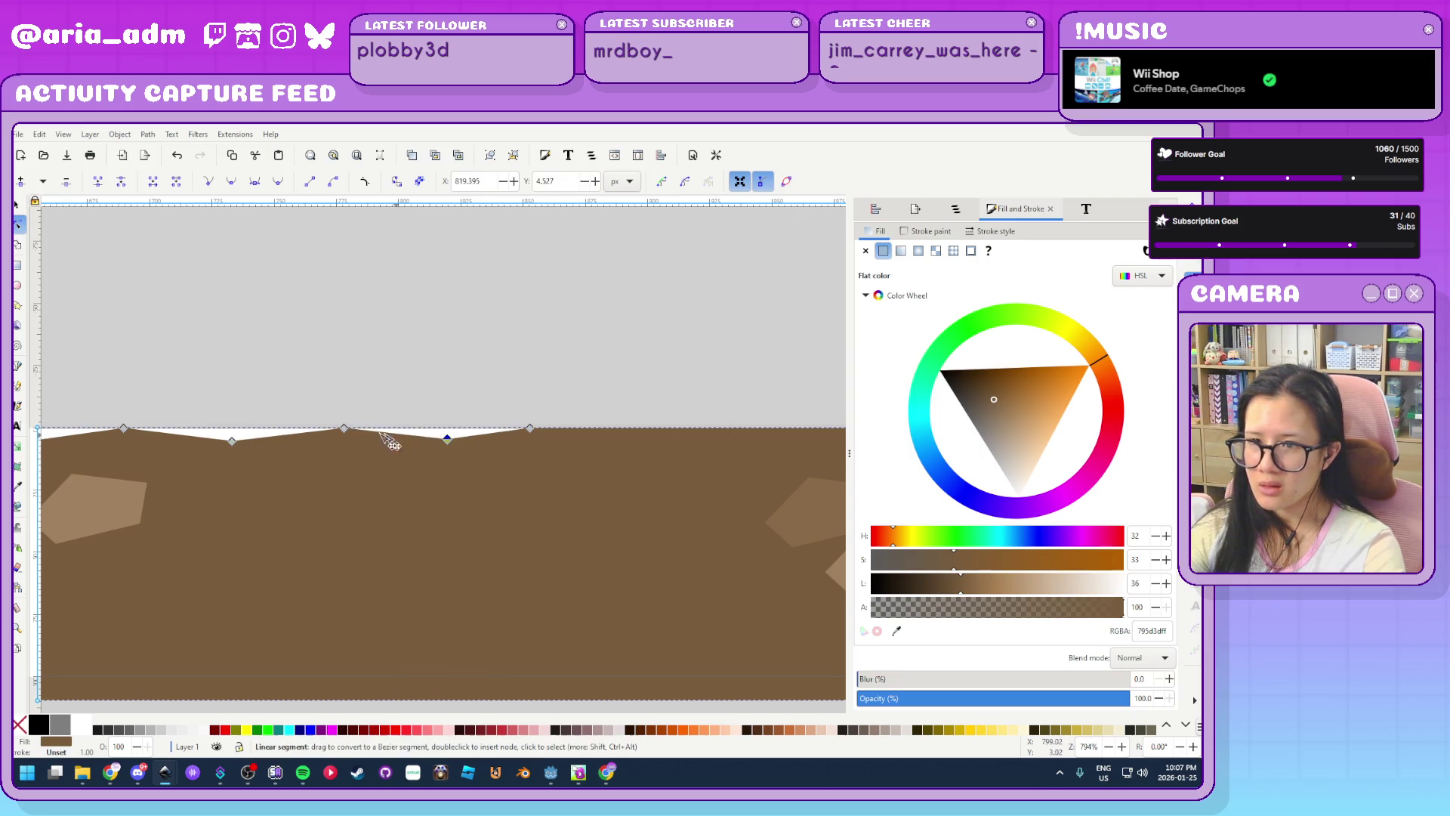
left_click(345, 429, "ctrl")
left_click(124, 430, "ctrl")
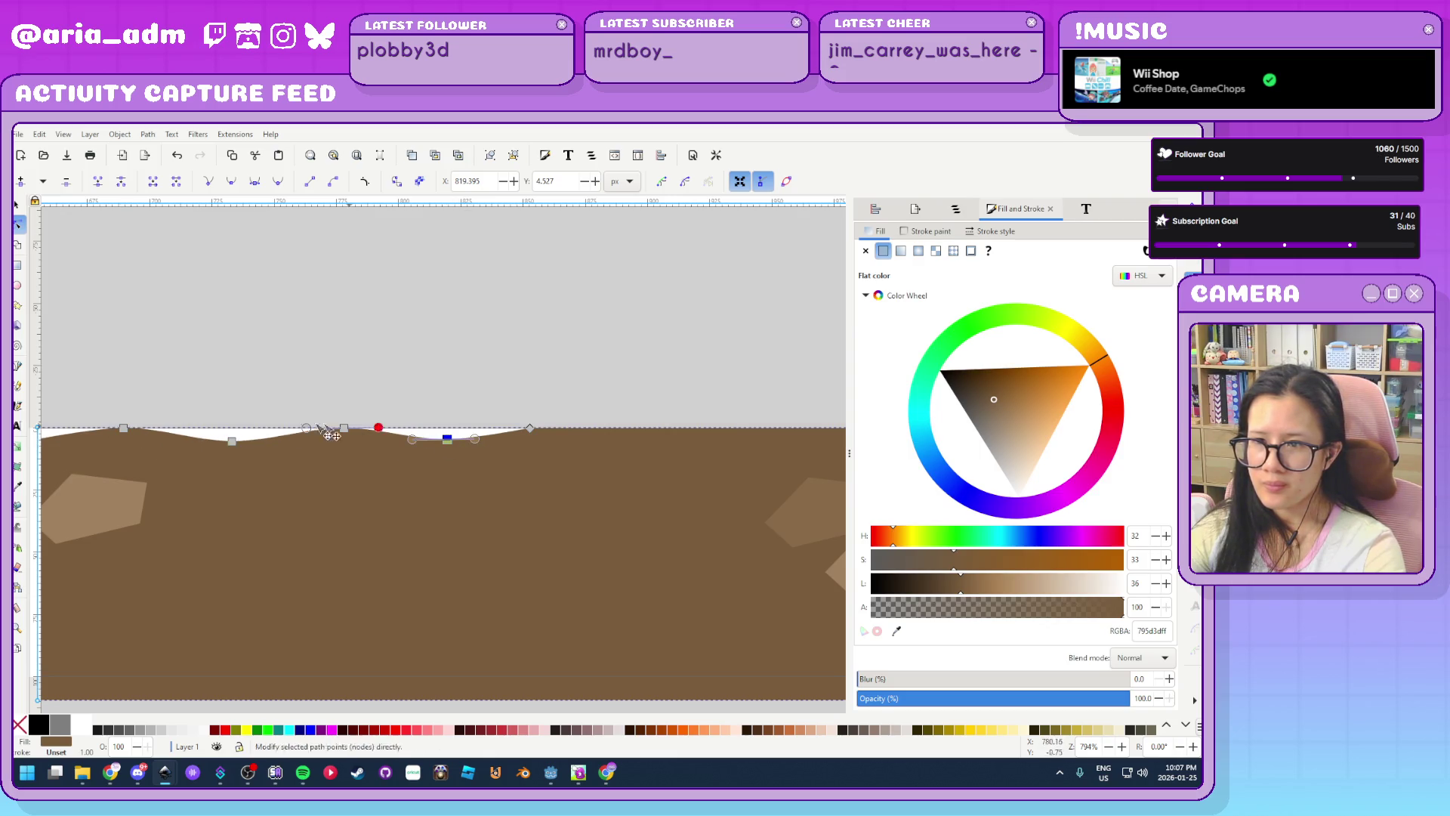
Reselect the ground path and add two nodes near the strip's left end
scroll(379, 424, "down", 1)
scroll(378, 424, "left", 5)
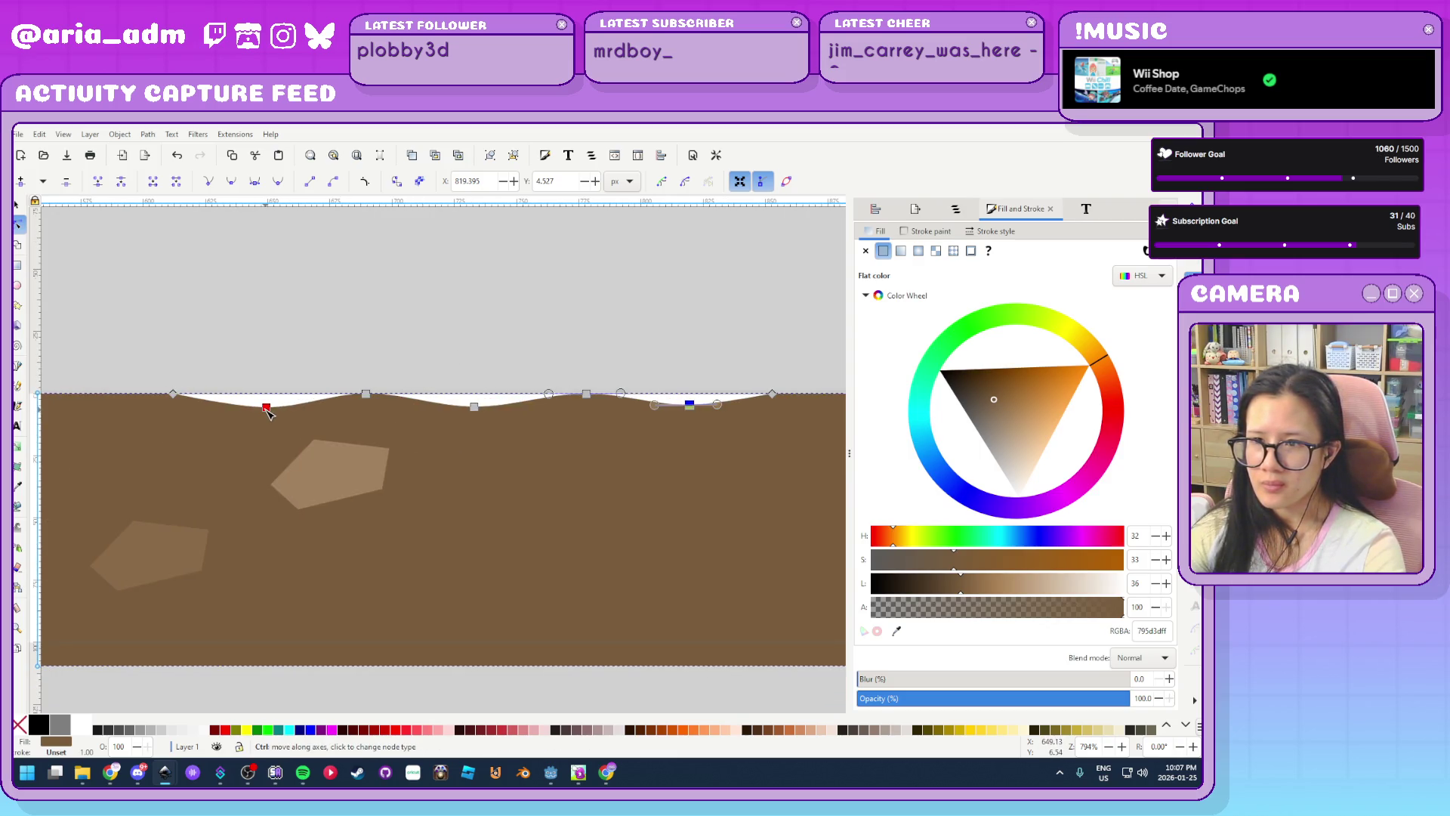
left_click(337, 363)
scroll(337, 363, "down", 7, "ctrl")
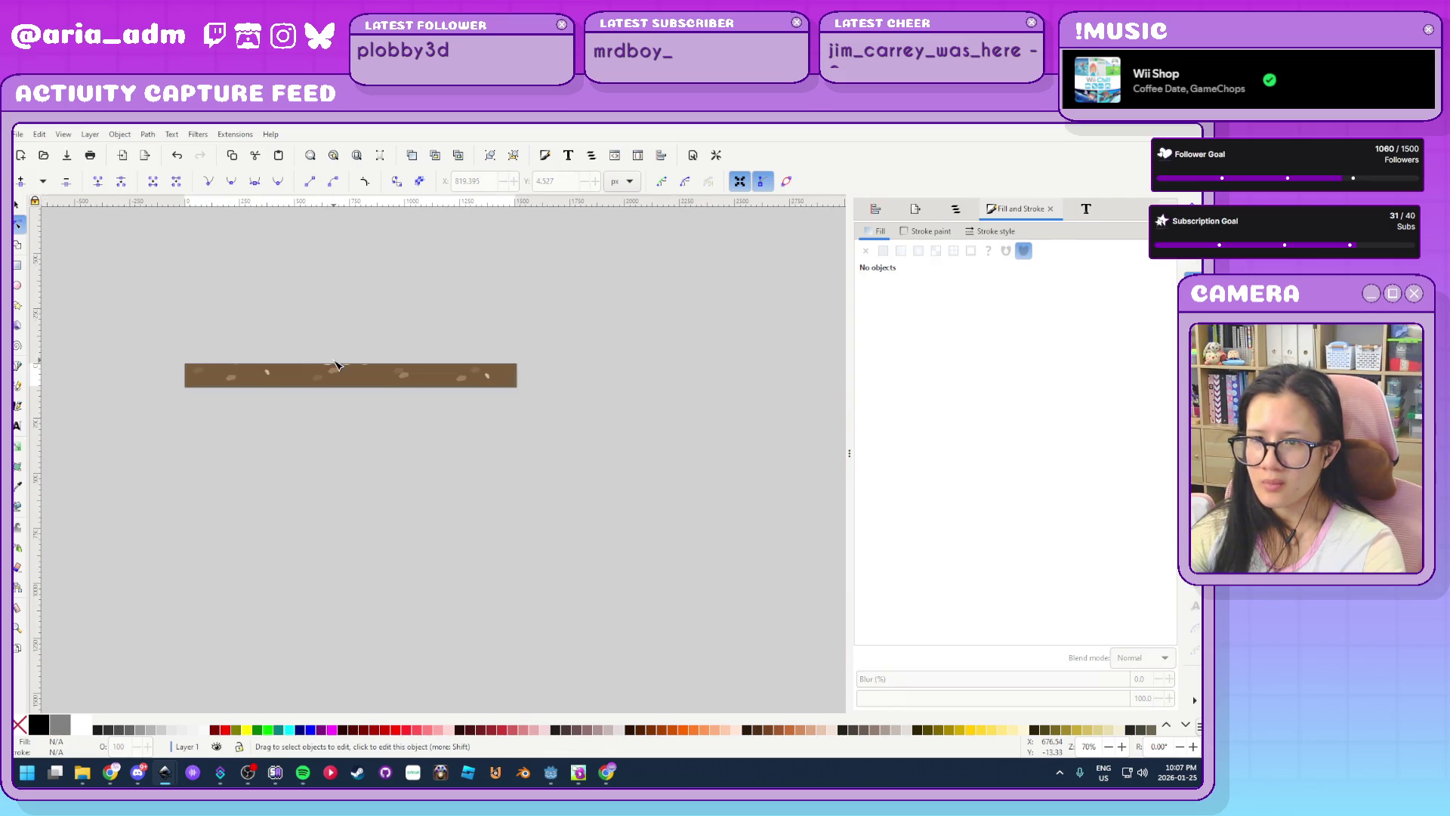
scroll(300, 346, "up", 2, "ctrl")
mouse_move(298, 344)
left_mouse_down()
mouse_move(526, 347)
mouse_move(227, 366)
left_mouse_up()
left_click(529, 427)
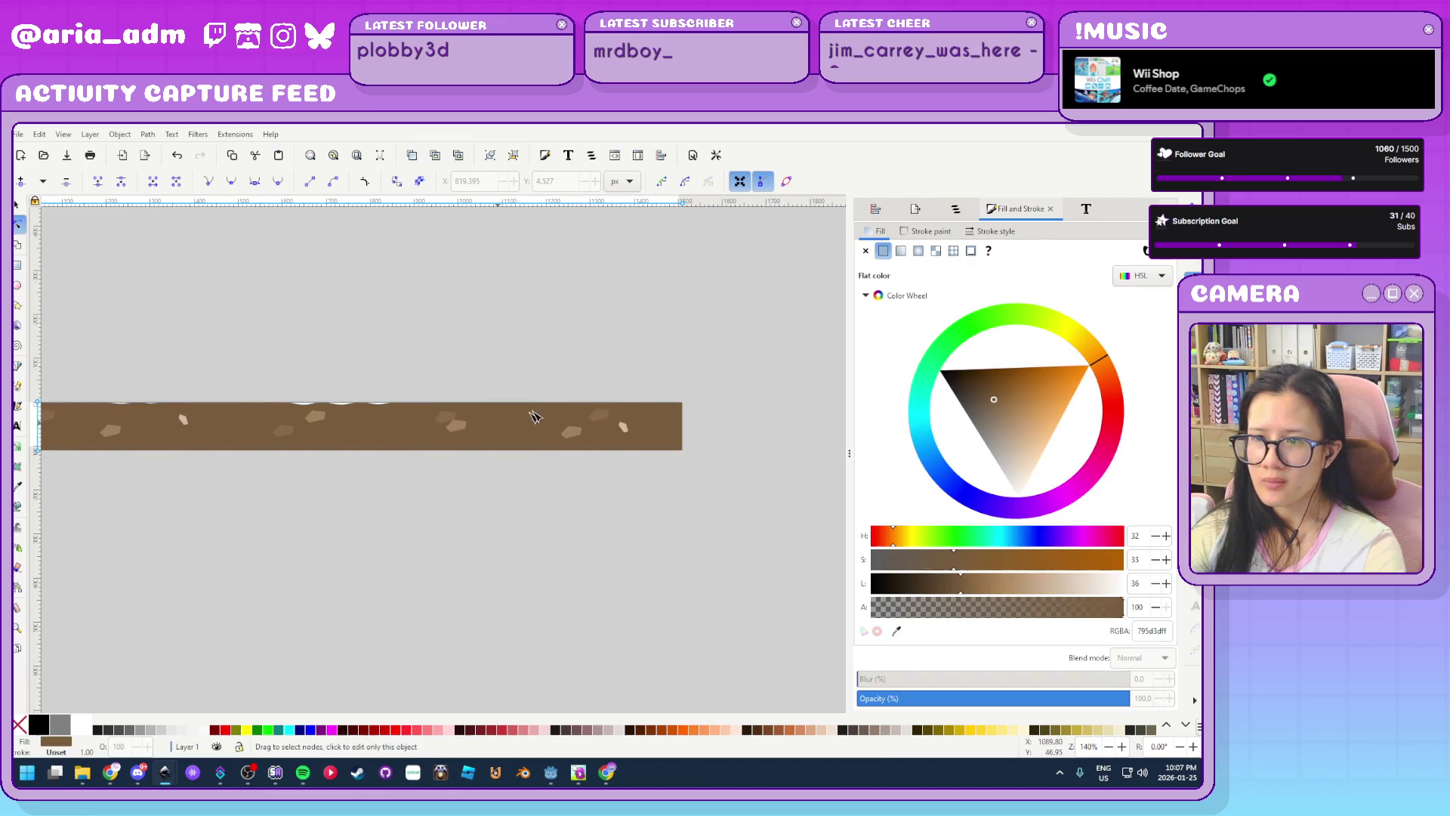
scroll(550, 387, "up", 3, "ctrl")
double_click(423, 435)
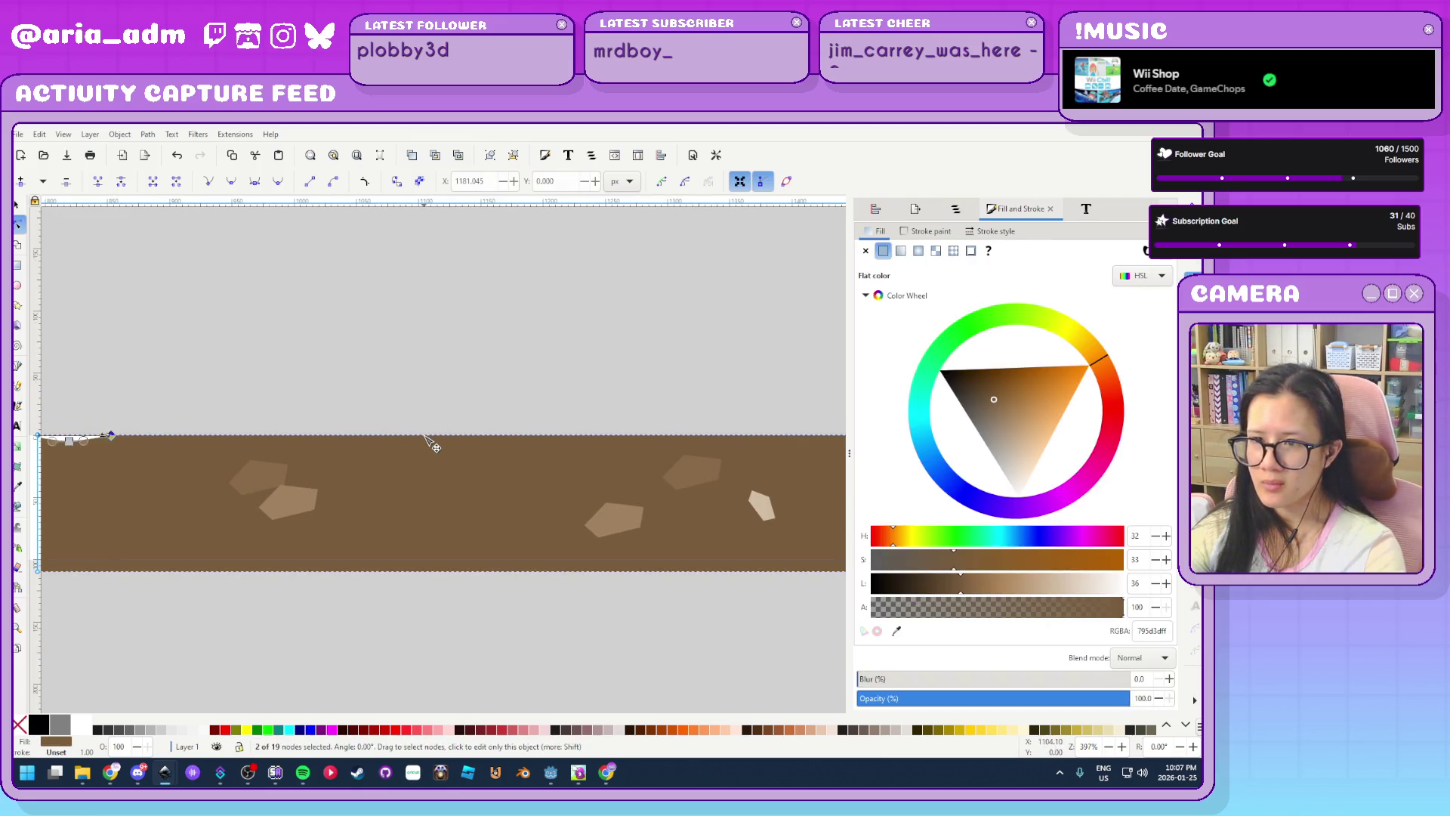
double_click(463, 435)
Save ground.svg and minimize Inkscape to return to Godot
scroll(301, 357, "down", 1, "ctrl")
key("Escape")
key("ctrl+s")
left_click(1151, 127)
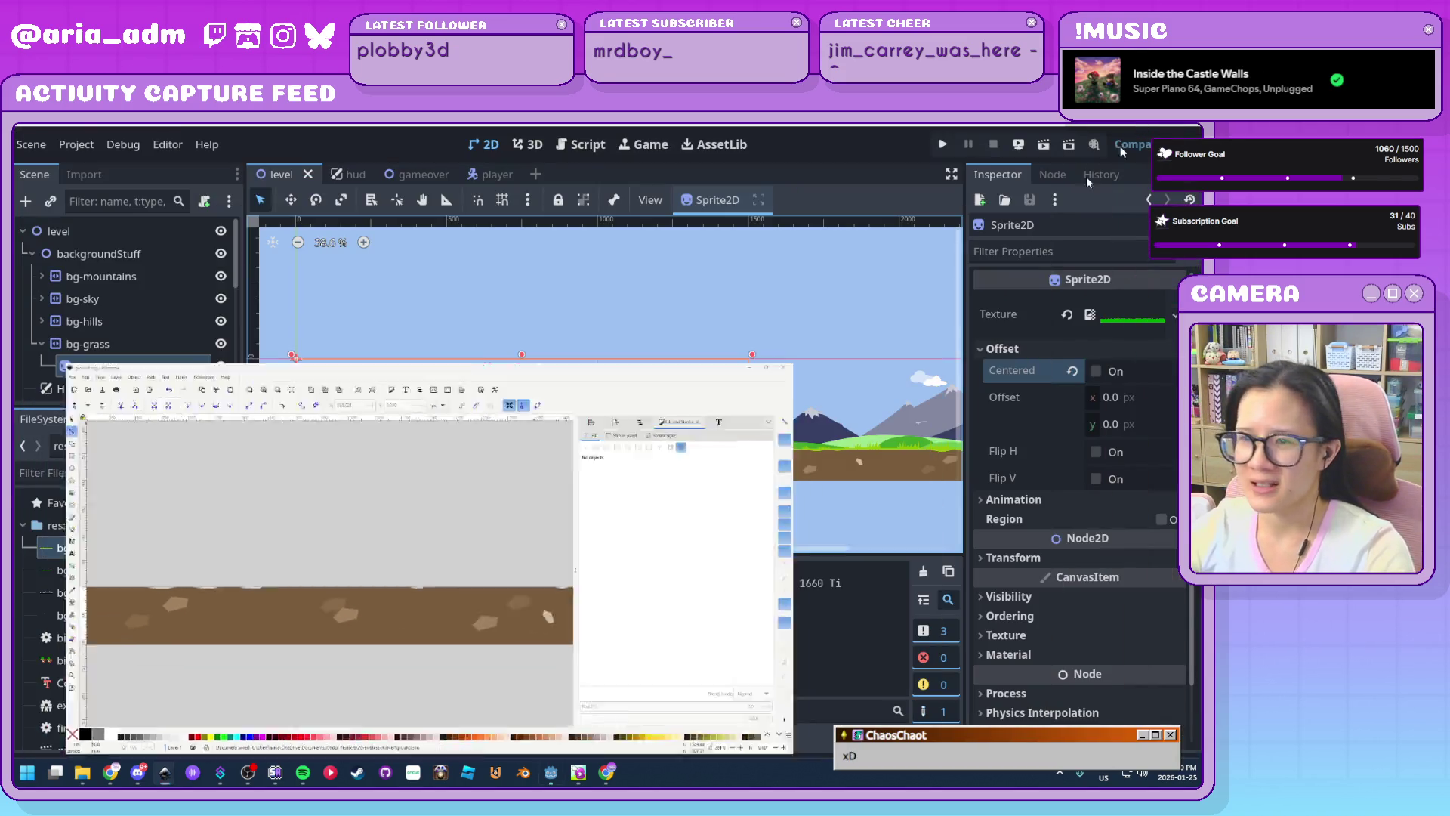
Run the game and jump and slide past obstacles over the new ground strip
left_click(946, 146)
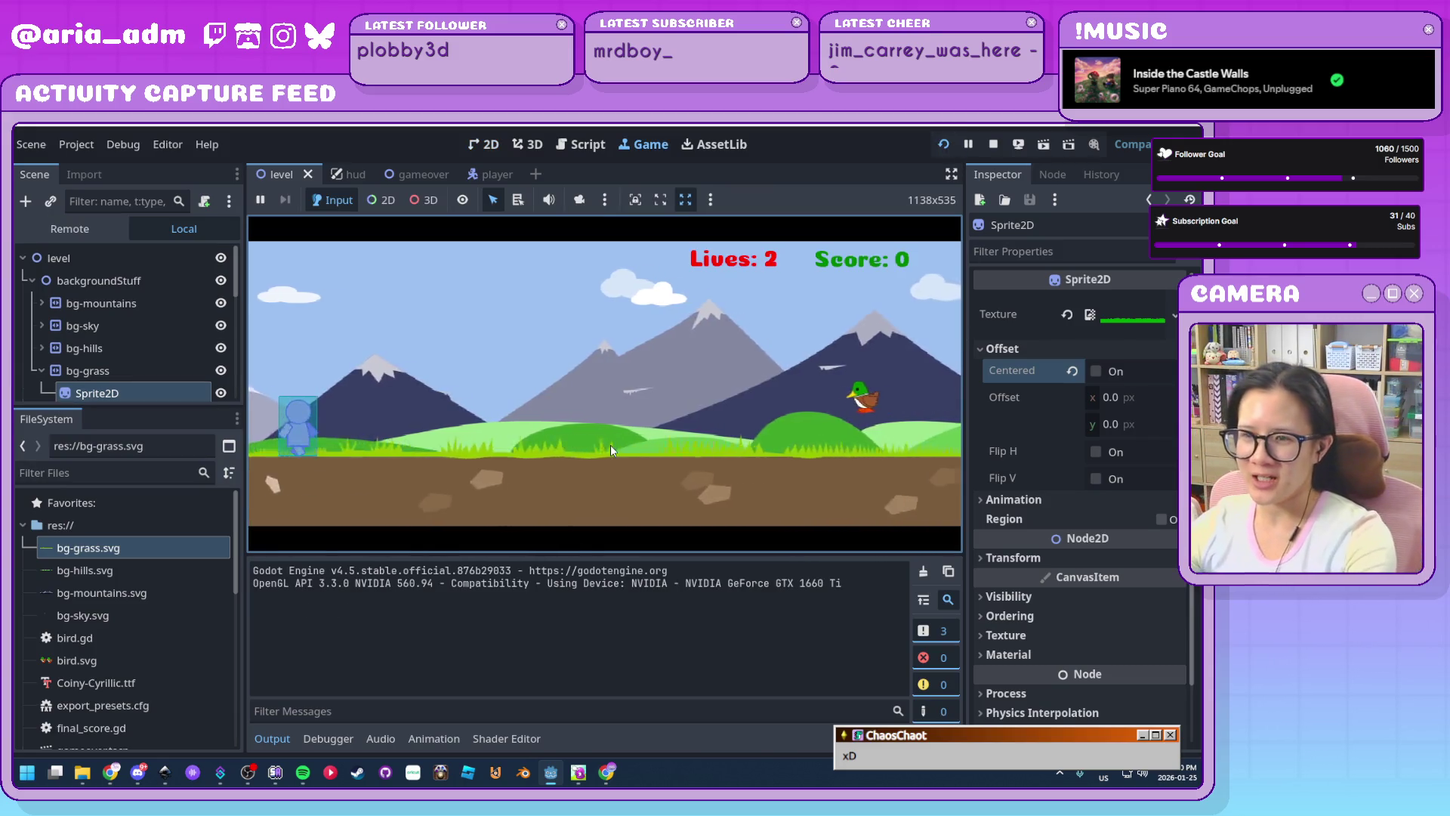
key("space")
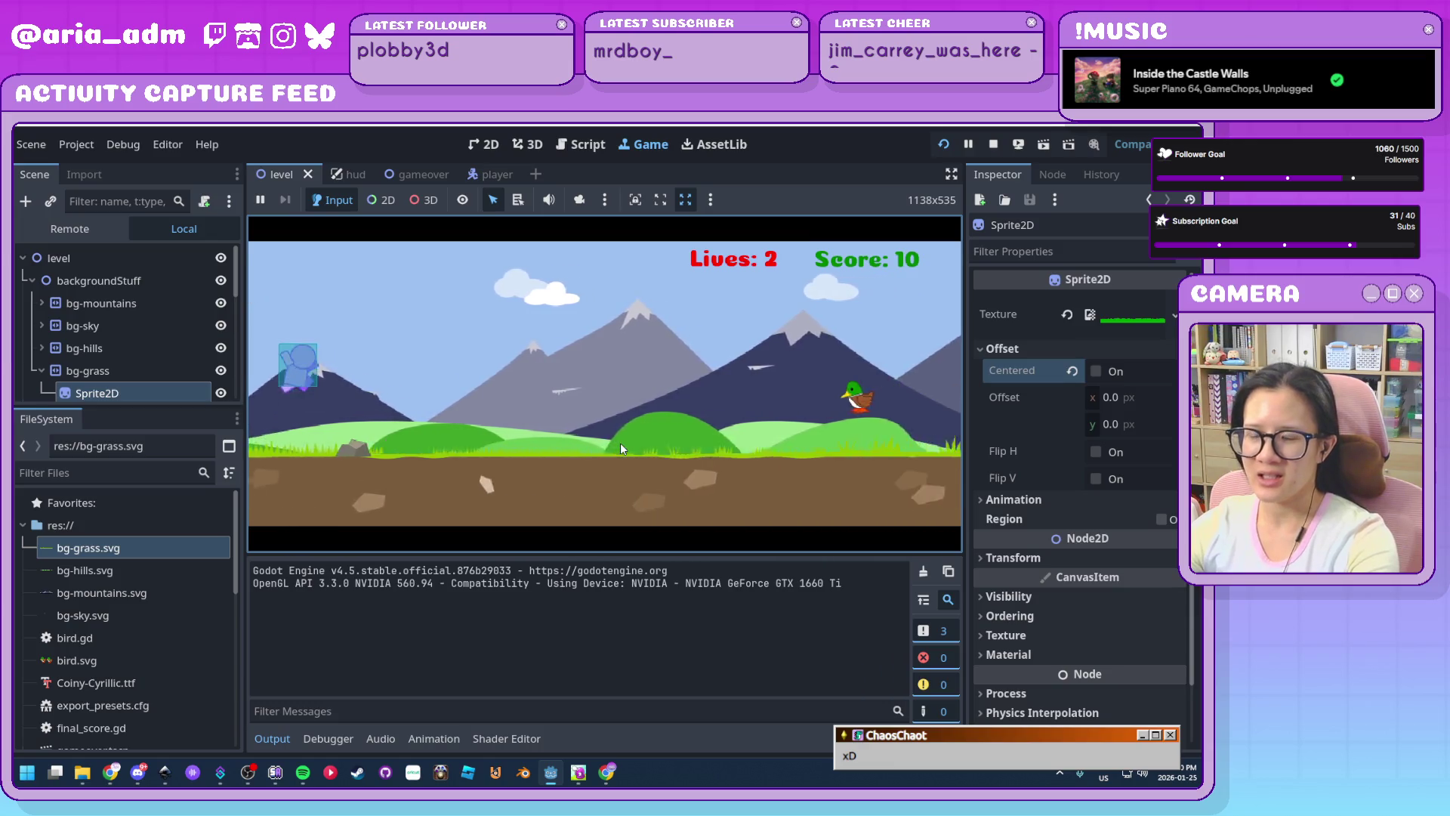
key("space")
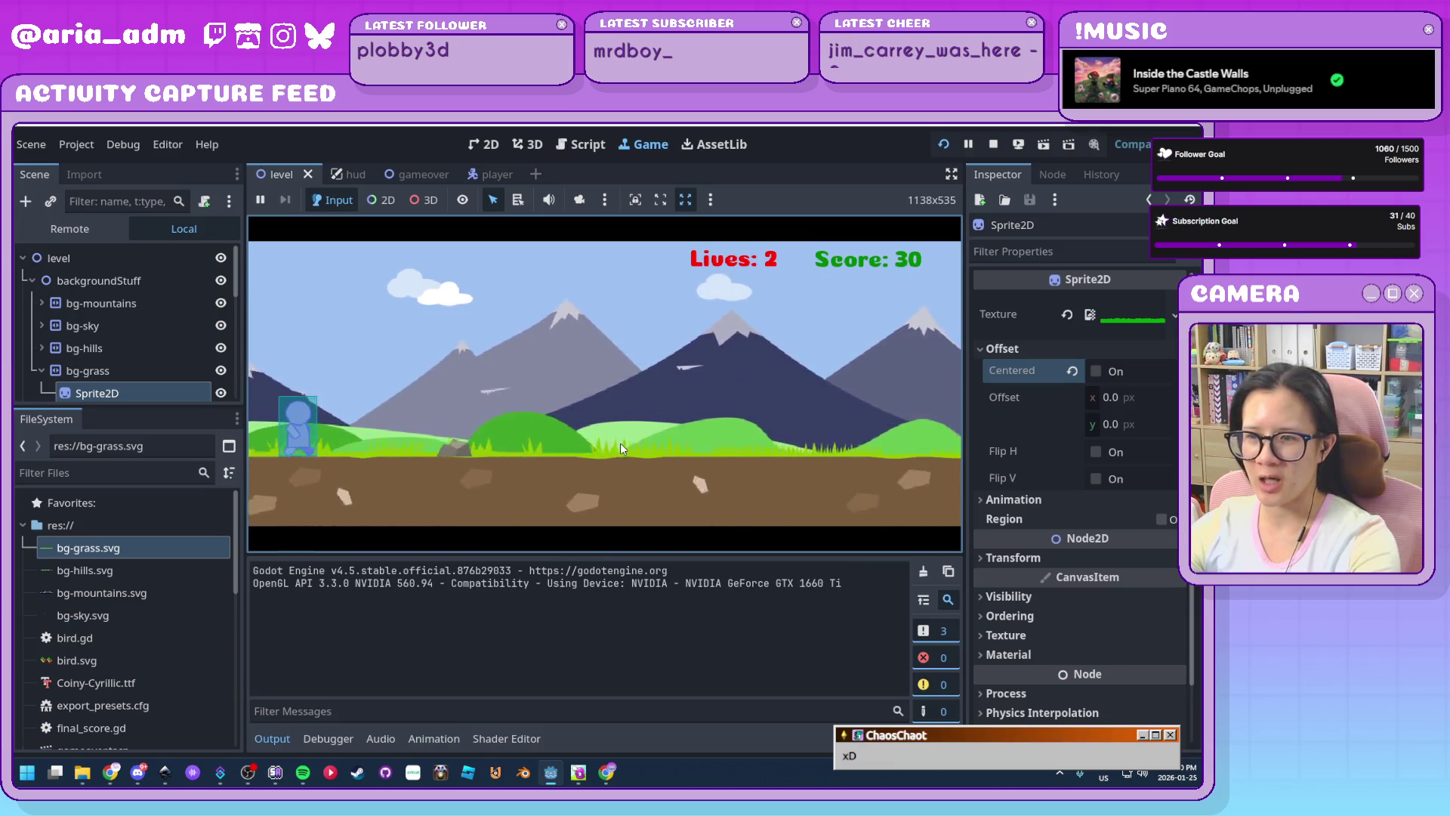
key("space")
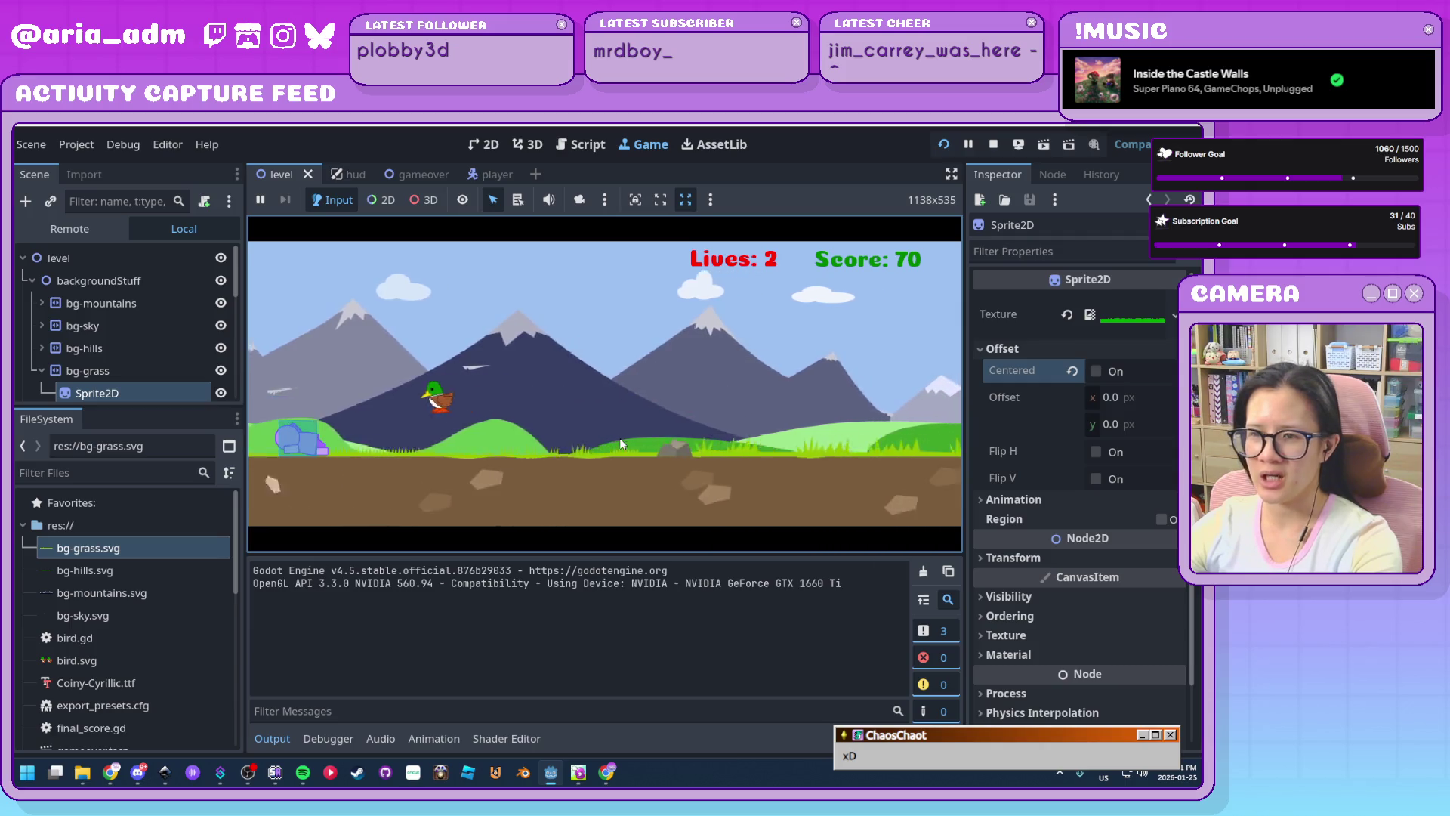
key("space")
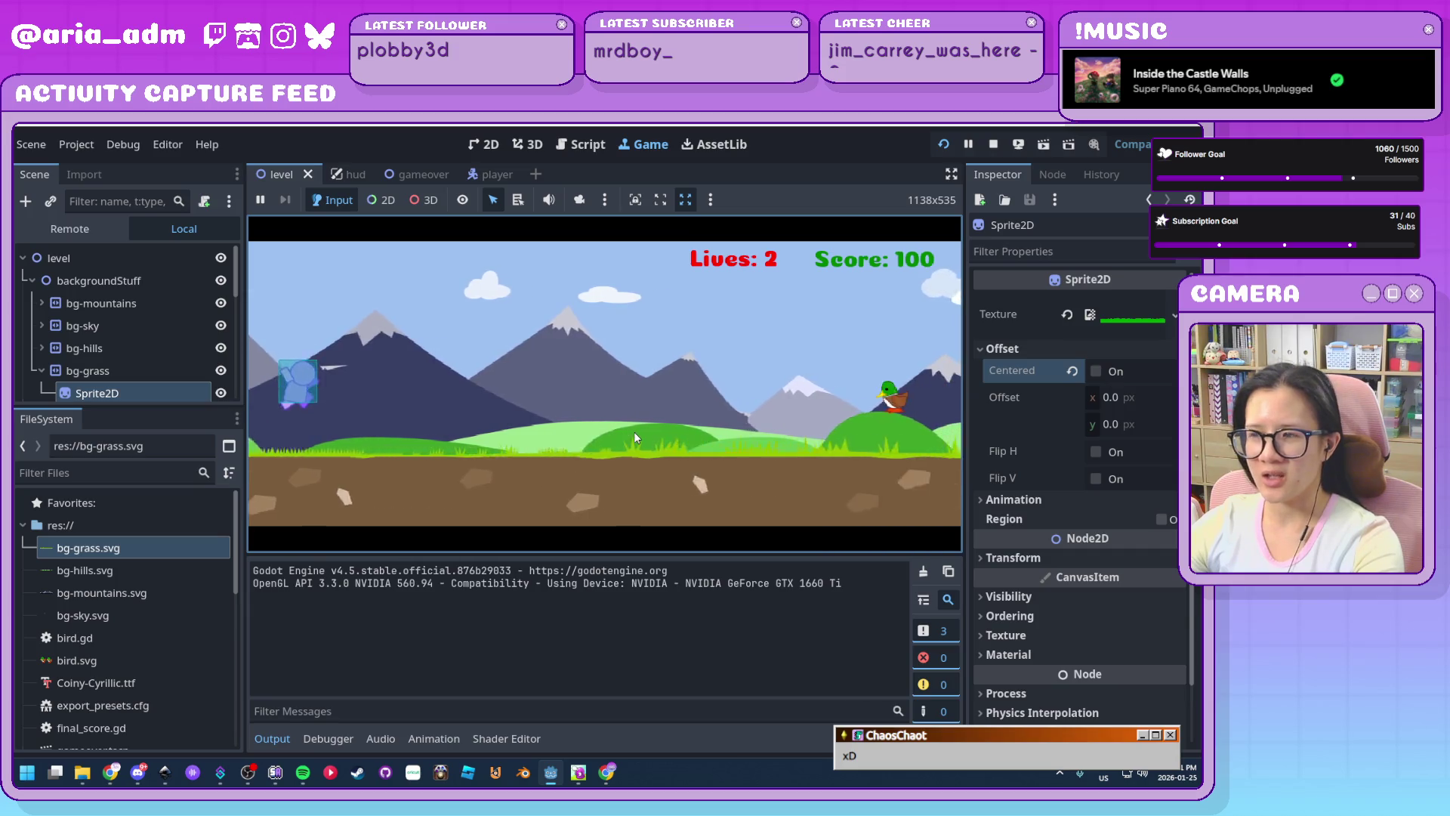
key("Down")
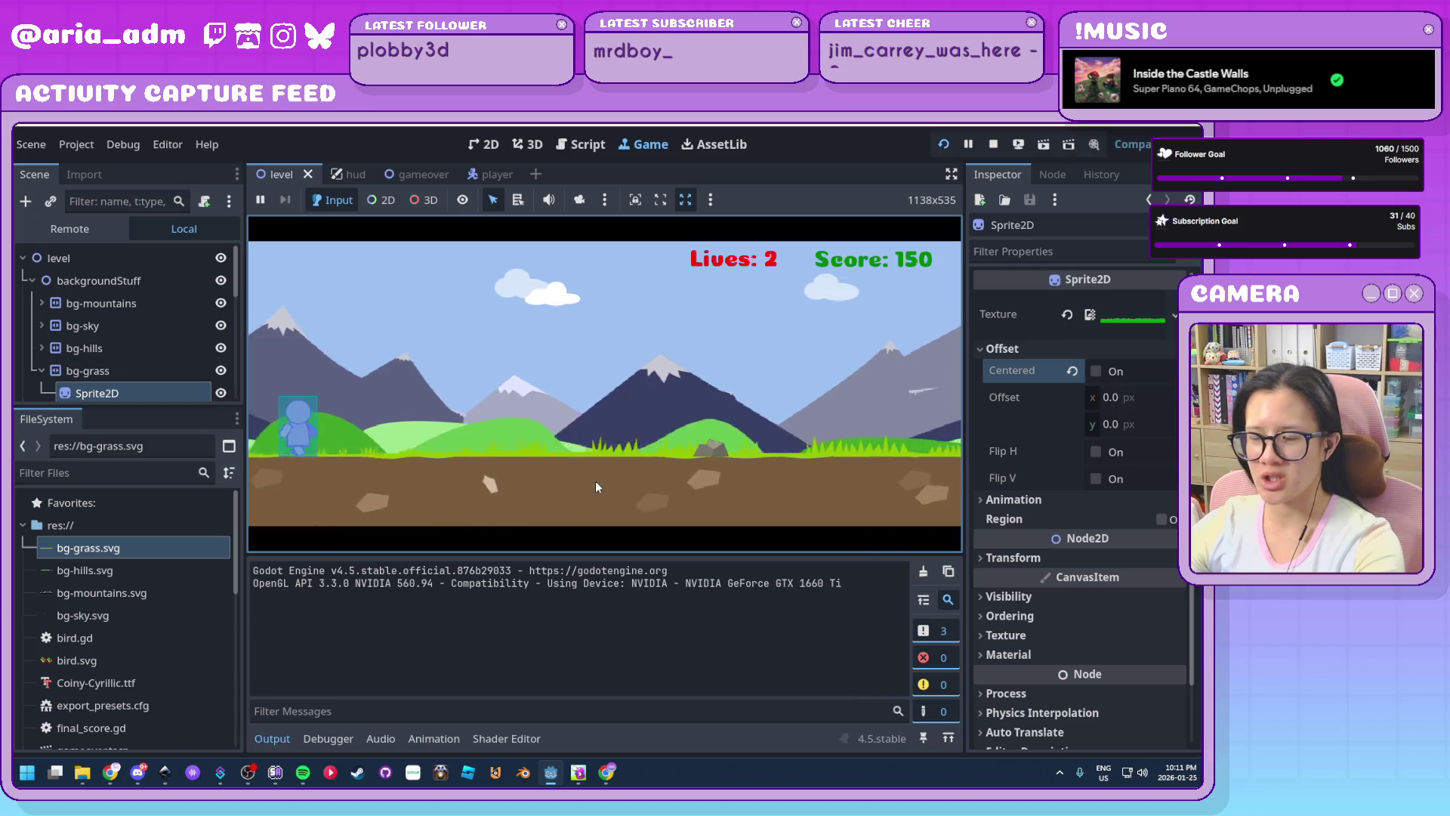
key("space")
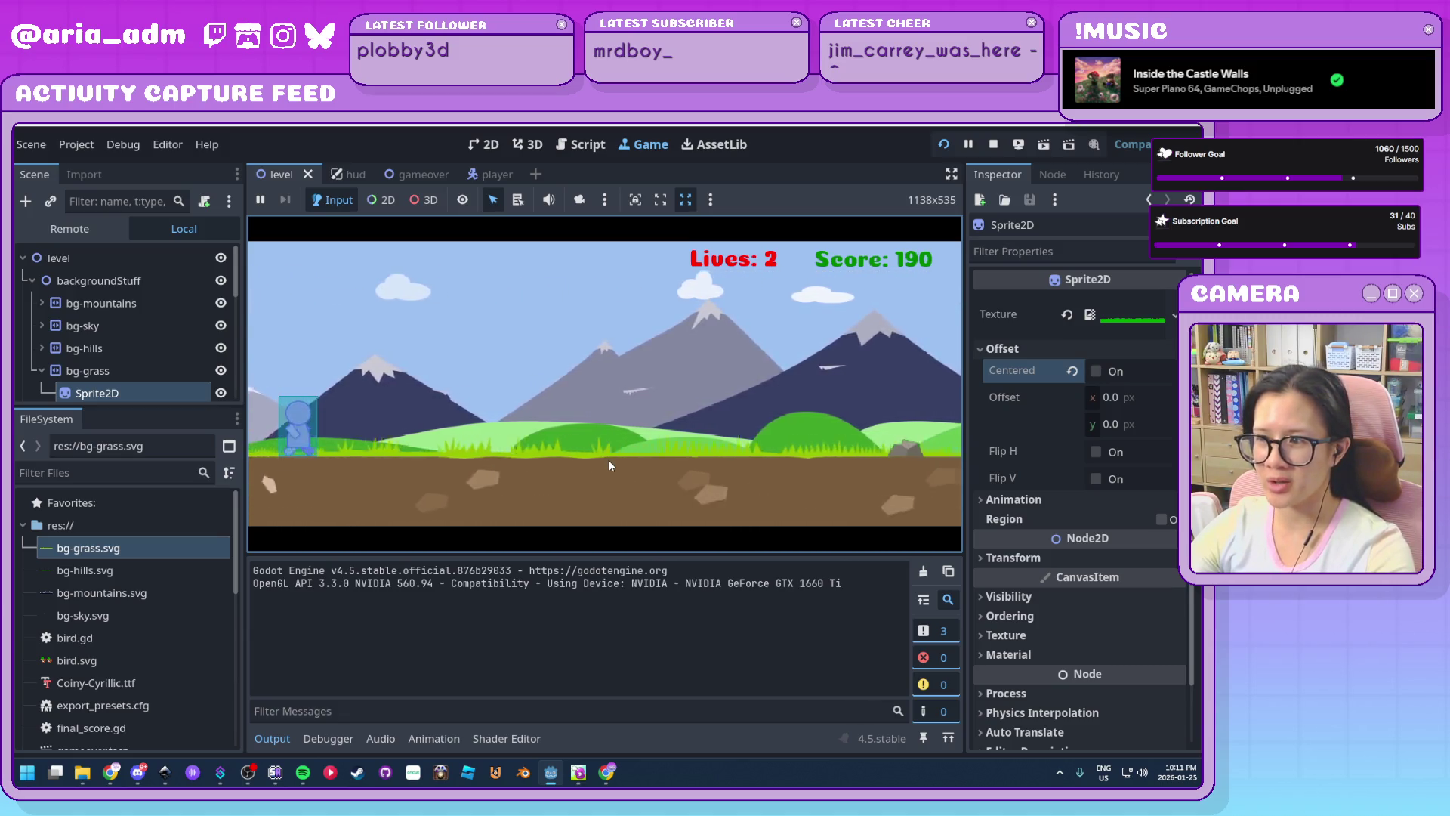
key("space")
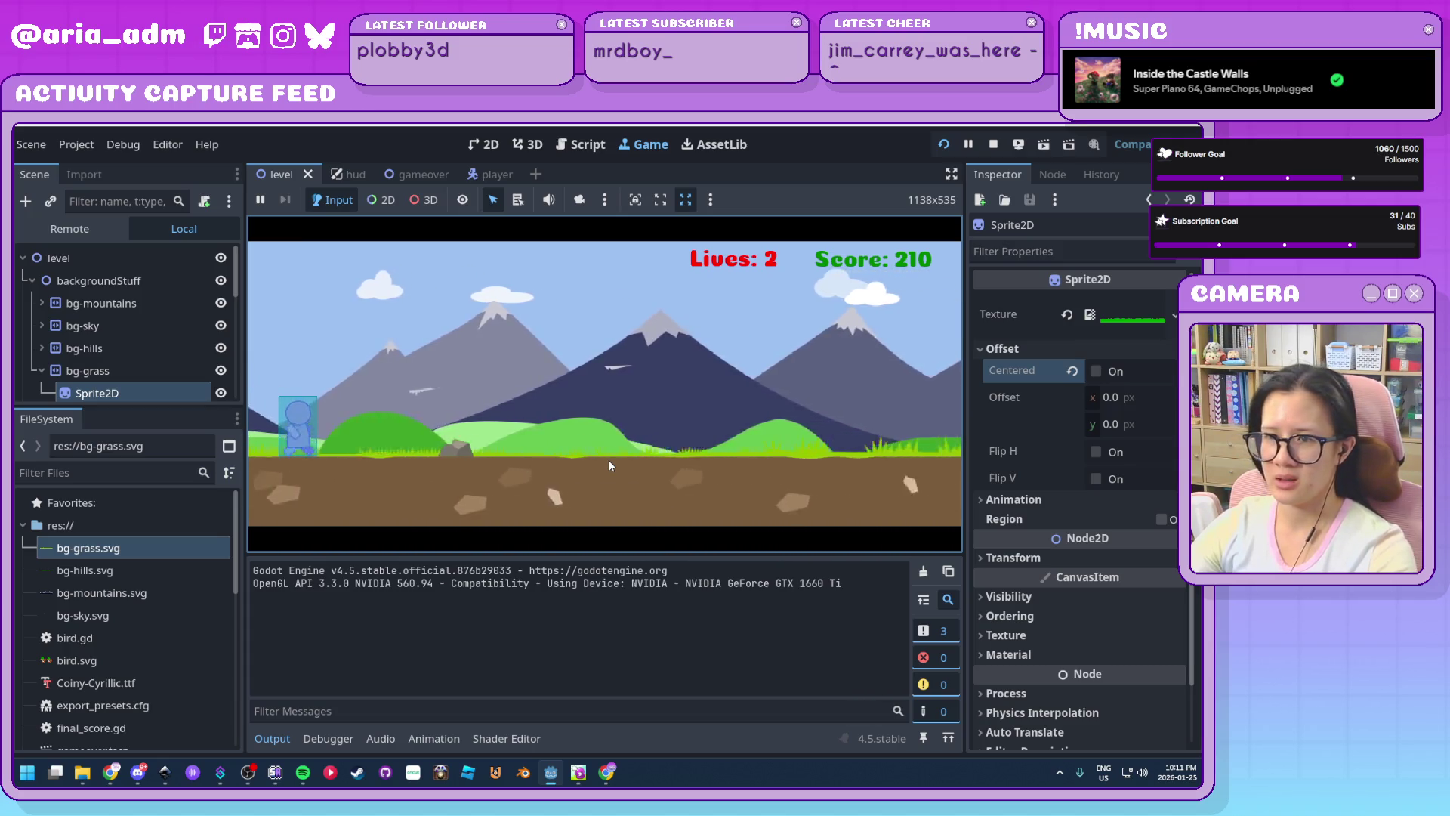
Keep crouching under and jumping past ducks and birds as the grass and dirt layers scroll
key("Down")
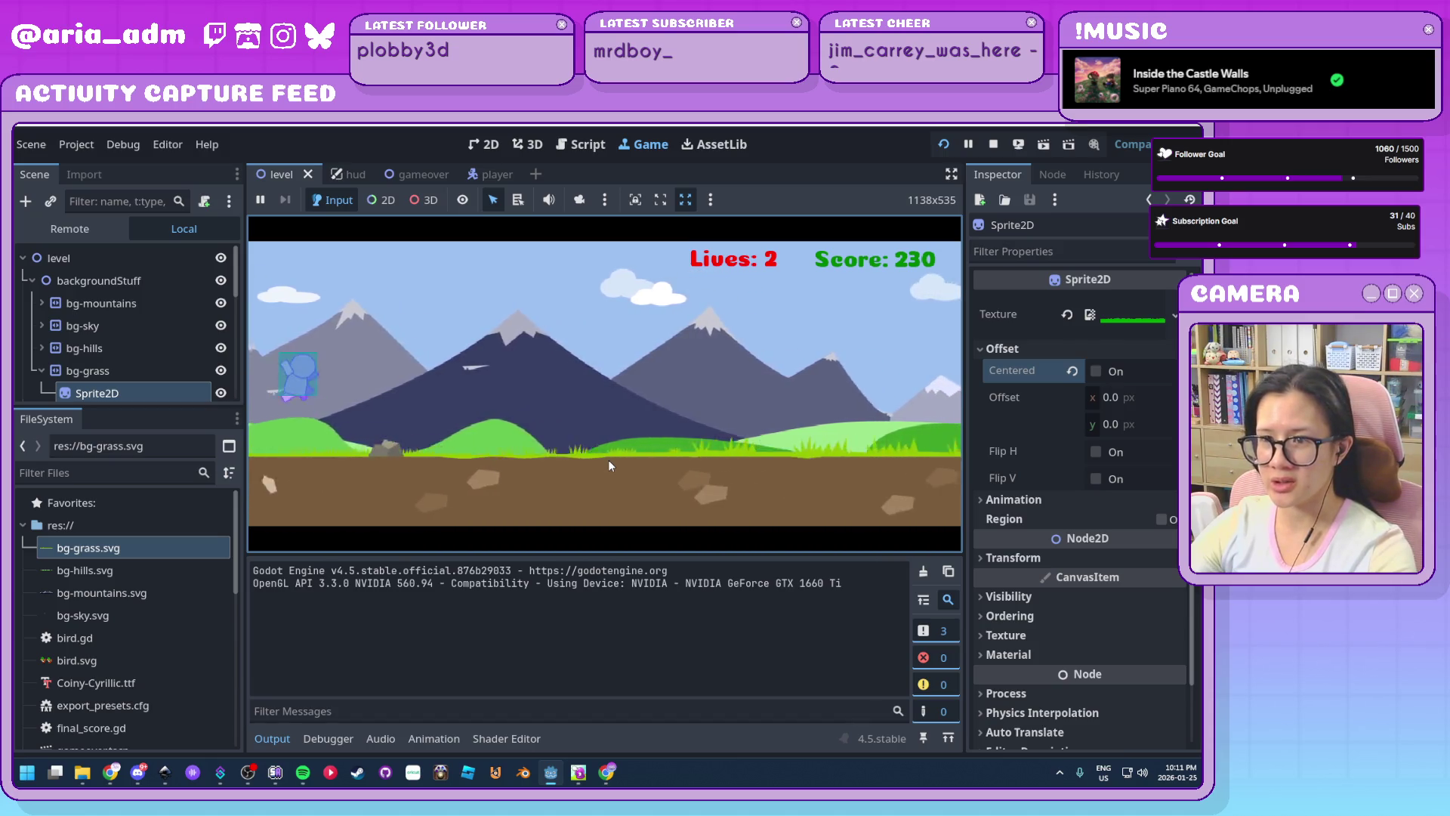
key("Down")
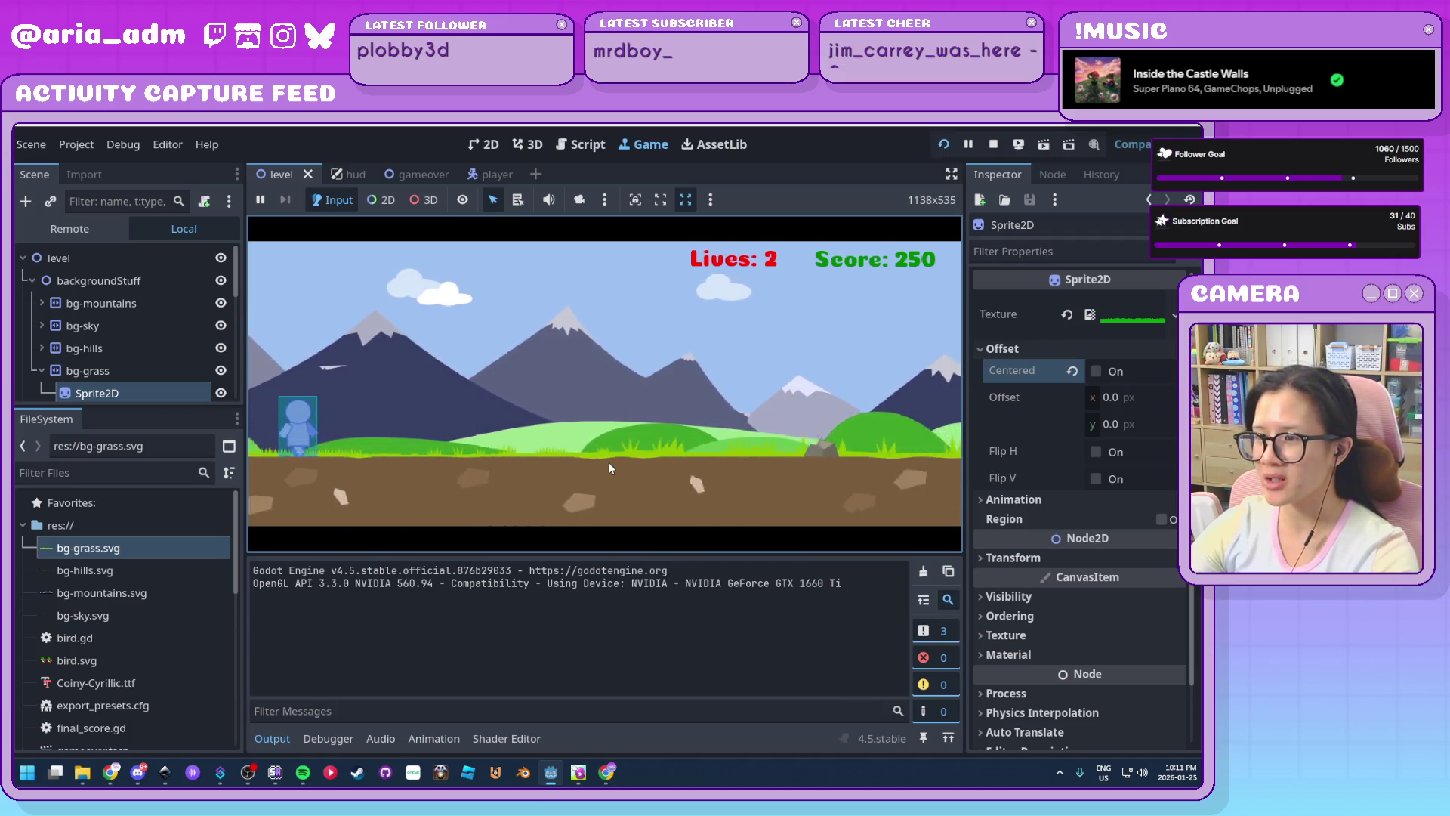
key("Up")
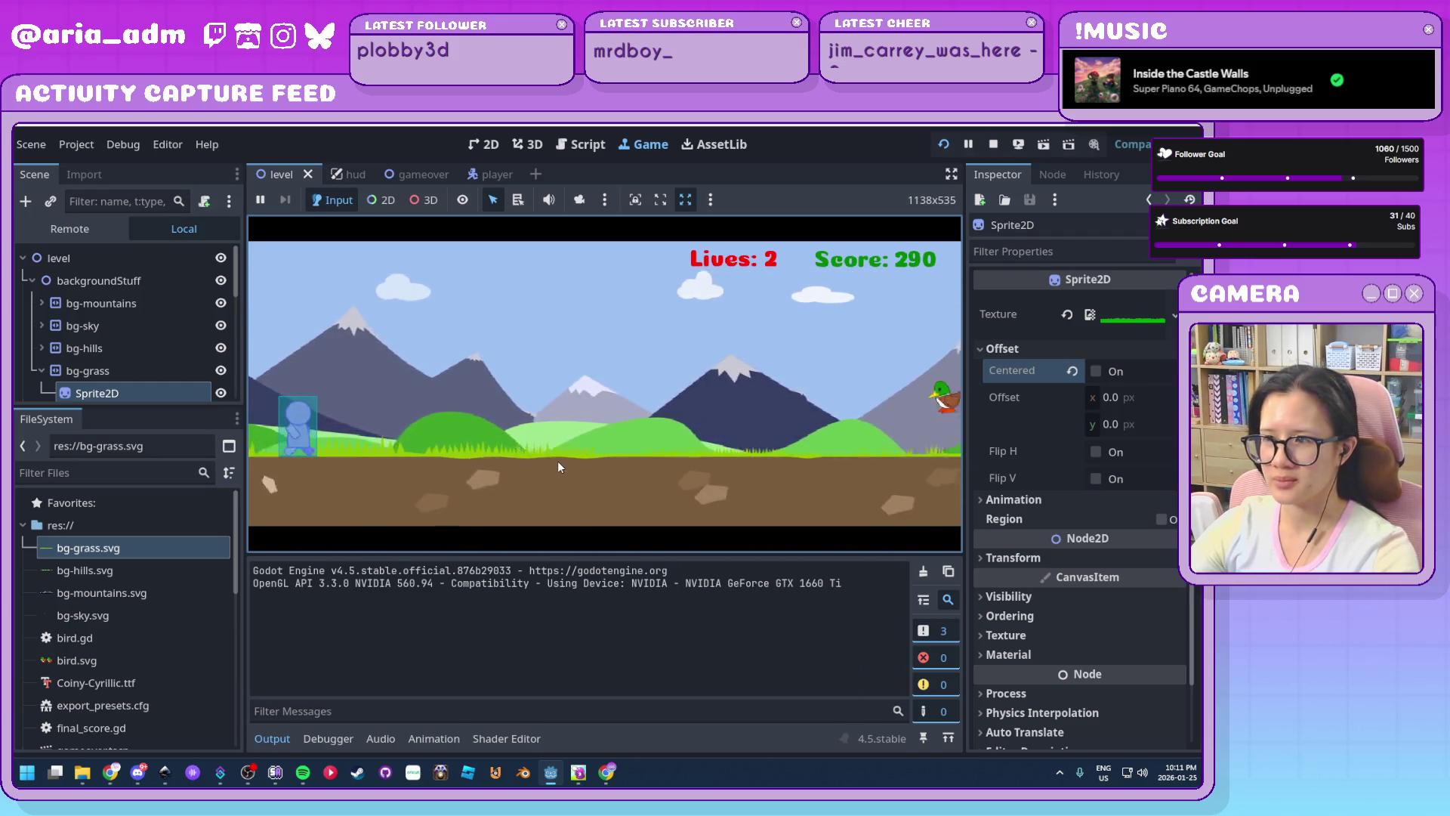
key("Down")
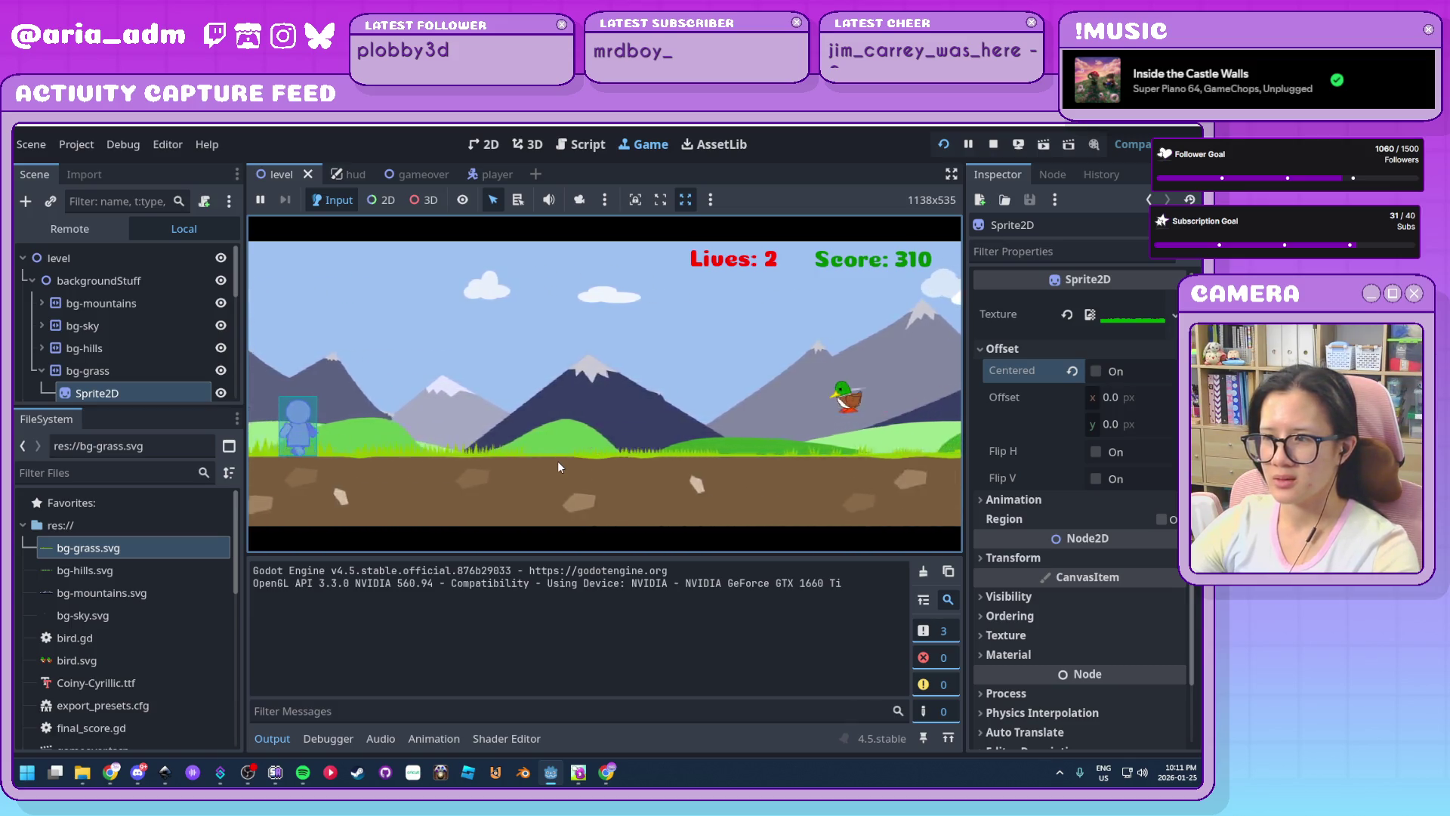
key("Down")
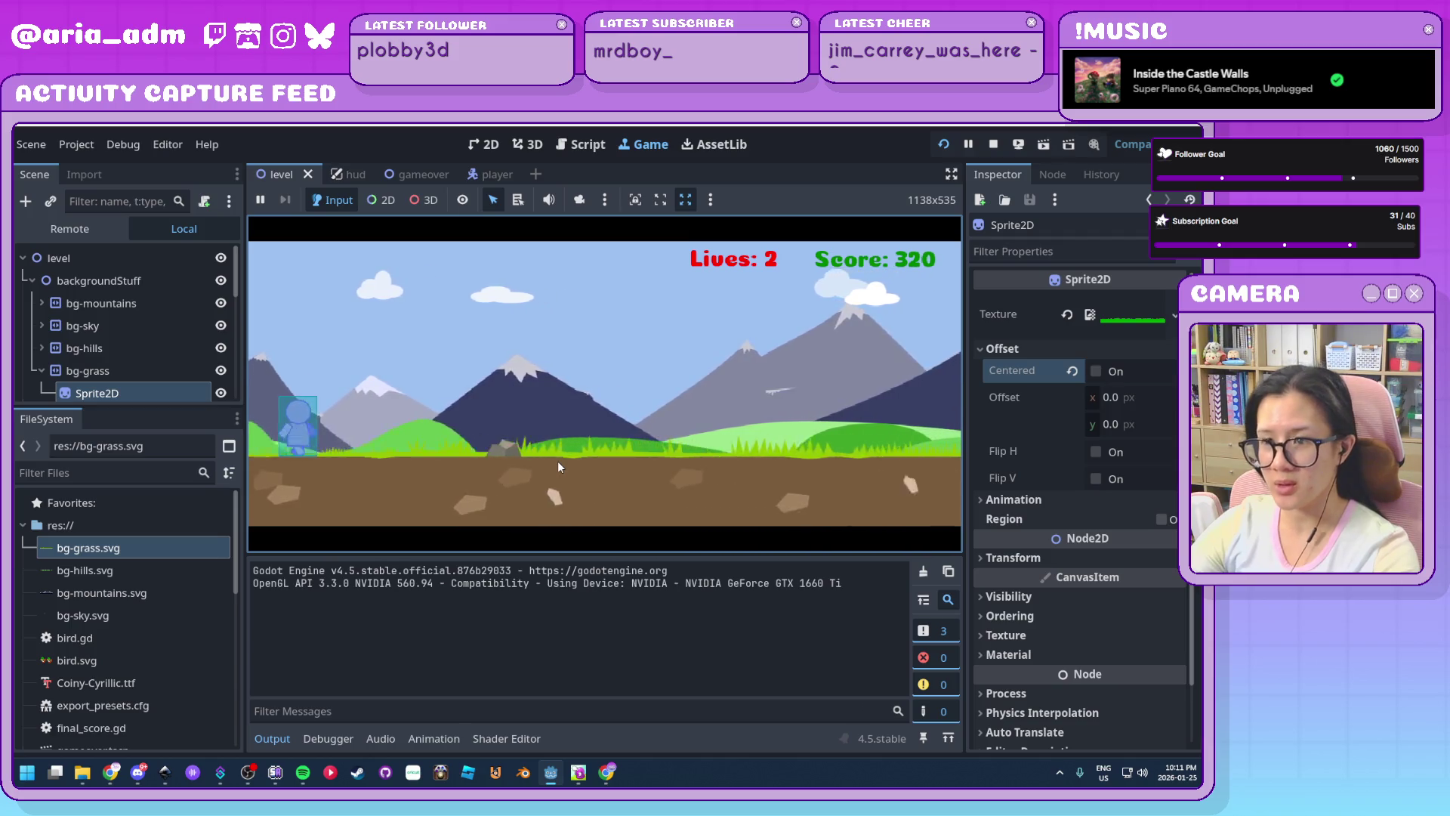
key("Up")
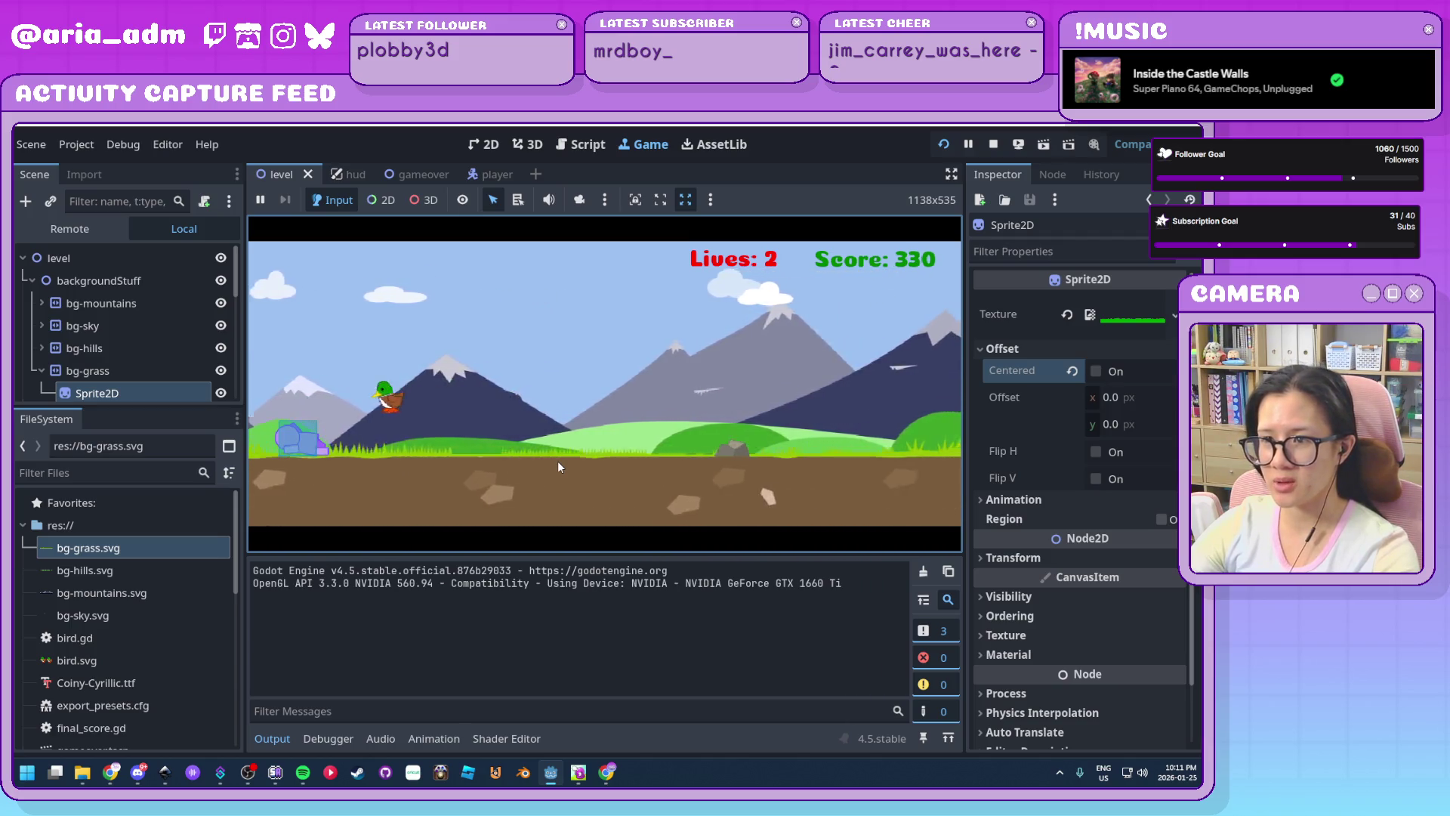
key("Up")
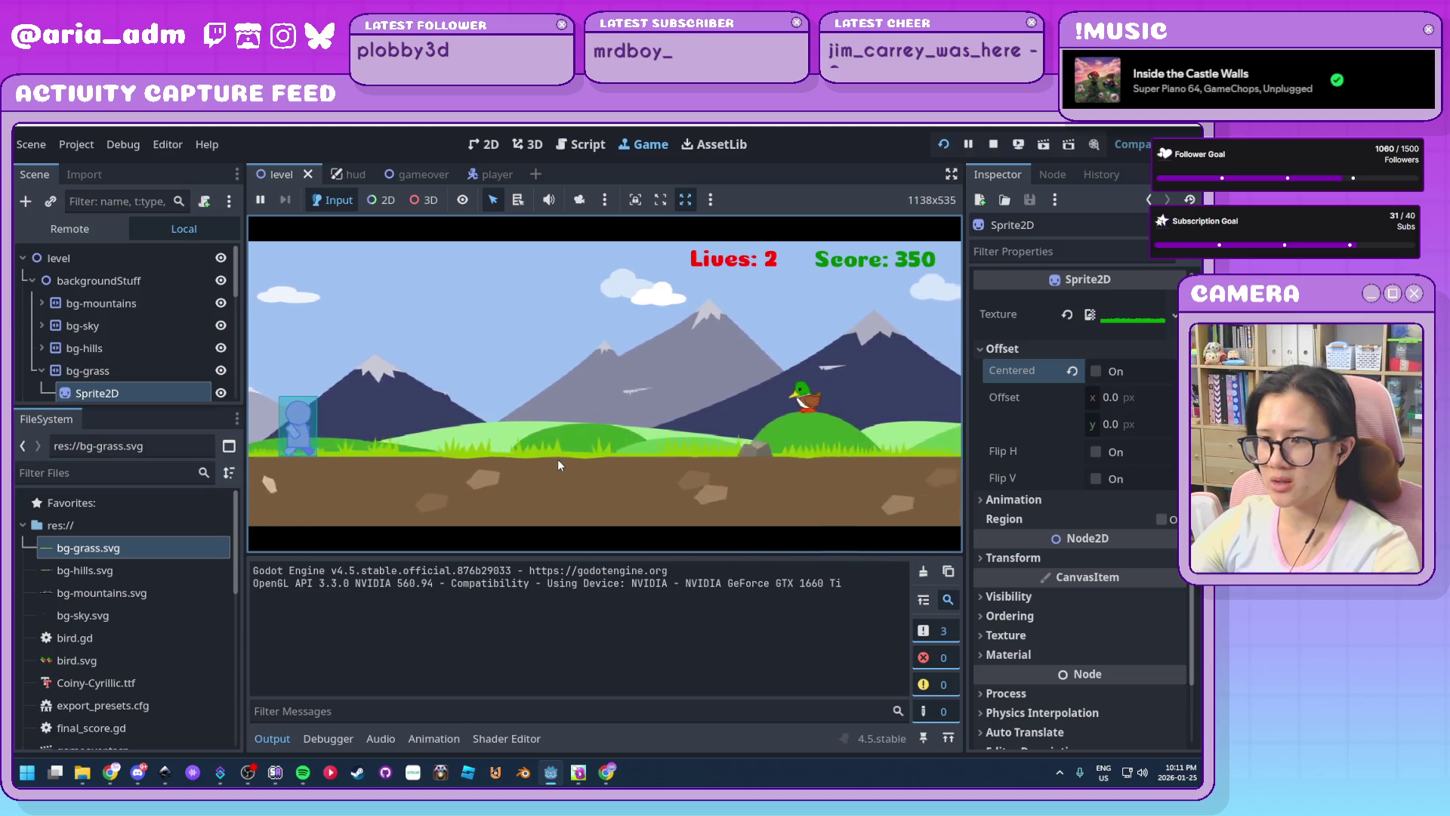
key("Up")
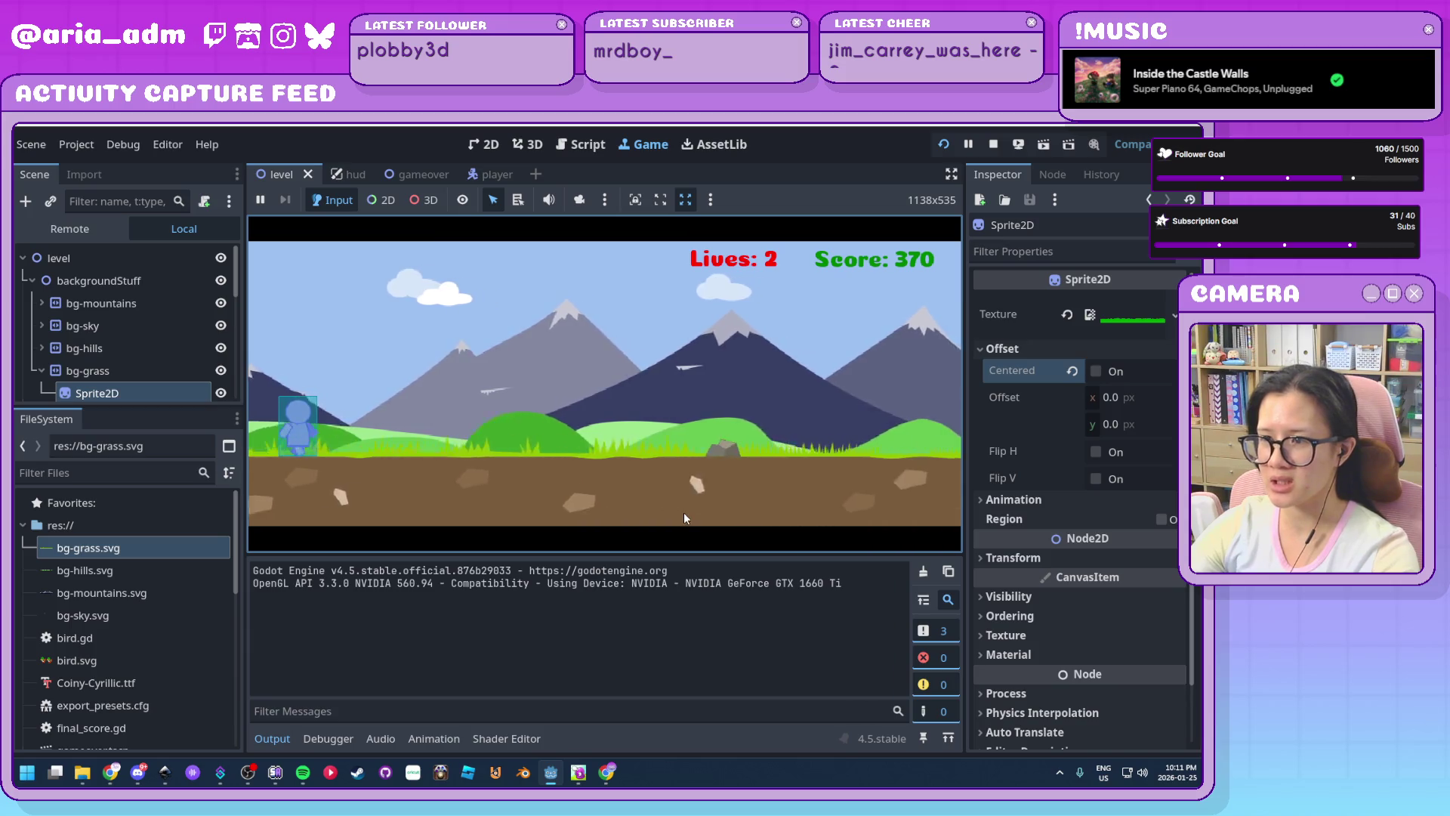
key("Up")
key("Up")
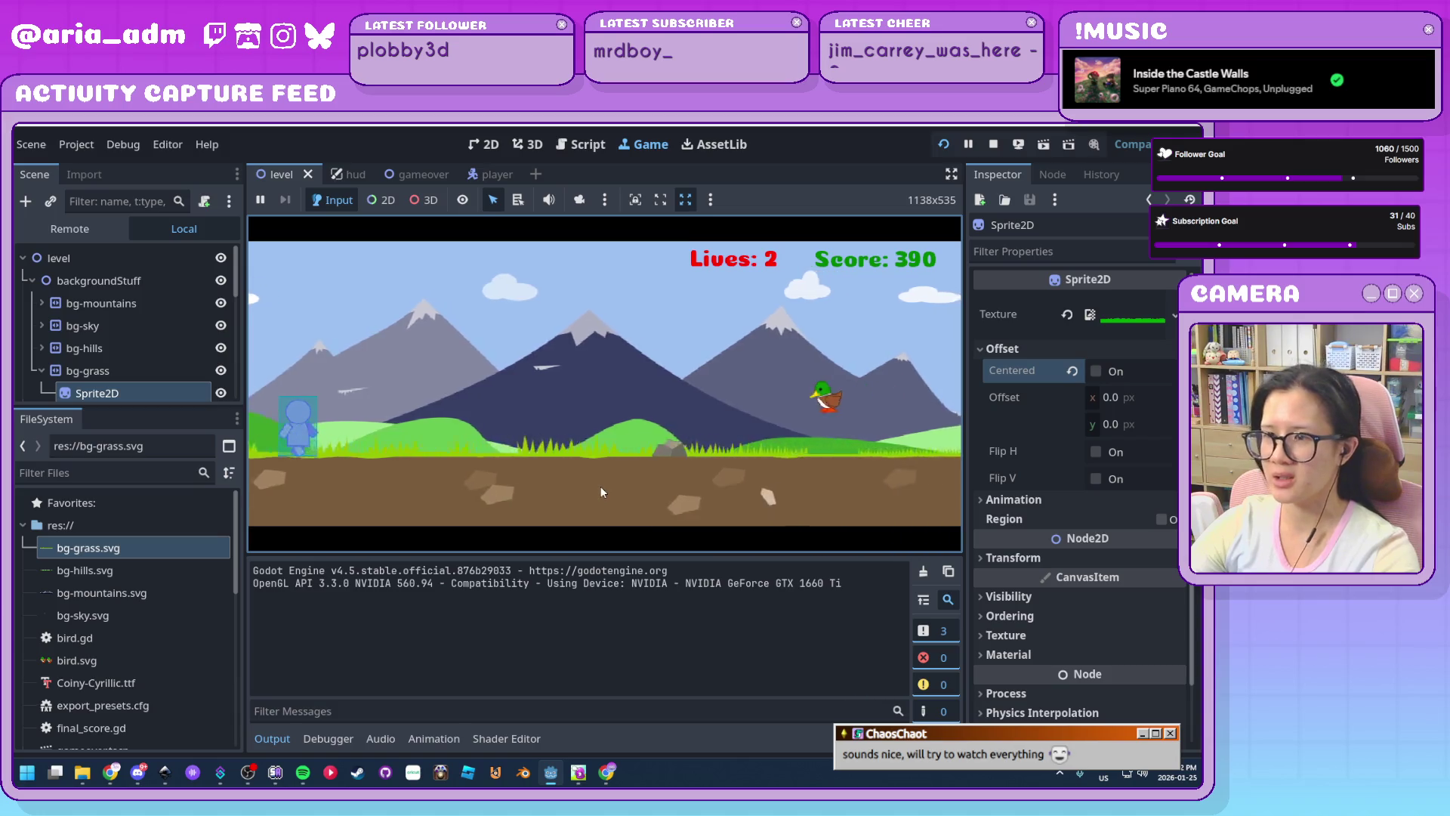
key("Up")
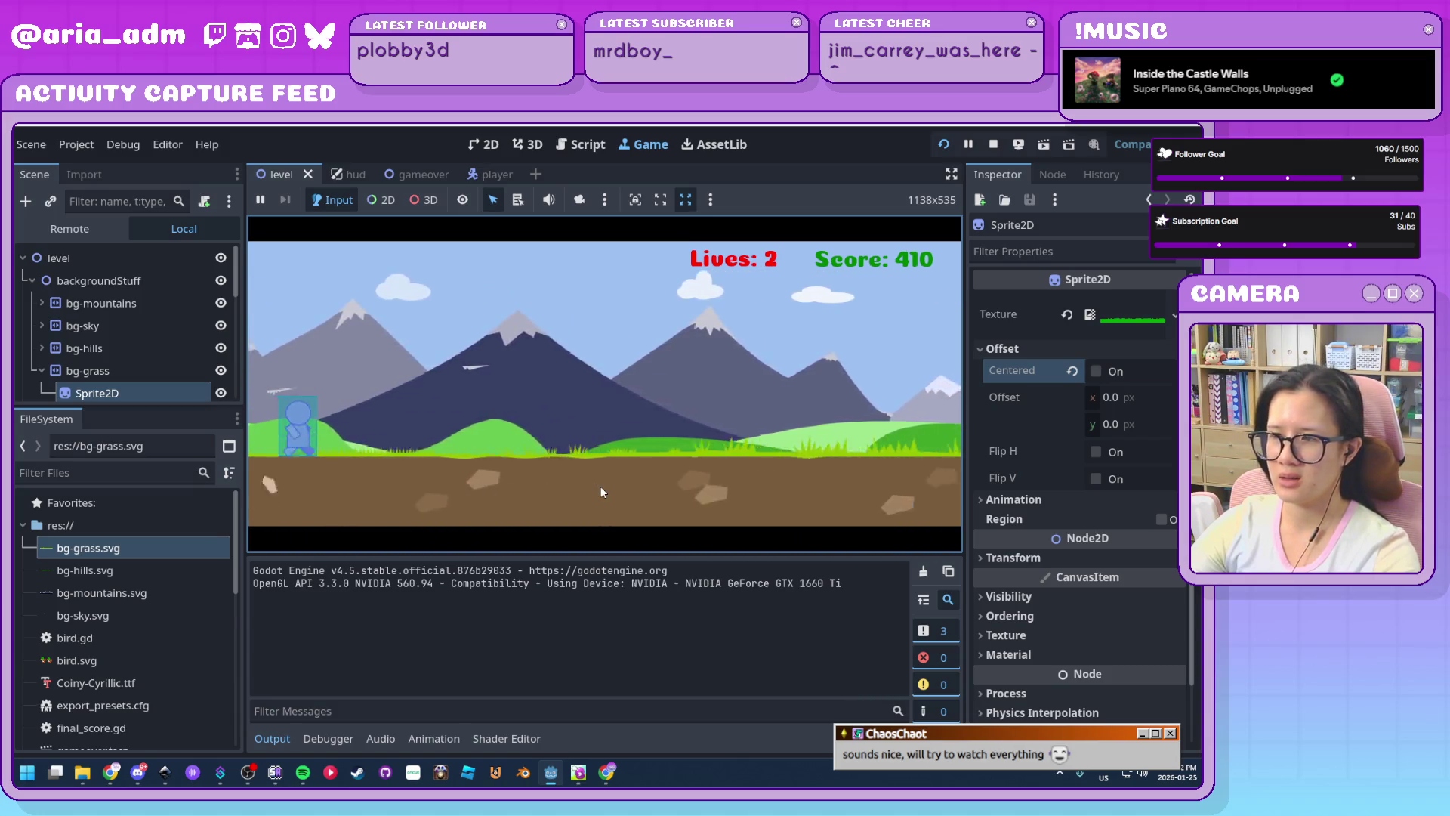
key("Up")
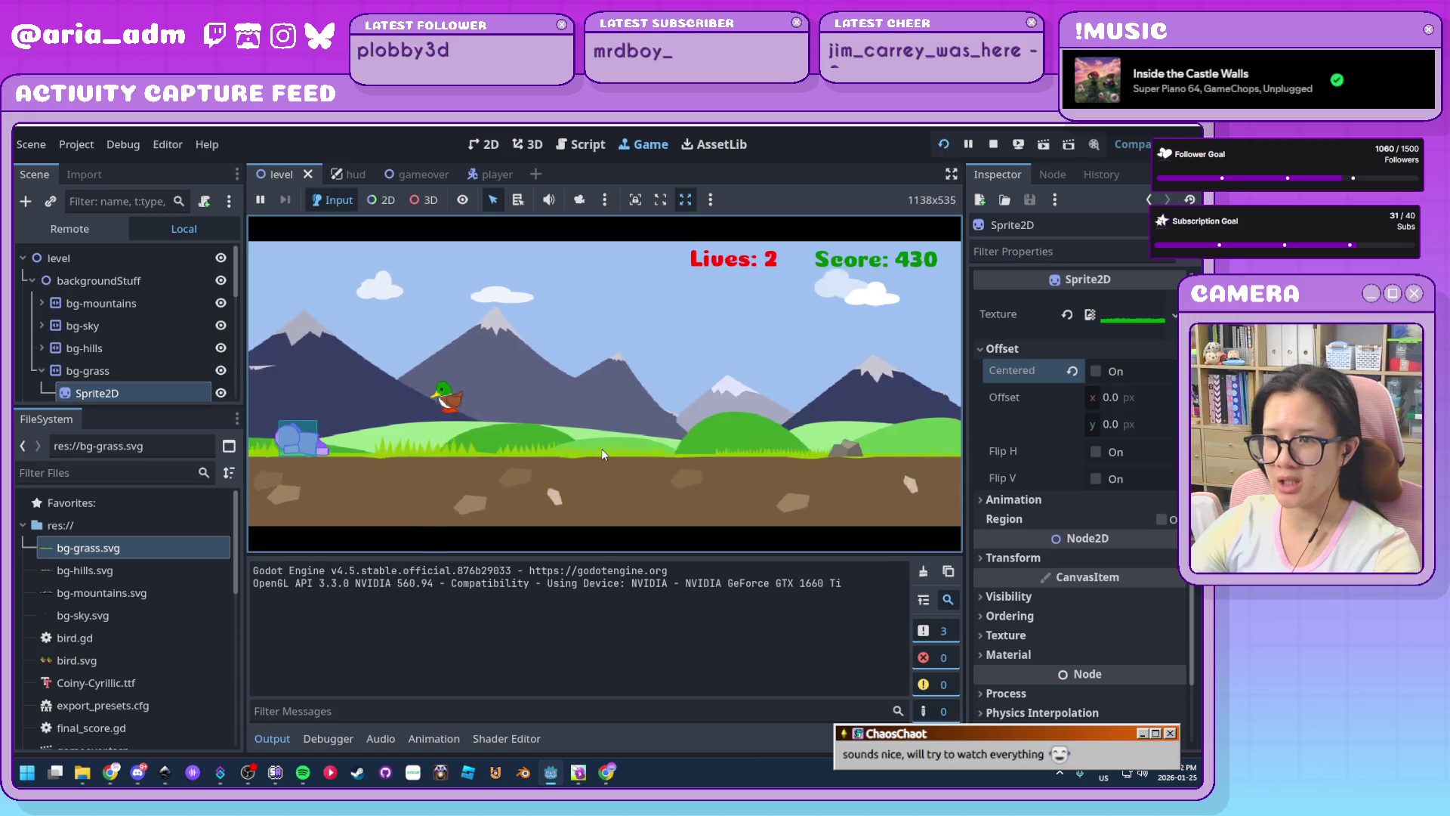
key("Up")
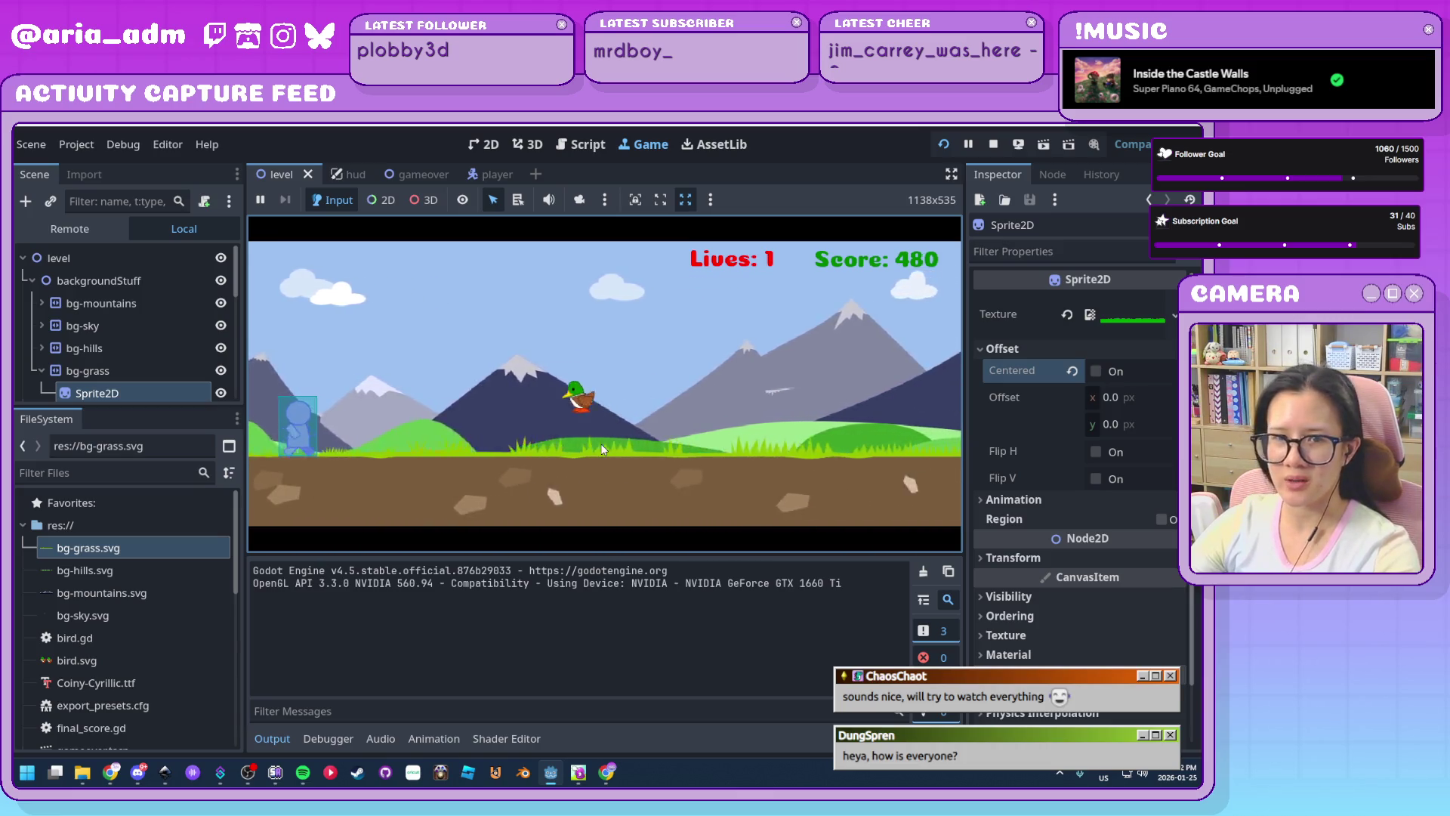
key("space")
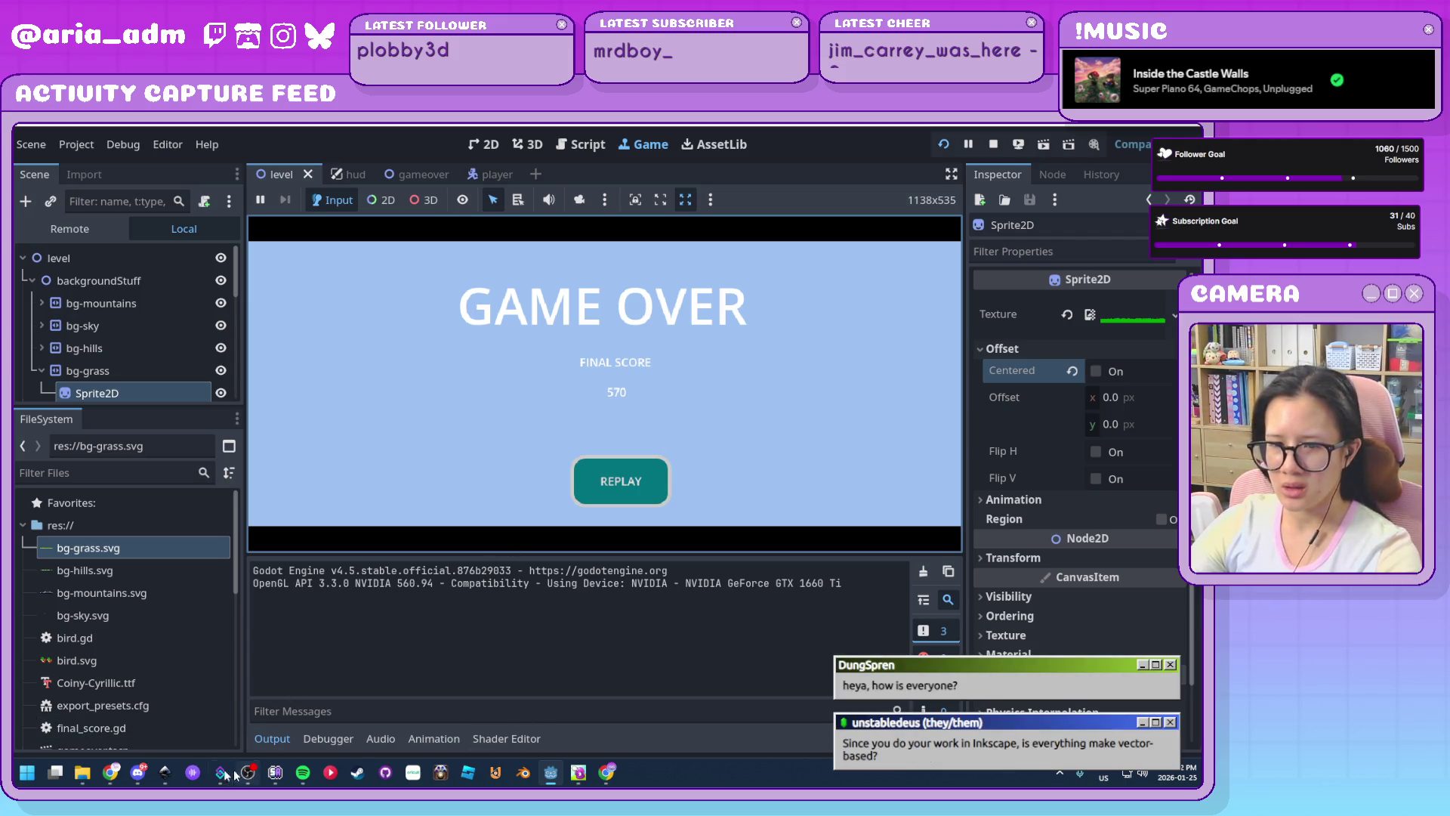
After Game Over with score 570, open the 2d-endless-runner folder from the taskbar
mouse_move(169, 773)
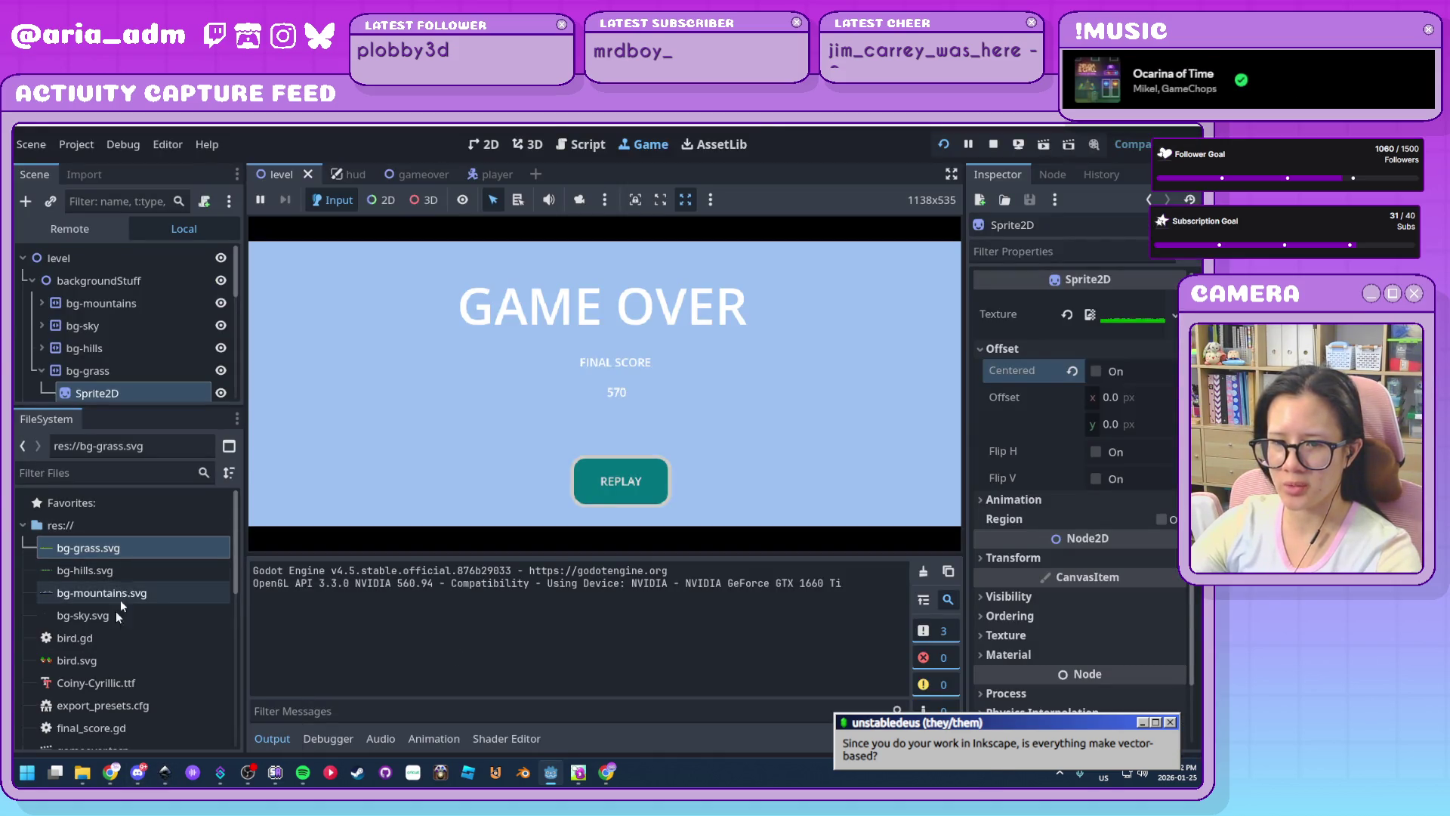
left_click(83, 772)
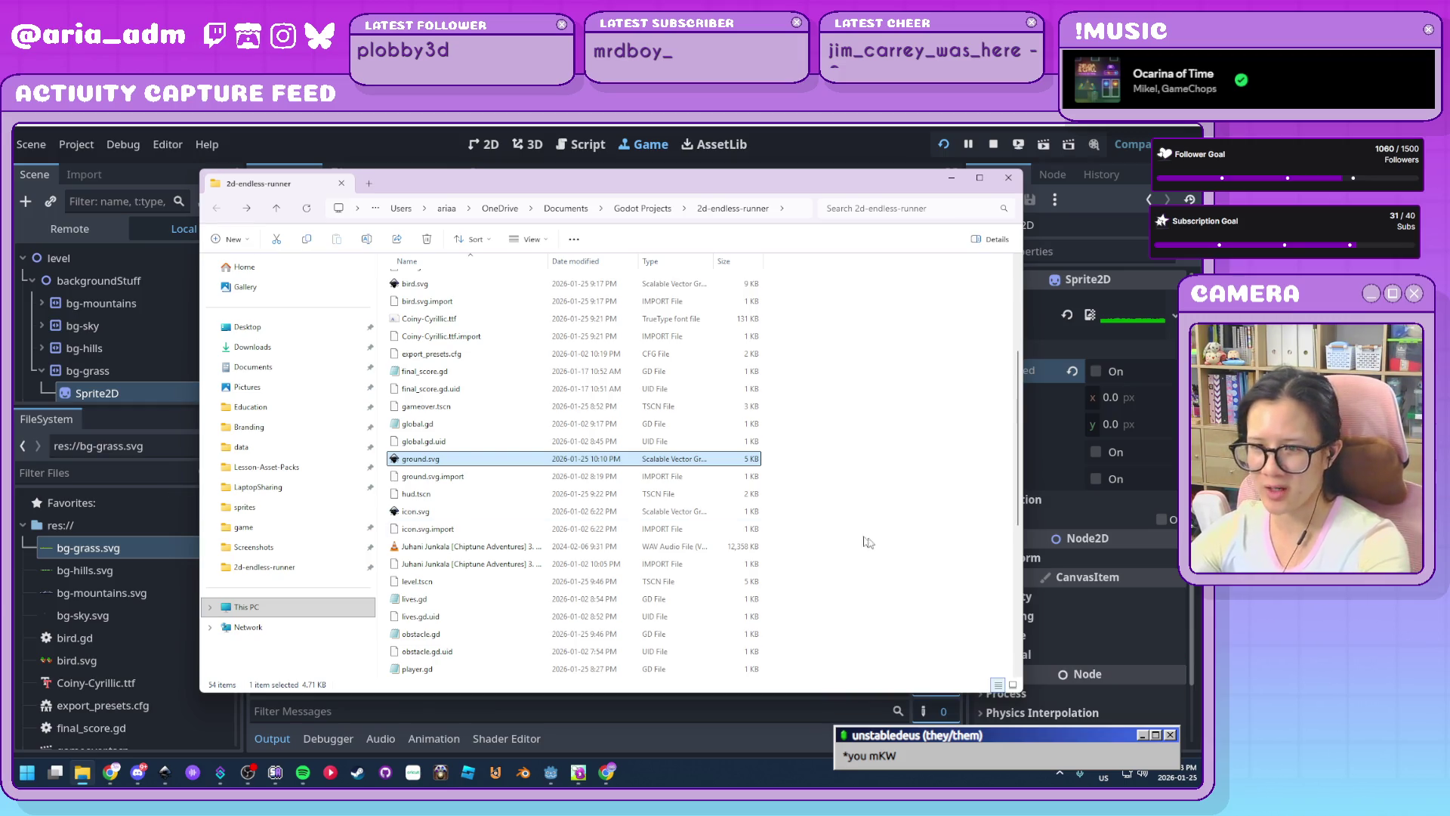
left_click(890, 527)
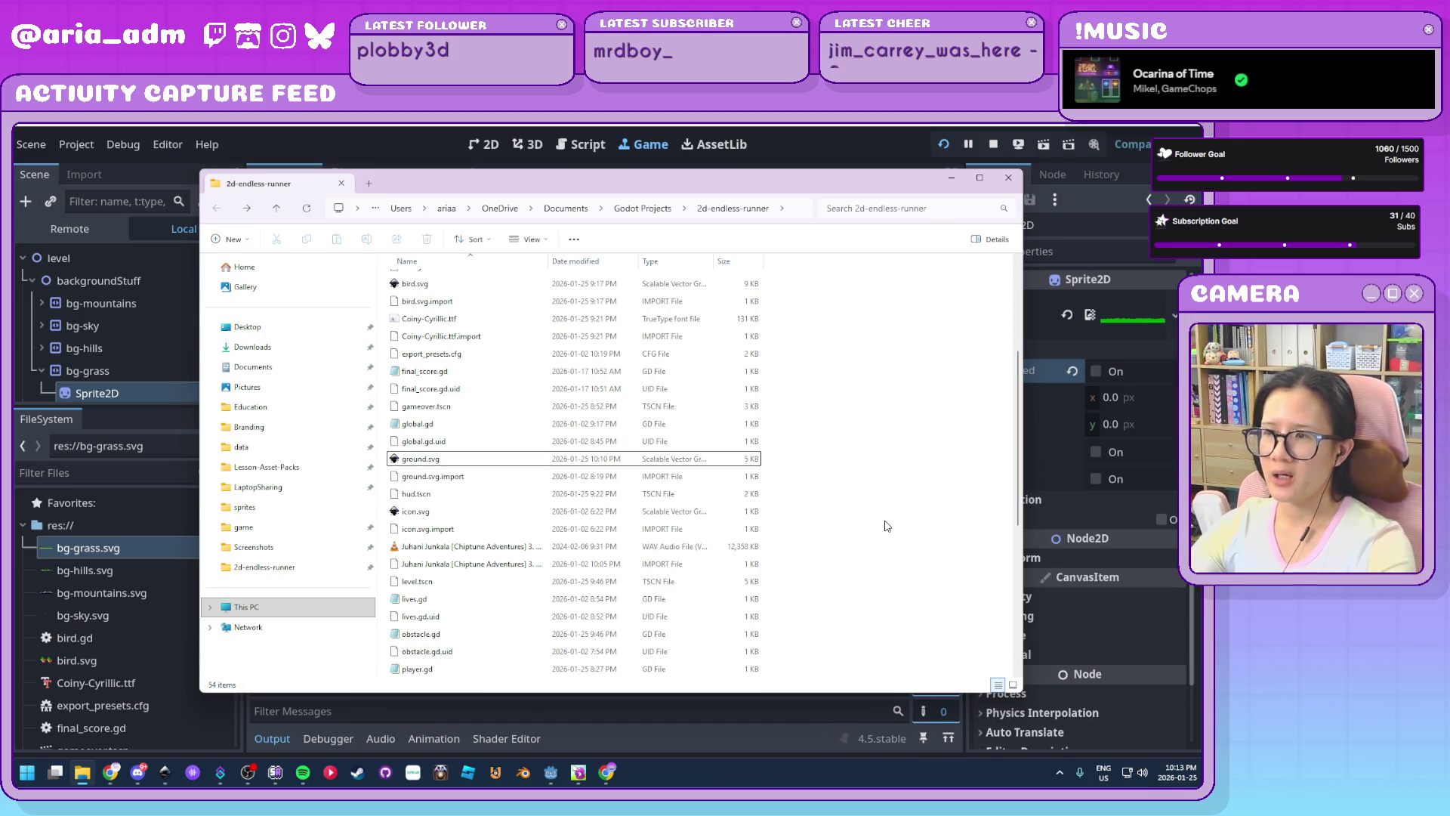
scroll(912, 603, "down", 6)
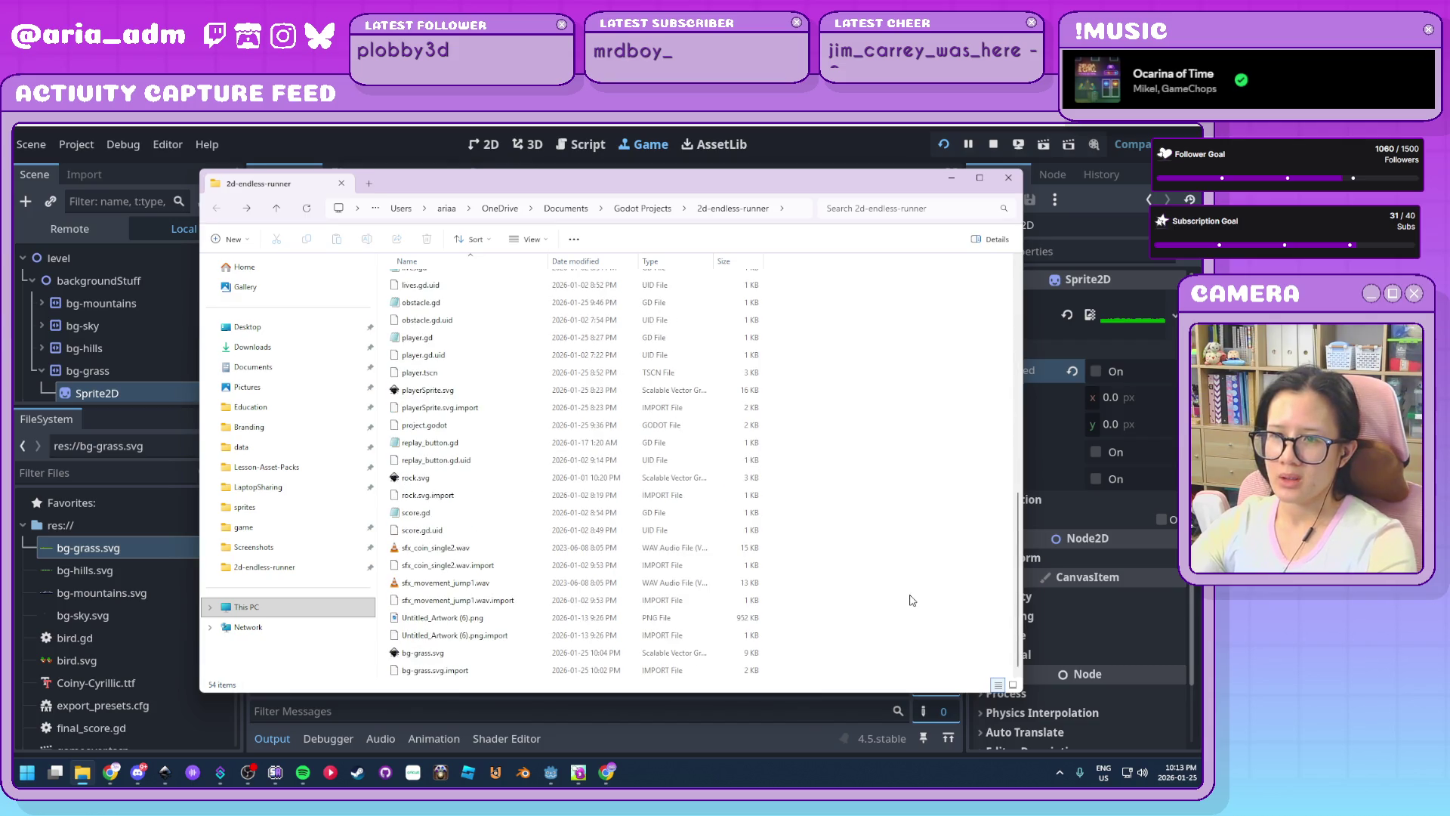
type("gr")
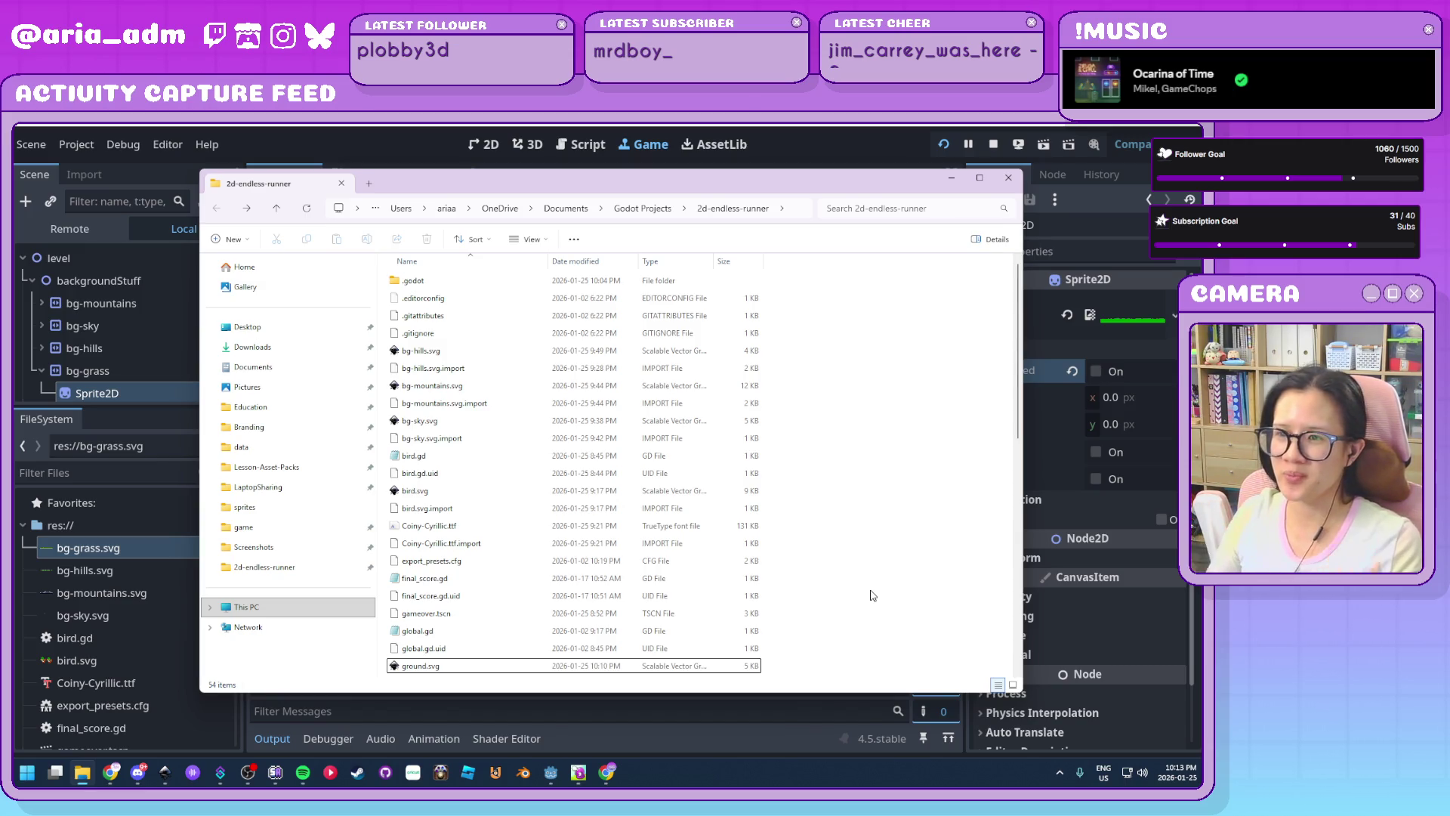
scroll(875, 594, "down", 5)
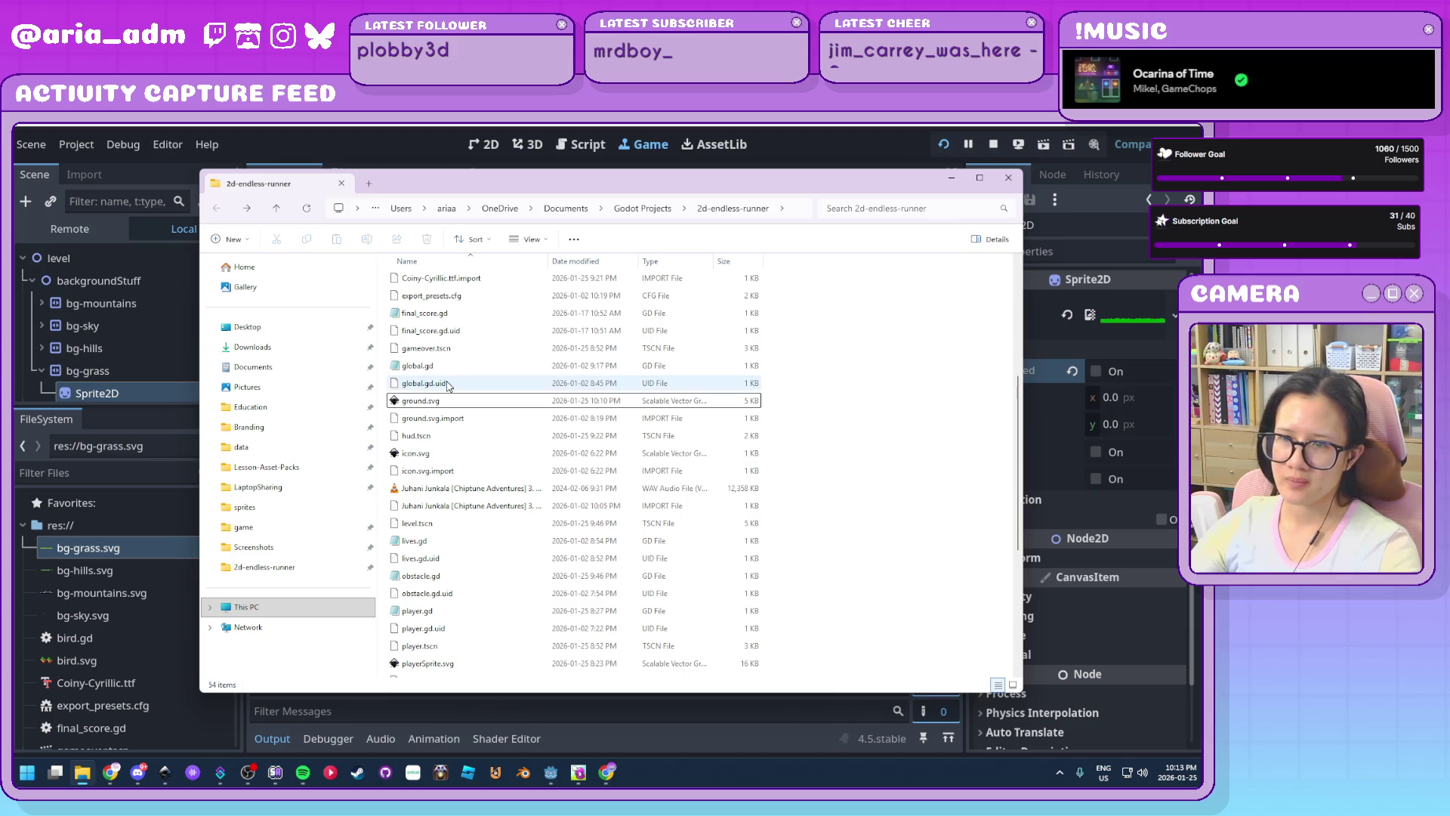
scroll(489, 501, "down", 5)
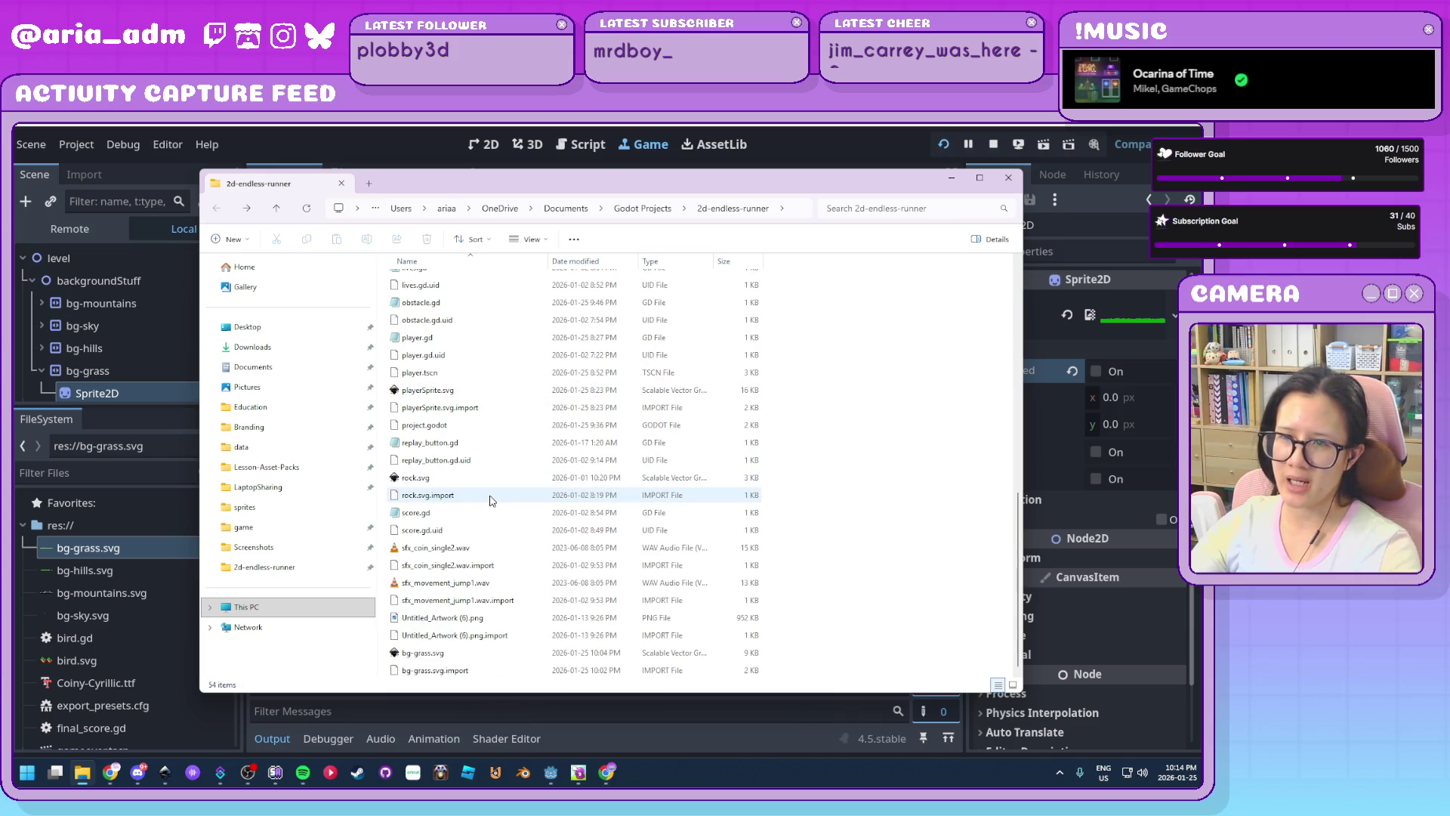
scroll(489, 500, "up", 10)
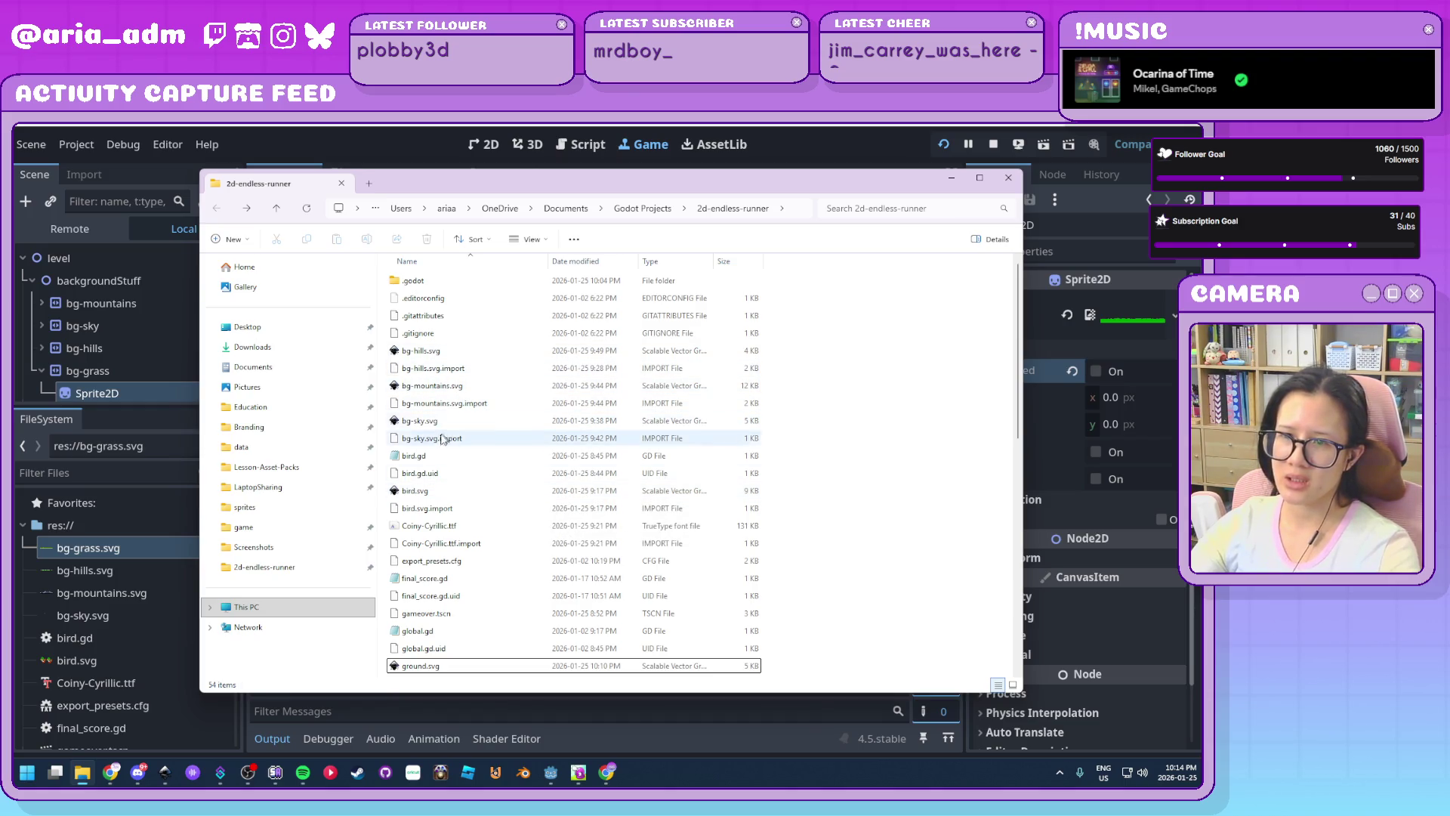
scroll(498, 381, "down", 5)
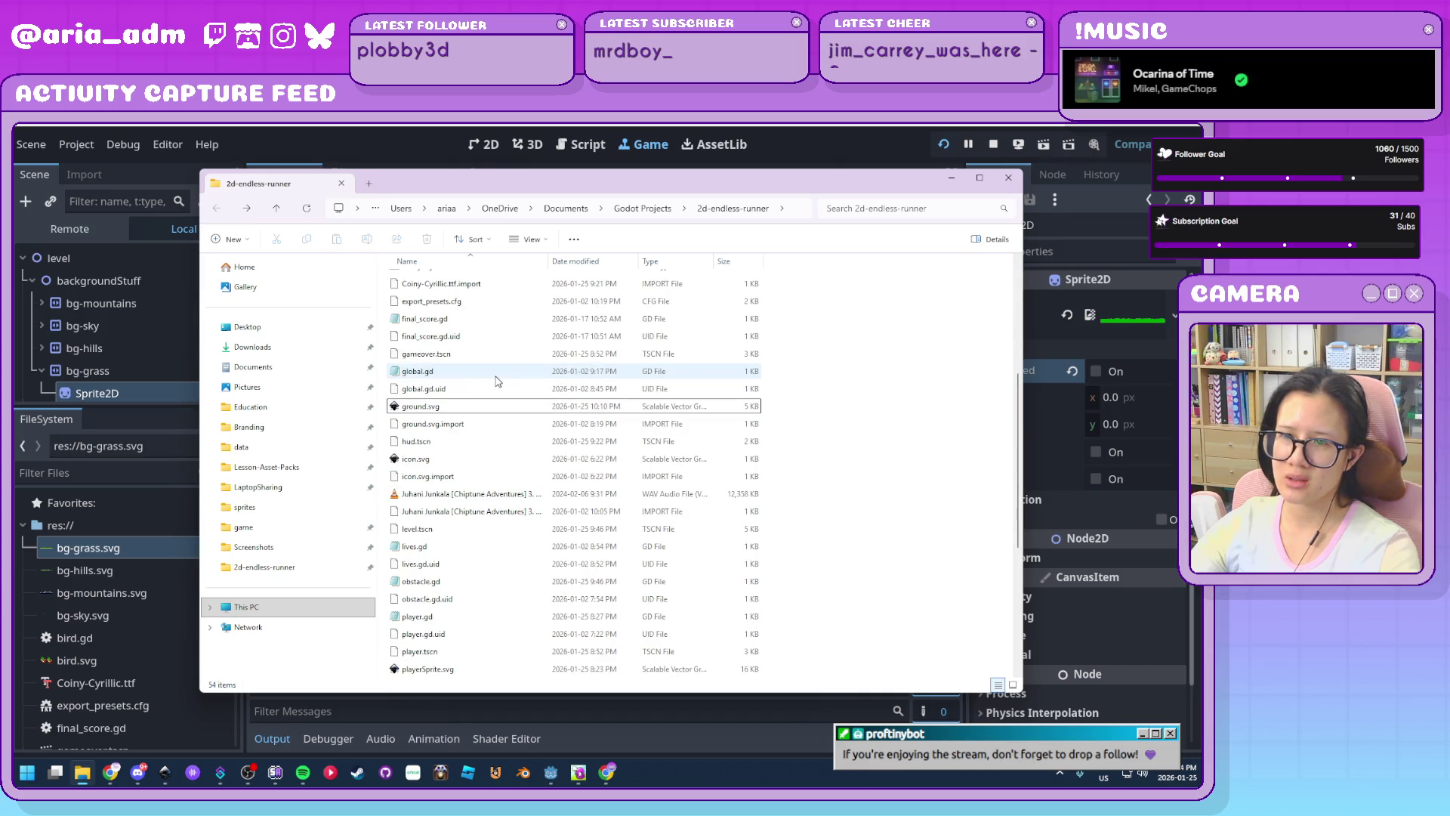
scroll(497, 382, "down", 5)
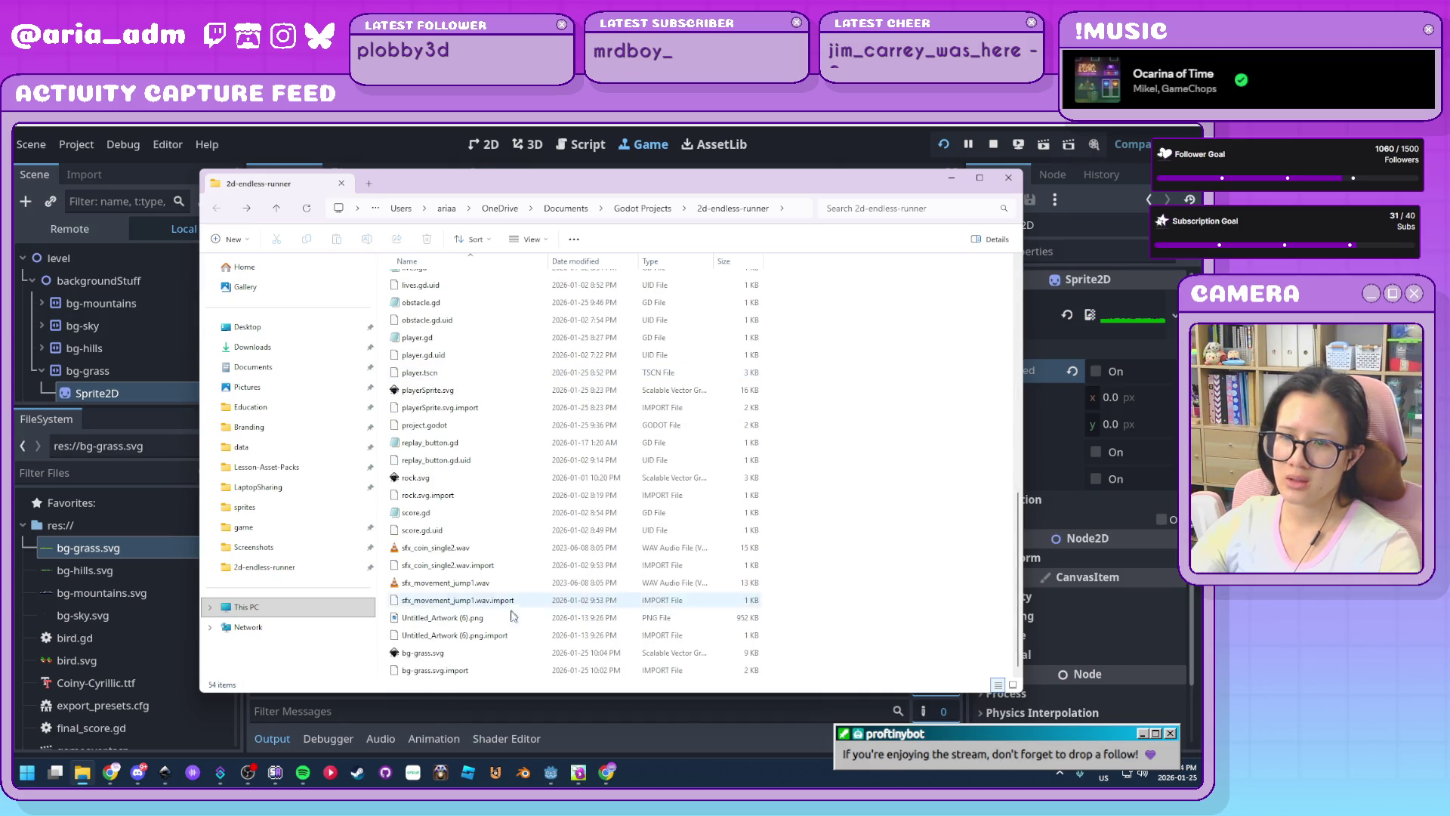
left_click(501, 653)
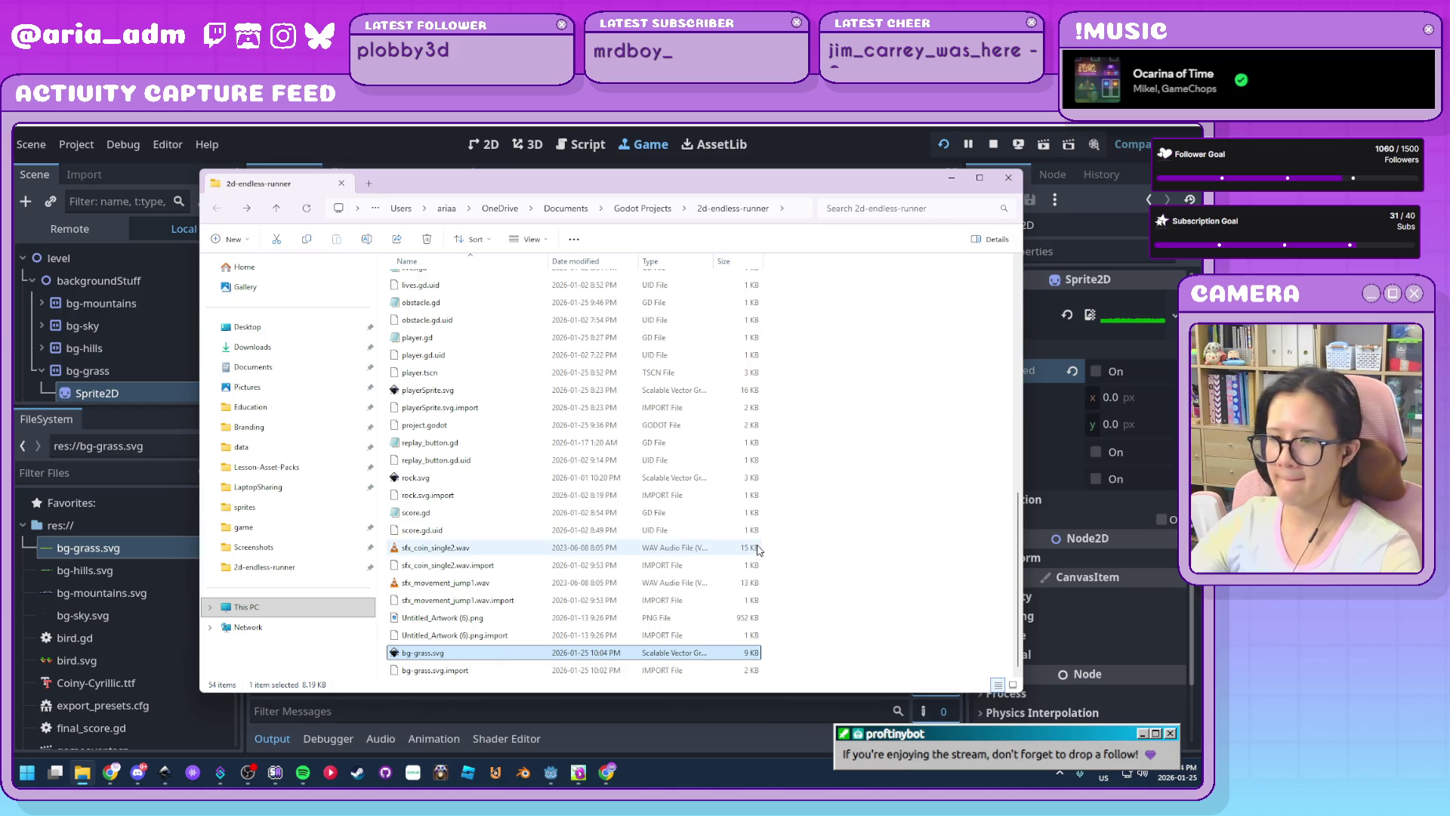
left_click(858, 623)
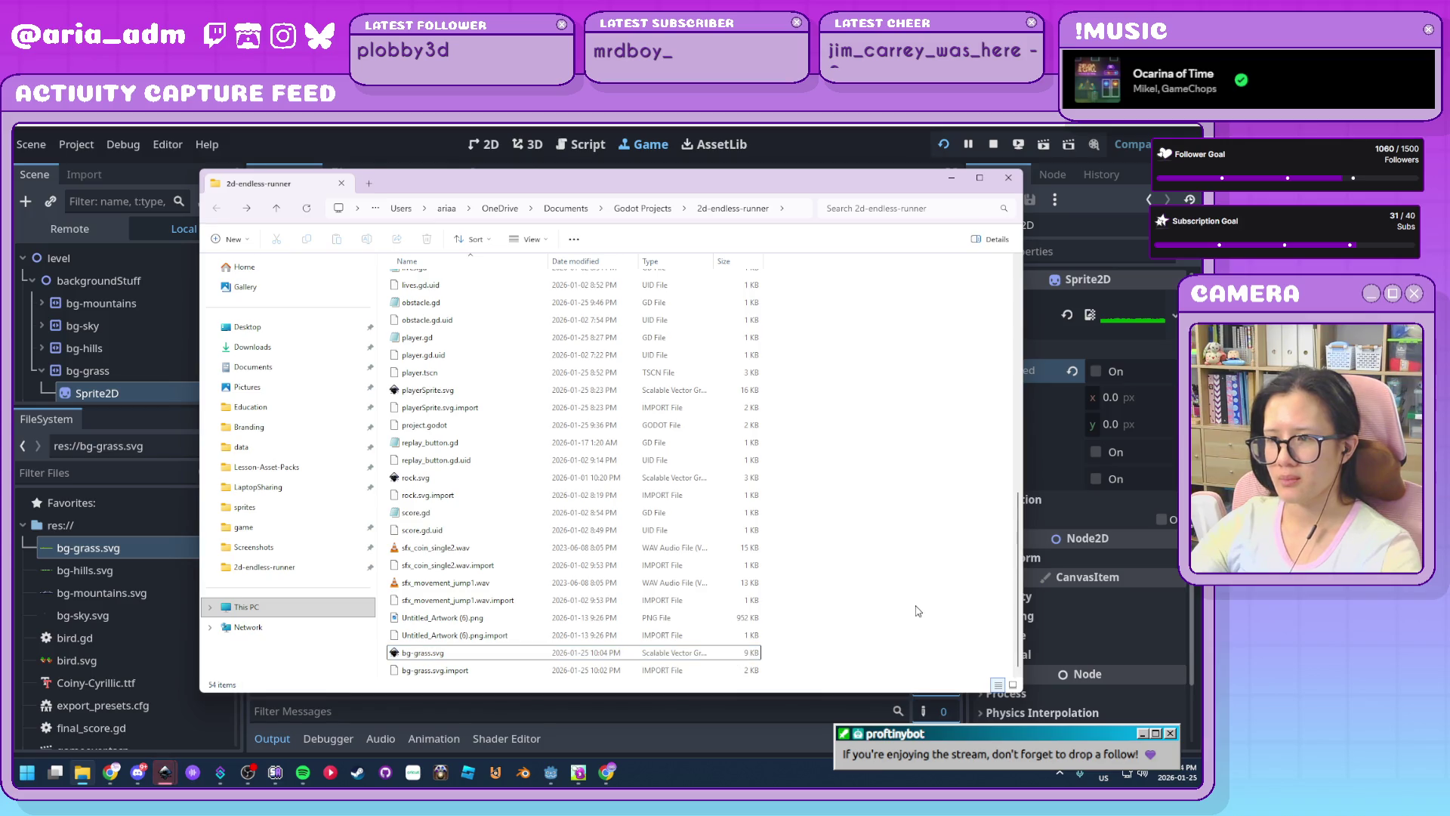
left_click(593, 654)
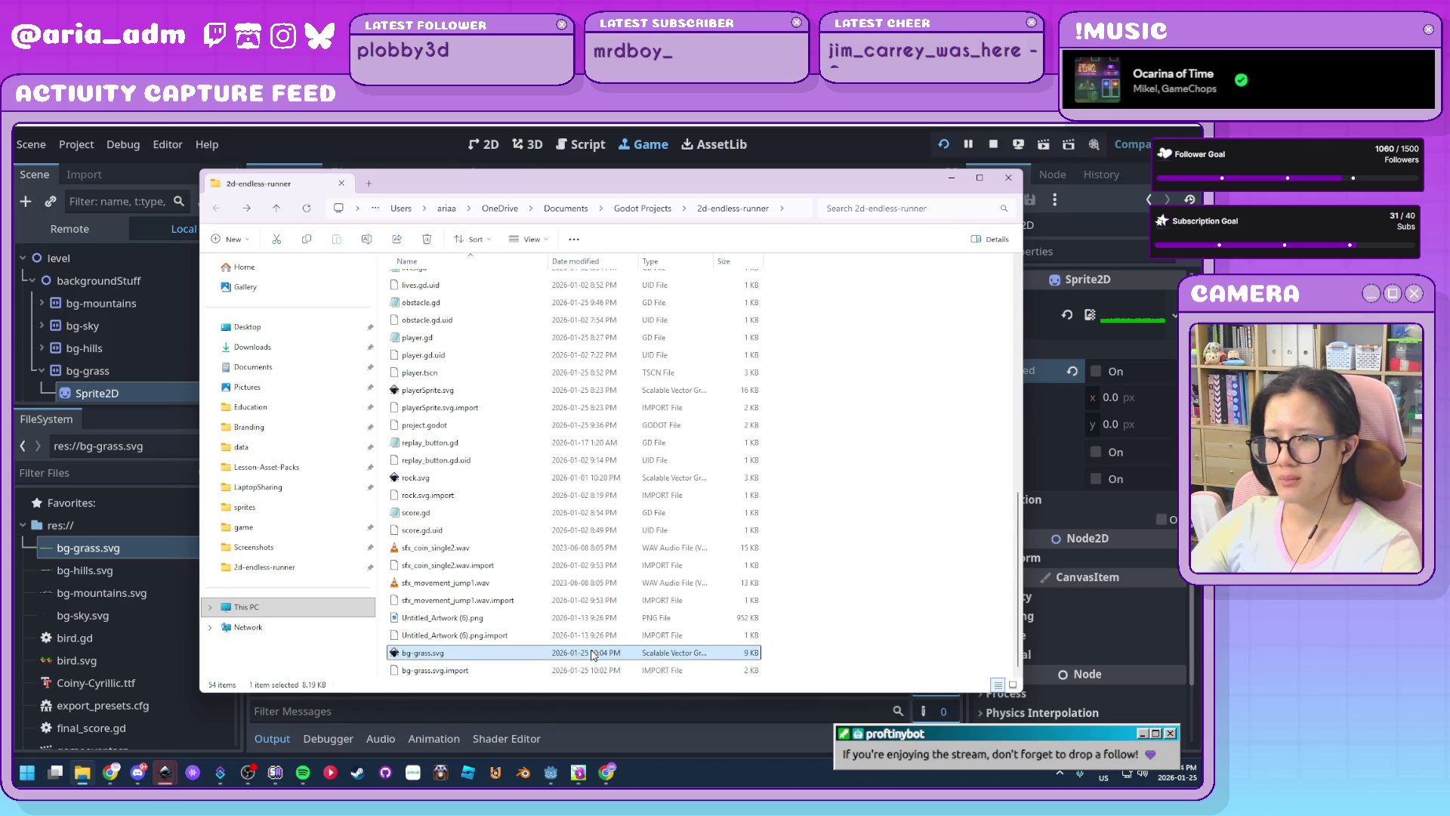
left_click(852, 626)
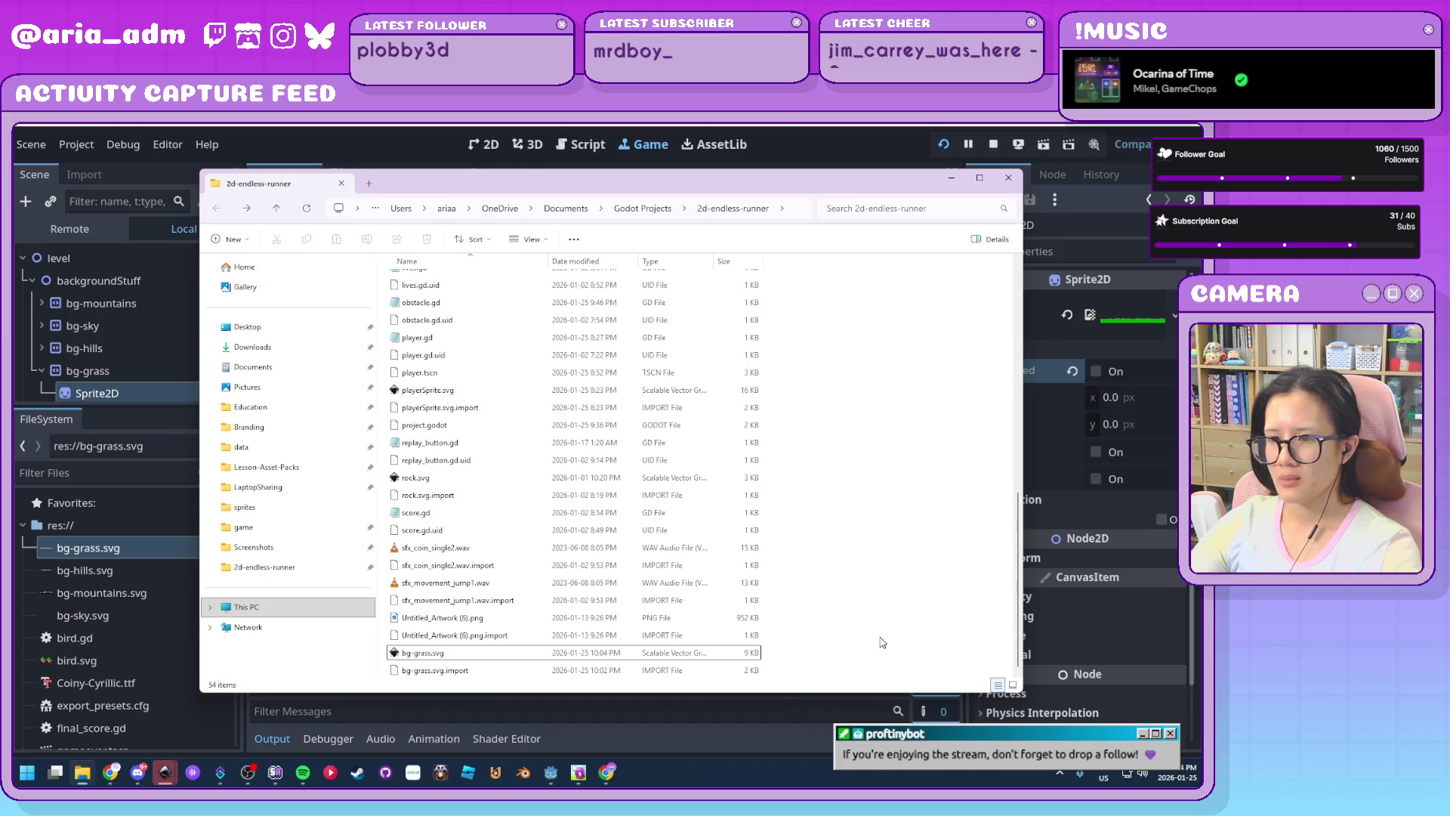
mouse_move(165, 772)
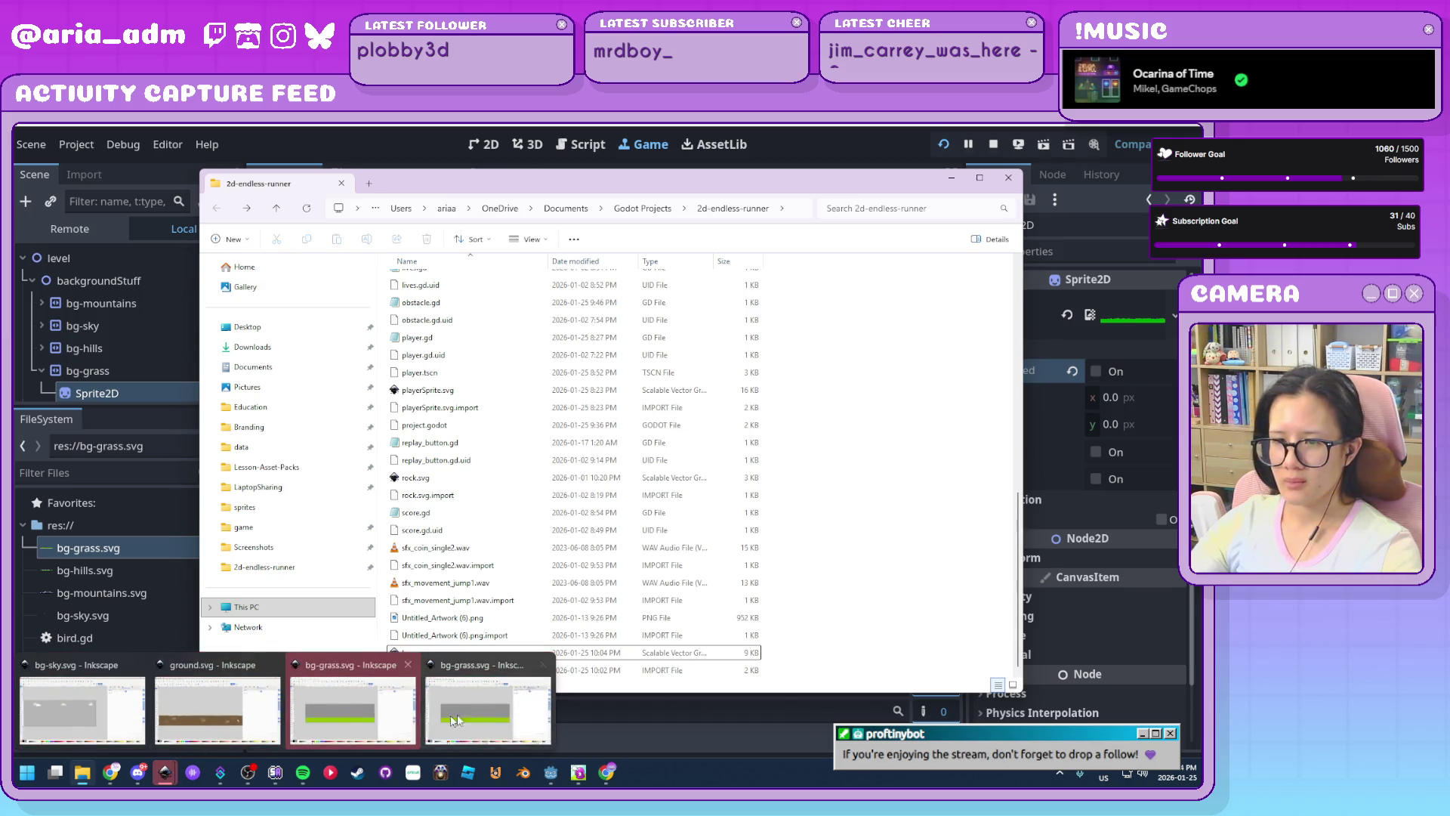
left_click(543, 666)
Shift the grass strip's fill hue from 74 to 88 for a brighter green (6ea100)
left_click(355, 697)
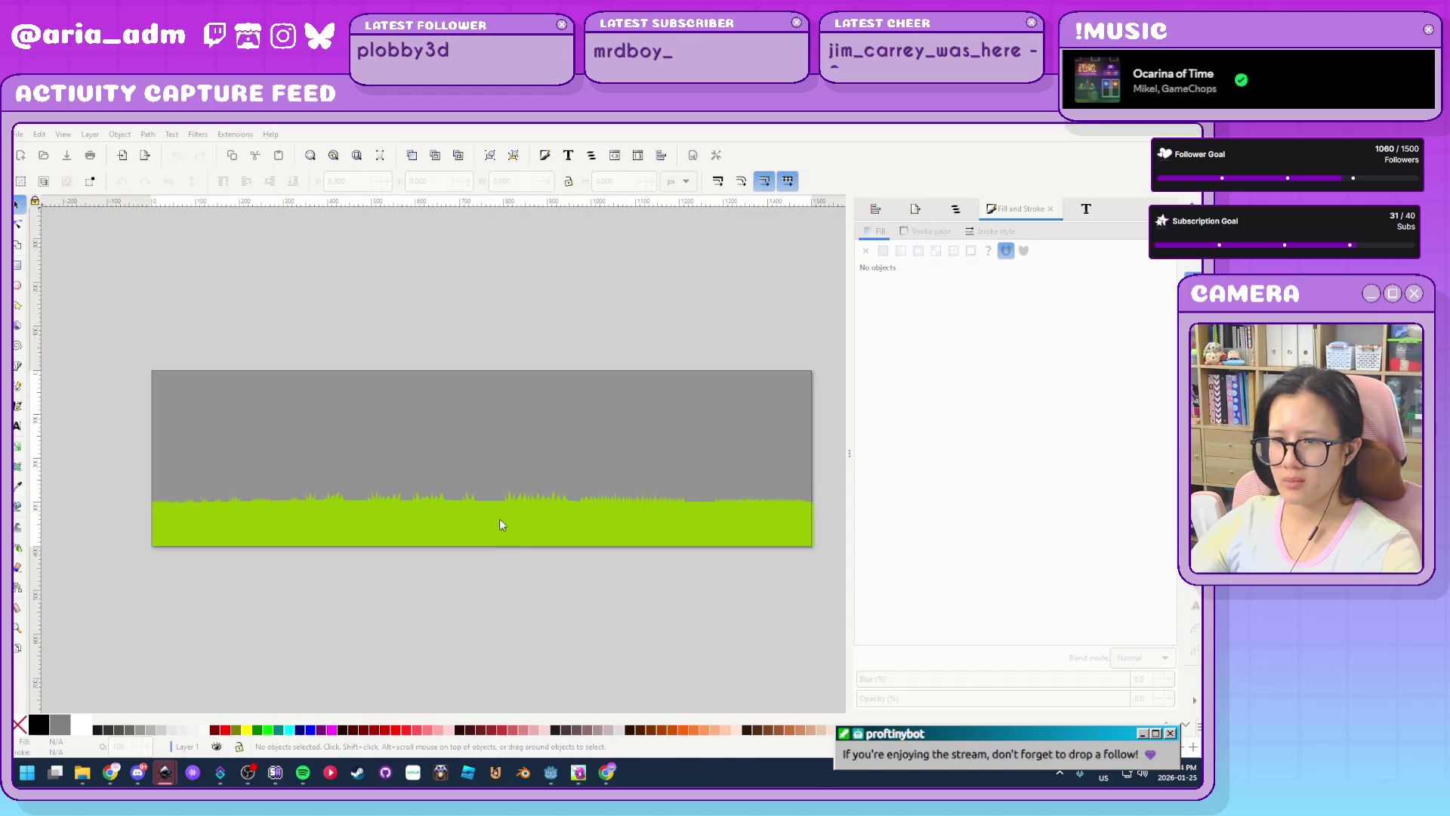
key("ctrl+a")
mouse_move(823, 587)
left_mouse_down()
mouse_move(52, 444)
mouse_move(768, 474)
left_mouse_up()
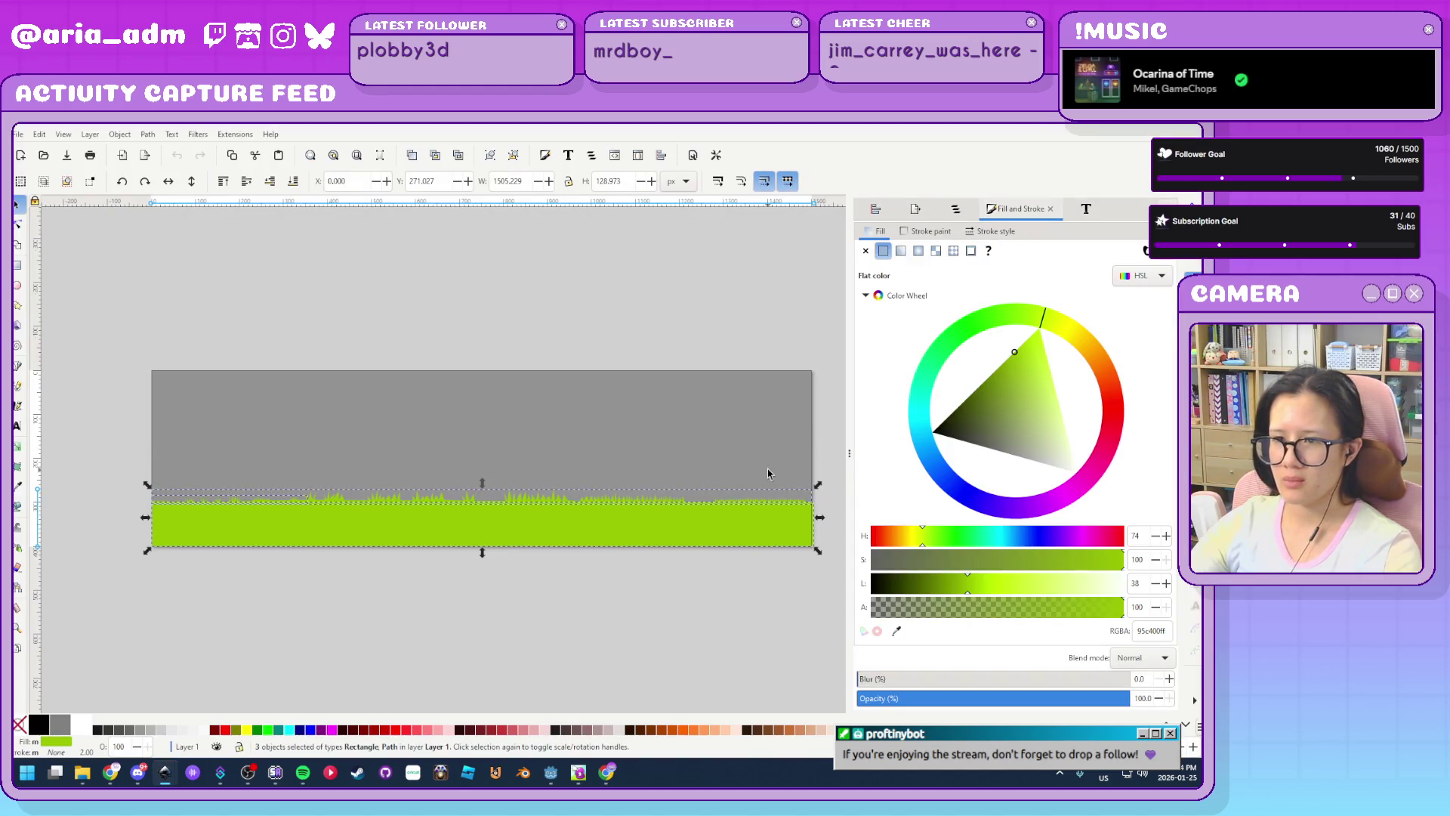
mouse_move(1027, 317)
left_mouse_down()
mouse_move(974, 382)
mouse_move(979, 352)
left_mouse_up()
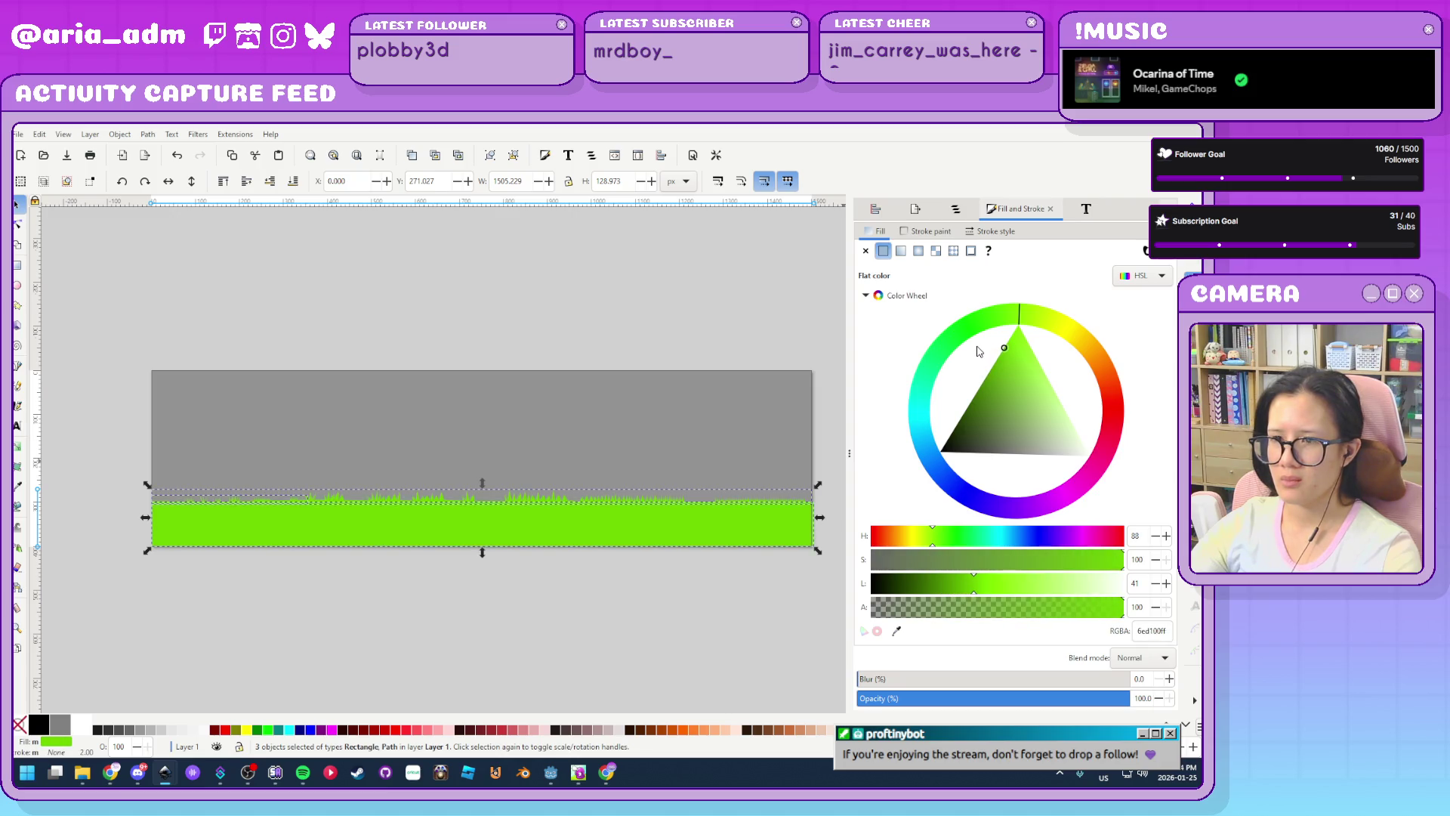
key("alt+Tab")
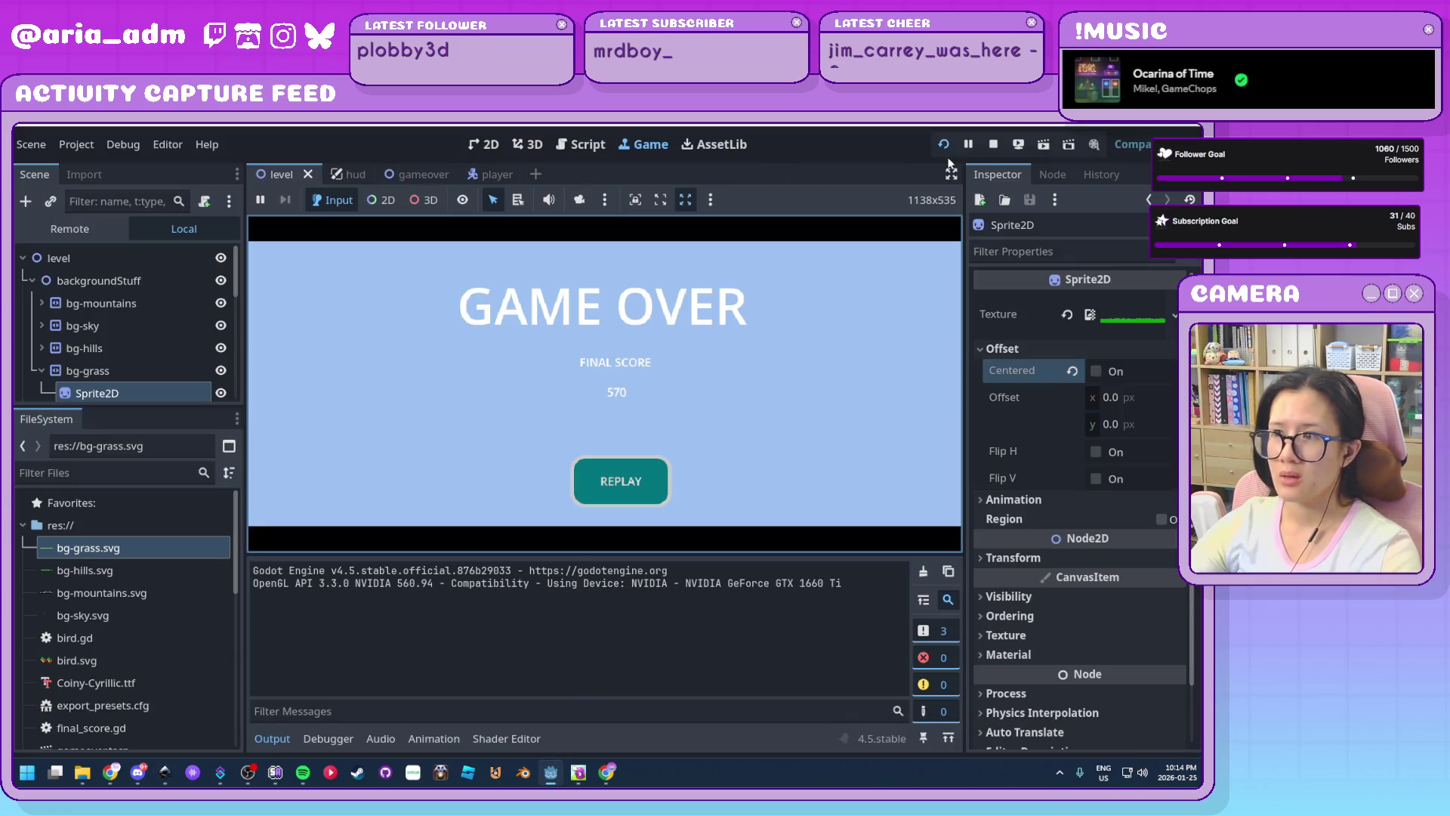
Replay the runner from the Game Over screen, jump twice, then stop the game
left_click(943, 143)
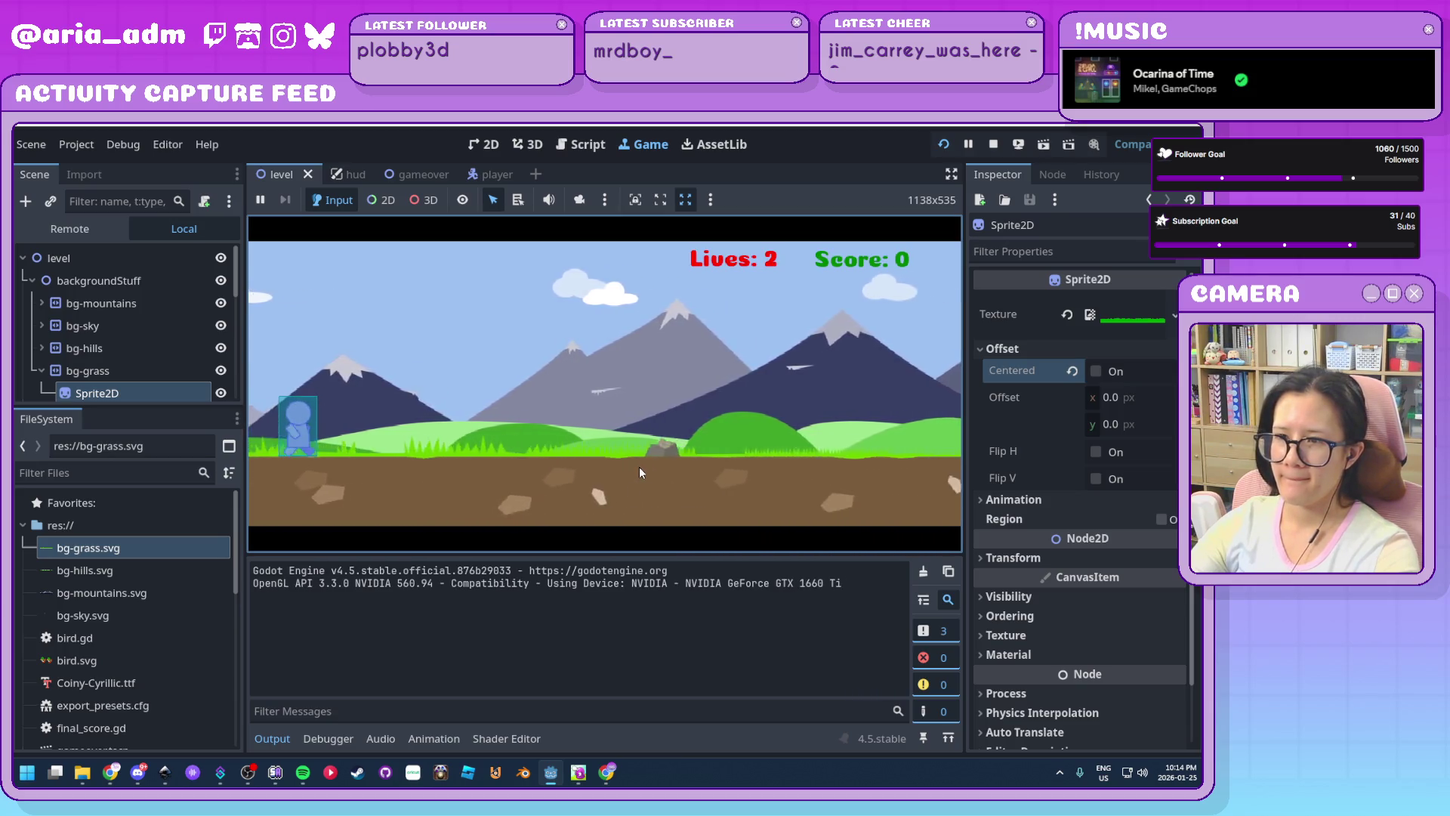
key("space")
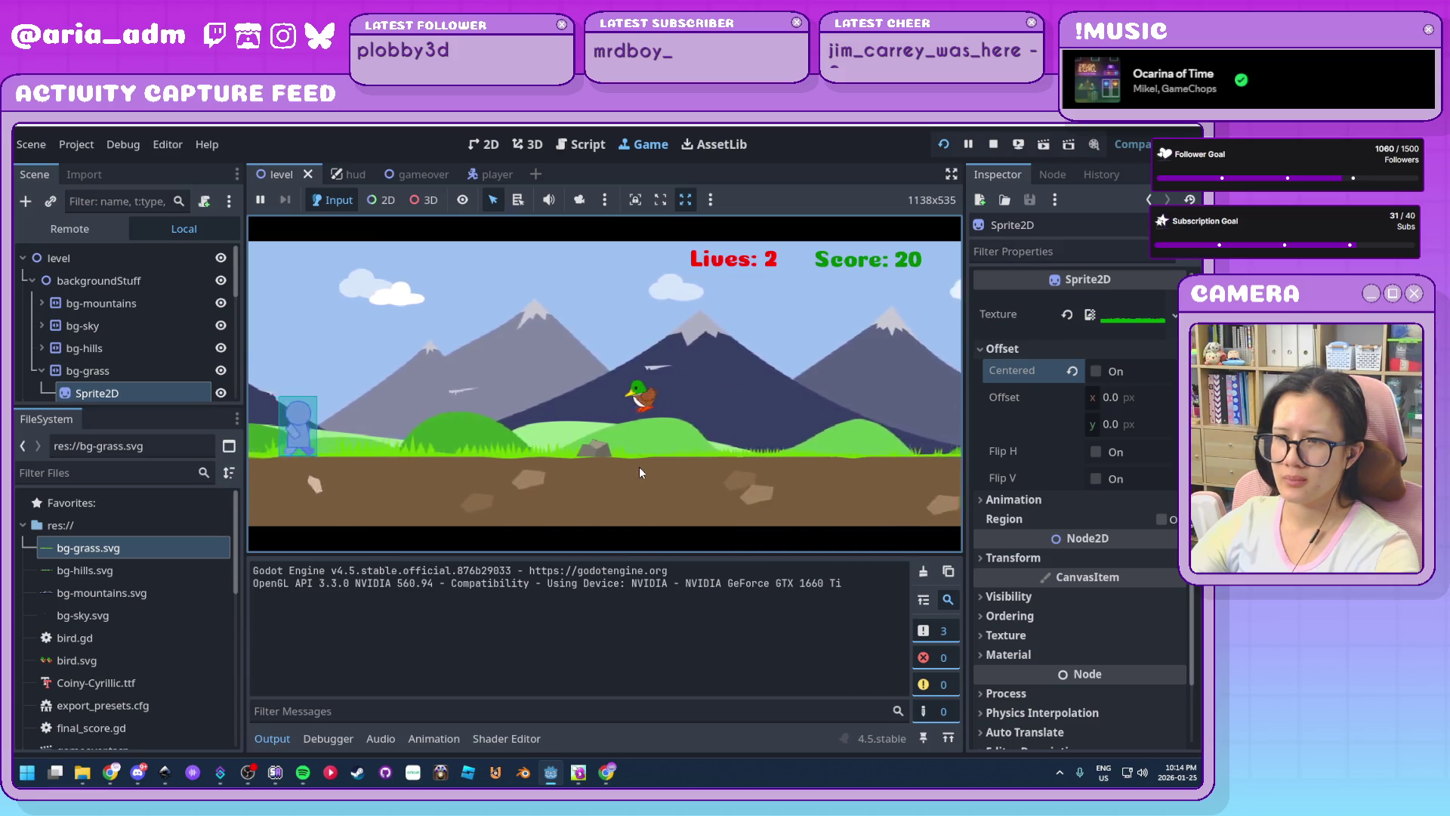
key("space")
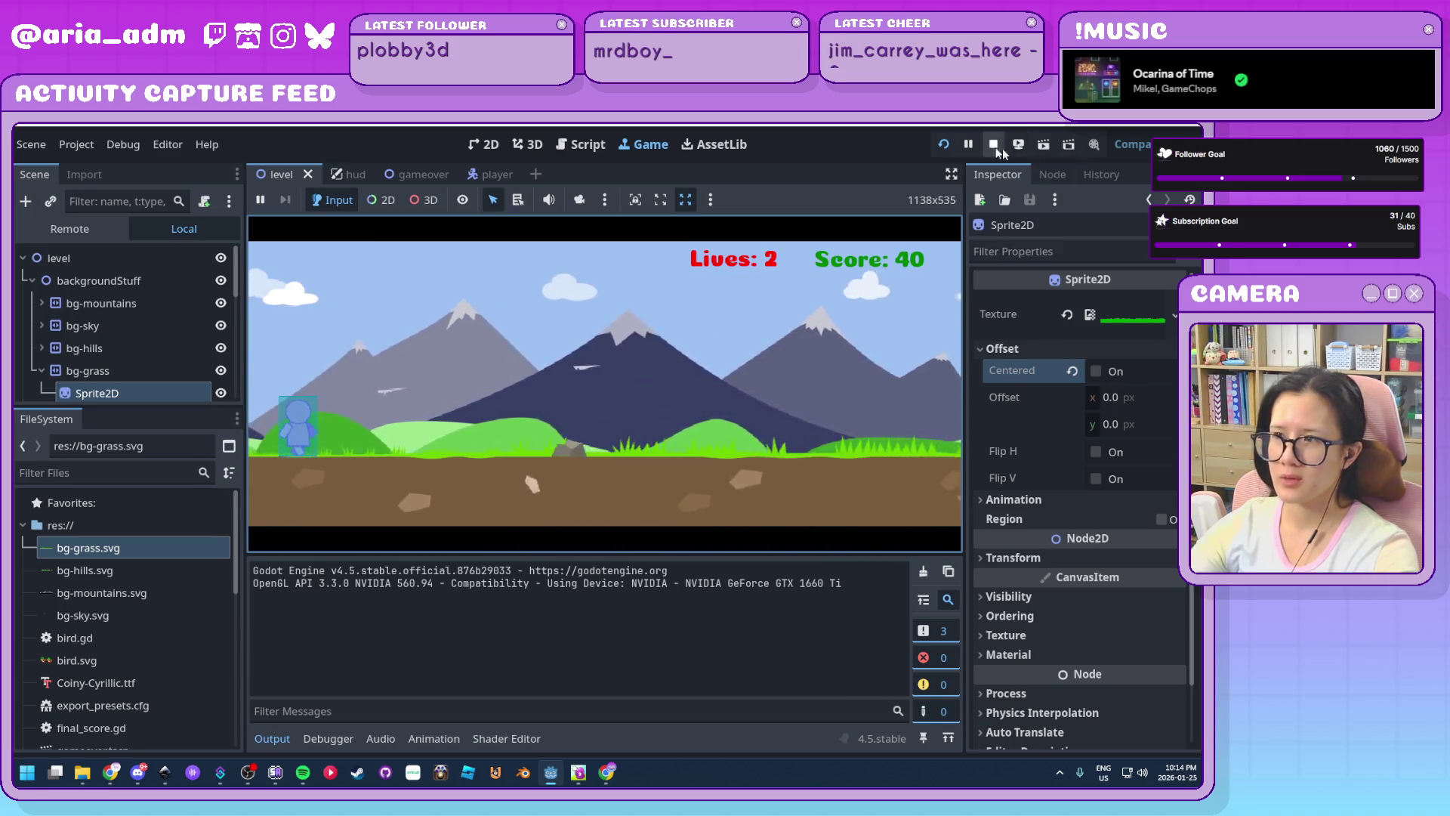
key("F8")
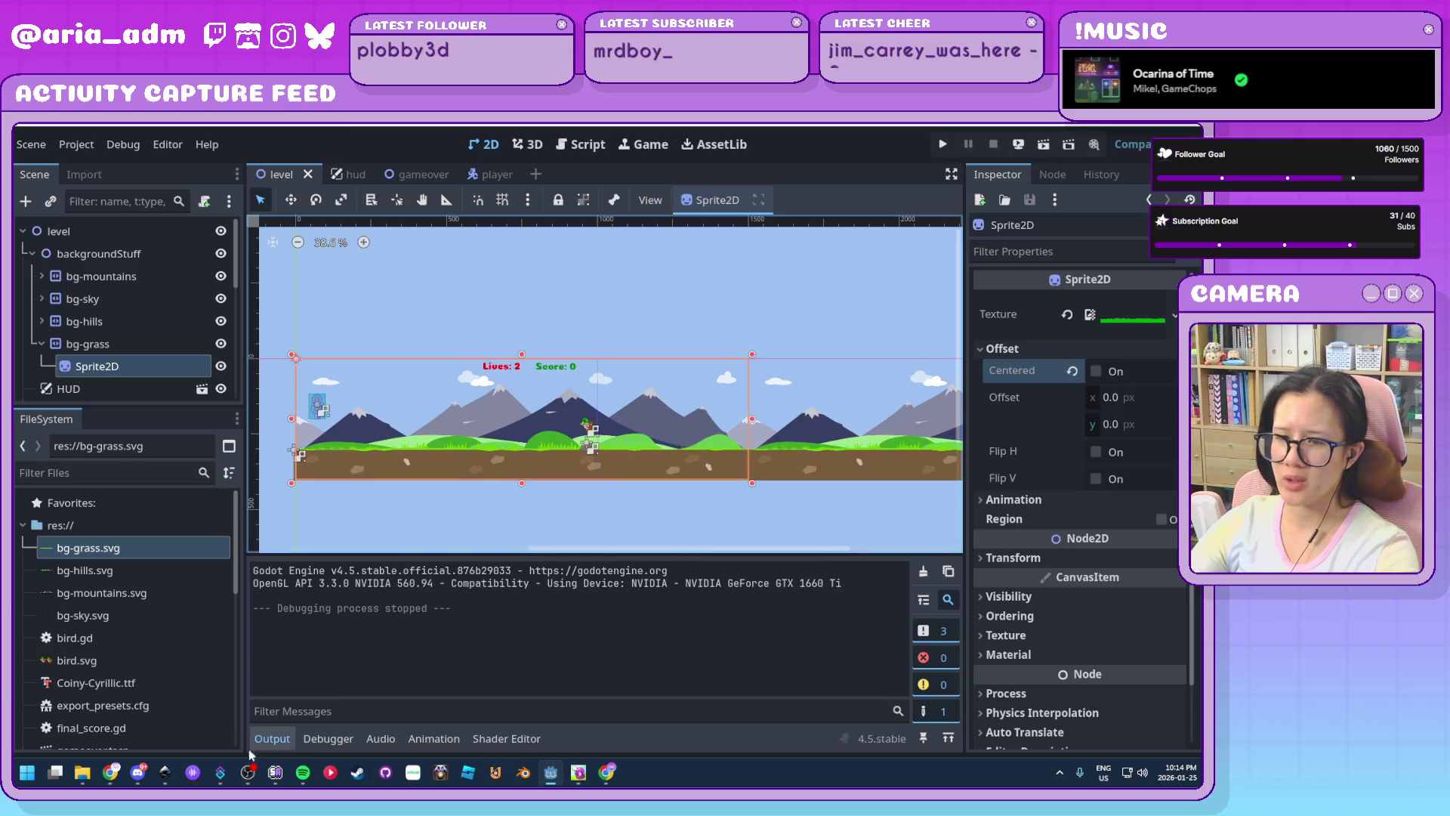
Darken all the grass objects to deep green 346100 and save bg-grass.svg
mouse_move(164, 771)
left_click(334, 712)
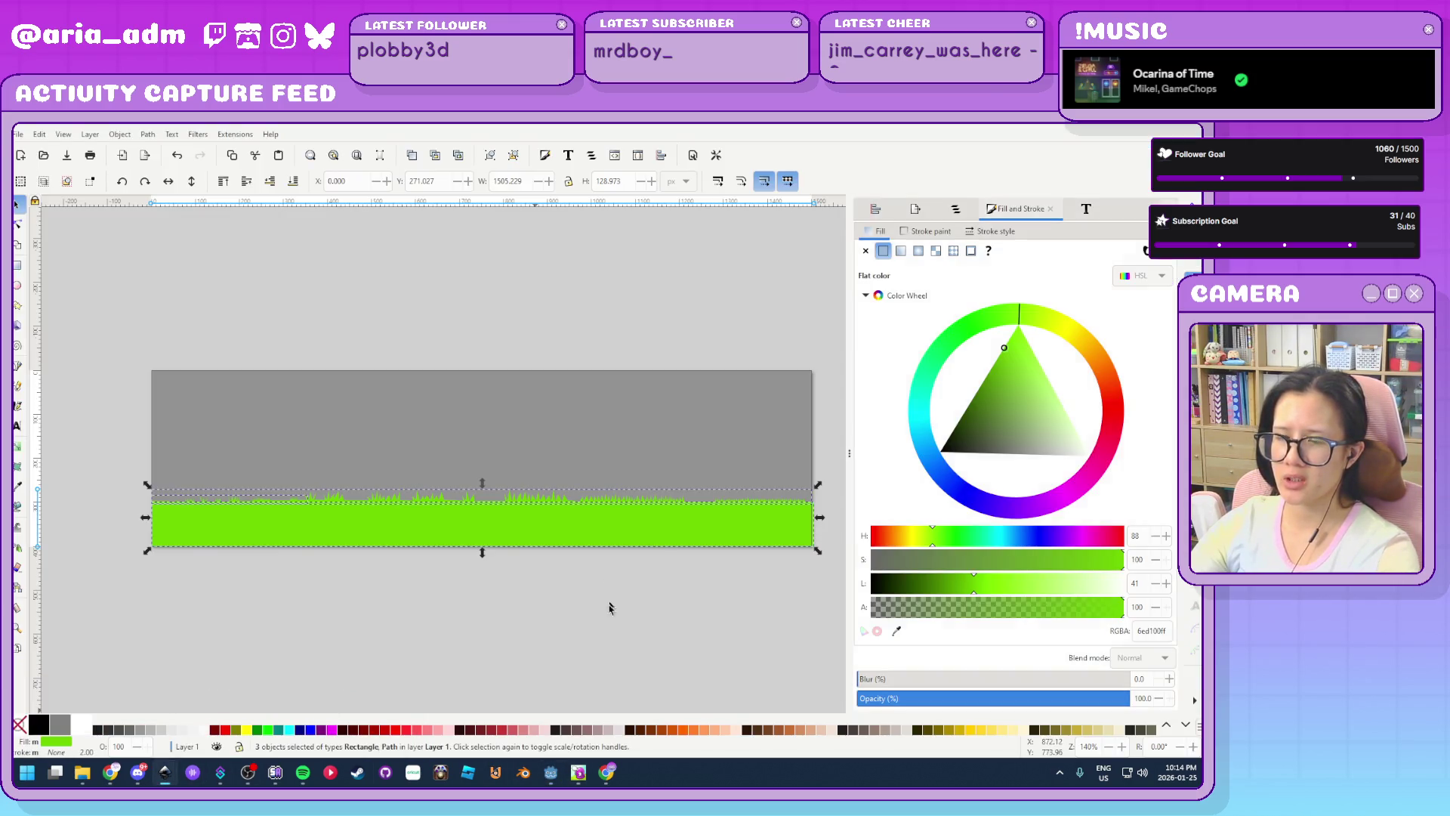
left_click(611, 630)
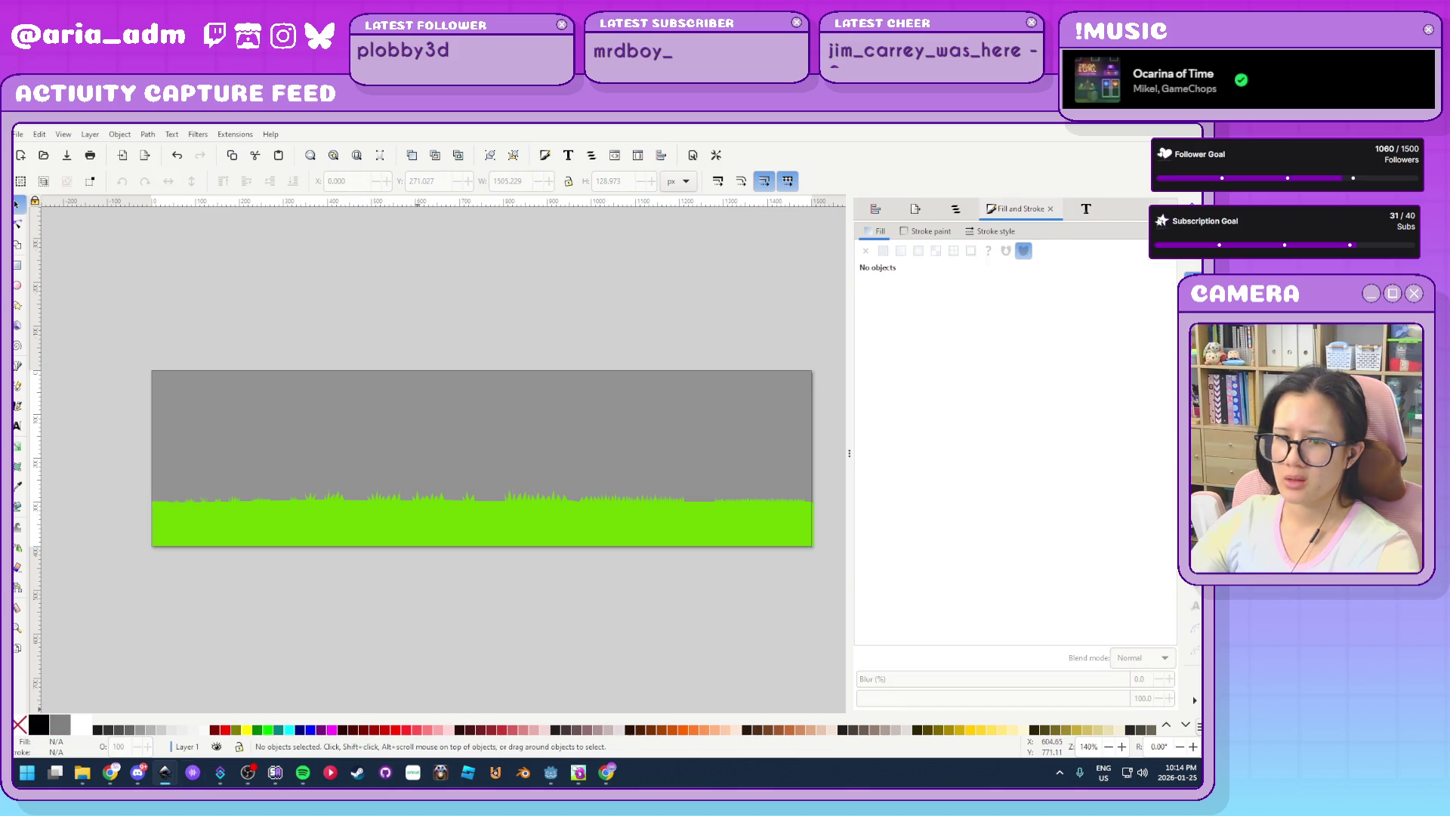
key("ctrl+a")
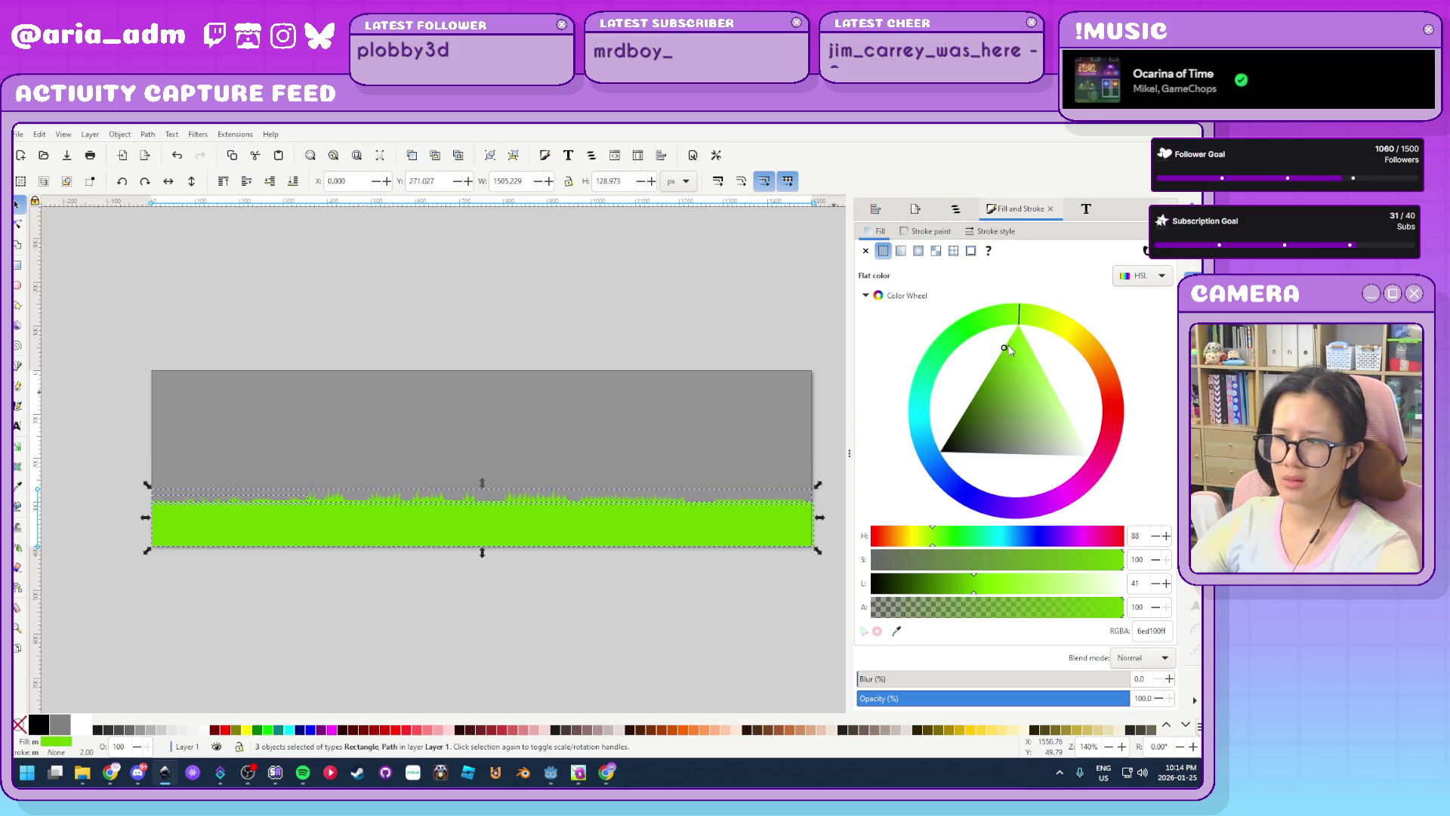
left_click_drag(999, 364, 928, 406)
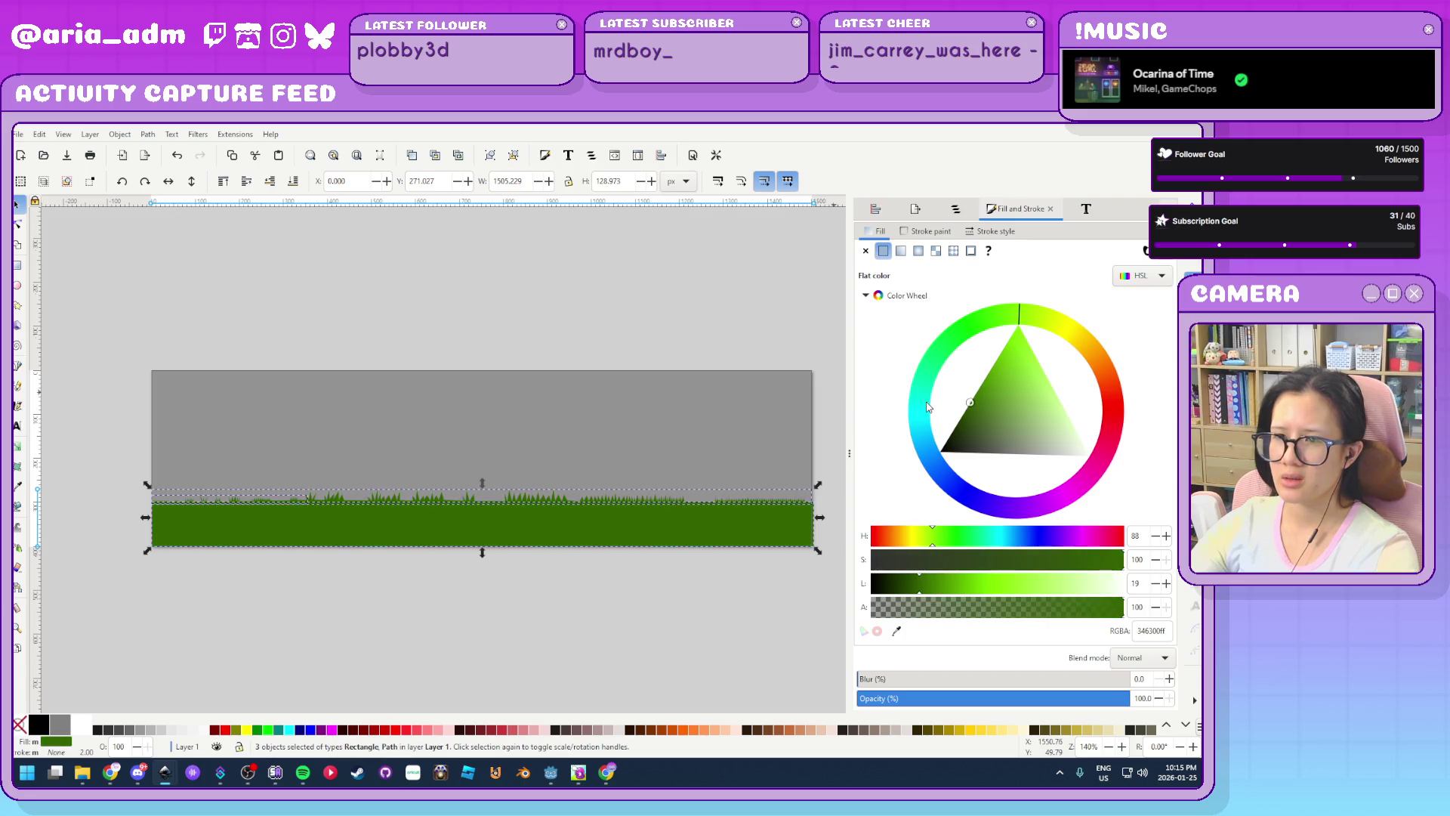
key("ctrl+s")
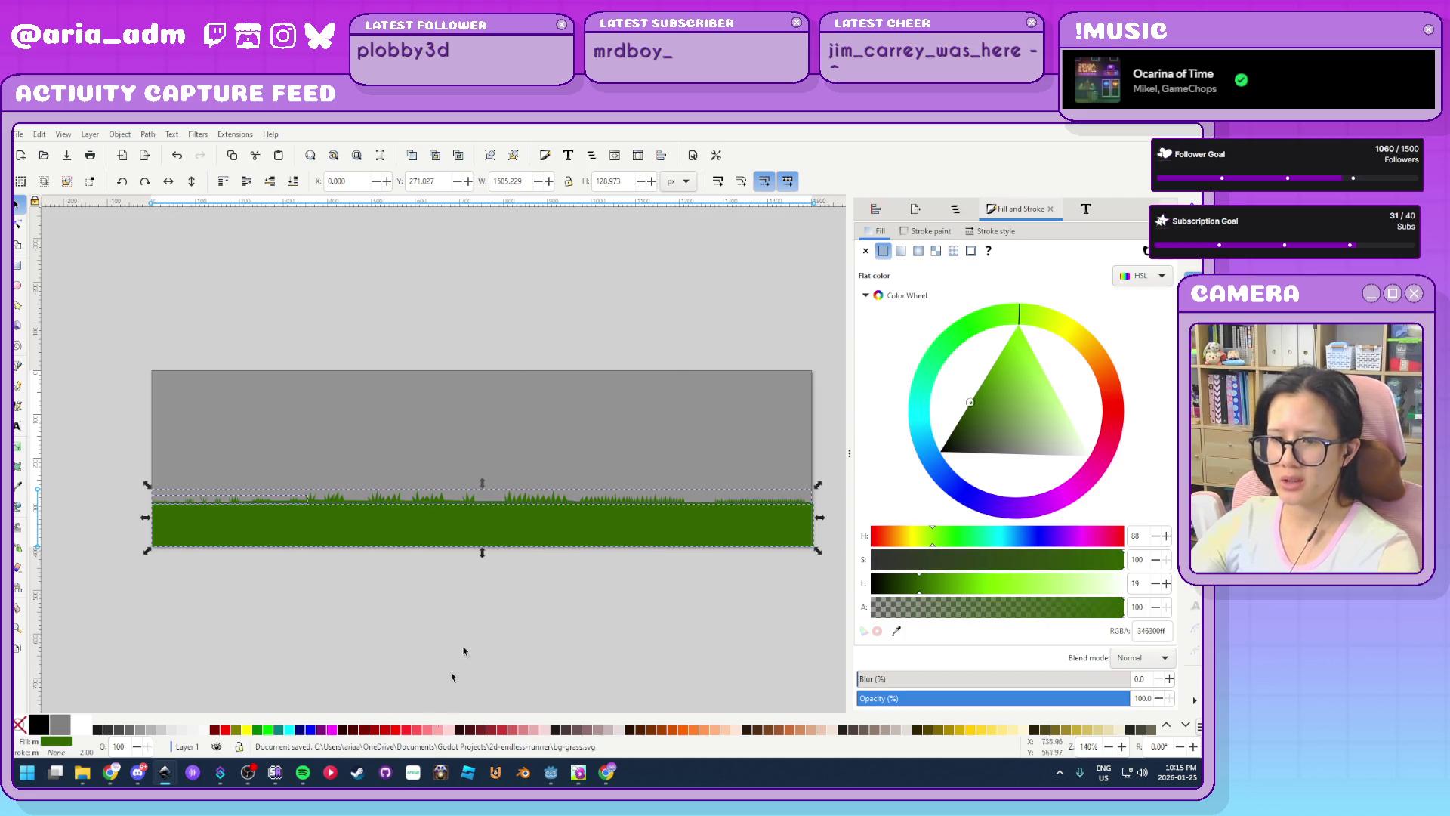
left_click(550, 772)
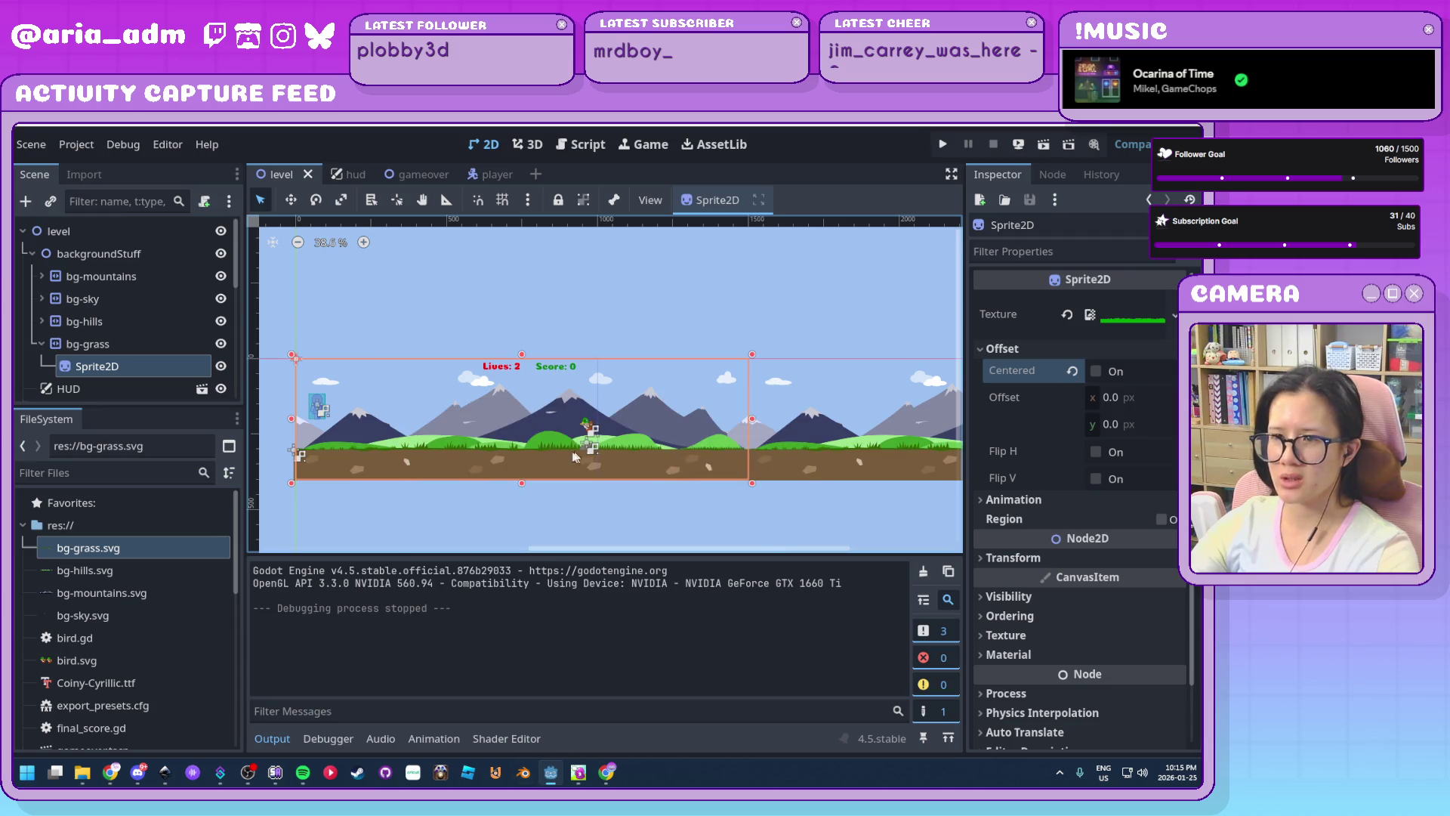
Run the game with the darker grass, jumping and crouching several times, then stop it with F8
left_click(943, 144)
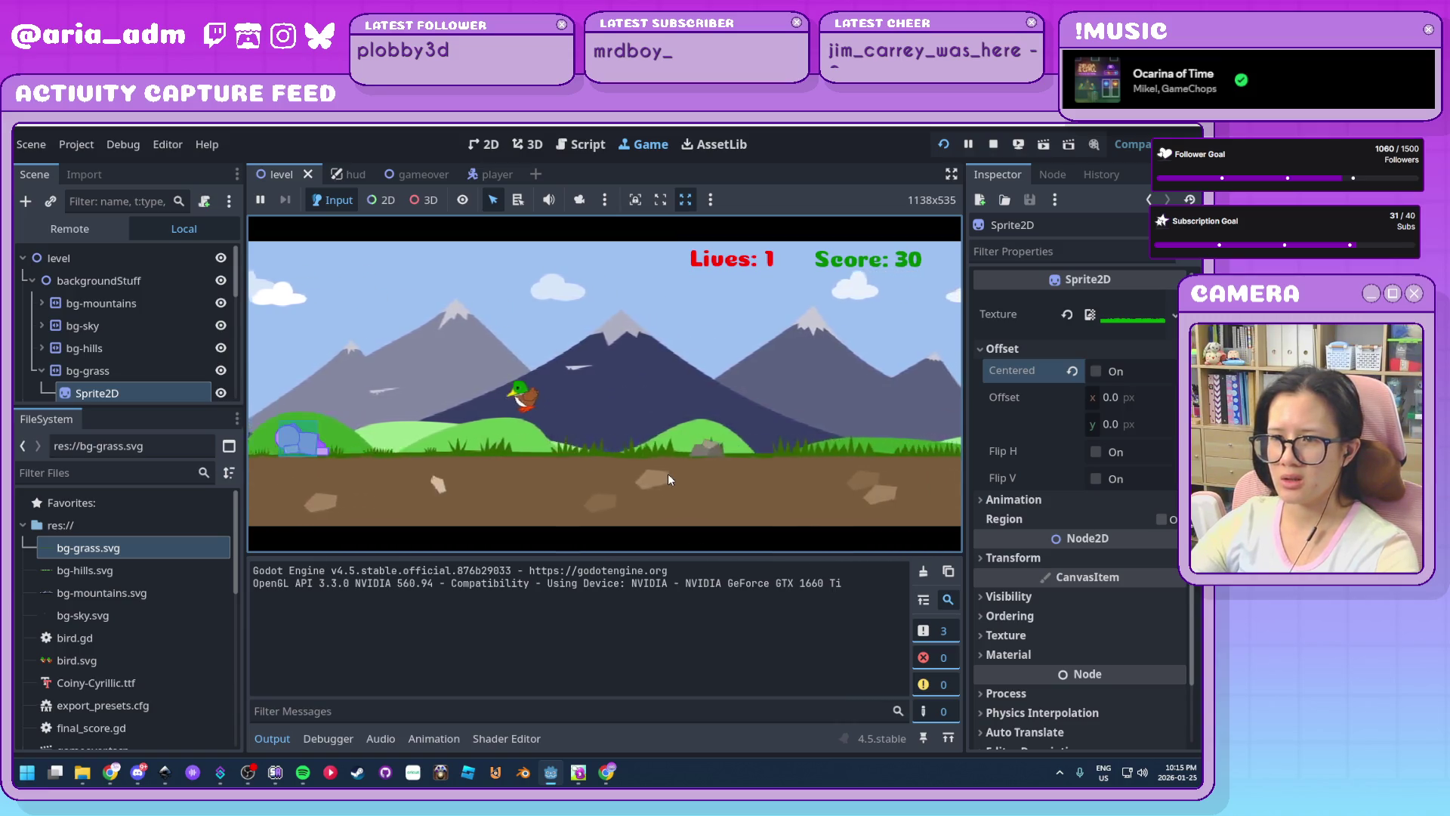
key("space")
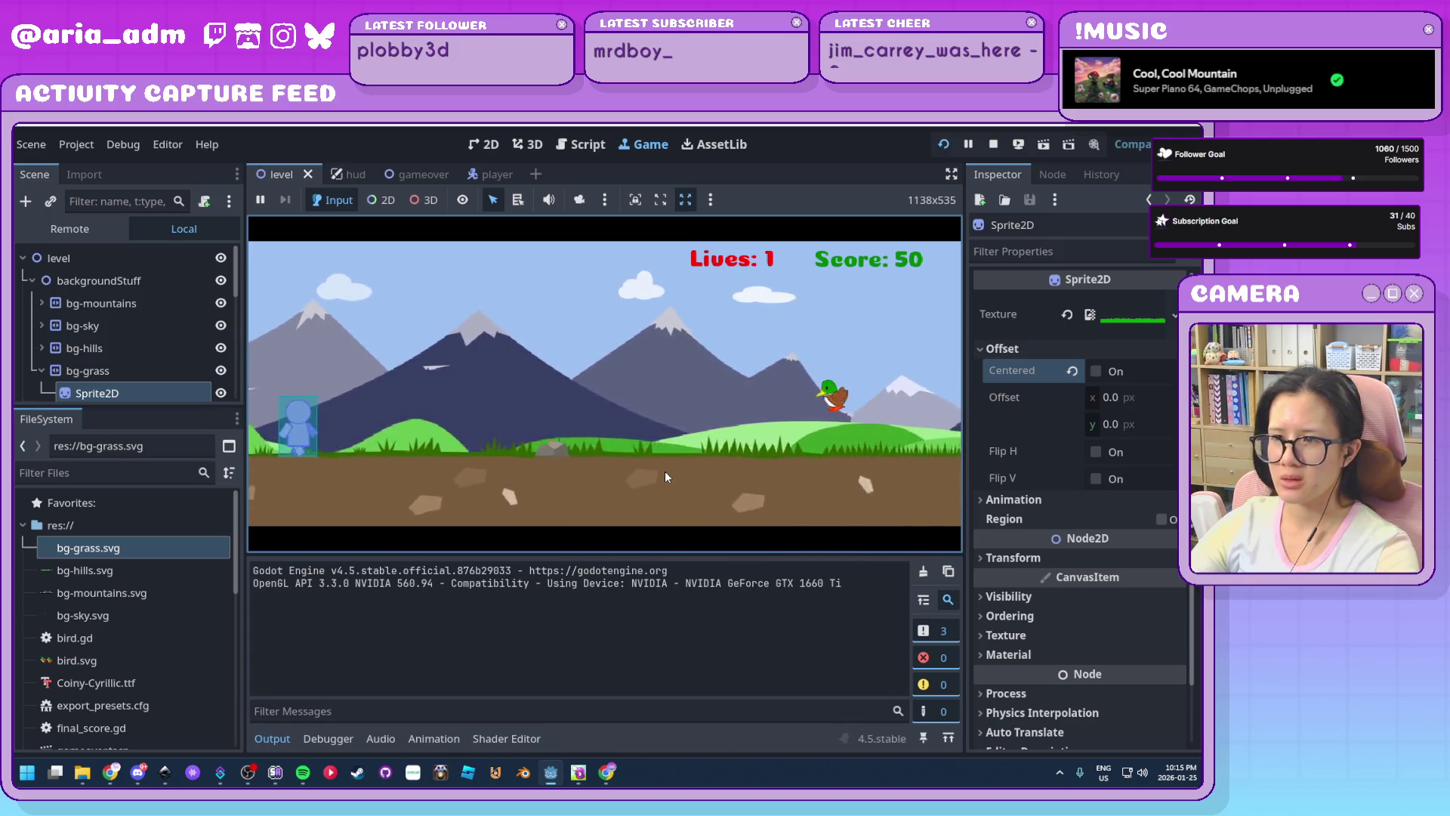
key("space")
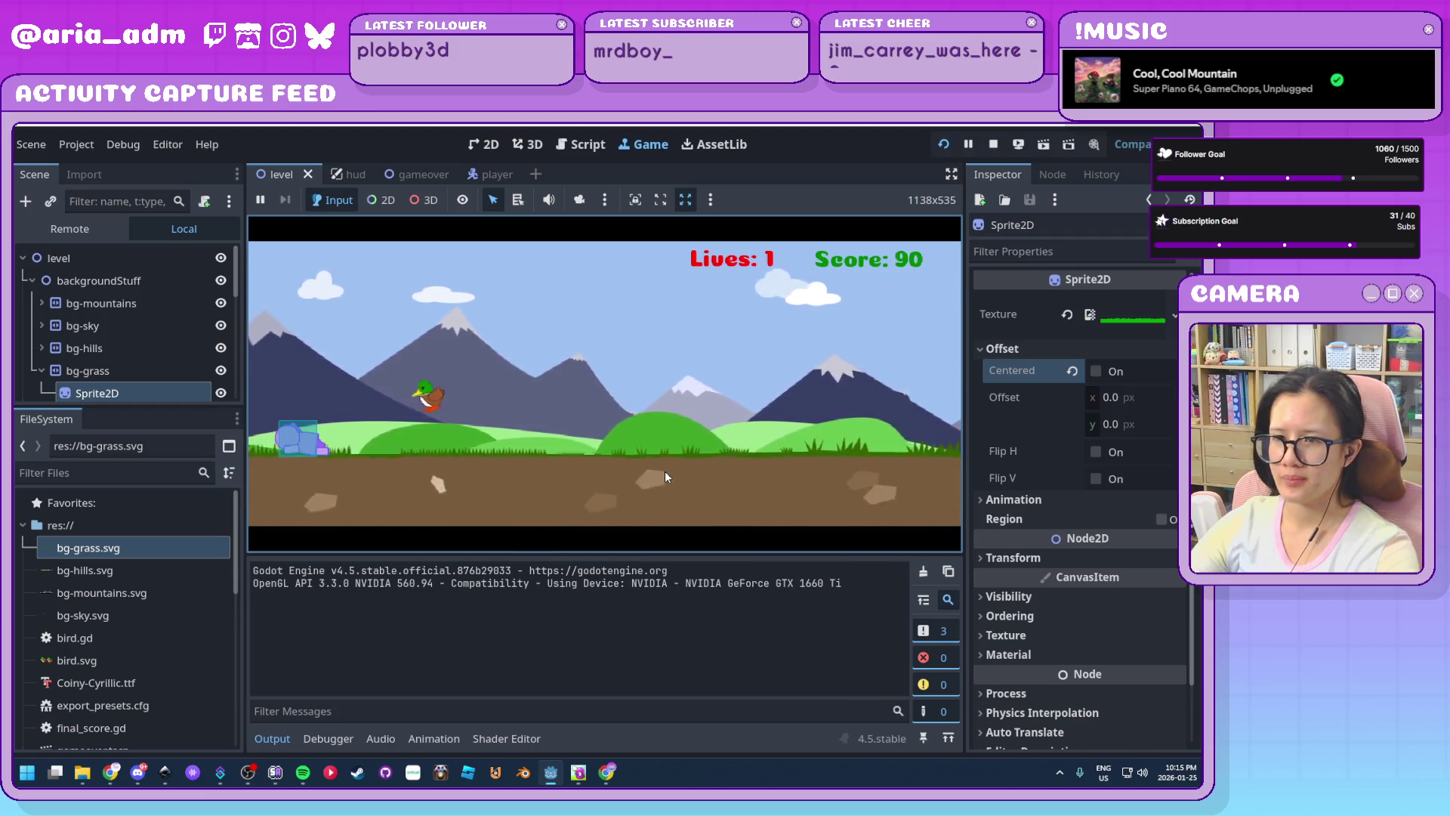
key("Down")
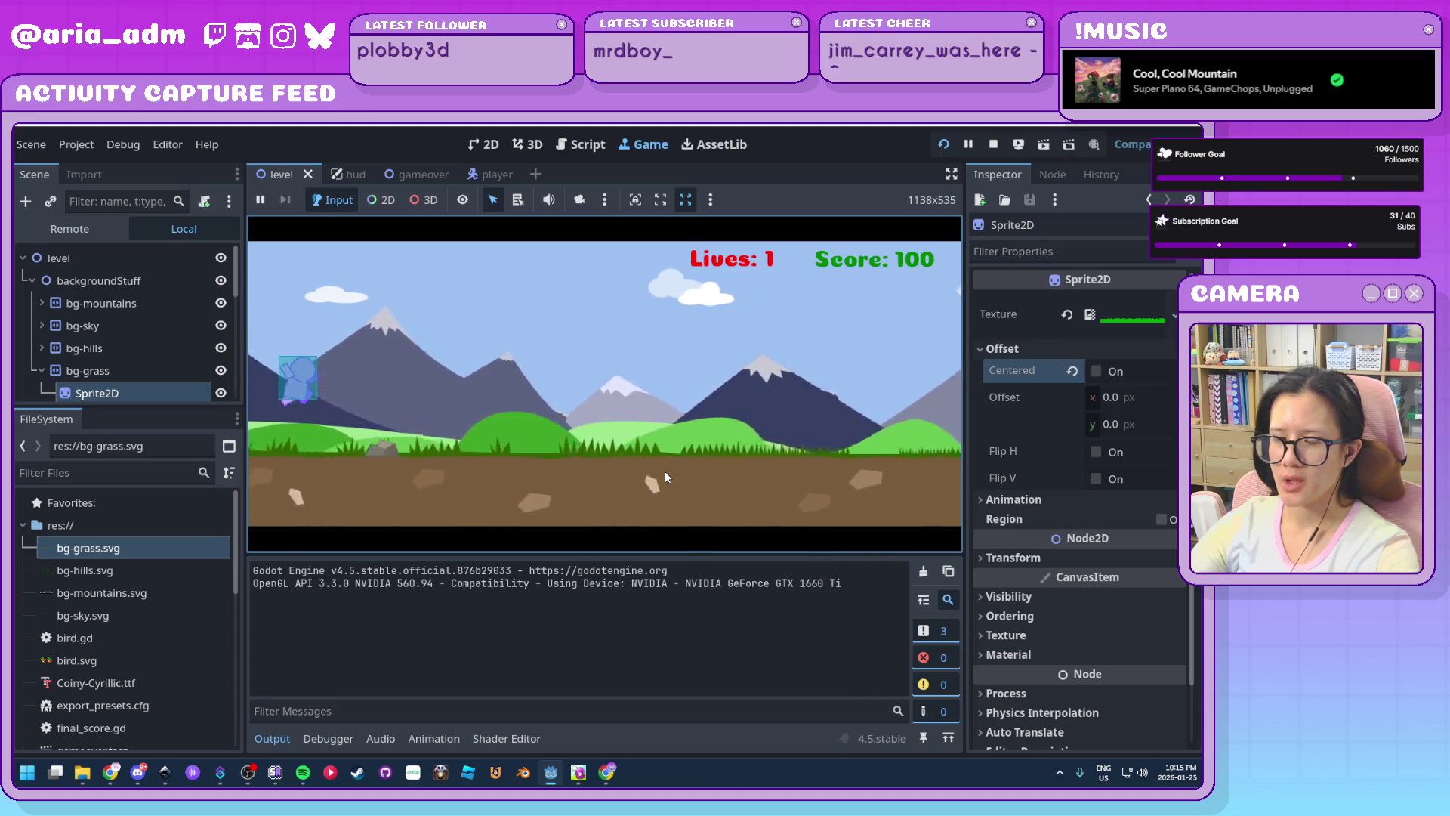
key("Up")
key("Down")
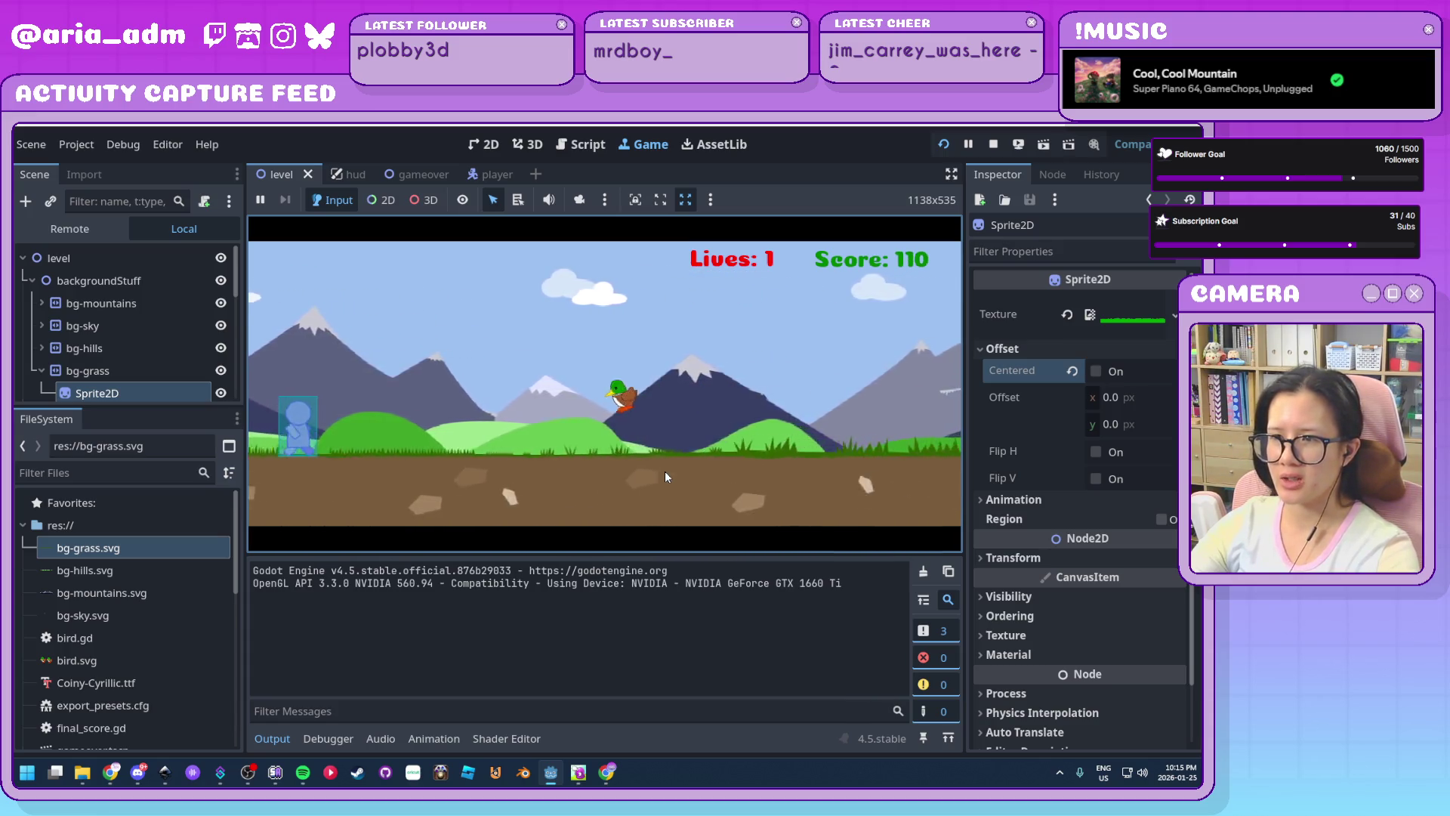
key("Up")
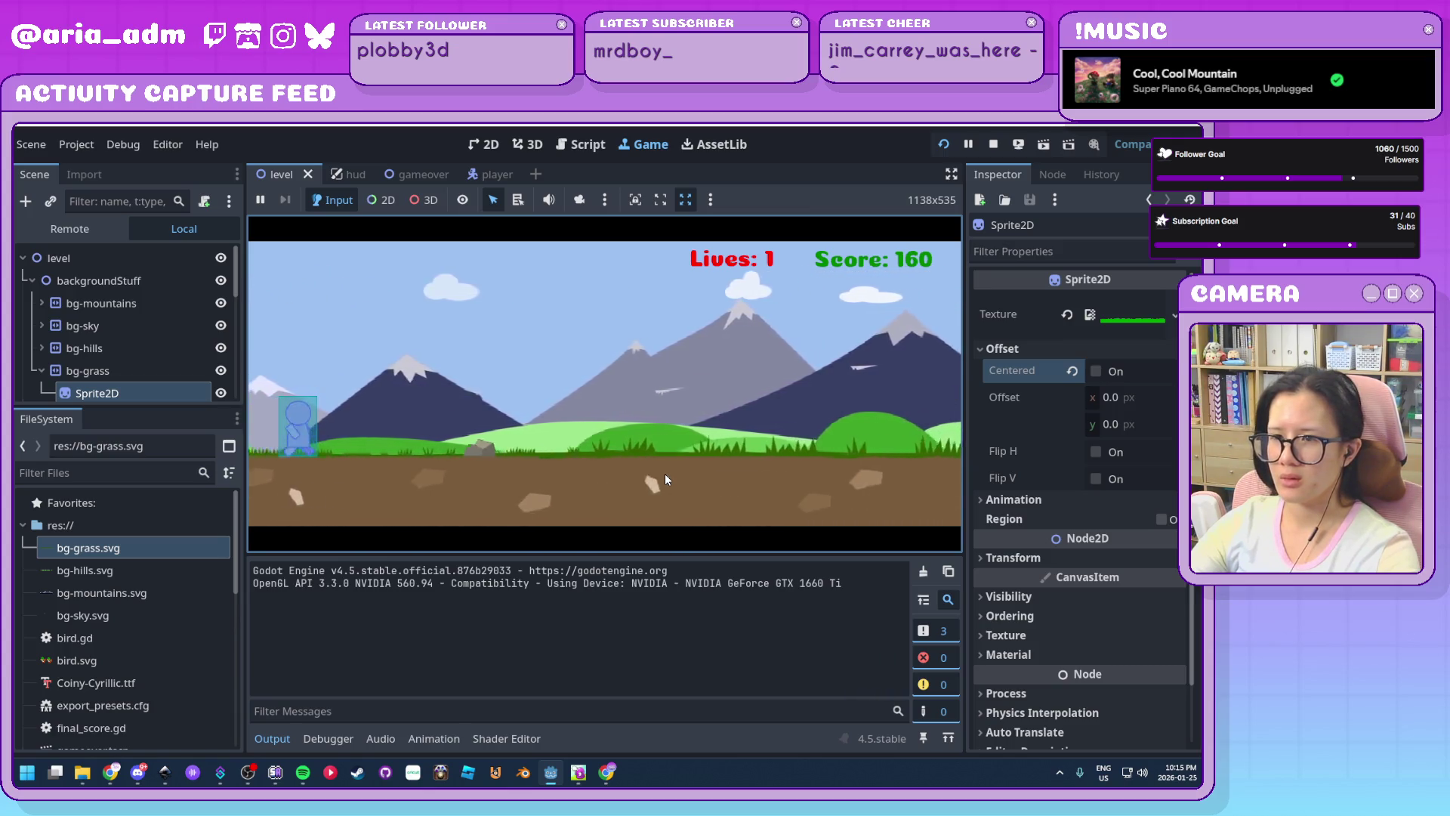
key("Up")
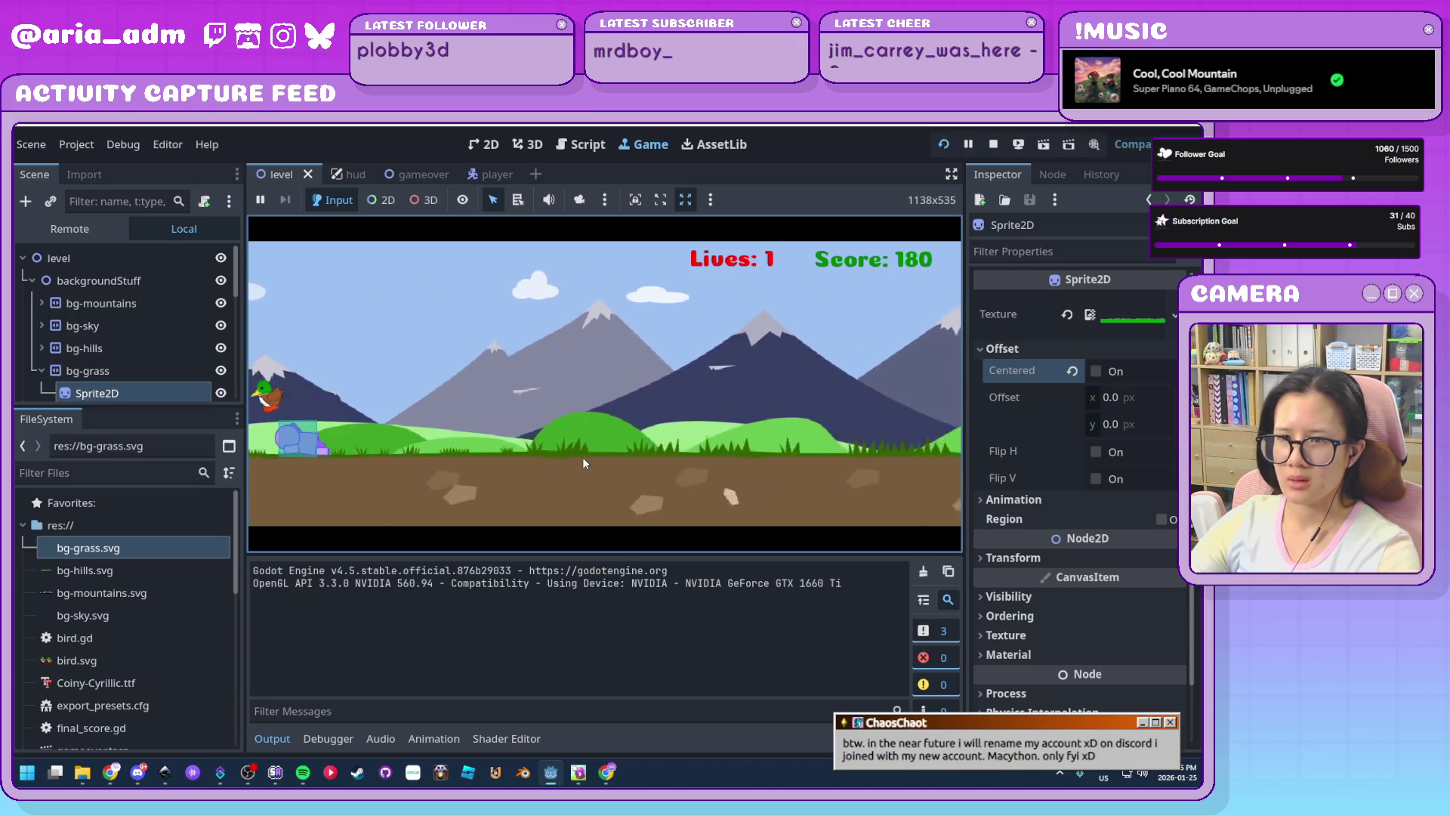
key("F8")
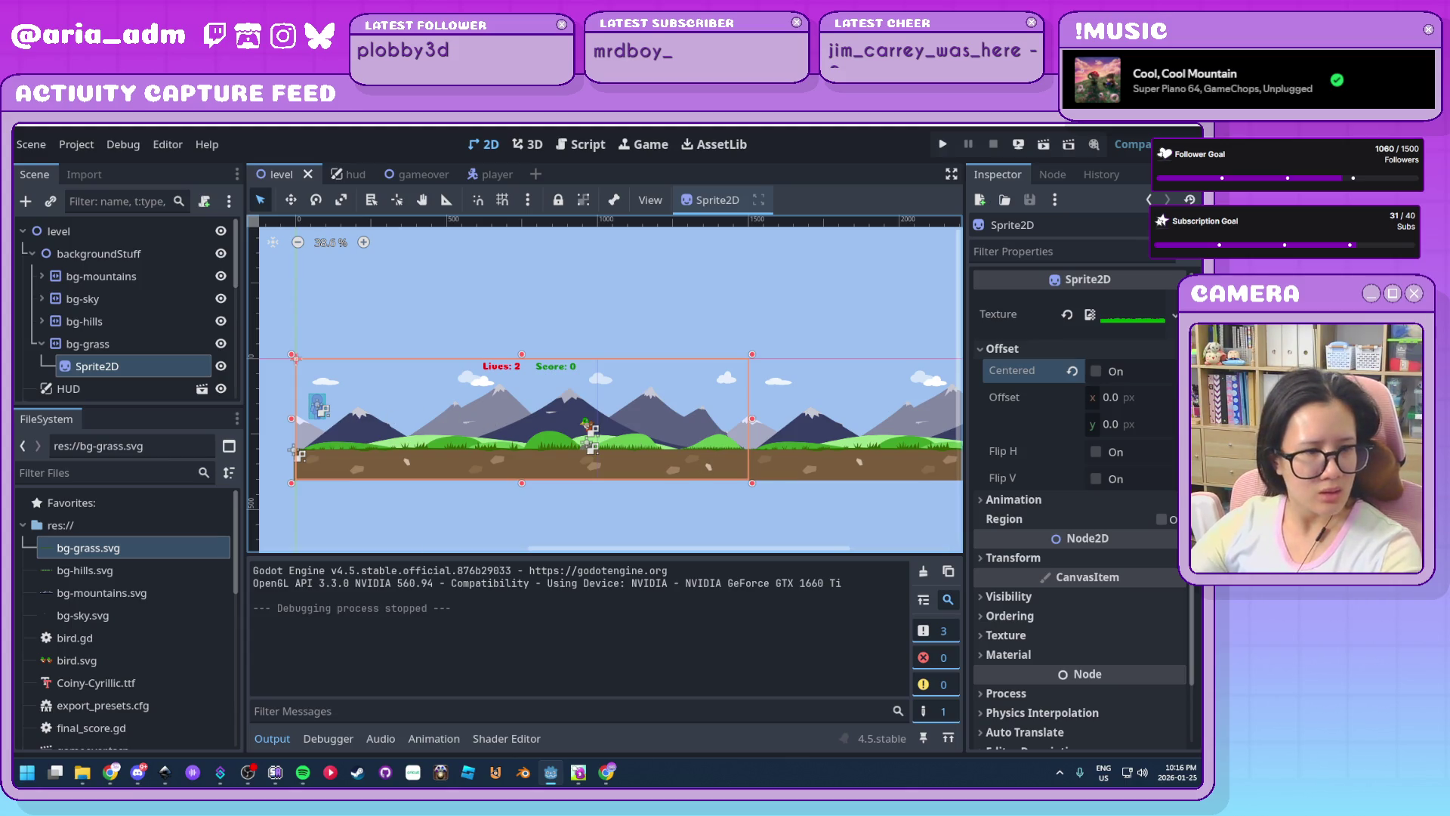
key("alt+Tab")
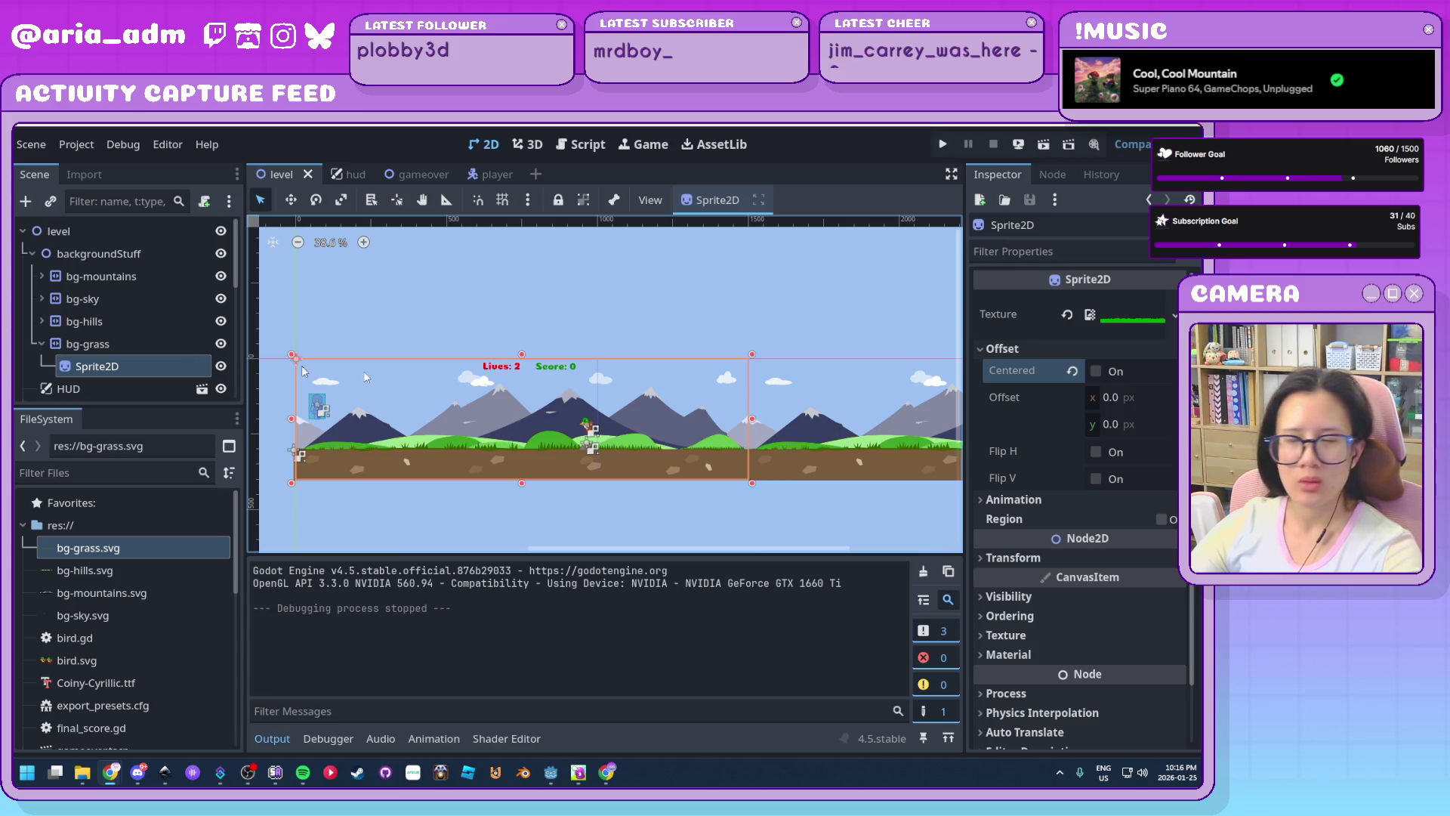
Hide the player's CollisionShape2D using its eye icon in the player scene
left_click(800, 299)
scroll(799, 299, "down", 2)
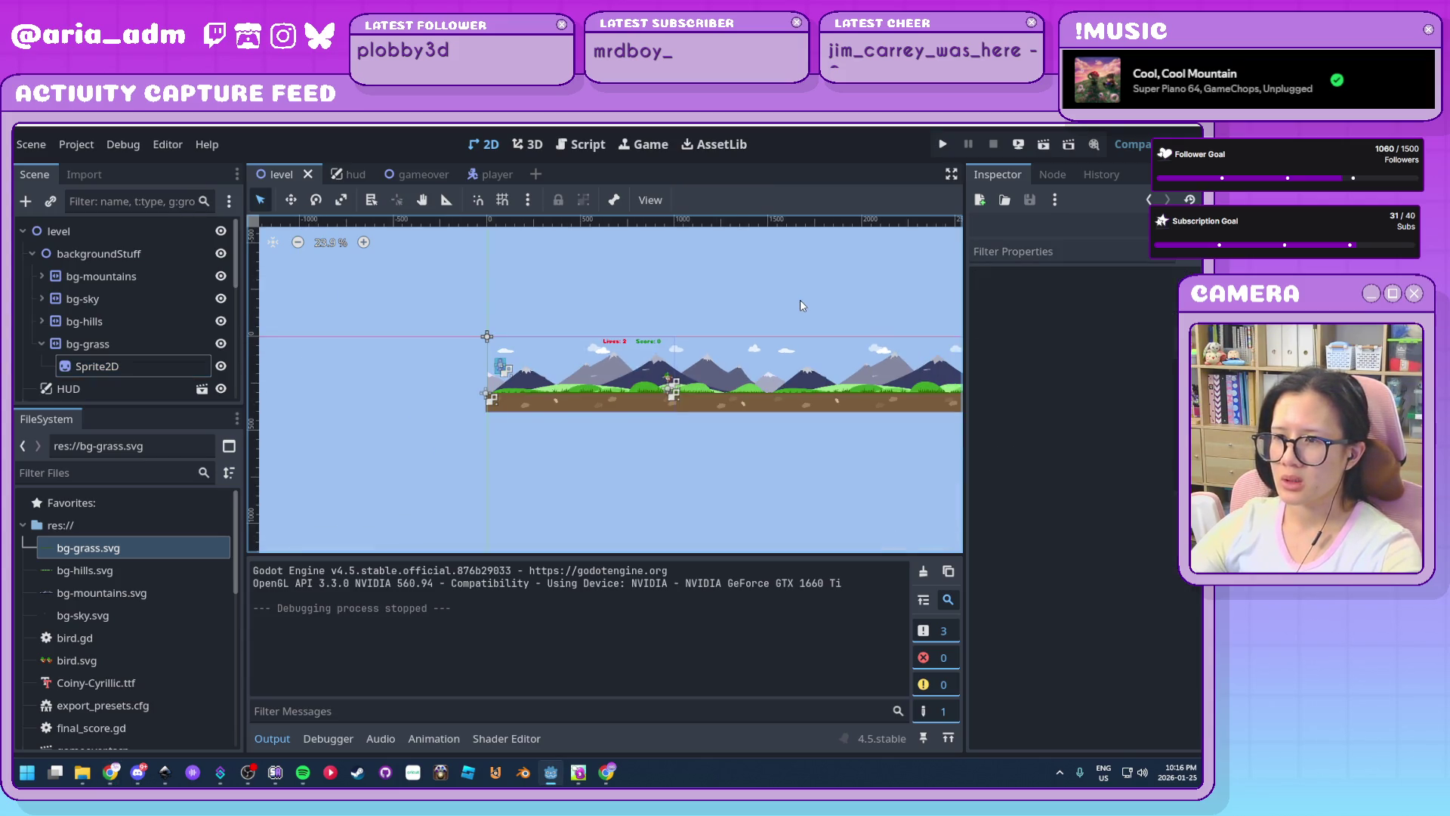
scroll(800, 299, "up", 4)
mouse_move(511, 452)
left_mouse_down()
mouse_move(824, 327)
mouse_move(769, 389)
left_mouse_up()
scroll(769, 388, "up", 1)
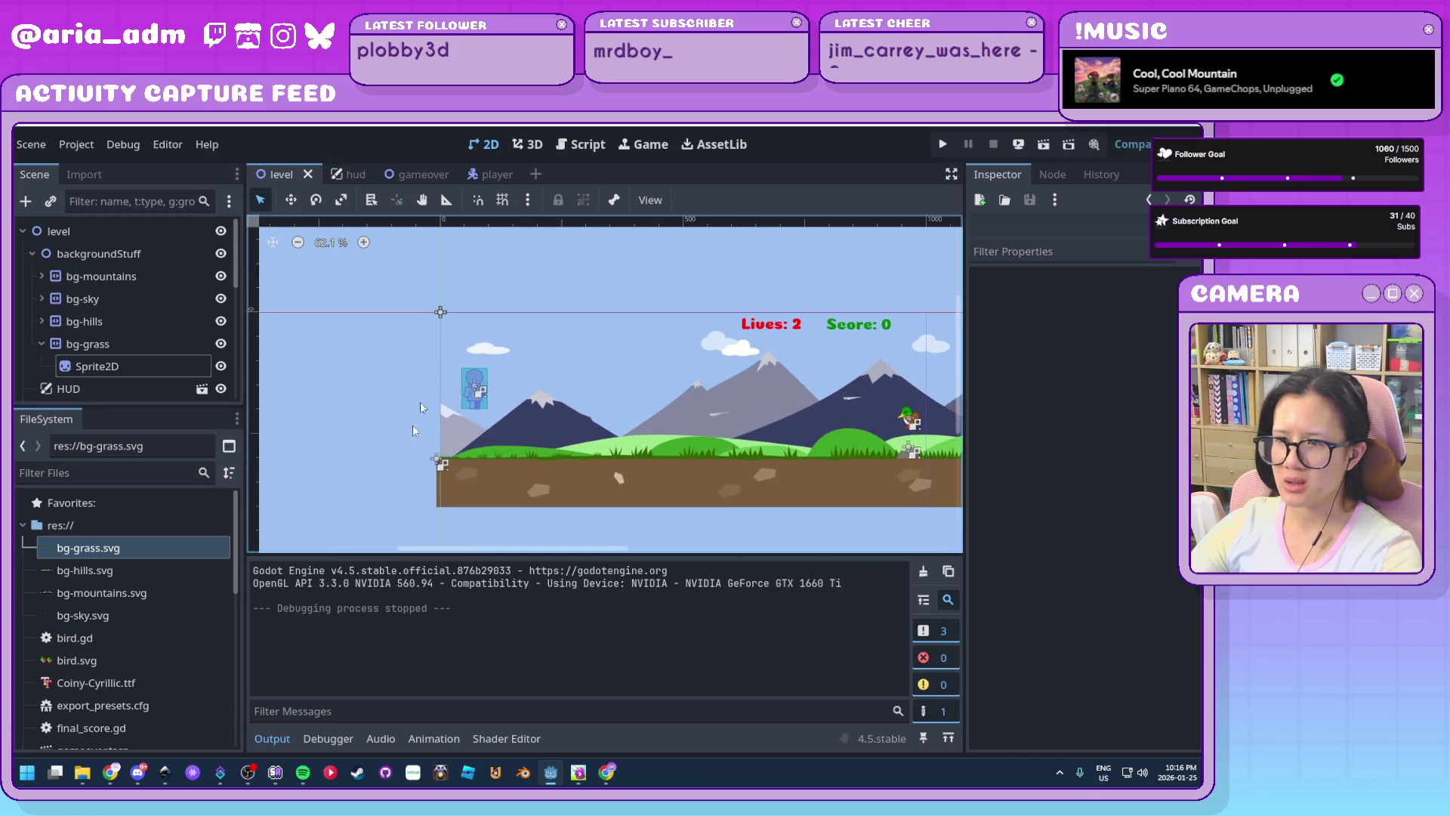
left_click(483, 176)
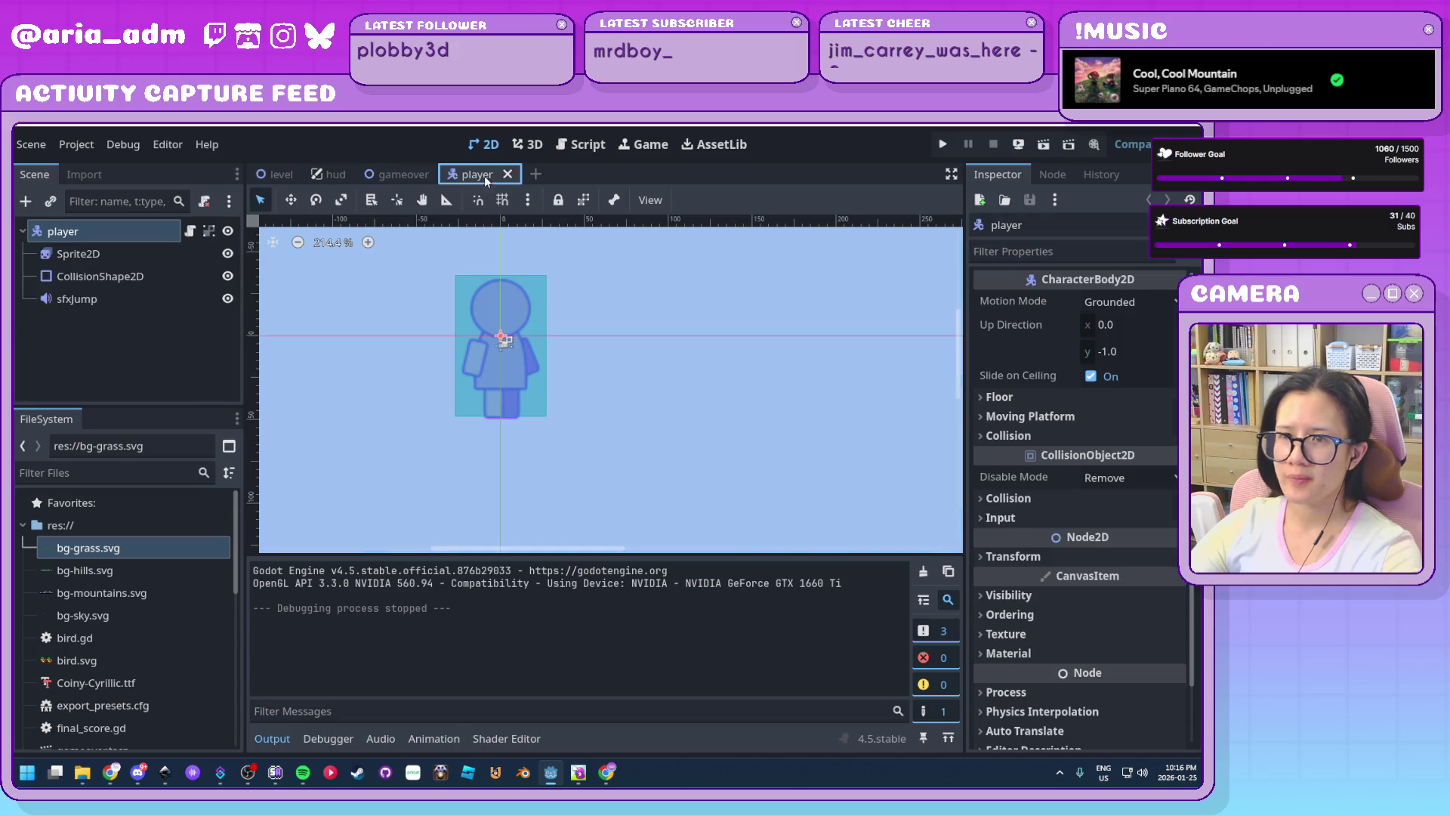
left_click(227, 276)
Save the player scene with the collision shape hidden
left_click(279, 174)
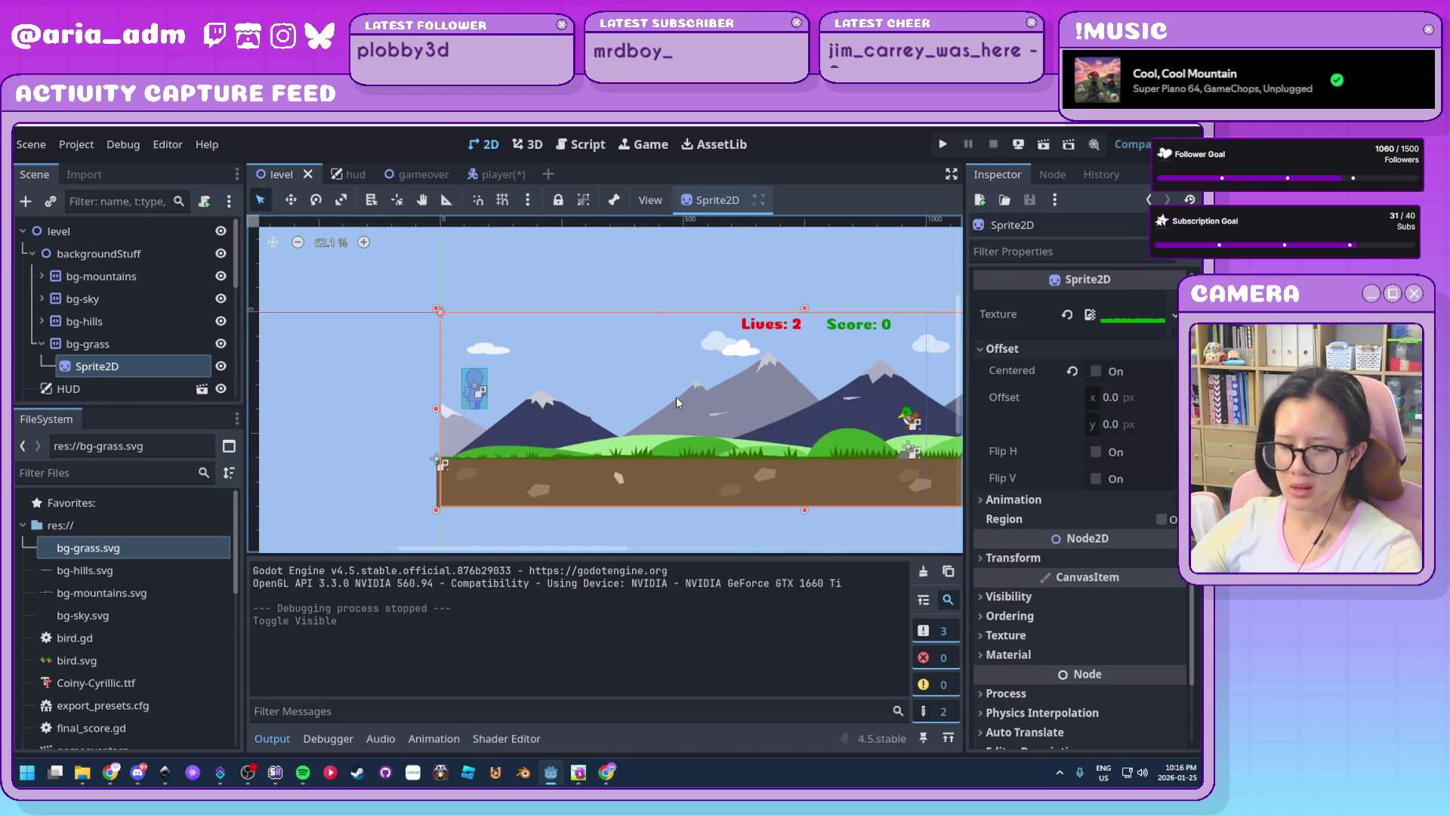
left_click(484, 174)
key("ctrl+s")
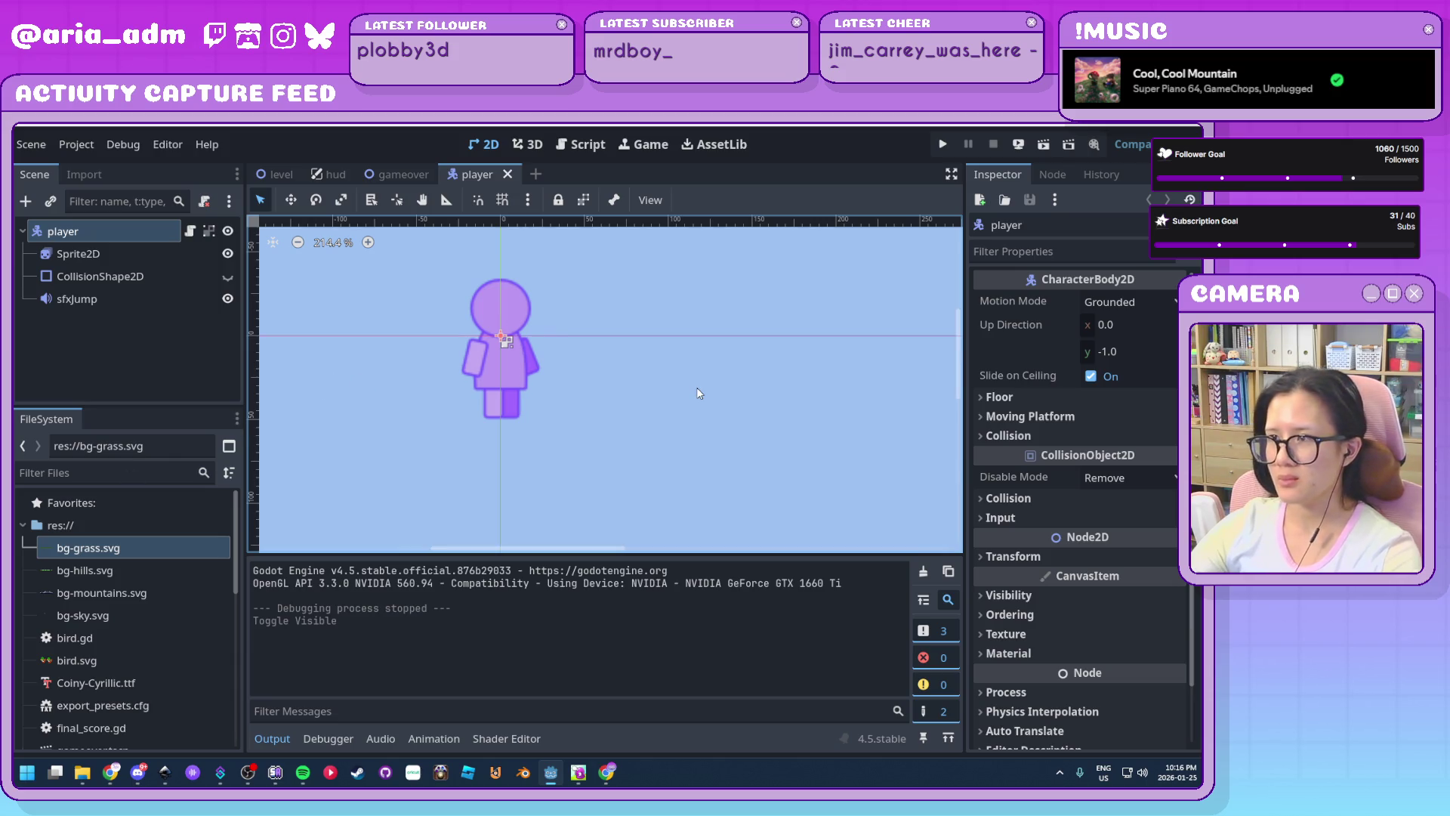
key("alt+Tab")
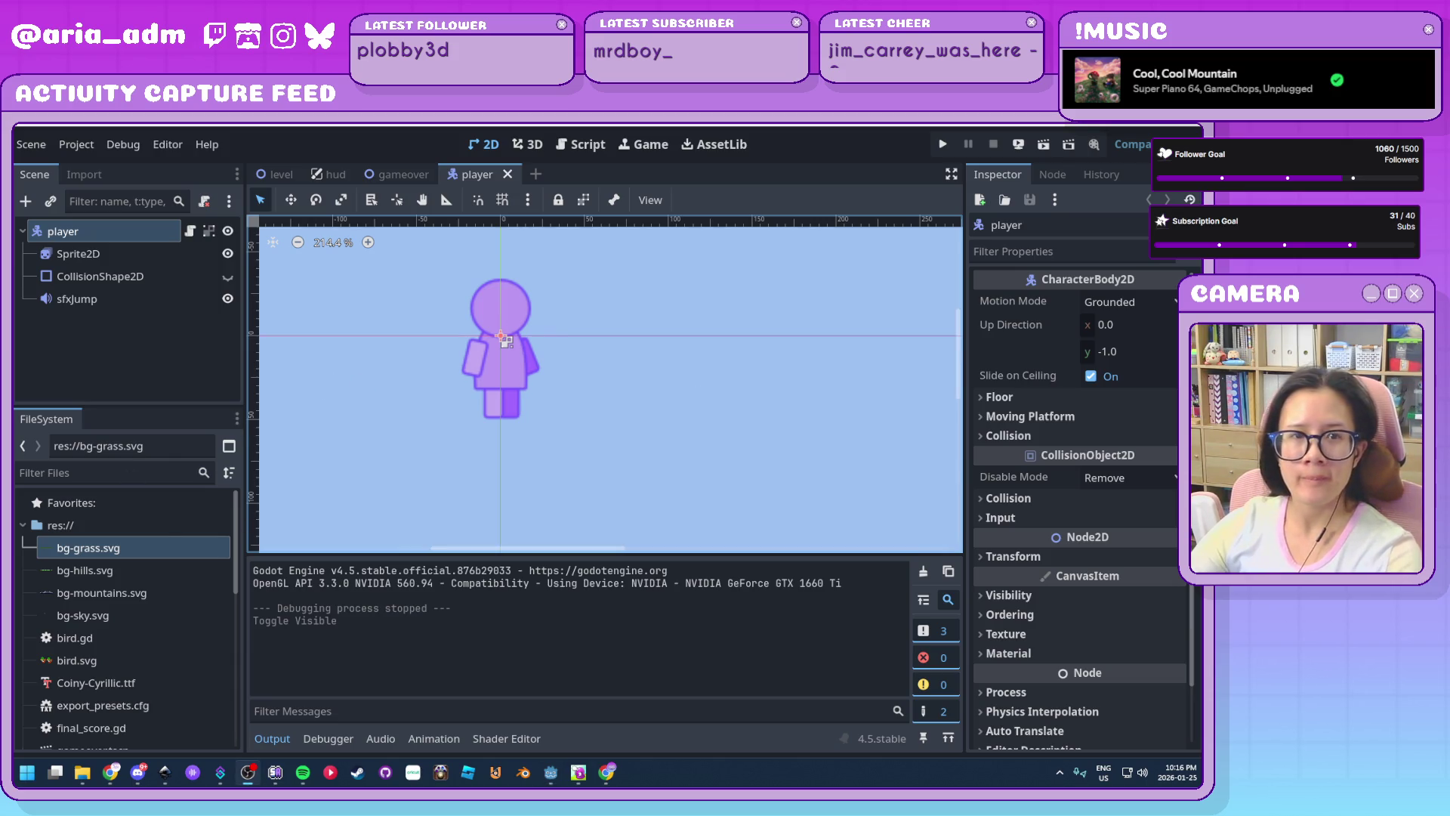